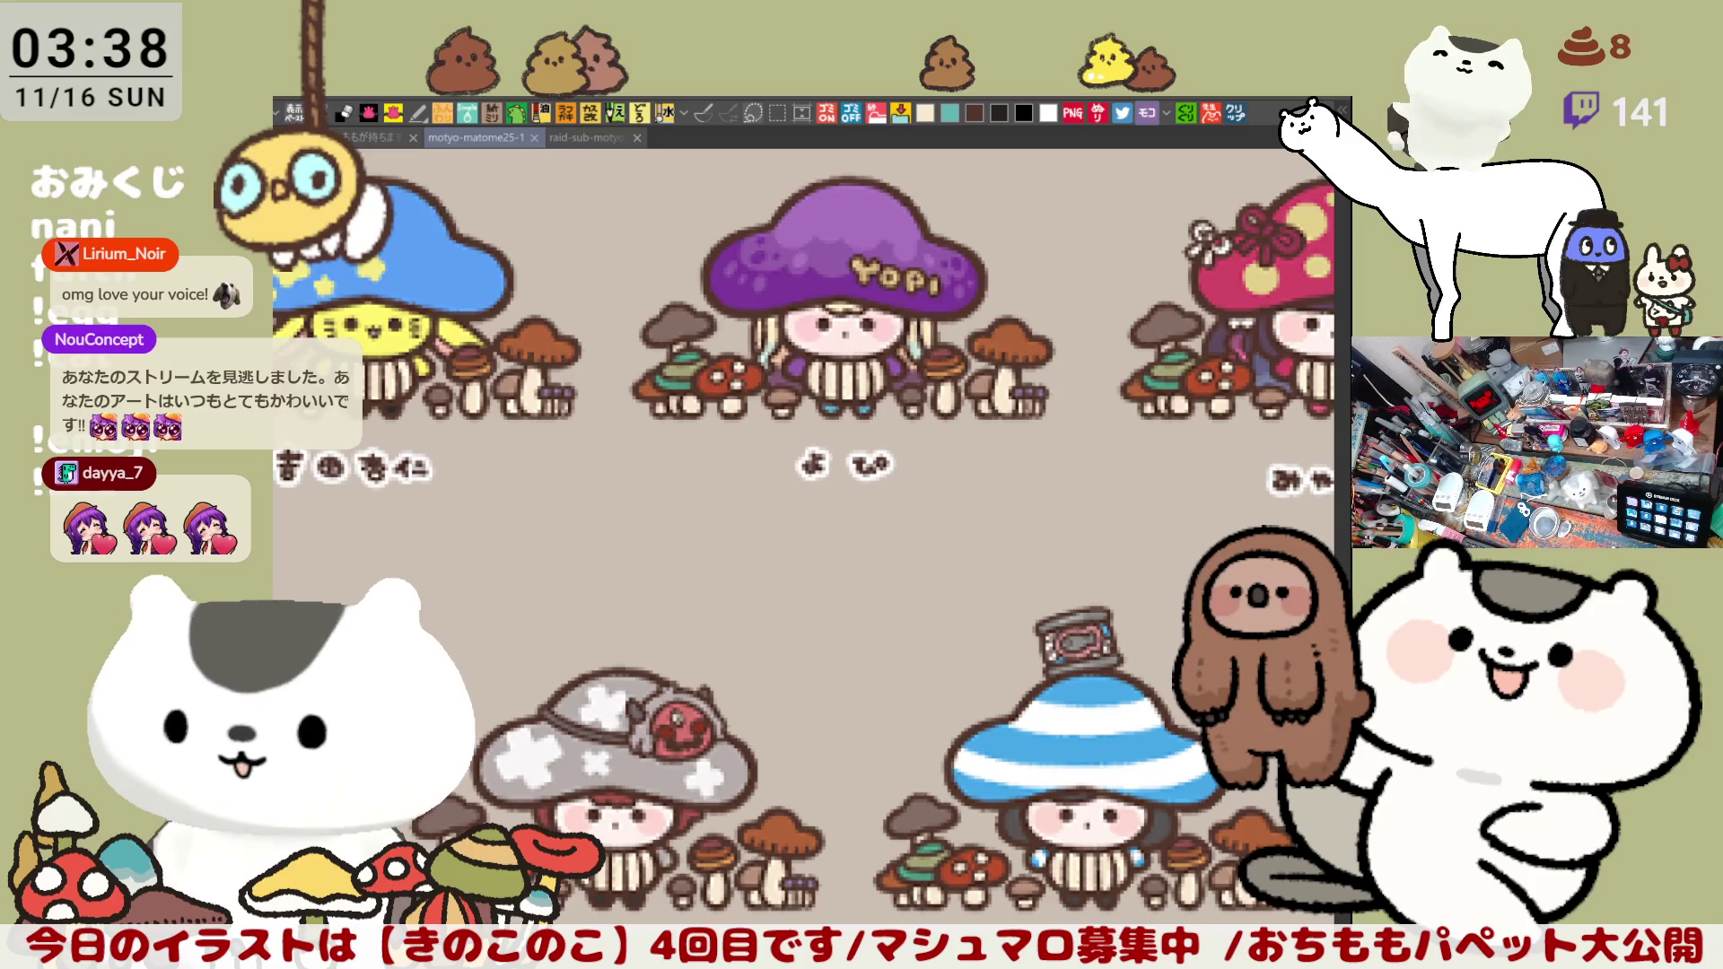
scroll(978, 727, down, 3)
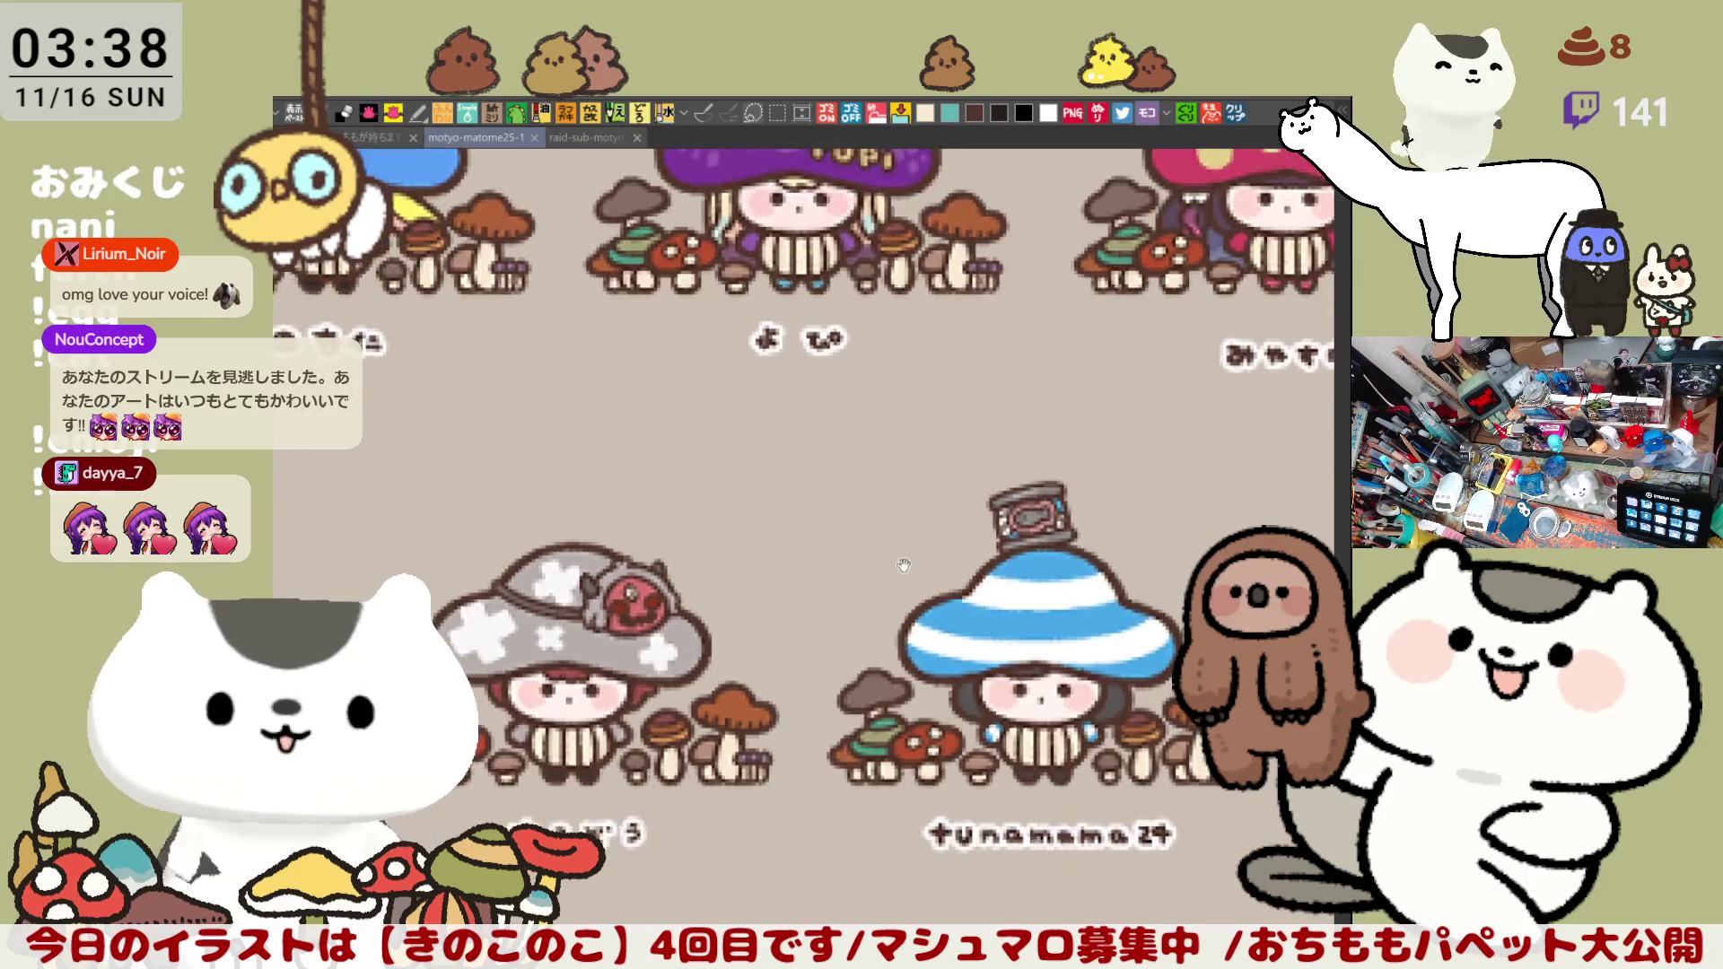
scroll(702, 478, down, 2)
scroll(702, 478, down, 1)
scroll(700, 476, down, 1)
scroll(699, 472, down, 1)
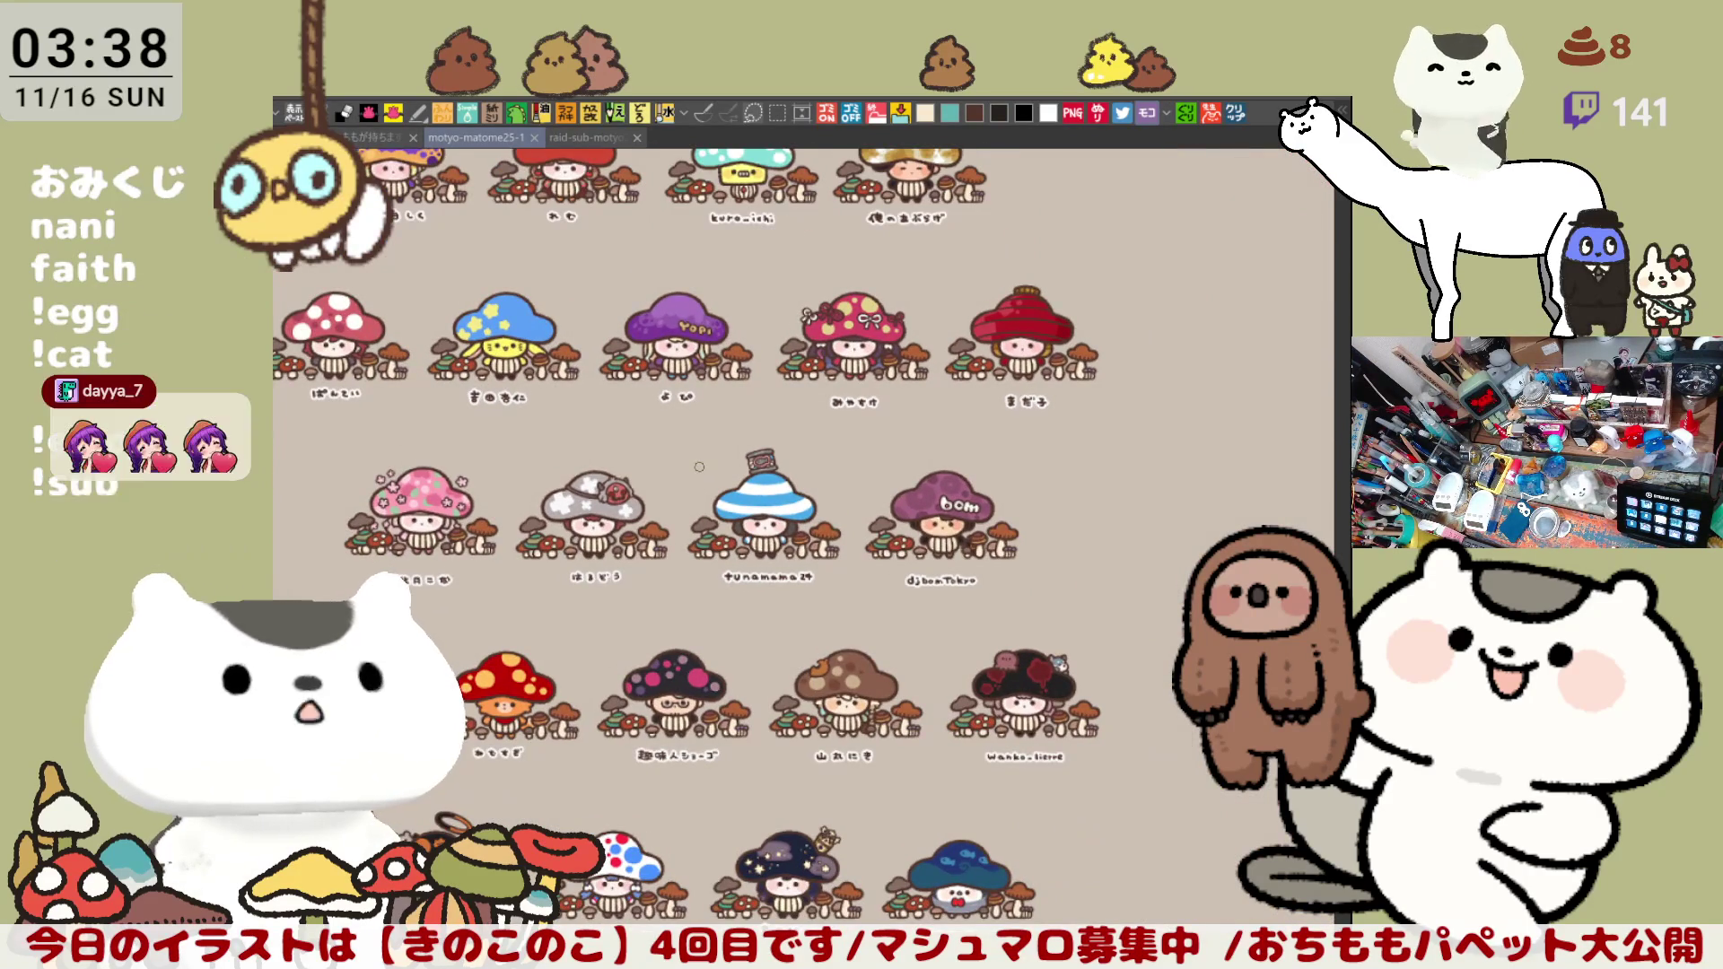
Step: Look over the character sheet, then switch to the squirrel mushroom document
mouse_move(192, 596)
mouse_down()
mouse_move(853, 677)
mouse_move(935, 549)
mouse_move(1183, 578)
mouse_up()
scroll(938, 546, down, 1)
scroll(939, 546, up, 1)
scroll(939, 546, up, 1)
scroll(938, 546, up, 1)
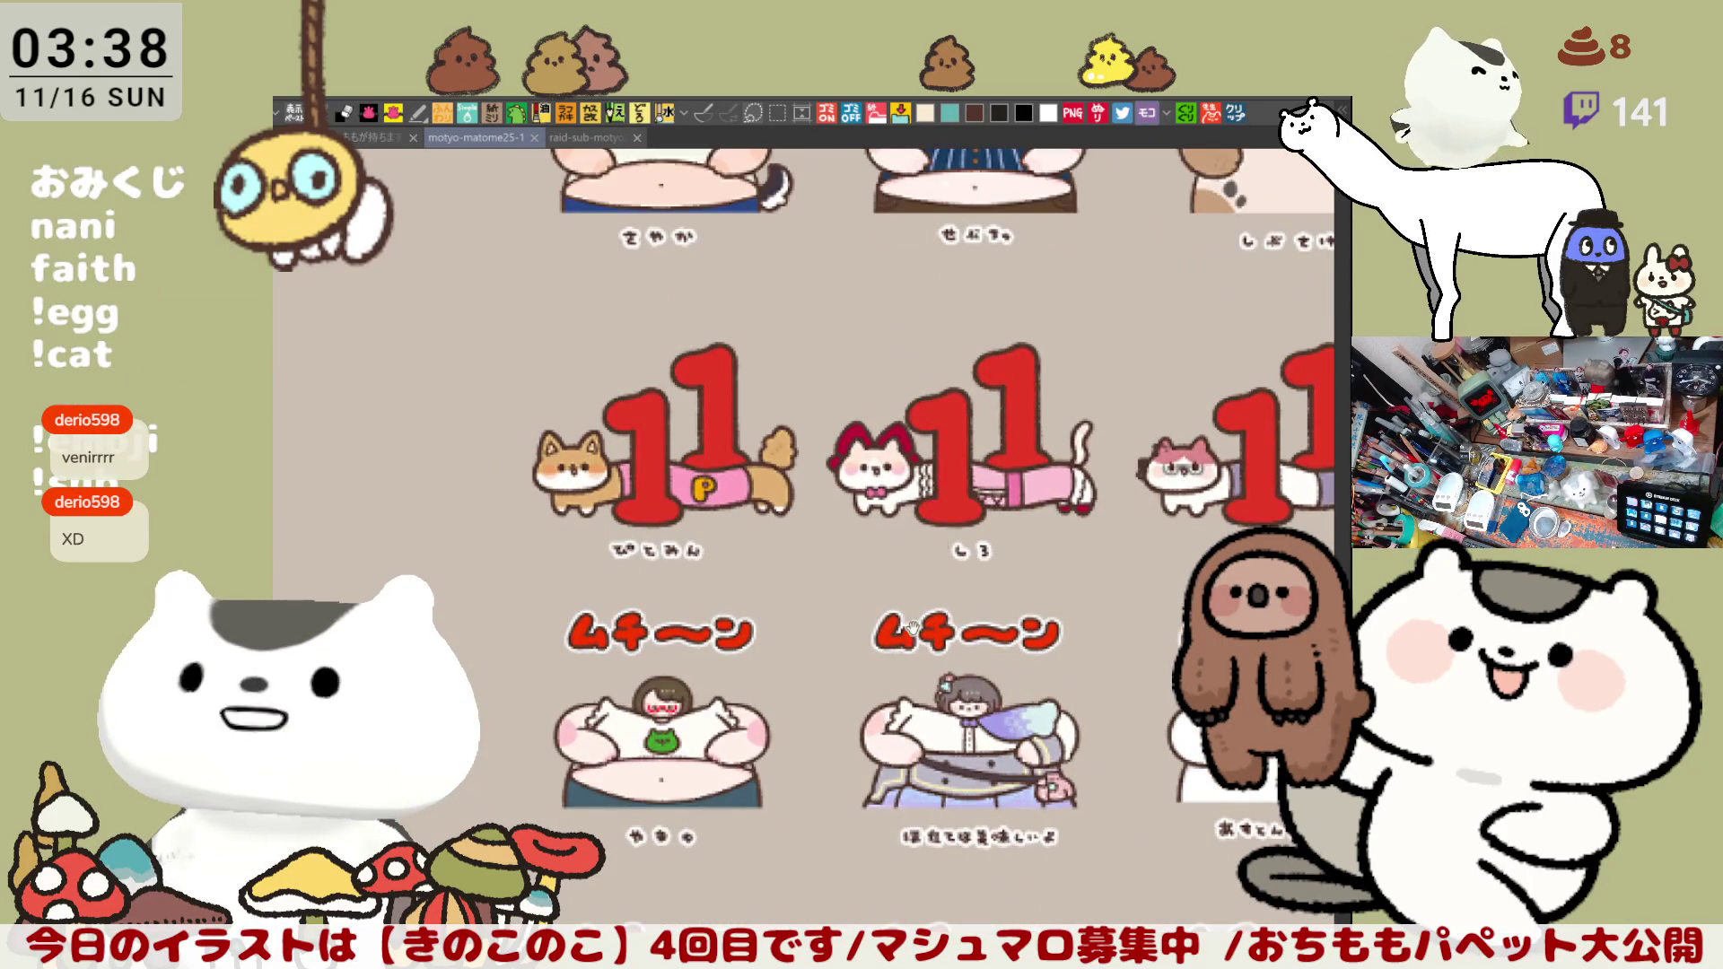
drag(913, 627, 801, 537)
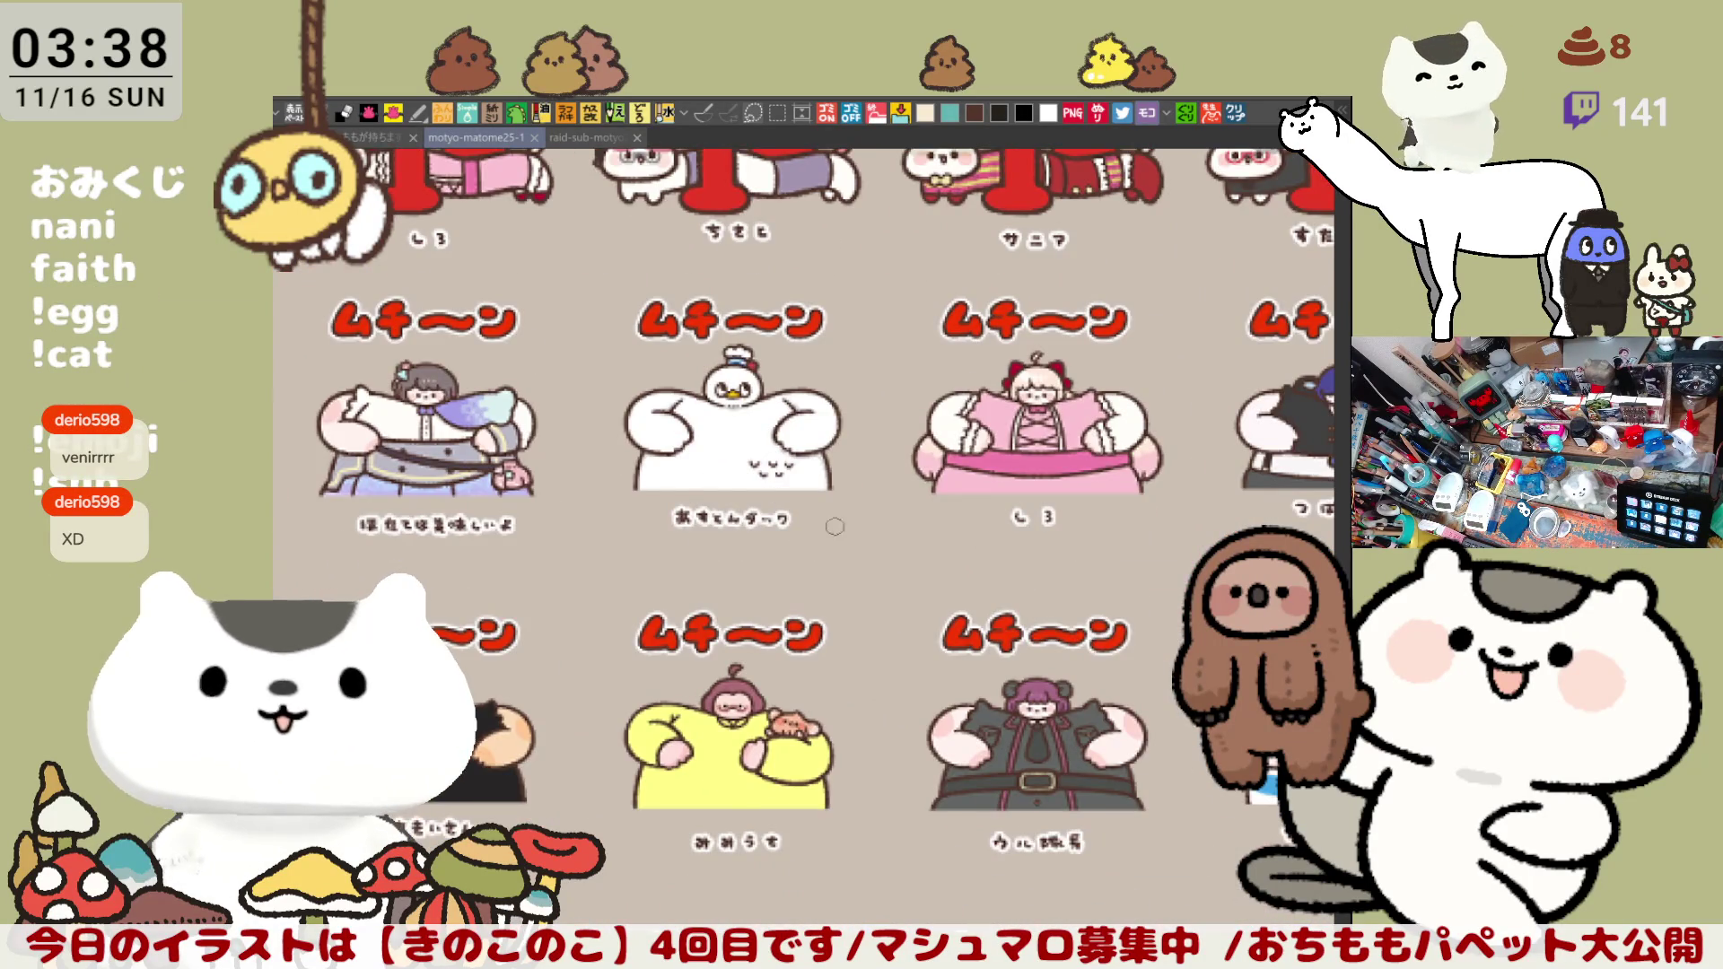
scroll(835, 527, down, 3)
mouse_move(859, 520)
mouse_down()
mouse_move(510, 641)
mouse_move(72, 733)
mouse_up()
mouse_move(966, 404)
mouse_down()
mouse_move(843, 295)
mouse_move(817, 303)
mouse_move(832, 422)
mouse_move(904, 532)
mouse_move(947, 545)
mouse_up()
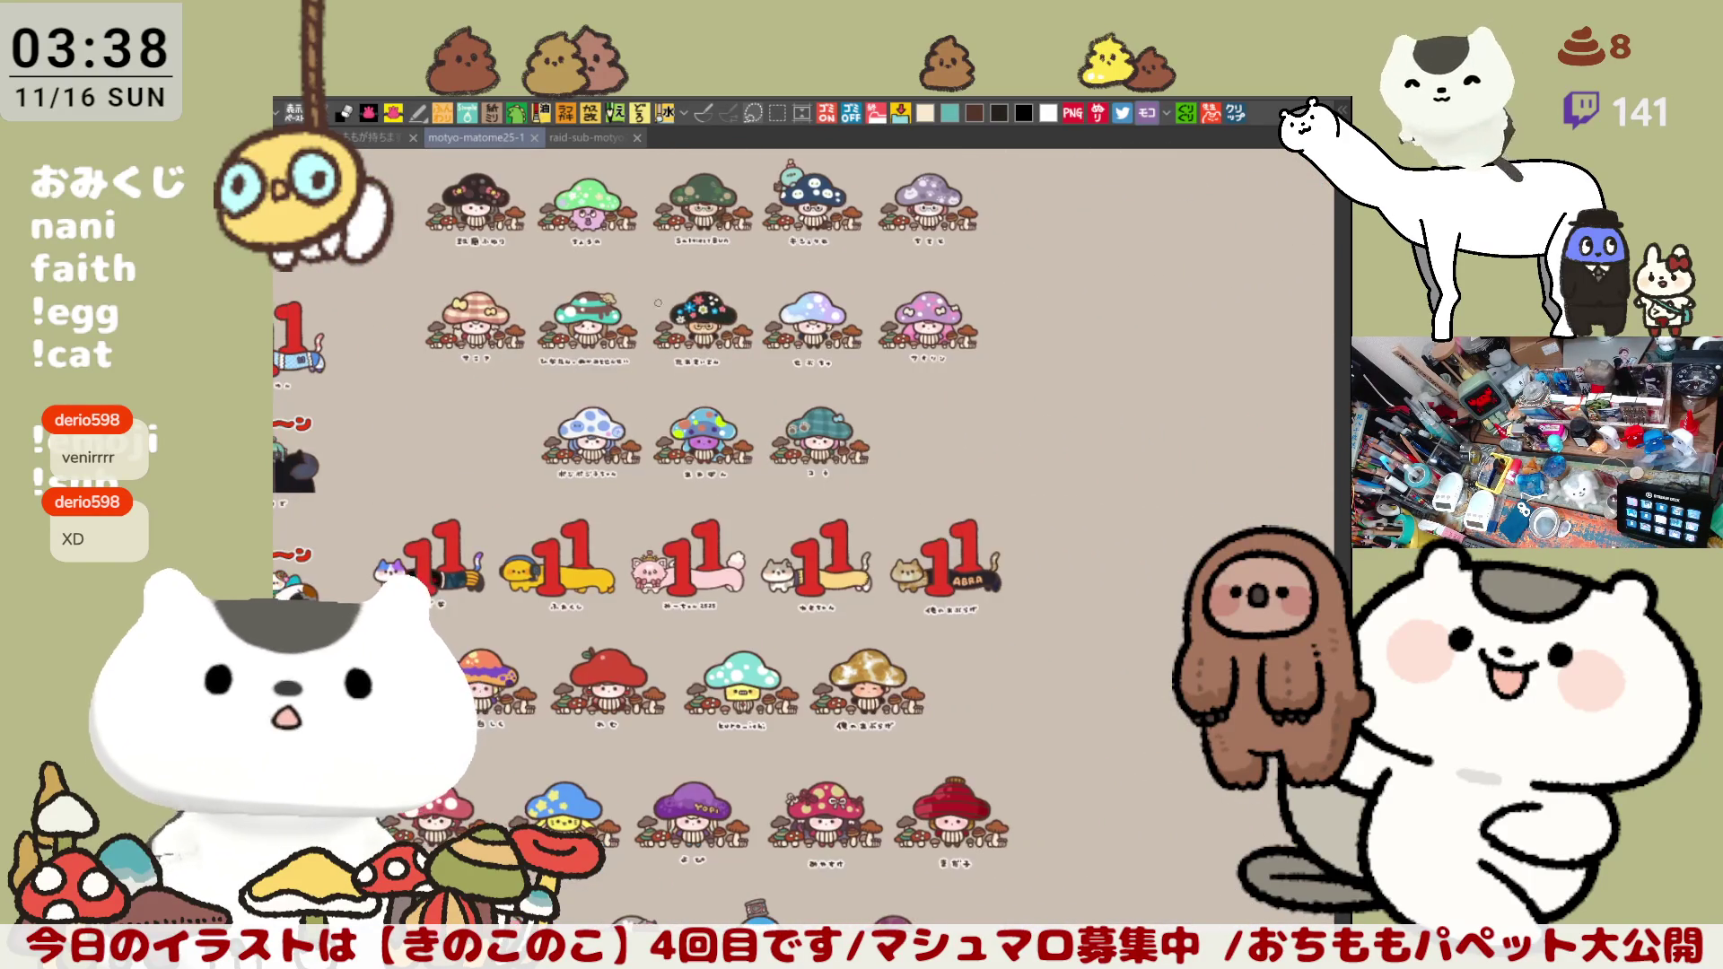
click(582, 139)
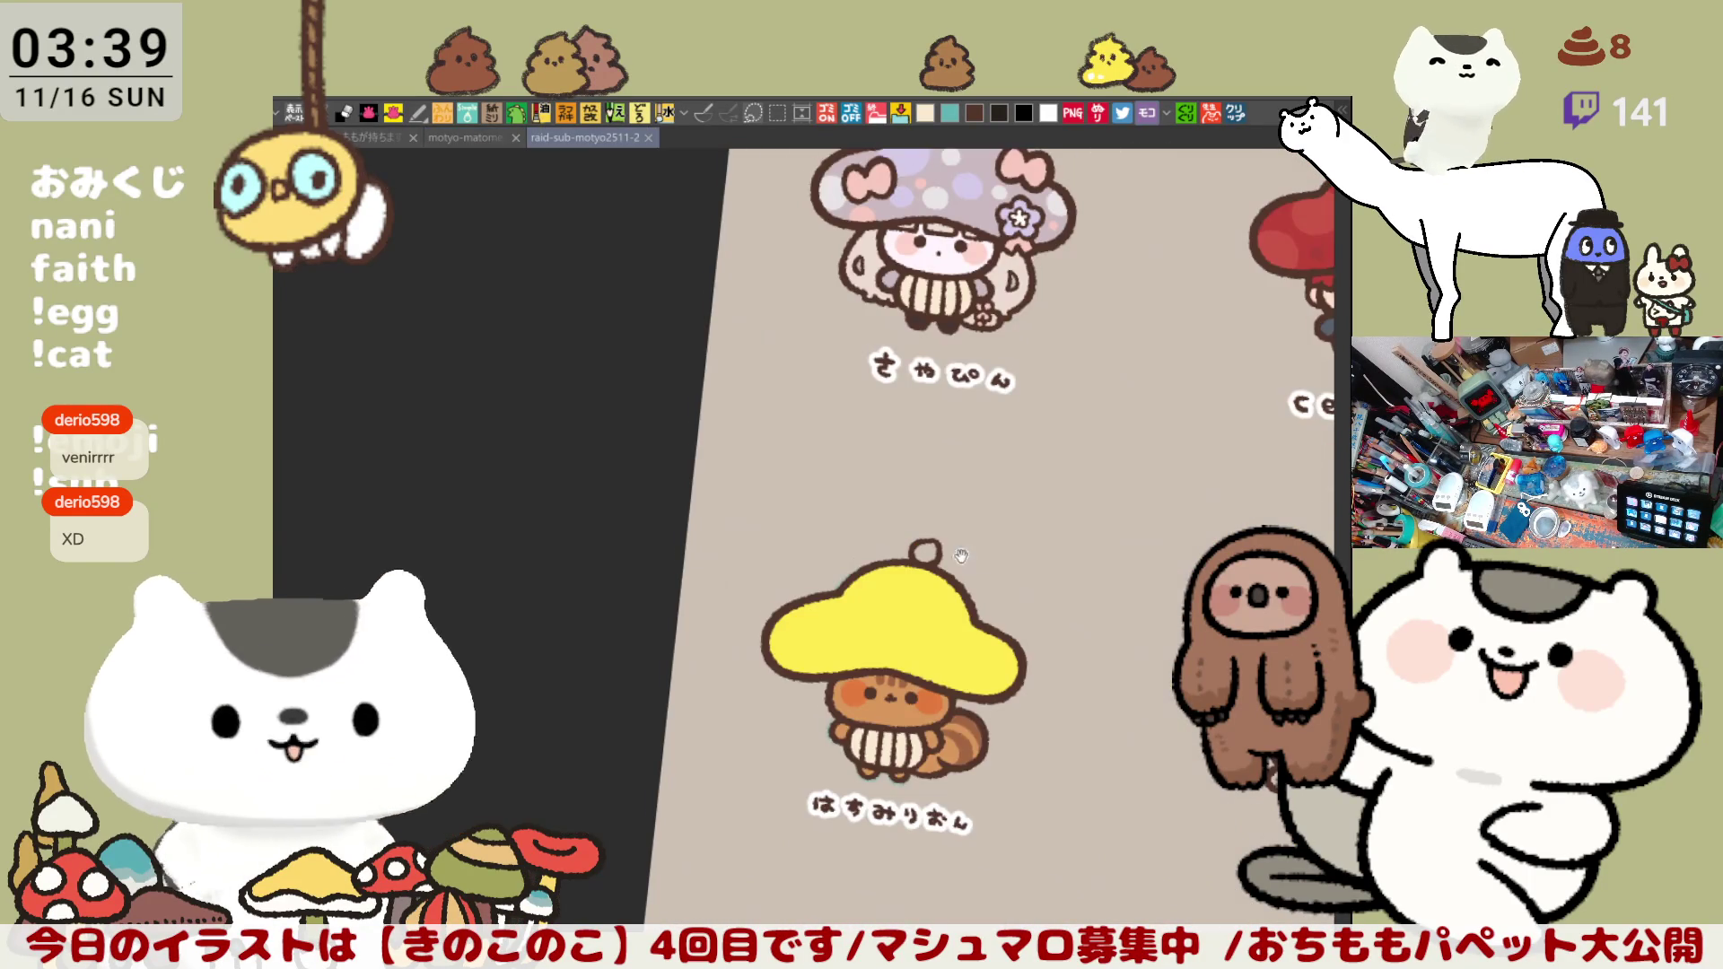
scroll(753, 525, up, 2)
scroll(755, 525, up, 1)
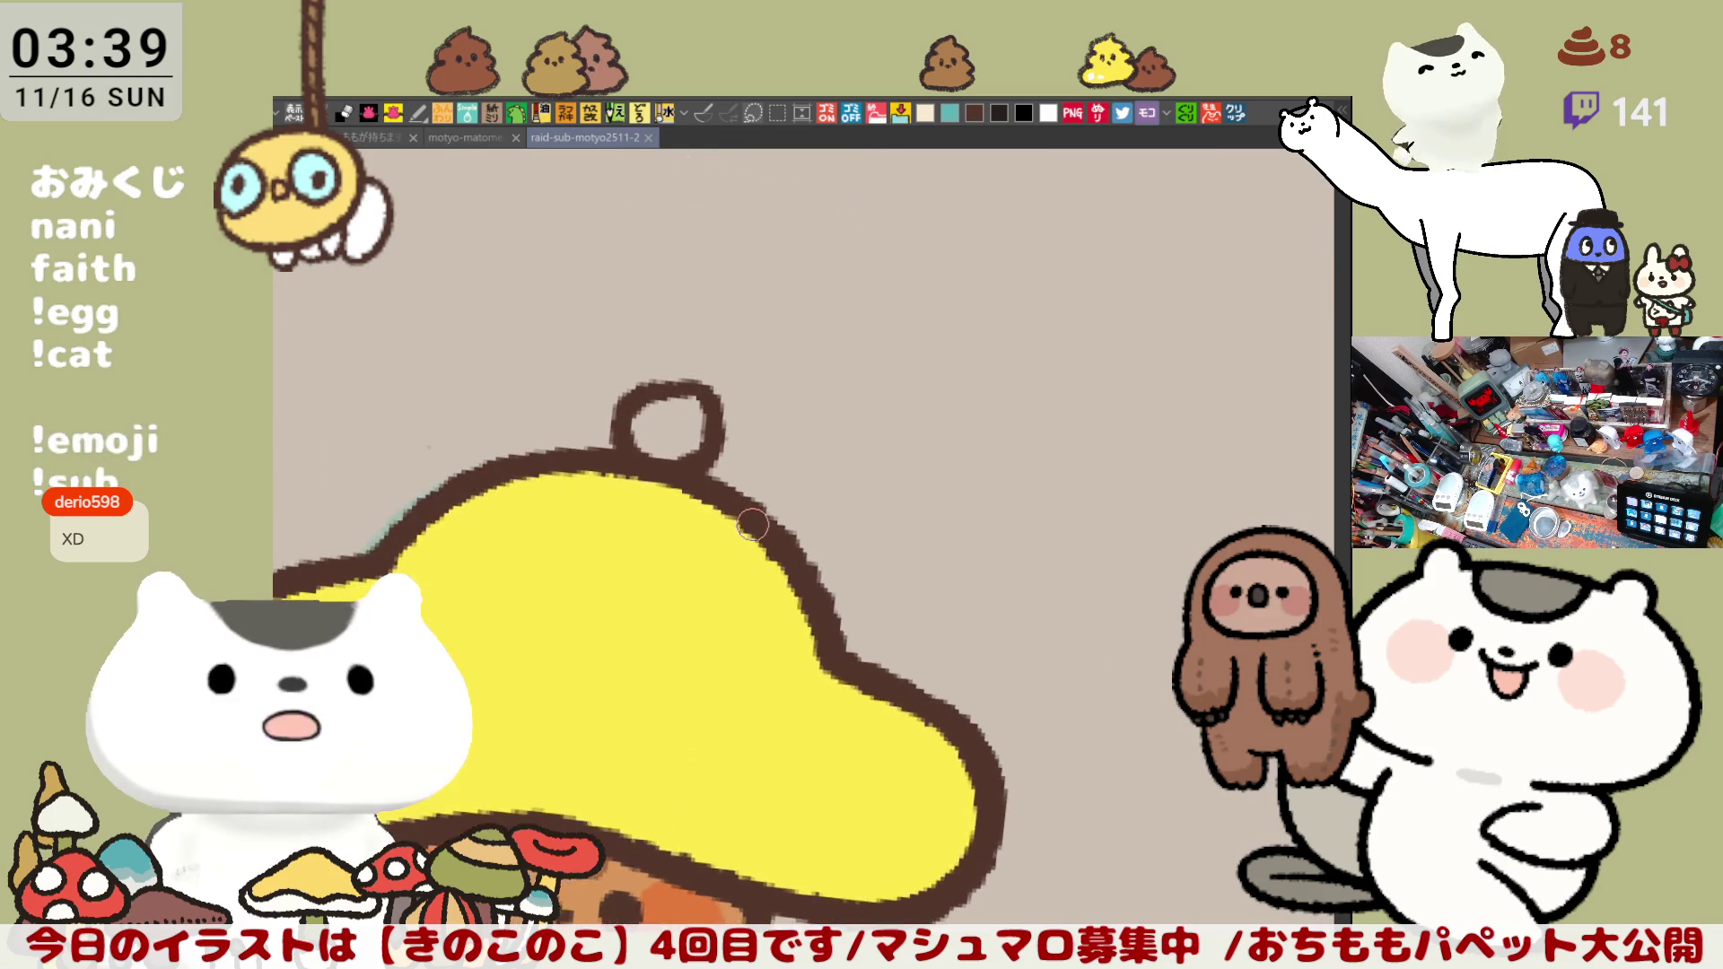
scroll(754, 525, up, 2)
Step: Thicken the brown loop atop the yellow cap and add a short stroke inside it
drag(612, 356, 790, 438)
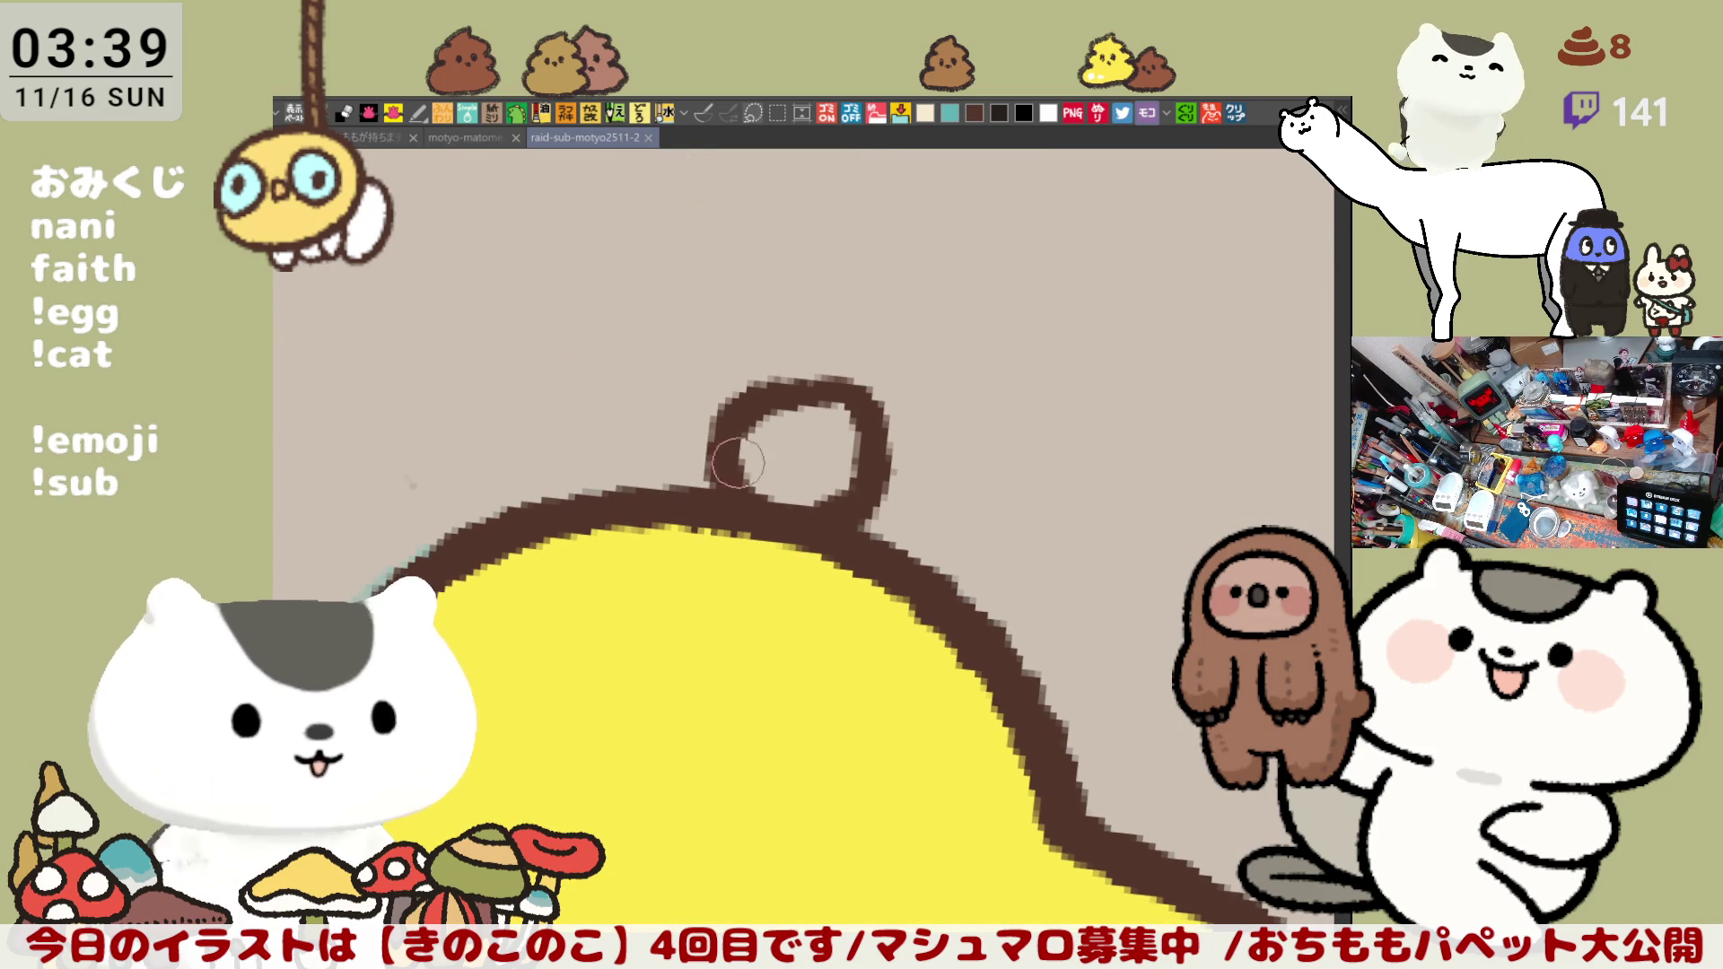
mouse_move(712, 501)
mouse_down()
mouse_move(825, 384)
mouse_move(875, 400)
mouse_move(727, 434)
mouse_up()
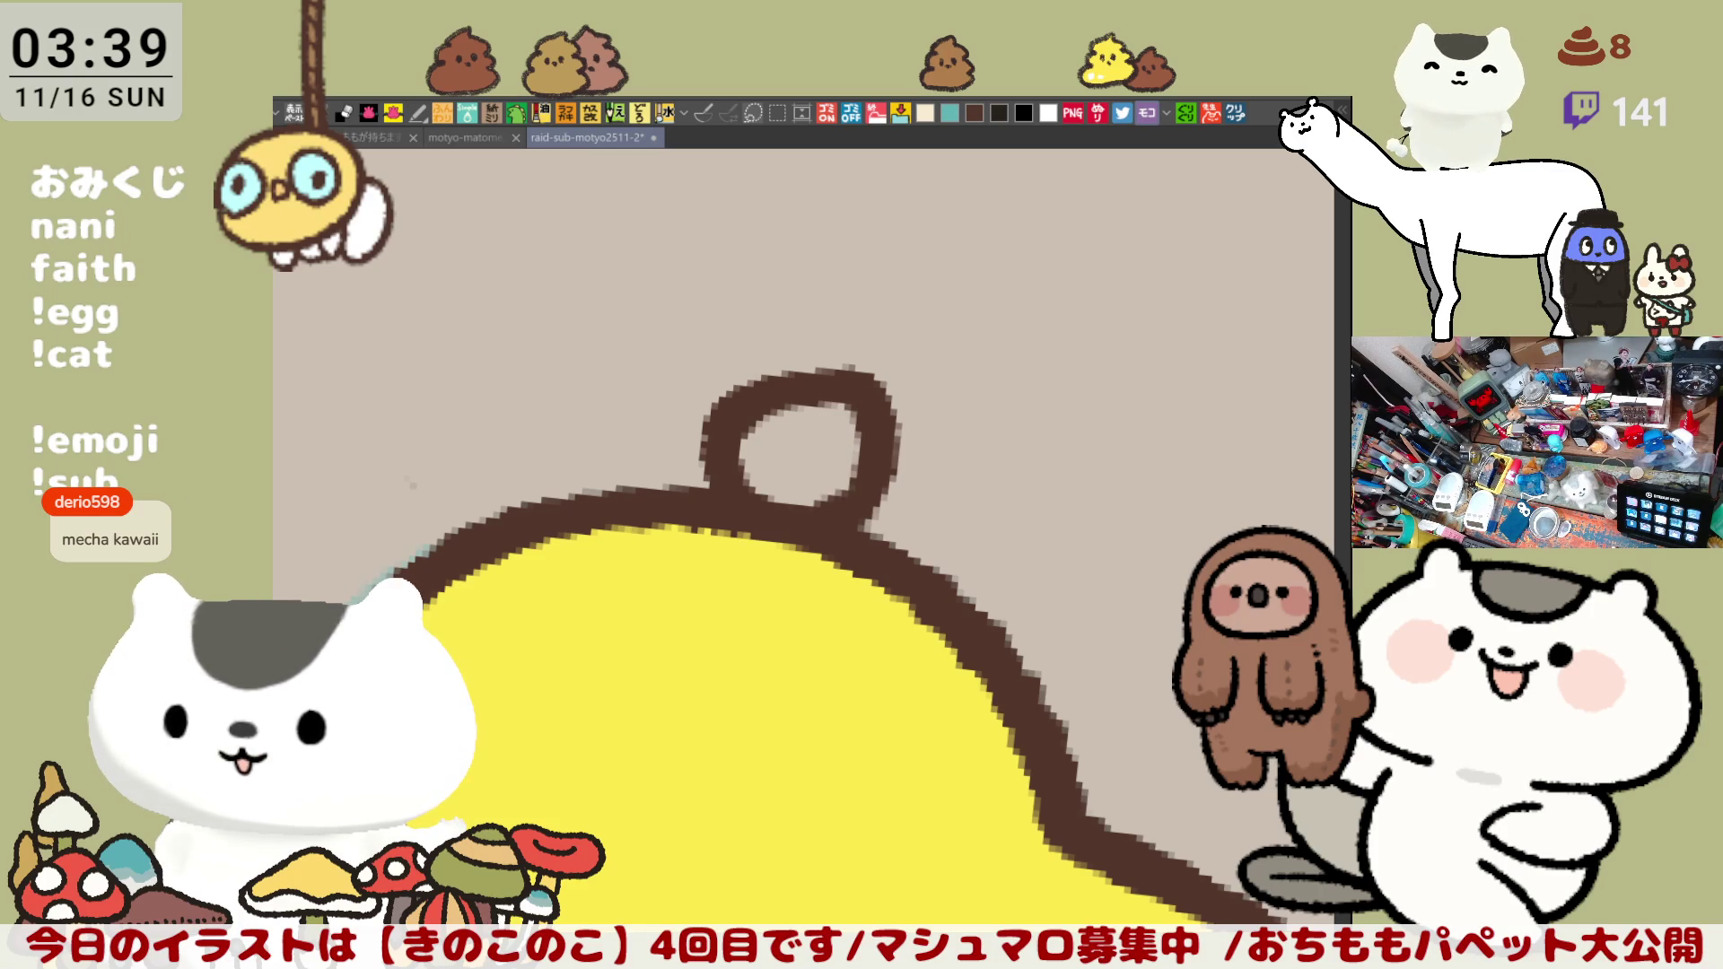
drag(957, 777, 1032, 685)
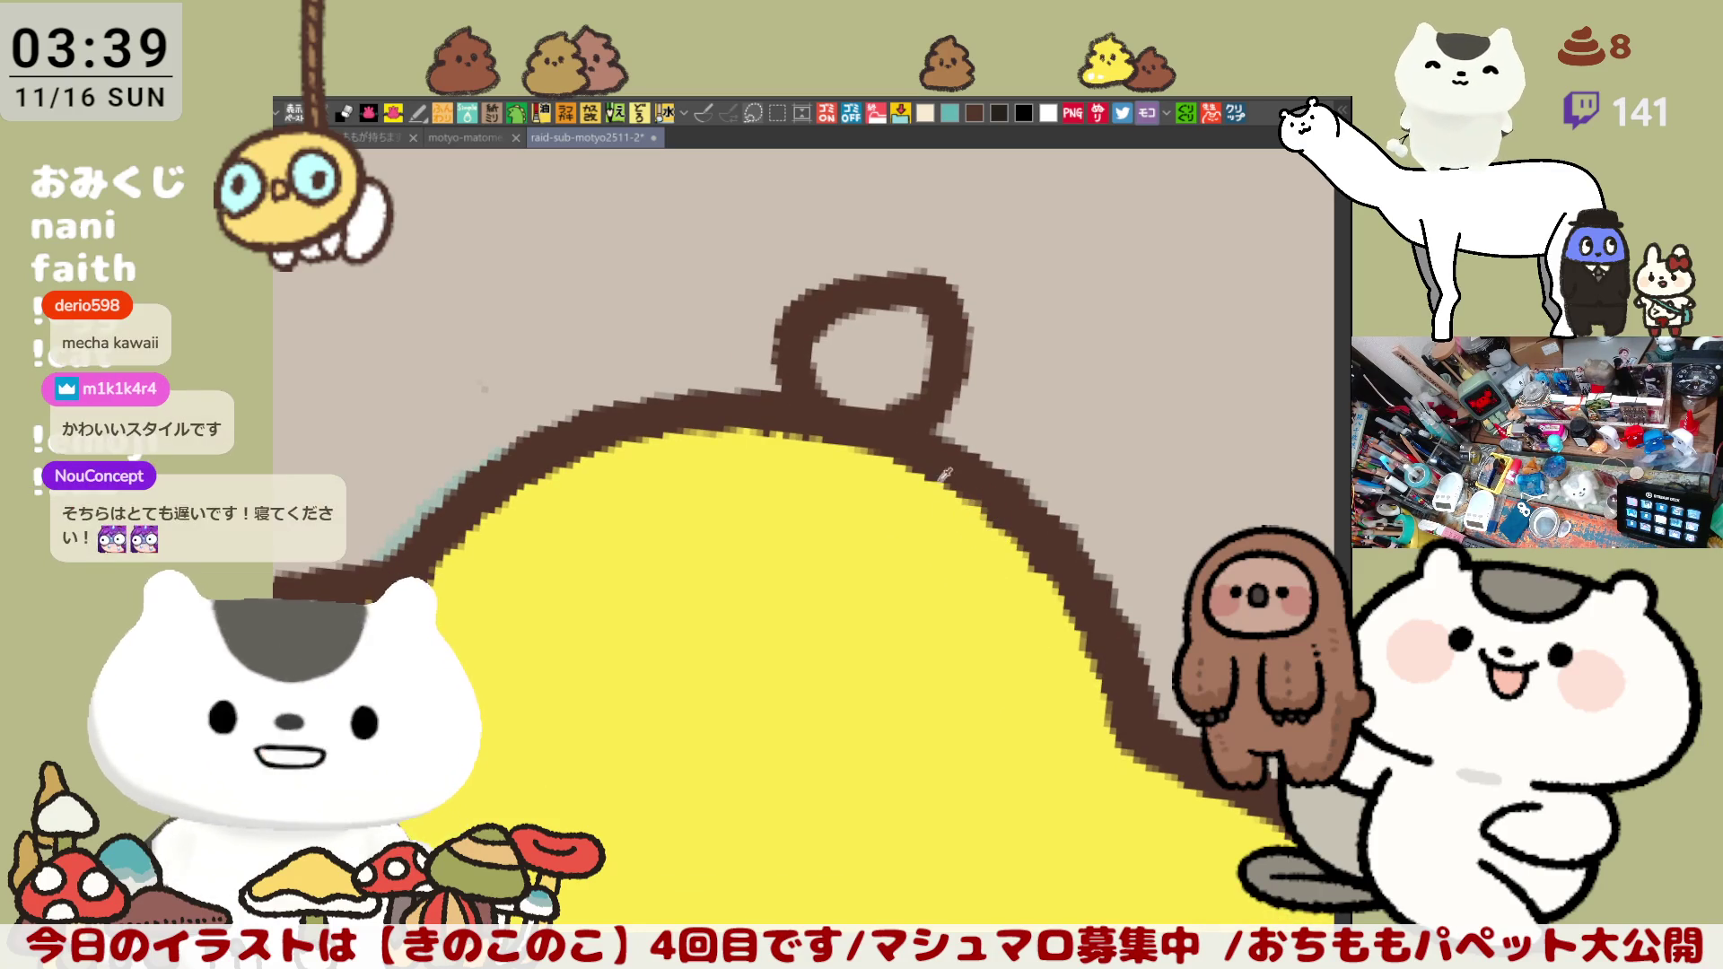
drag(886, 334, 842, 390)
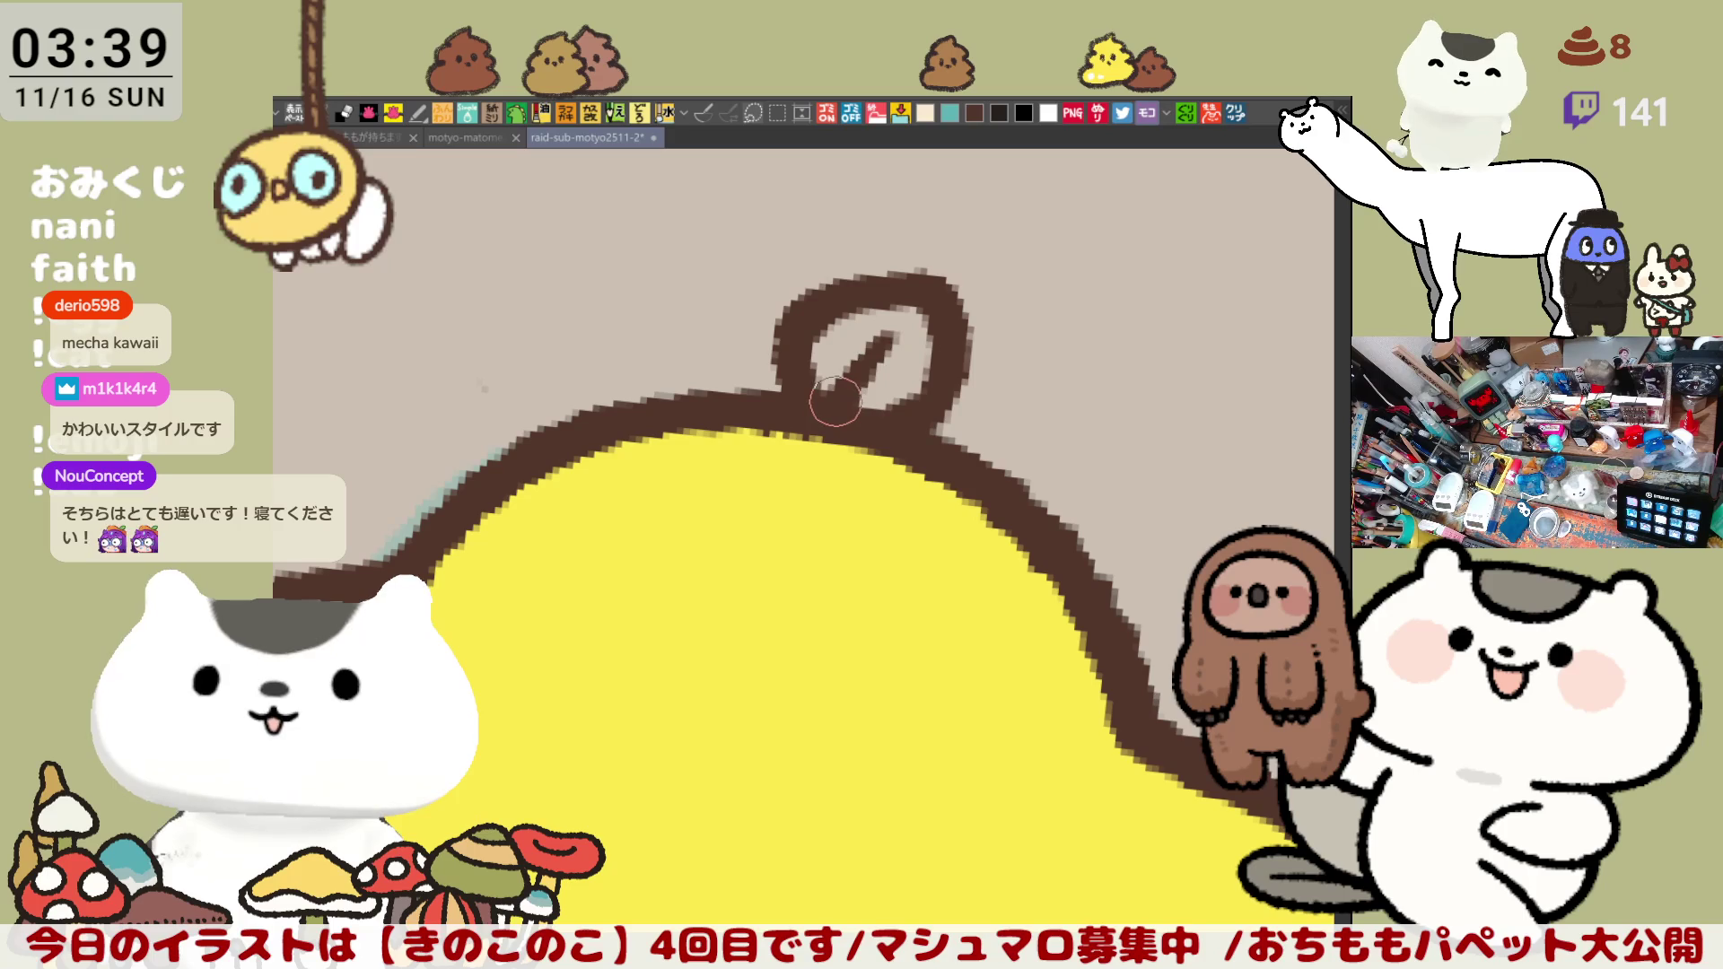
scroll(842, 371, down, 3)
scroll(842, 367, down, 2)
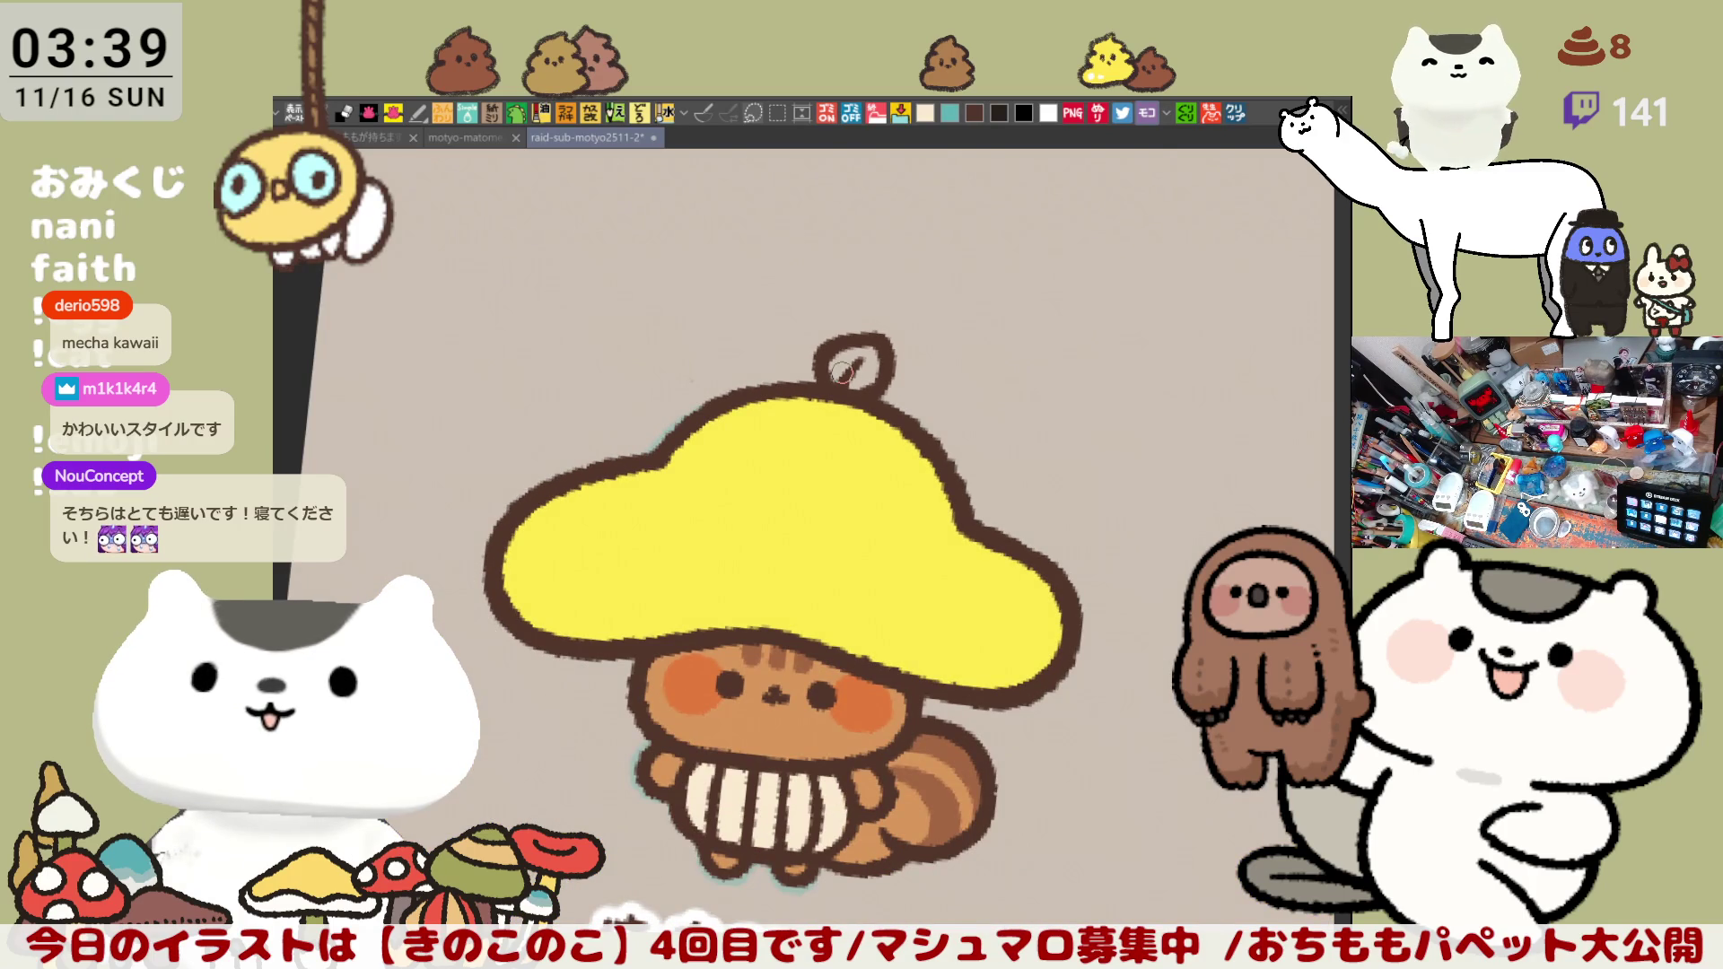
scroll(841, 370, up, 1)
scroll(842, 371, up, 1)
scroll(842, 372, up, 1)
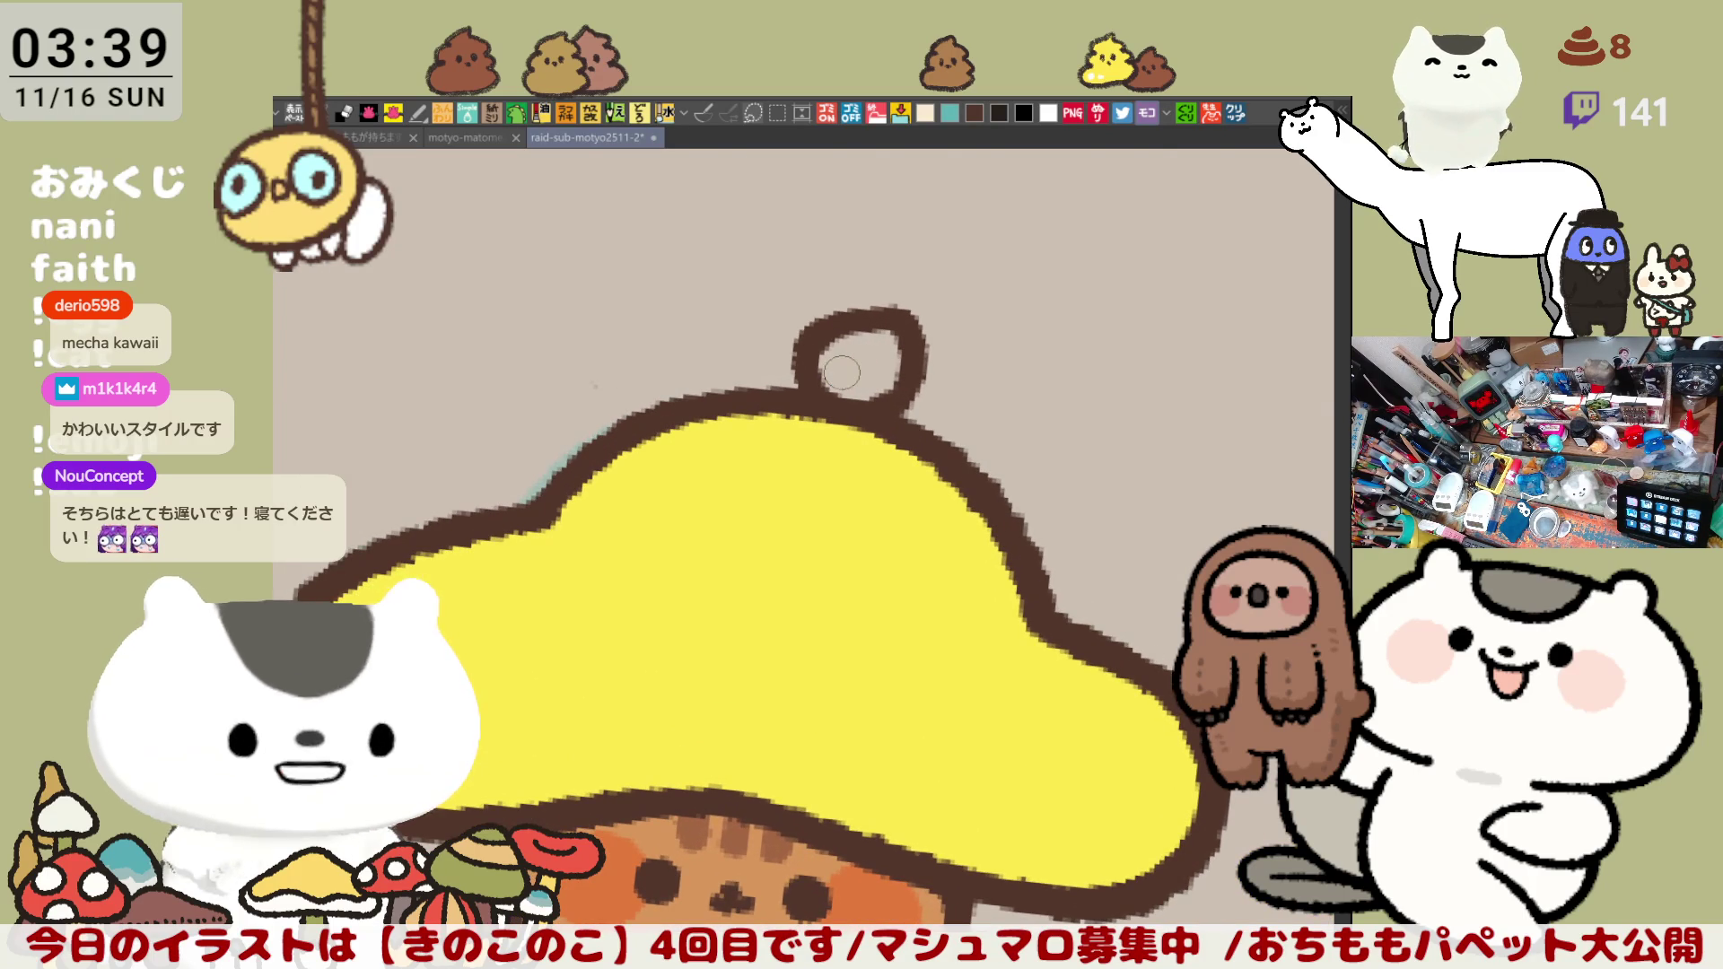
key(minus)
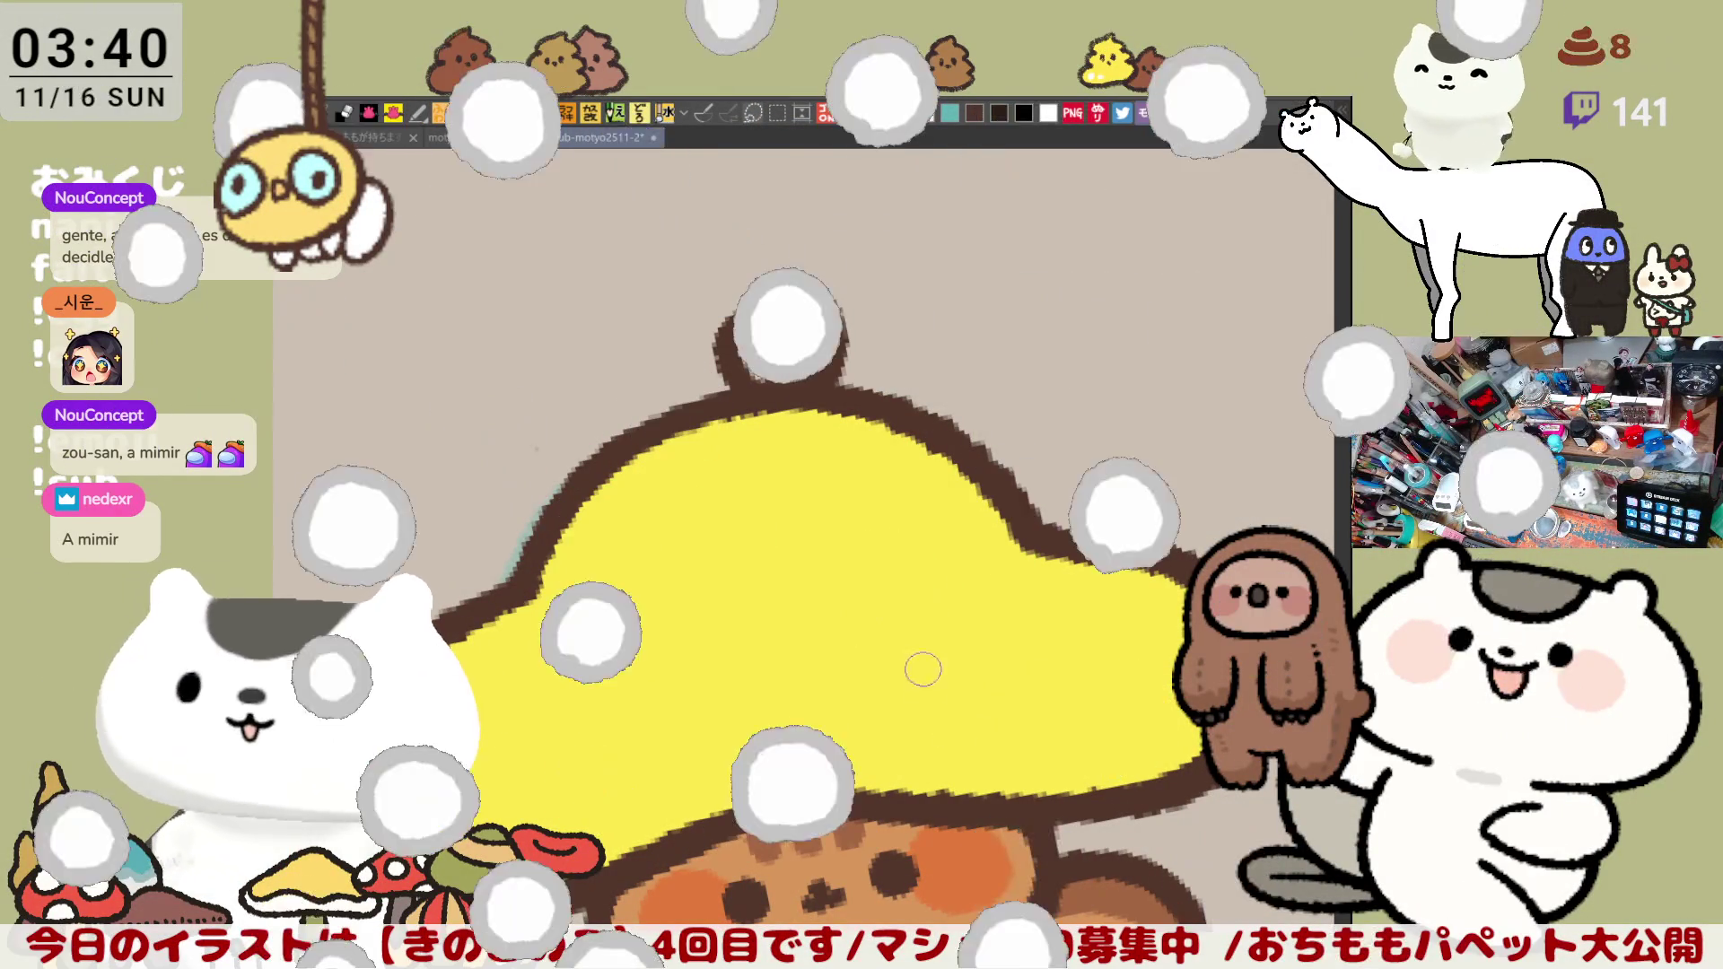
key(ctrl+minus)
key(ctrl+minus)
key(ctrl+plus)
key(ctrl+plus)
key(ctrl+plus)
key(ctrl+plus)
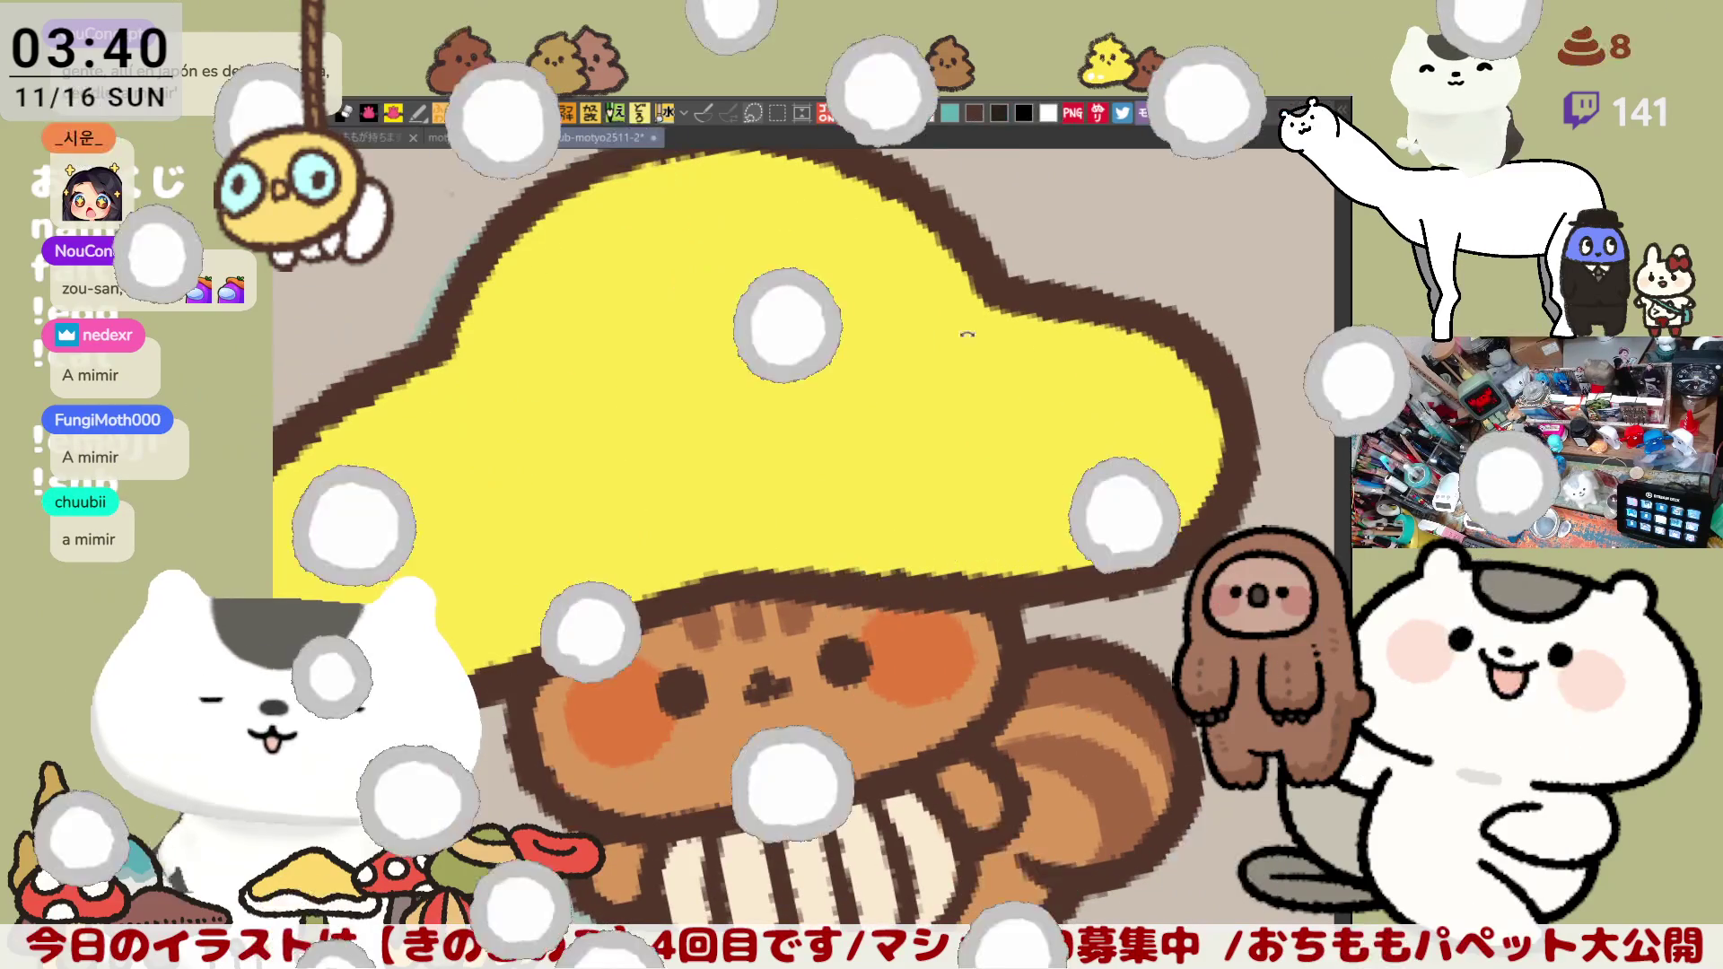
drag(700, 431, 920, 481)
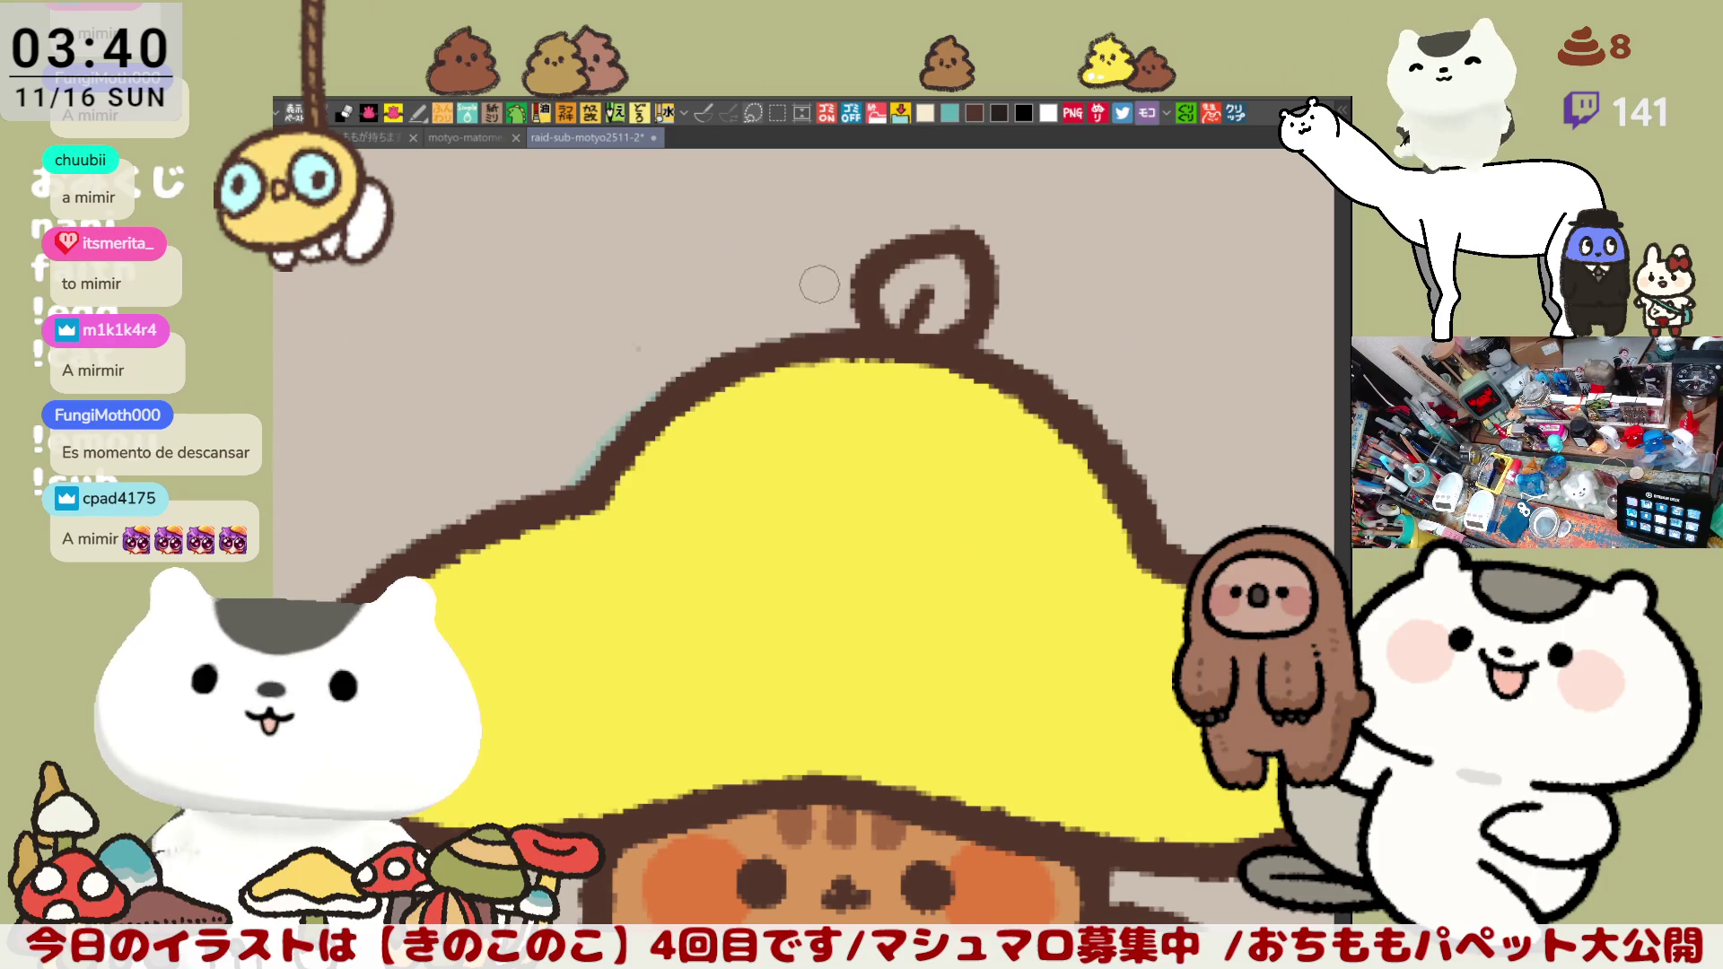
scroll(821, 297, up, 3)
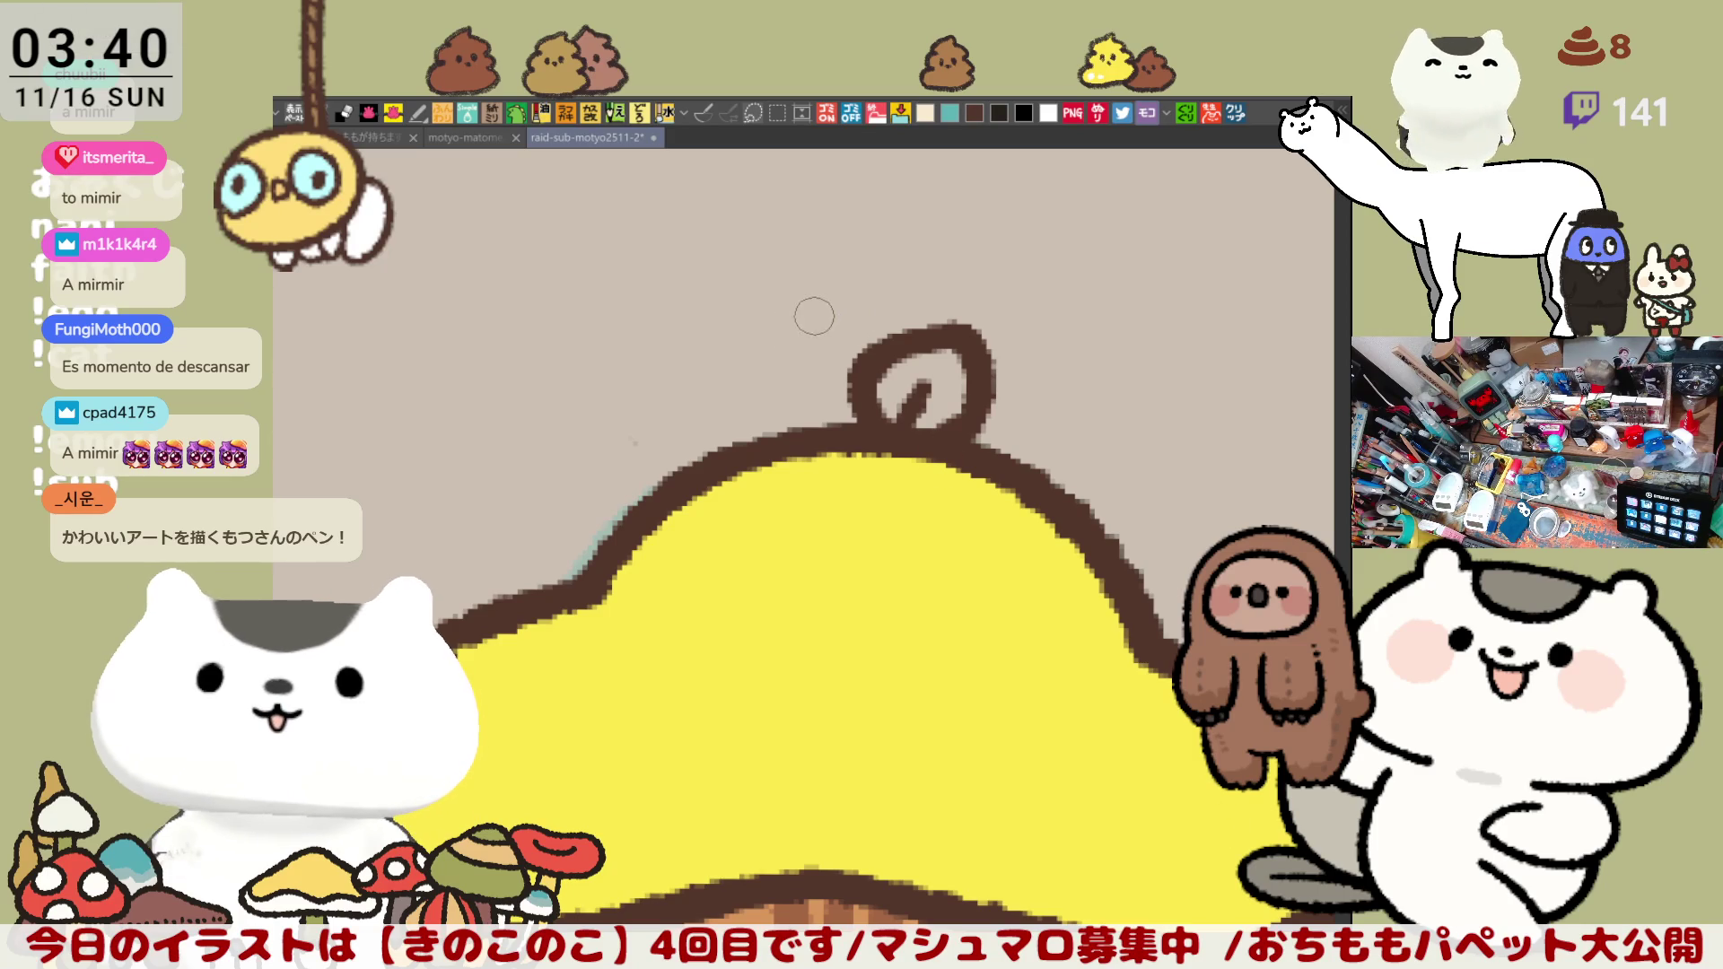
Step: Draw the sprout as two curled brown loops on the cap top, undoing a stray stroke
drag(814, 317, 820, 431)
mouse_move(820, 316)
mouse_down()
mouse_move(862, 377)
mouse_move(855, 404)
mouse_up()
key(ctrl+z)
drag(814, 313, 849, 380)
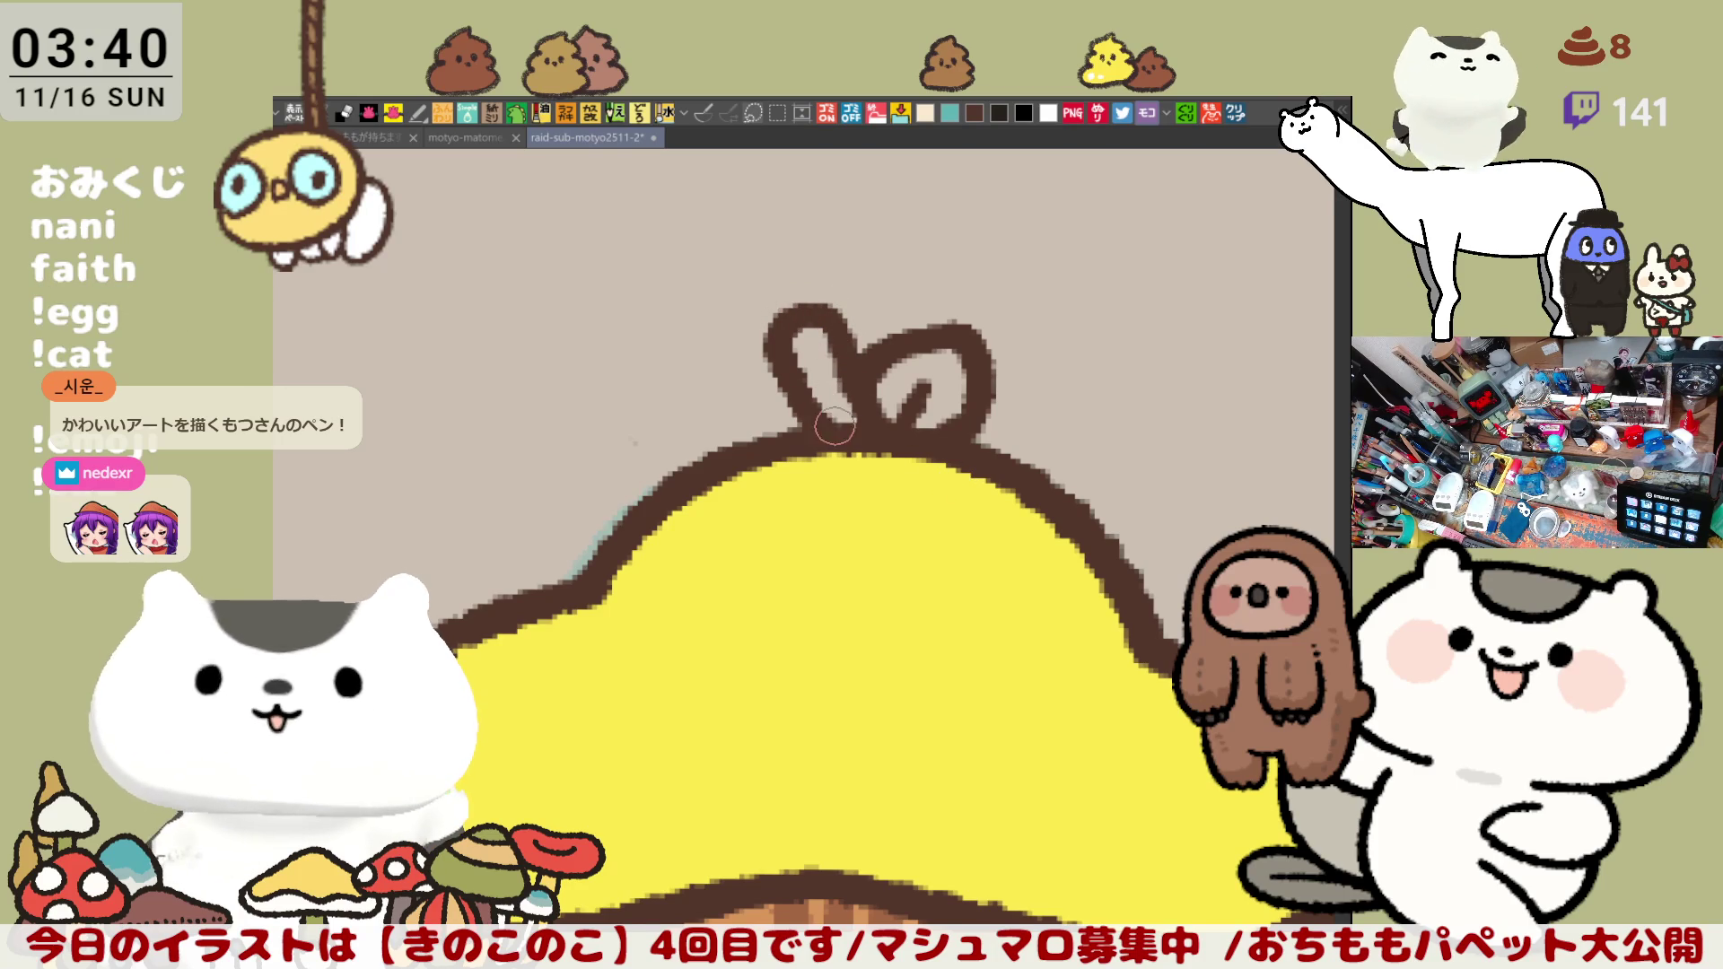
scroll(751, 354, down, 3)
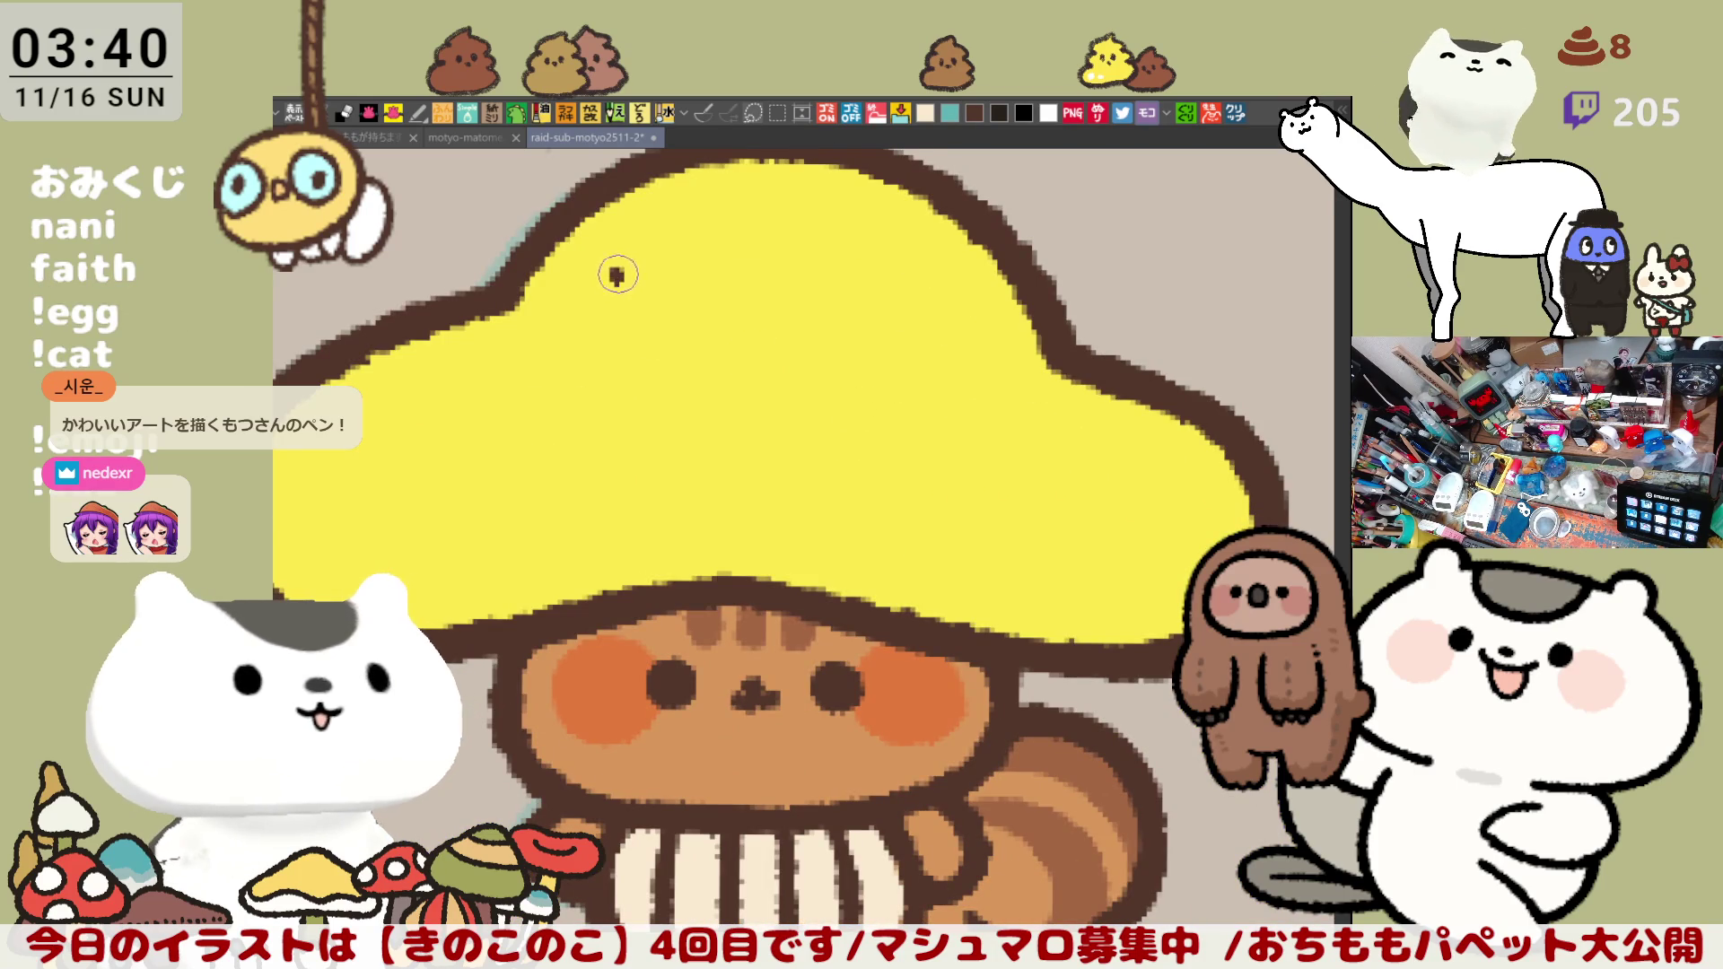
Step: Dot small brown speckles onto the yellow cap
click(595, 314)
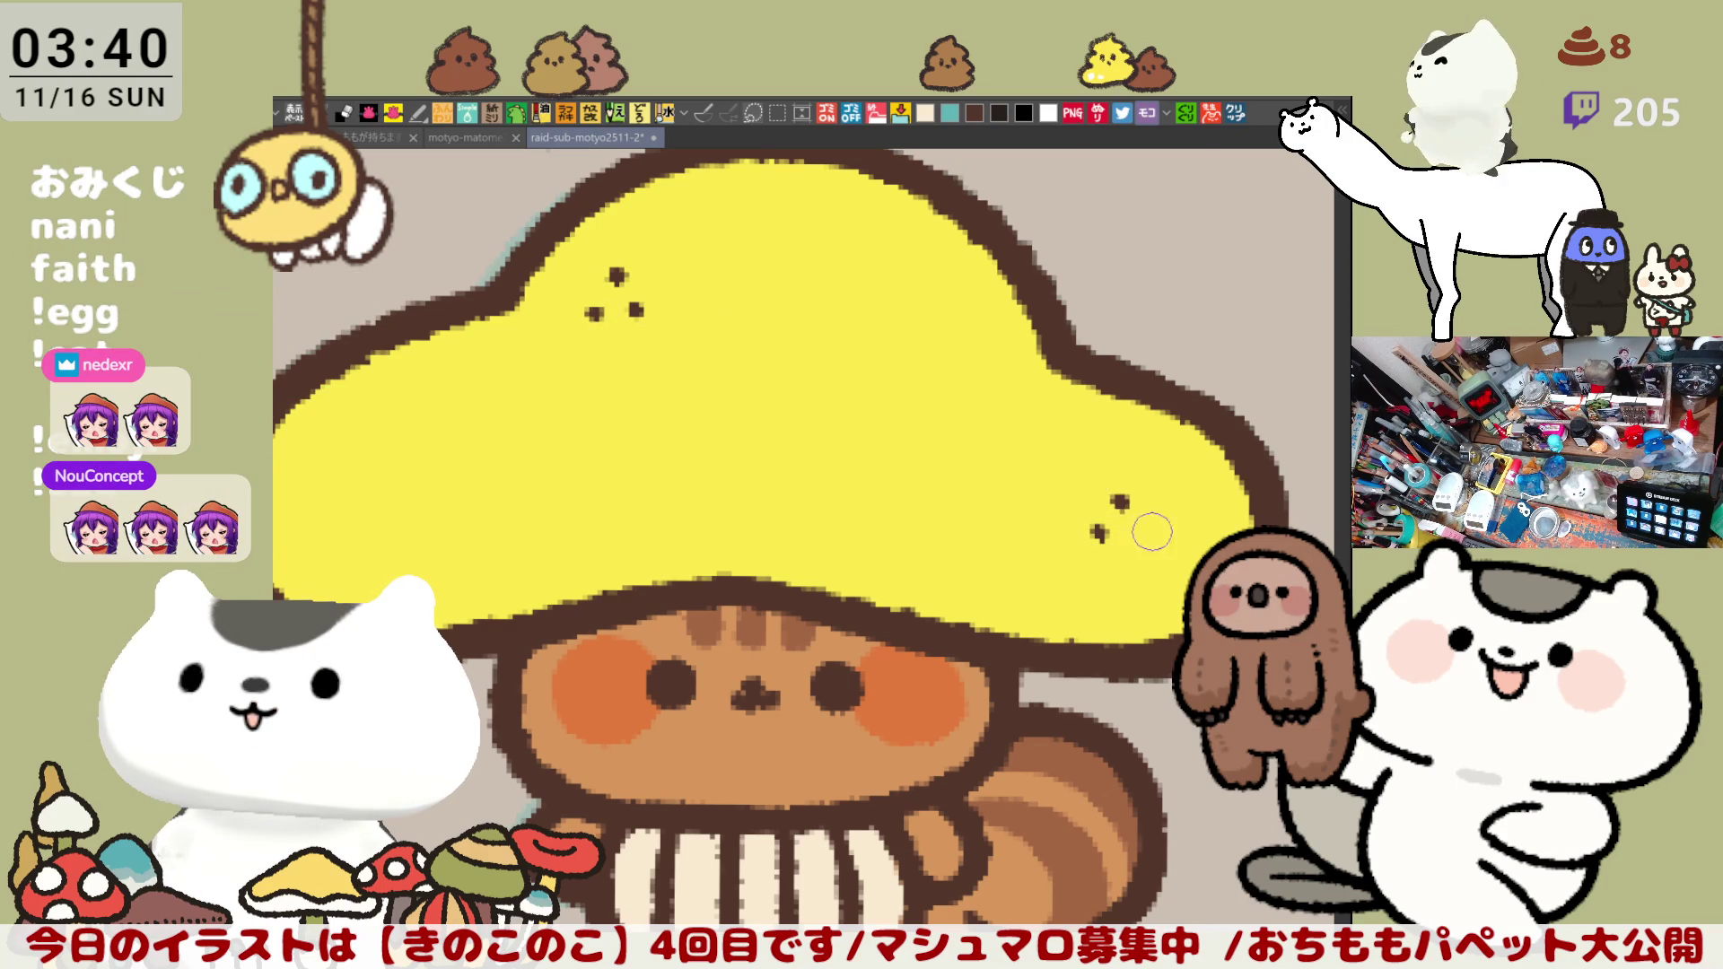
mouse_move(809, 462)
mouse_down()
mouse_move(974, 365)
mouse_move(972, 320)
mouse_up()
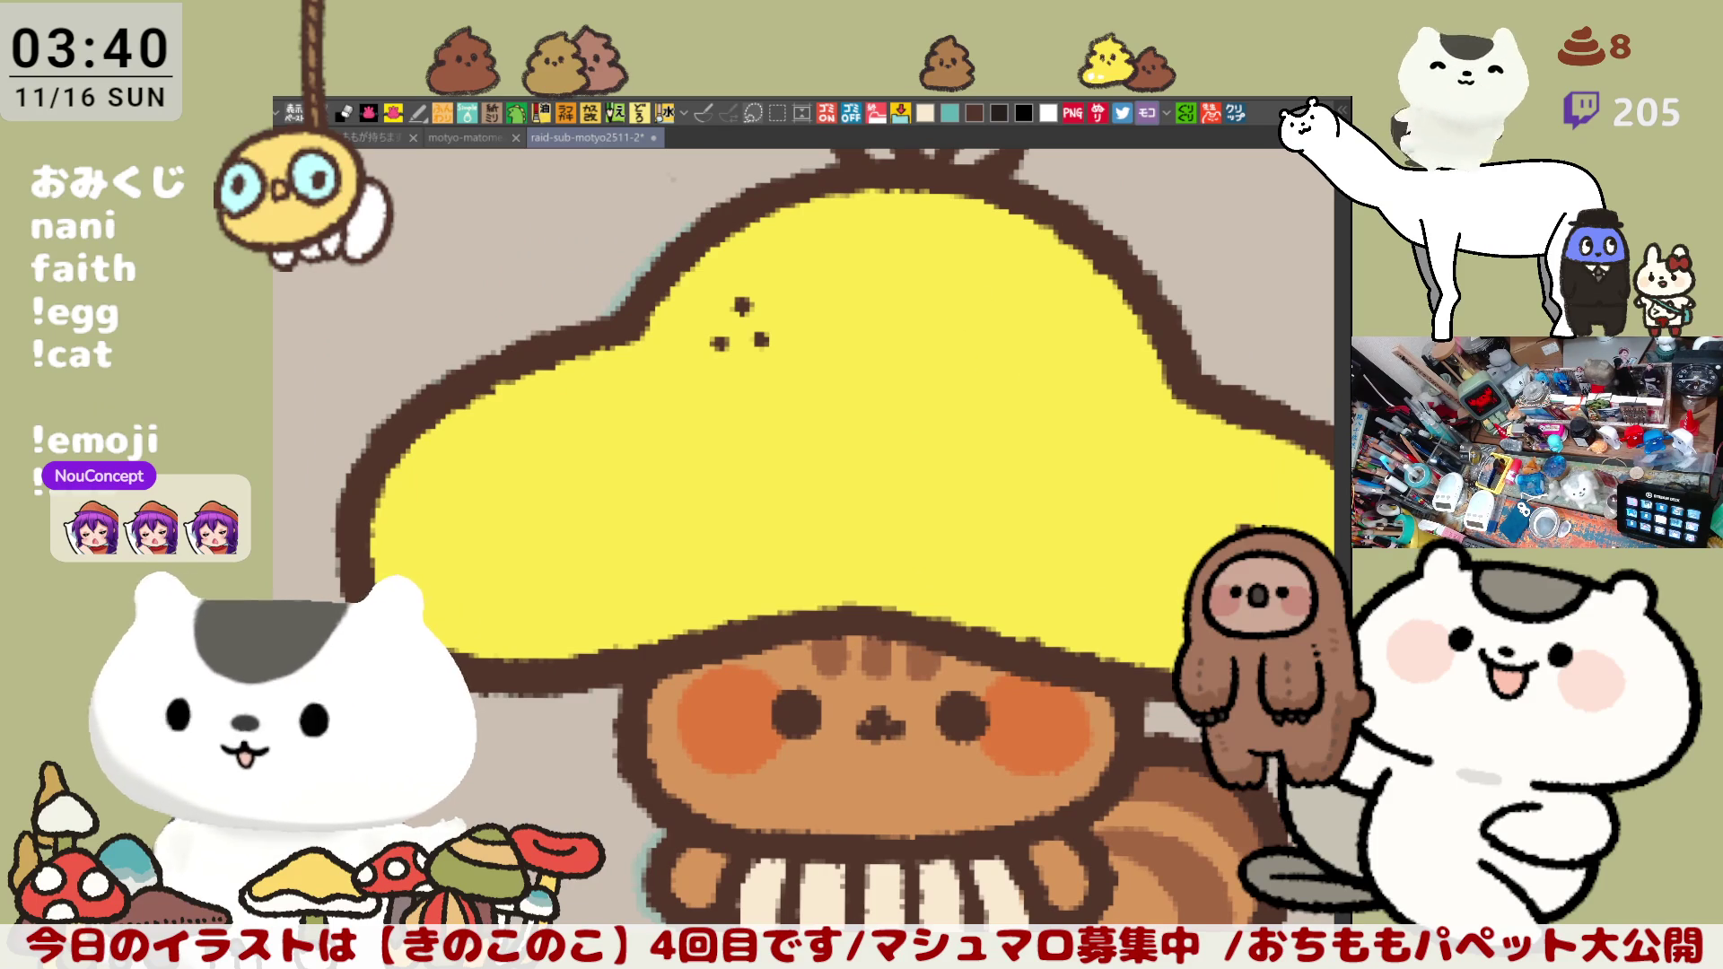
drag(944, 485, 920, 655)
Step: Sketch a trial squiggle above the cap and remove it
drag(1031, 535, 809, 649)
mouse_move(892, 384)
mouse_down()
mouse_move(1104, 256)
mouse_move(1171, 438)
mouse_move(1050, 579)
mouse_move(954, 242)
mouse_move(916, 270)
mouse_move(1113, 229)
mouse_move(1218, 236)
mouse_move(1232, 297)
mouse_up()
key(Delete)
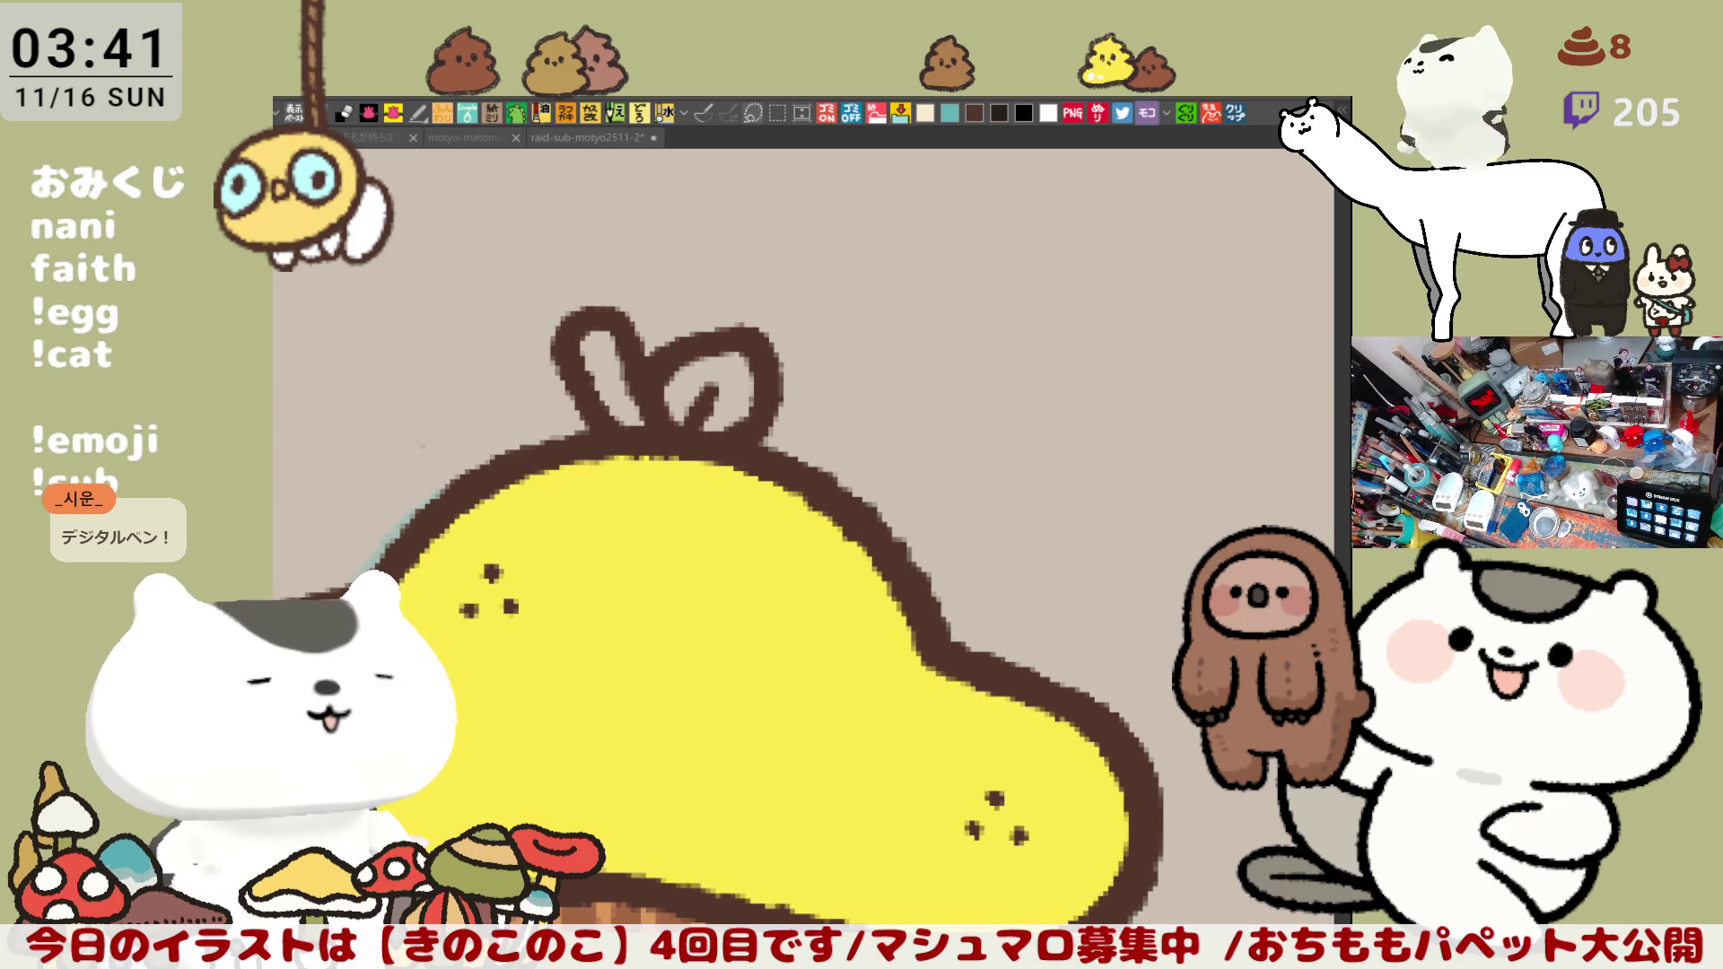
key(ctrl+y)
key(ctrl+z)
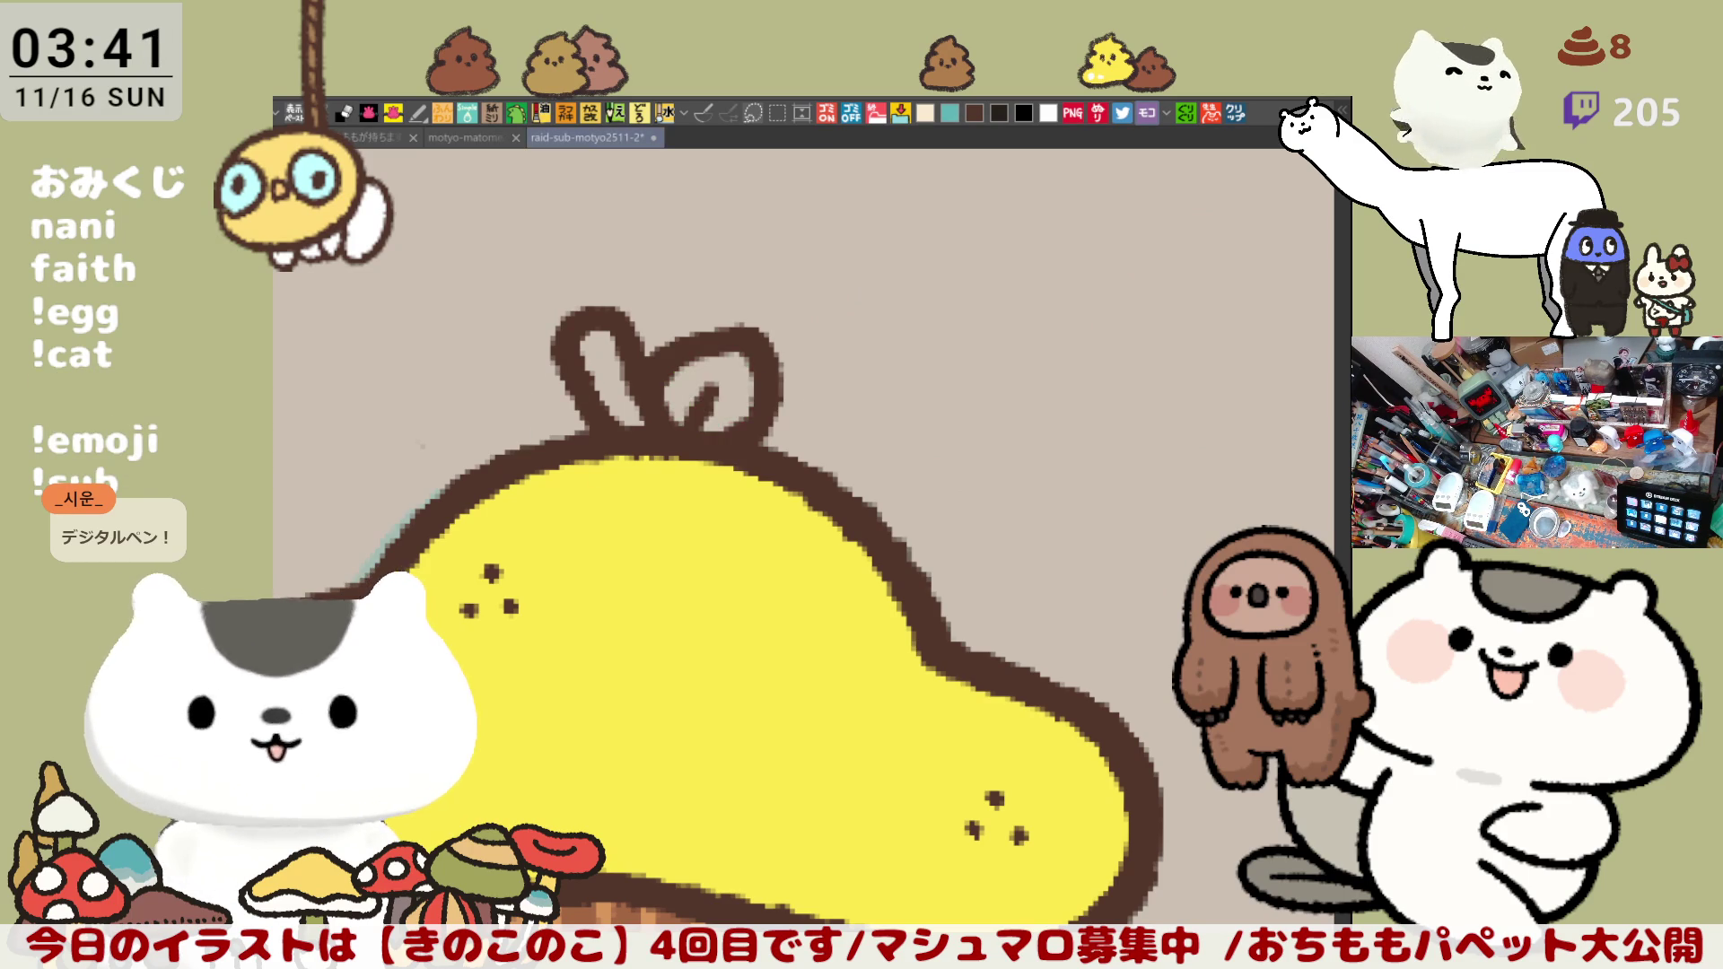
key(ctrl+z)
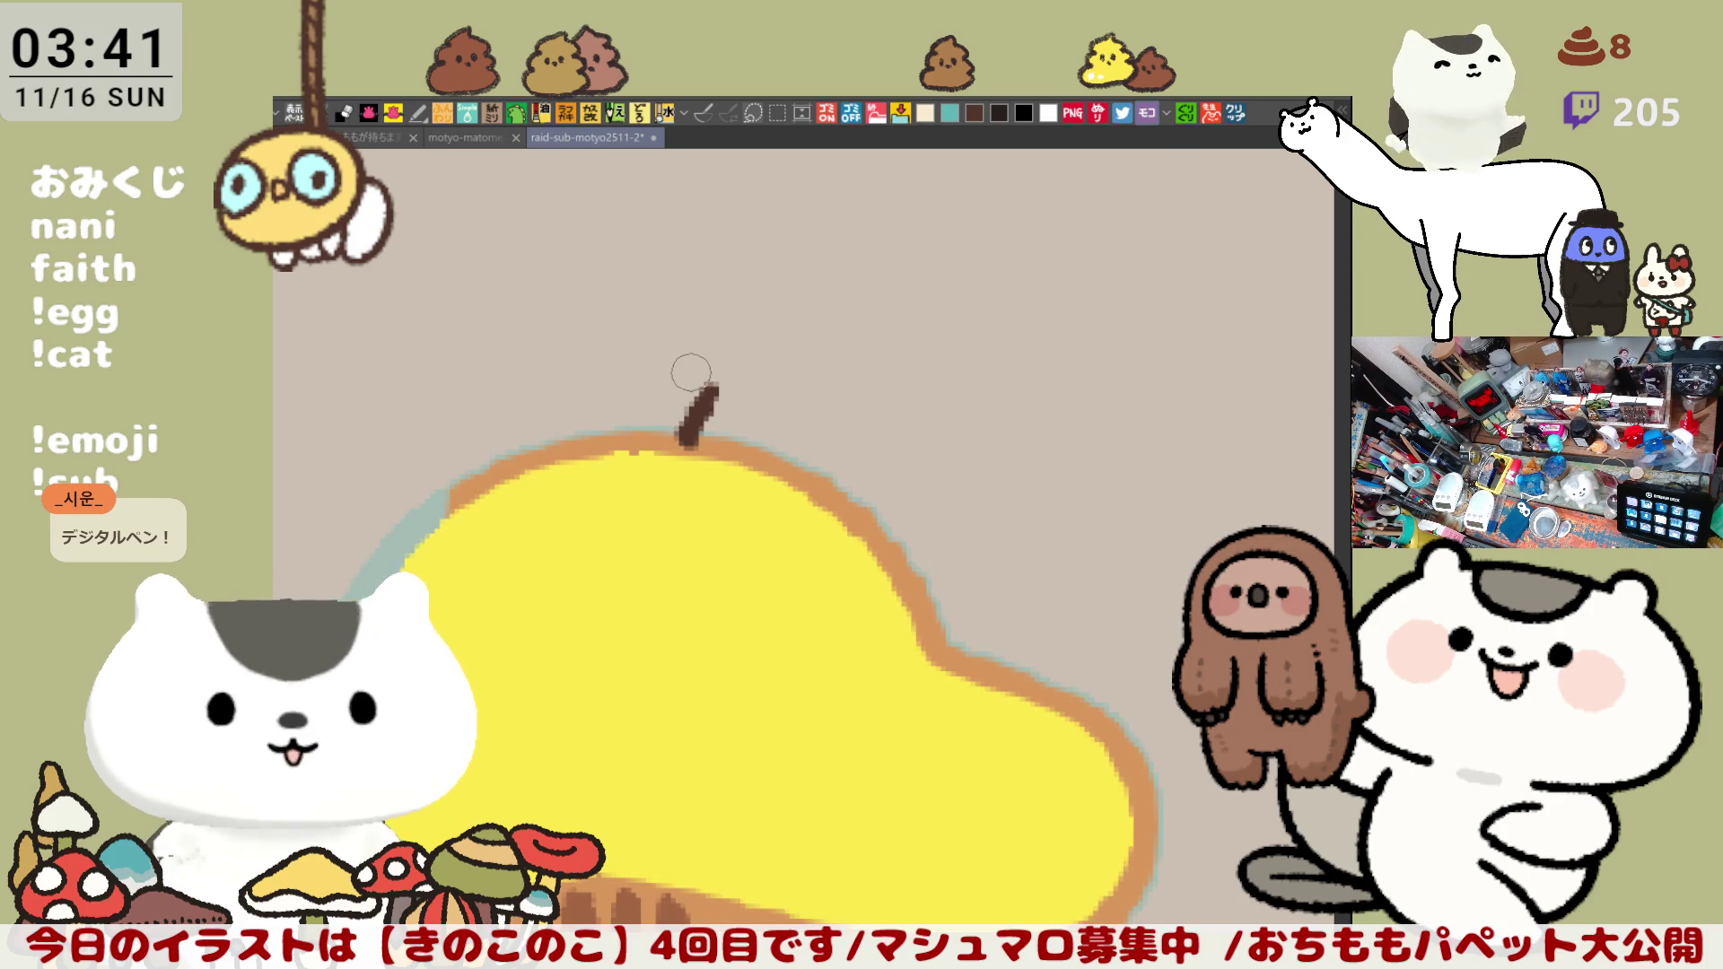
drag(698, 410, 719, 380)
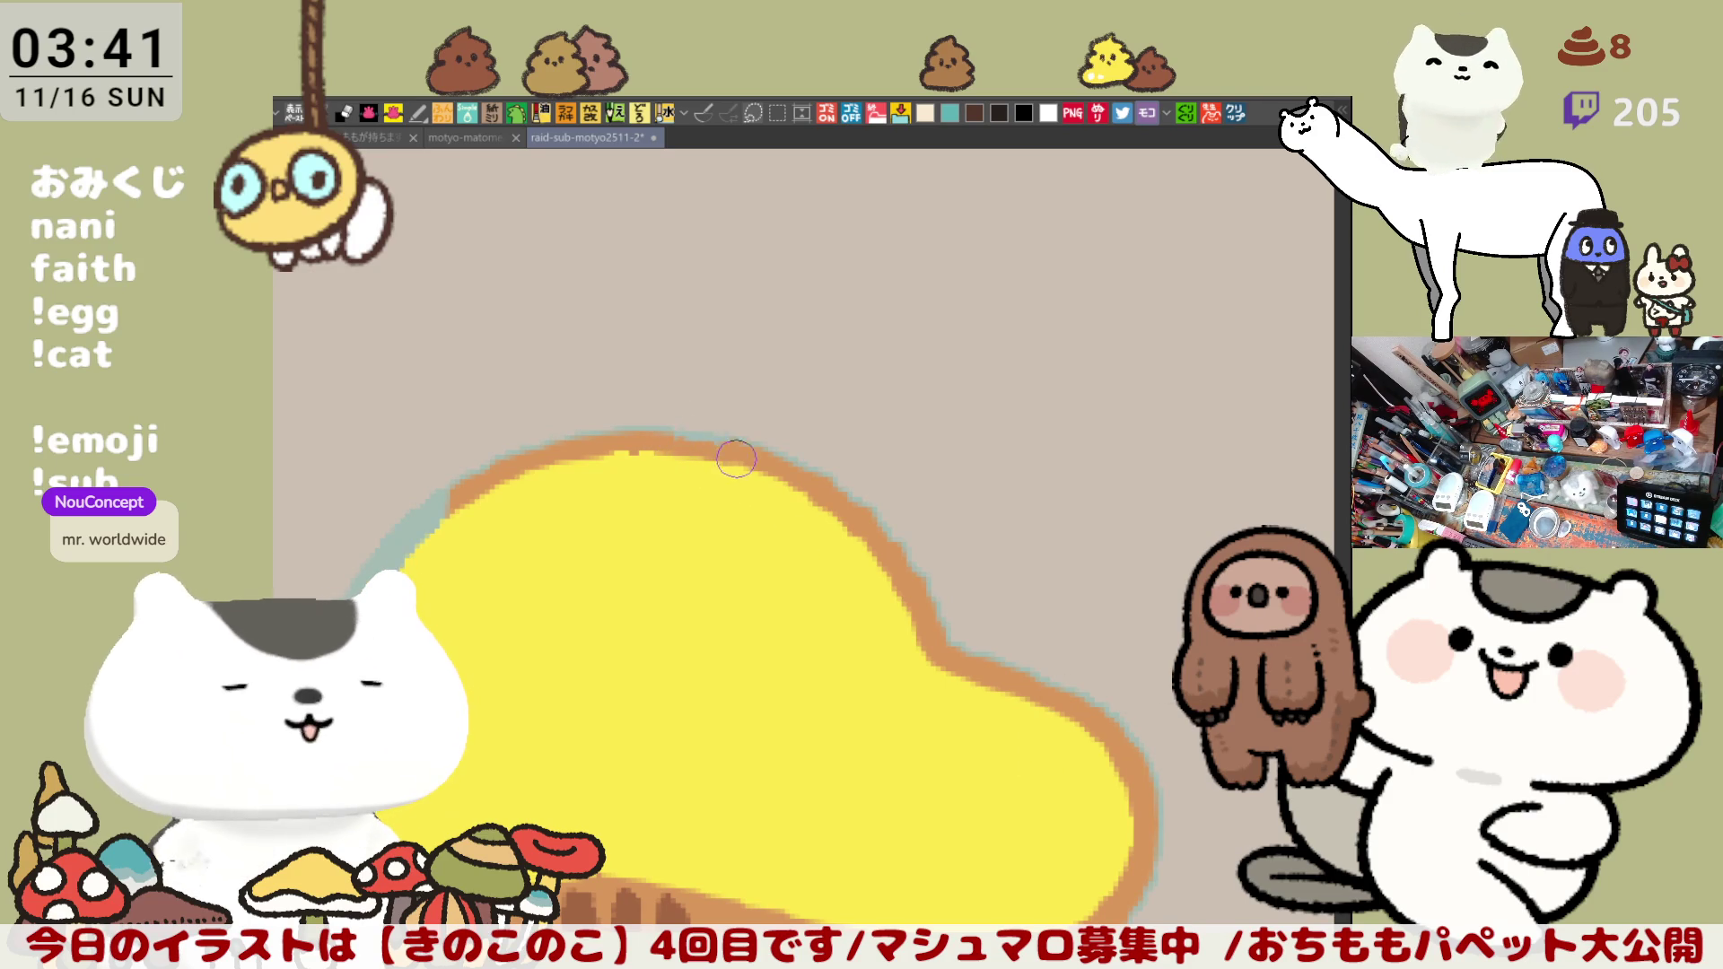
key(ctrl+z)
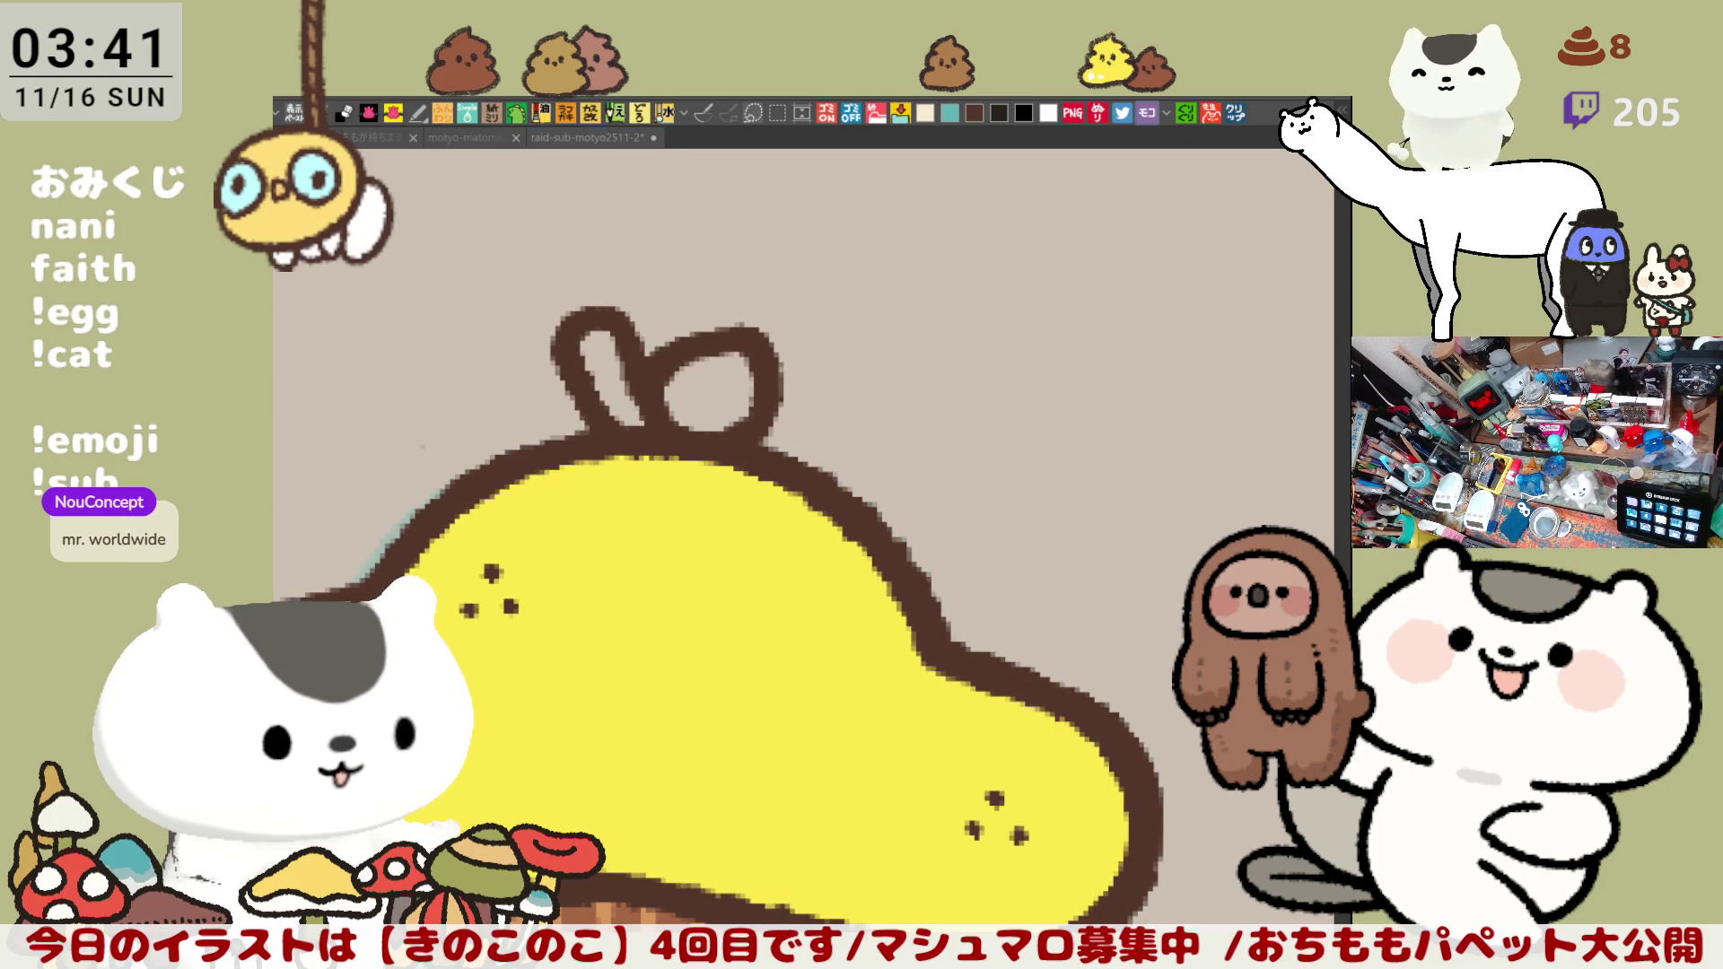
Step: Fill the sprout's right loop with green so it reads as a leaf, redoing a trial fill
click(711, 387)
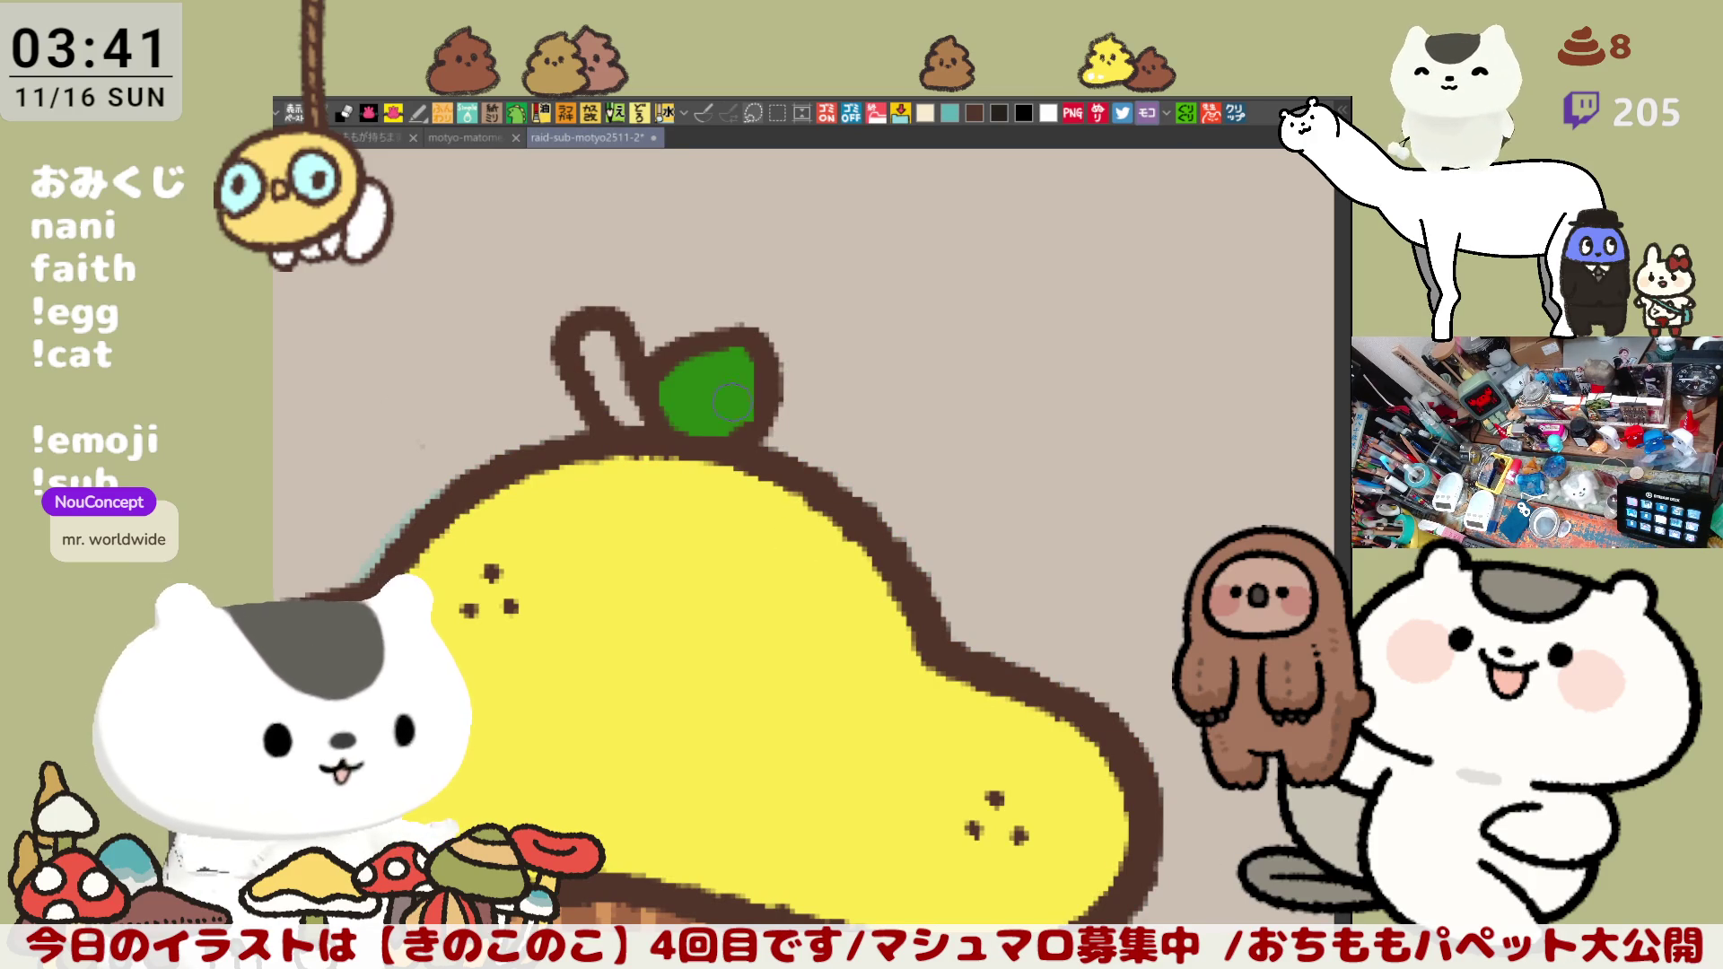
key(ctrl+z)
click(728, 391)
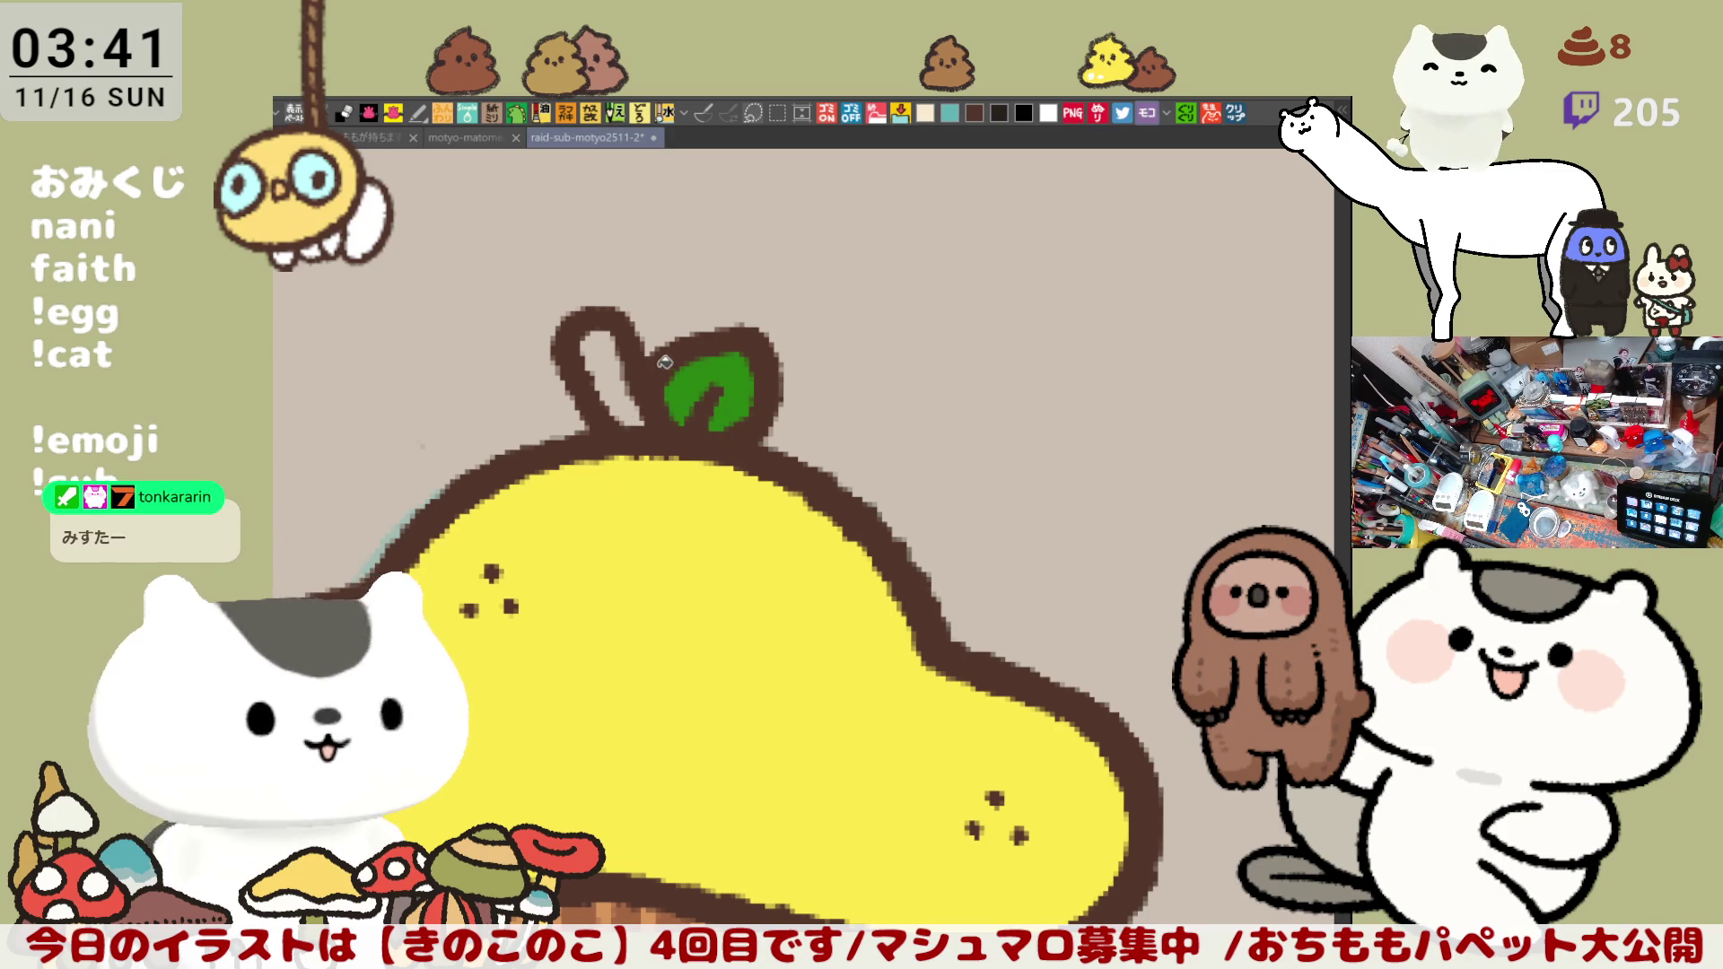
Step: Try a dark brown fill in the hollow stem and undo it
drag(629, 339, 663, 413)
key(ctrl+z)
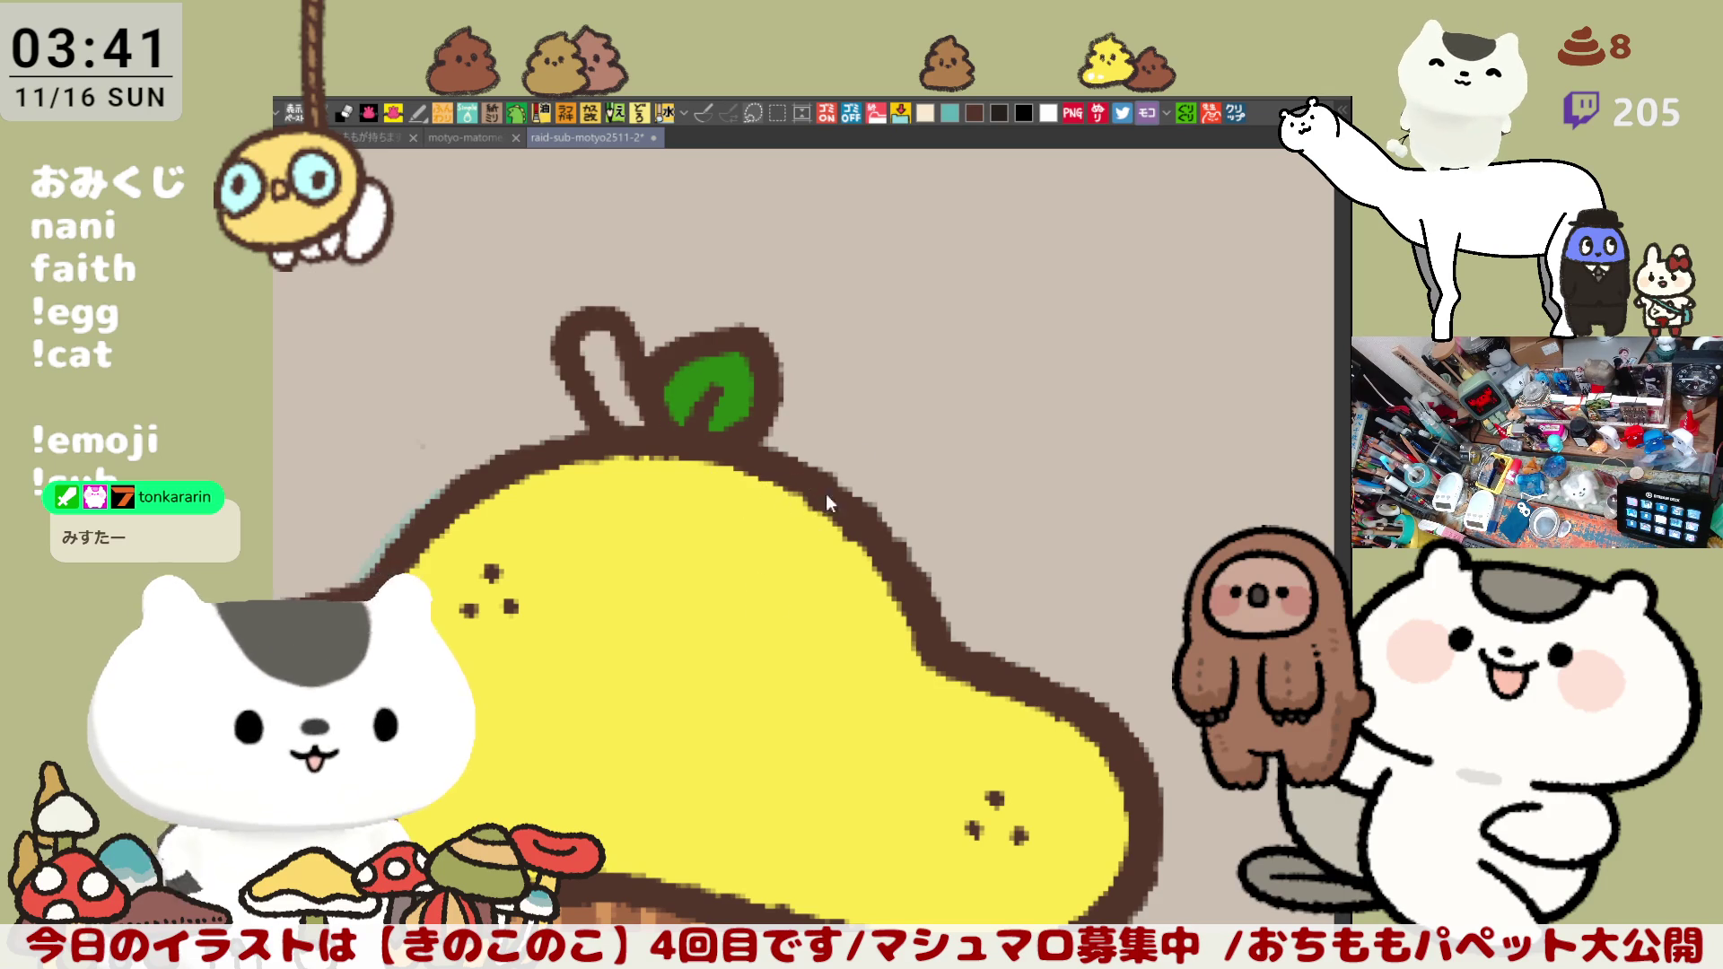
scroll(749, 713, down, 3)
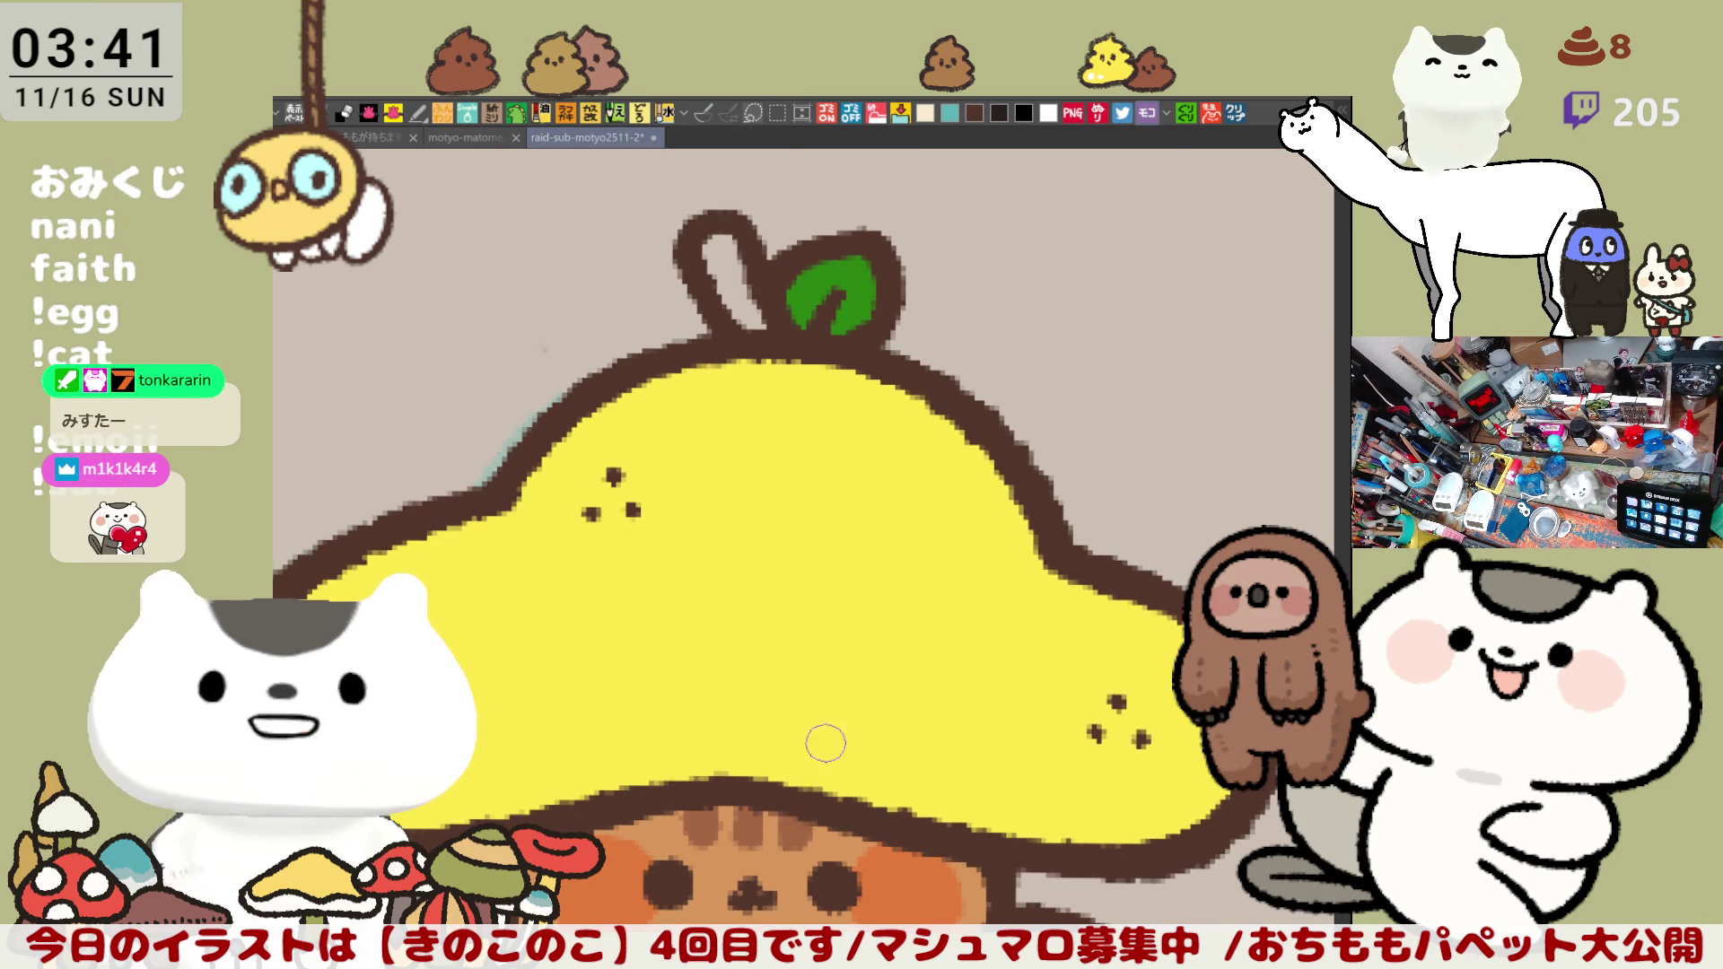
scroll(826, 742, up, 2)
Step: Fill the hollow pear stem with brown and paint a white shine mark on the cap
click(803, 379)
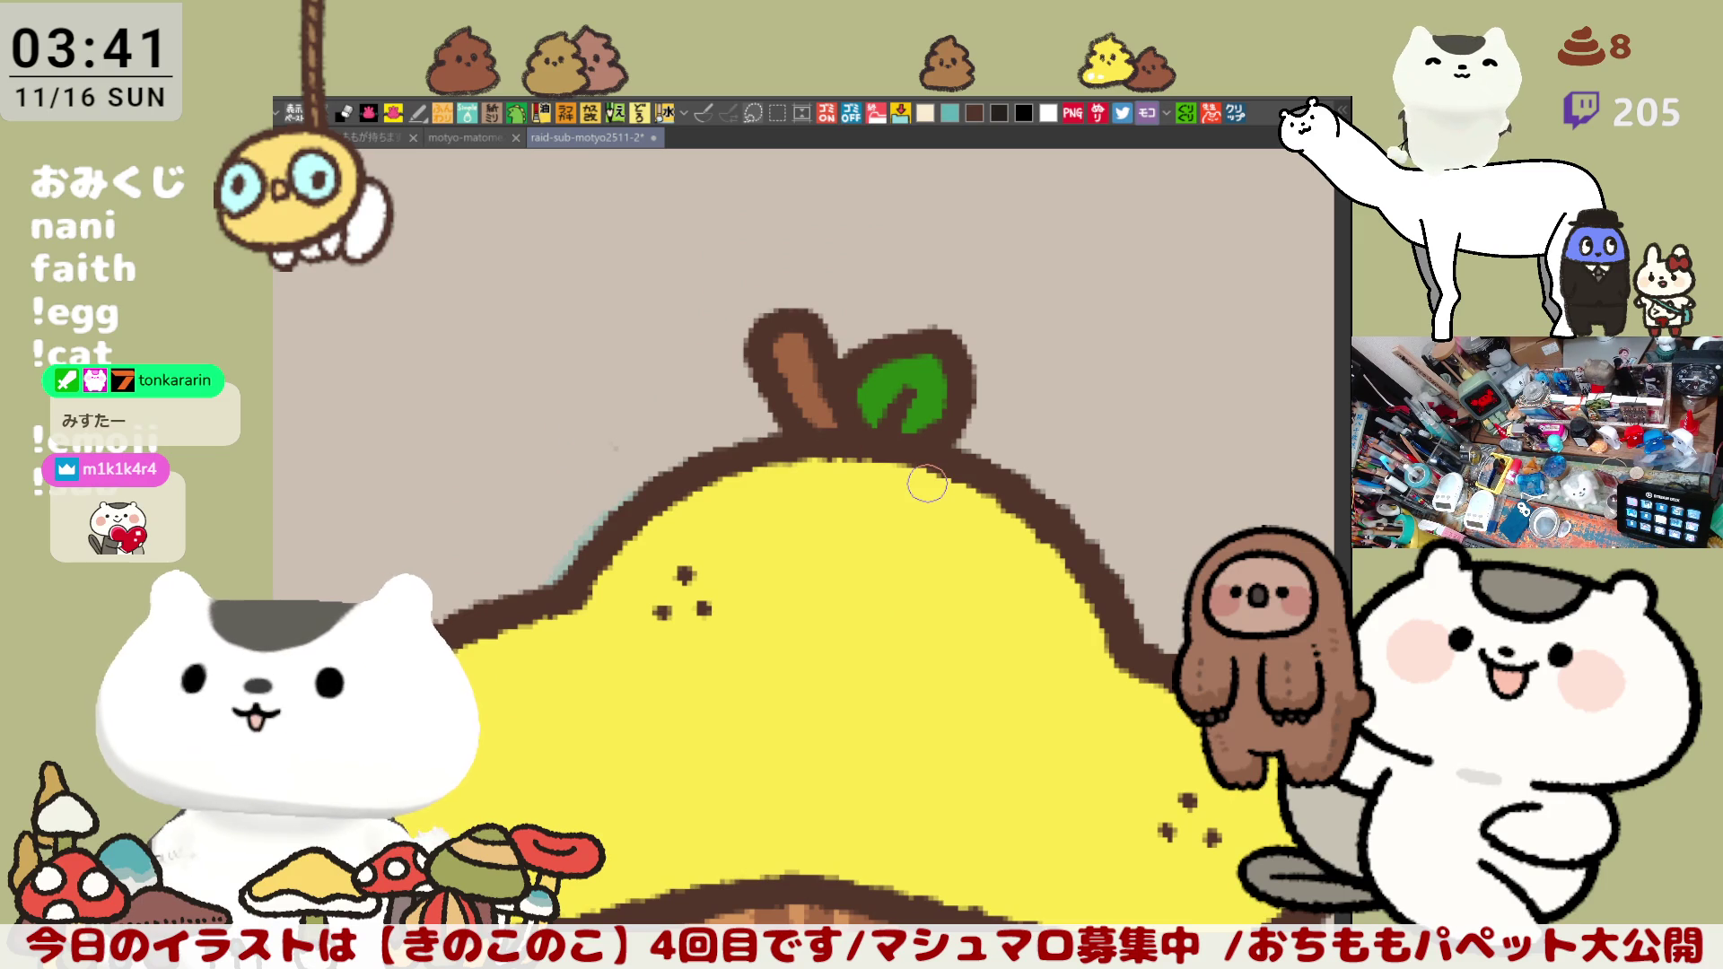
scroll(927, 485, down, 5)
scroll(927, 483, down, 1)
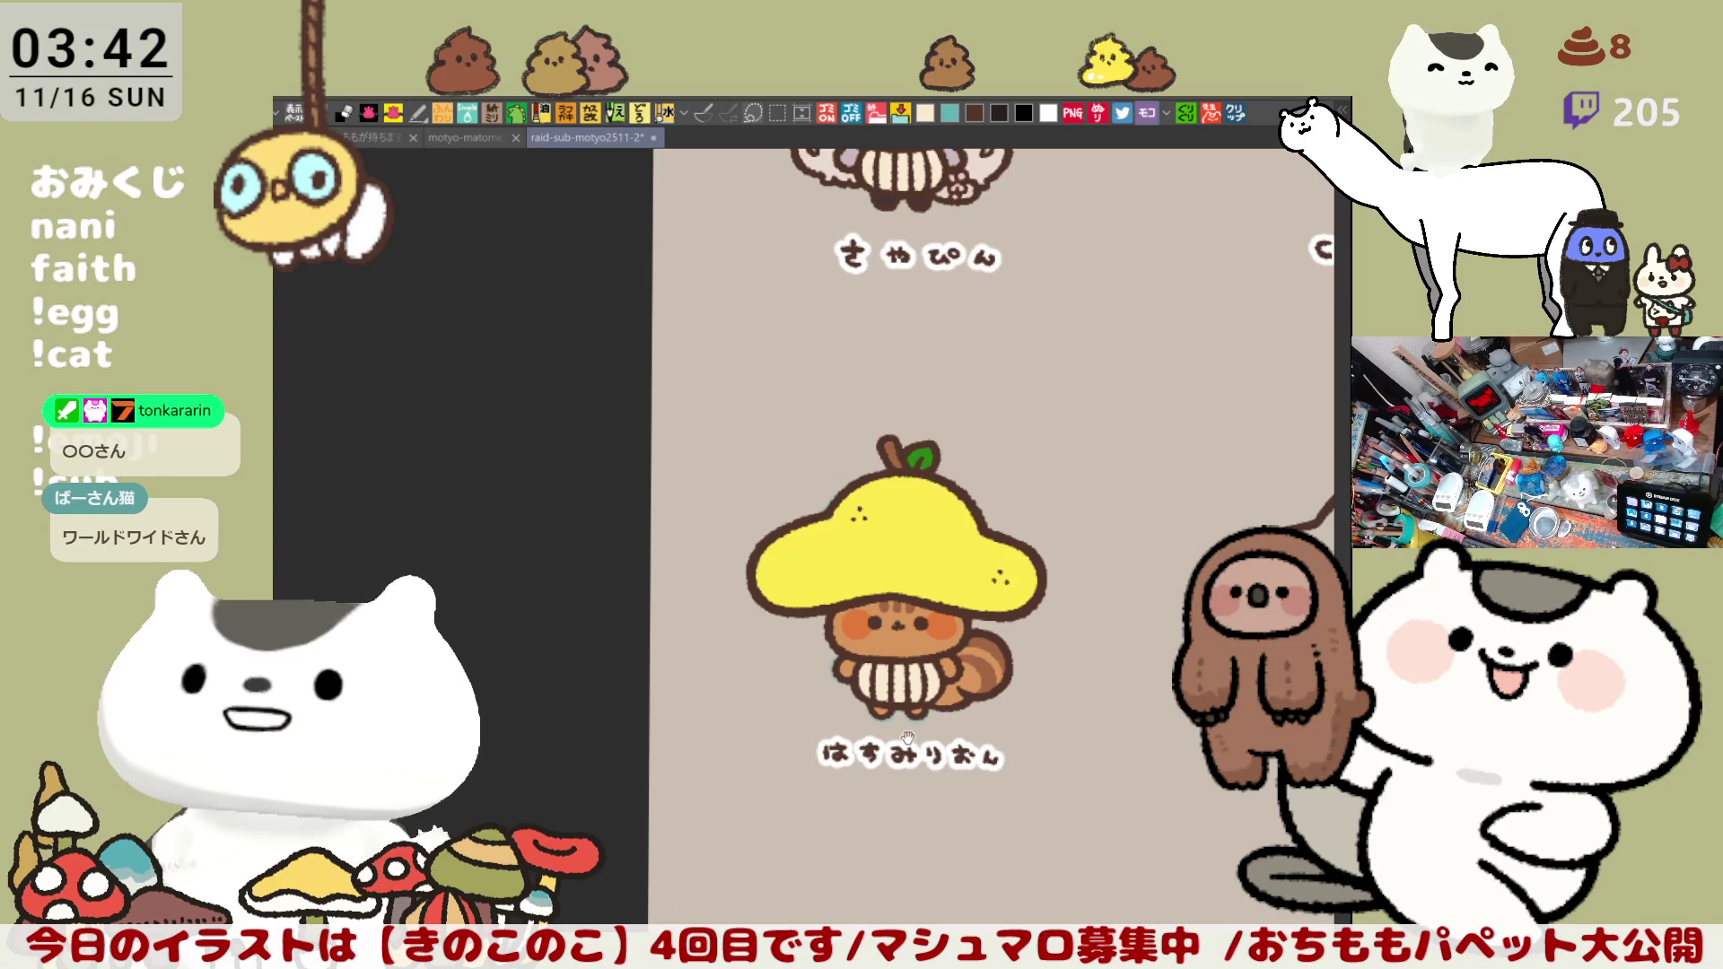
scroll(906, 738, down, 1)
scroll(736, 710, up, 2)
scroll(737, 710, up, 2)
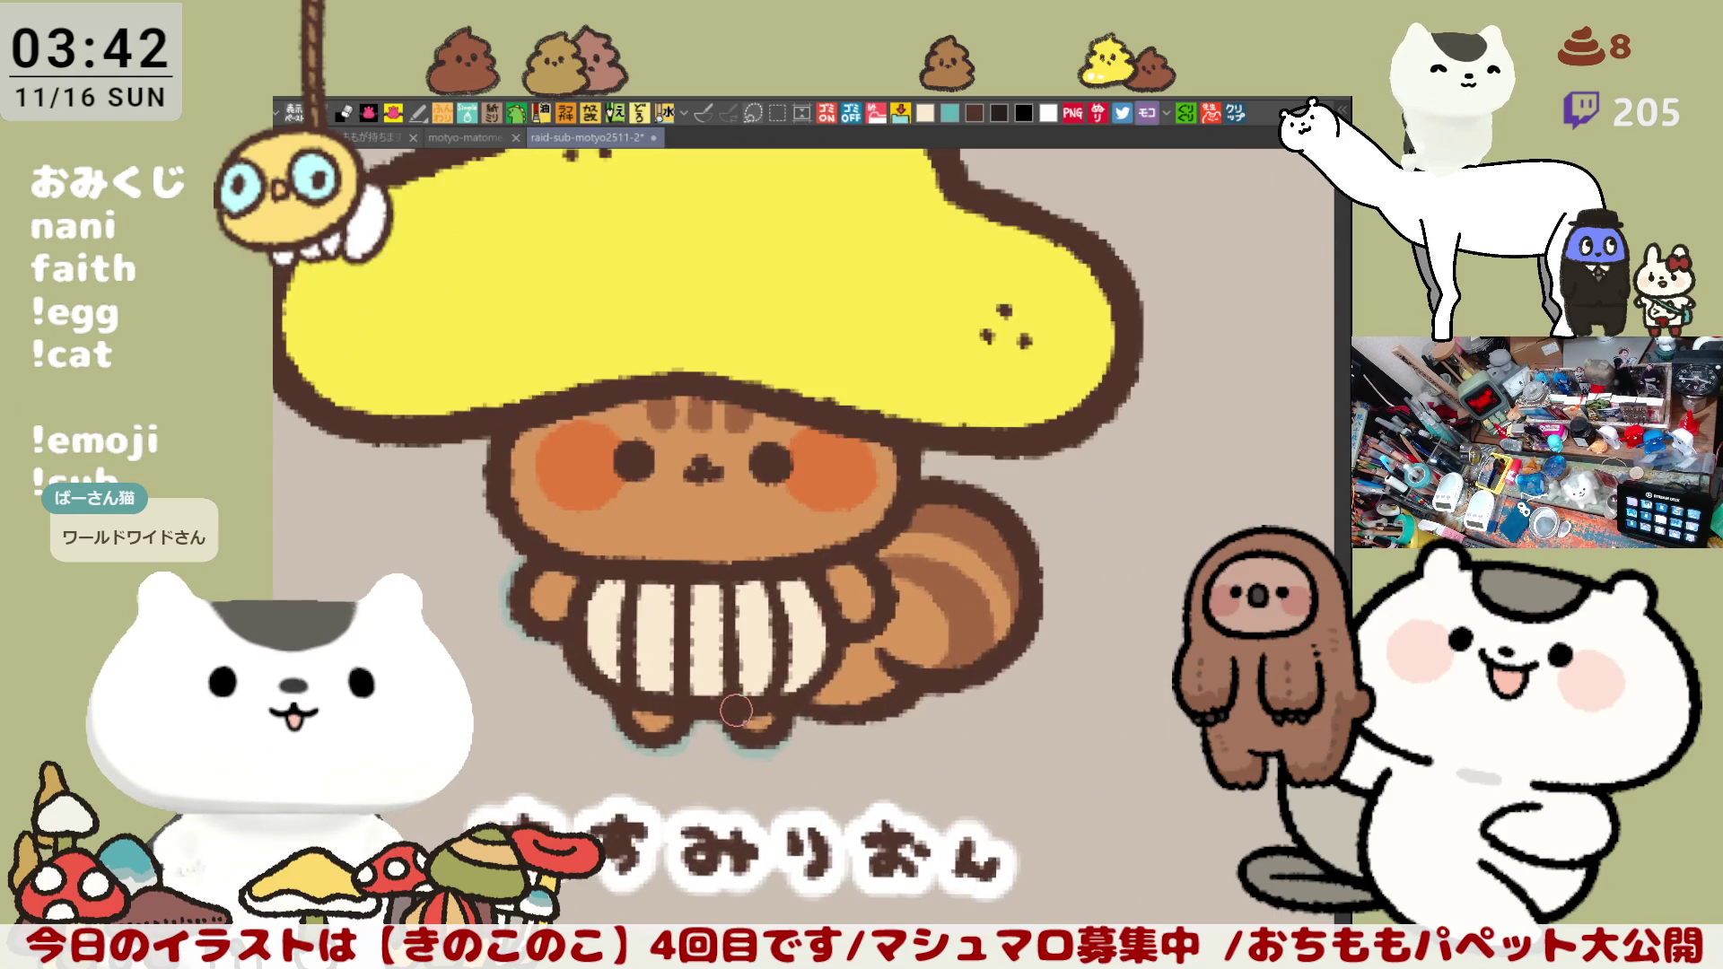
scroll(736, 709, down, 2)
scroll(737, 709, up, 2)
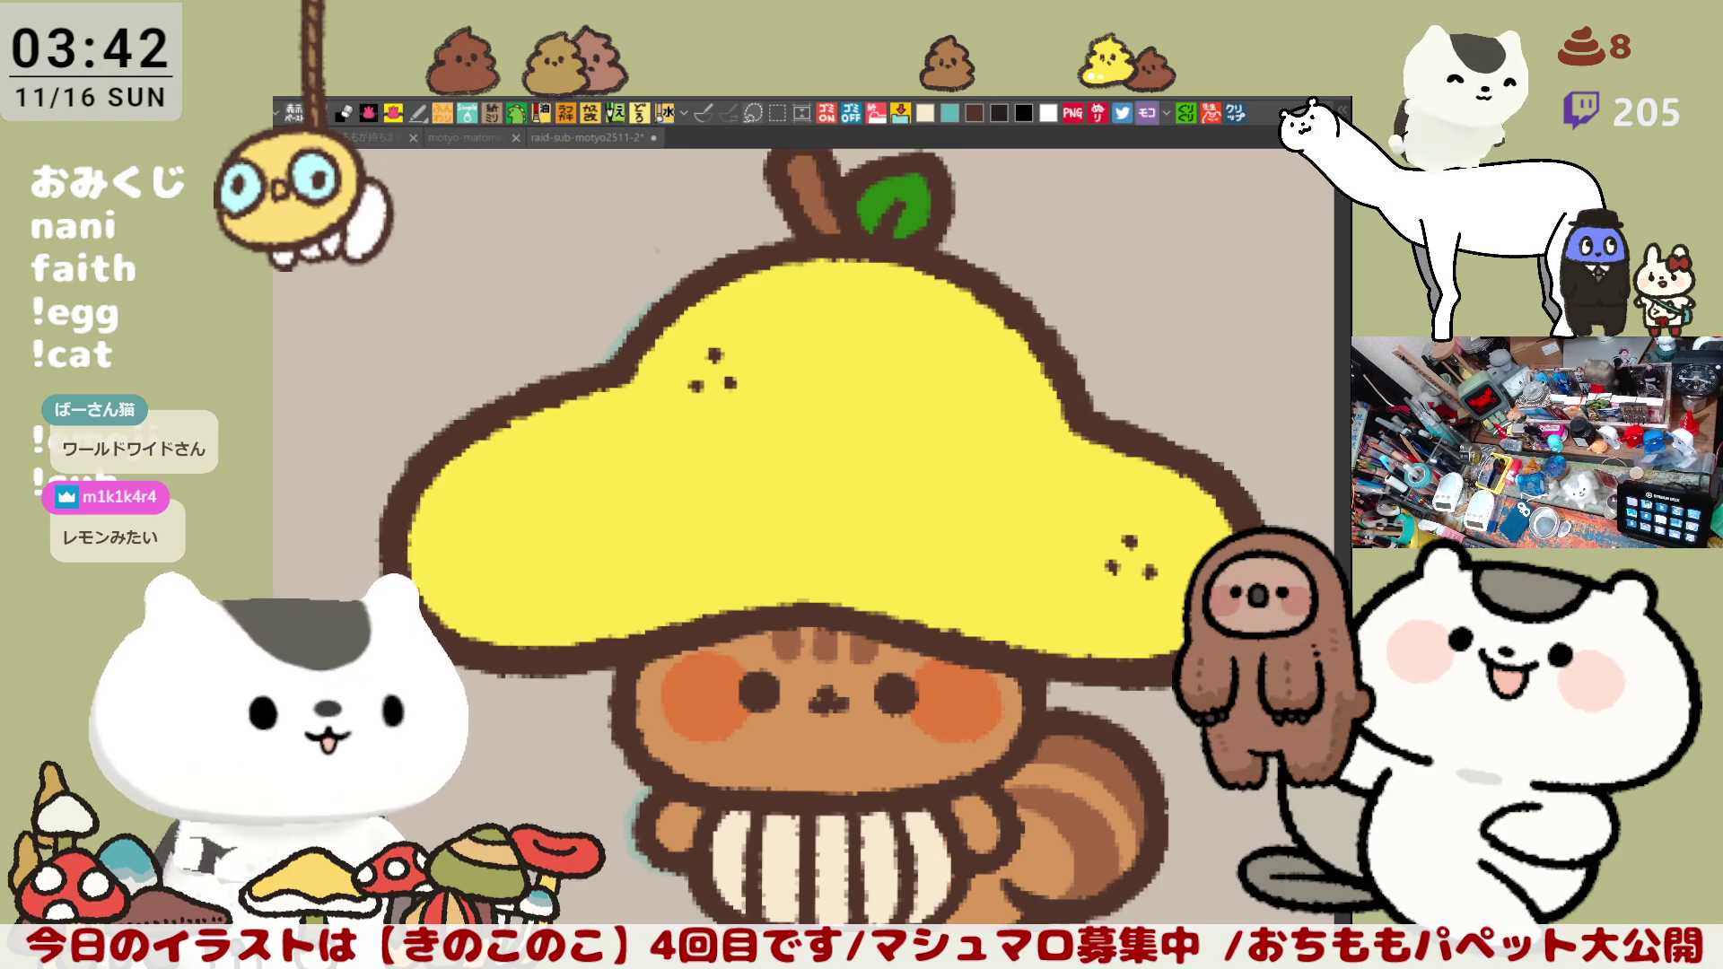
mouse_move(638, 491)
mouse_down()
mouse_move(668, 453)
mouse_move(644, 495)
mouse_move(671, 477)
mouse_up()
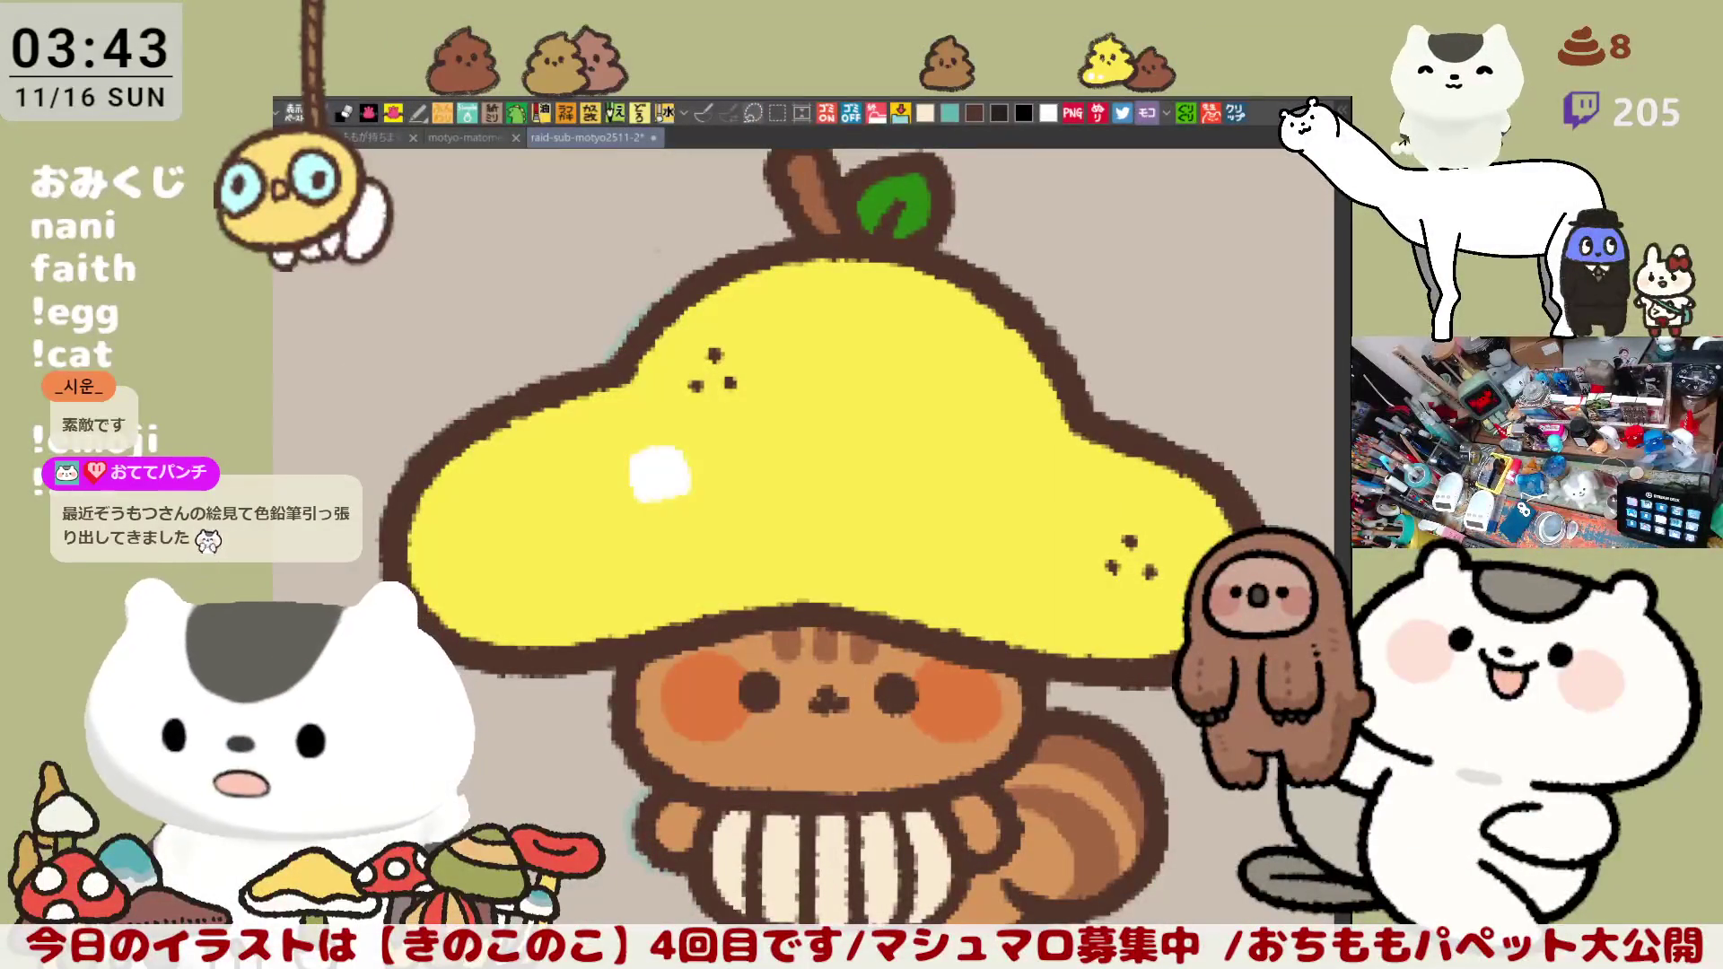
Step: Shift the view across the squirrel's yellow cap
drag(918, 495, 811, 435)
scroll(810, 434, down, 2)
scroll(812, 433, down, 1)
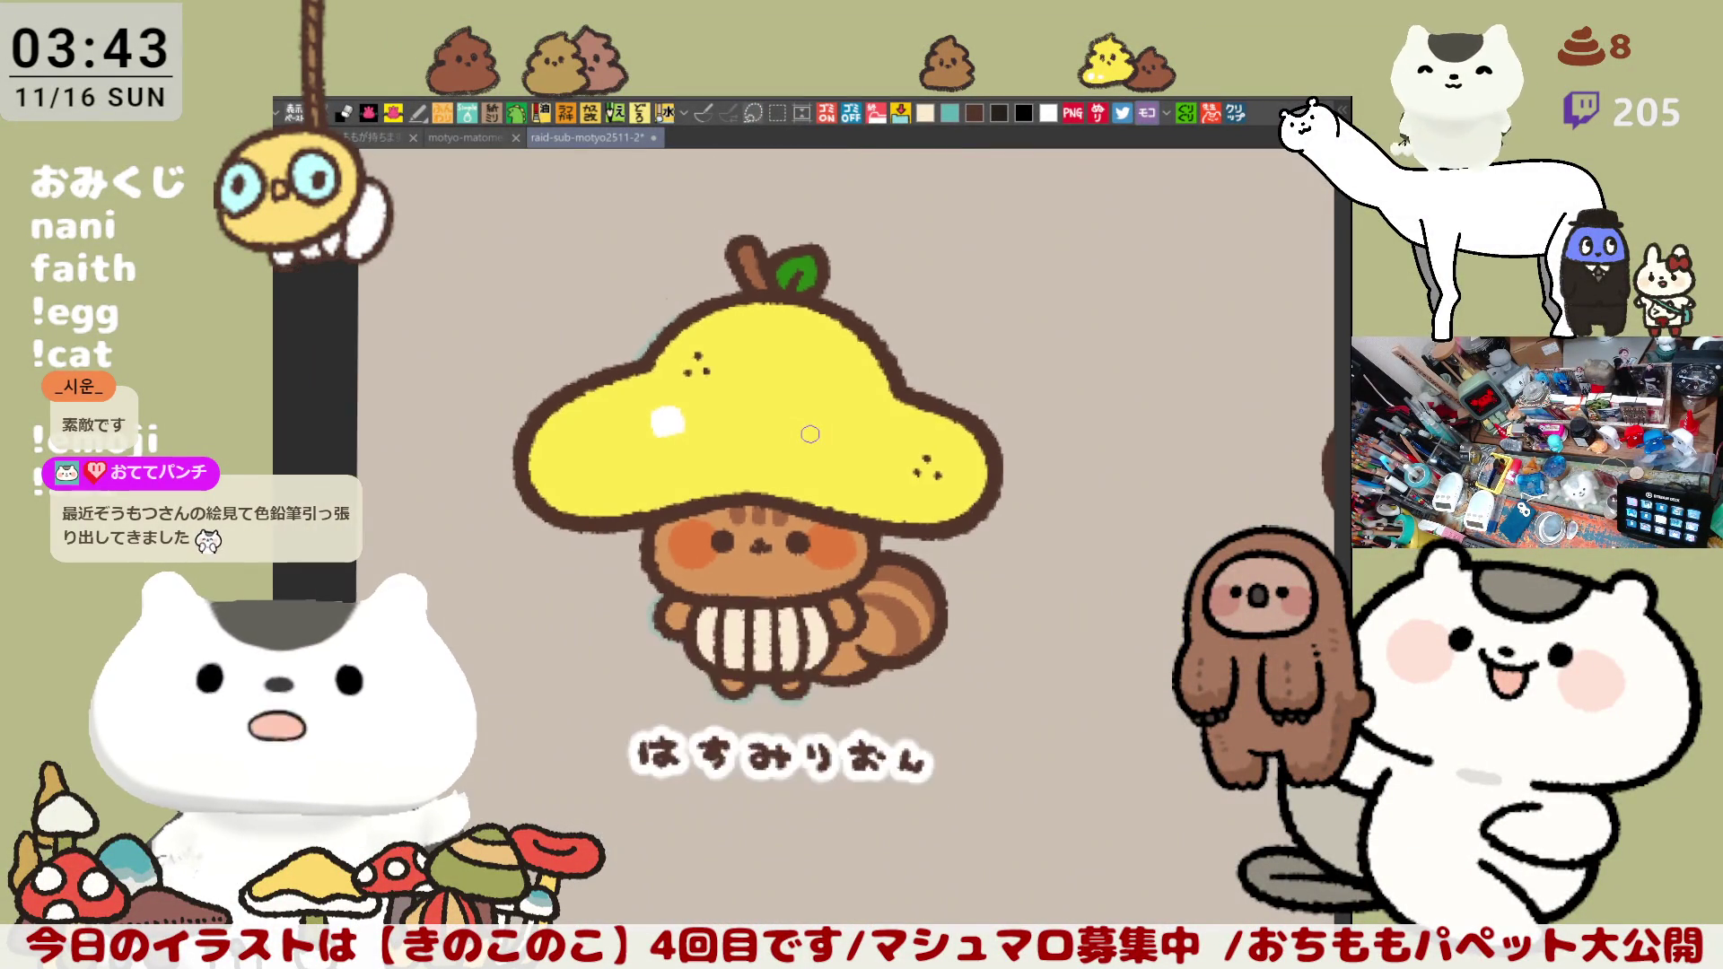
scroll(811, 433, down, 1)
scroll(811, 434, down, 1)
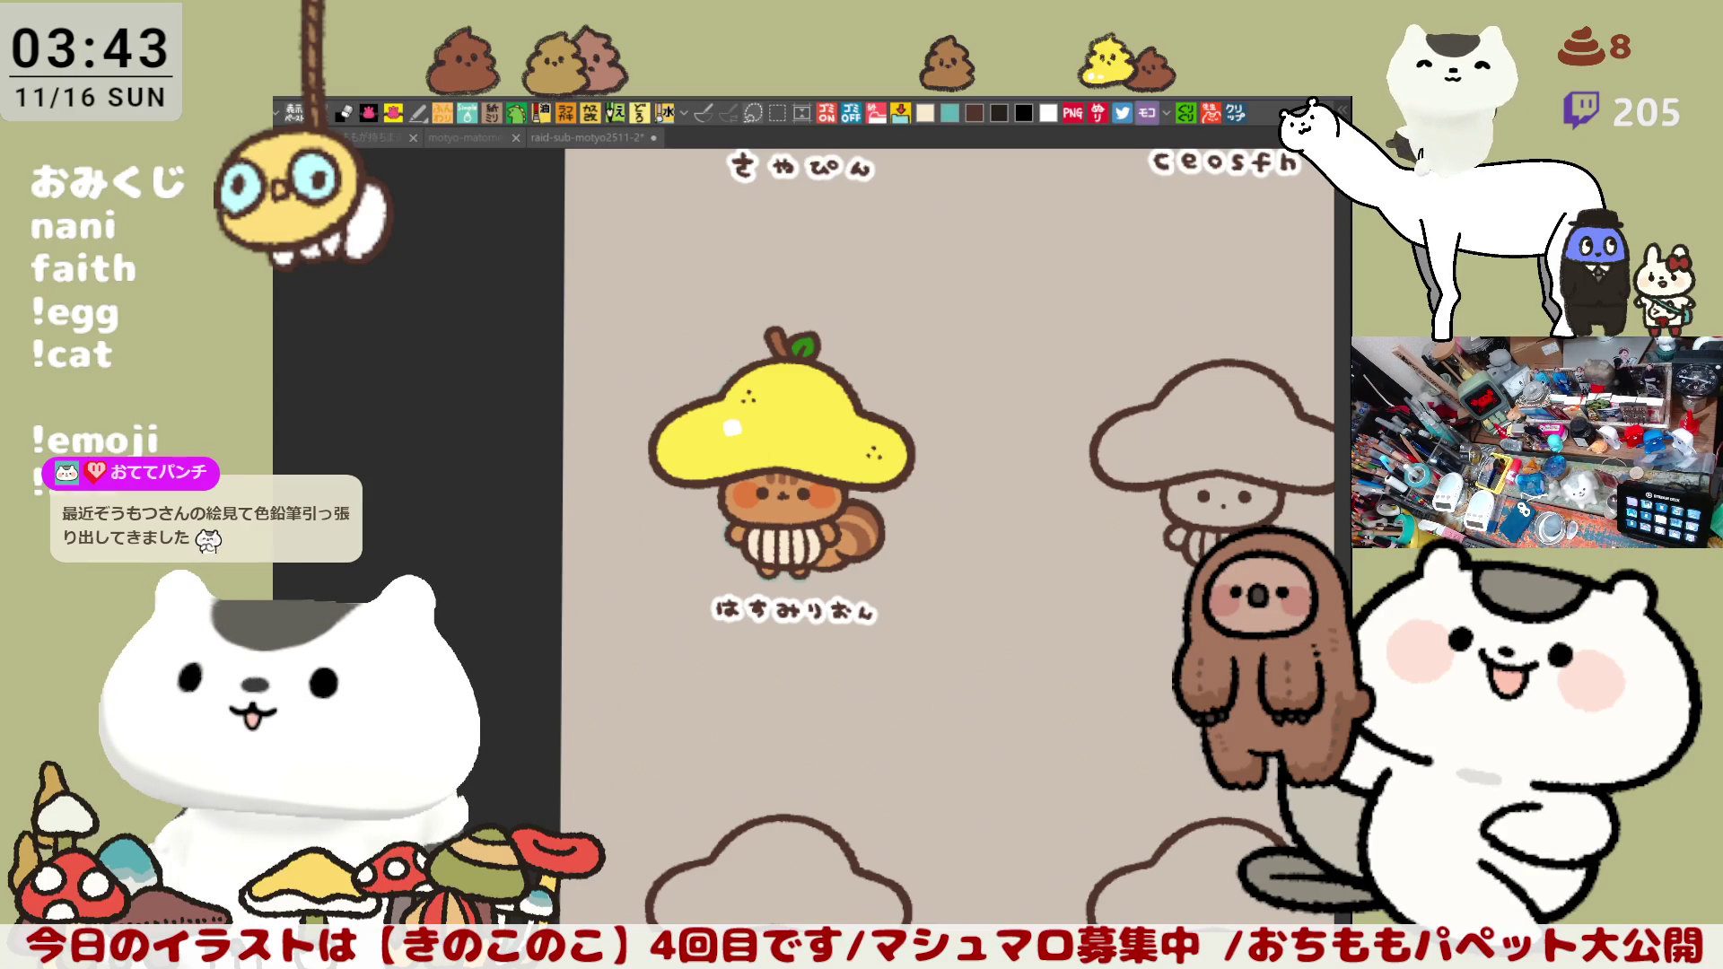
Step: Pan from the squirrel over to the uncoloured mushroom outlines
drag(1068, 689, 926, 587)
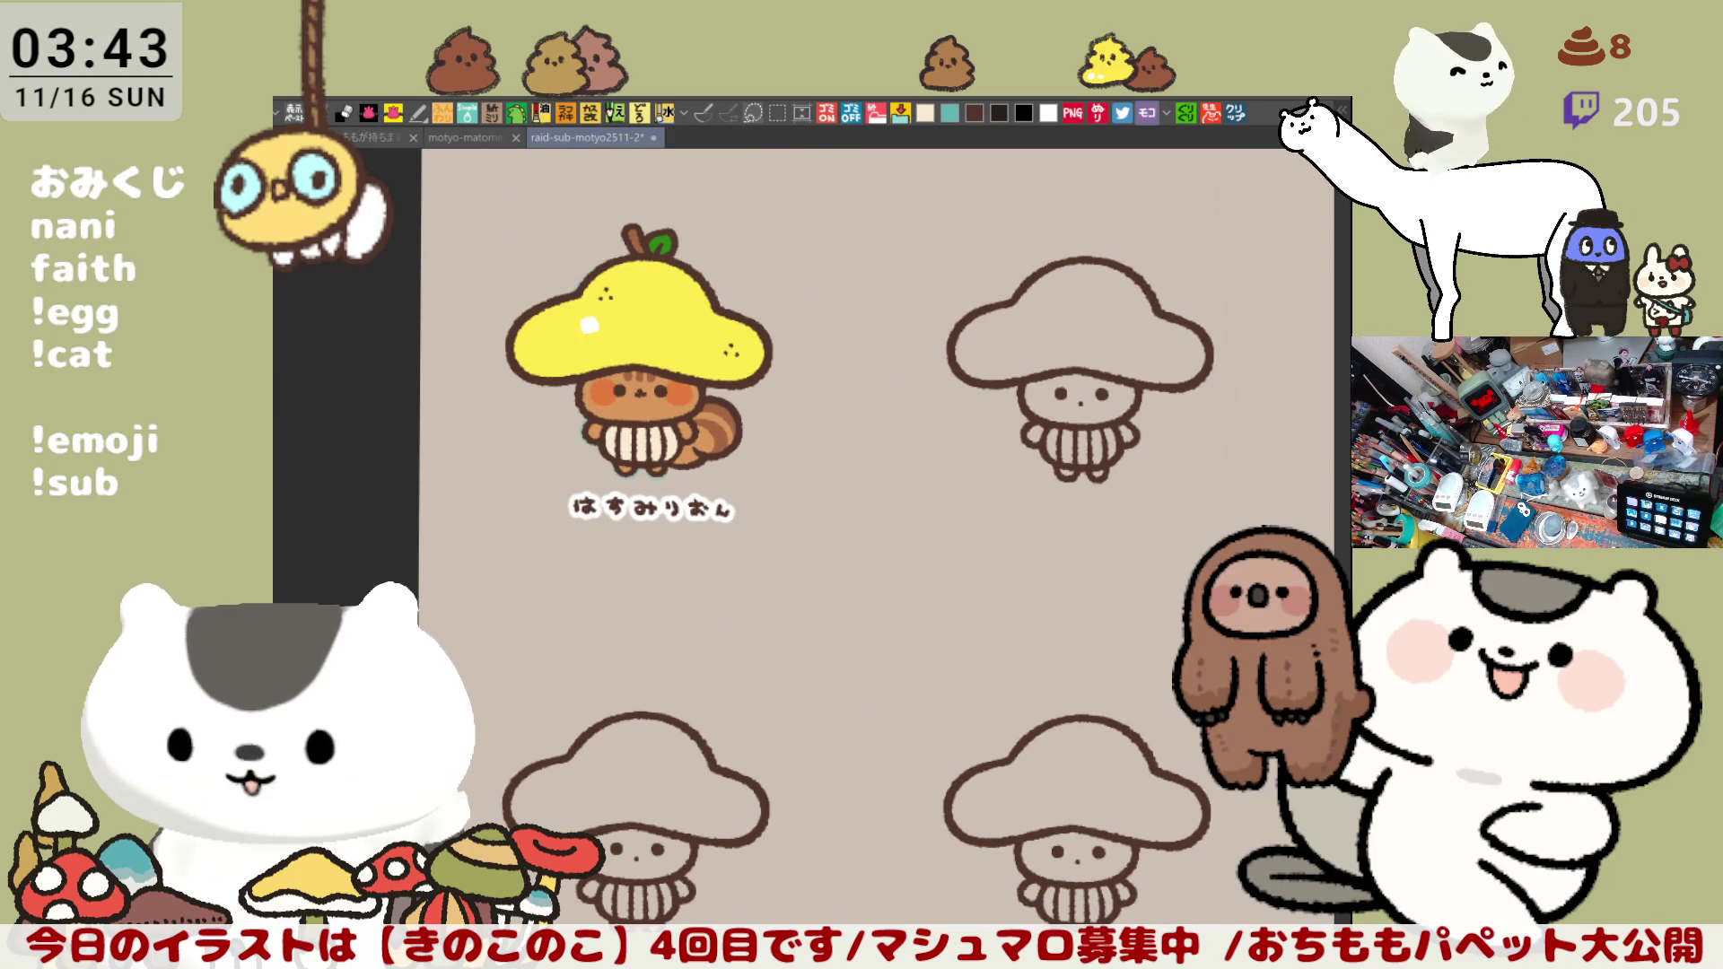
drag(843, 611, 777, 477)
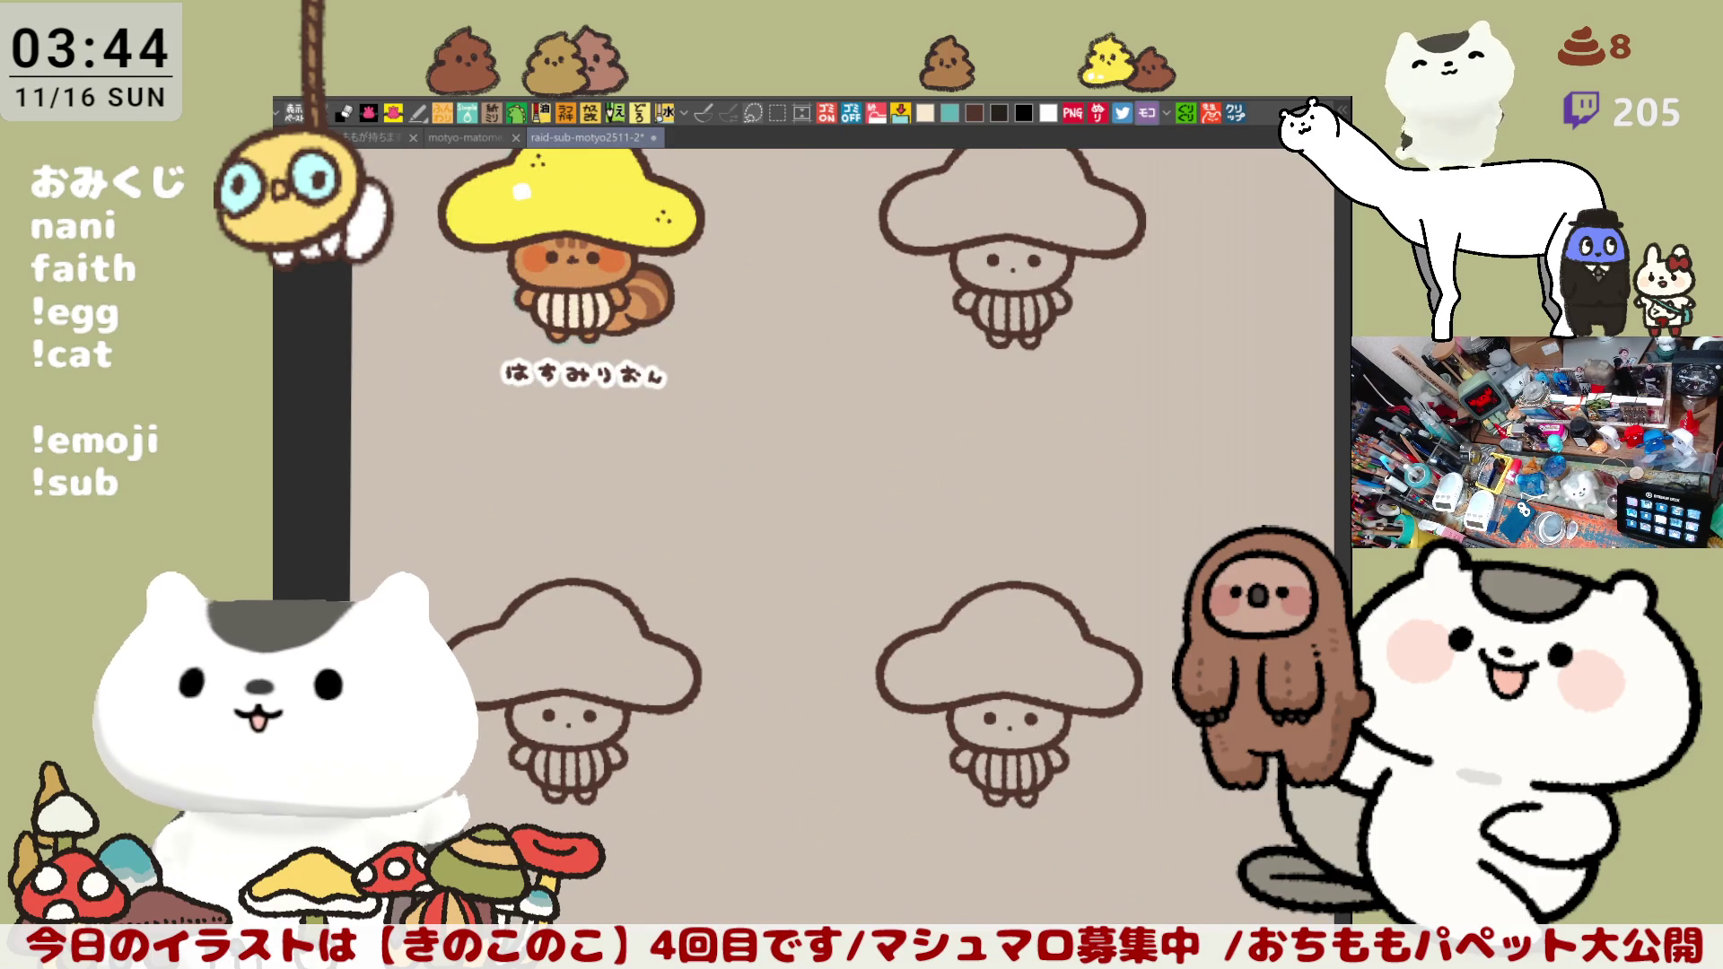
drag(1069, 483, 948, 634)
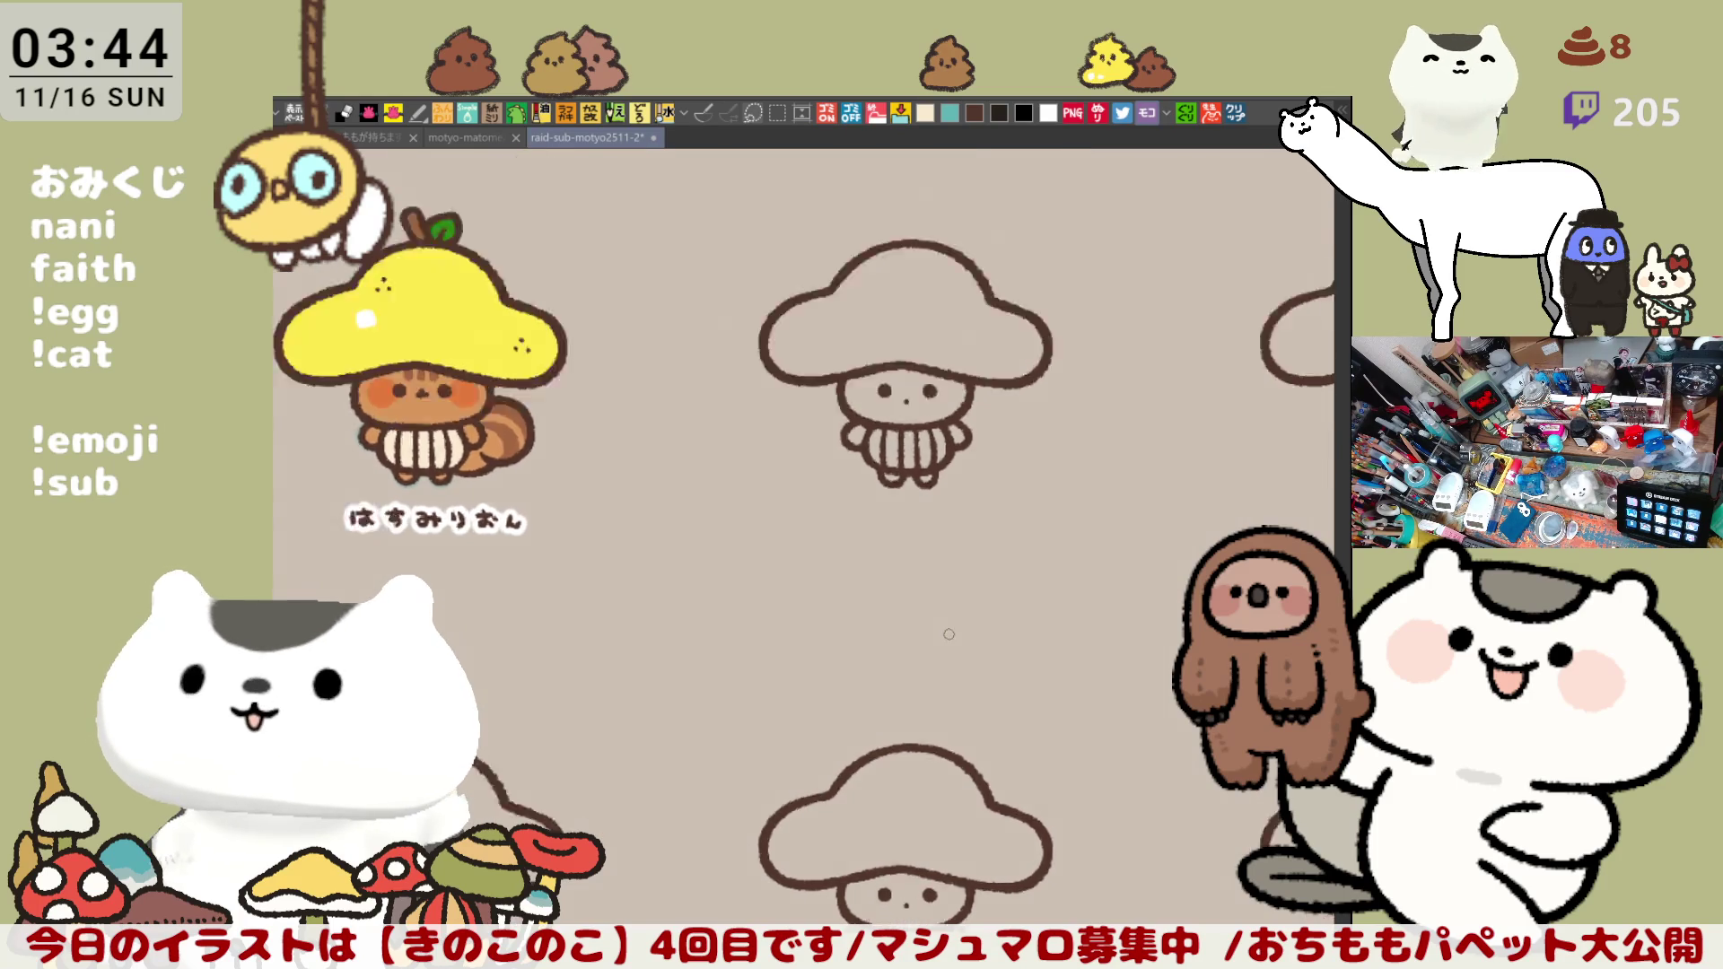
scroll(948, 635, up, 5)
scroll(948, 634, up, 2)
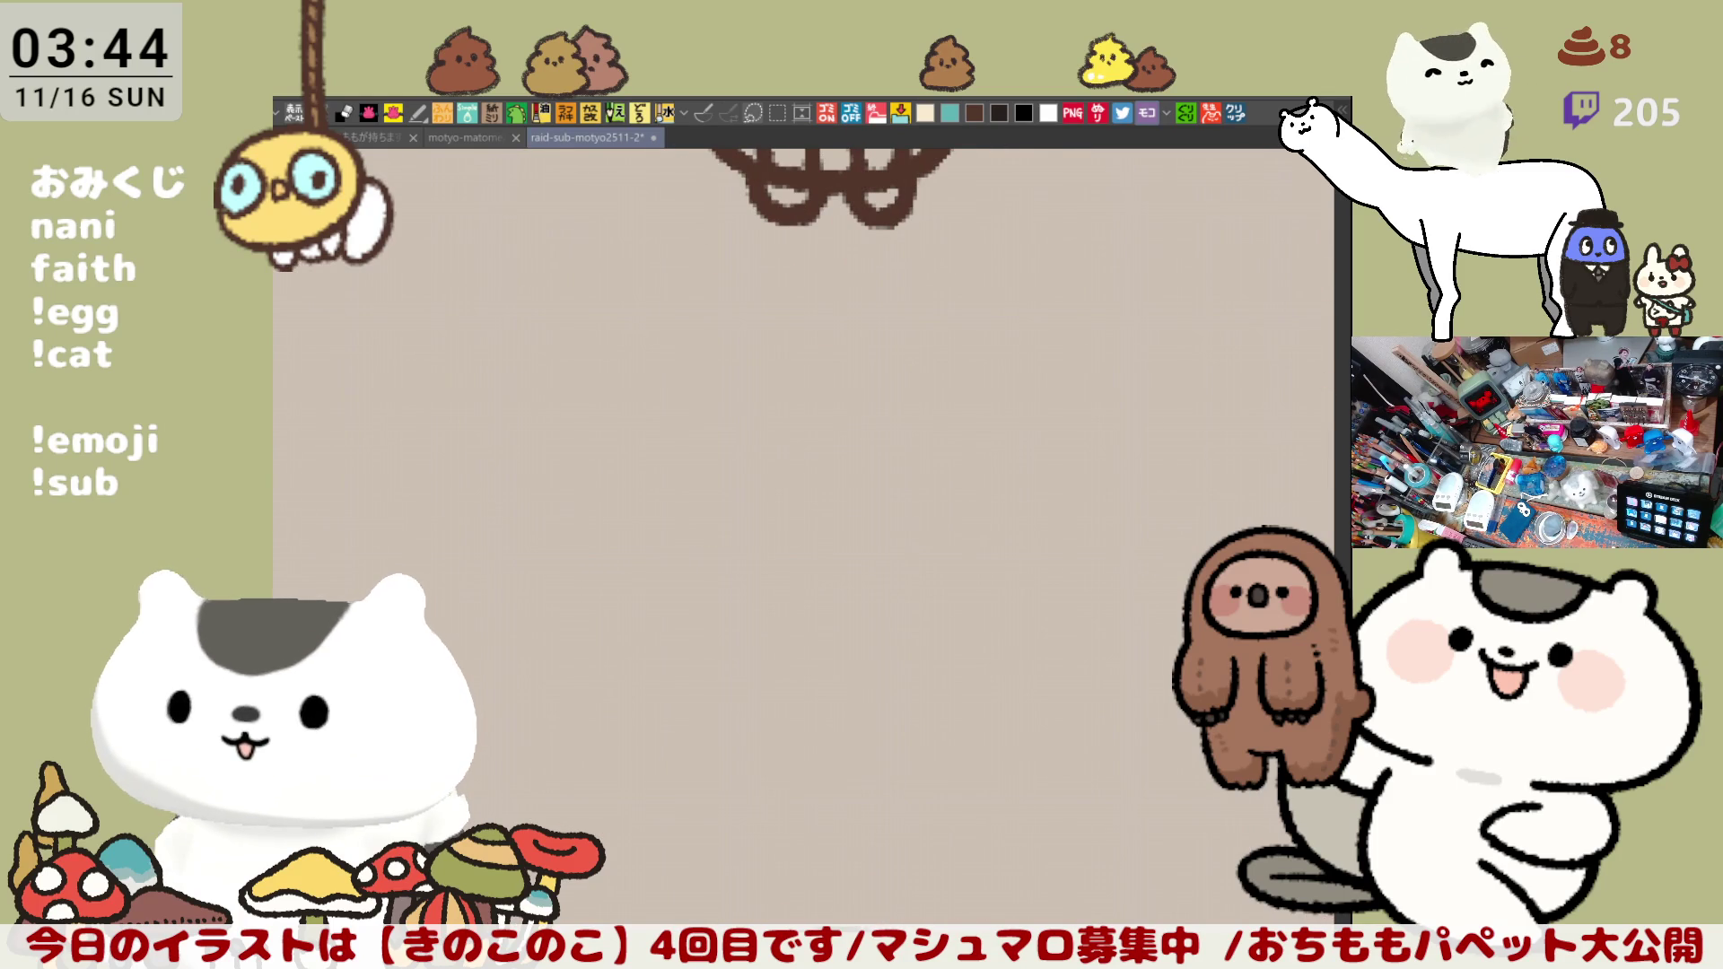
scroll(1251, 822, up, 2)
scroll(884, 590, up, 3)
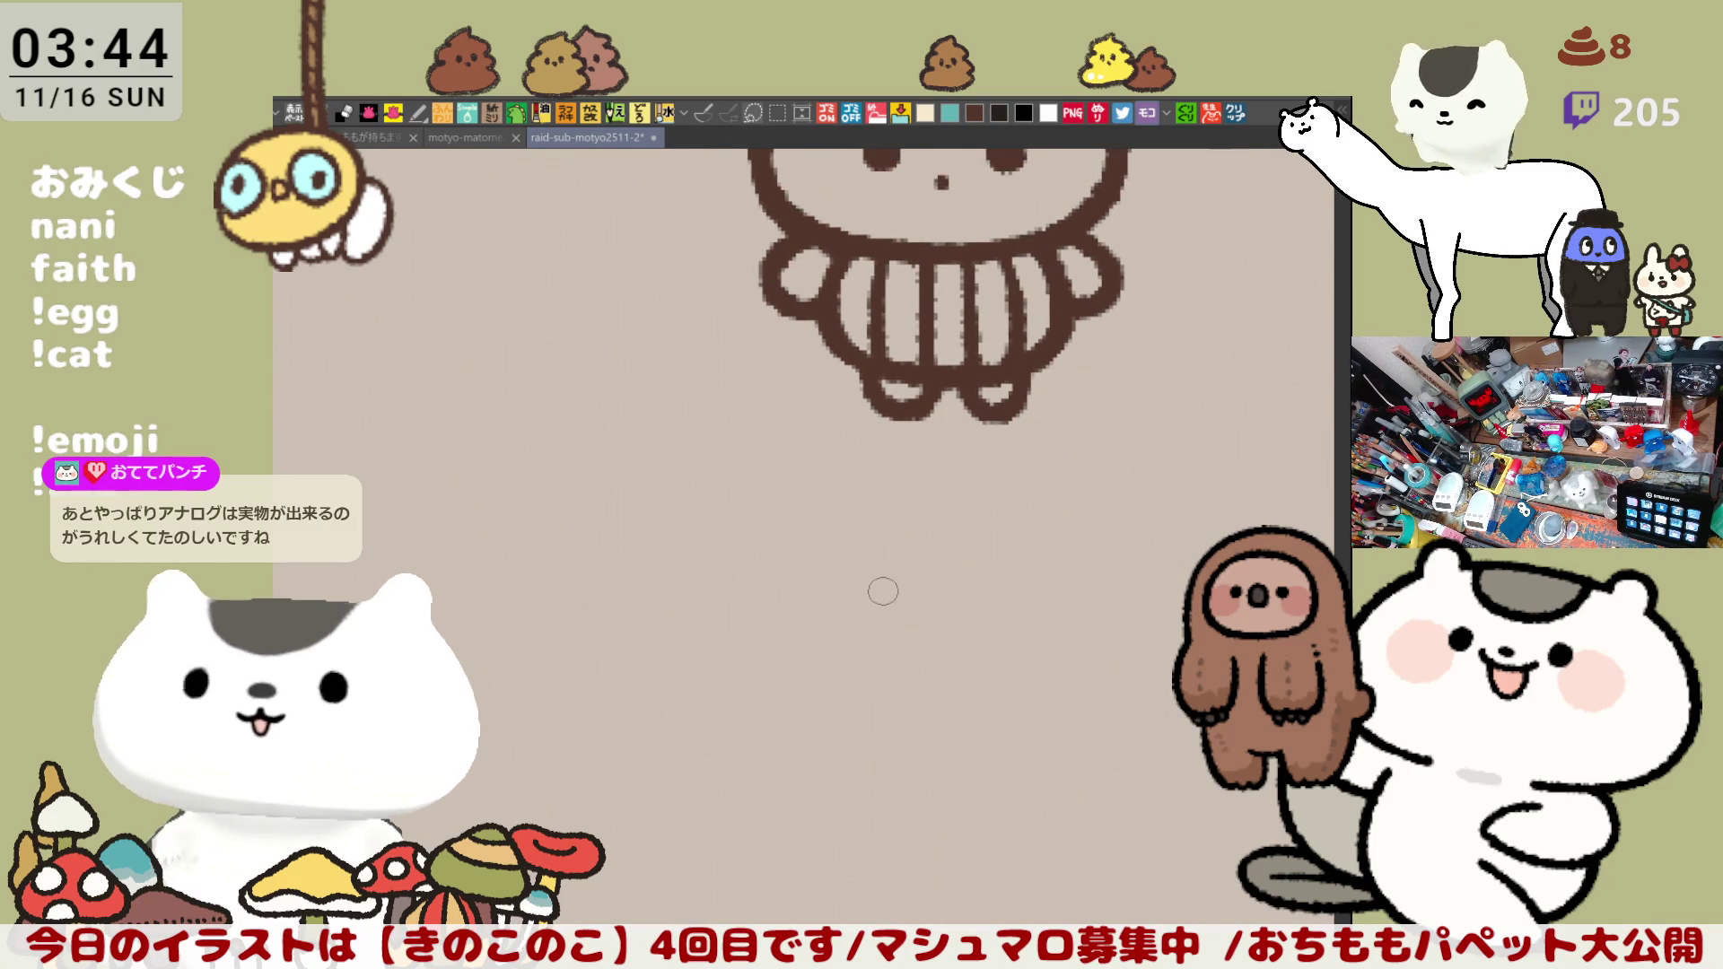
scroll(884, 591, down, 2)
scroll(881, 589, down, 1)
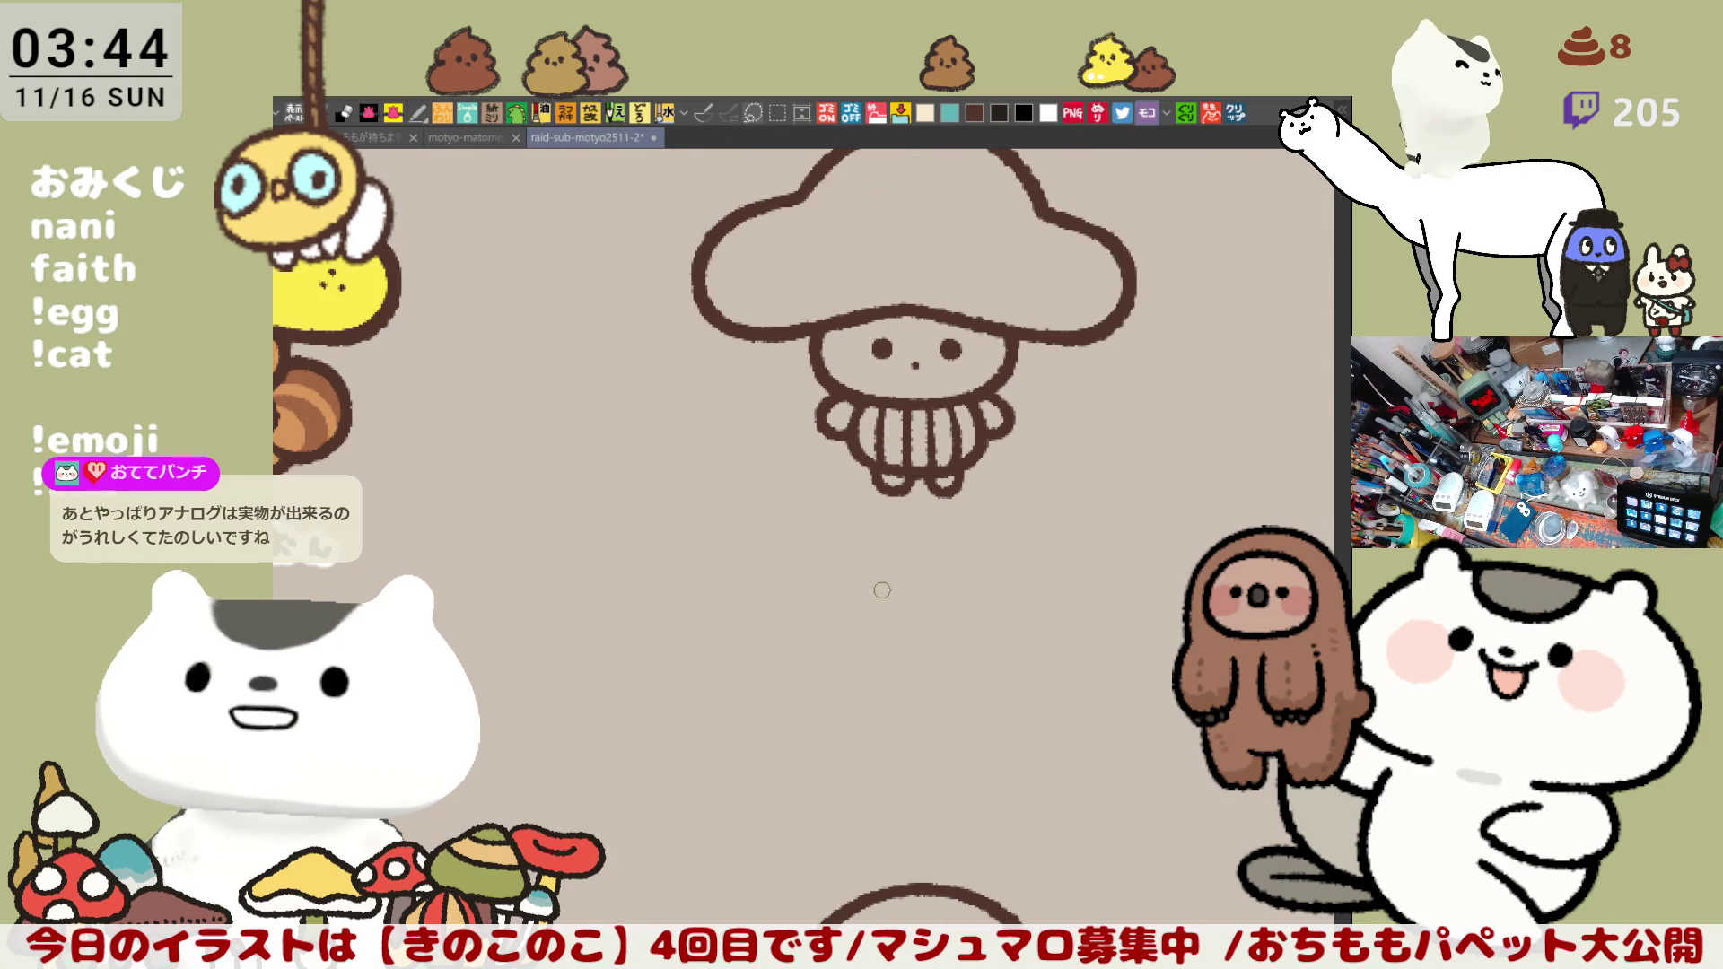
Step: Centre the enlarged blank mushroom and its たぬこ label in view
drag(893, 518, 862, 458)
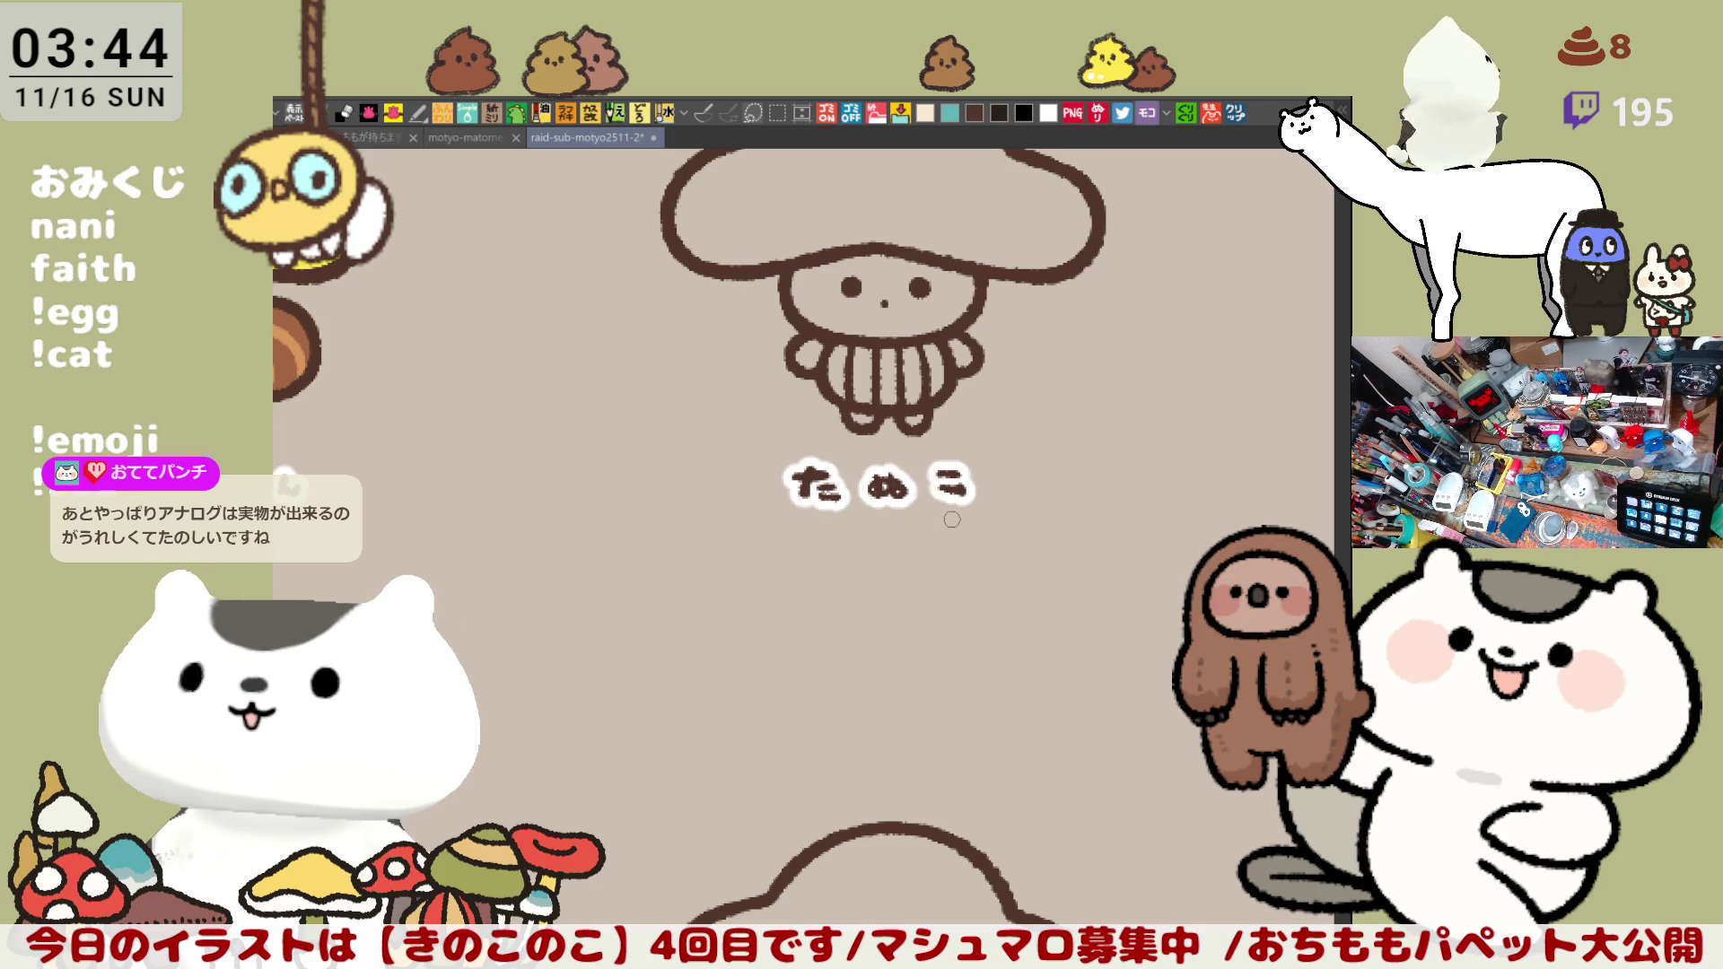
drag(964, 551, 1012, 599)
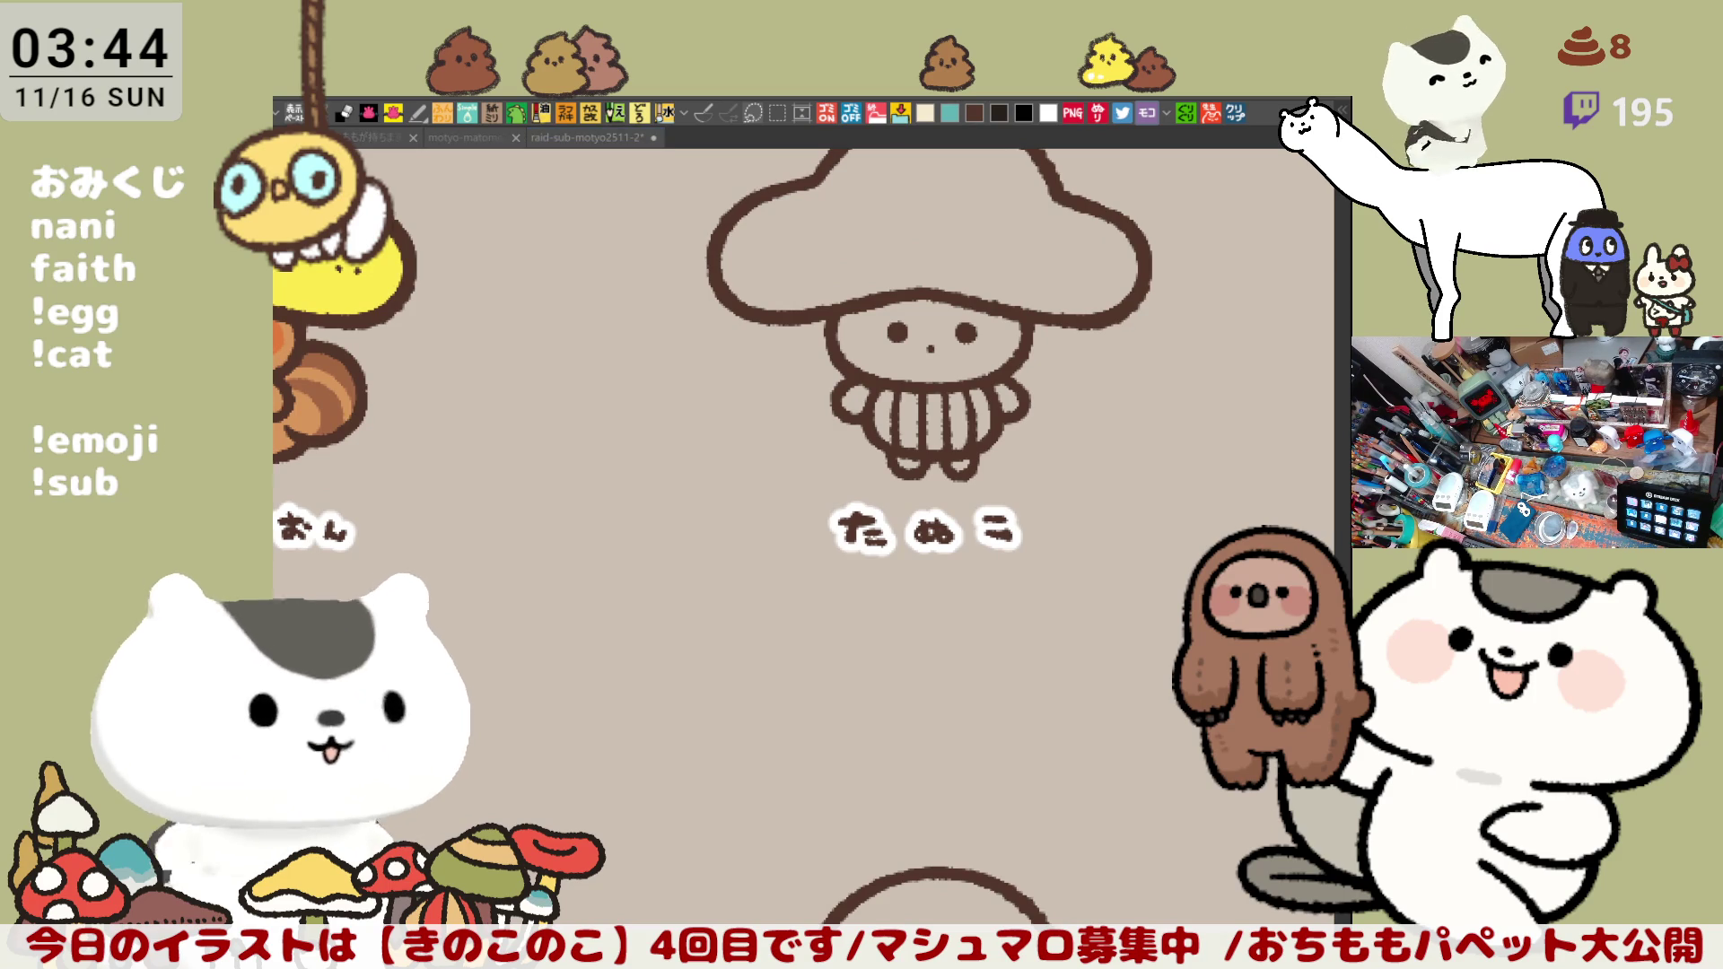
drag(839, 435, 903, 546)
scroll(902, 546, up, 2)
scroll(902, 544, up, 3)
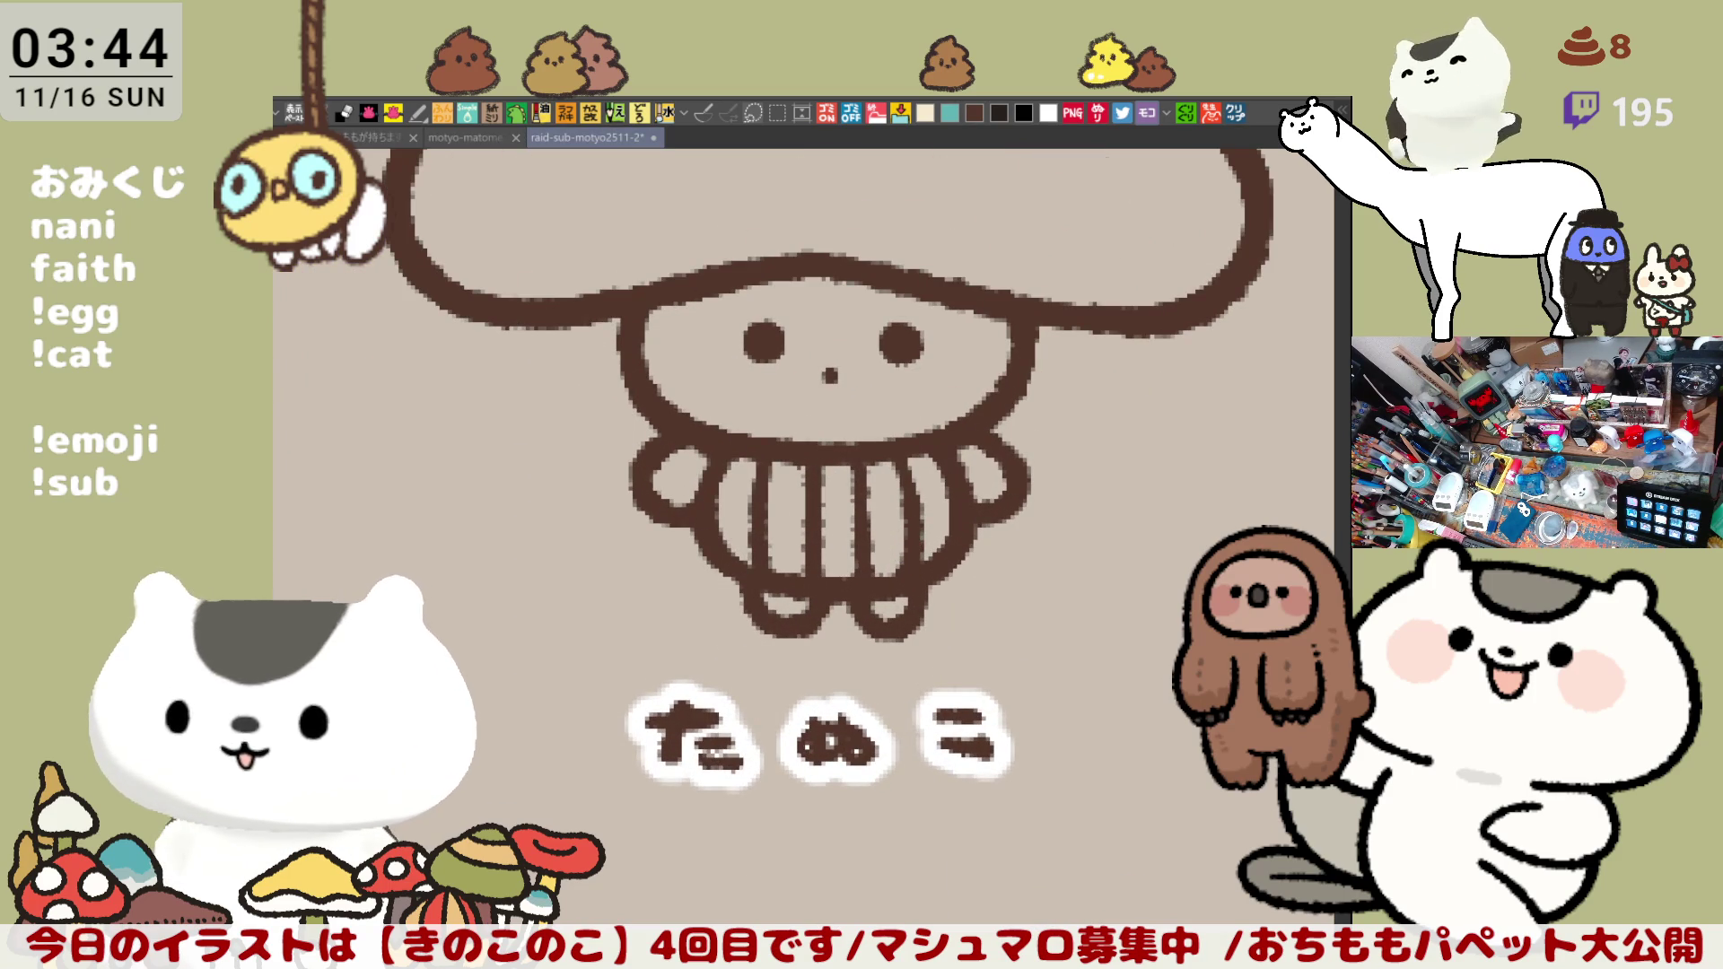
drag(657, 311, 633, 335)
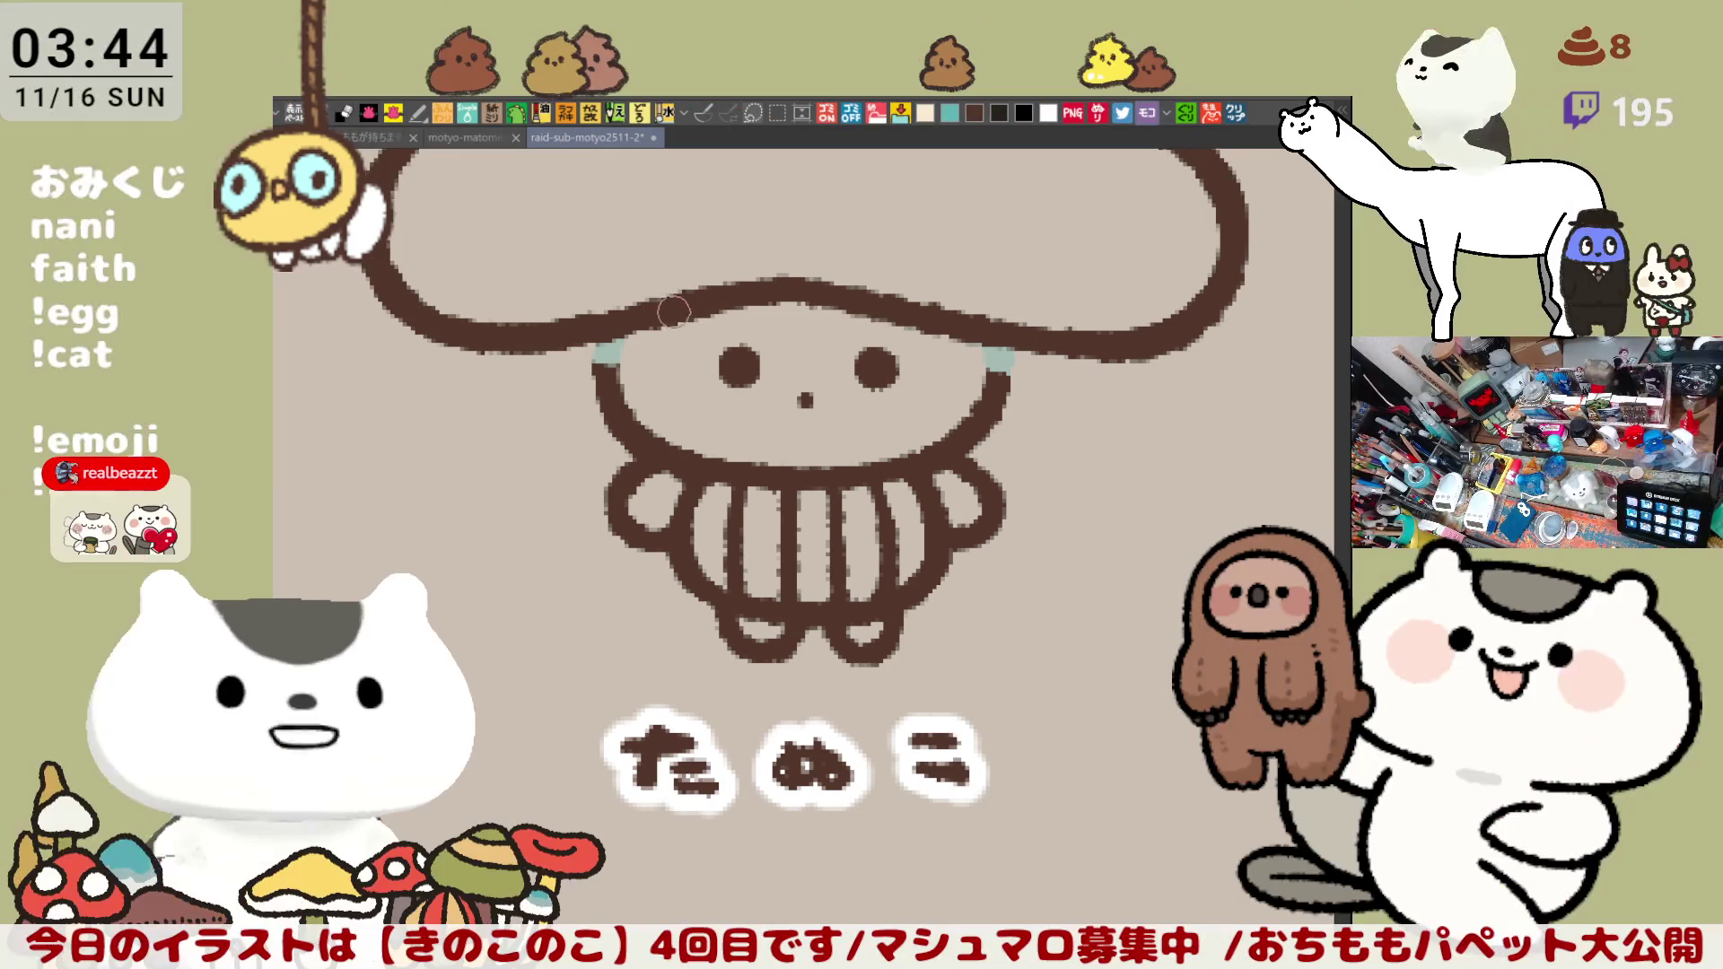
Step: Paint a pale streak along the cap's underside above the たぬこ mushroom's face
mouse_move(692, 317)
mouse_down()
mouse_move(900, 313)
mouse_move(770, 302)
mouse_move(925, 315)
mouse_move(700, 321)
mouse_move(909, 336)
mouse_up()
mouse_move(815, 296)
mouse_down()
mouse_move(720, 296)
mouse_move(741, 310)
mouse_move(714, 314)
mouse_up()
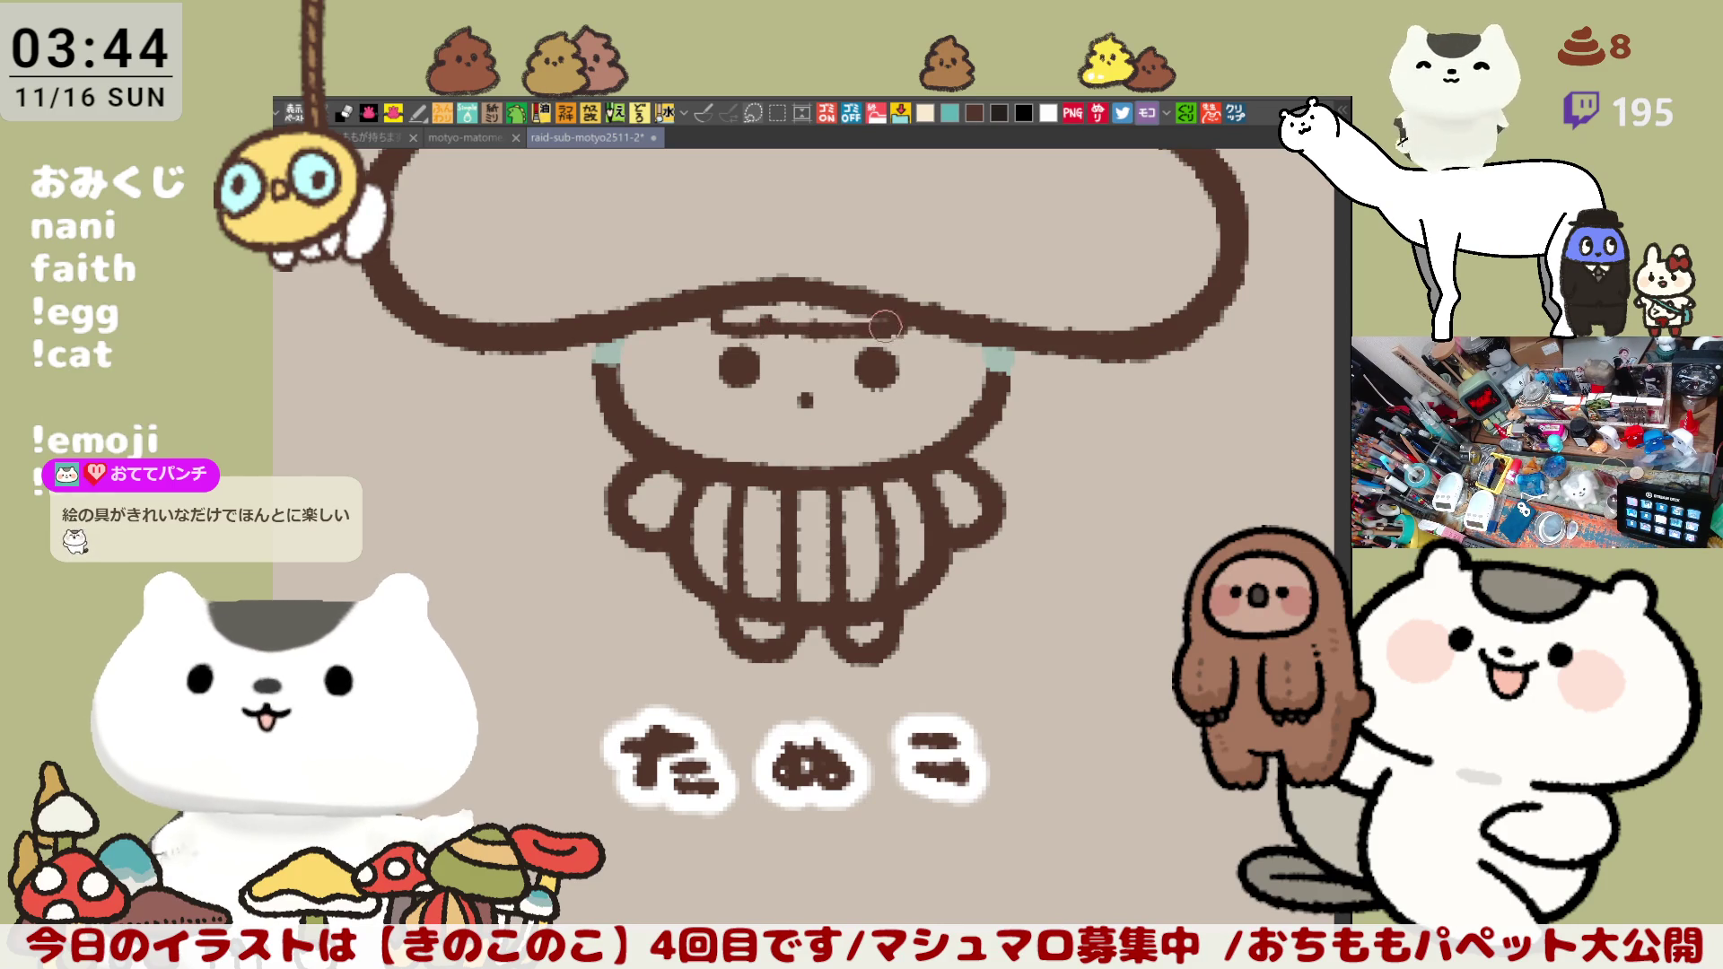
Step: Cover the stray dark dash and lengthen and widen the pale band under the cap
drag(818, 326, 841, 348)
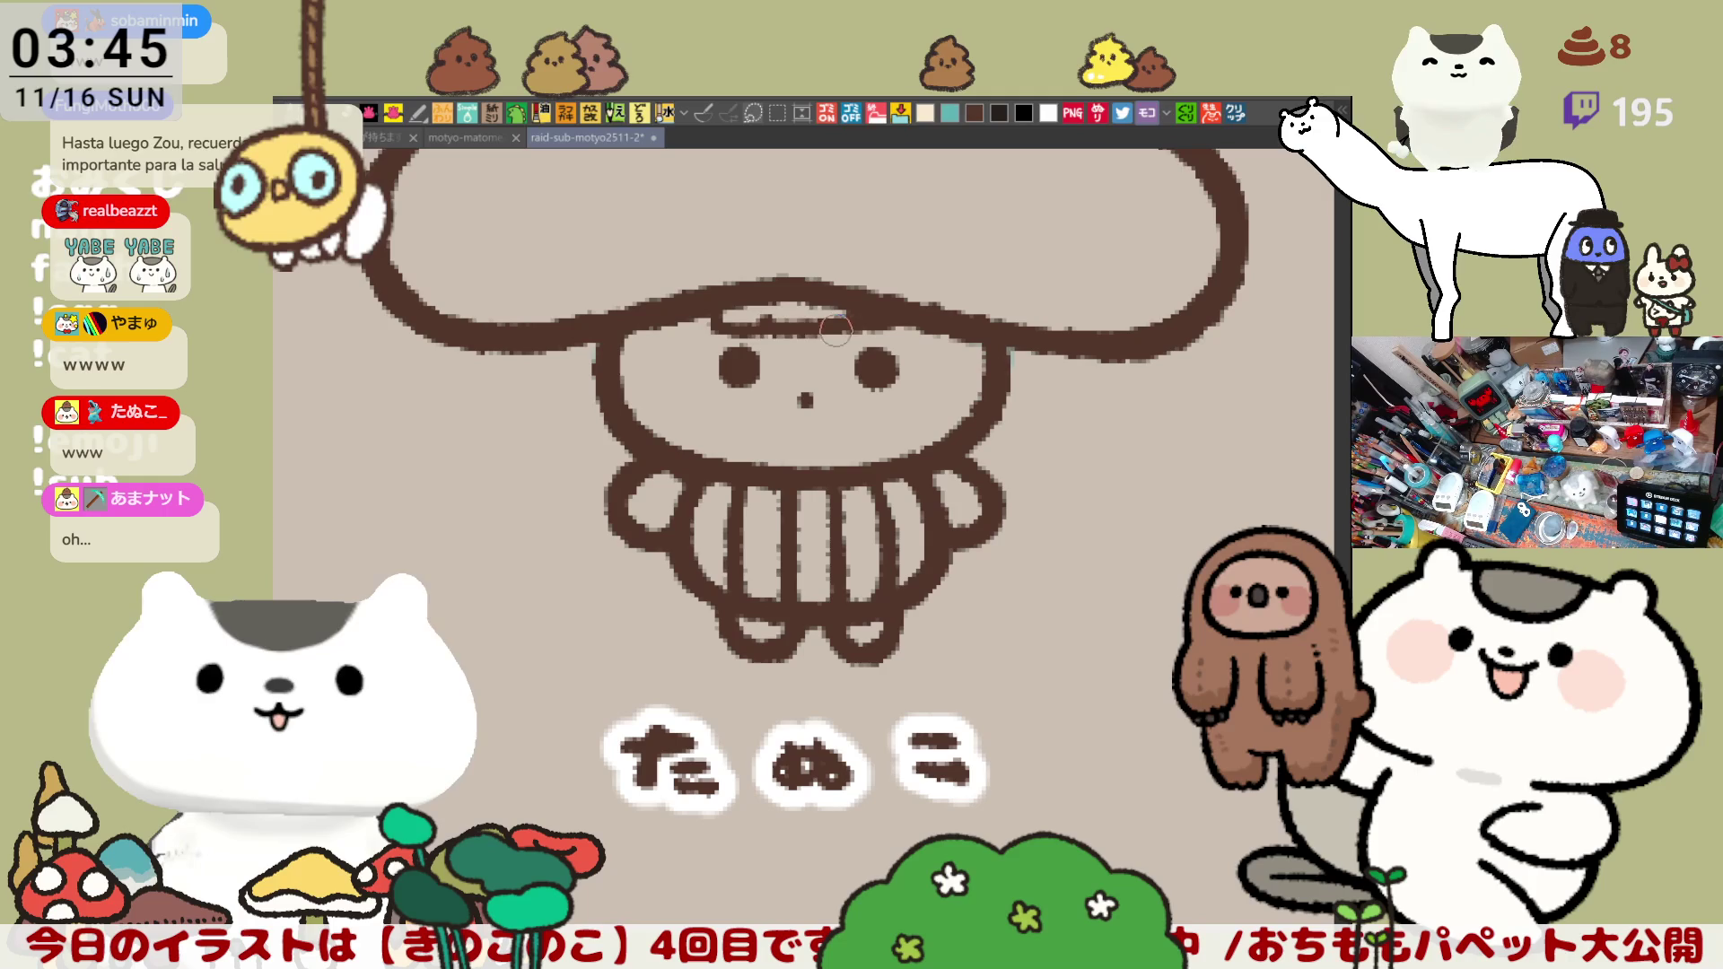
drag(764, 320, 838, 318)
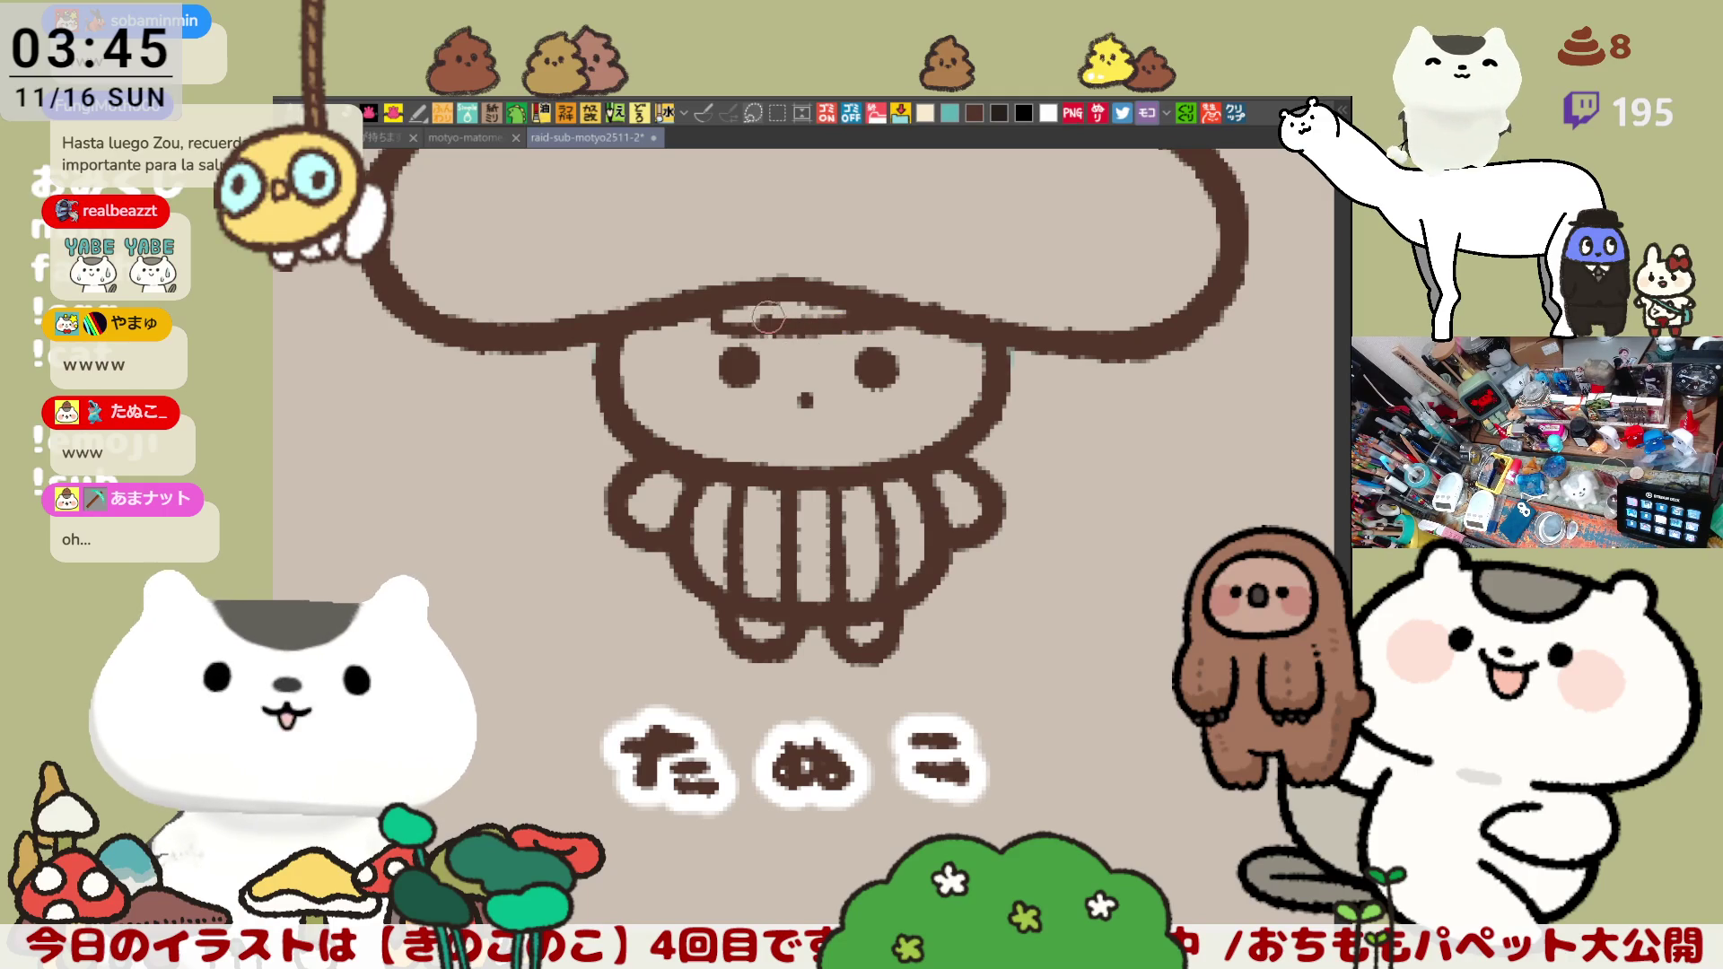
mouse_move(769, 324)
mouse_down()
mouse_move(741, 304)
mouse_move(841, 311)
mouse_move(836, 297)
mouse_up()
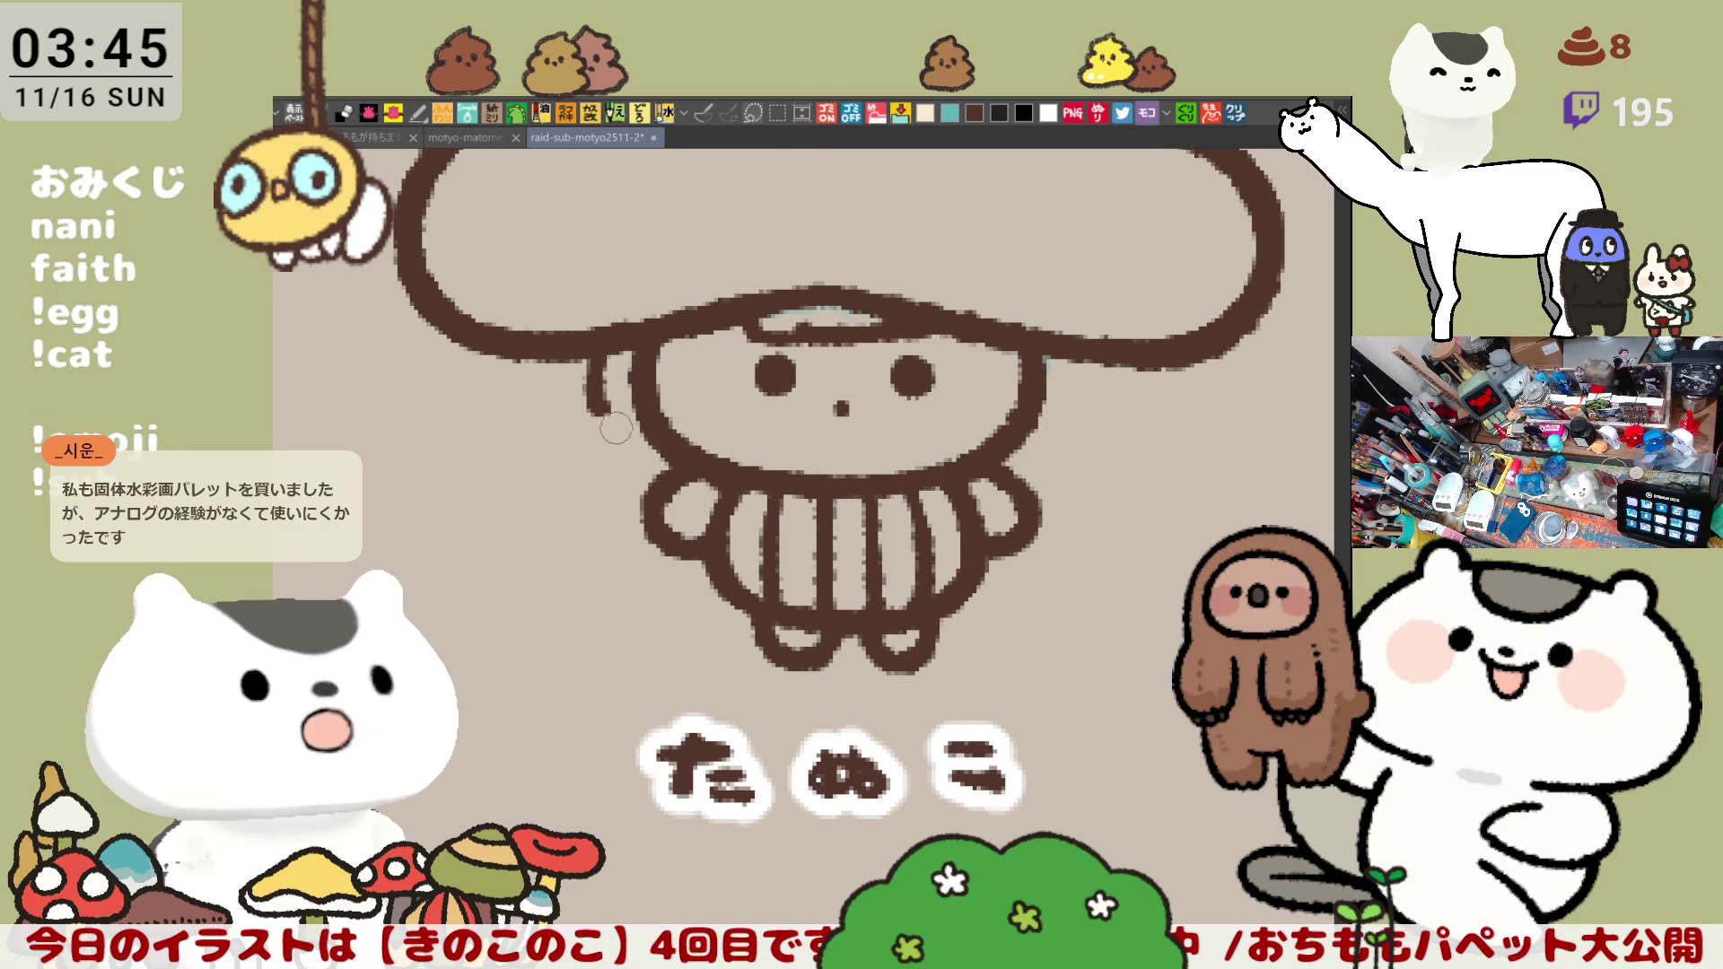
Step: Draw the brown left ear arc beside the face, redoing it until the curve sits right
drag(627, 353, 650, 456)
key(ctrl+z)
drag(622, 353, 649, 456)
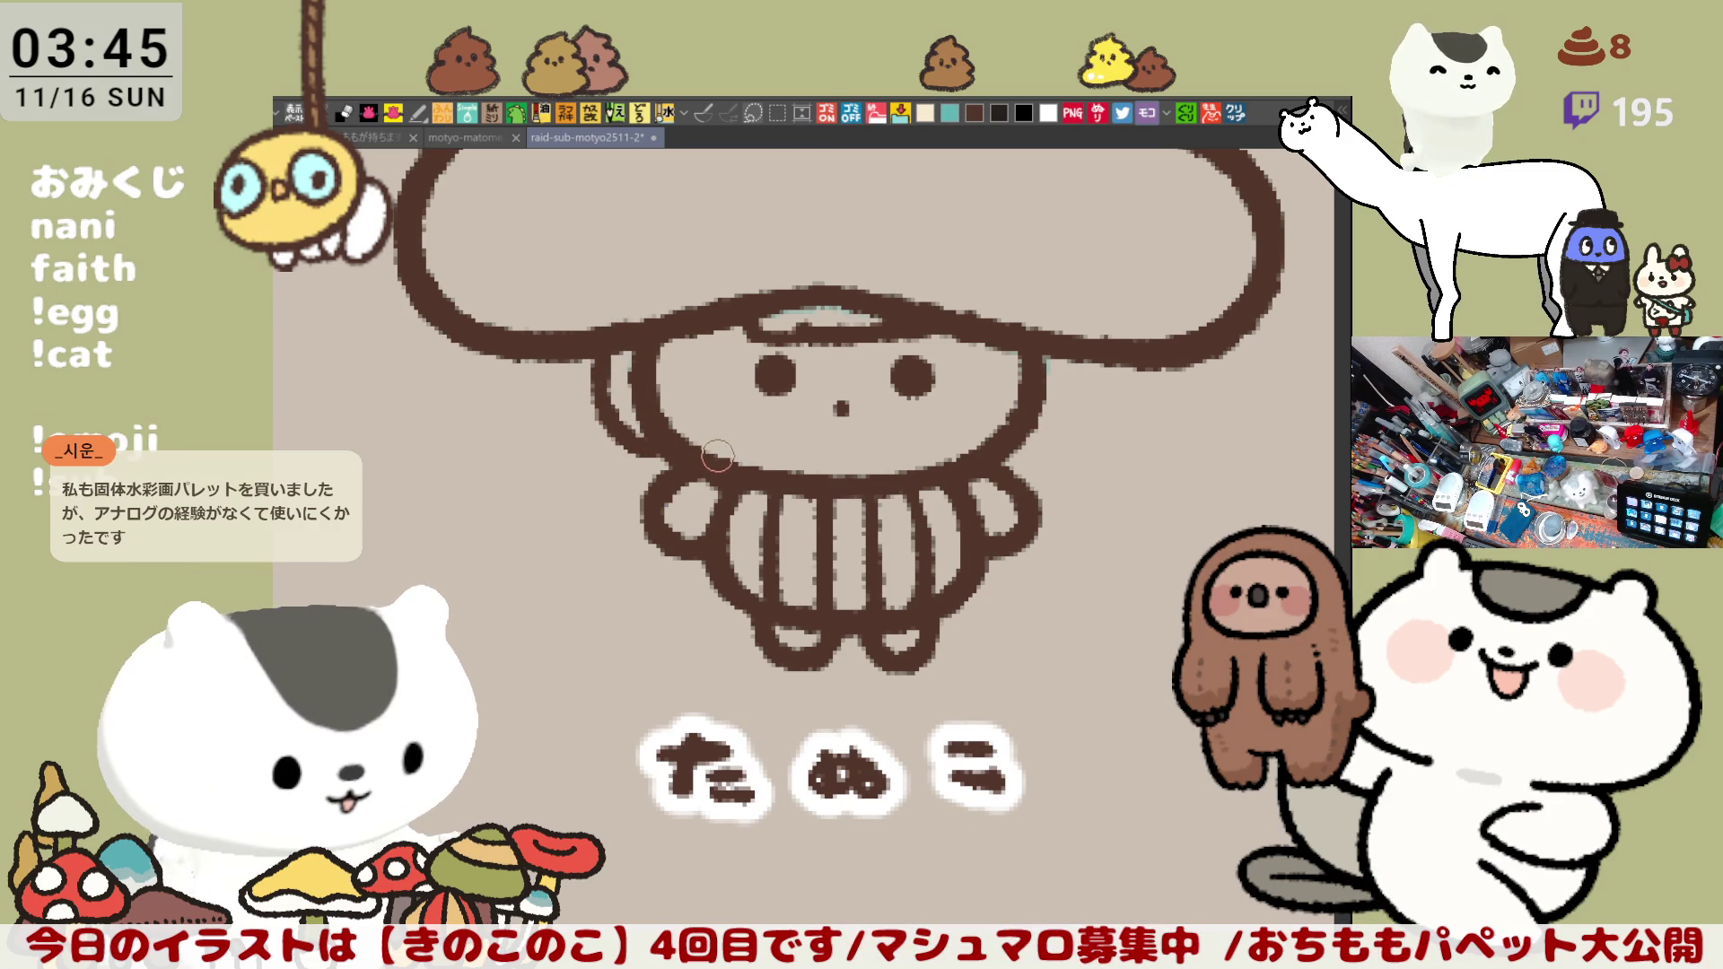
key(ctrl+z)
drag(609, 348, 650, 452)
key(ctrl+z)
drag(606, 346, 649, 452)
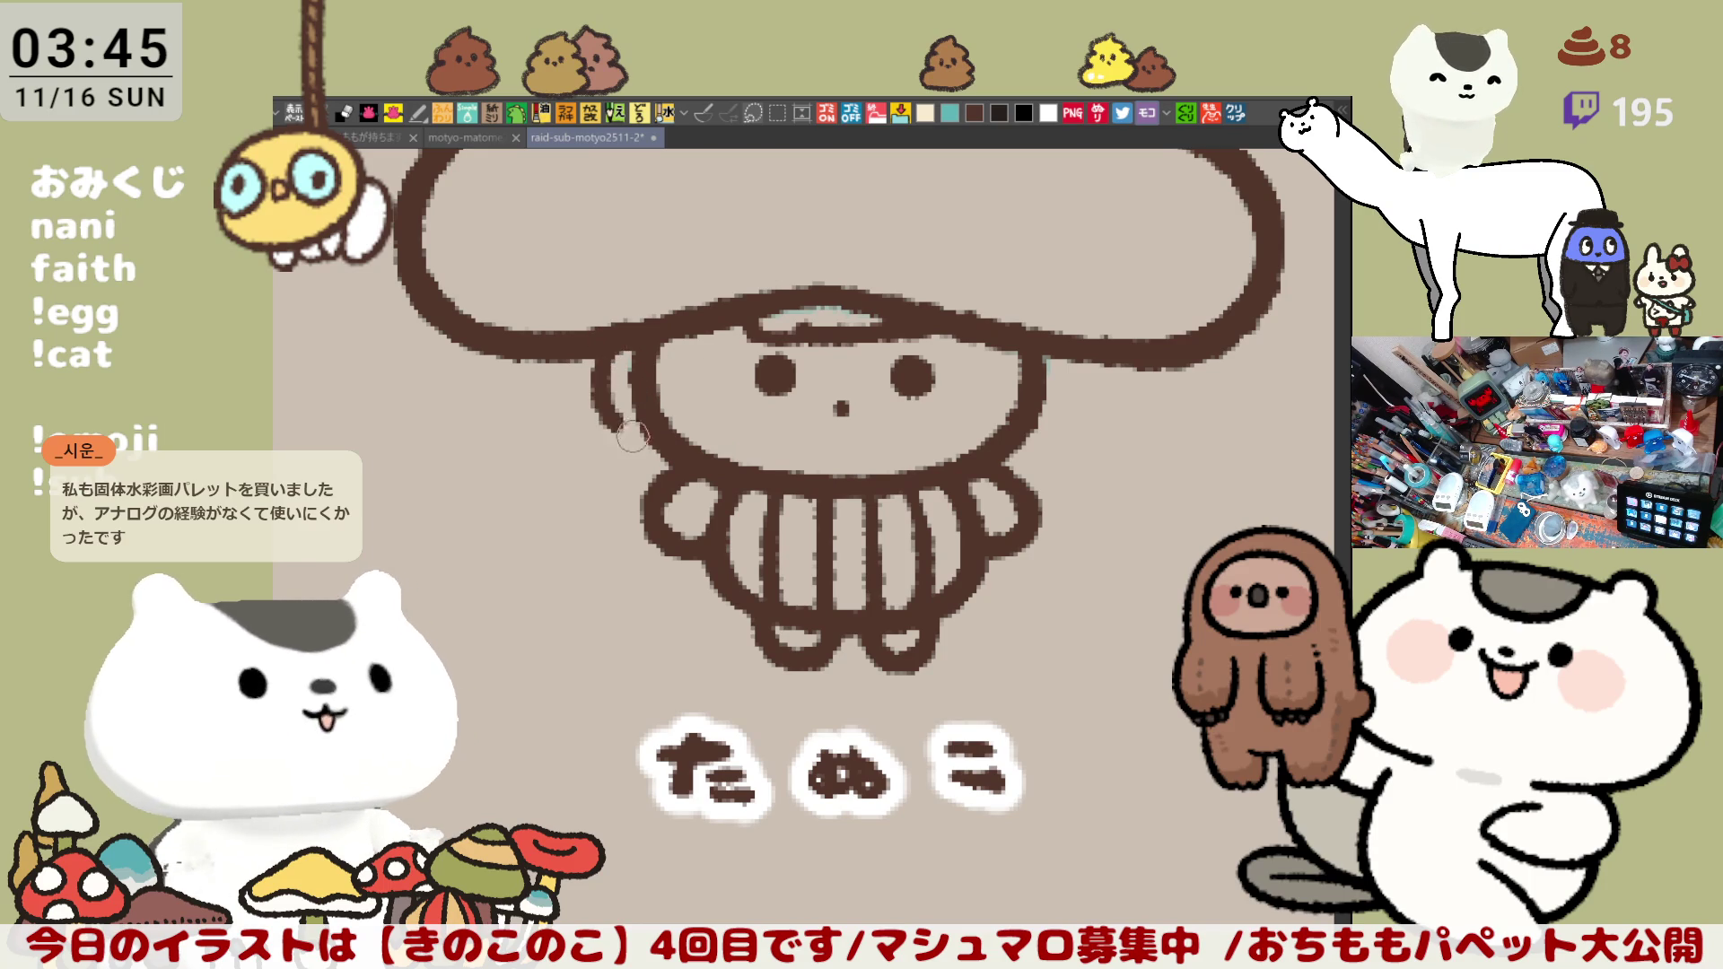
key(ctrl+z)
drag(606, 344, 651, 452)
key(ctrl+z)
drag(604, 347, 656, 436)
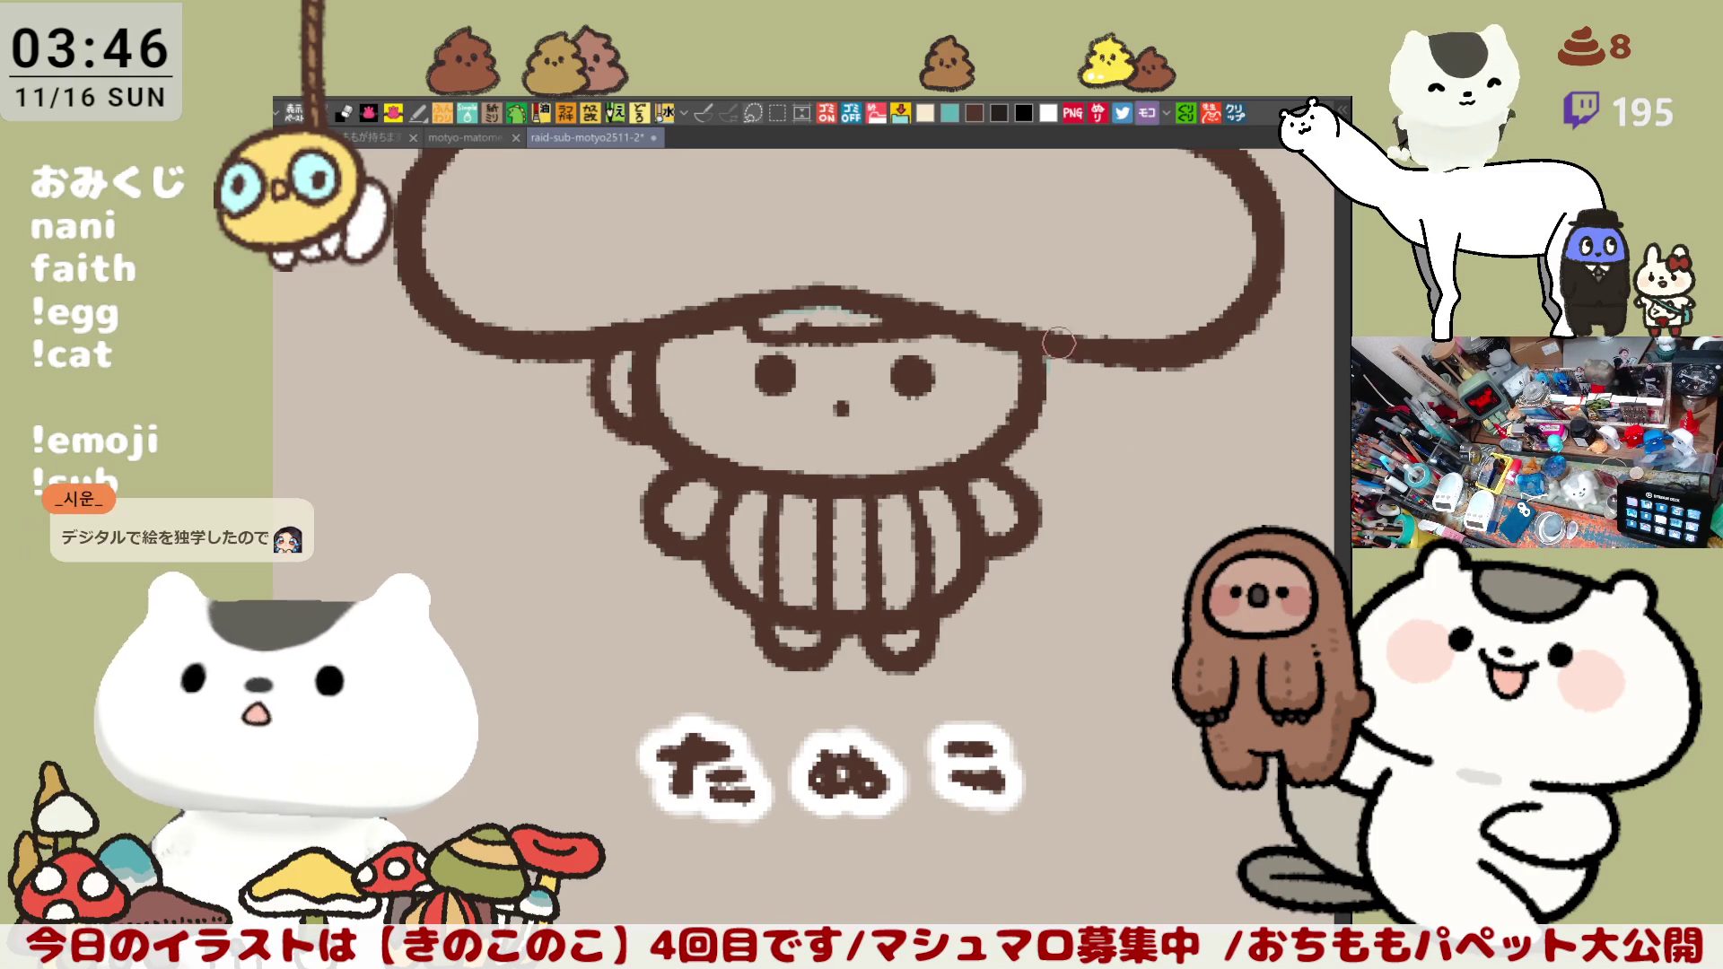
Step: Draw a matching brown right ear arc and mirror the canvas view to check balance
drag(1064, 353, 1054, 431)
key(ctrl+z)
drag(1048, 353, 1030, 437)
key(ctrl+z)
drag(1047, 354, 1026, 437)
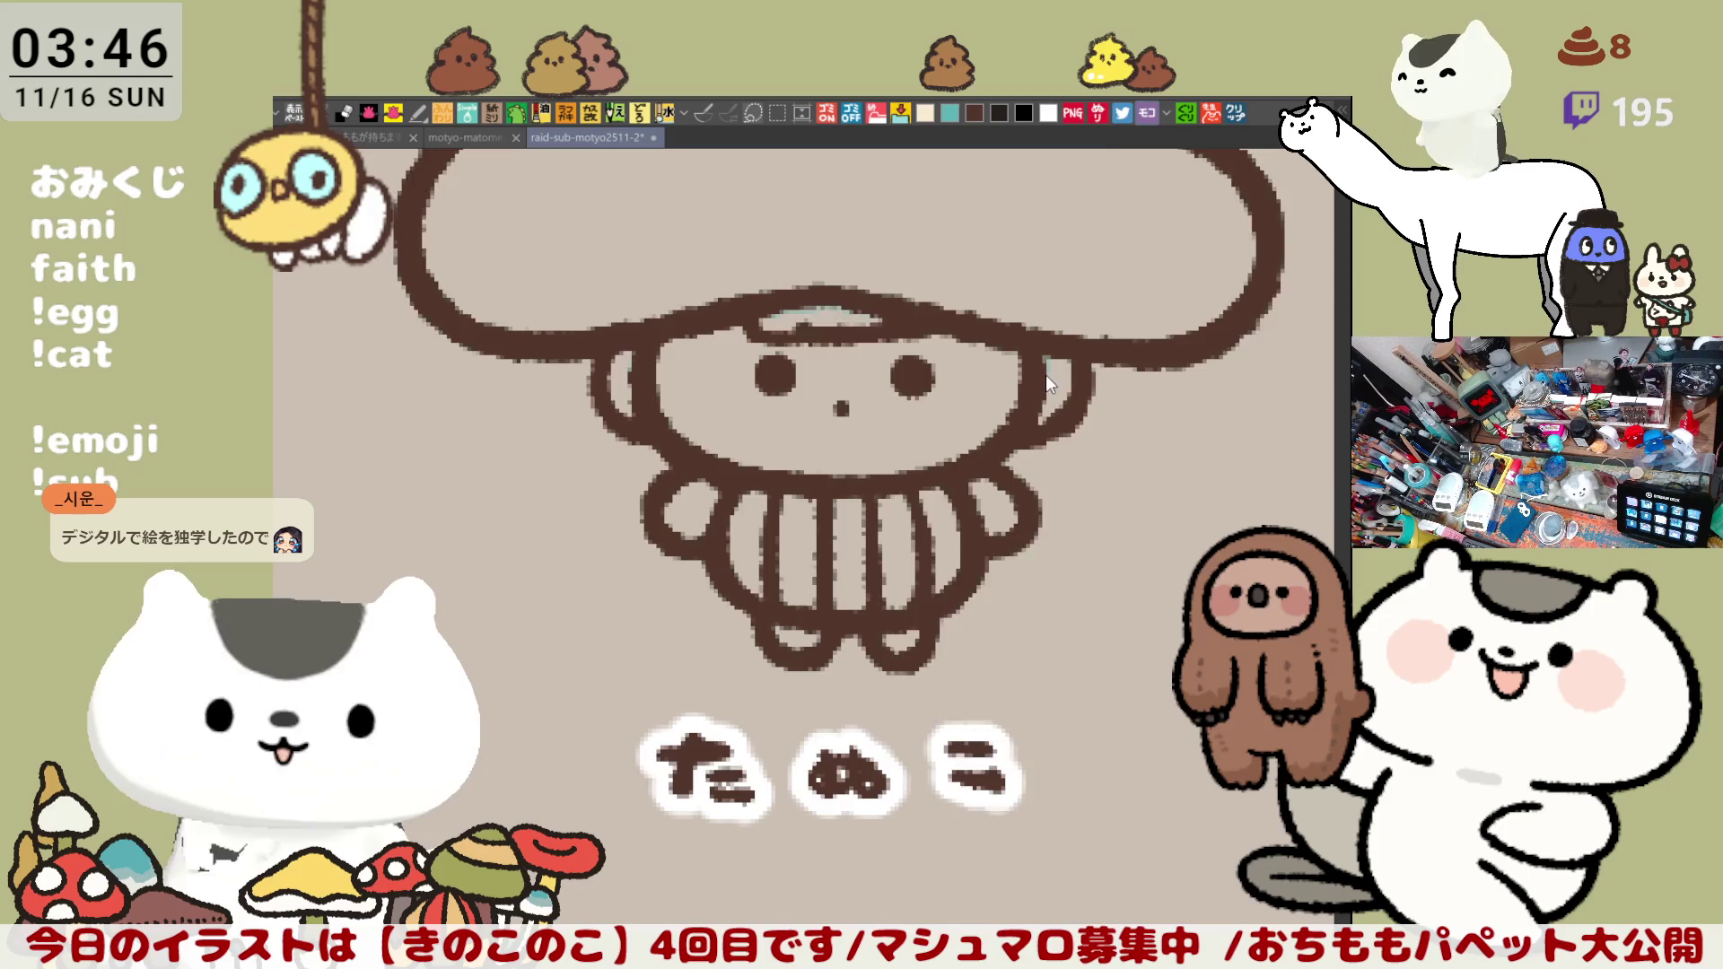
key(h)
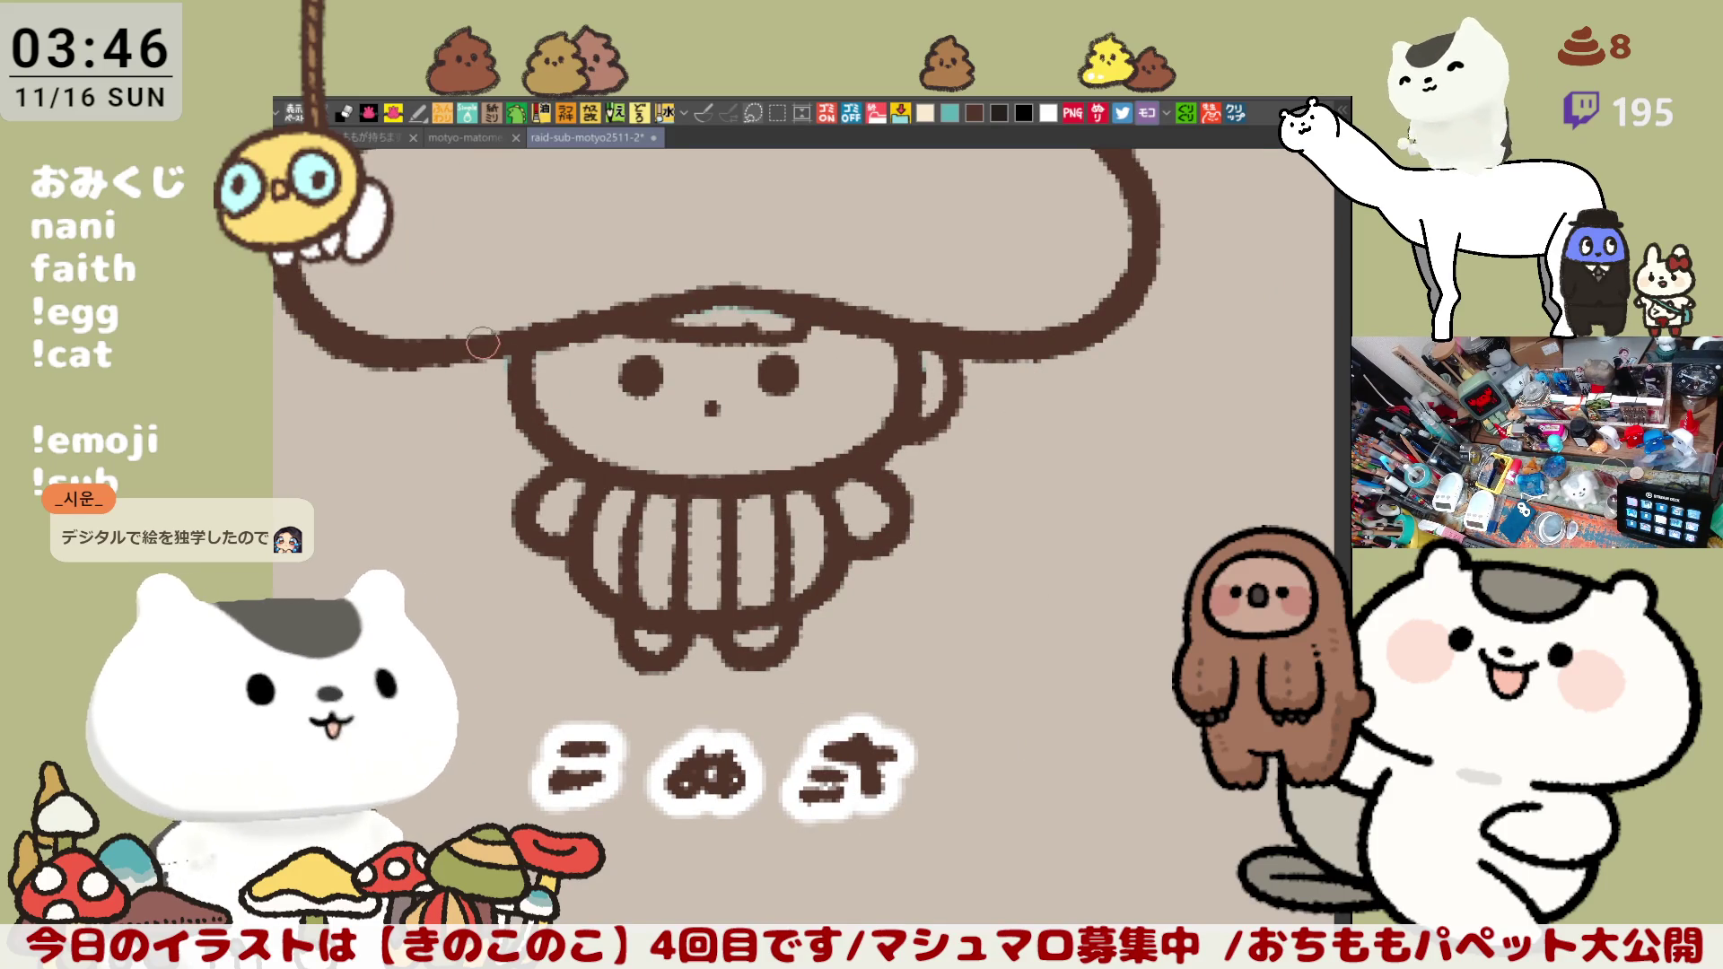
Step: Retry the ear arc, then brush a pale teal band along the top of the head
mouse_move(486, 343)
mouse_down()
mouse_move(529, 400)
mouse_move(518, 410)
mouse_up()
key(ctrl+z)
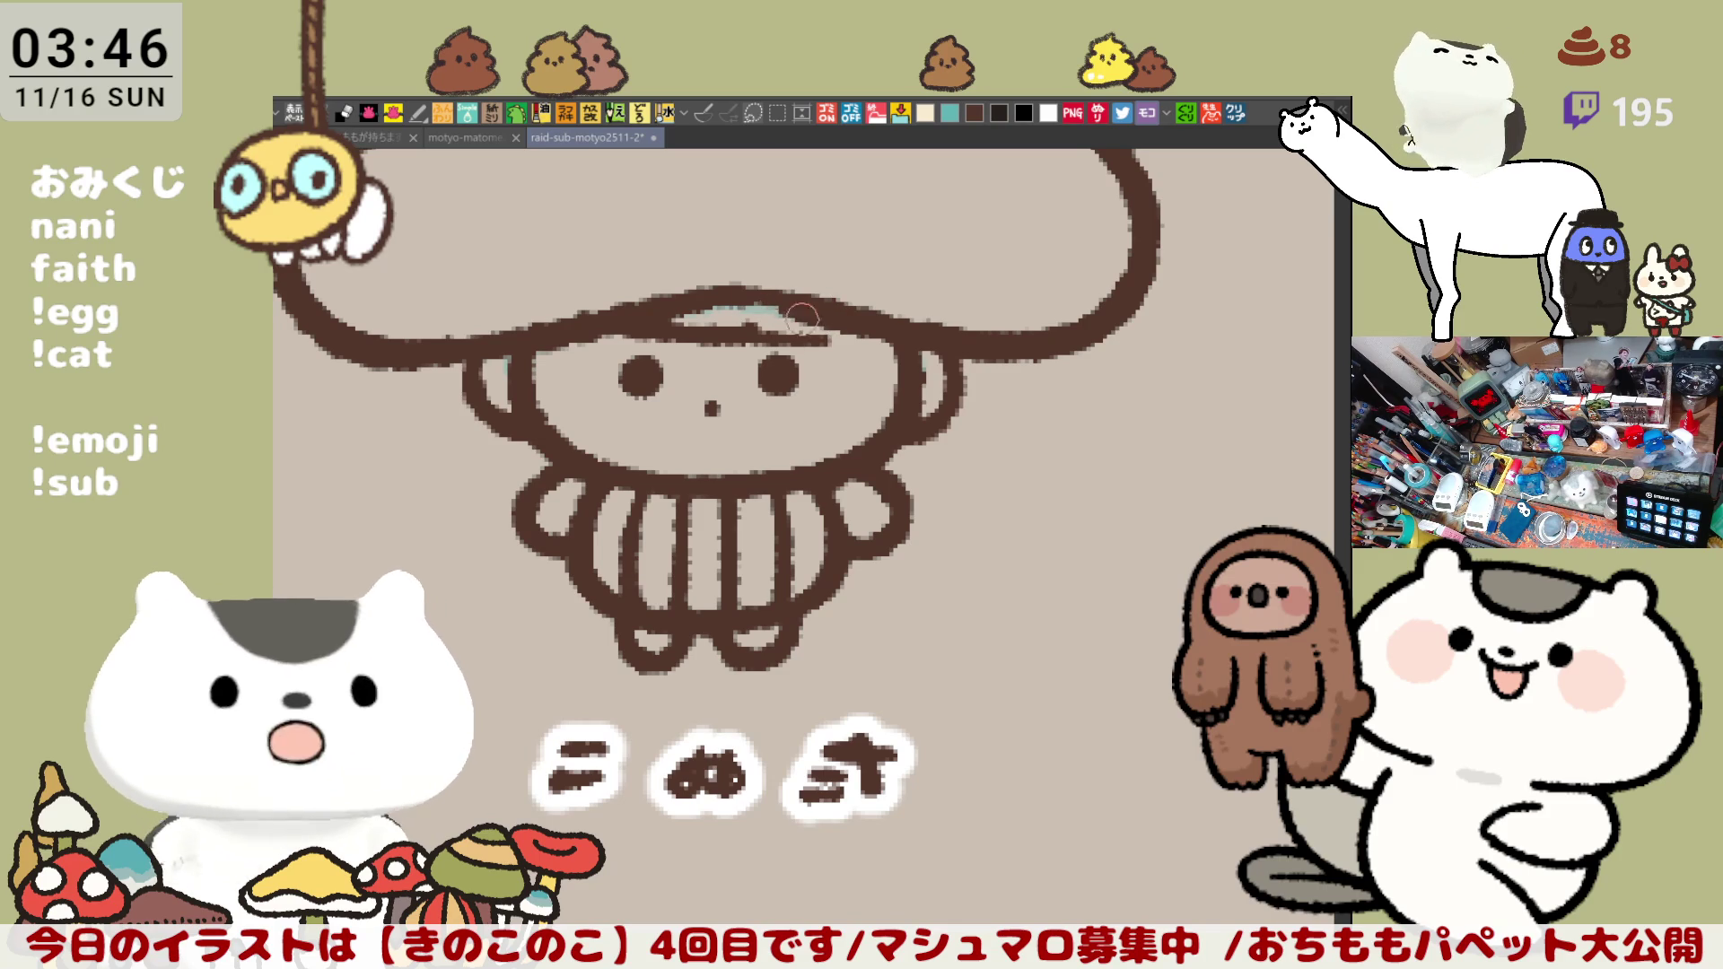
mouse_move(761, 307)
mouse_down()
mouse_move(846, 329)
mouse_move(821, 321)
mouse_up()
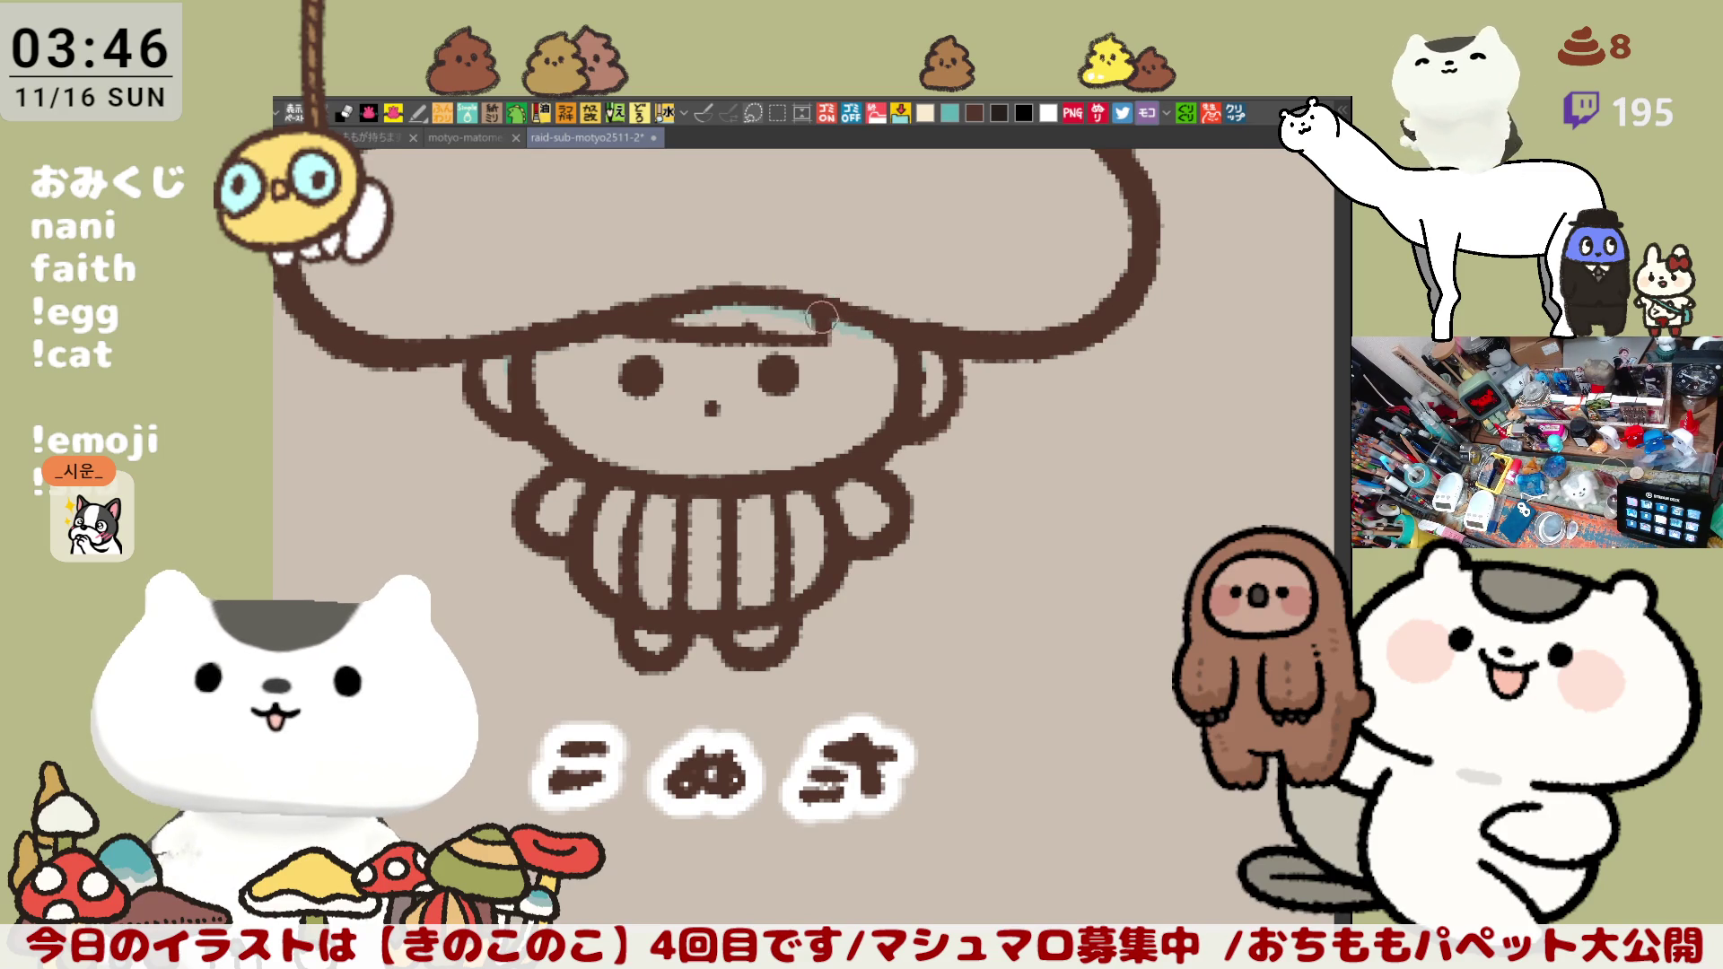
scroll(1023, 602, left, 3)
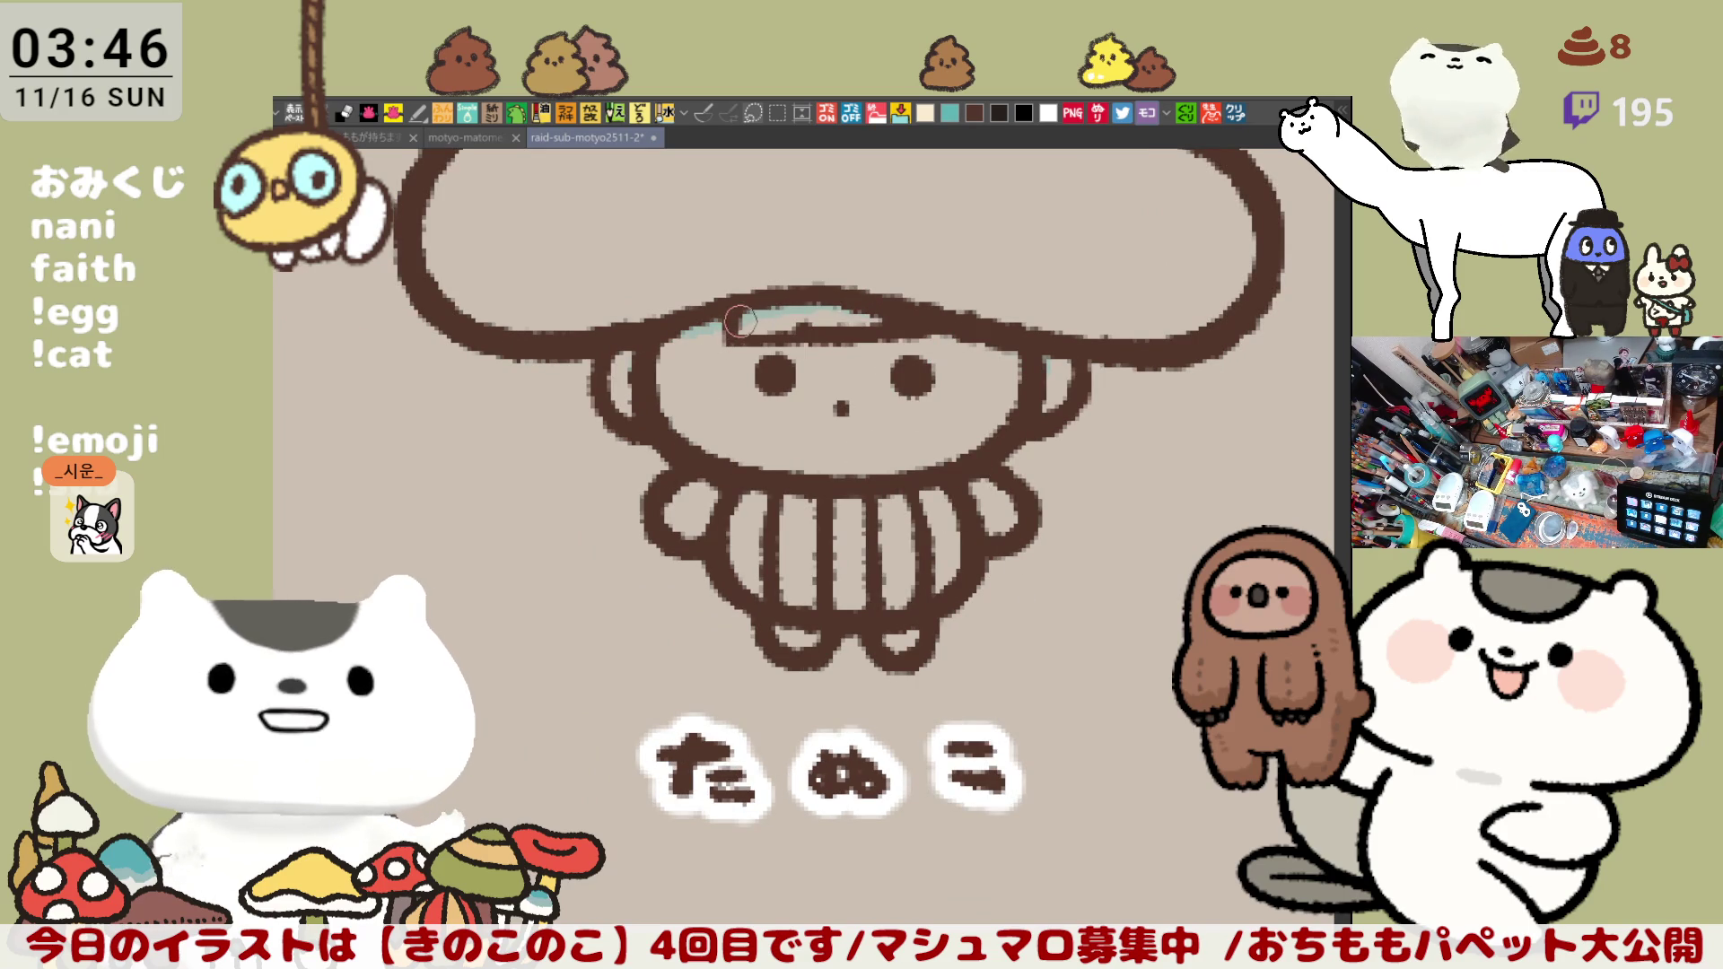
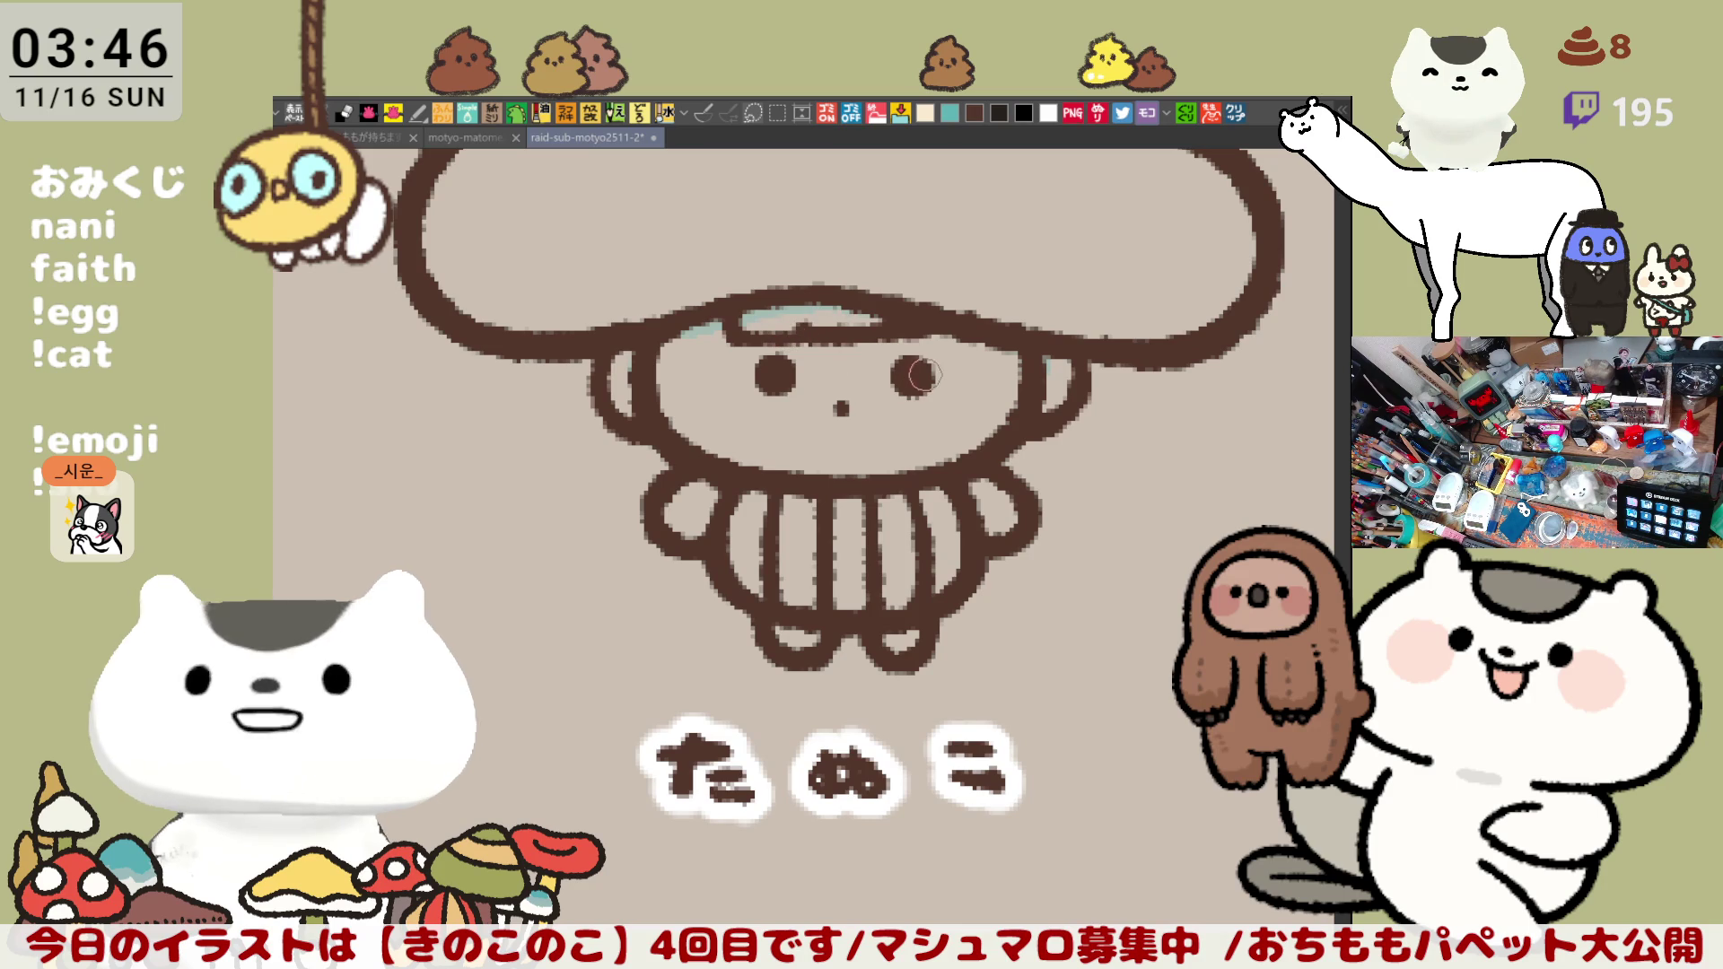
Step: Lengthen the light-blue highlight stroke across the top of the head toward the right
drag(807, 321, 924, 323)
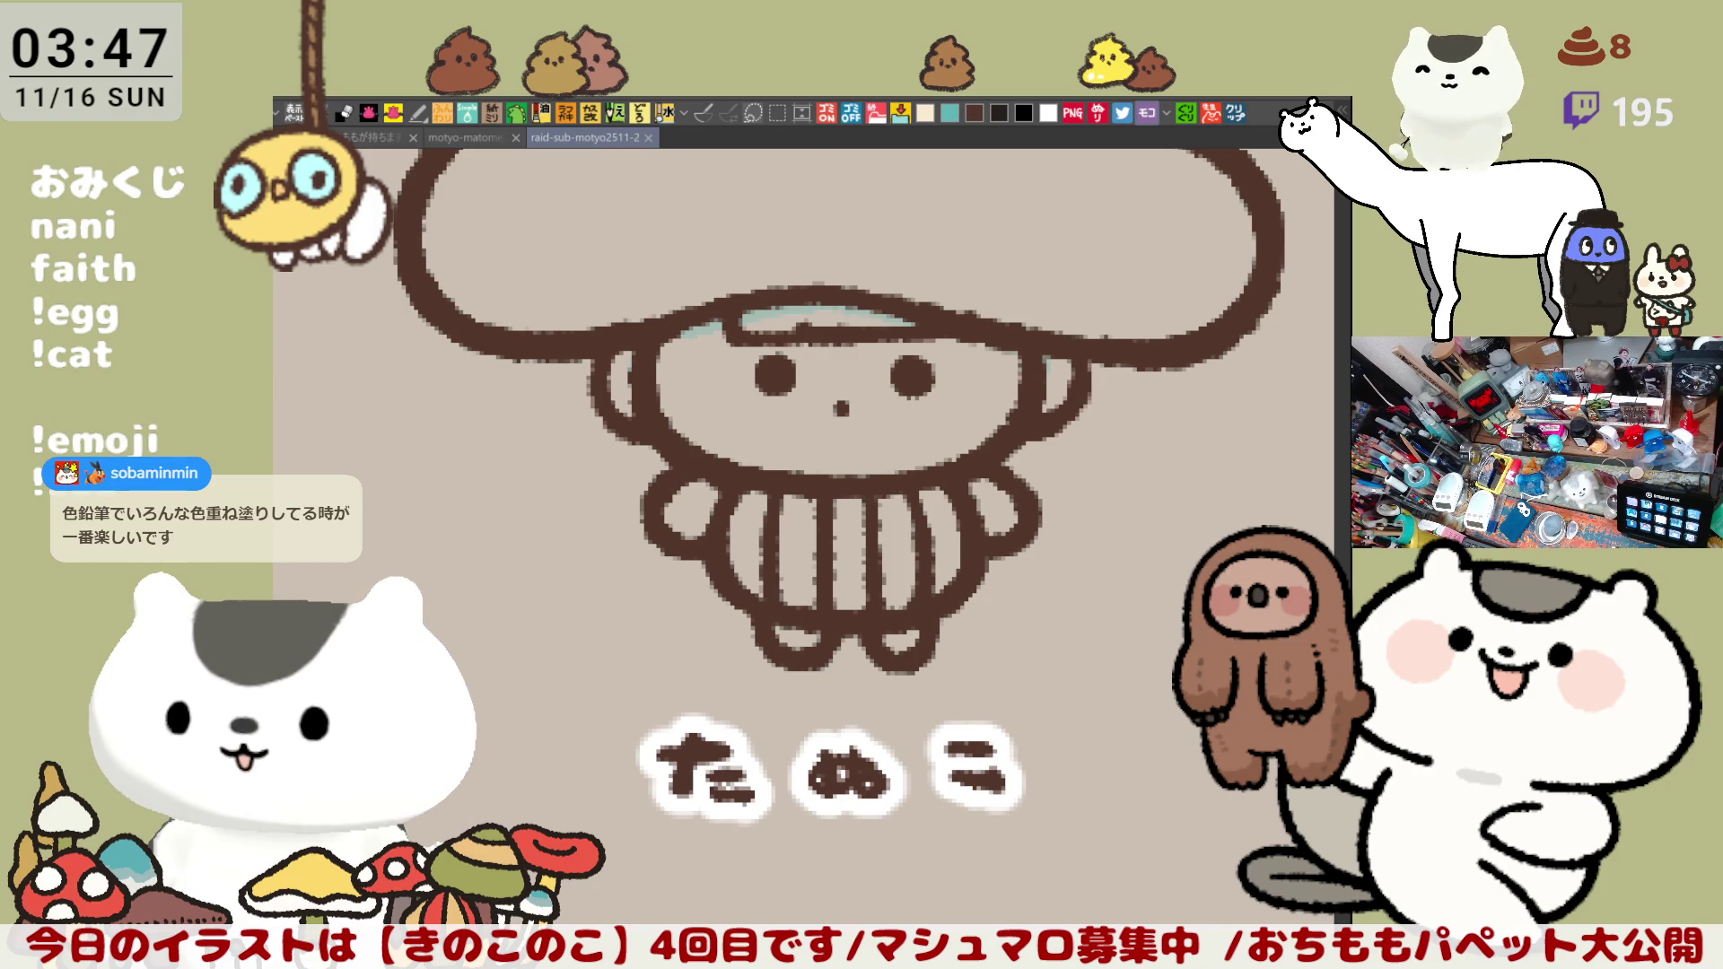
Step: Switch to the イラスト document showing the coloured-pencil character cards photo
click(1241, 114)
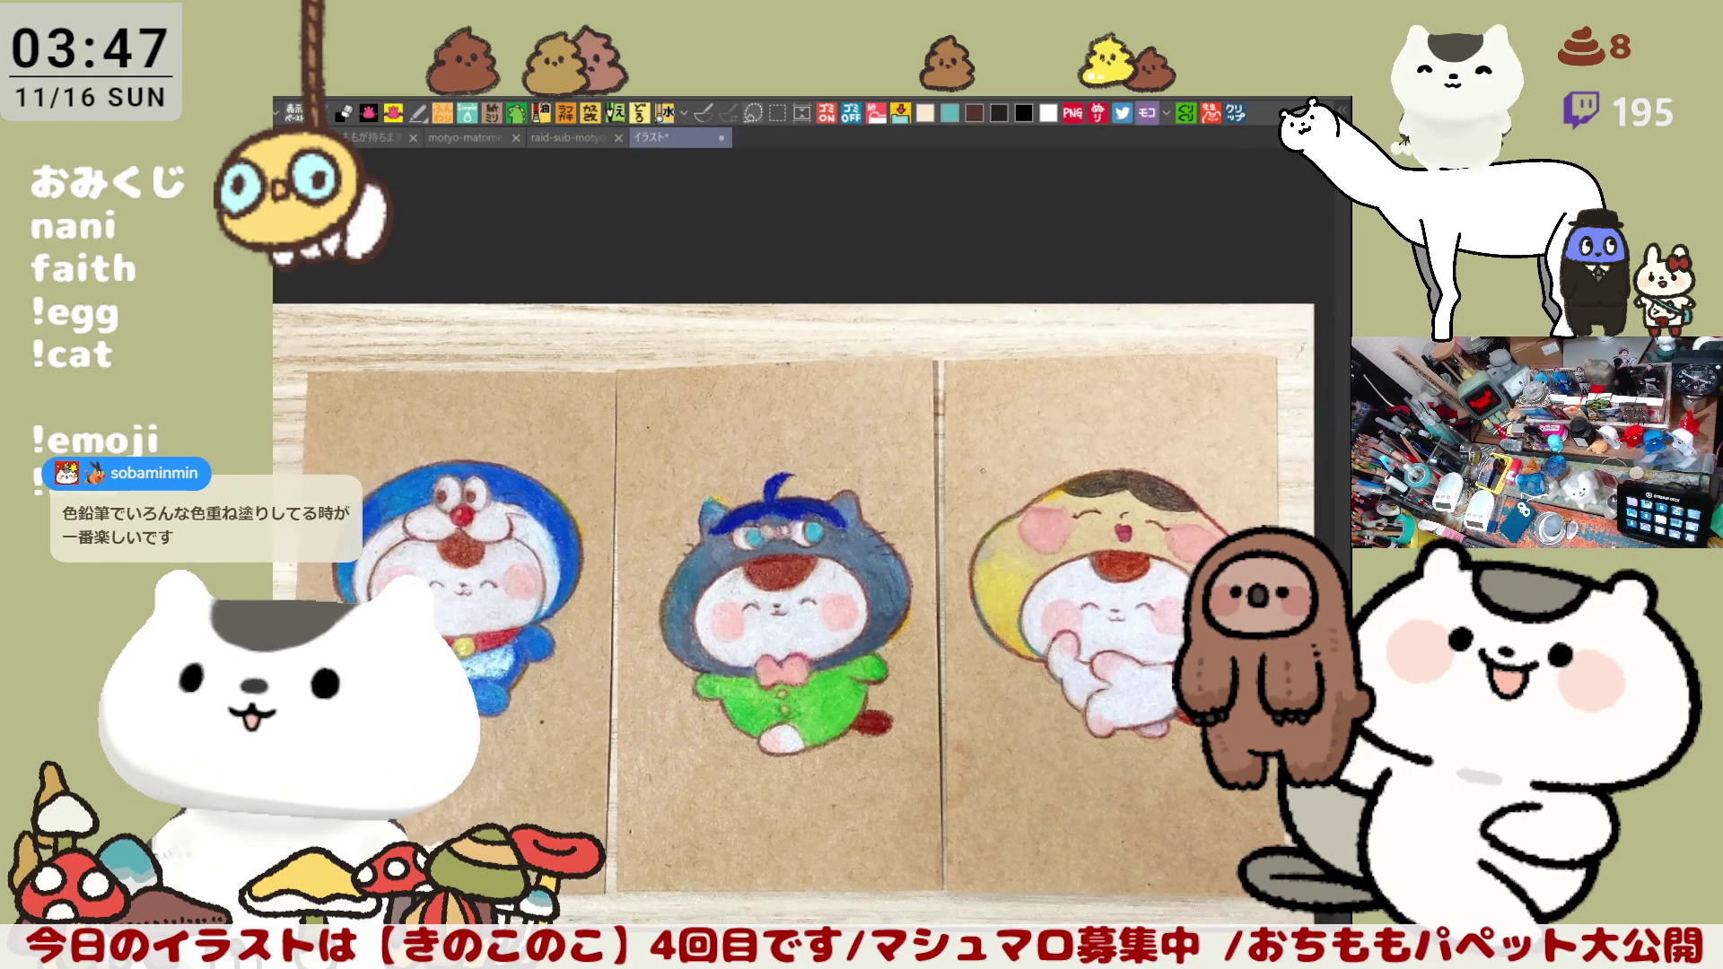
scroll(808, 565, up, 2)
scroll(809, 565, up, 2)
scroll(807, 565, up, 1)
scroll(808, 565, up, 2)
scroll(808, 566, down, 2)
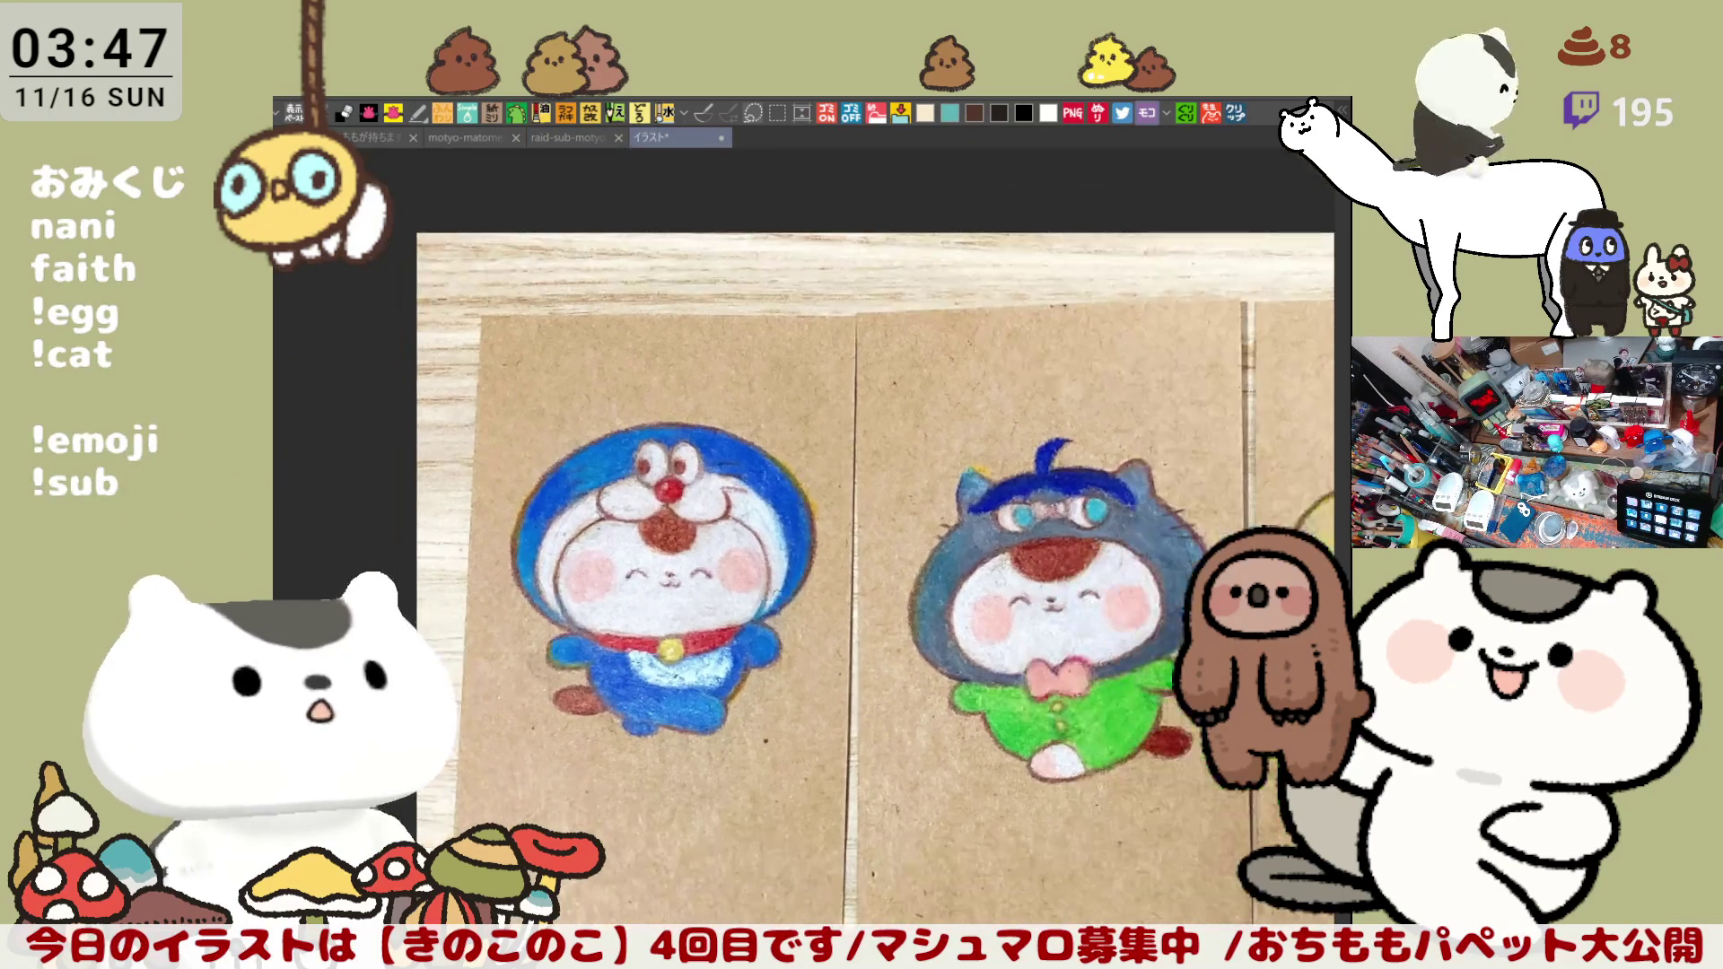
scroll(809, 566, right, 3)
scroll(808, 538, right, 2)
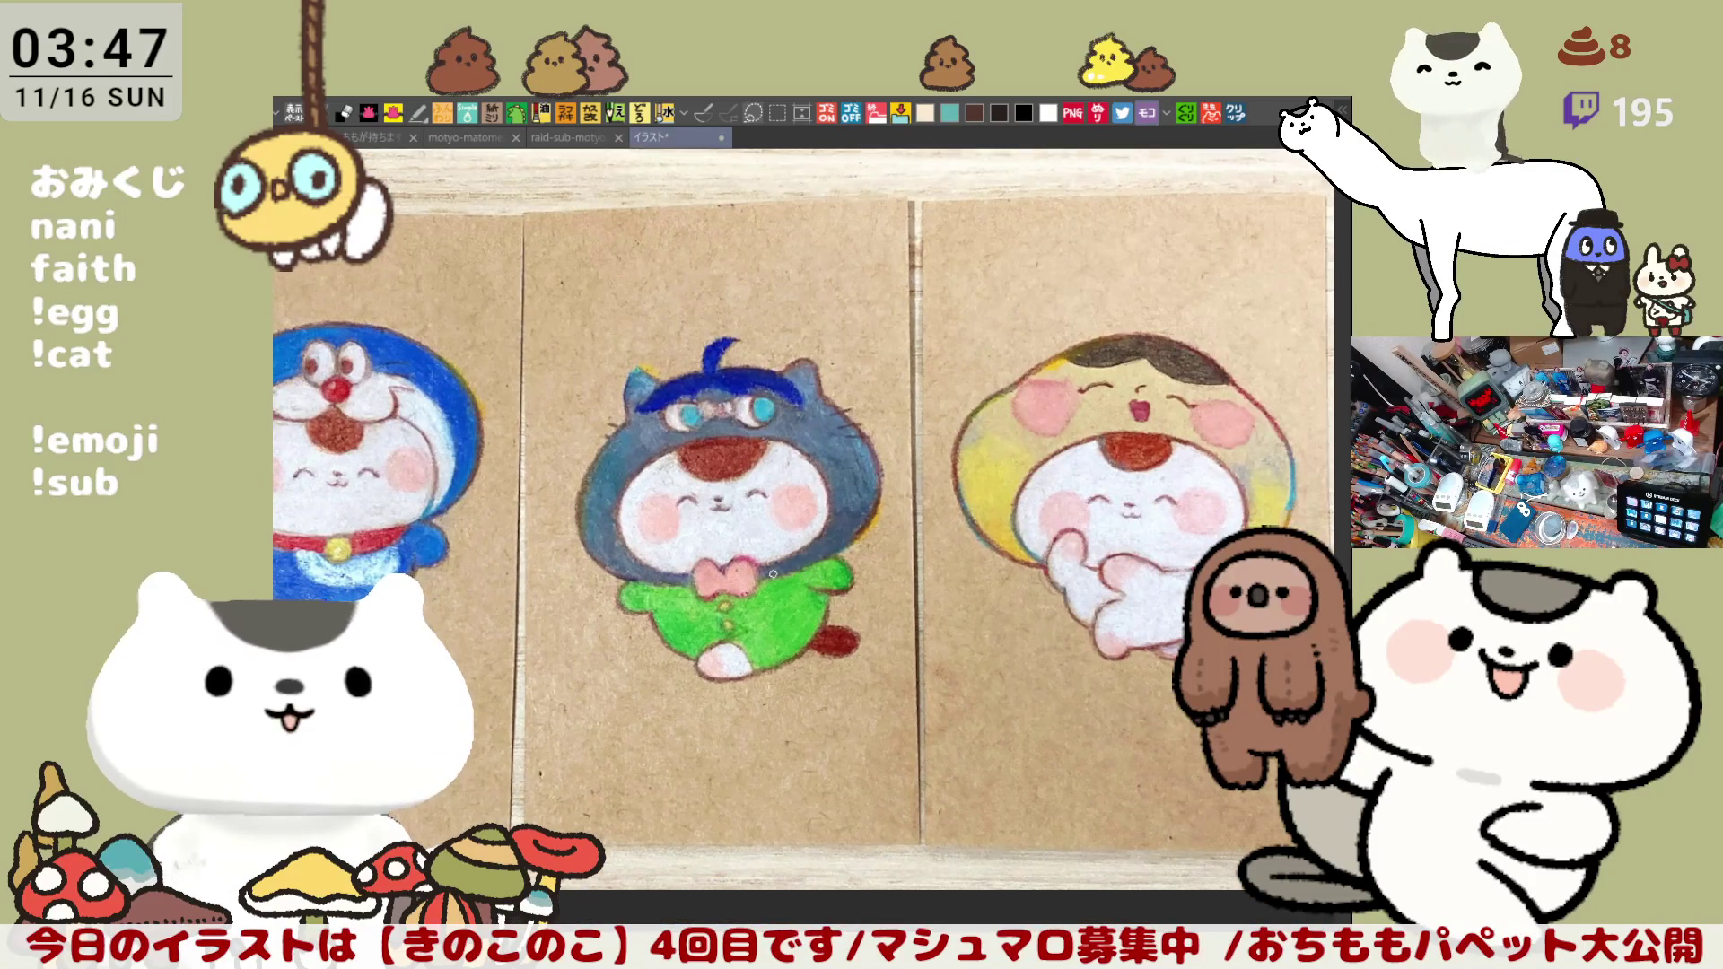
scroll(774, 573, up, 1)
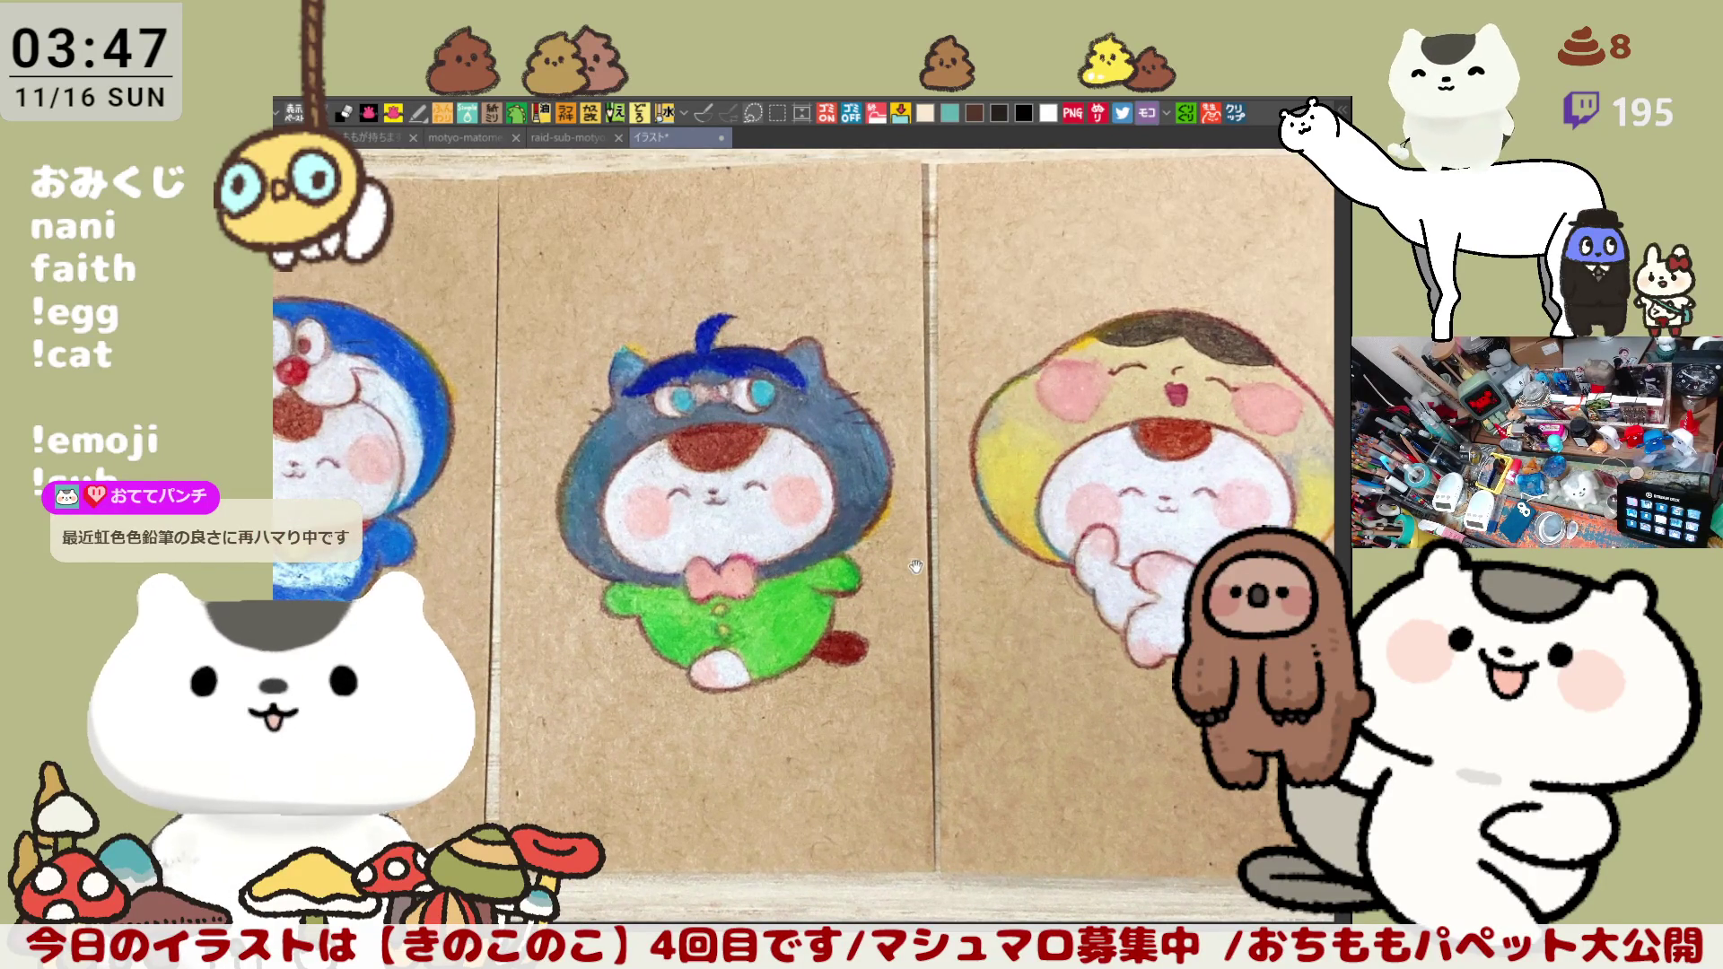
scroll(916, 569, right, 3)
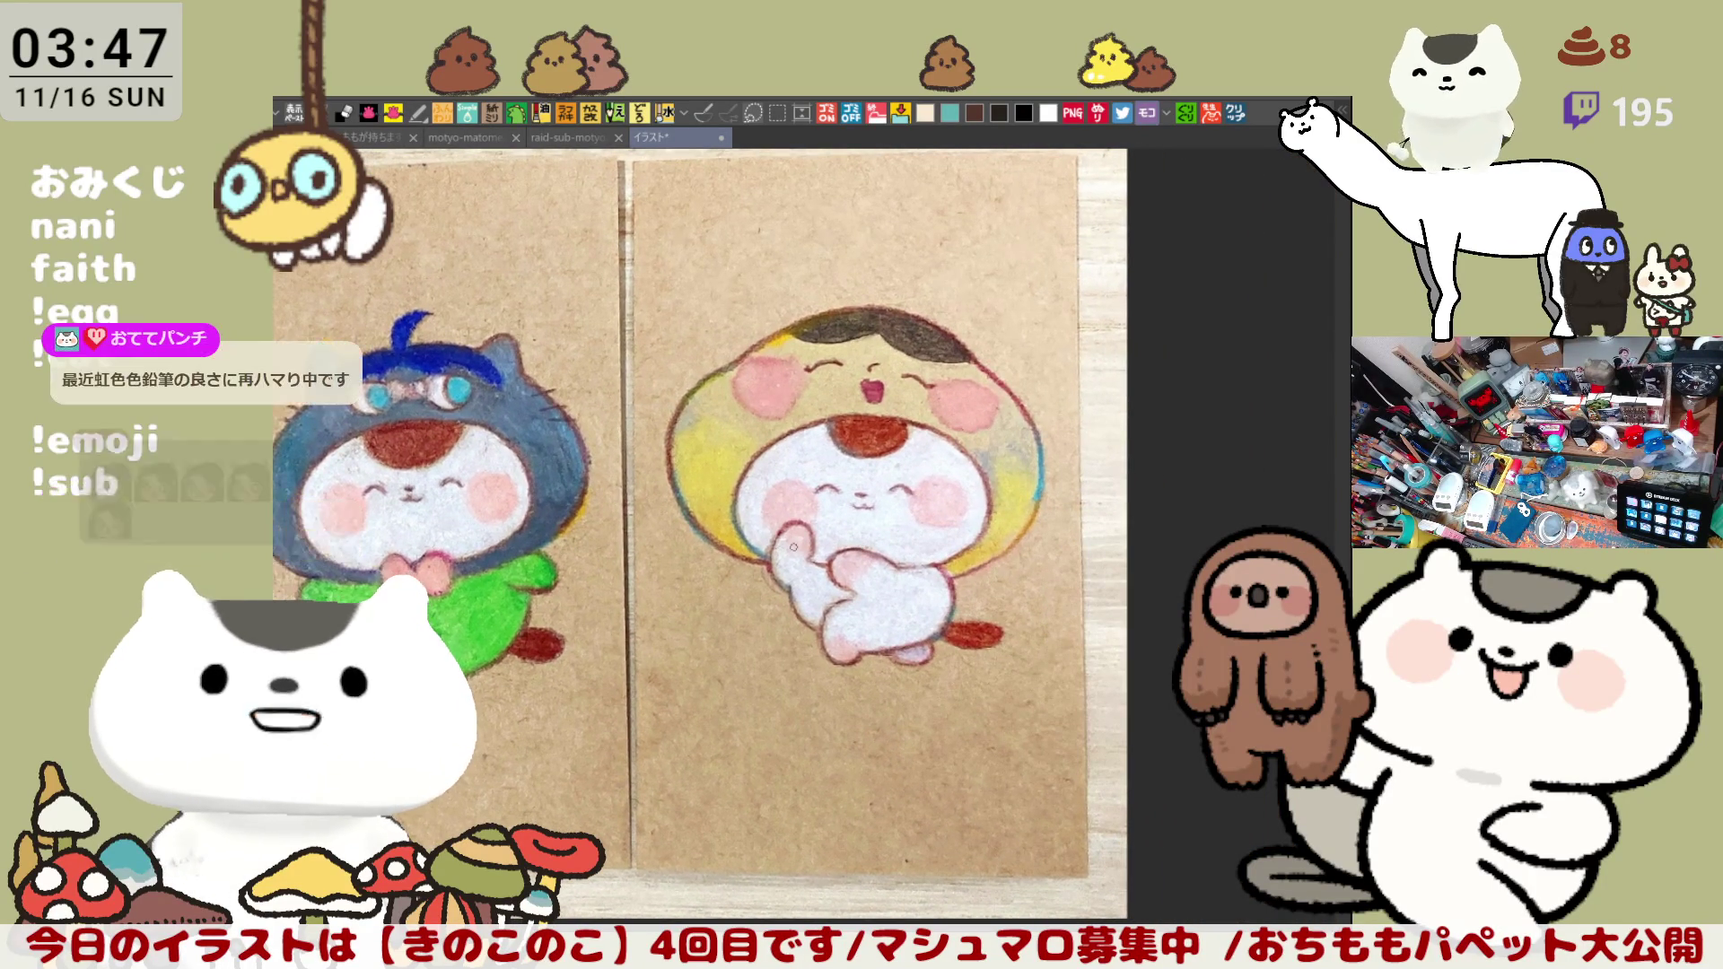
scroll(794, 546, down, 1)
scroll(795, 547, left, 2)
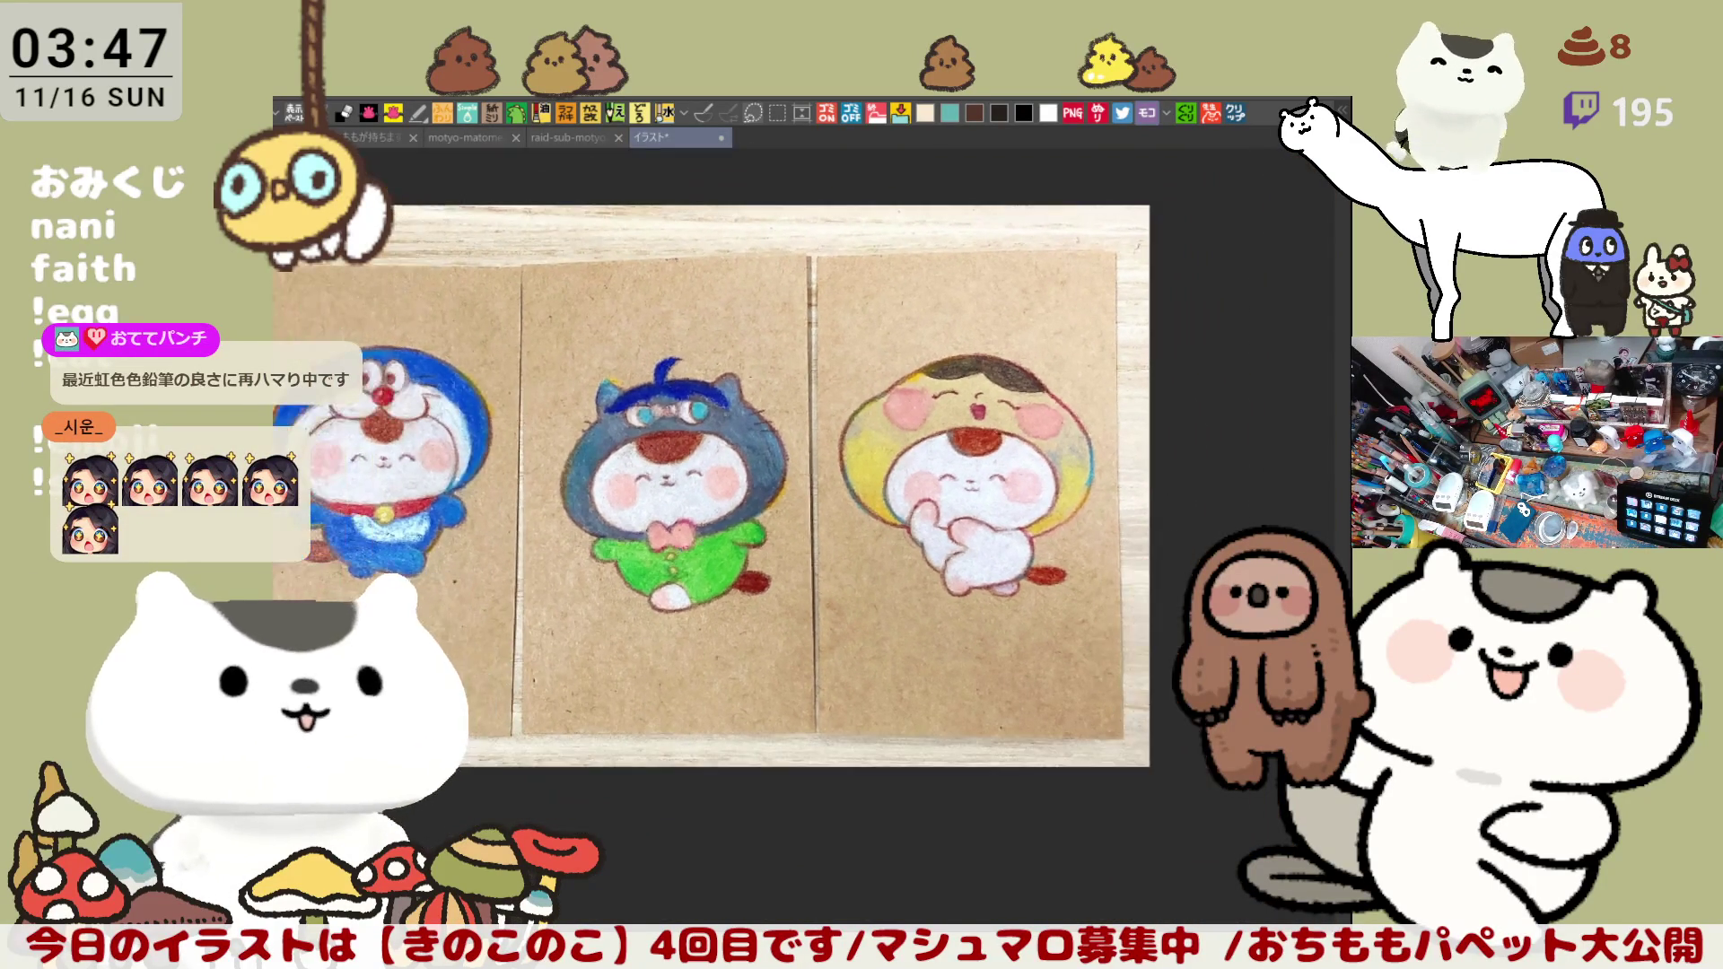
scroll(648, 507, left, 2)
scroll(647, 507, down, 1)
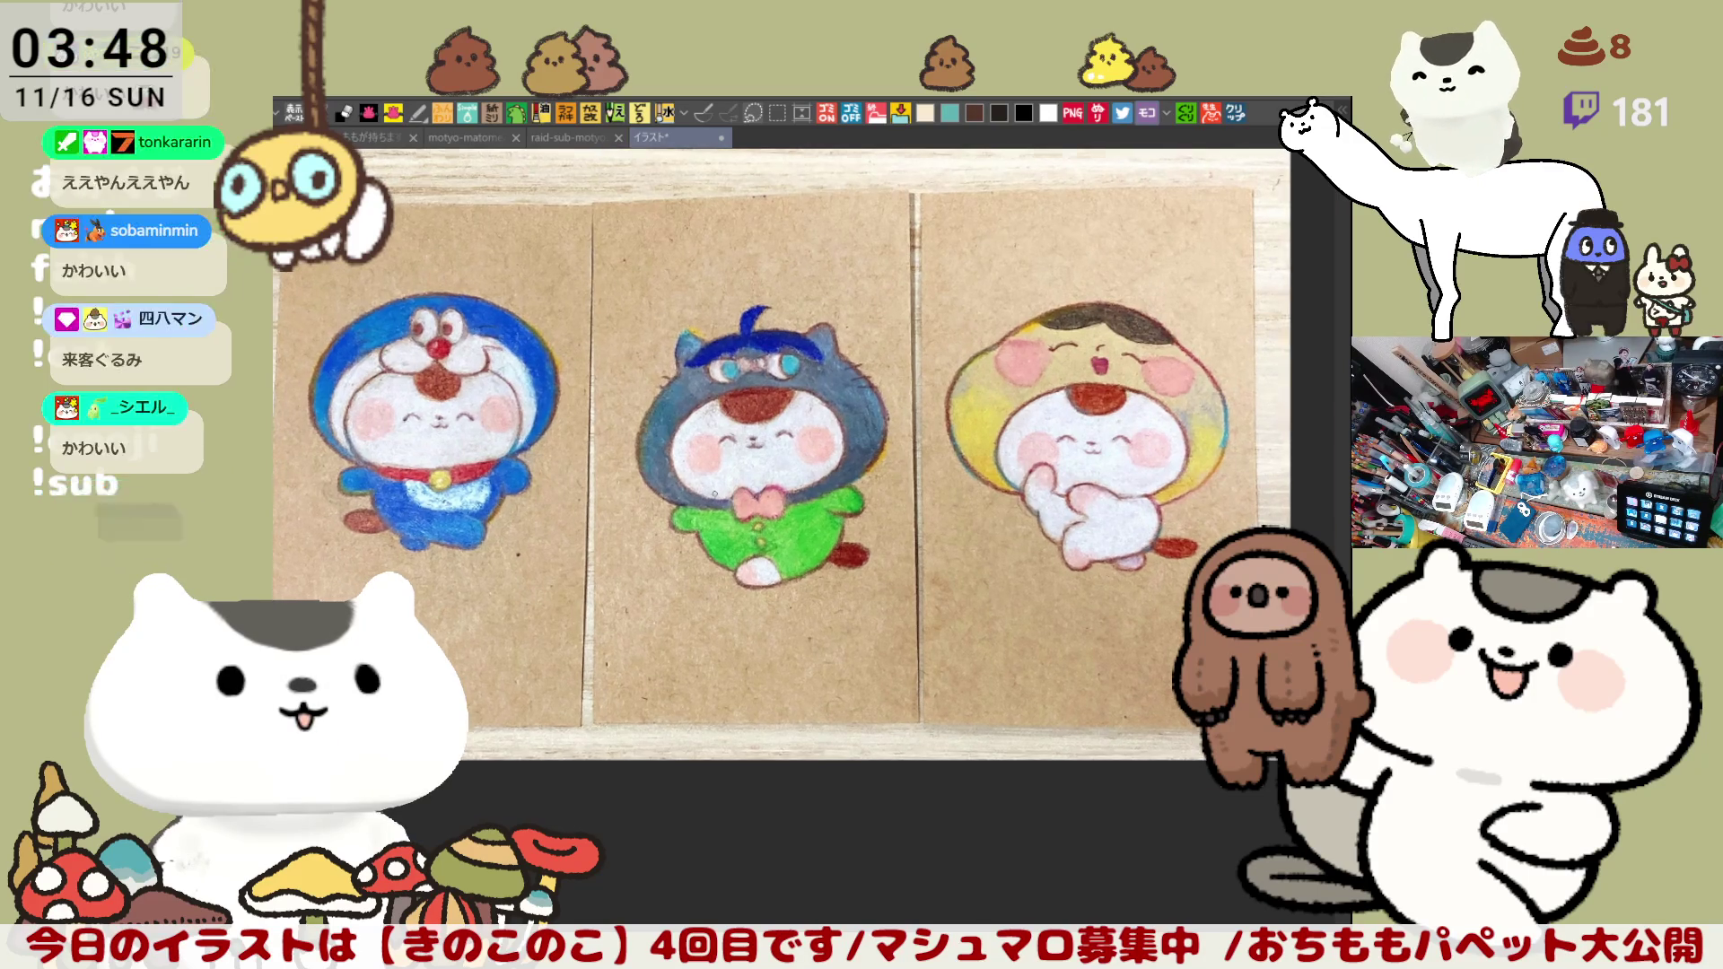
scroll(716, 493, up, 1)
scroll(716, 492, up, 1)
scroll(715, 492, up, 1)
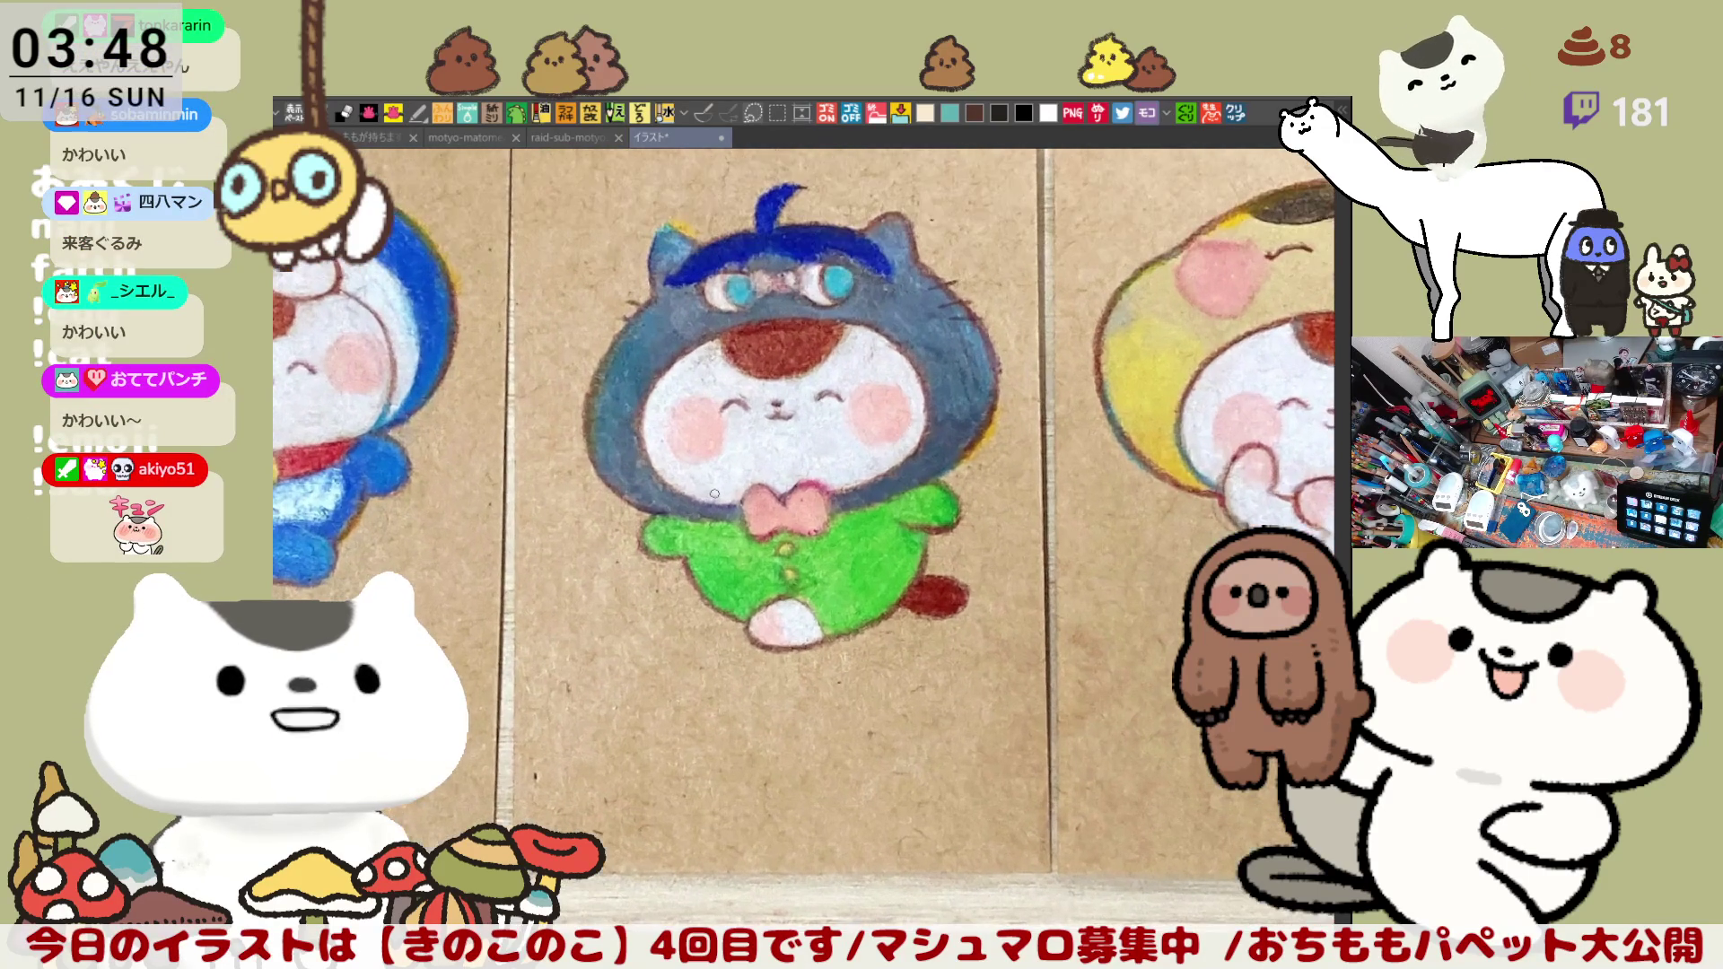
scroll(716, 494, down, 1)
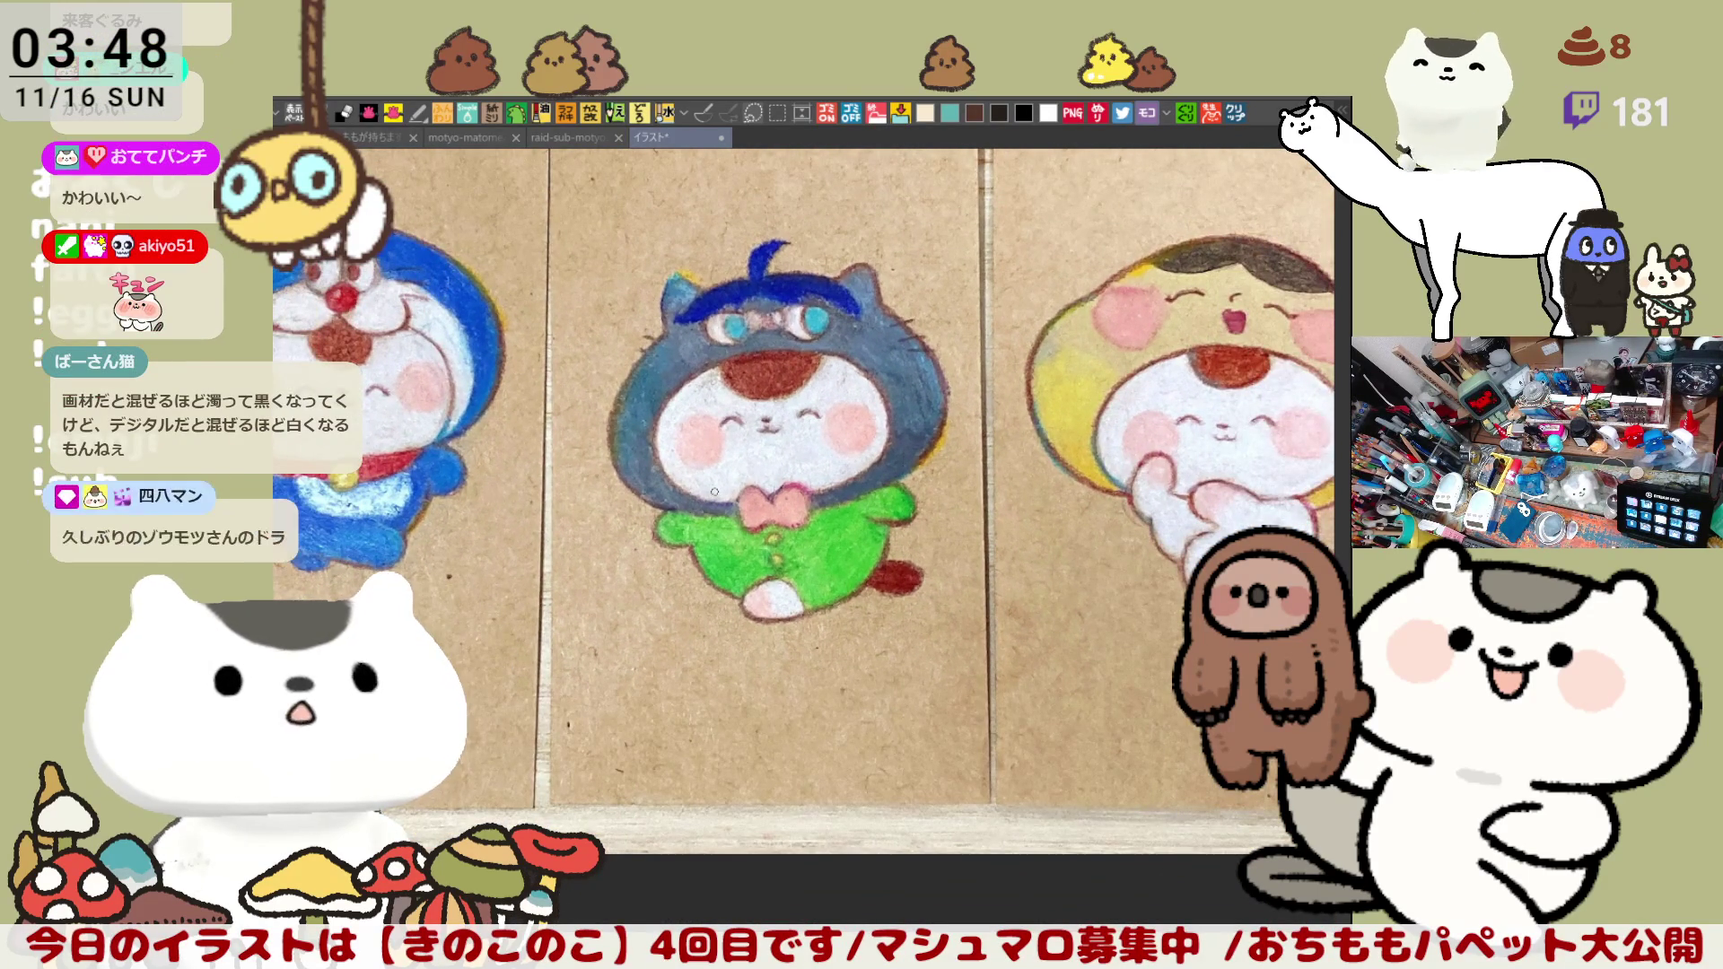
scroll(714, 492, down, 1)
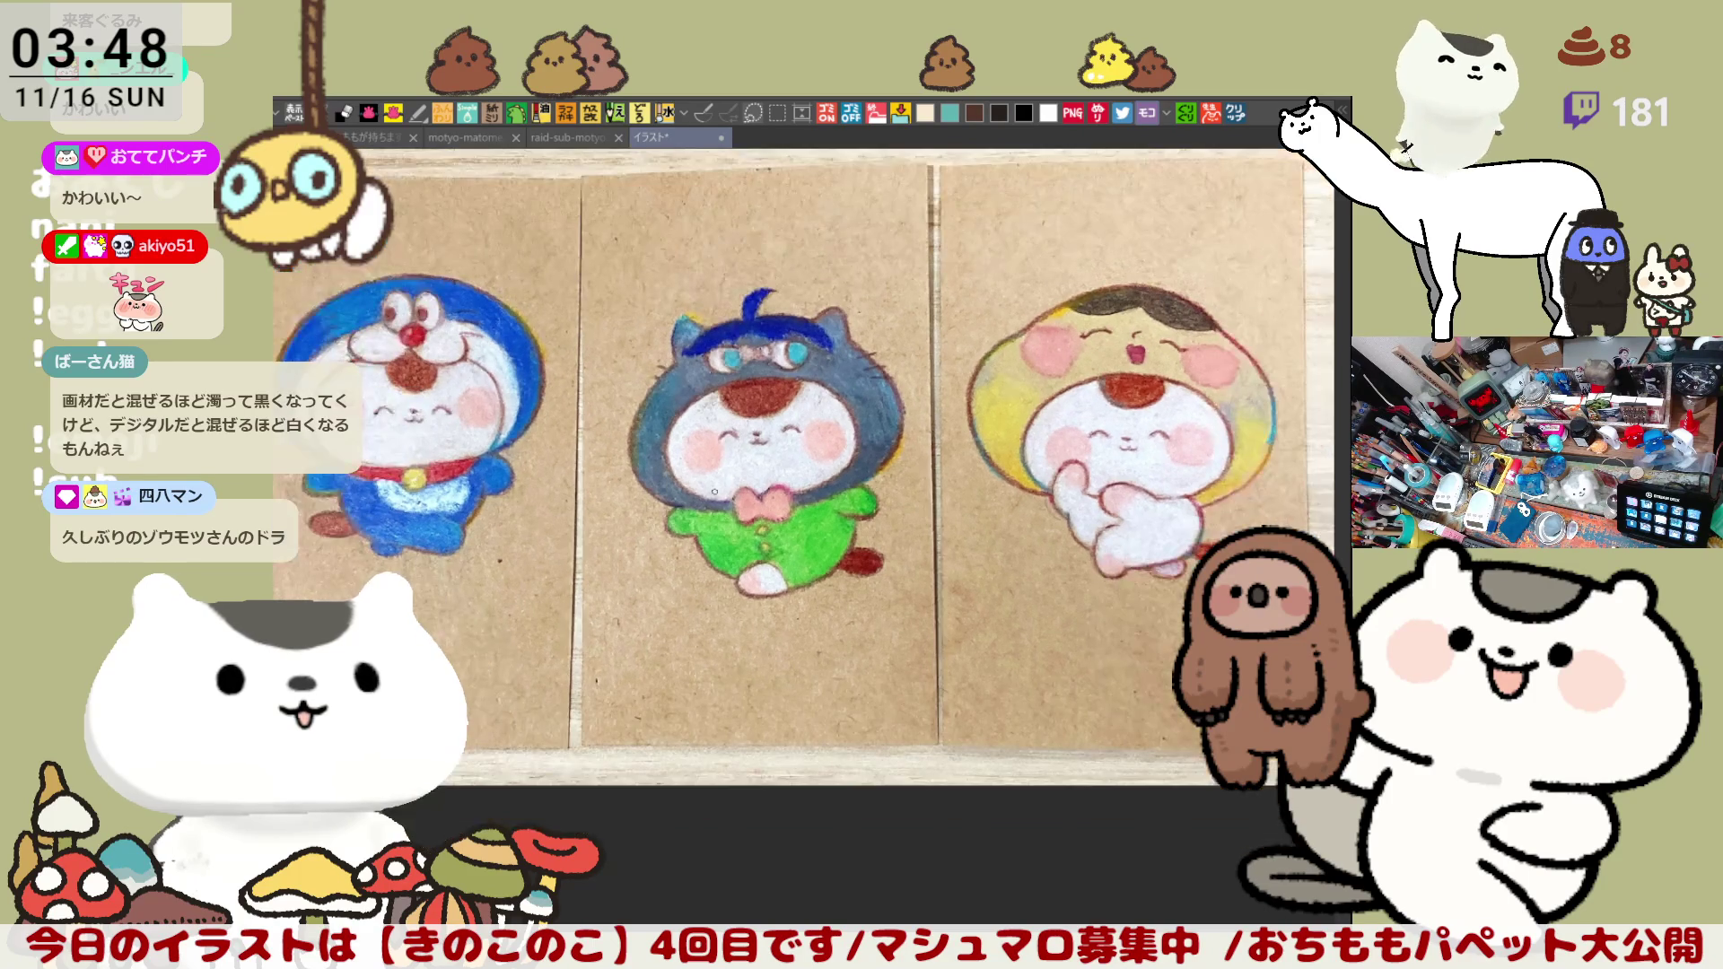
scroll(715, 491, down, 1)
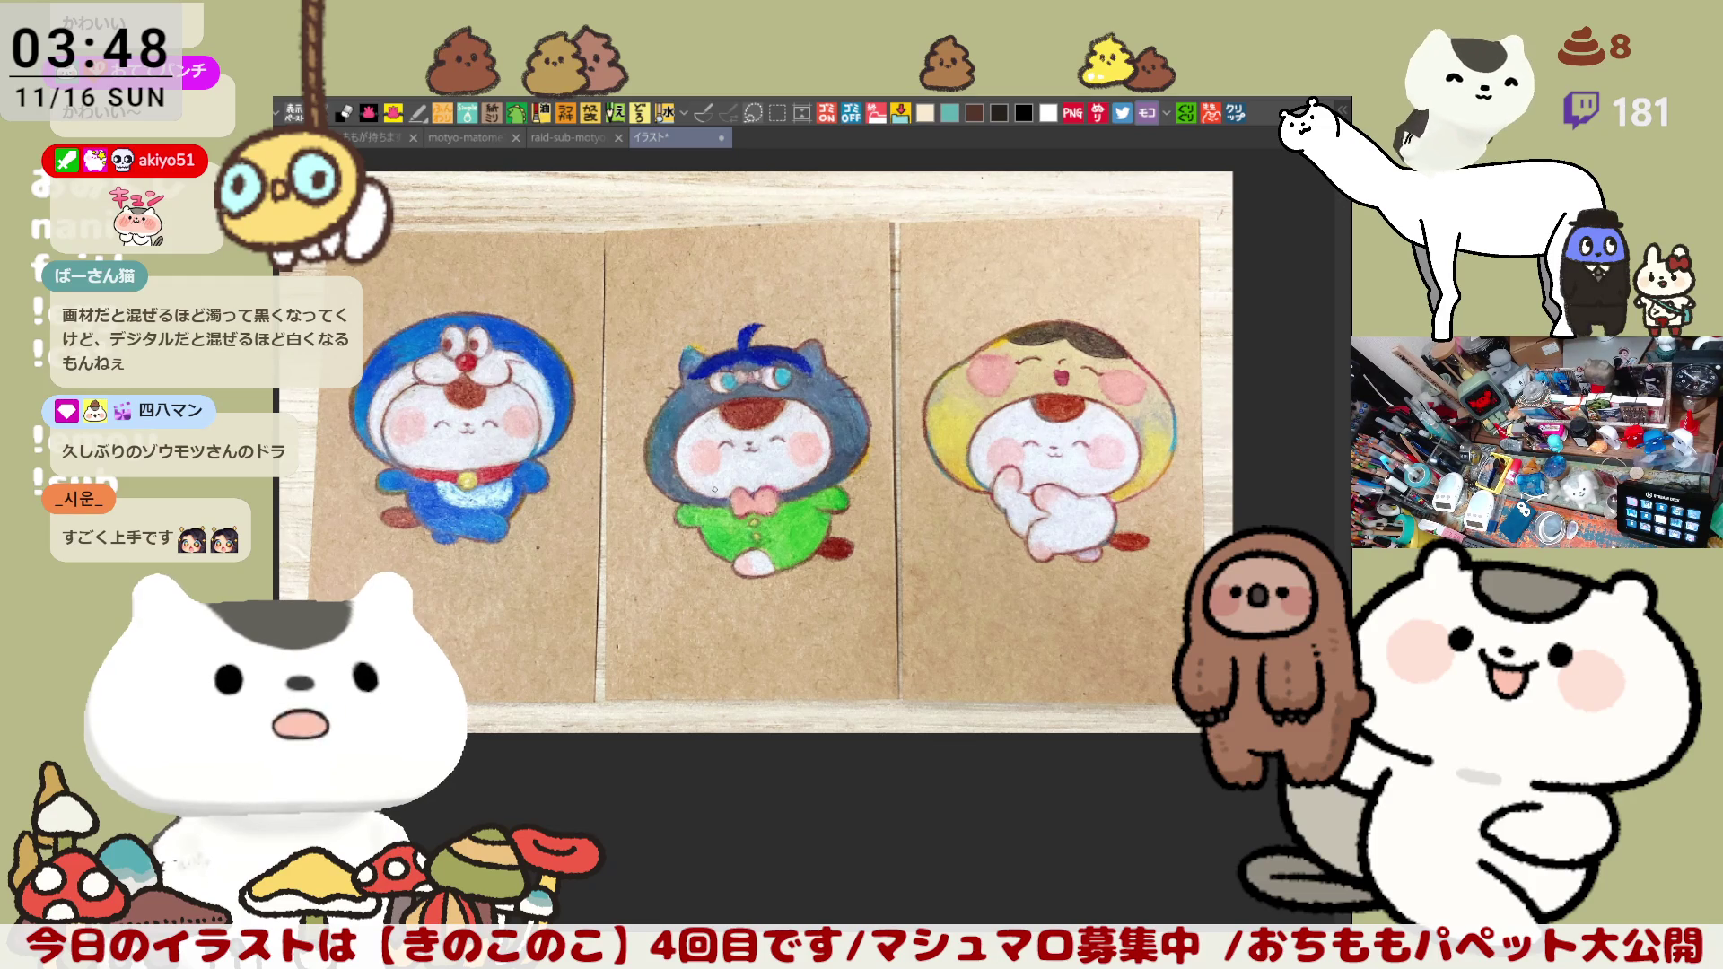
scroll(714, 488, right, 3)
scroll(715, 489, down, 2)
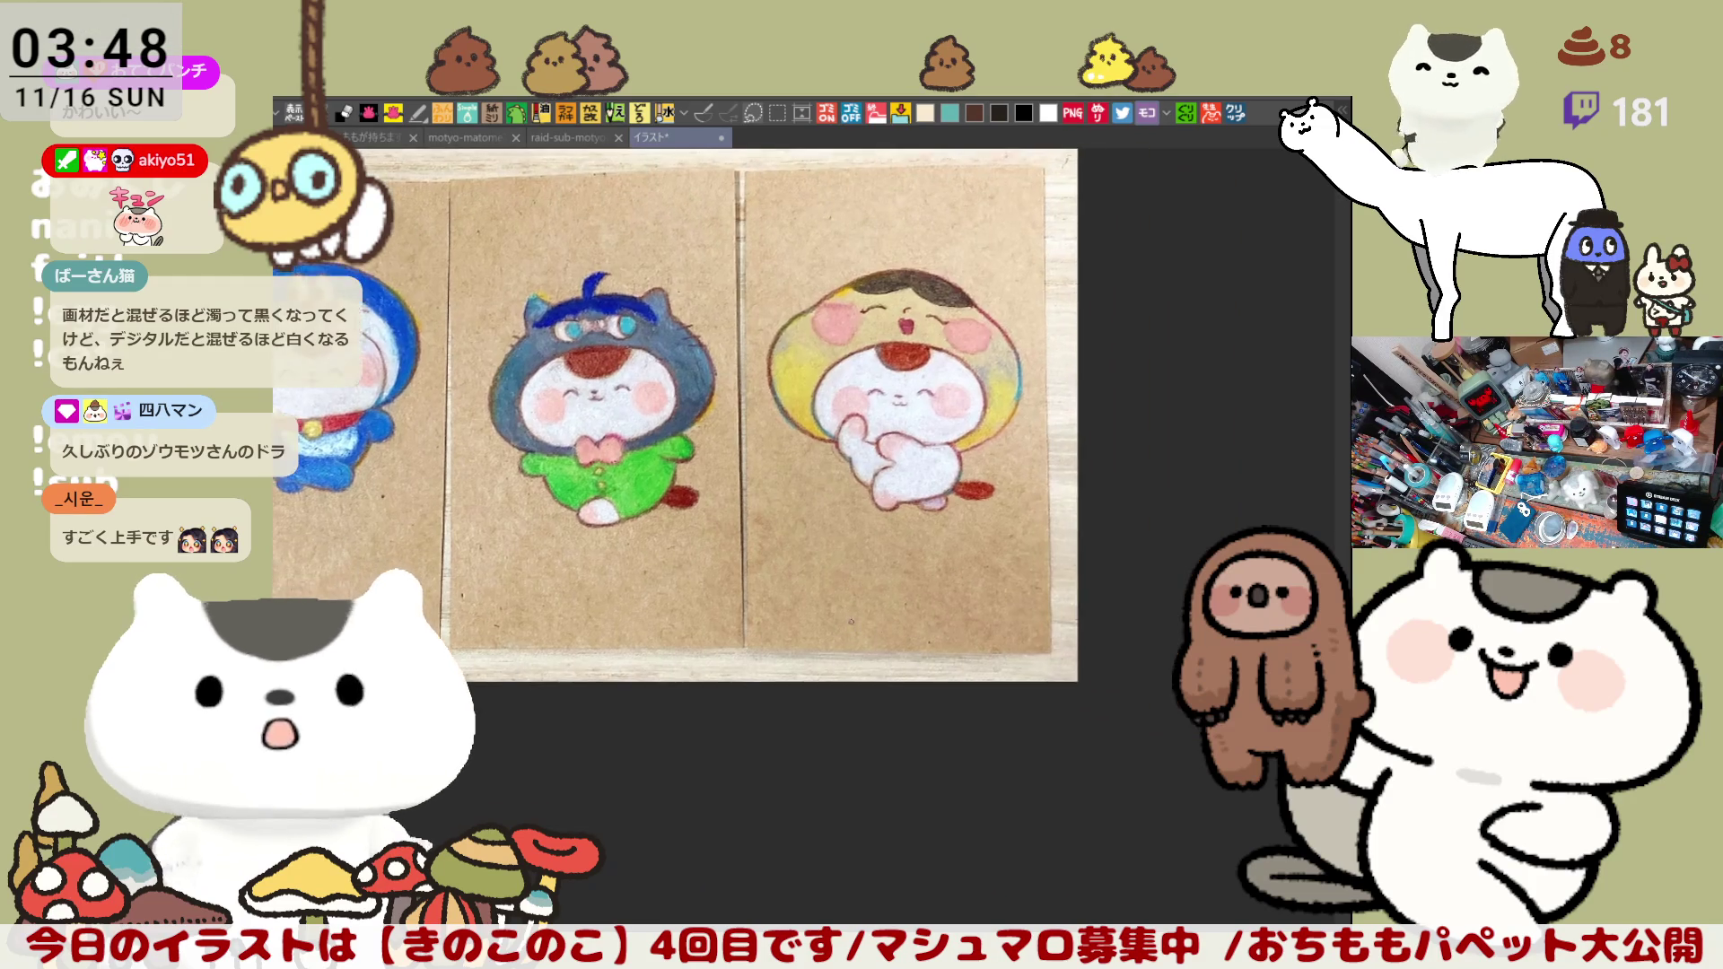
scroll(864, 583, left, 1)
scroll(864, 582, up, 1)
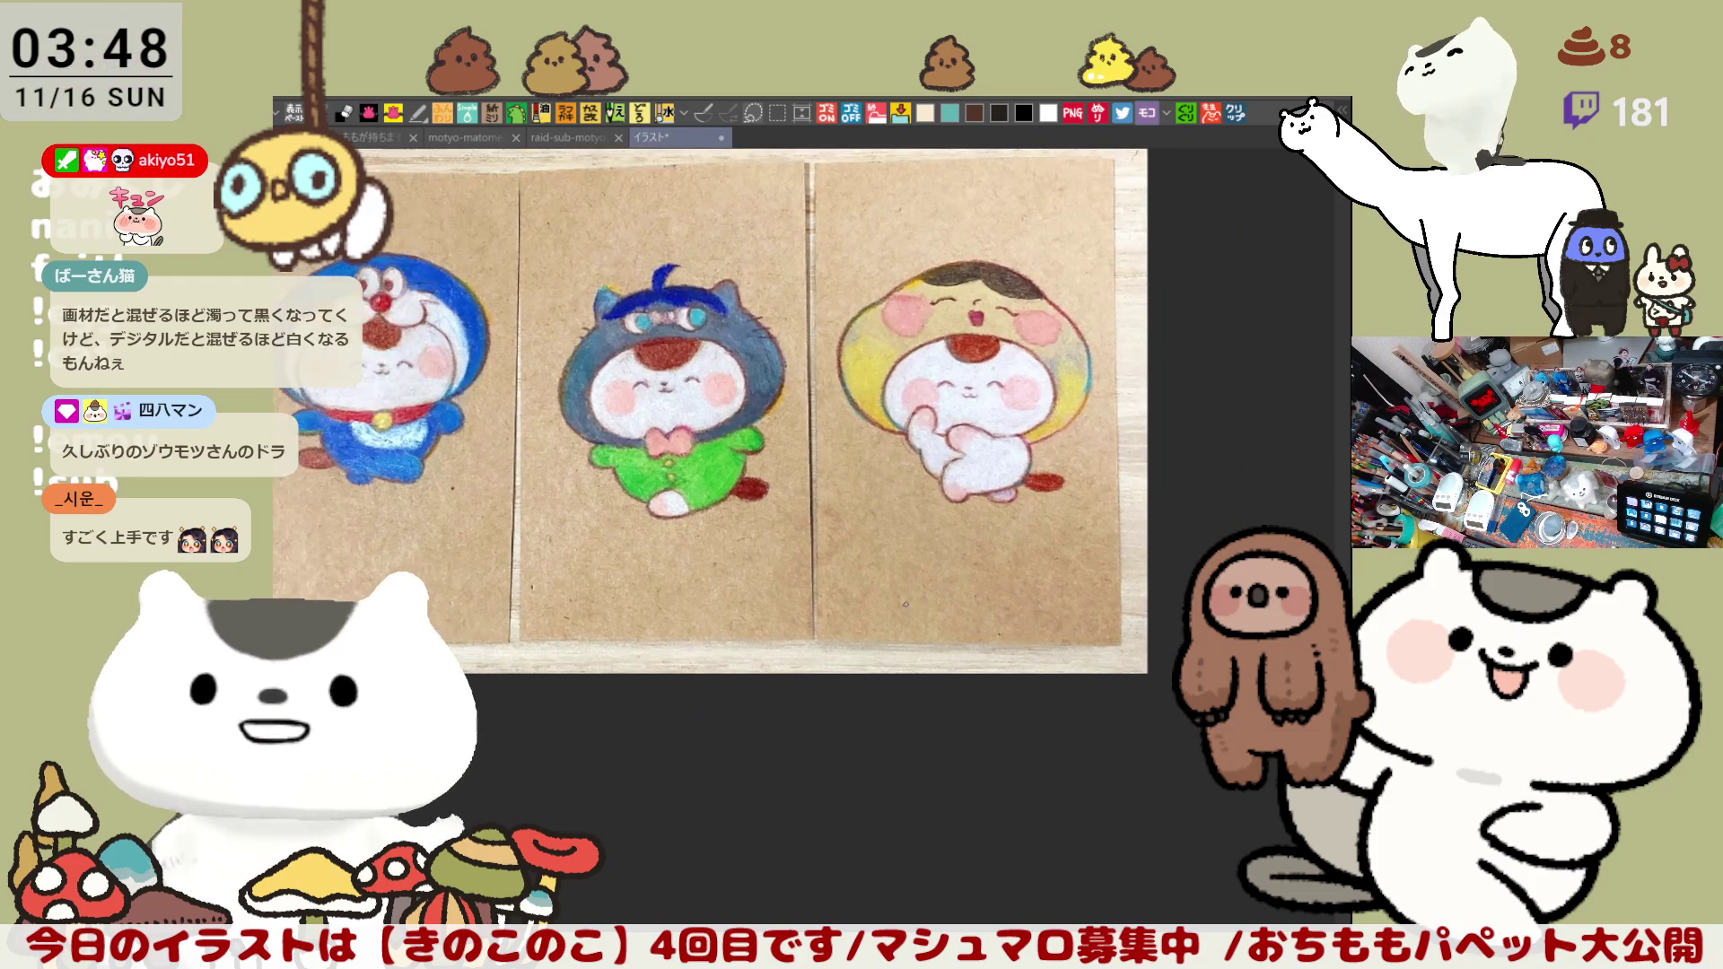
scroll(923, 579, left, 2)
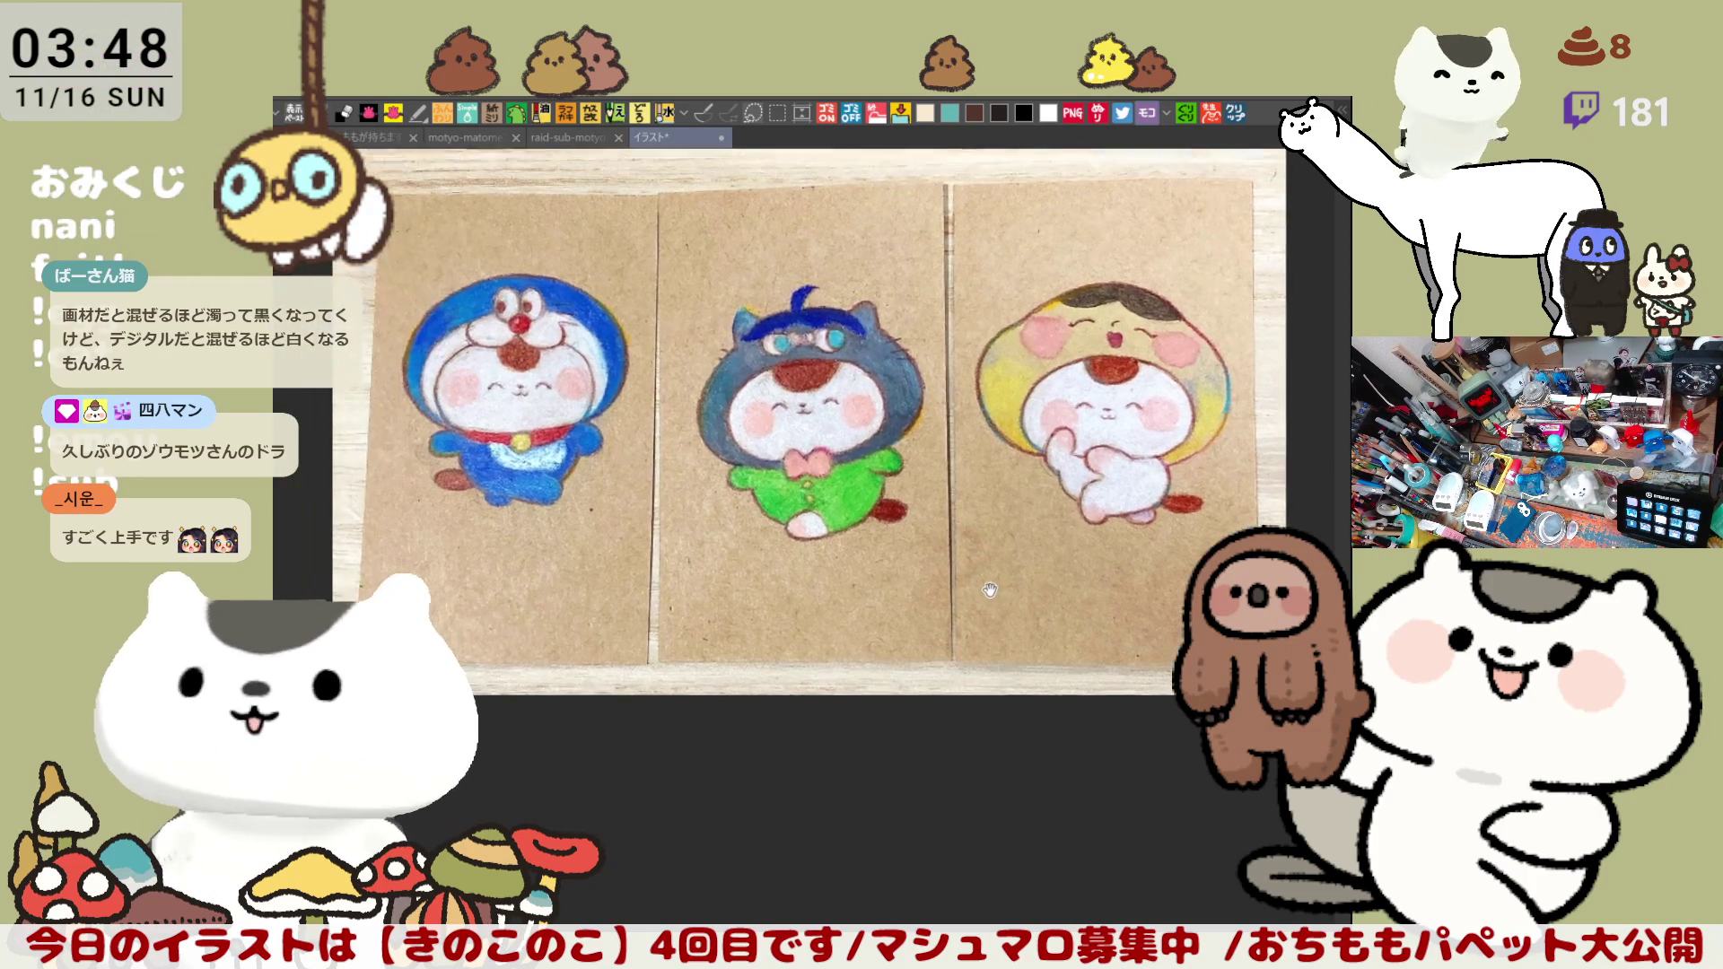
scroll(943, 590, left, 1)
scroll(944, 589, up, 1)
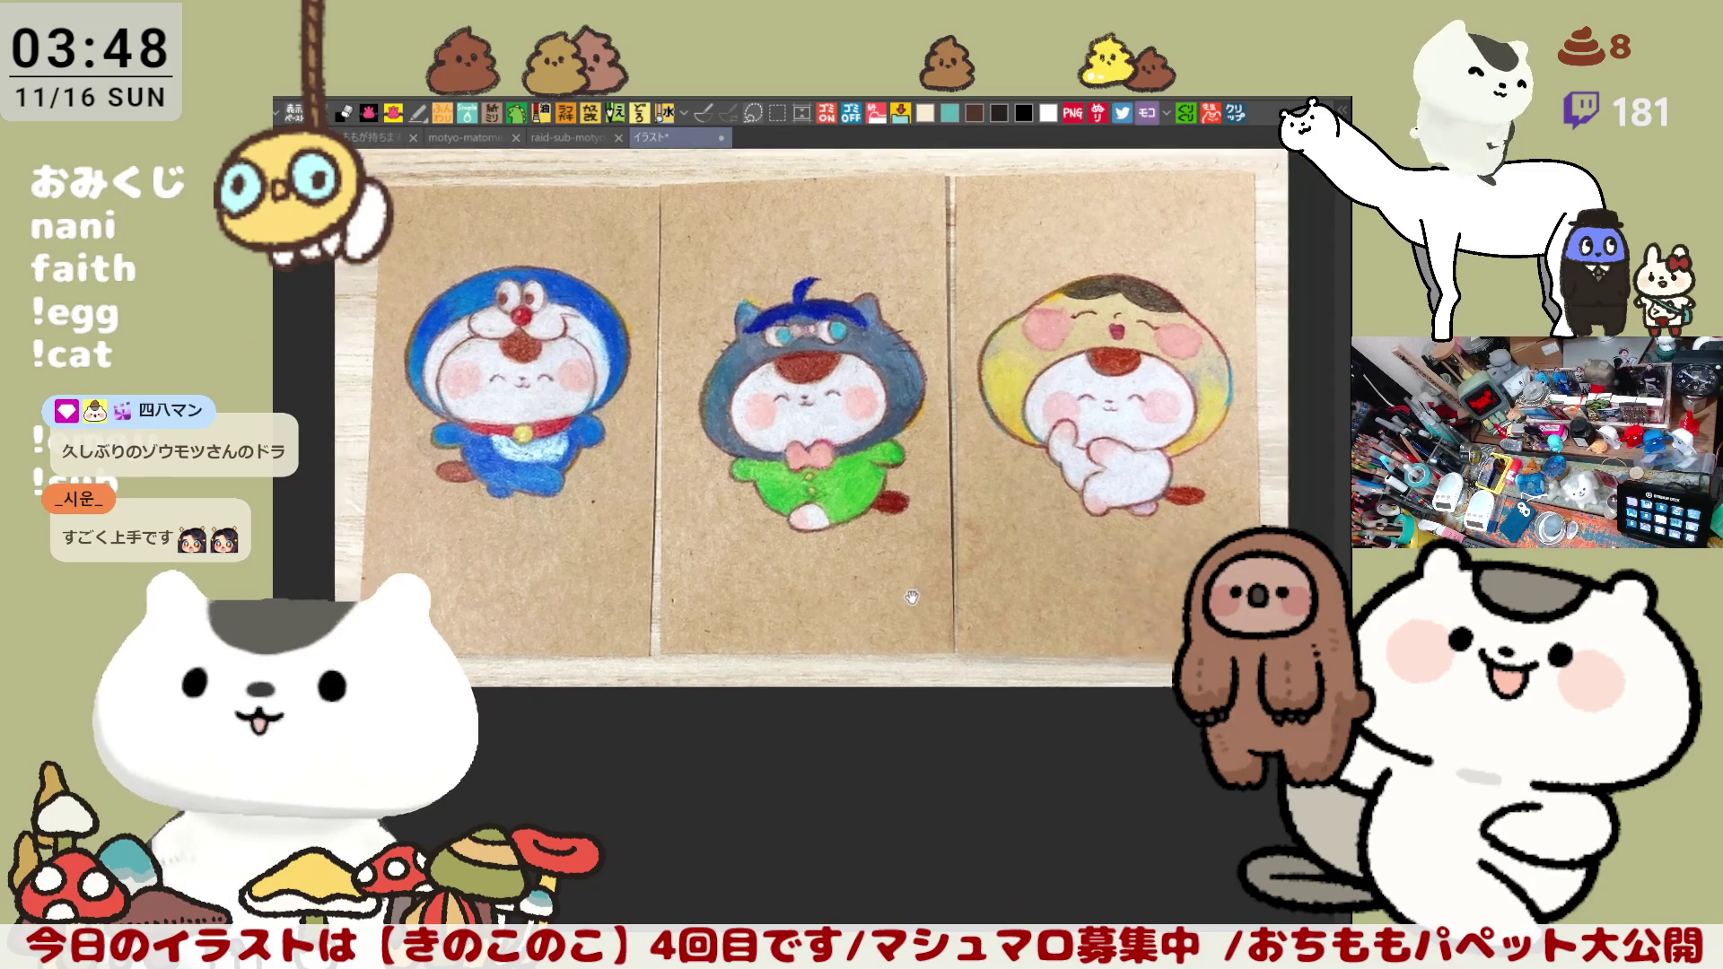
scroll(929, 597, right, 2)
scroll(902, 598, down, 1)
scroll(880, 599, right, 1)
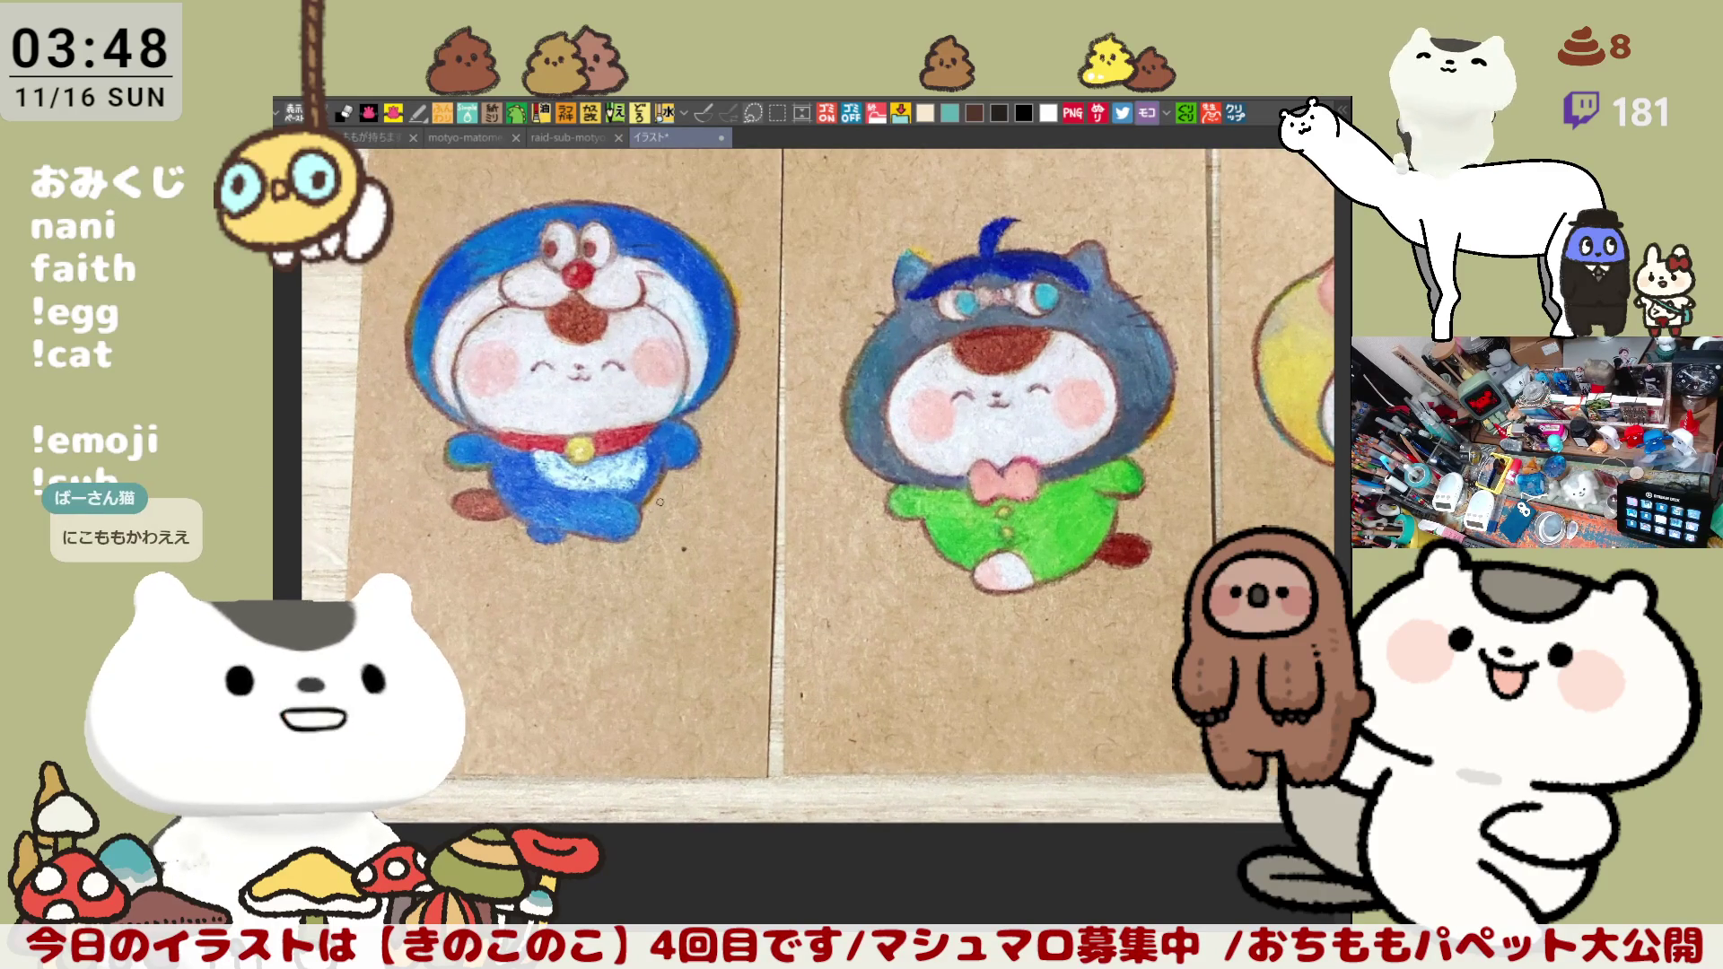
scroll(661, 501, down, 1)
scroll(660, 502, down, 1)
scroll(660, 500, down, 1)
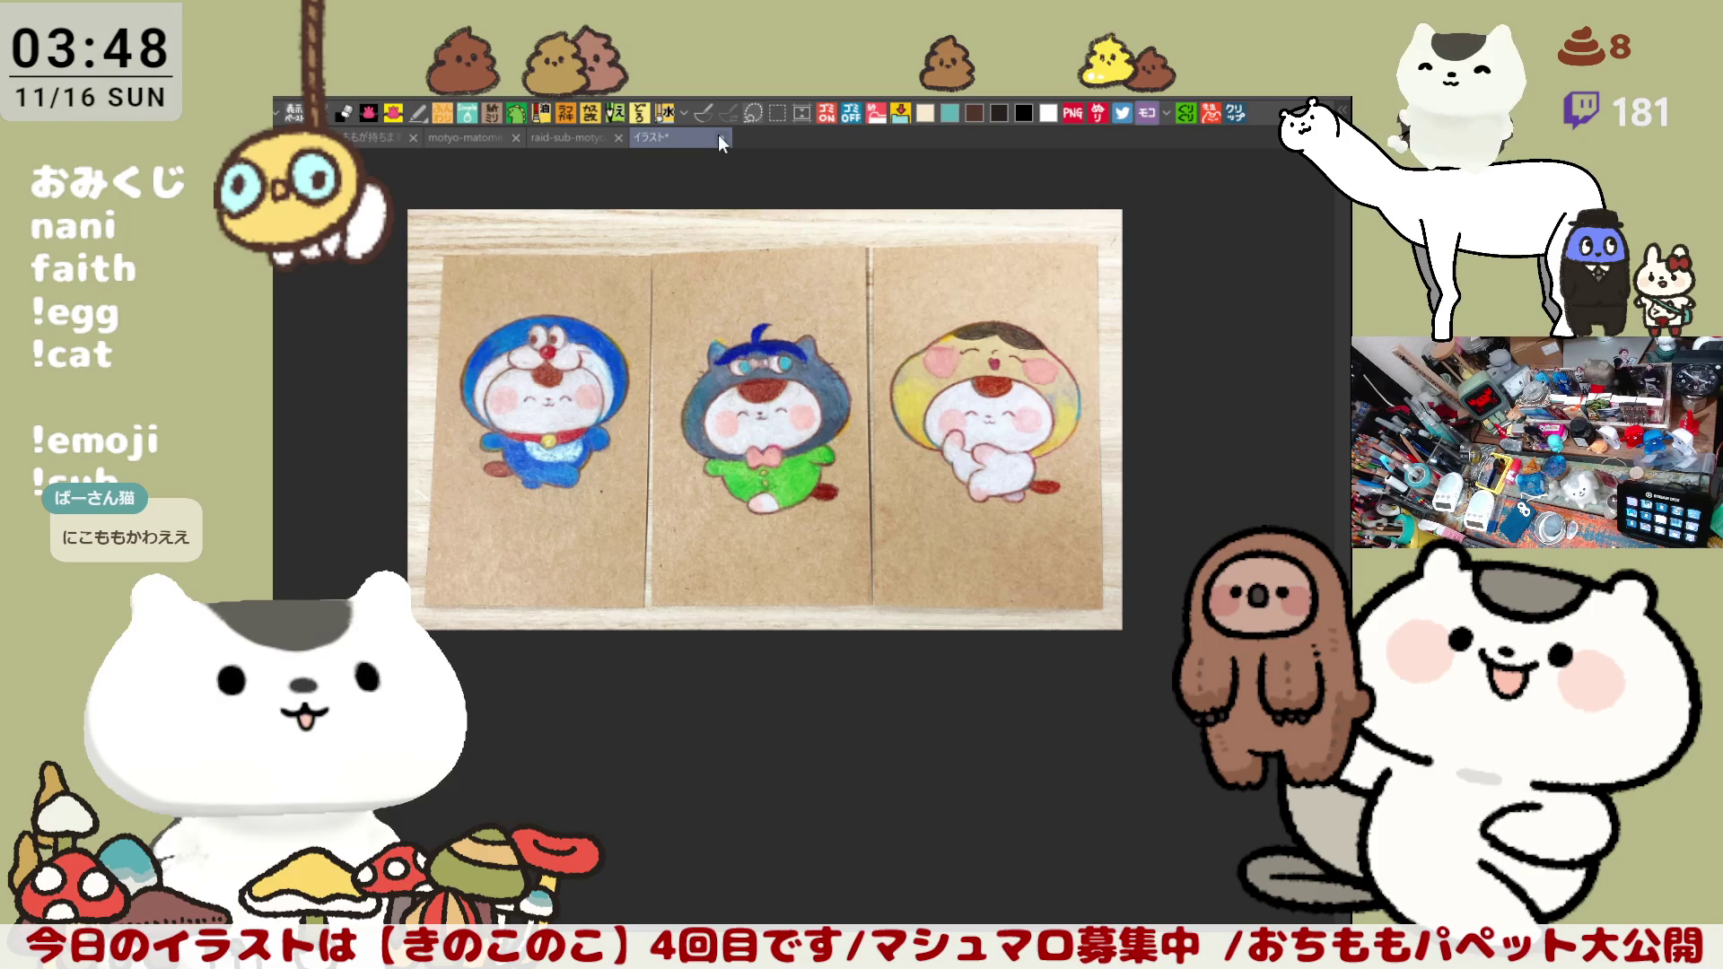
Step: Close the イラスト reference document with Ctrl+W, returning to the raid-sub-motyo2511-2 canvas
key(ctrl+w)
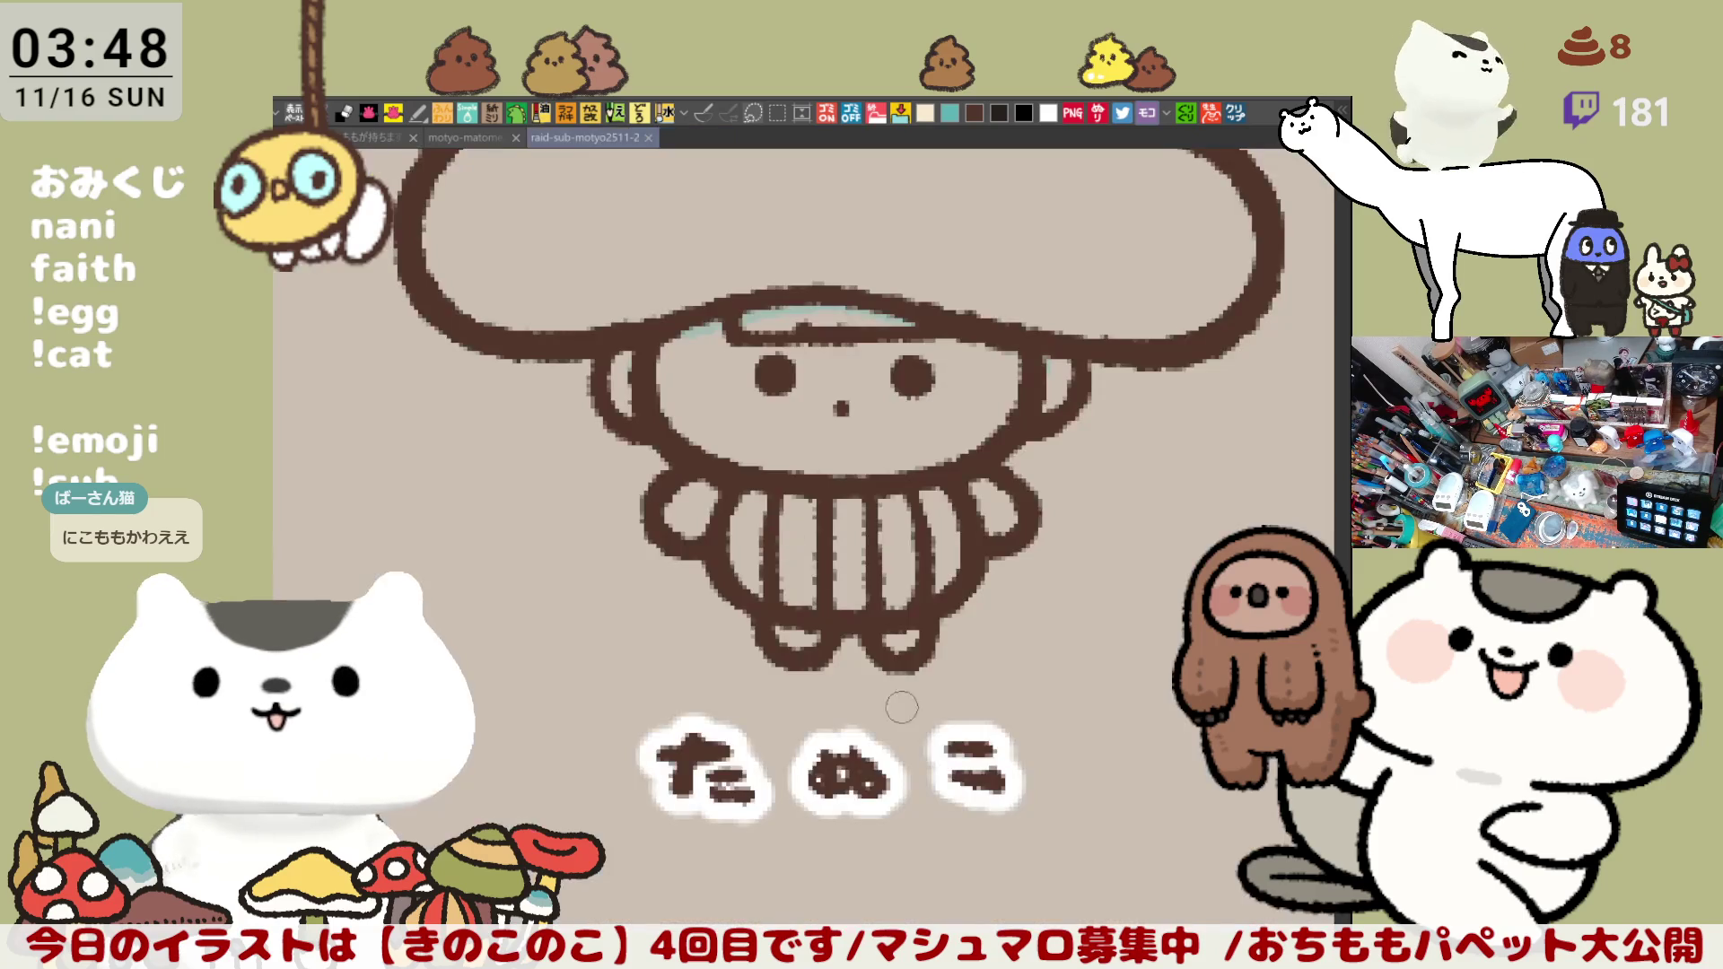
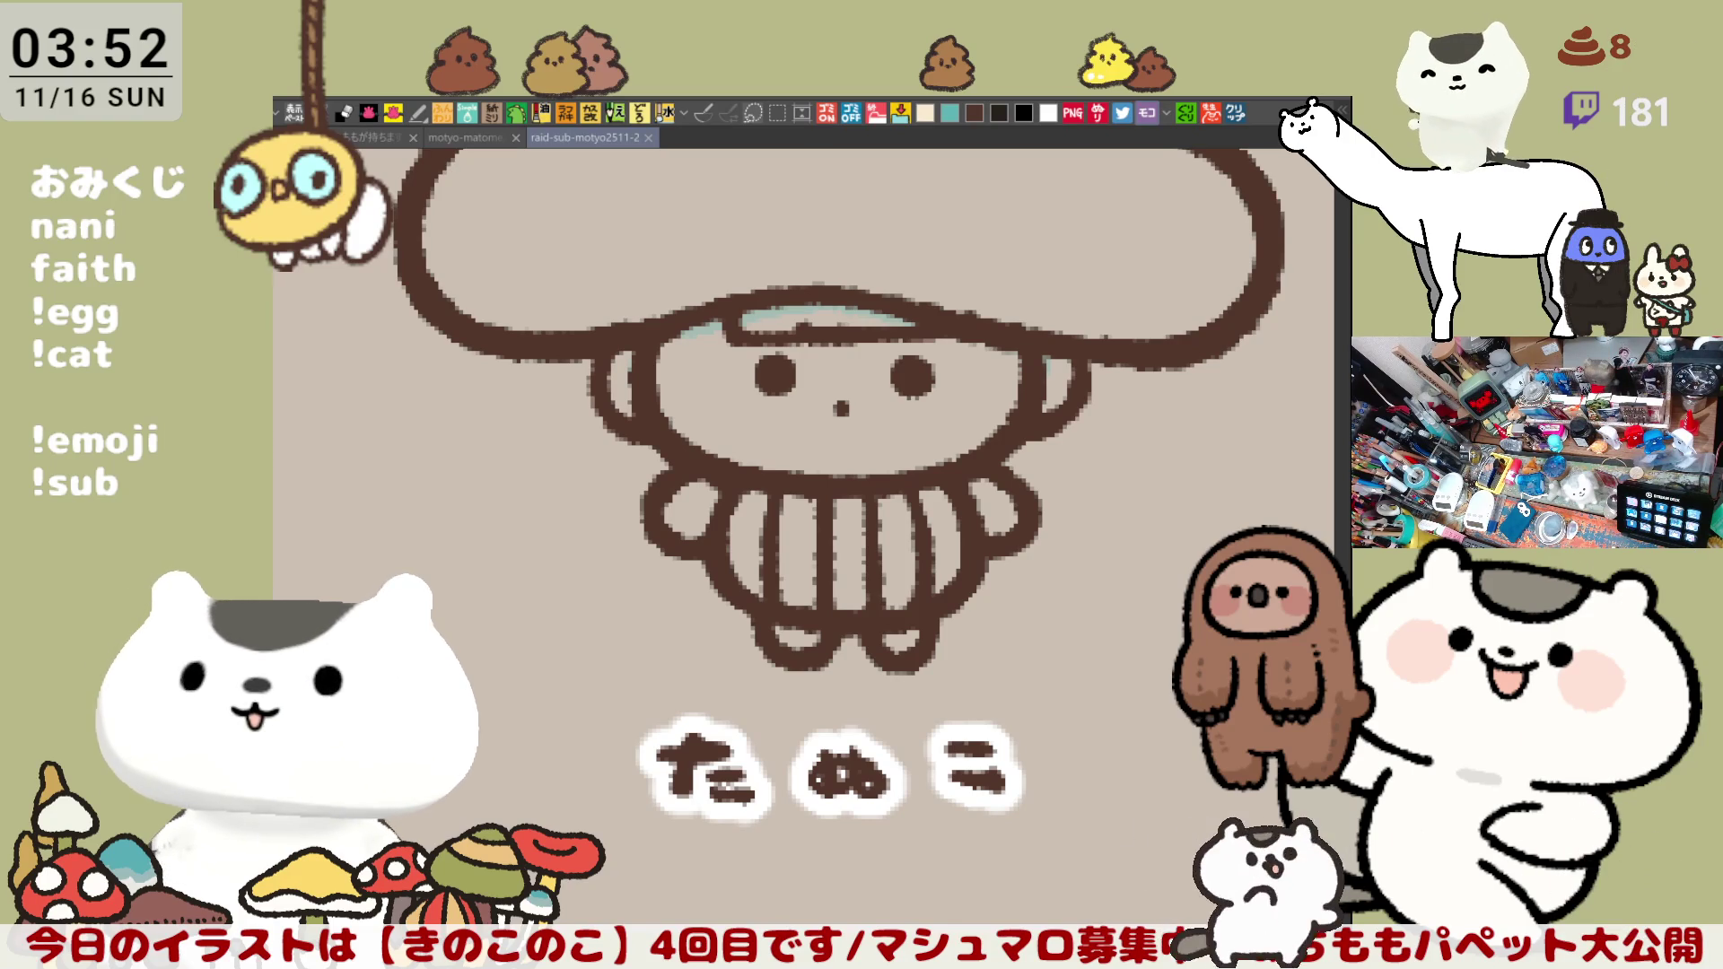
Step: Bring up the pasted Tabasco × Domino's promo image and pan across the Tabasco bottles
click(1234, 113)
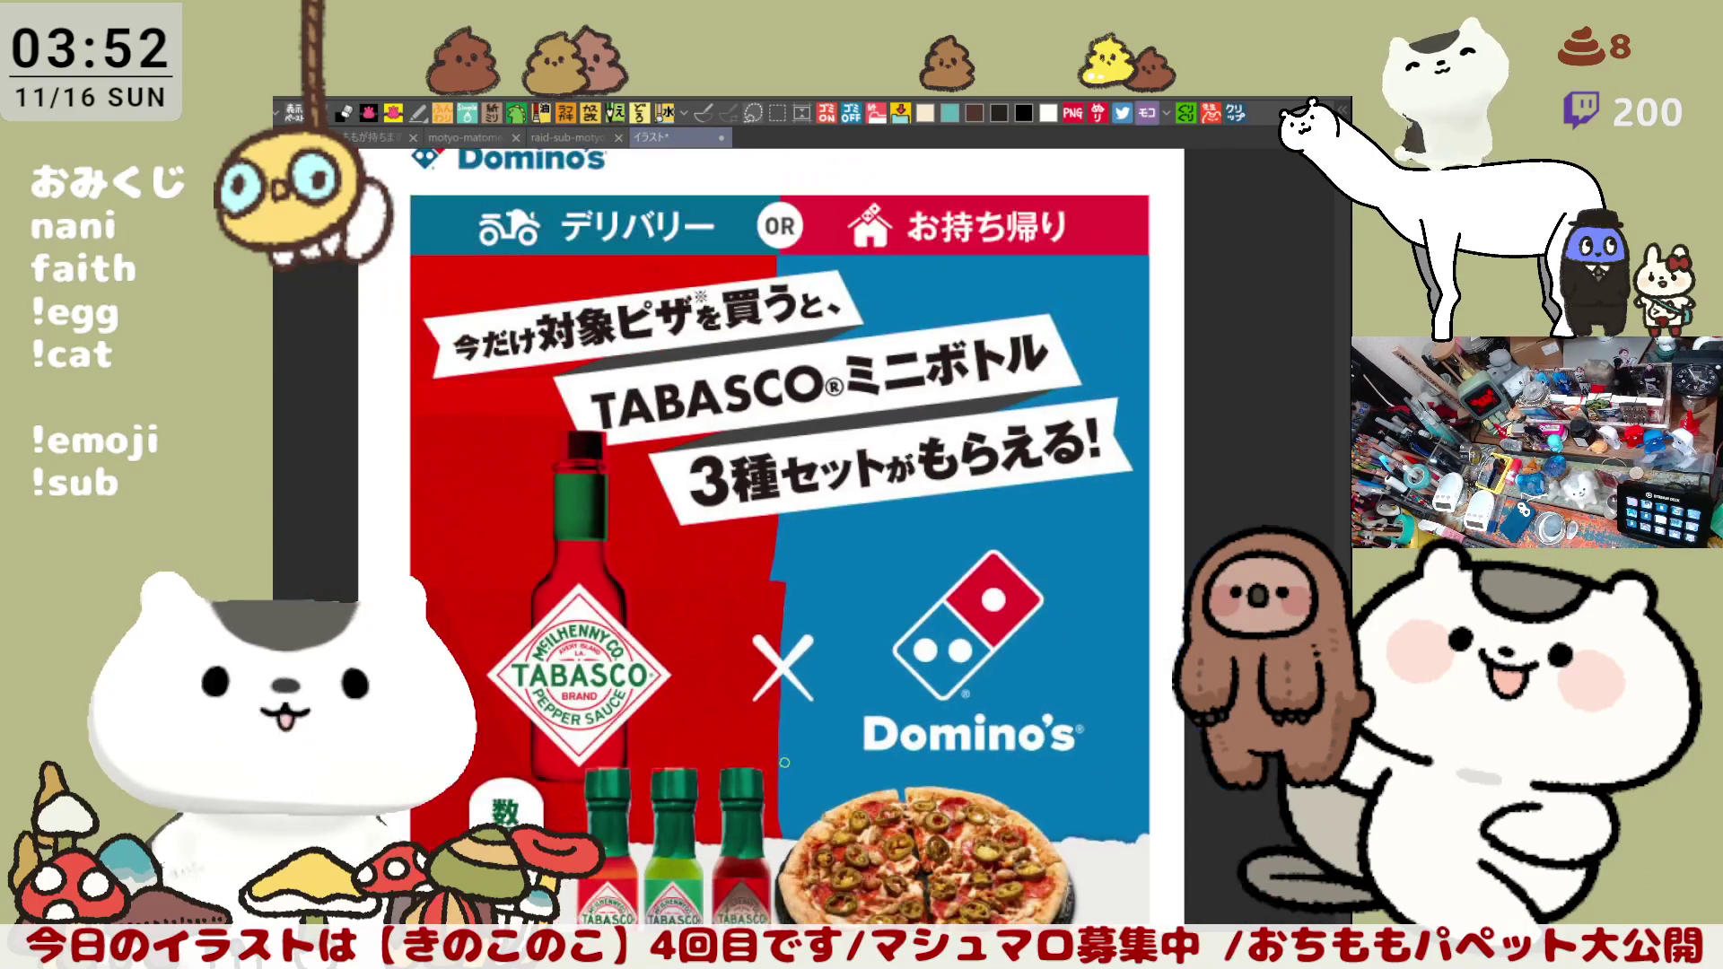
scroll(783, 778, up, 1)
scroll(768, 754, up, 2)
scroll(746, 713, up, 1)
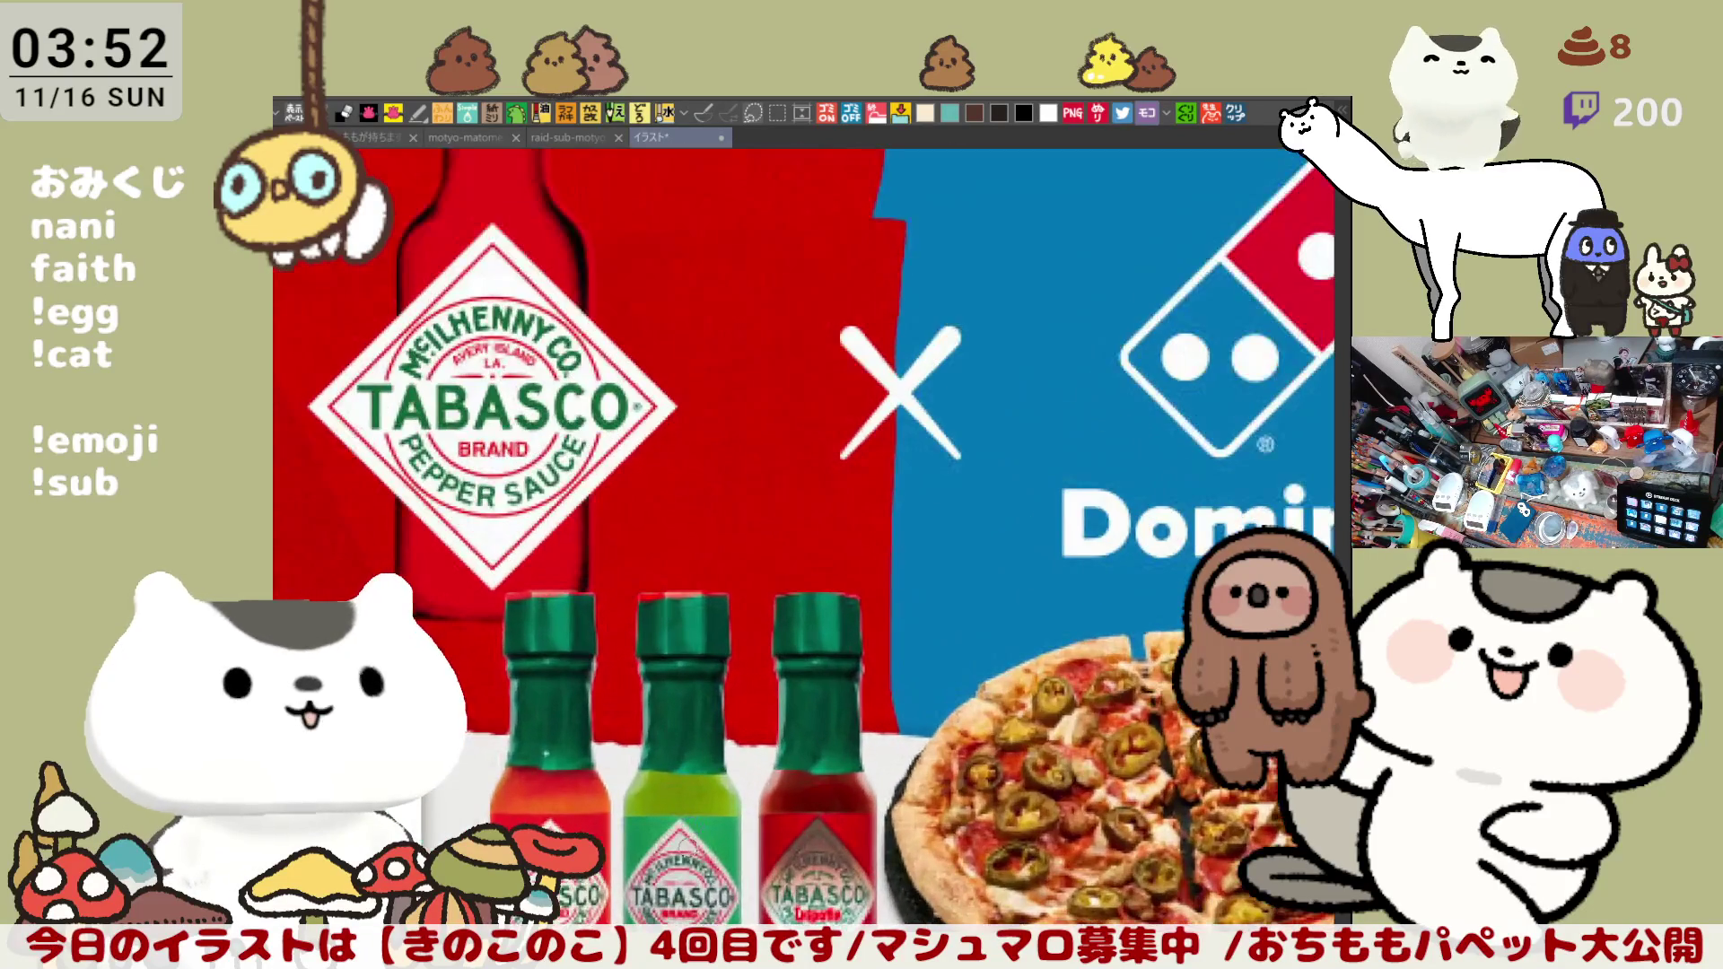
scroll(728, 675, up, 1)
scroll(733, 752, up, 1)
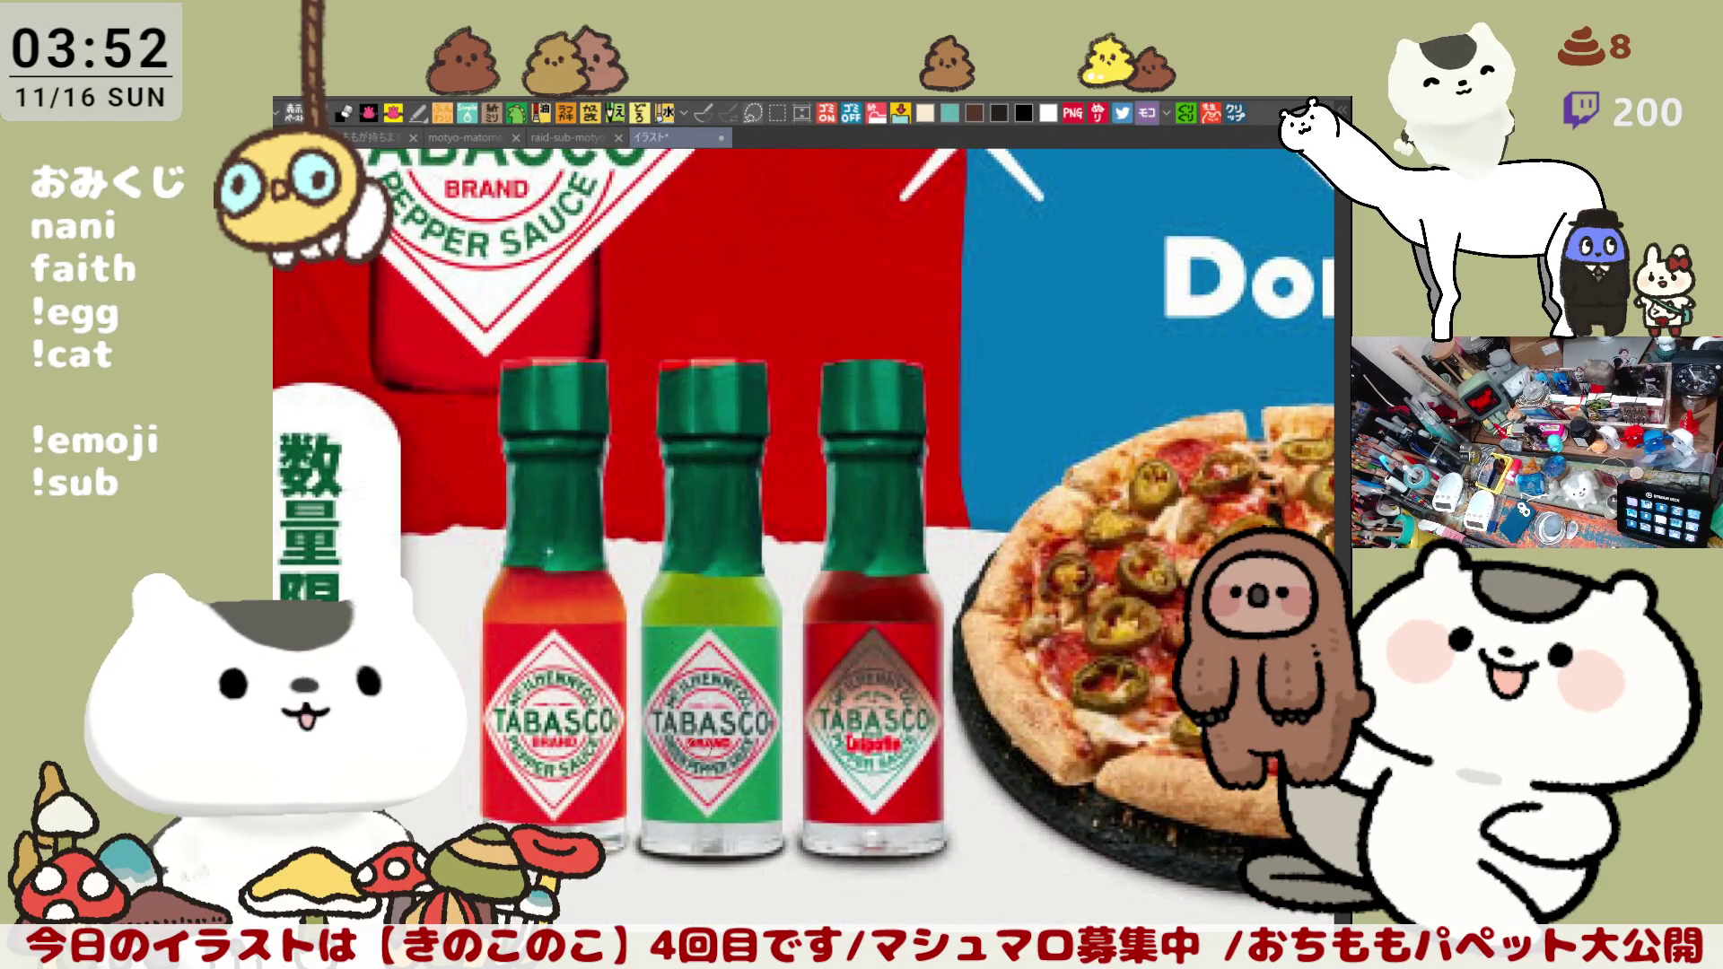
scroll(698, 746, down, 1)
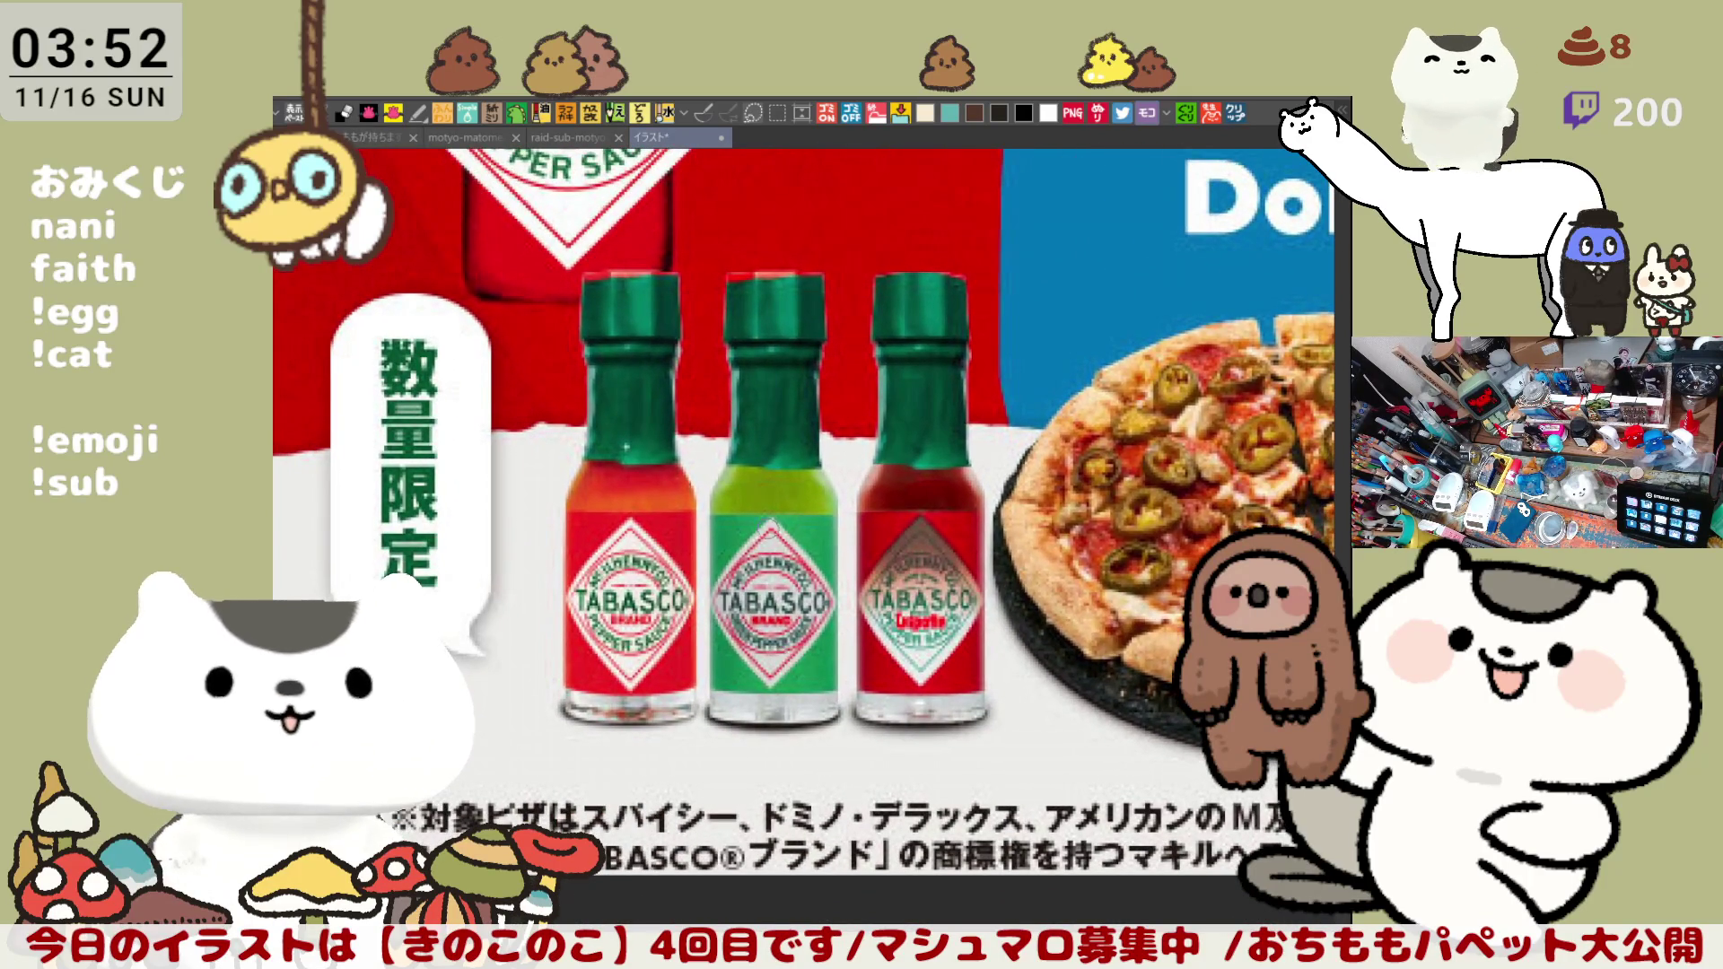
scroll(997, 608, up, 1)
scroll(859, 597, up, 1)
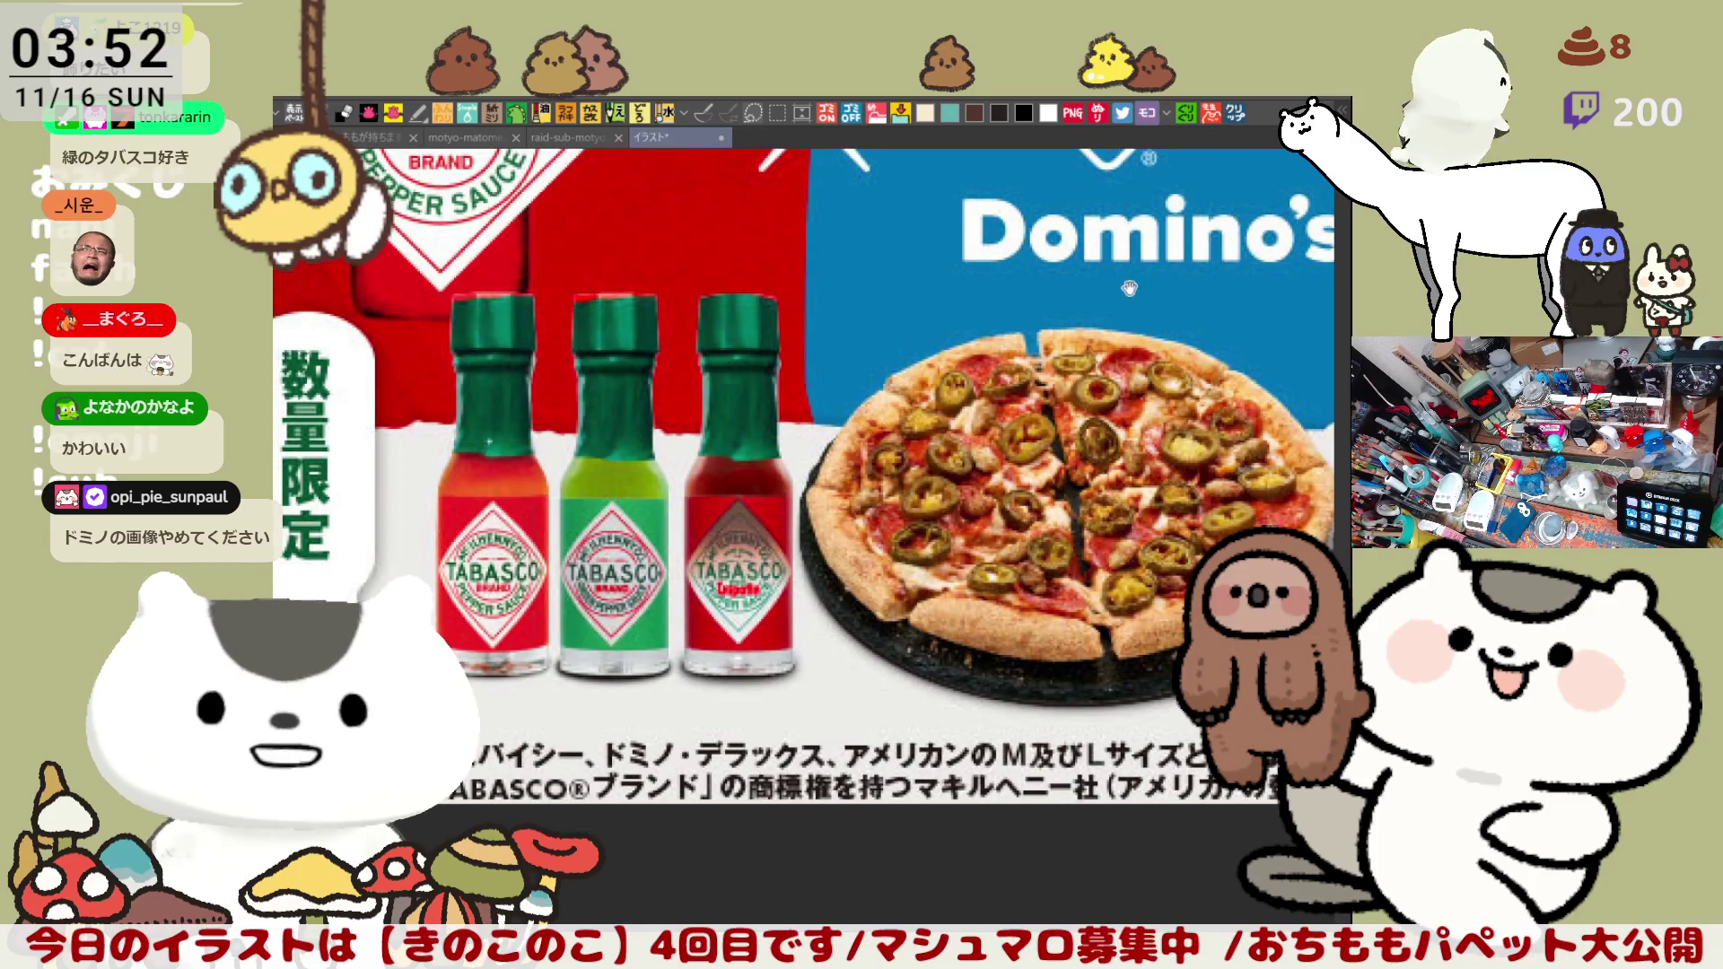
drag(1128, 313, 979, 388)
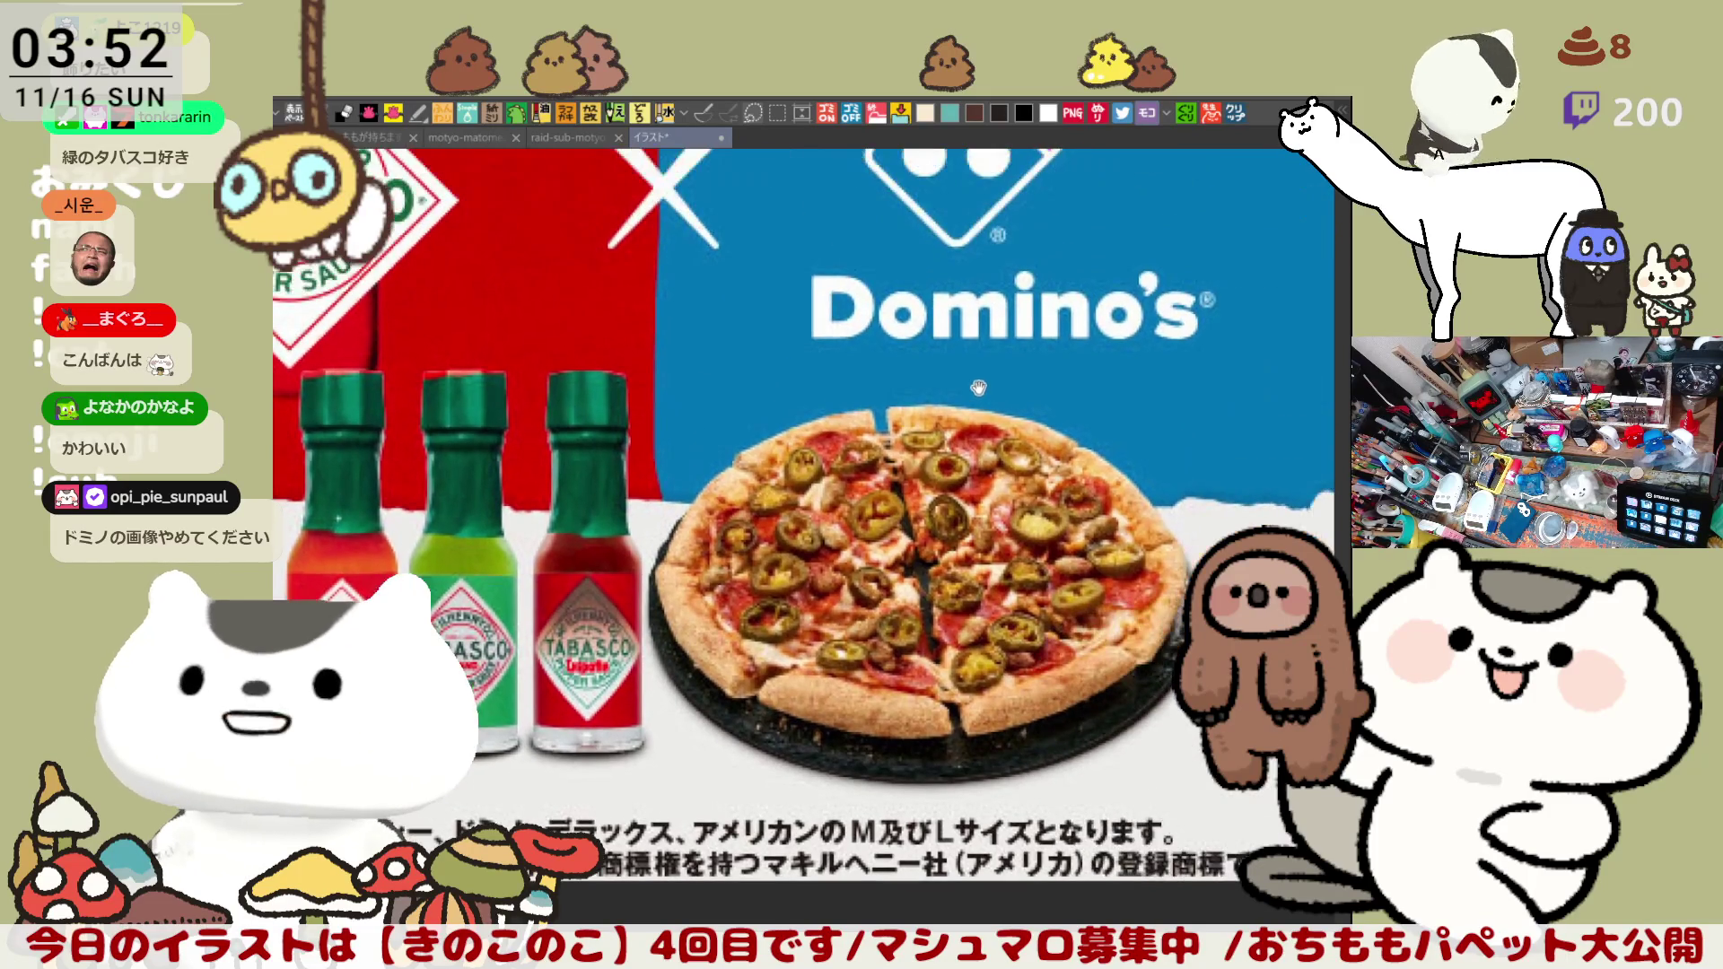
scroll(936, 316, down, 1)
scroll(874, 287, down, 1)
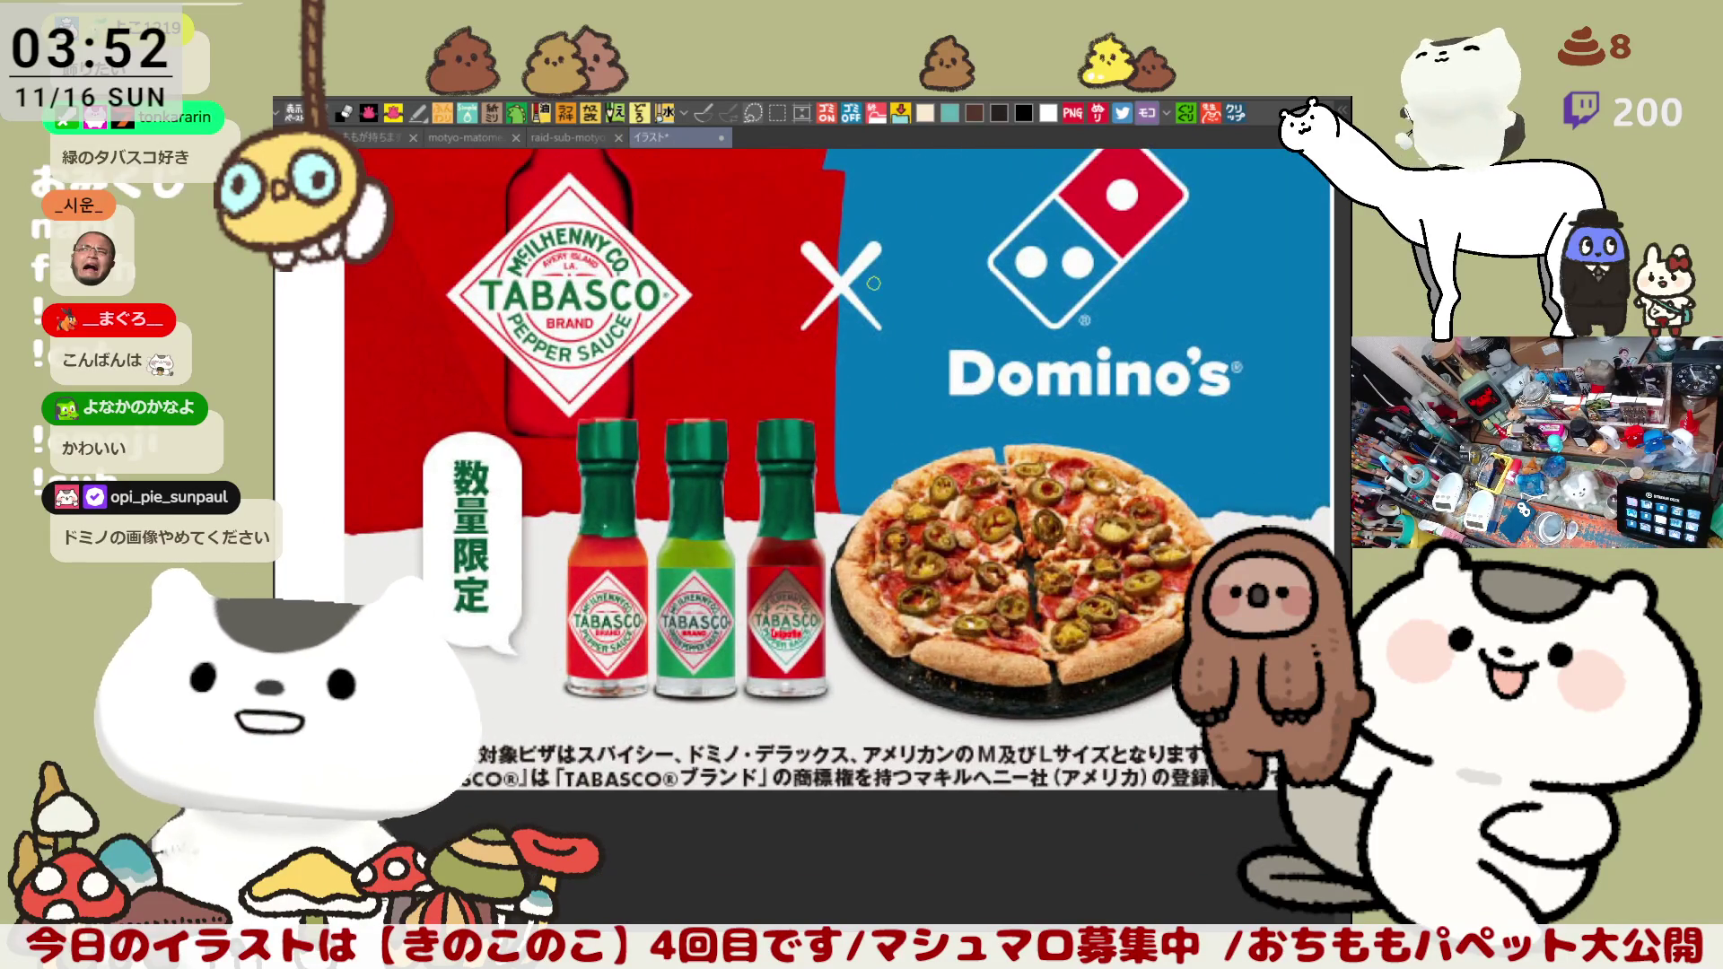
scroll(947, 392, up, 1)
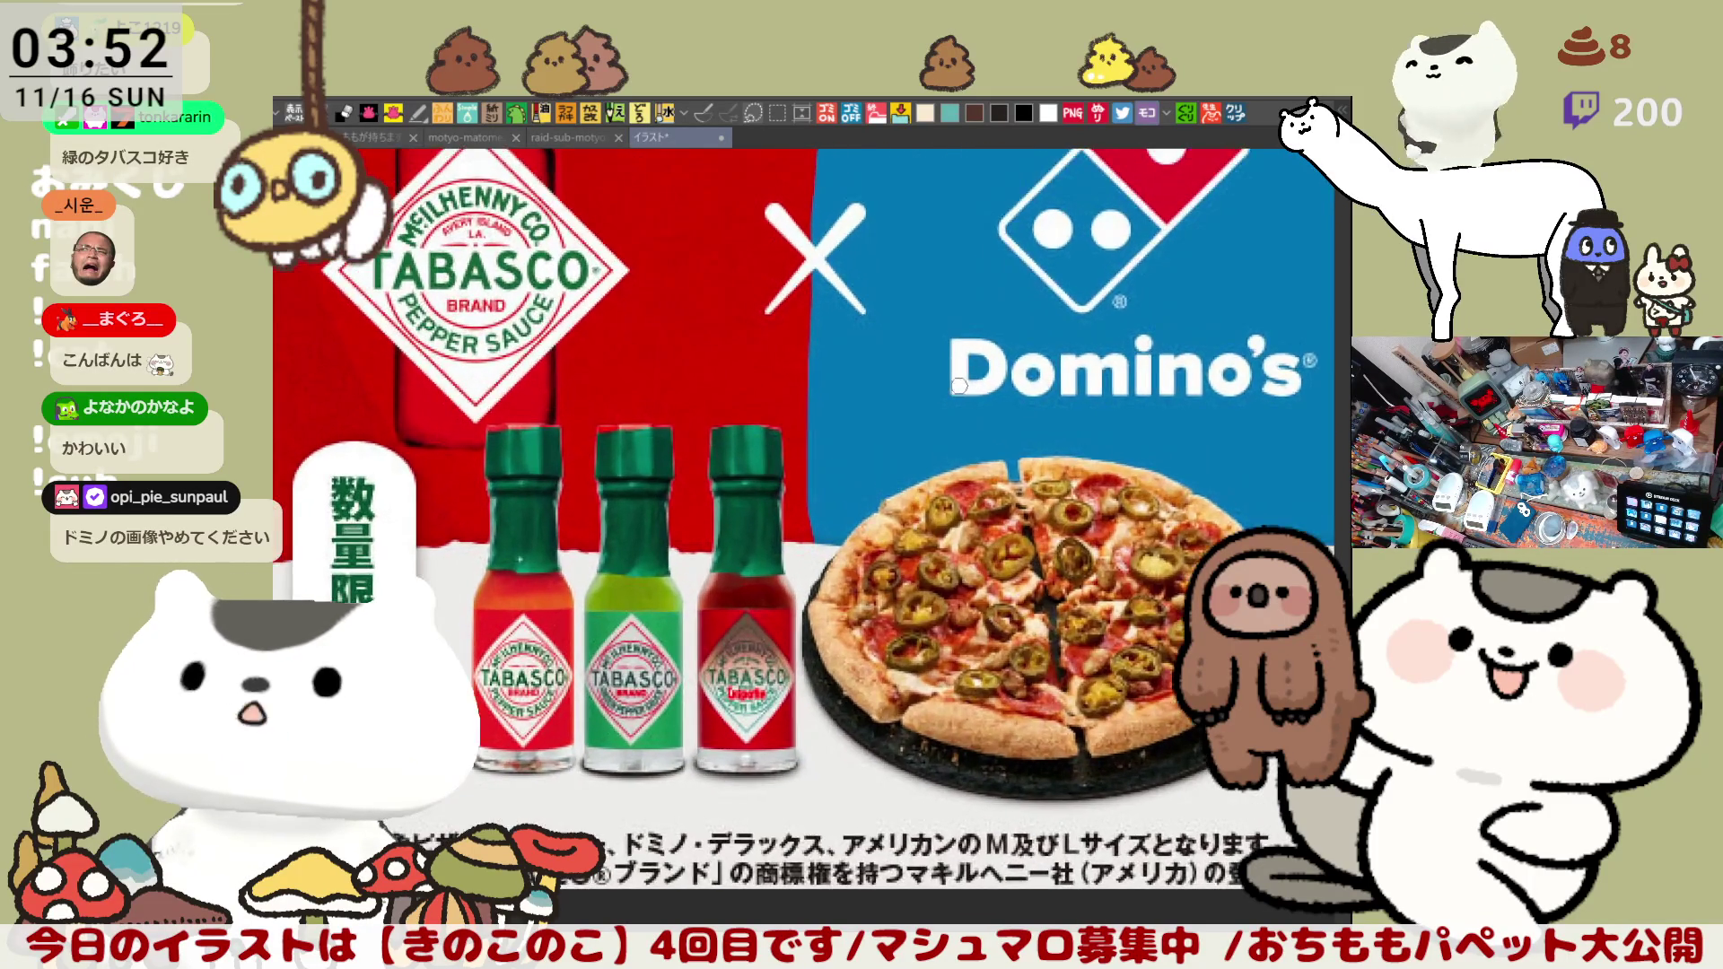
scroll(944, 387, up, 1)
scroll(651, 456, up, 1)
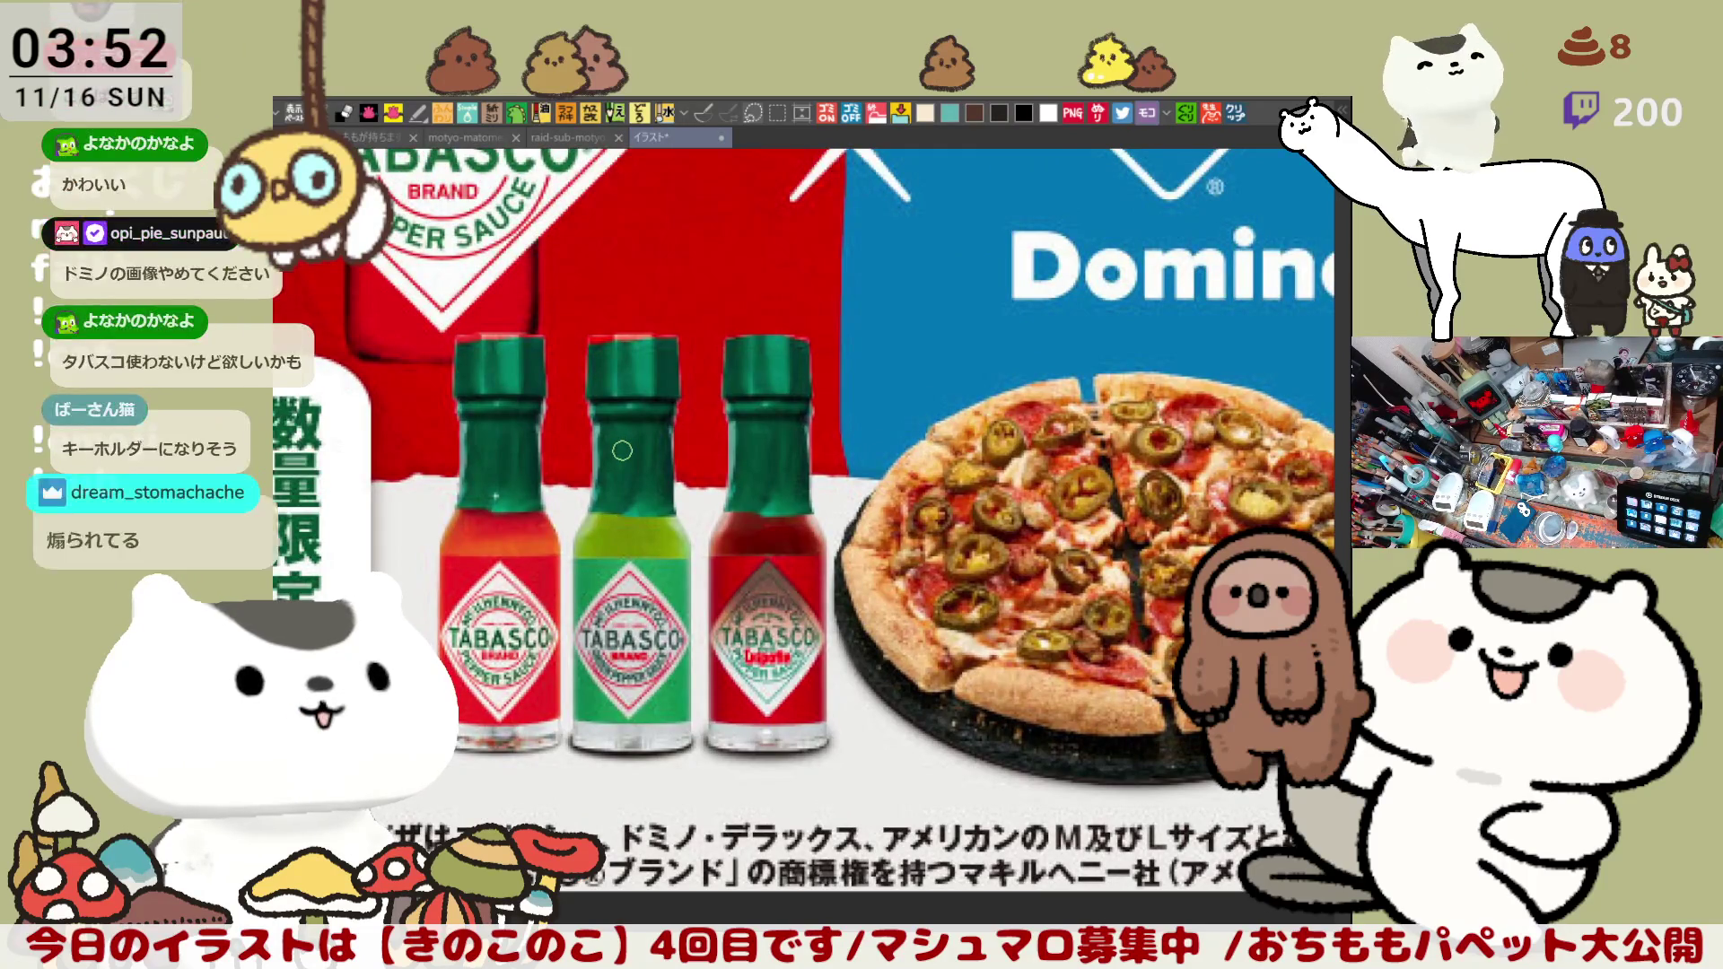
scroll(623, 450, down, 1)
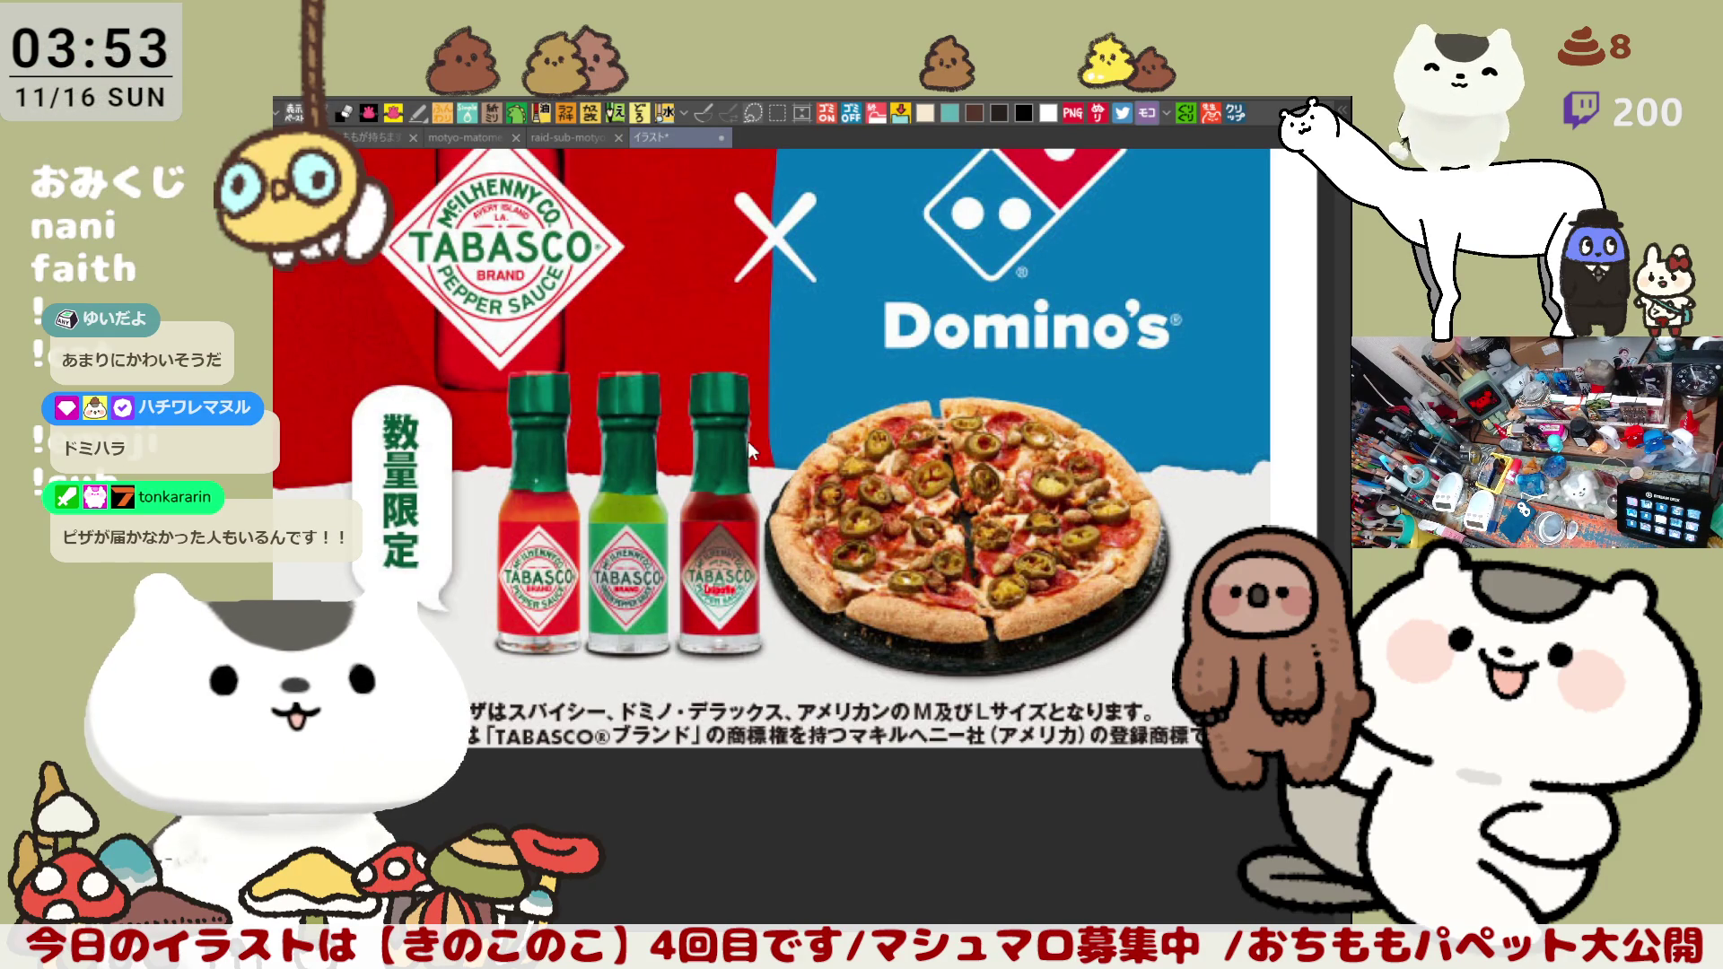
Step: Close the promo image with Ctrl+W, returning to the たぬこ mushroom drawing
key(ctrl+w)
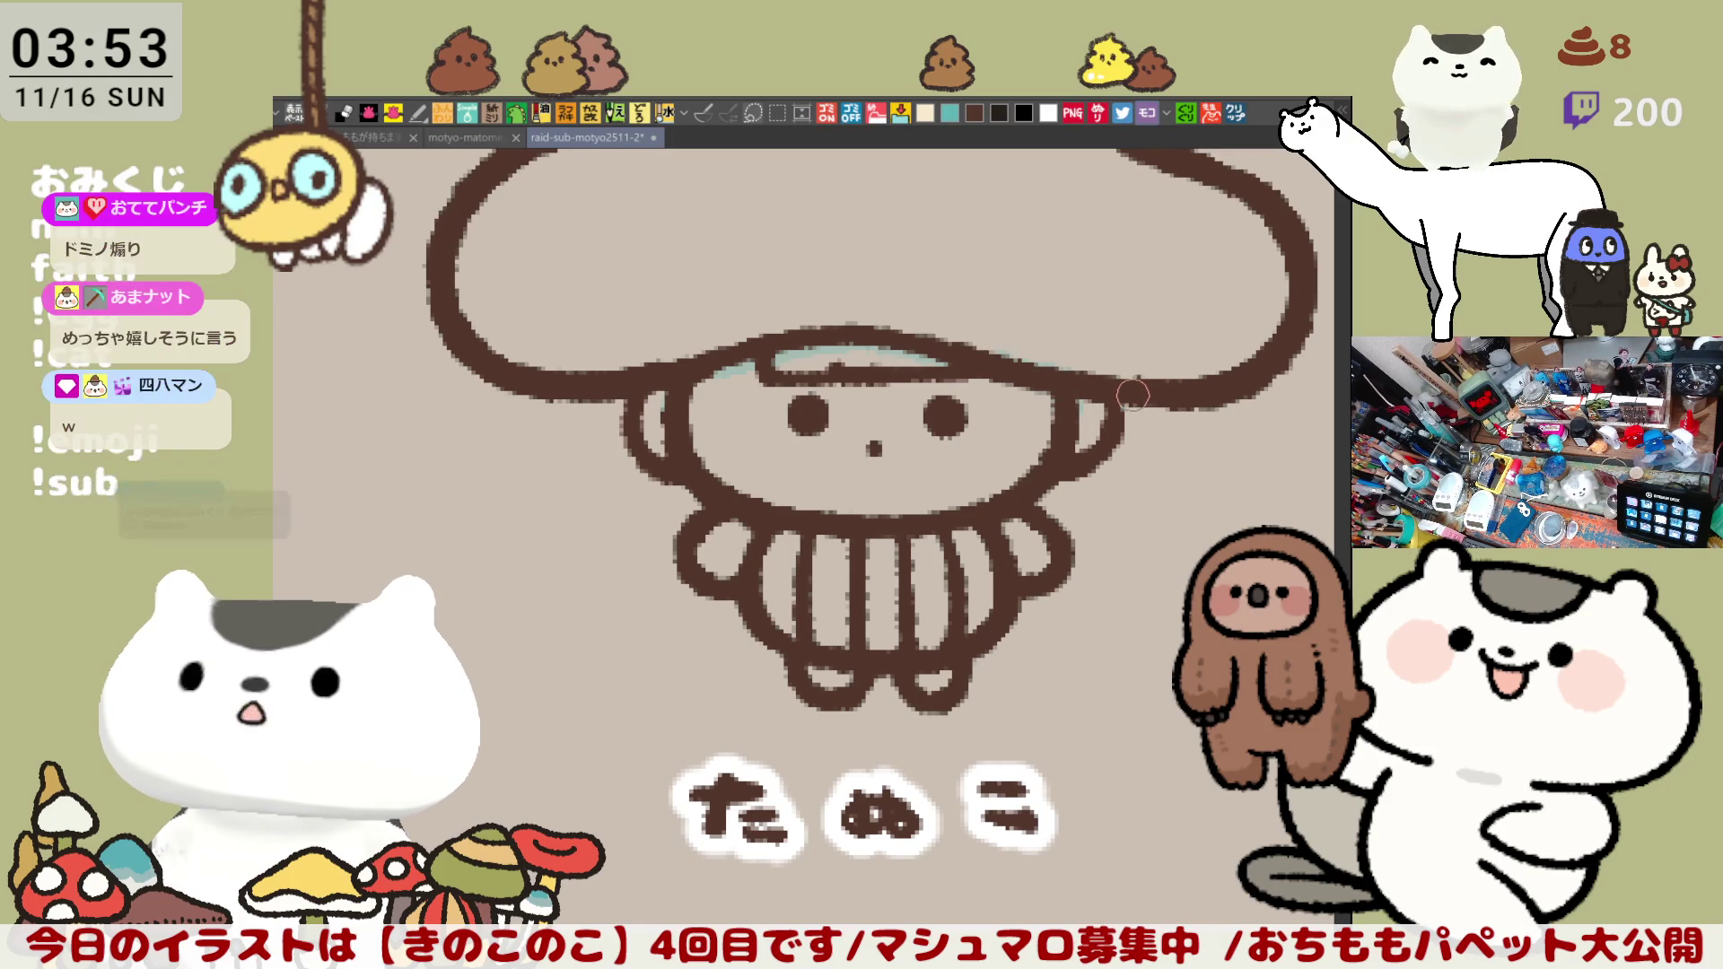
Step: Save the mushroom drawing and add short brown strokes down the character's left ear
key(ctrl+s)
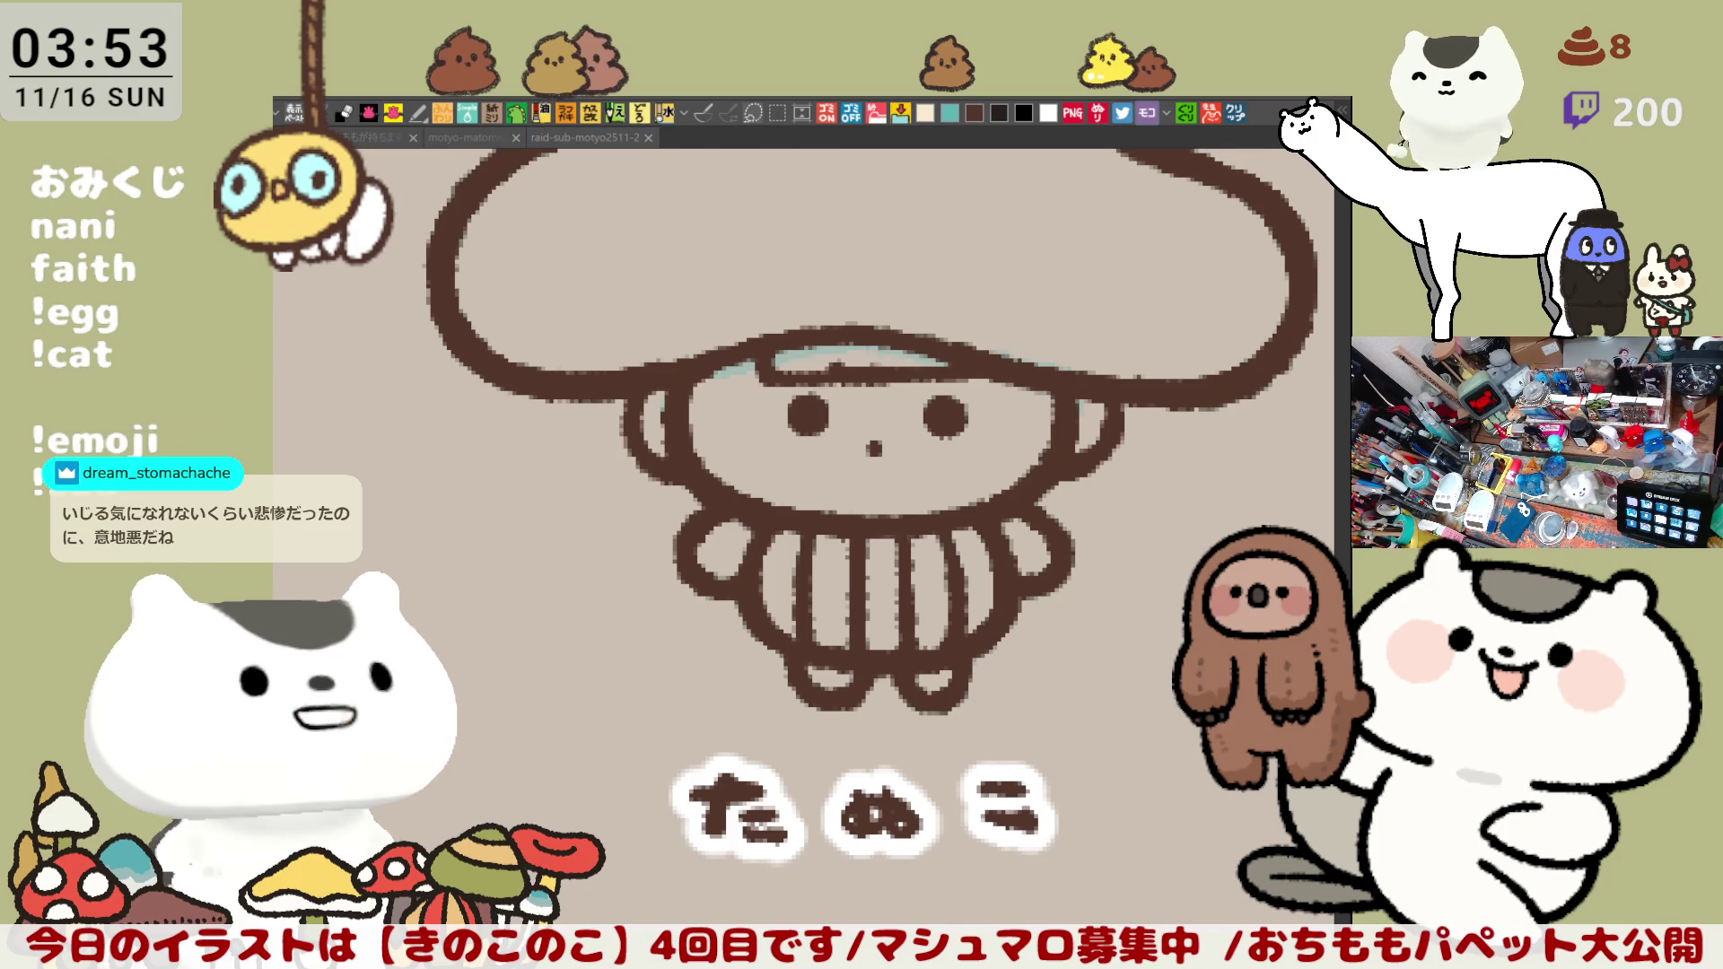
click(592, 137)
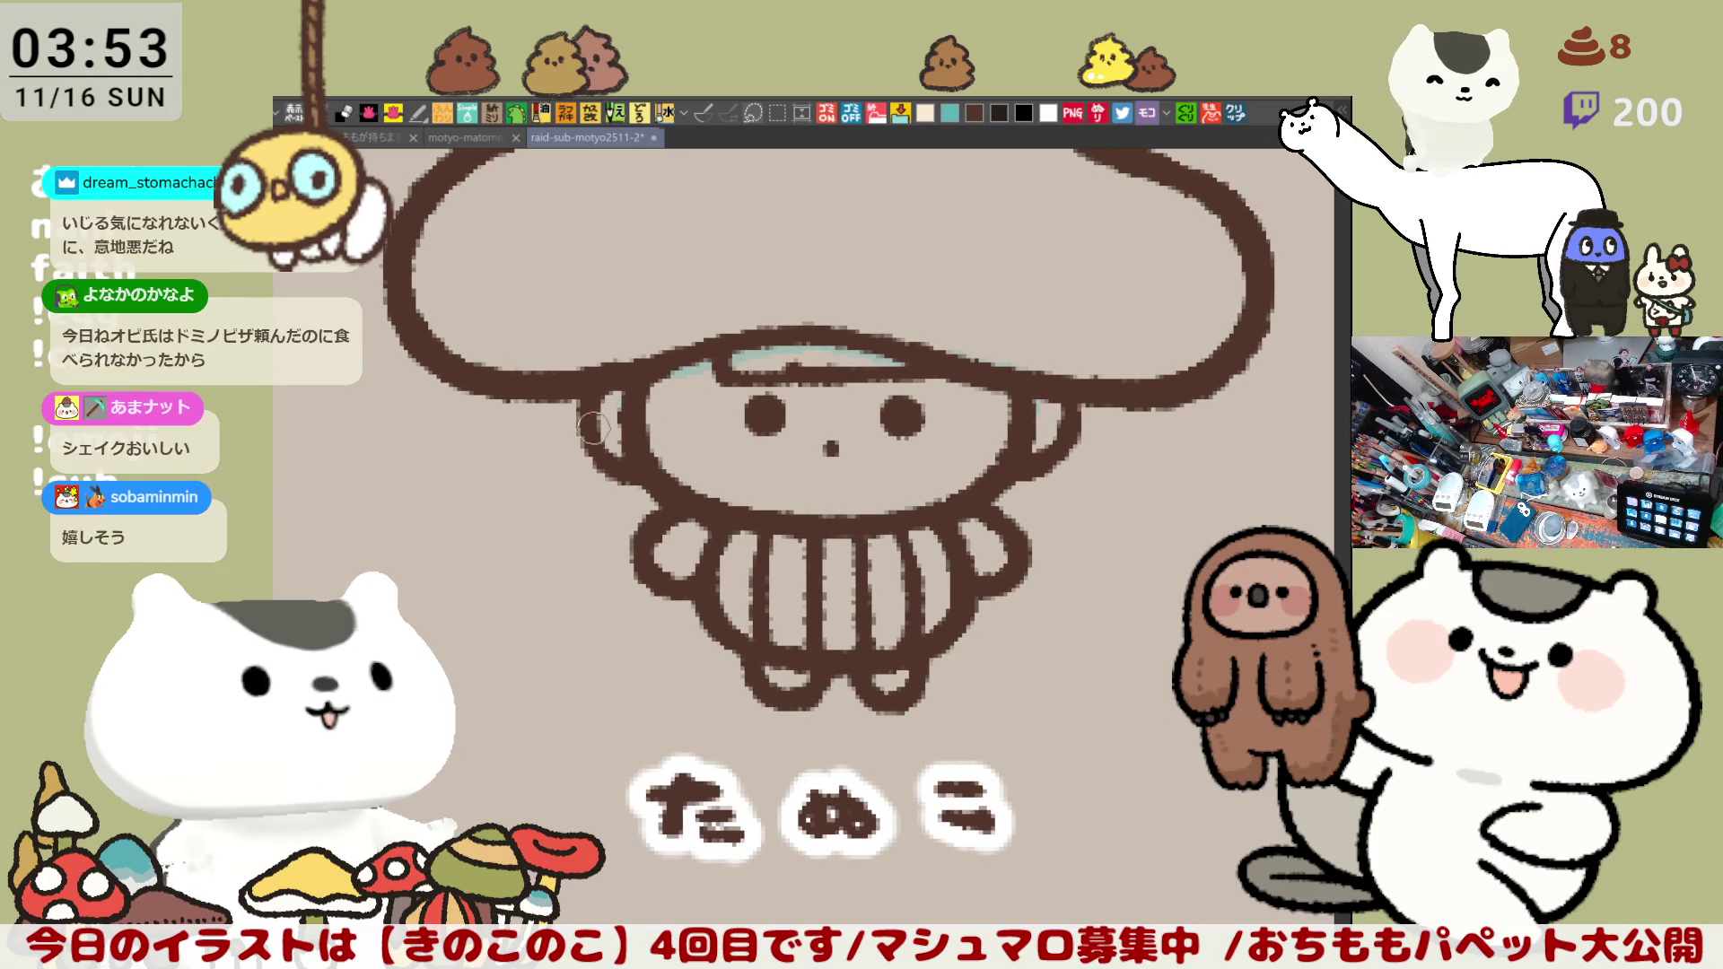
drag(606, 389, 598, 439)
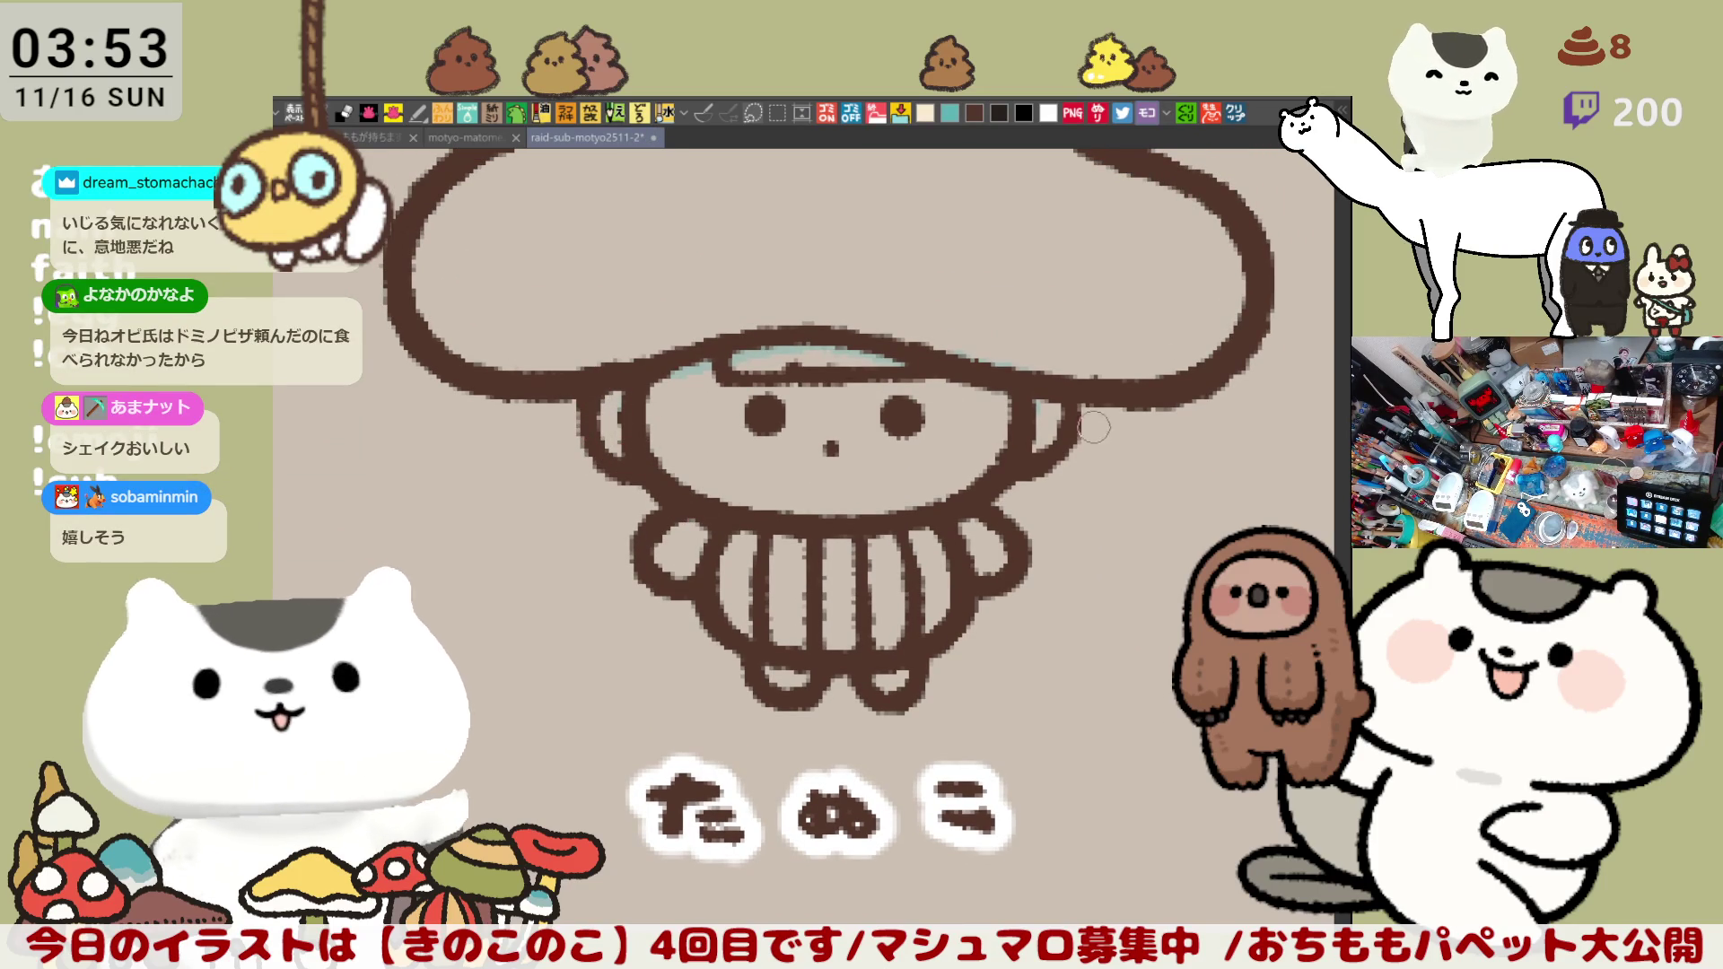
drag(622, 395, 596, 452)
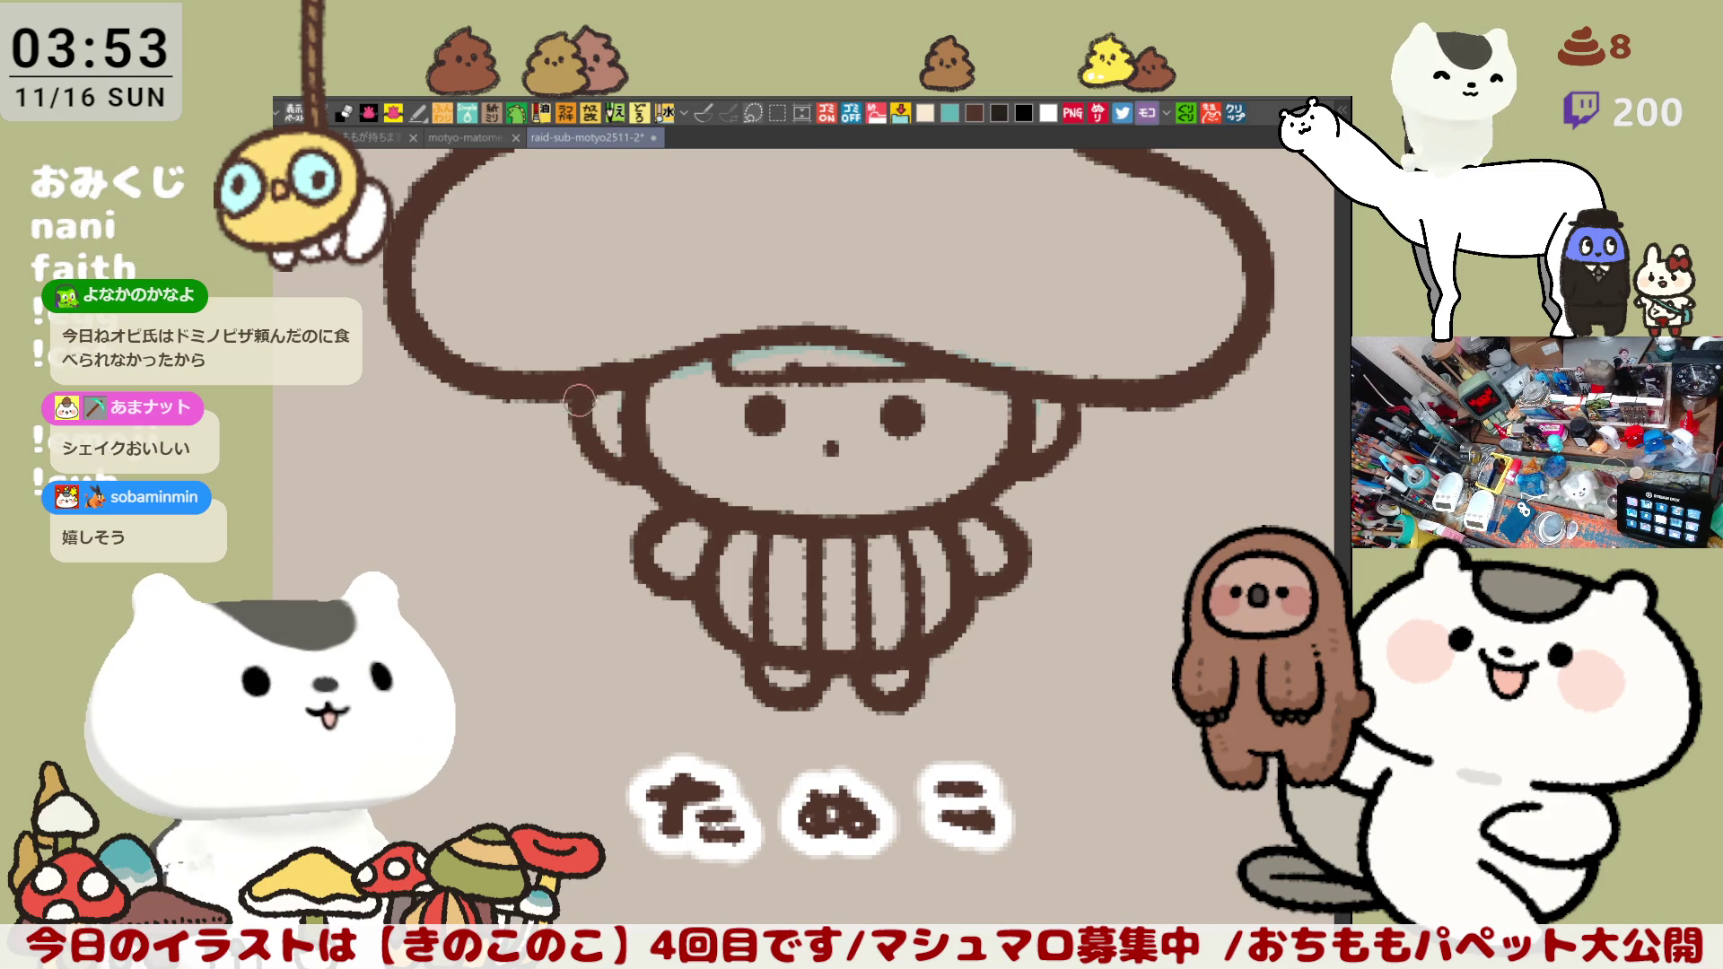
drag(728, 427, 619, 415)
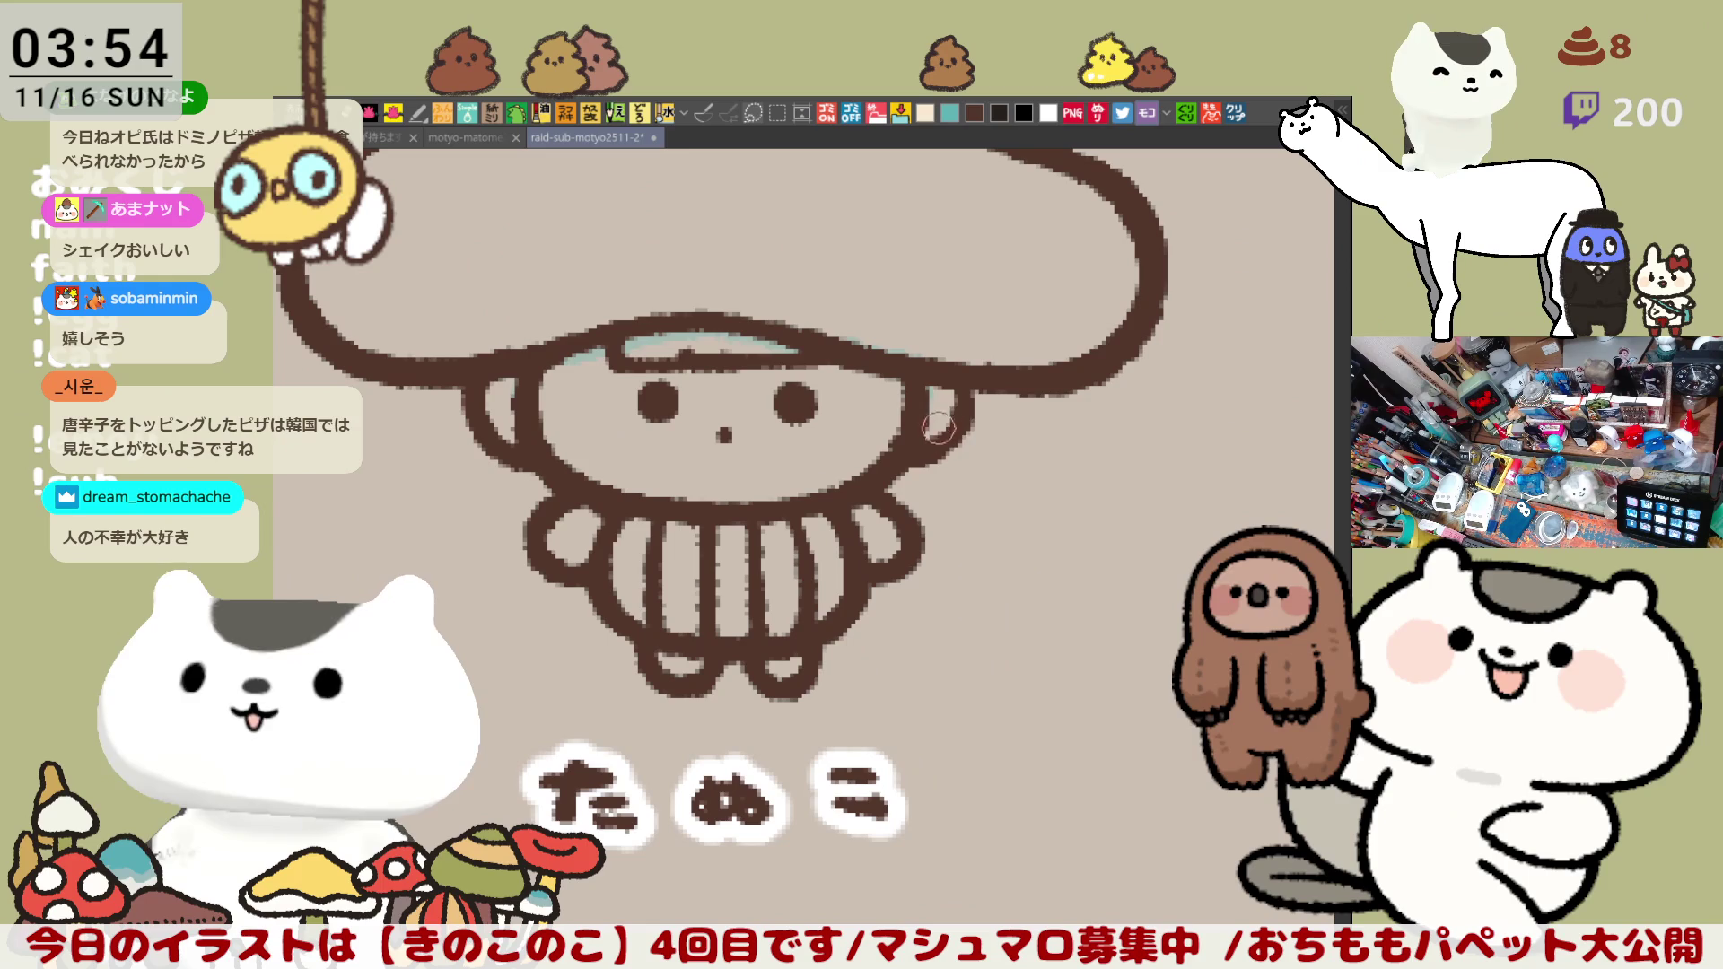
Step: Try and undo a right-ear stroke, then erase the stray brown mark left of the head
drag(962, 406, 932, 455)
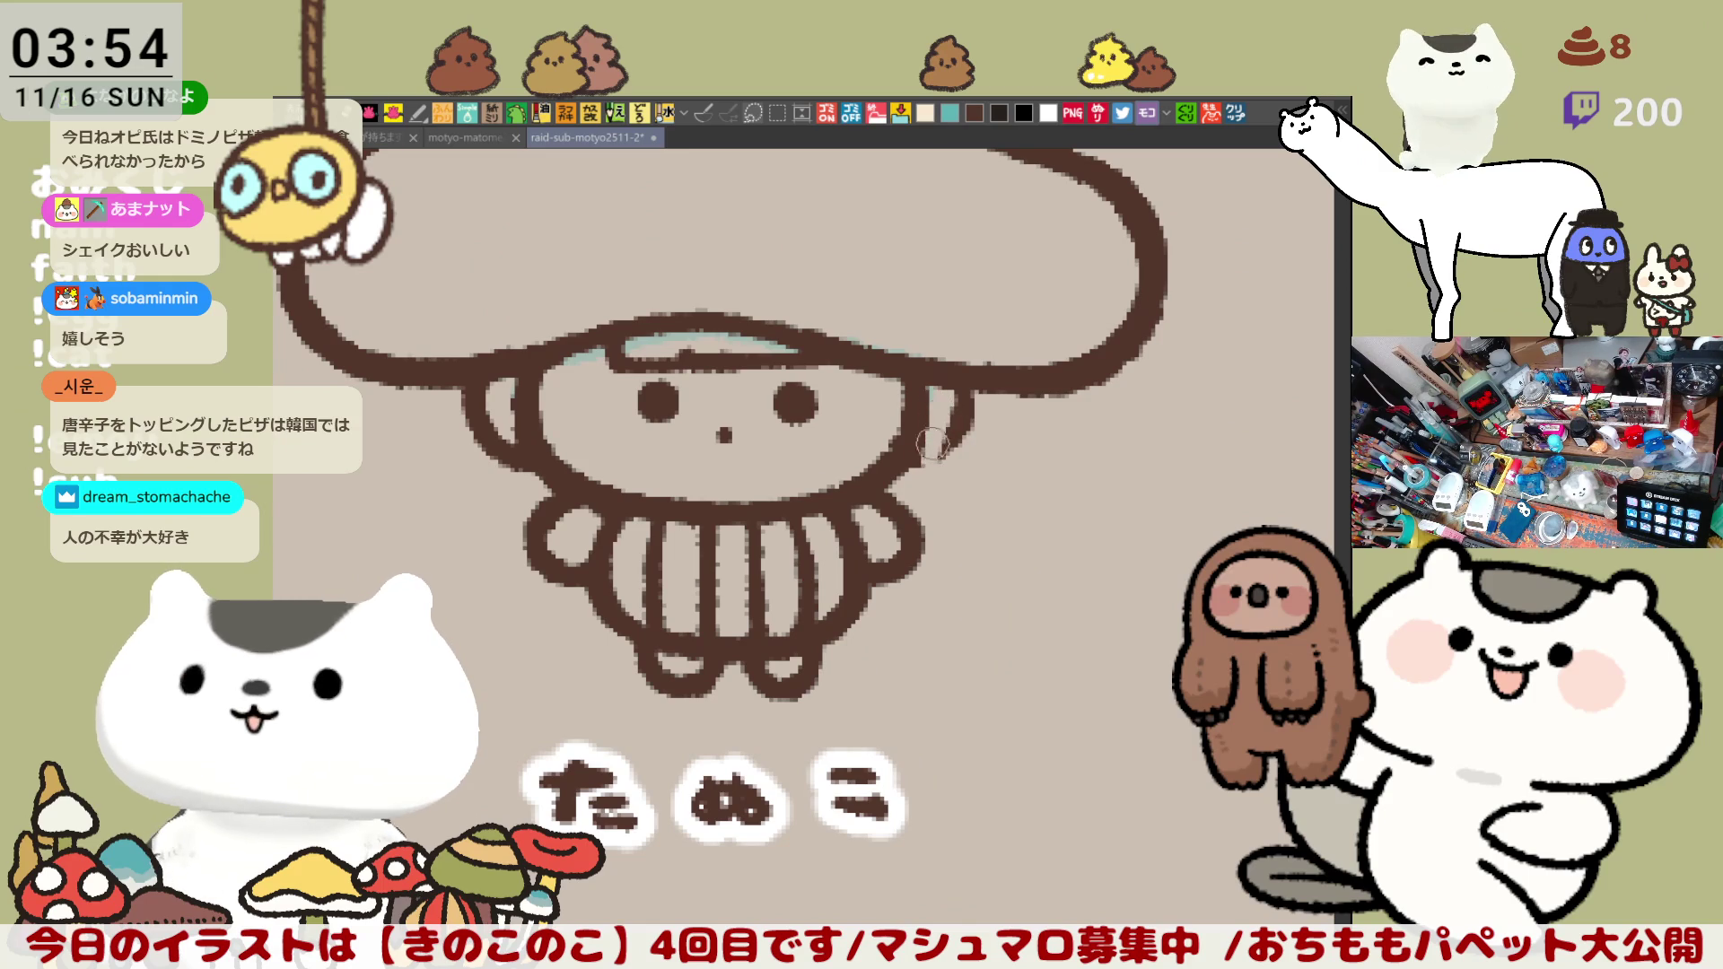
key(ctrl+z)
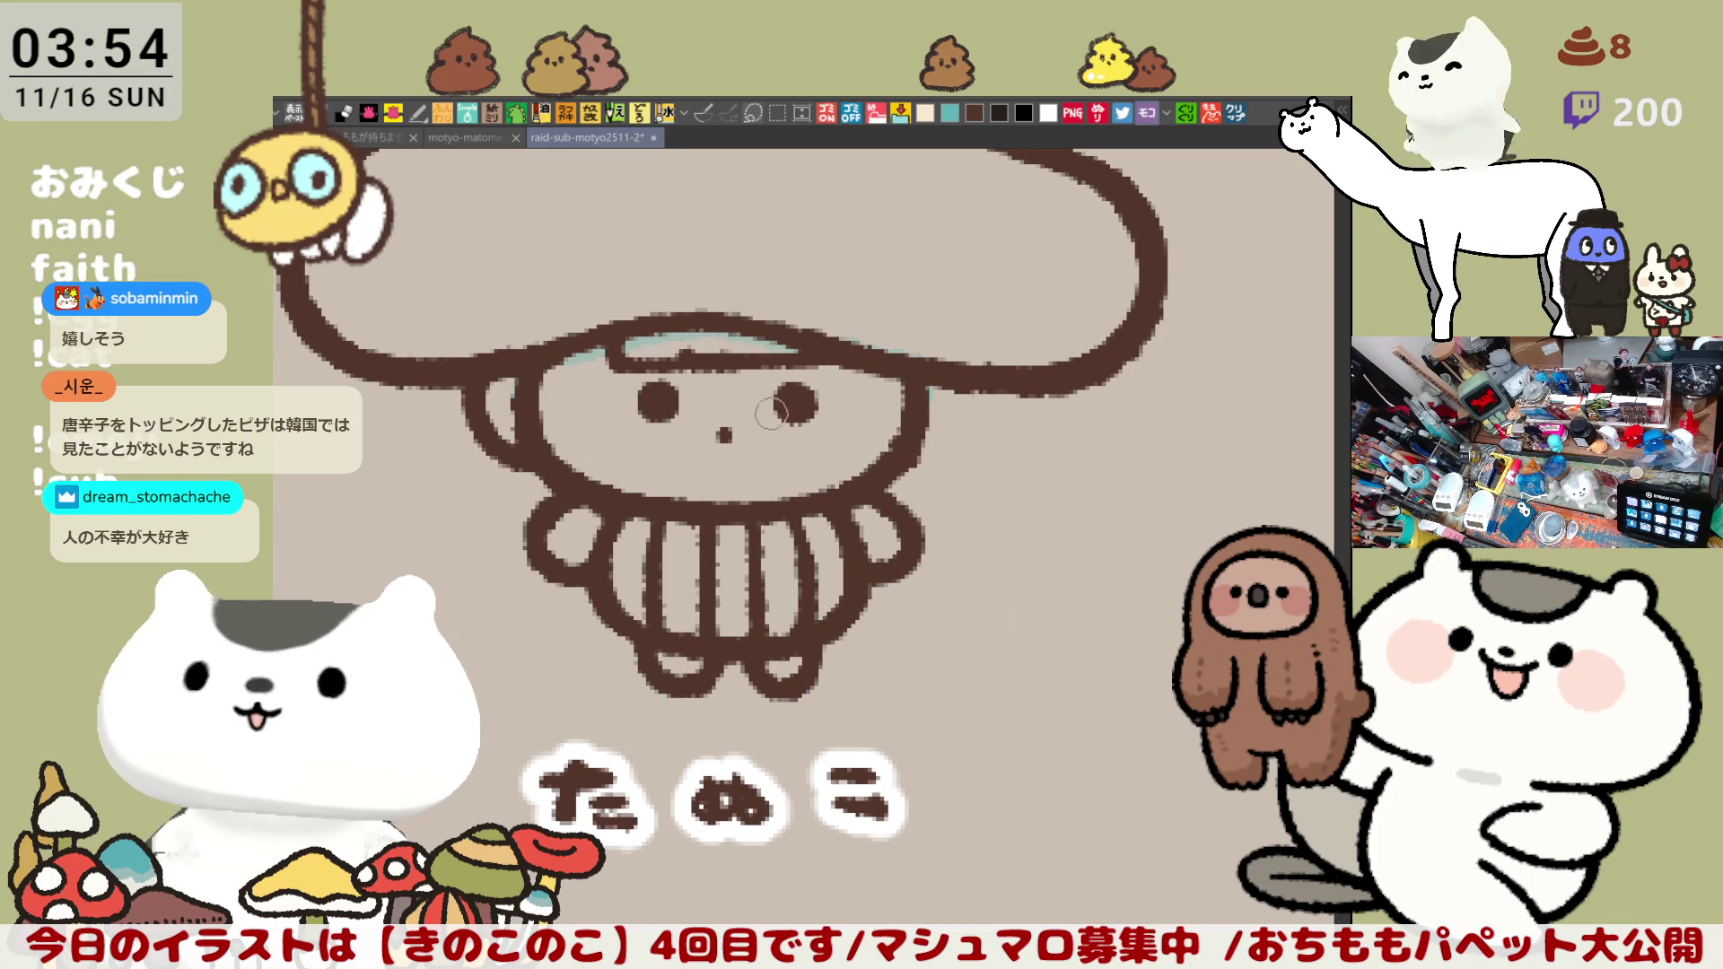
drag(486, 399, 528, 468)
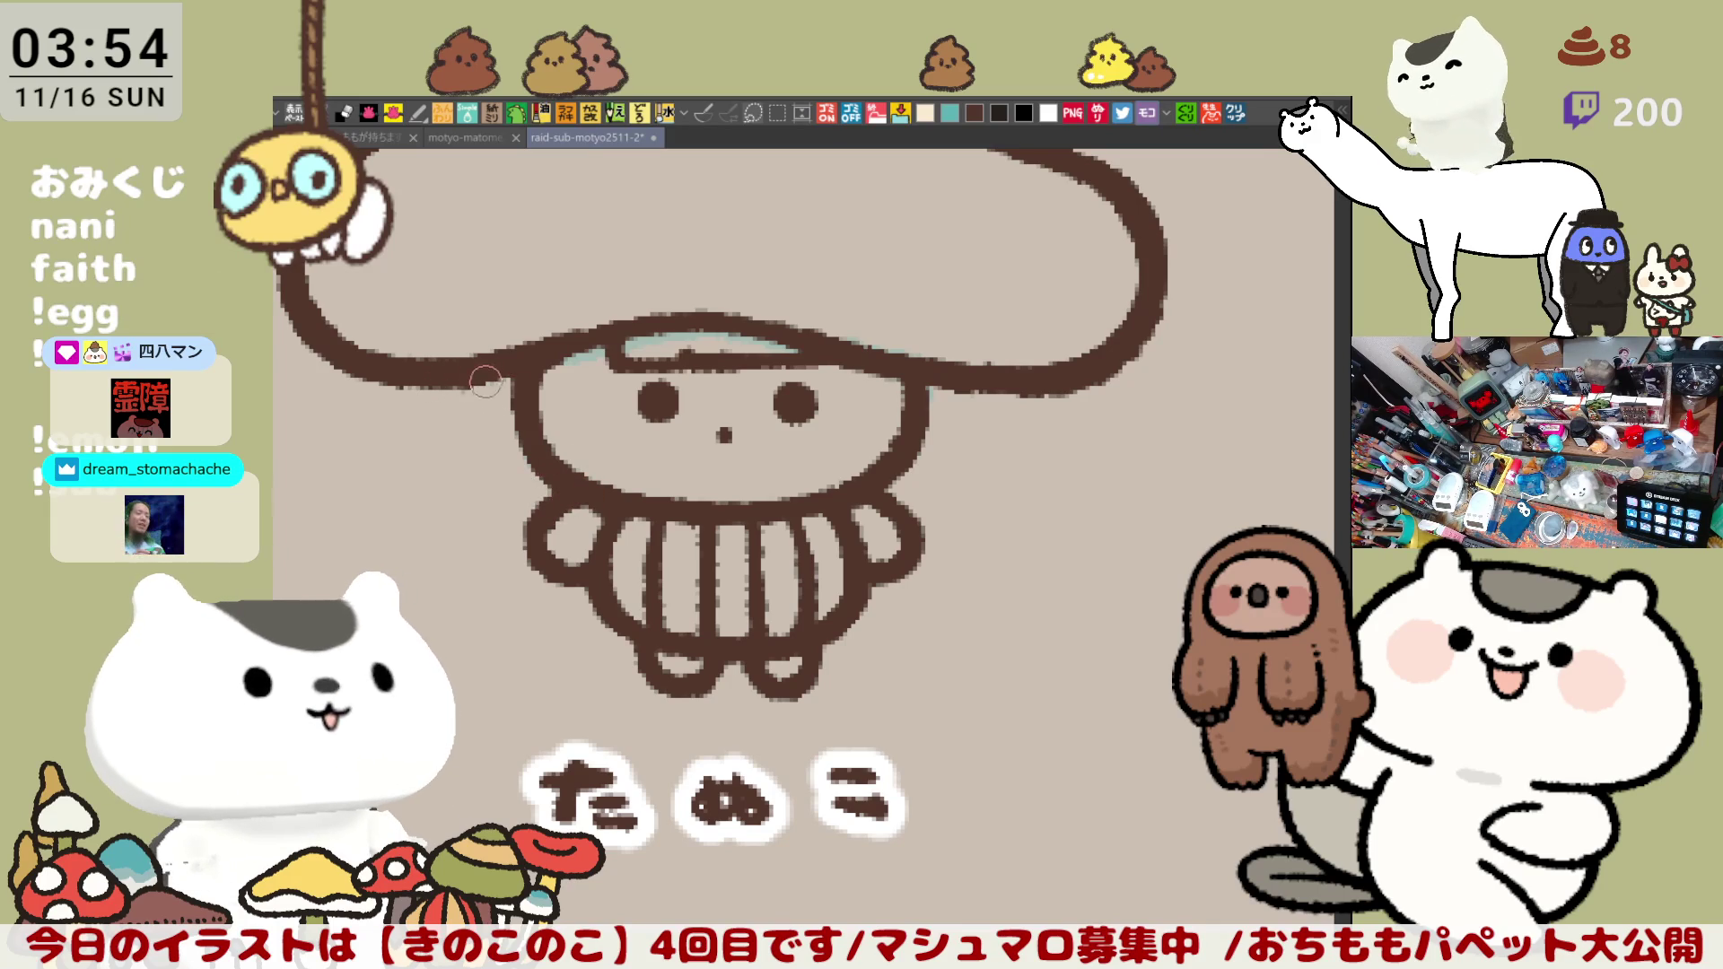
Step: Redraw the left face edge up to the cap, undoing until right, and extend the outline along the top
drag(513, 382, 533, 425)
key(ctrl+z)
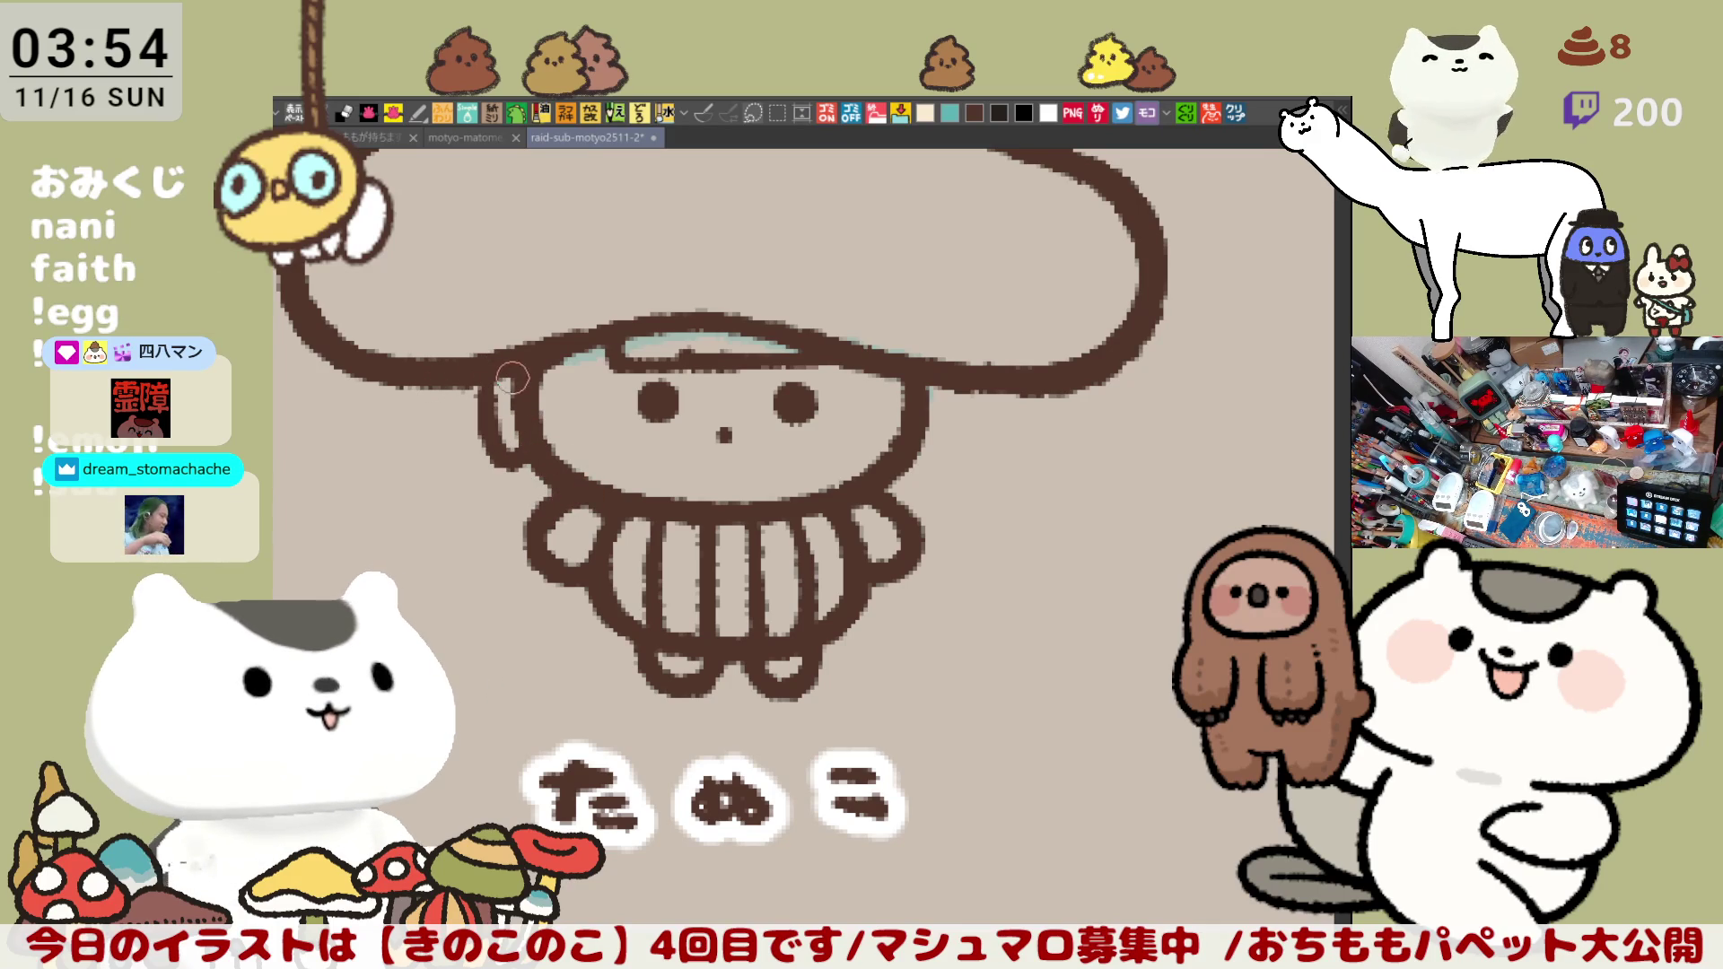
key(ctrl+z)
drag(471, 387, 474, 429)
key(ctrl+z)
drag(516, 366, 536, 458)
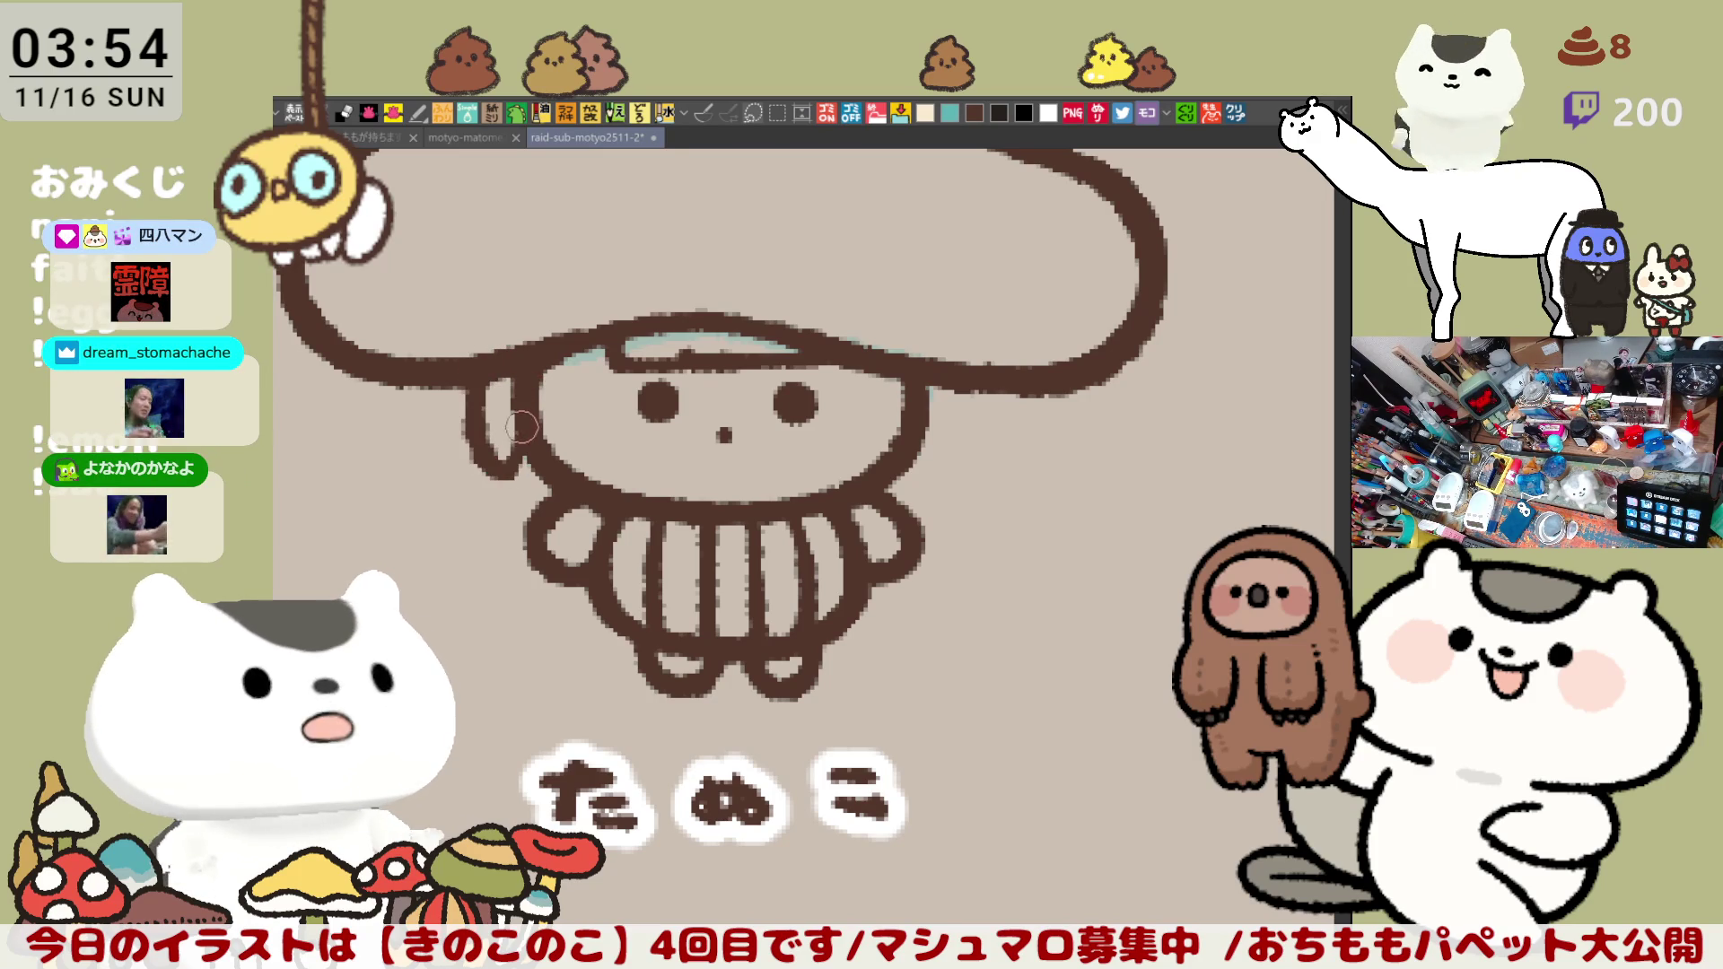
key(ctrl+z)
drag(519, 370, 487, 404)
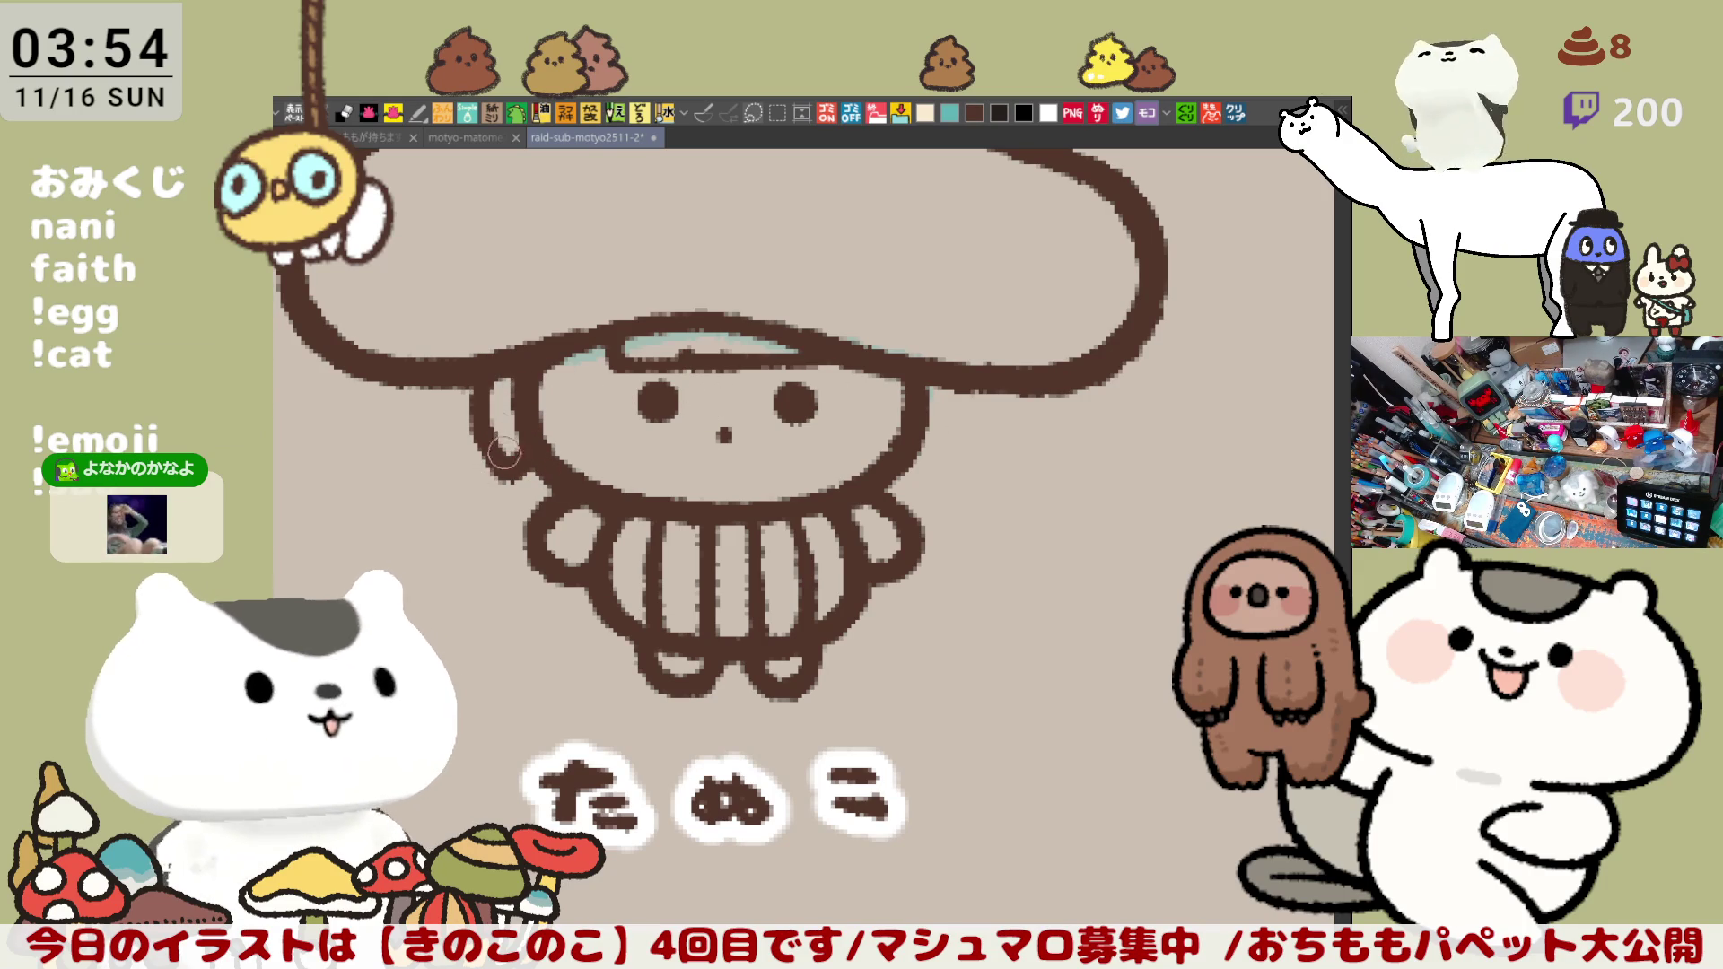
drag(595, 361, 970, 390)
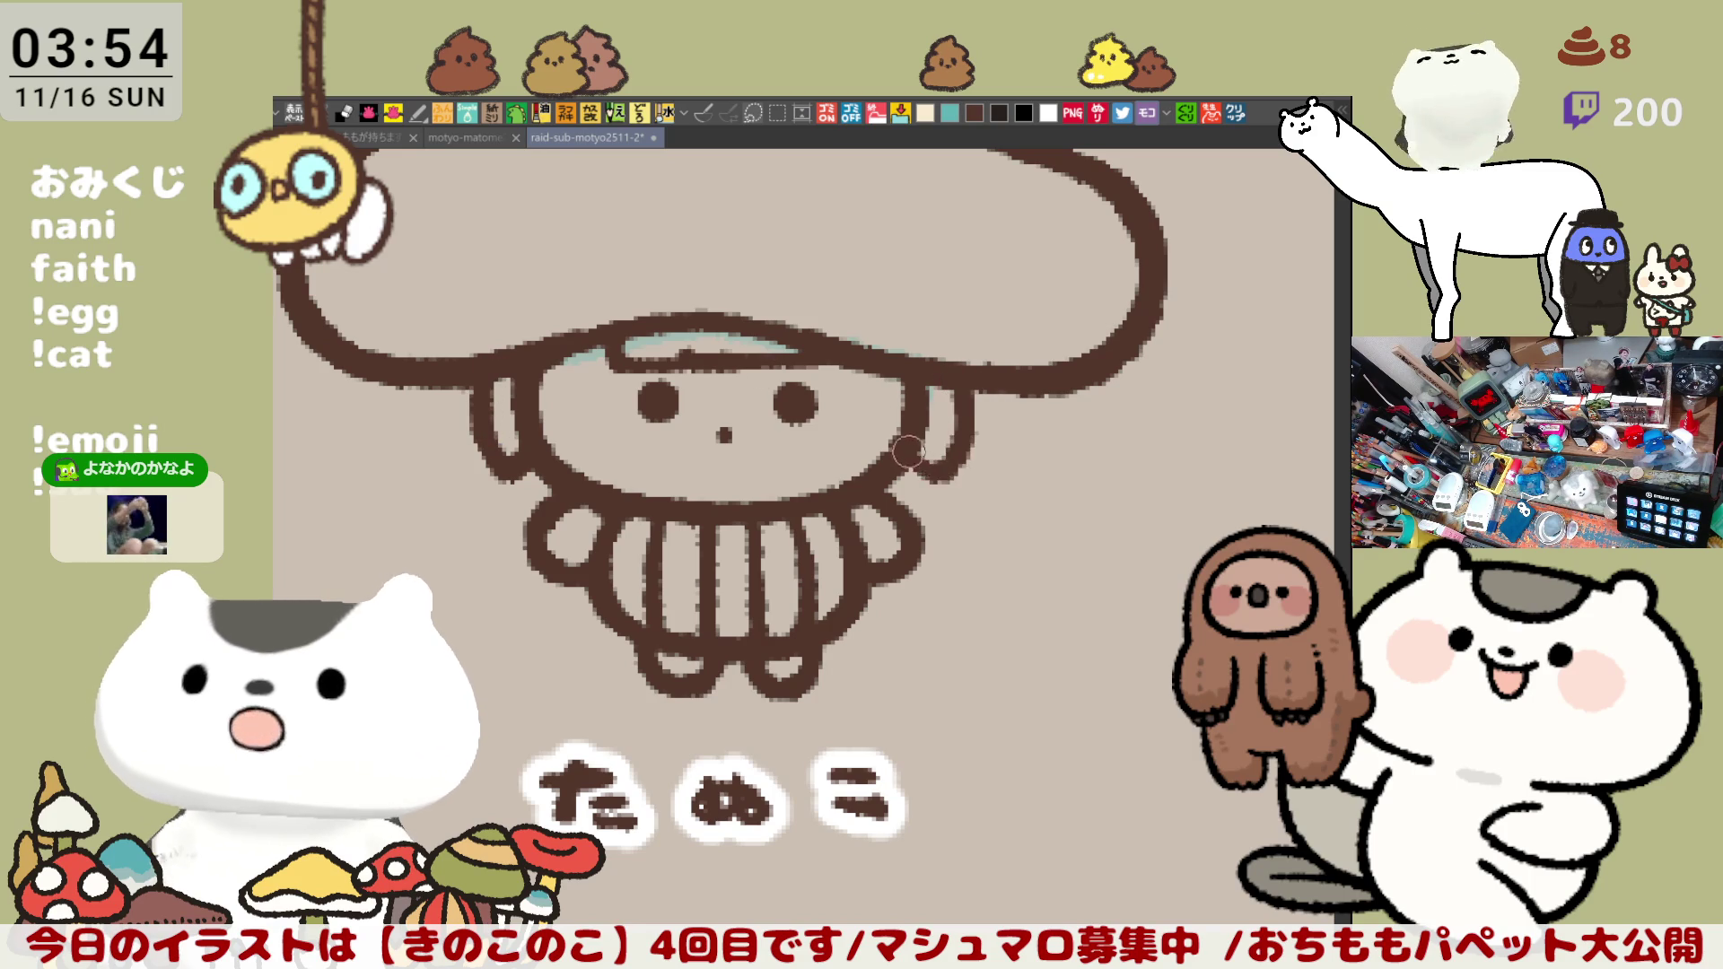
Step: Redraw the right face edge repeatedly with undos until a clean vertical stroke remains
drag(943, 377, 929, 472)
key(ctrl+z)
drag(942, 377, 928, 482)
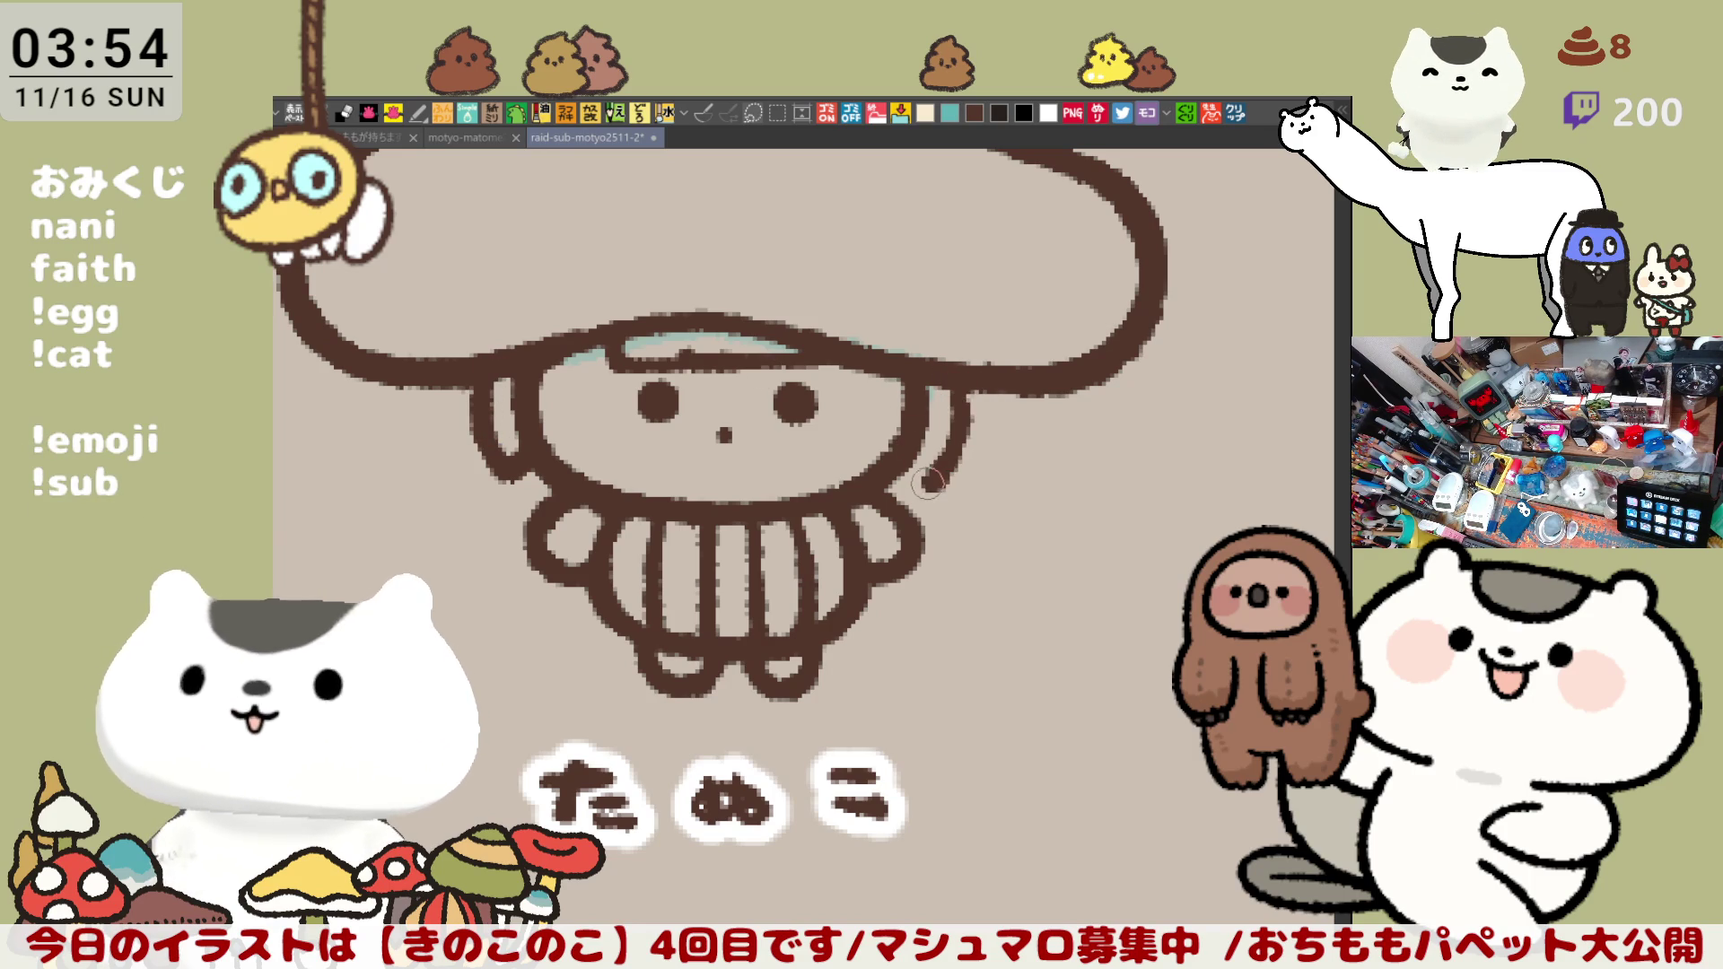
key(ctrl+z)
drag(943, 371, 930, 478)
key(ctrl+z)
drag(943, 367, 933, 484)
key(ctrl+z)
drag(942, 370, 927, 482)
key(ctrl+z)
drag(943, 366, 924, 479)
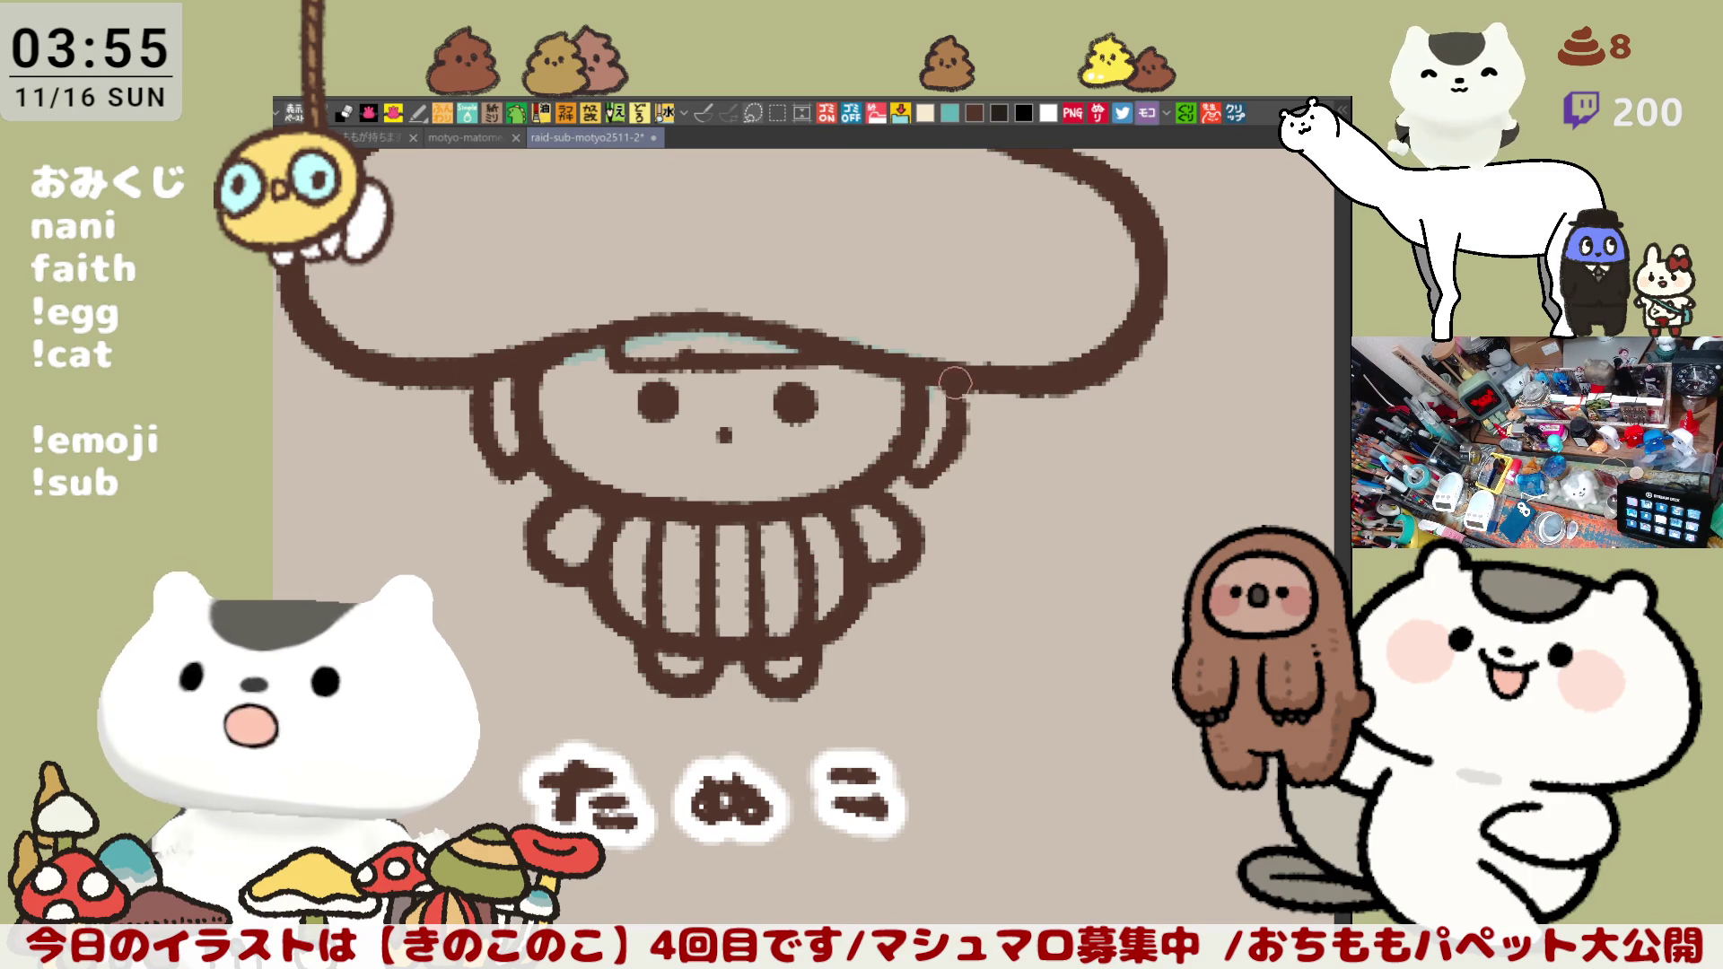
key(ctrl+z)
drag(963, 393, 932, 480)
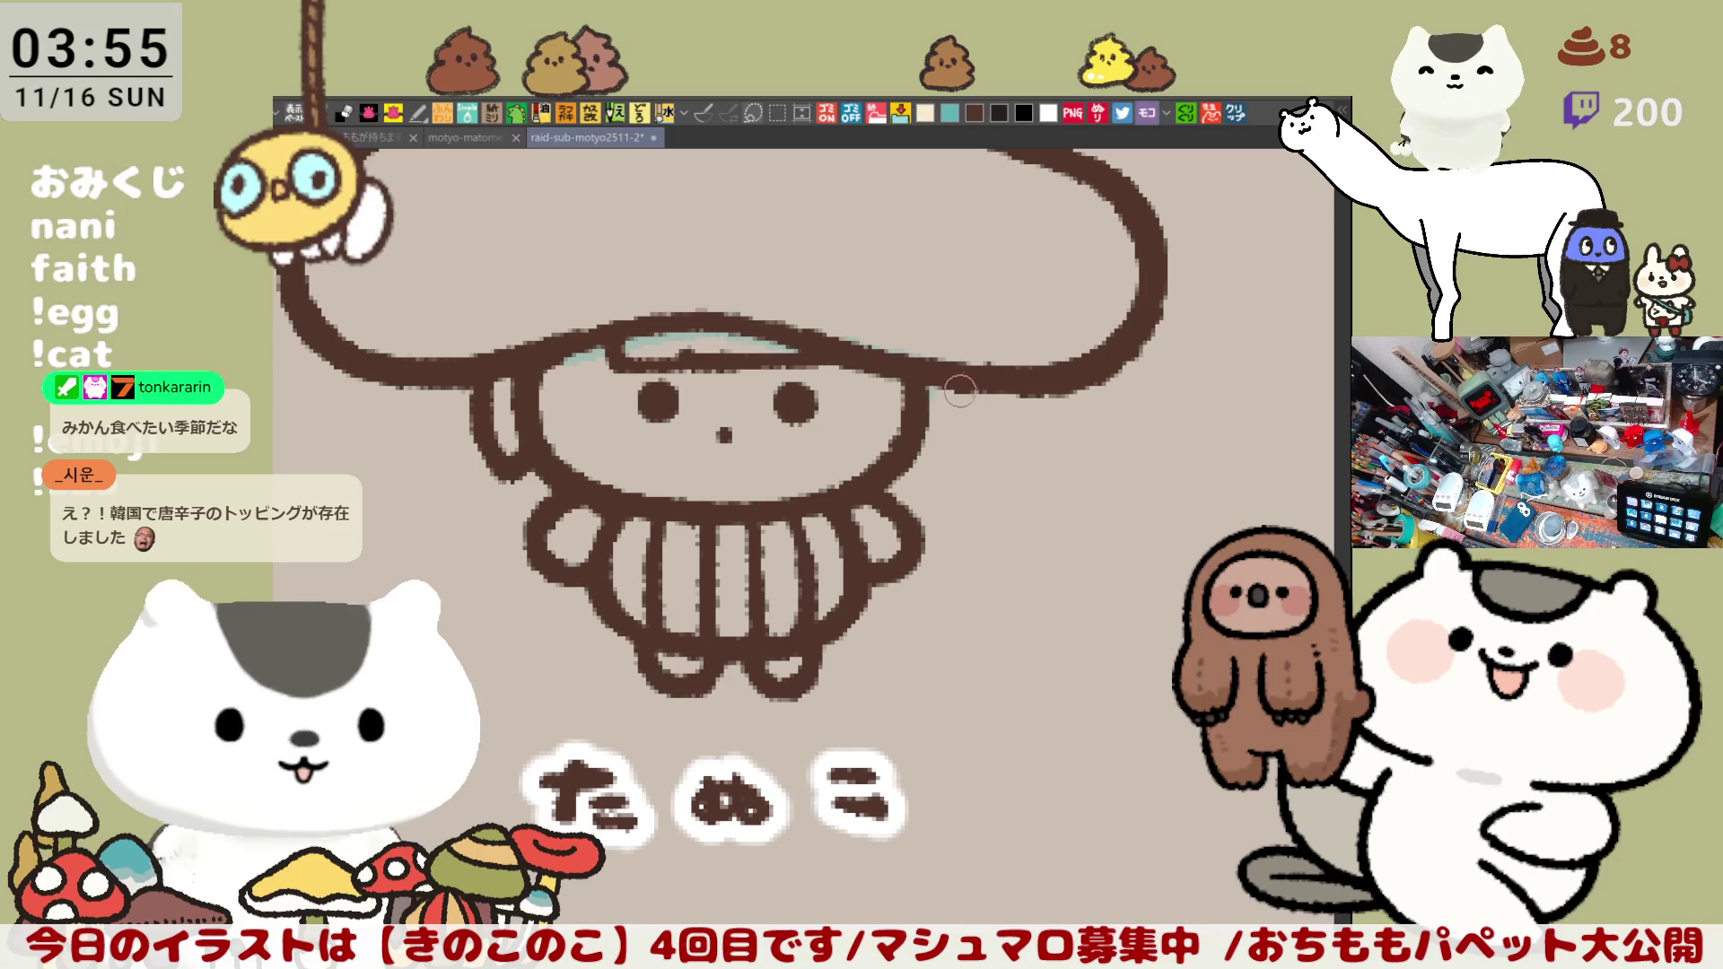
key(ctrl+z)
drag(954, 390, 959, 442)
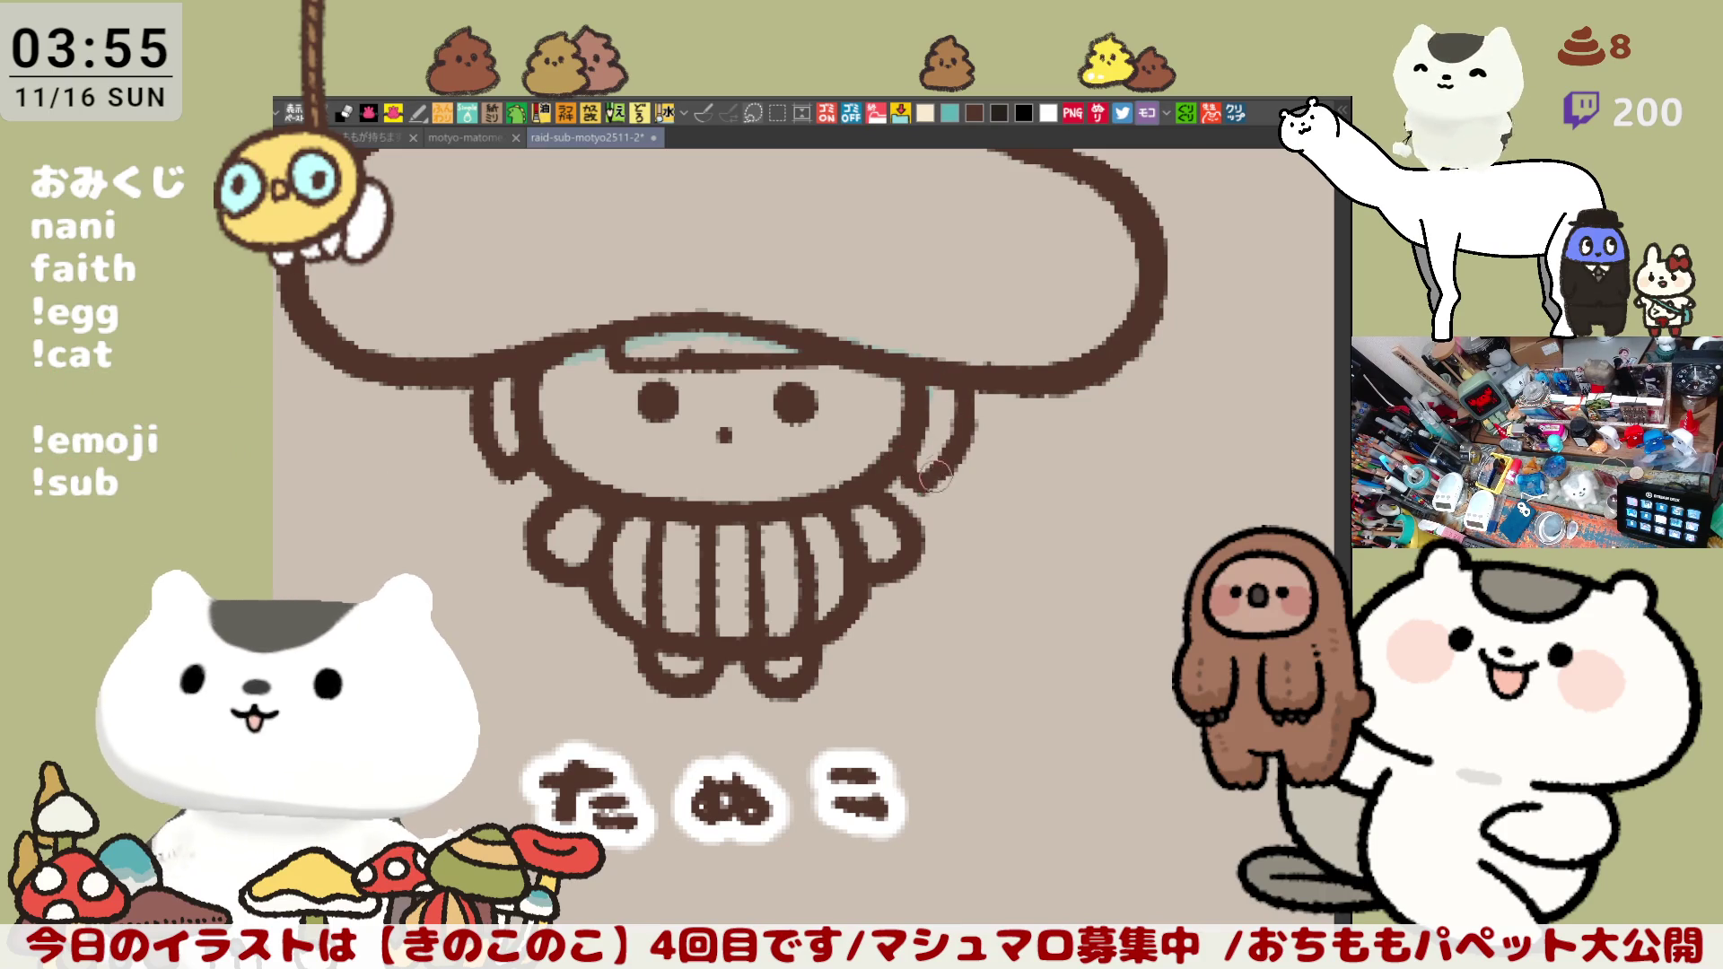
drag(941, 462, 1025, 428)
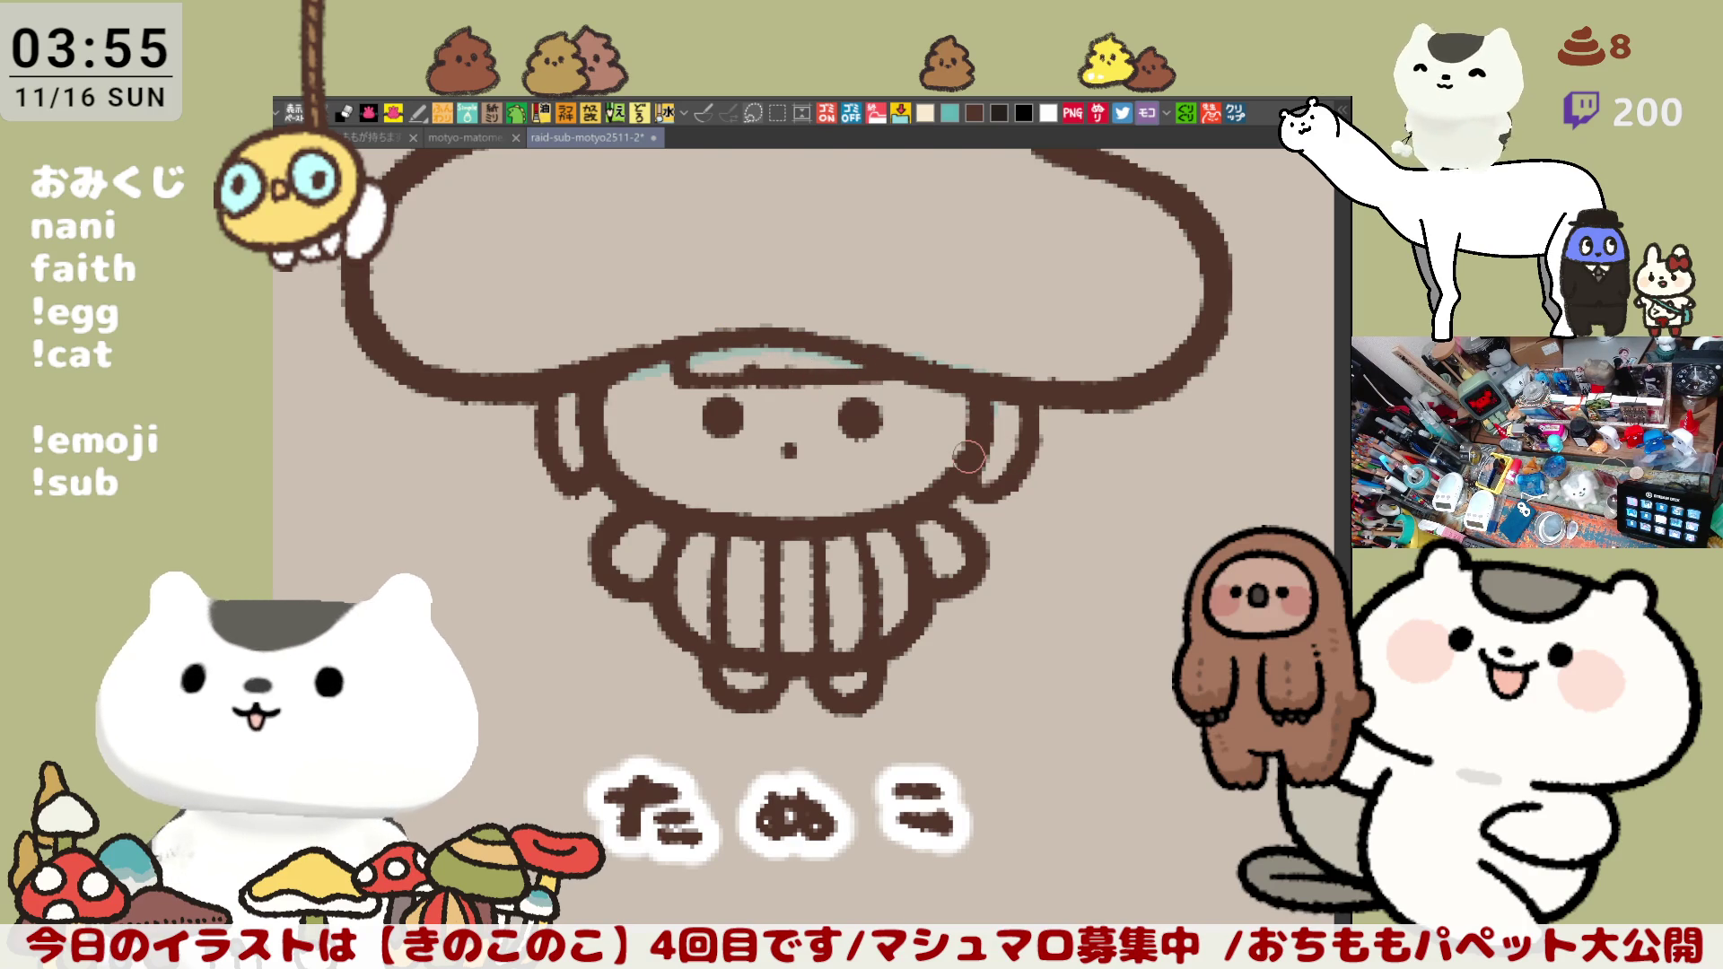
scroll(970, 458, down, 3)
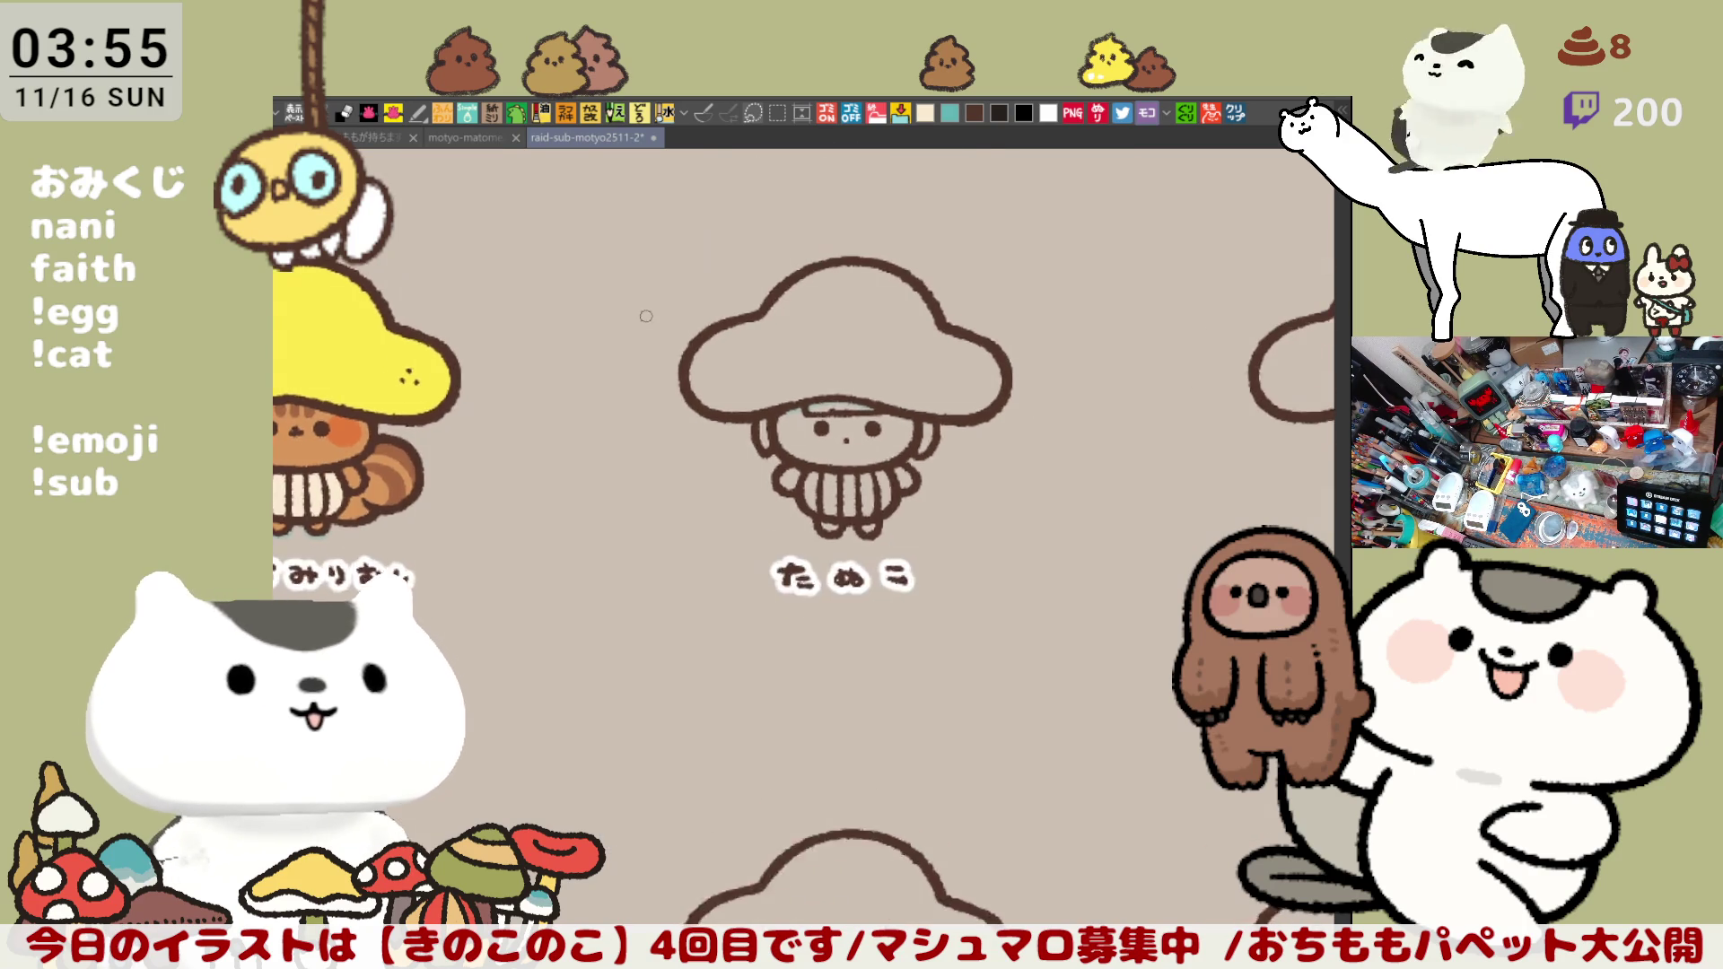
scroll(644, 310, up, 1)
scroll(644, 308, up, 2)
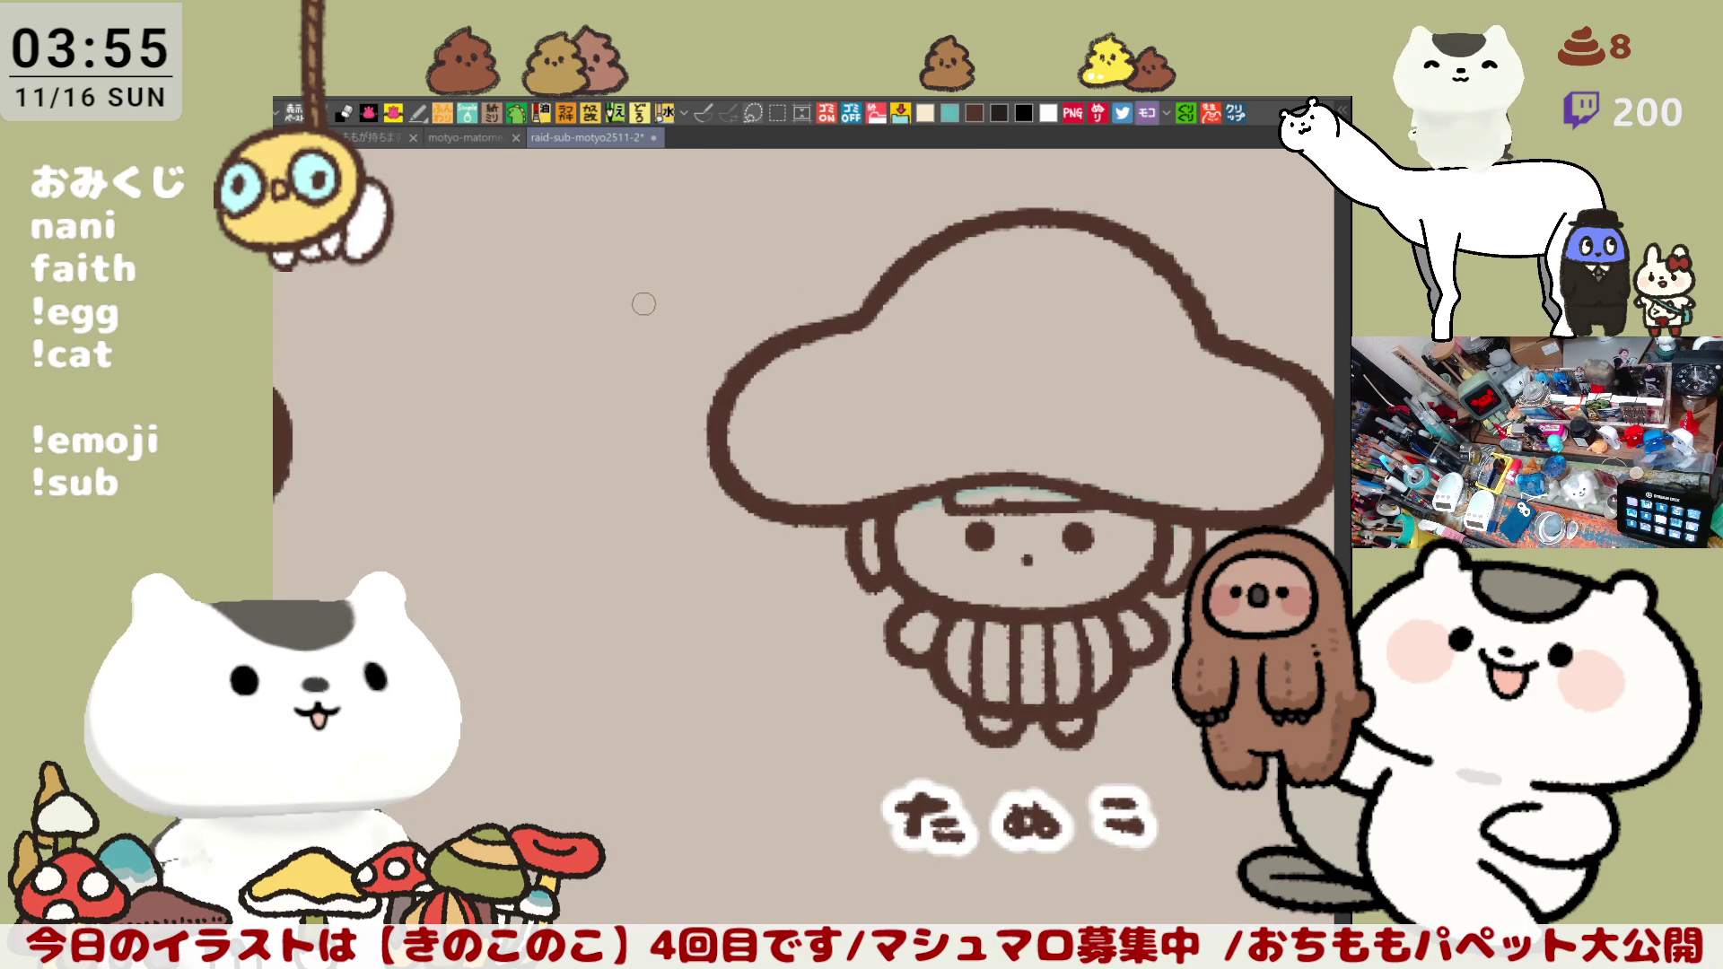
scroll(644, 304, up, 1)
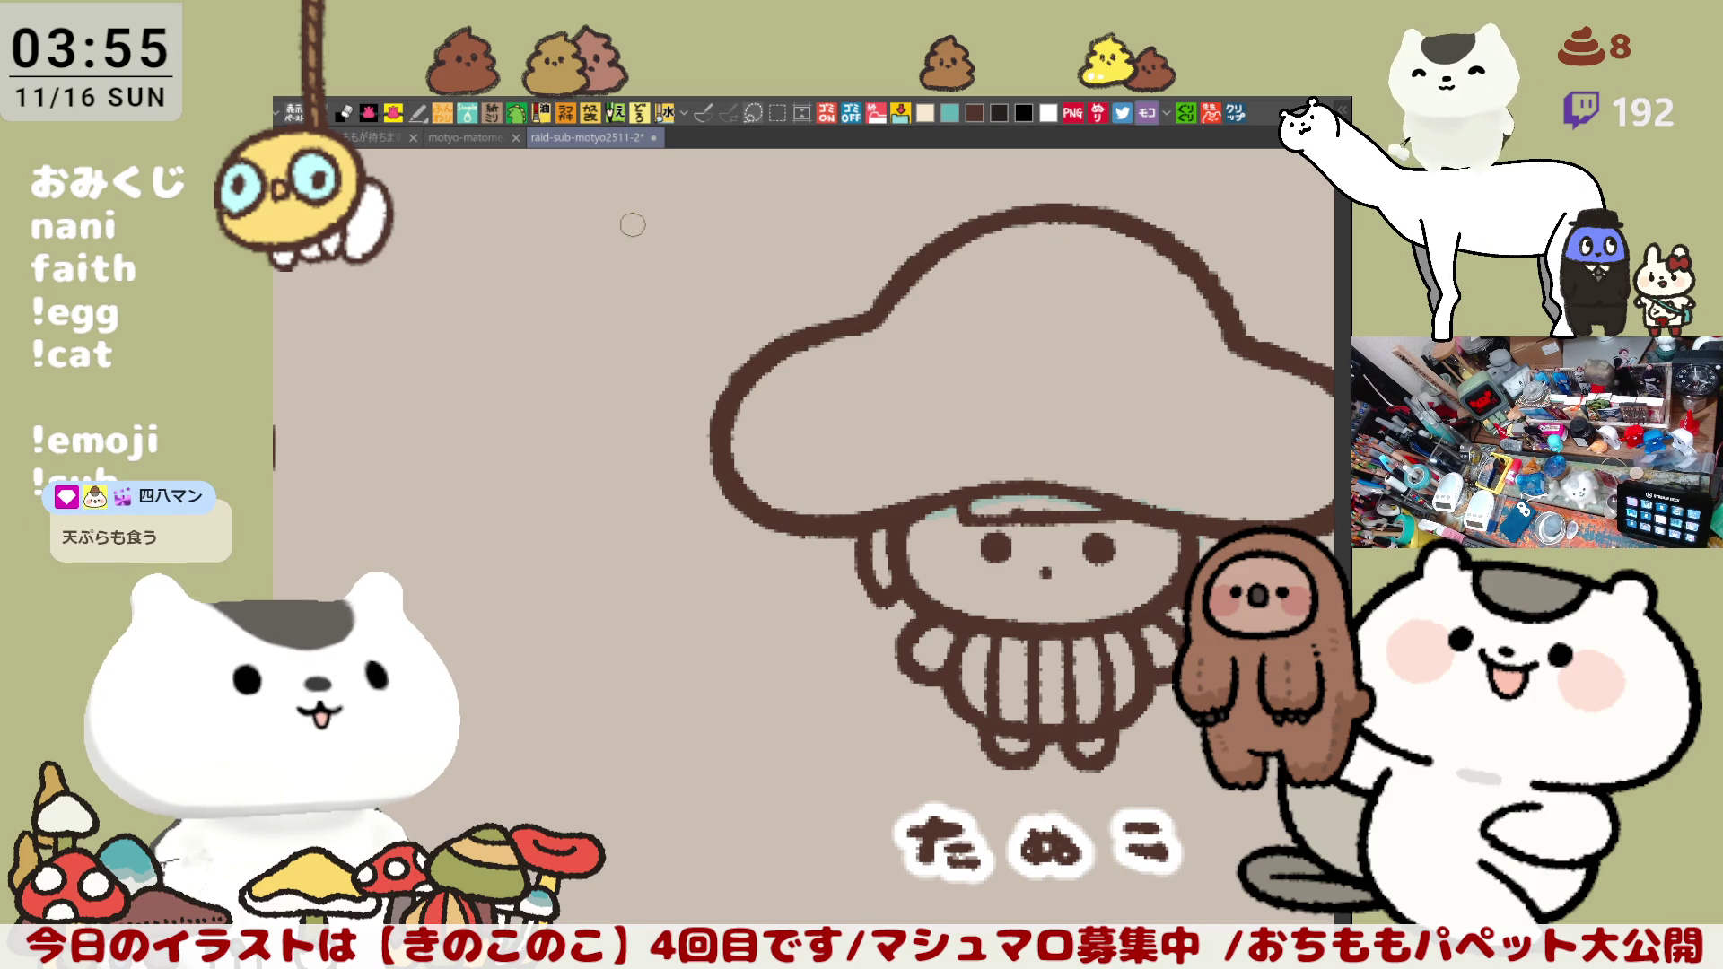
mouse_move(633, 225)
mouse_down()
mouse_move(996, 723)
mouse_move(735, 643)
mouse_up()
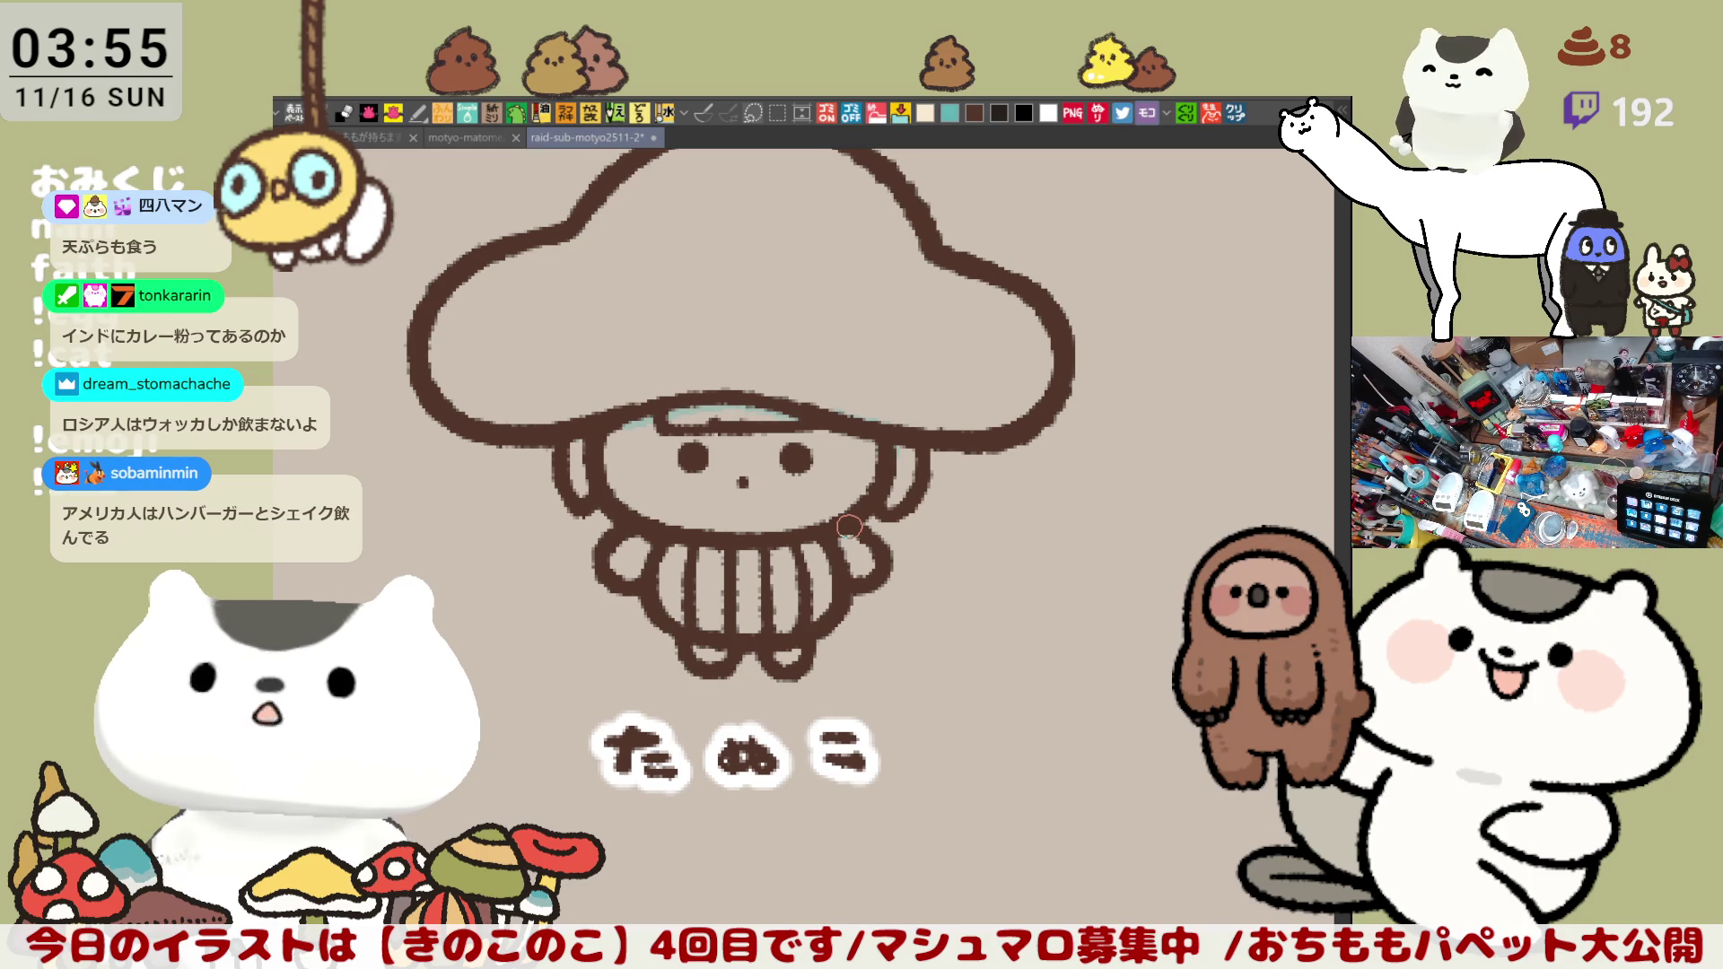
scroll(849, 526, up, 1)
scroll(850, 512, up, 1)
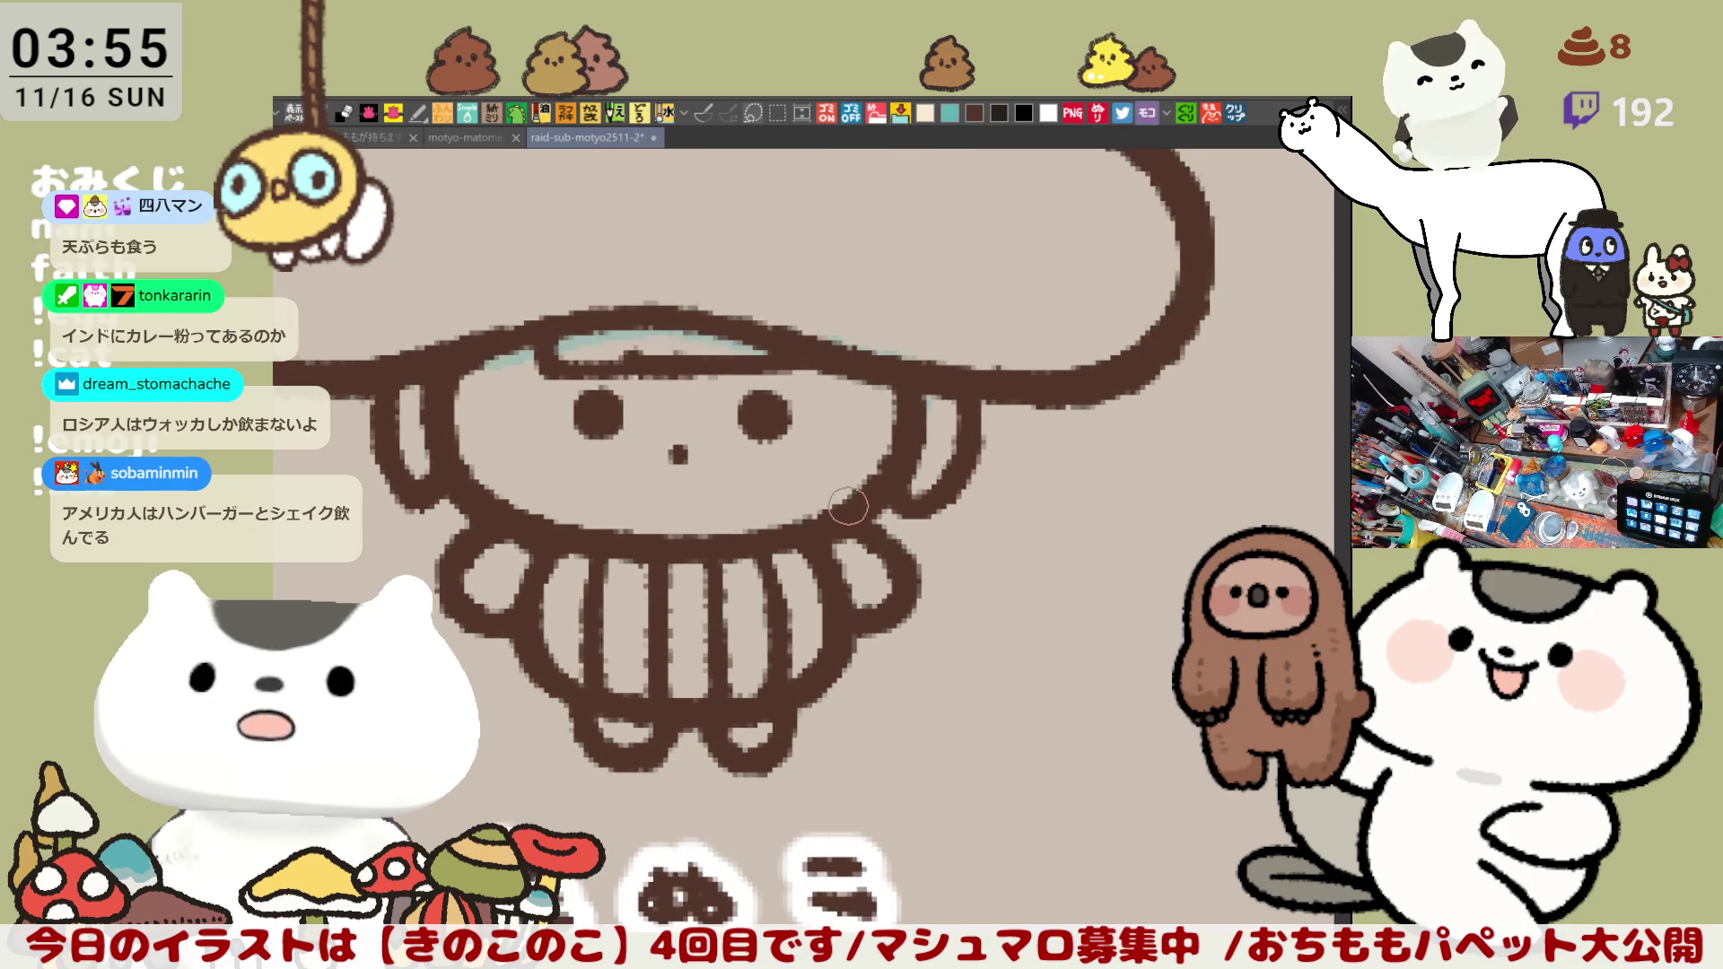
Step: Pan to the character's right side and redraw the curl at the end of its hand
drag(869, 592, 713, 574)
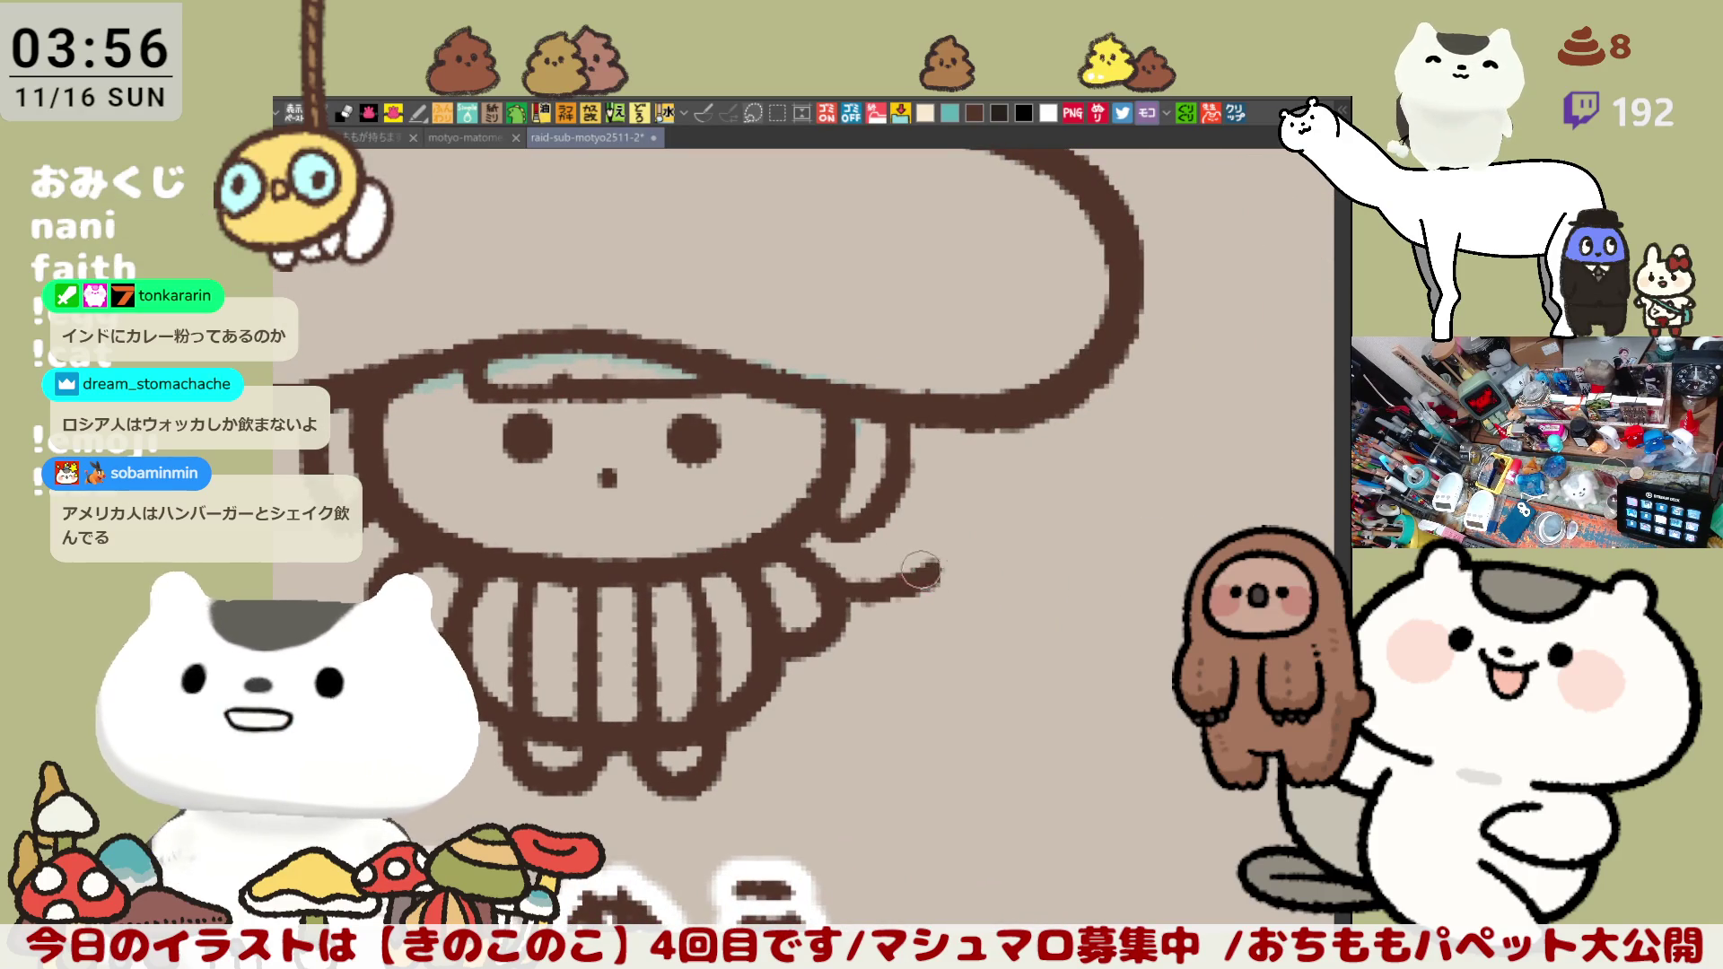
drag(822, 571, 947, 568)
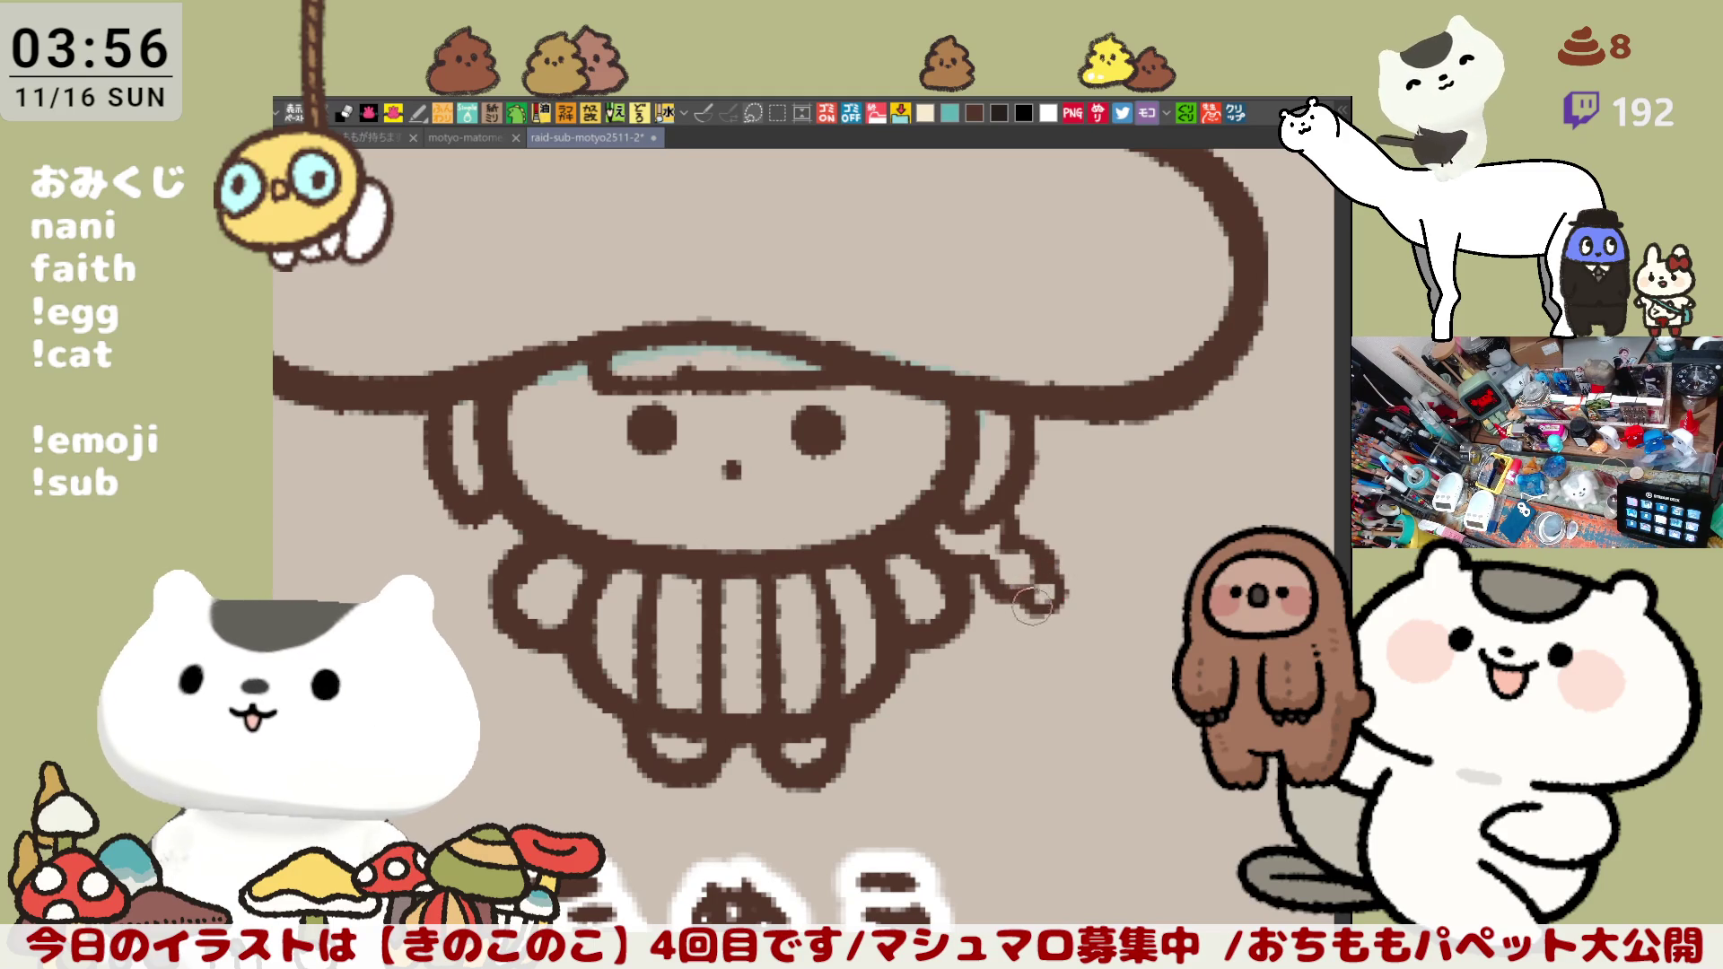
key(ctrl+z)
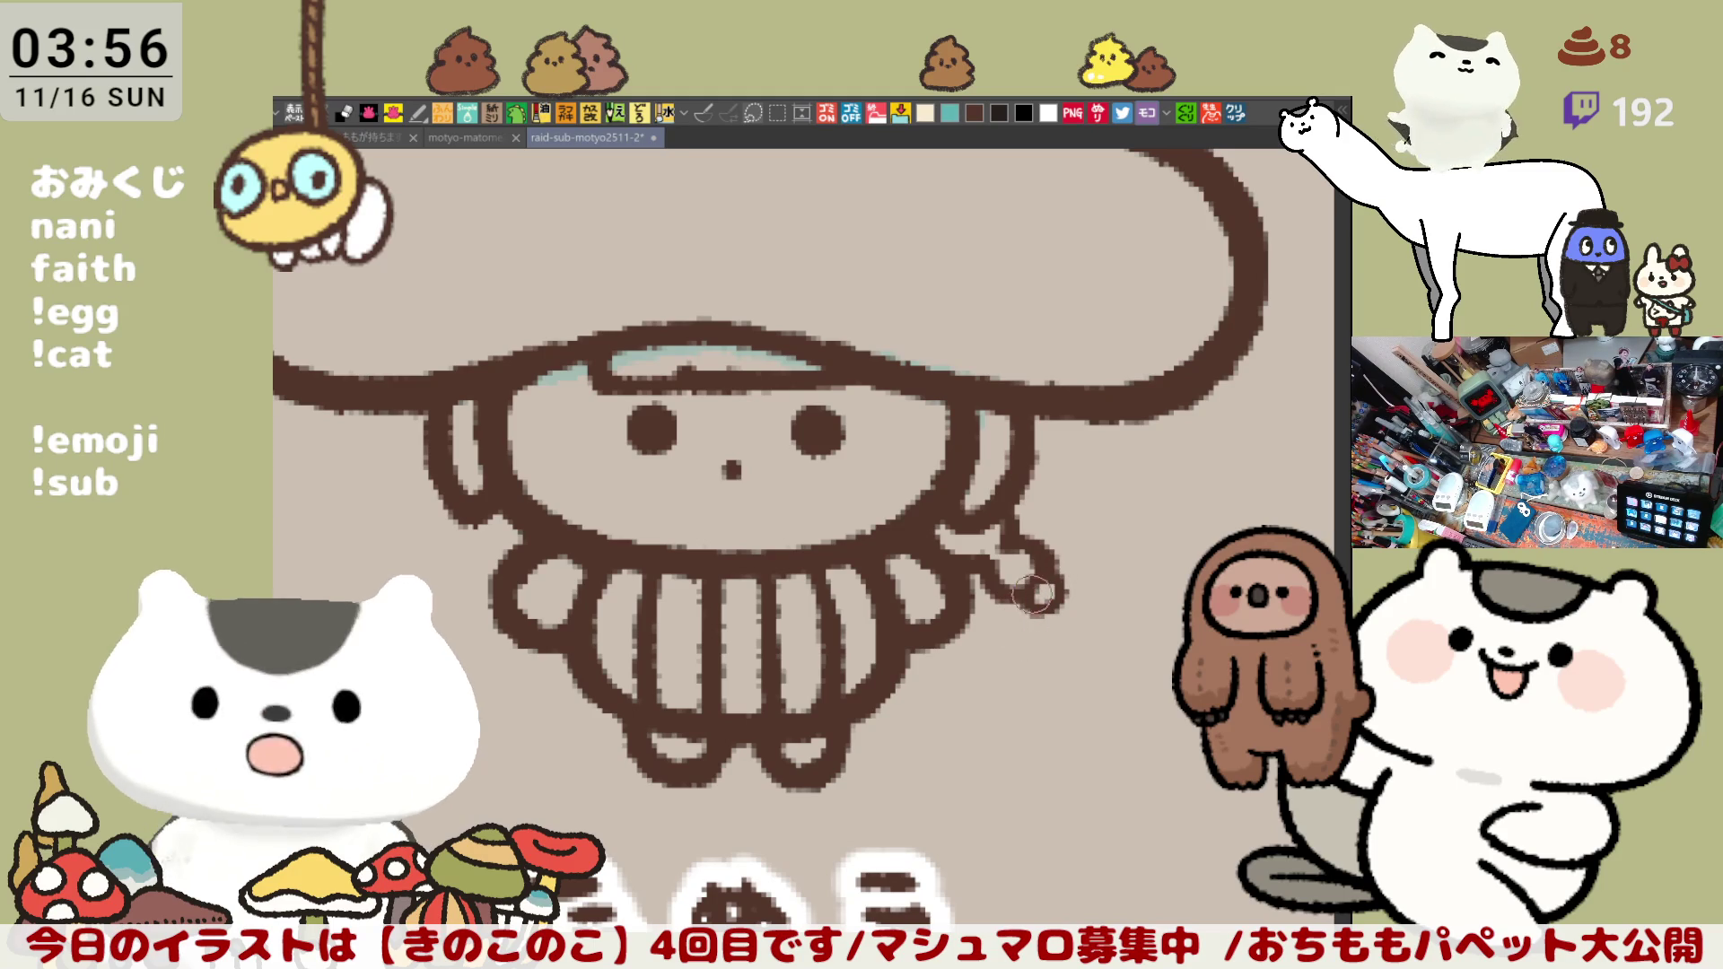
drag(1012, 600, 1077, 653)
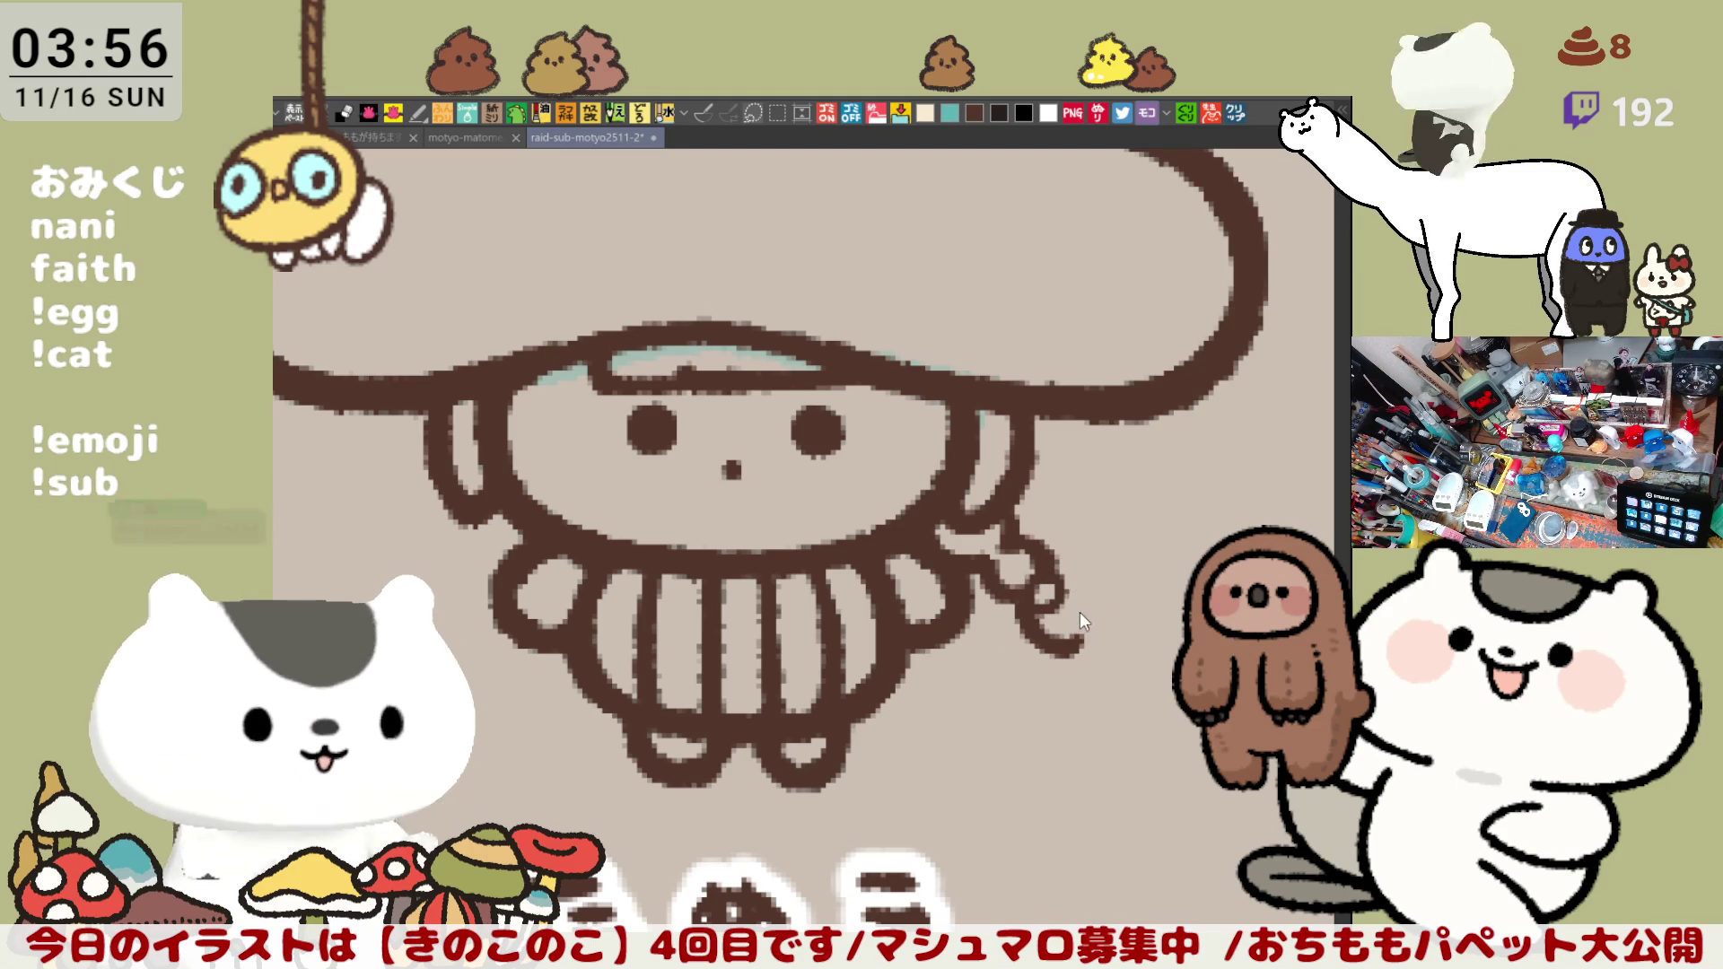
drag(1083, 611, 1093, 642)
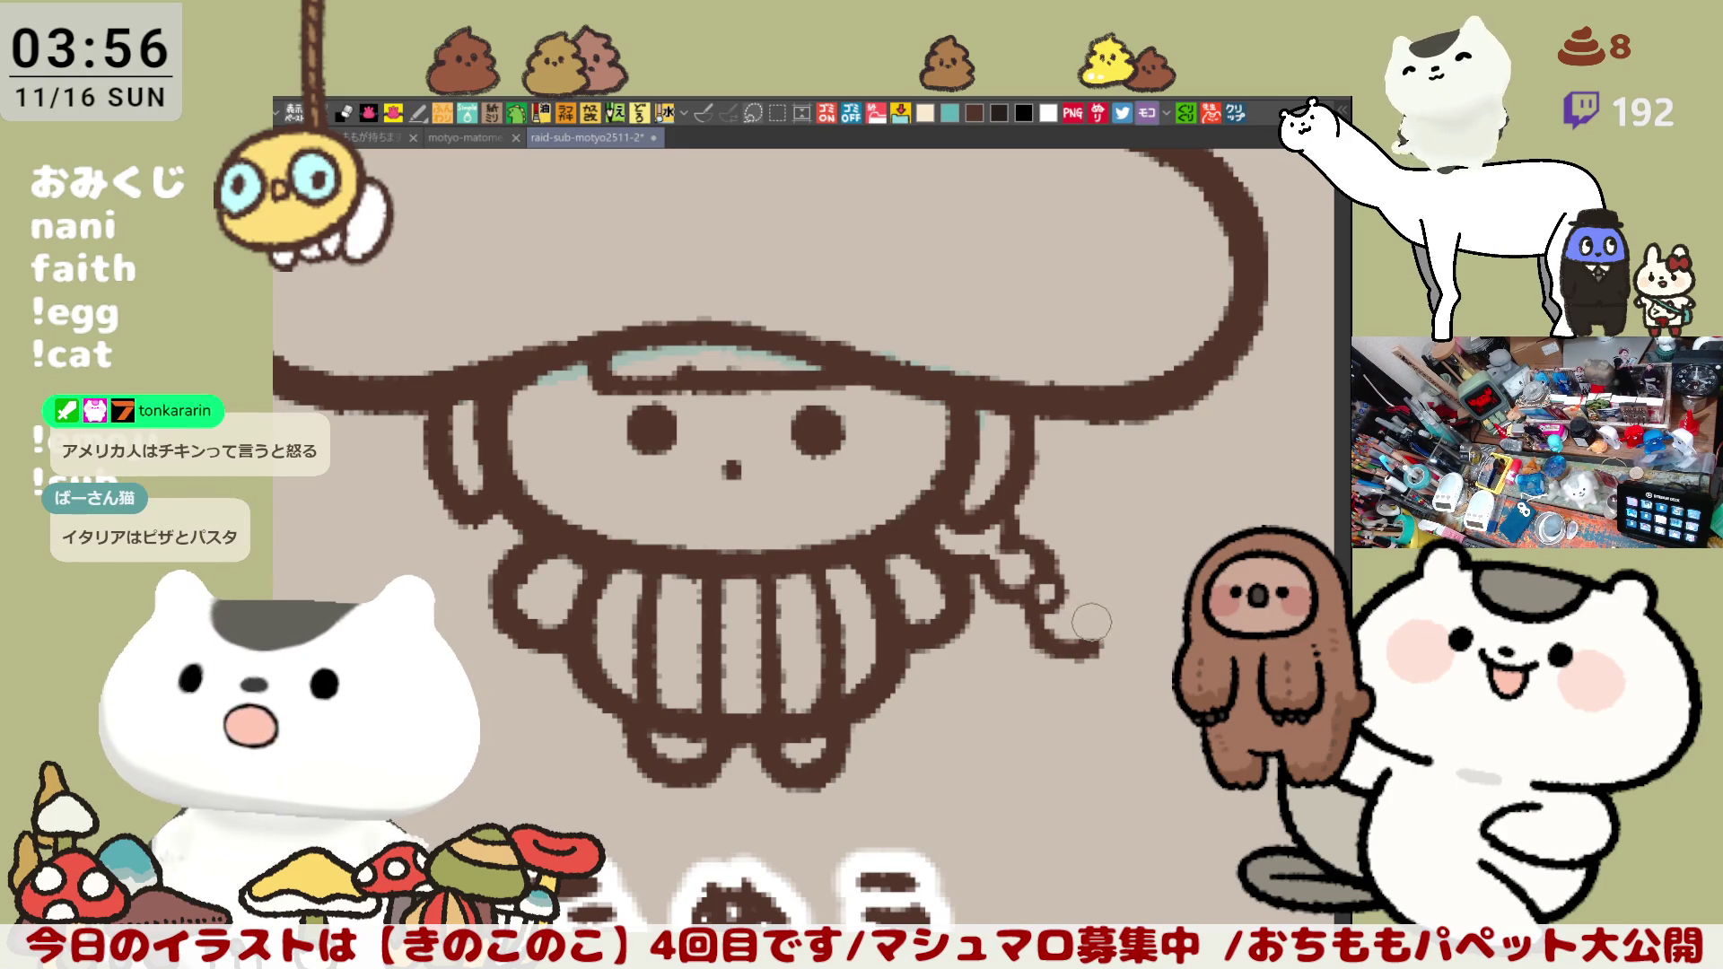
Step: Undo the curl's bottom strokes, add a short top stroke, then paste the galette screenshot as a new canvas
key(ctrl+z)
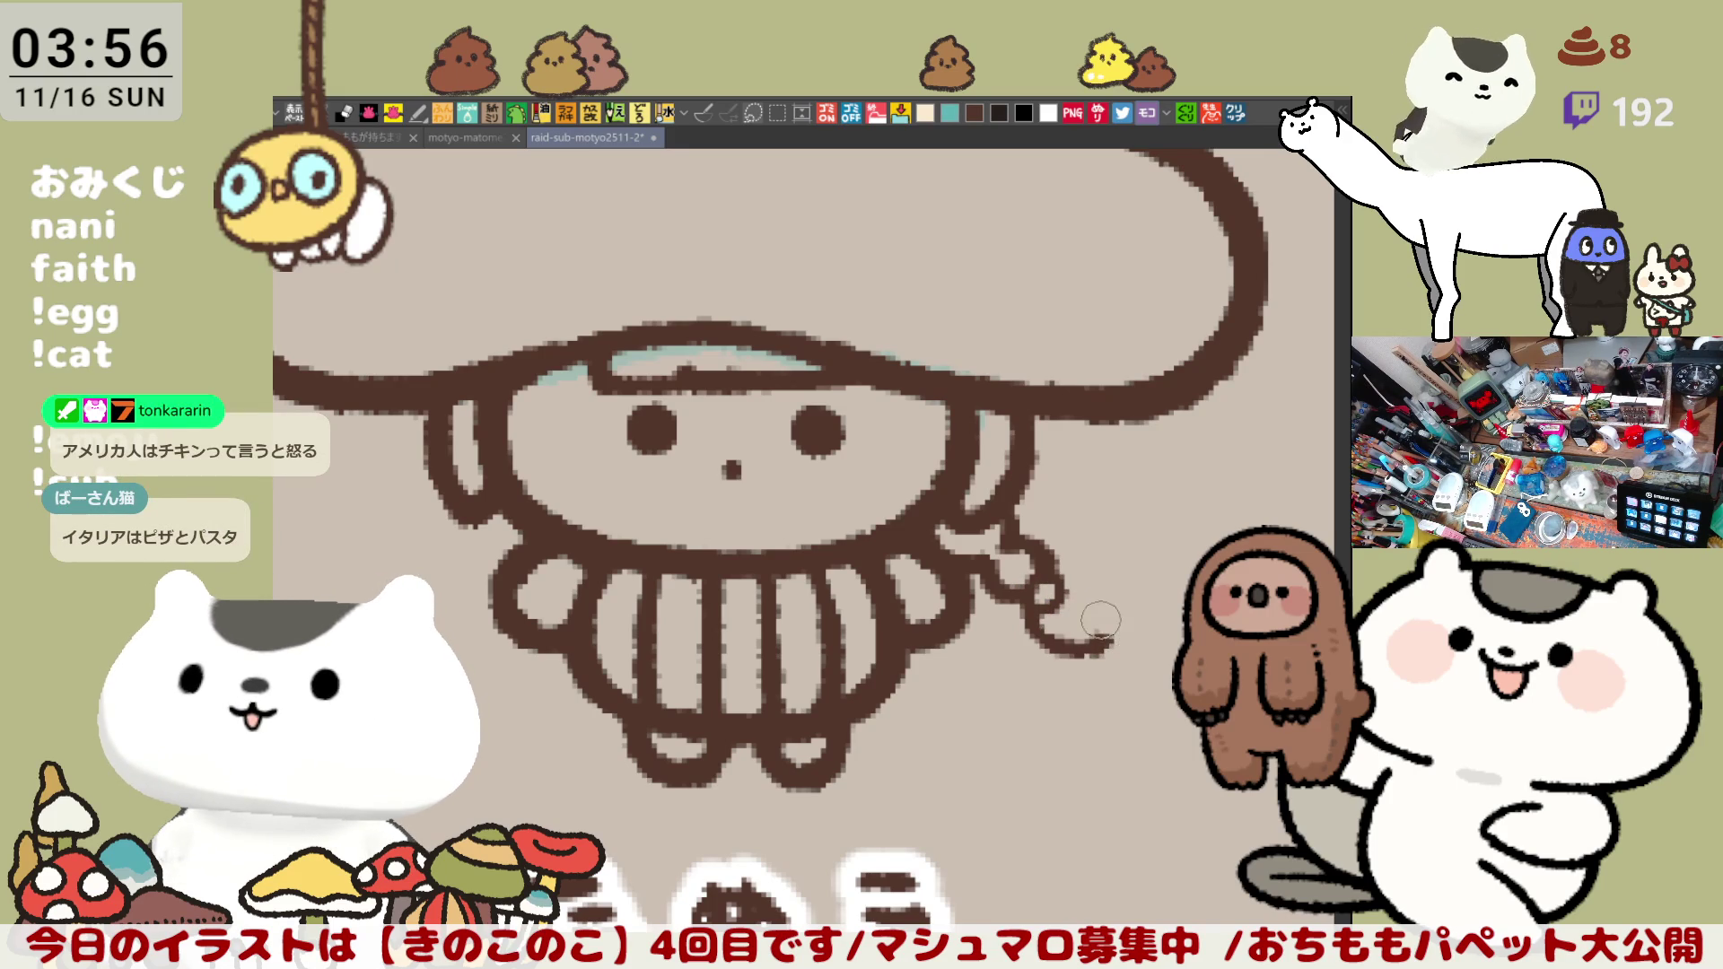
key(ctrl+z)
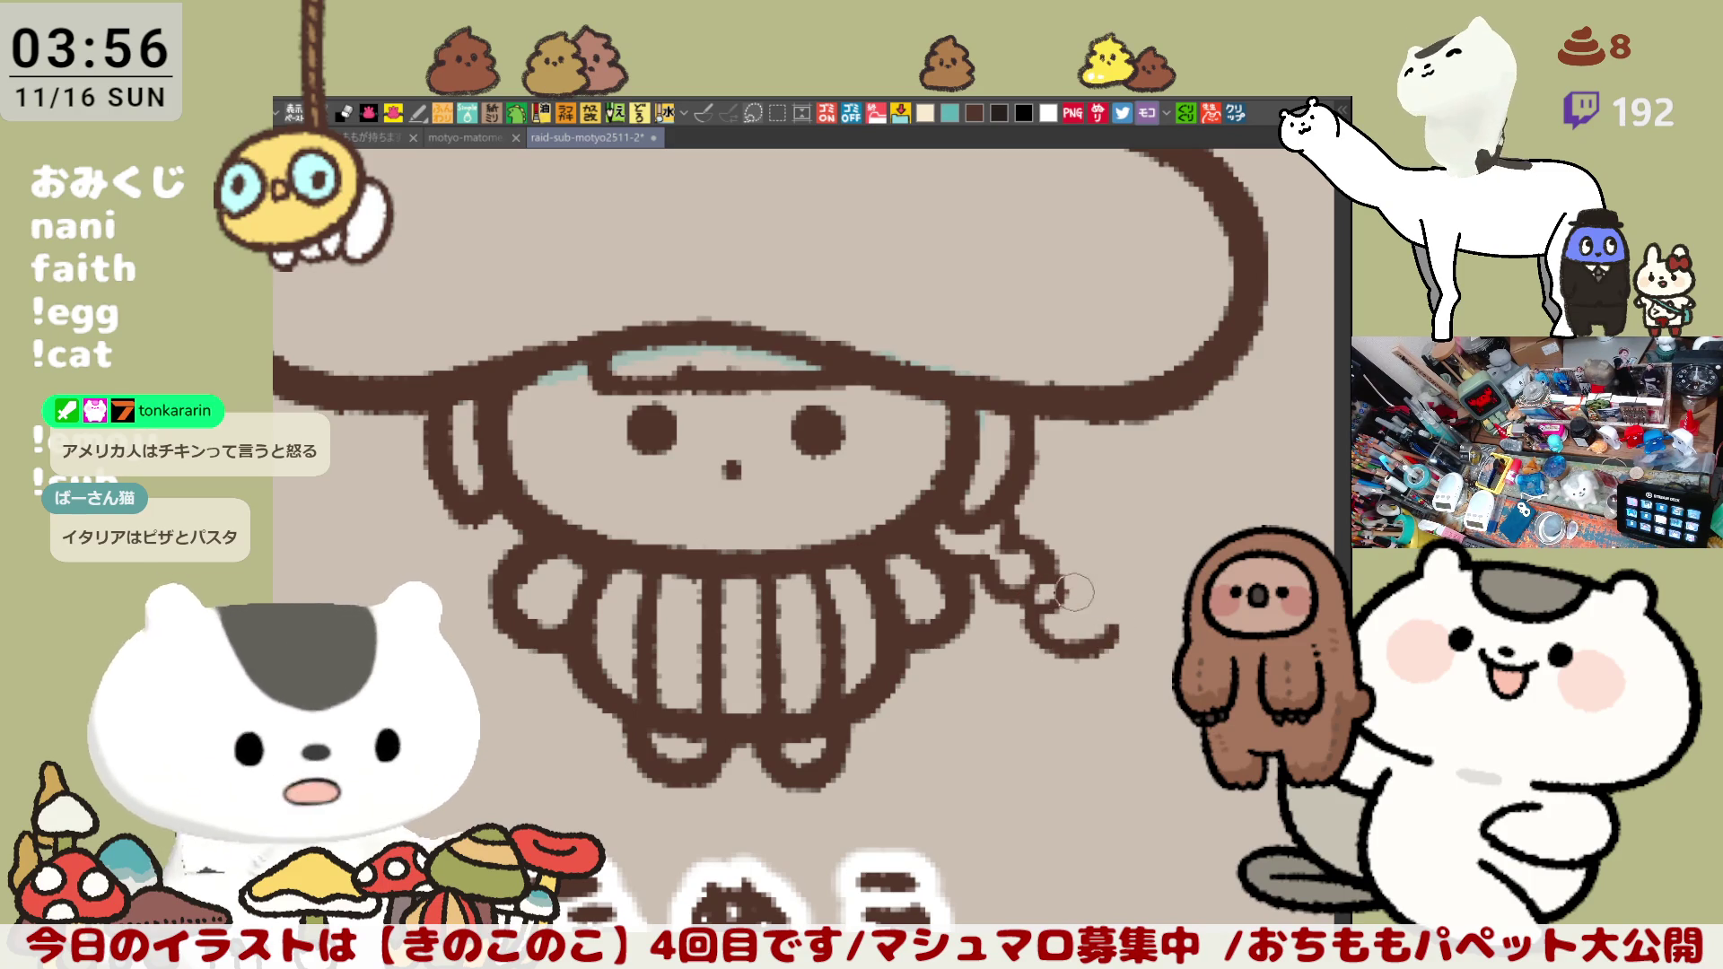
drag(1117, 608, 1080, 599)
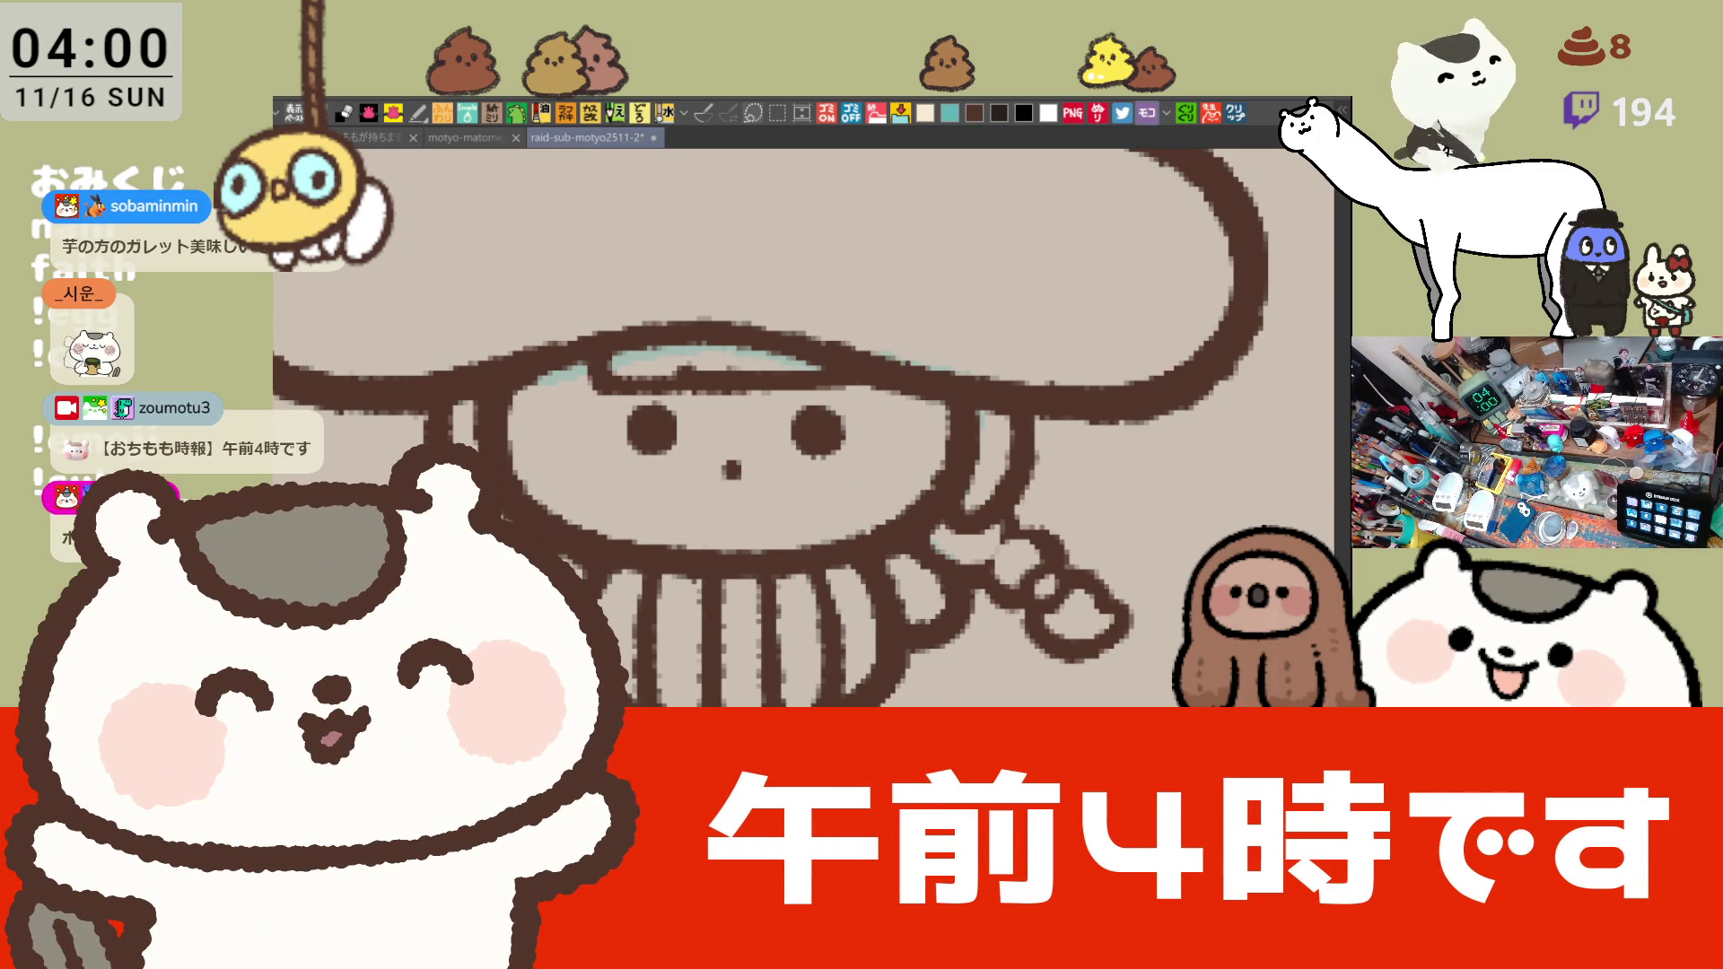
click(1244, 121)
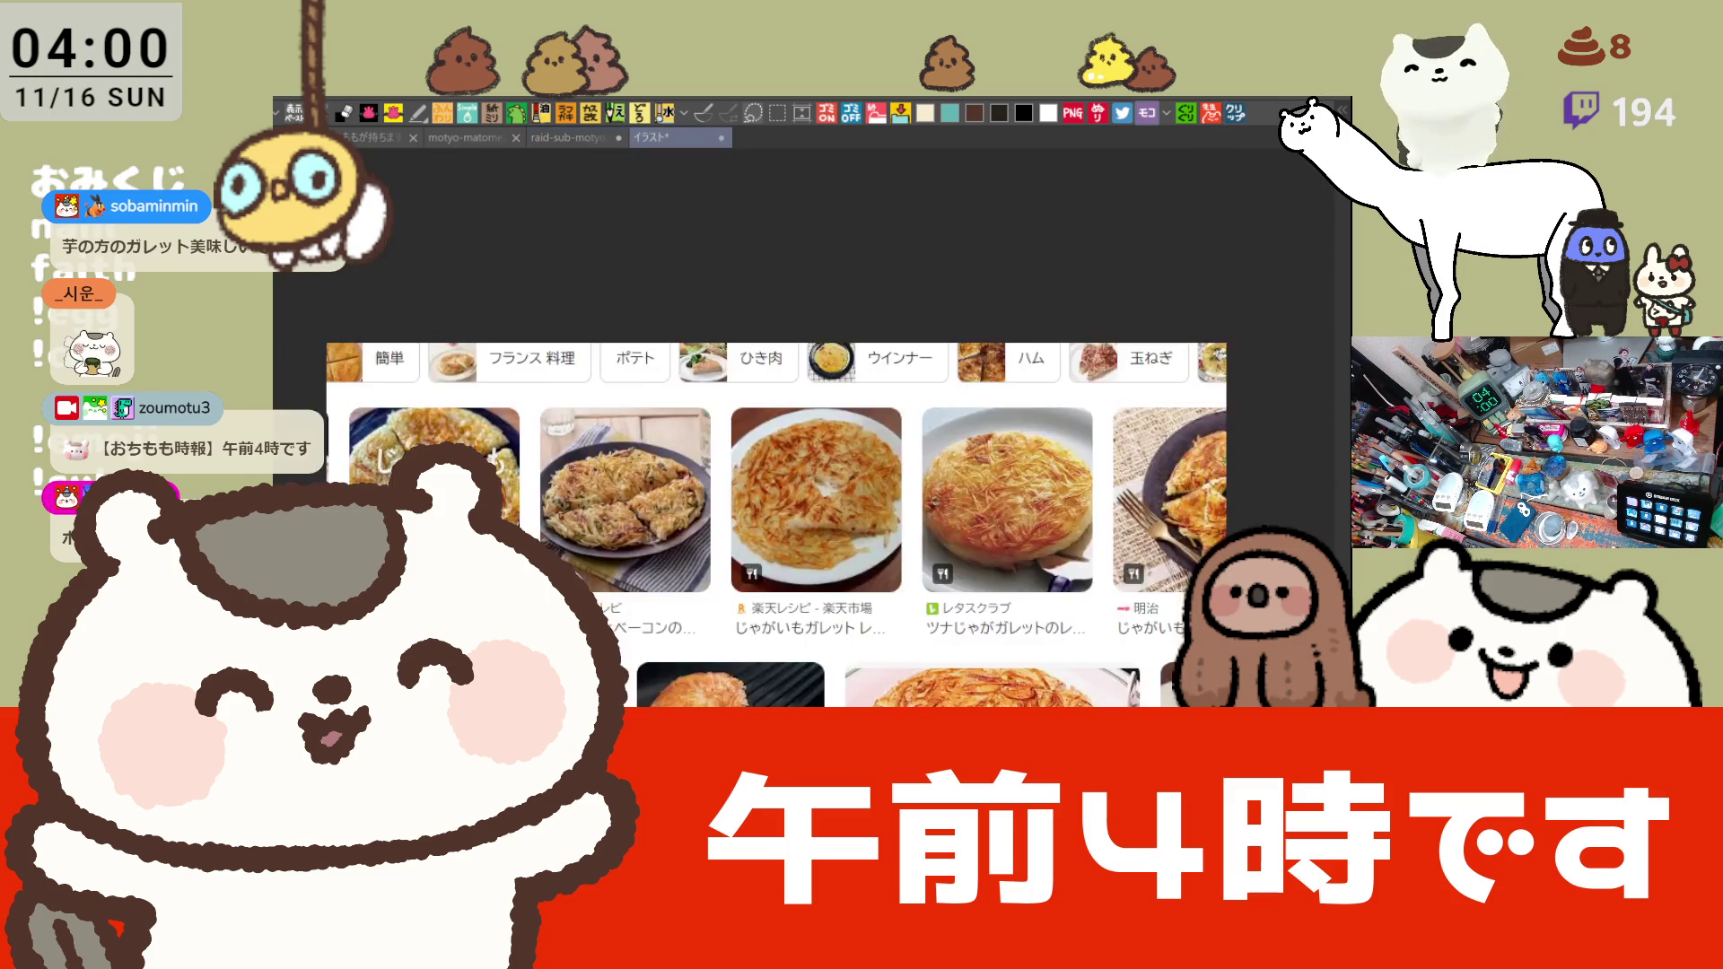
scroll(788, 667, up, 5)
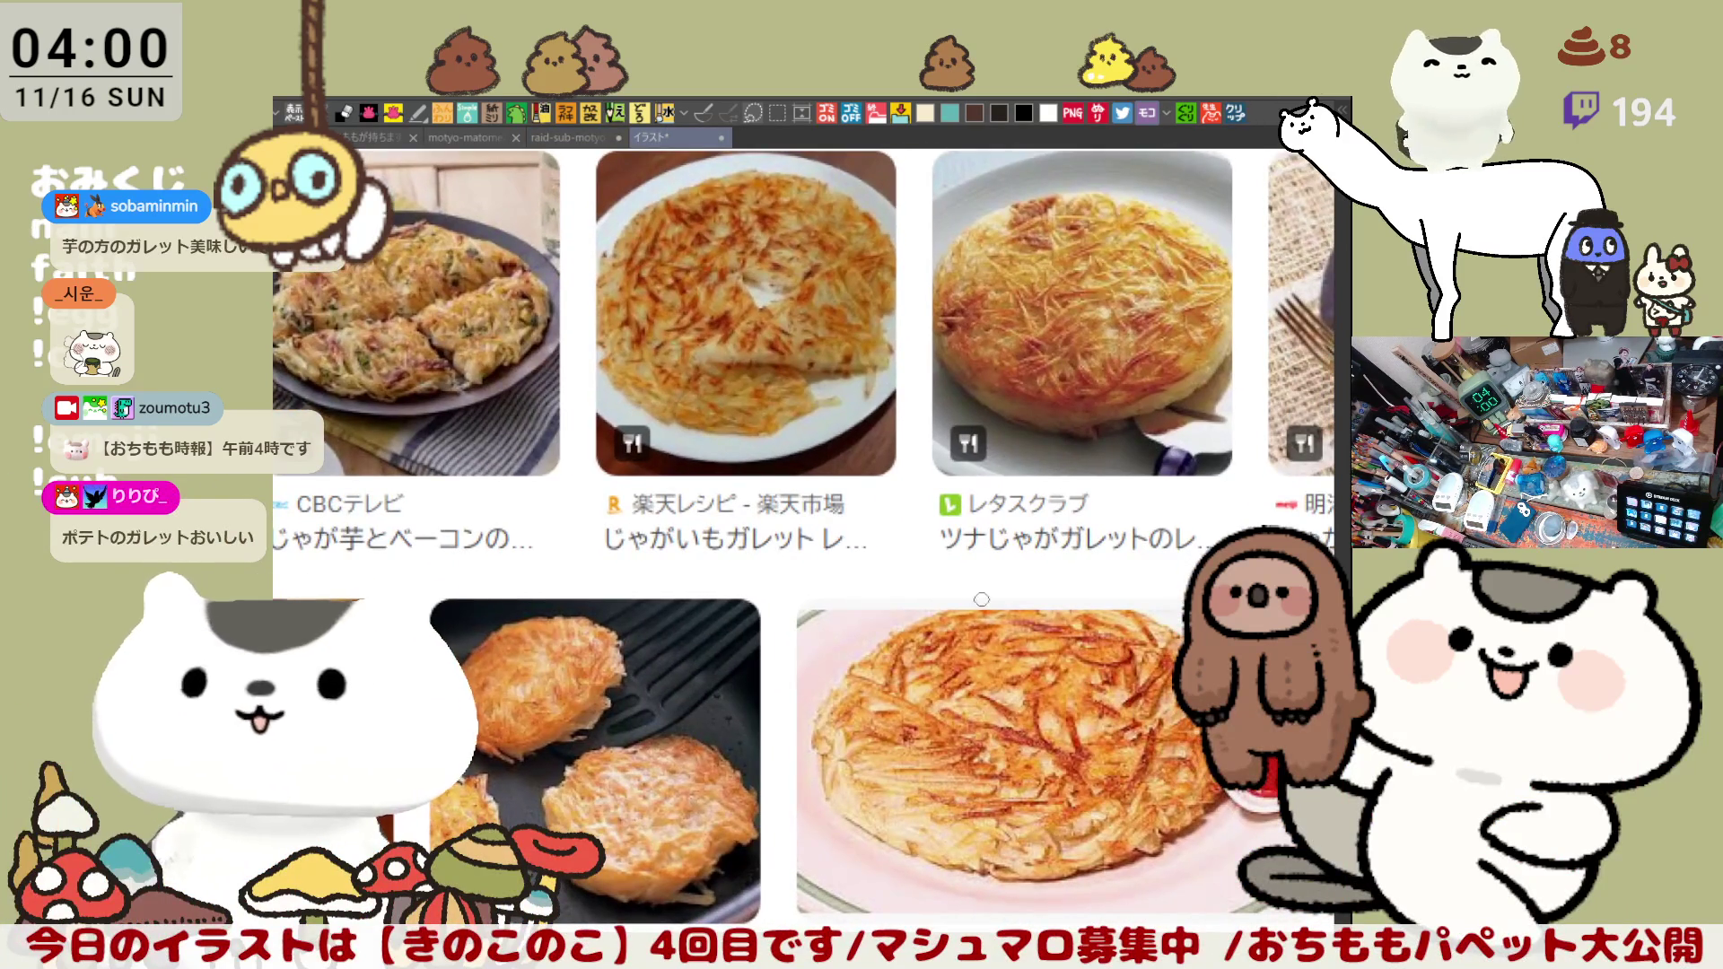
Step: Browse across the galette reference photos, then paste the copied 감자전 chat message as another canvas
drag(982, 600, 872, 586)
mouse_move(1015, 548)
mouse_down()
mouse_move(813, 529)
mouse_move(913, 404)
mouse_move(836, 386)
mouse_up()
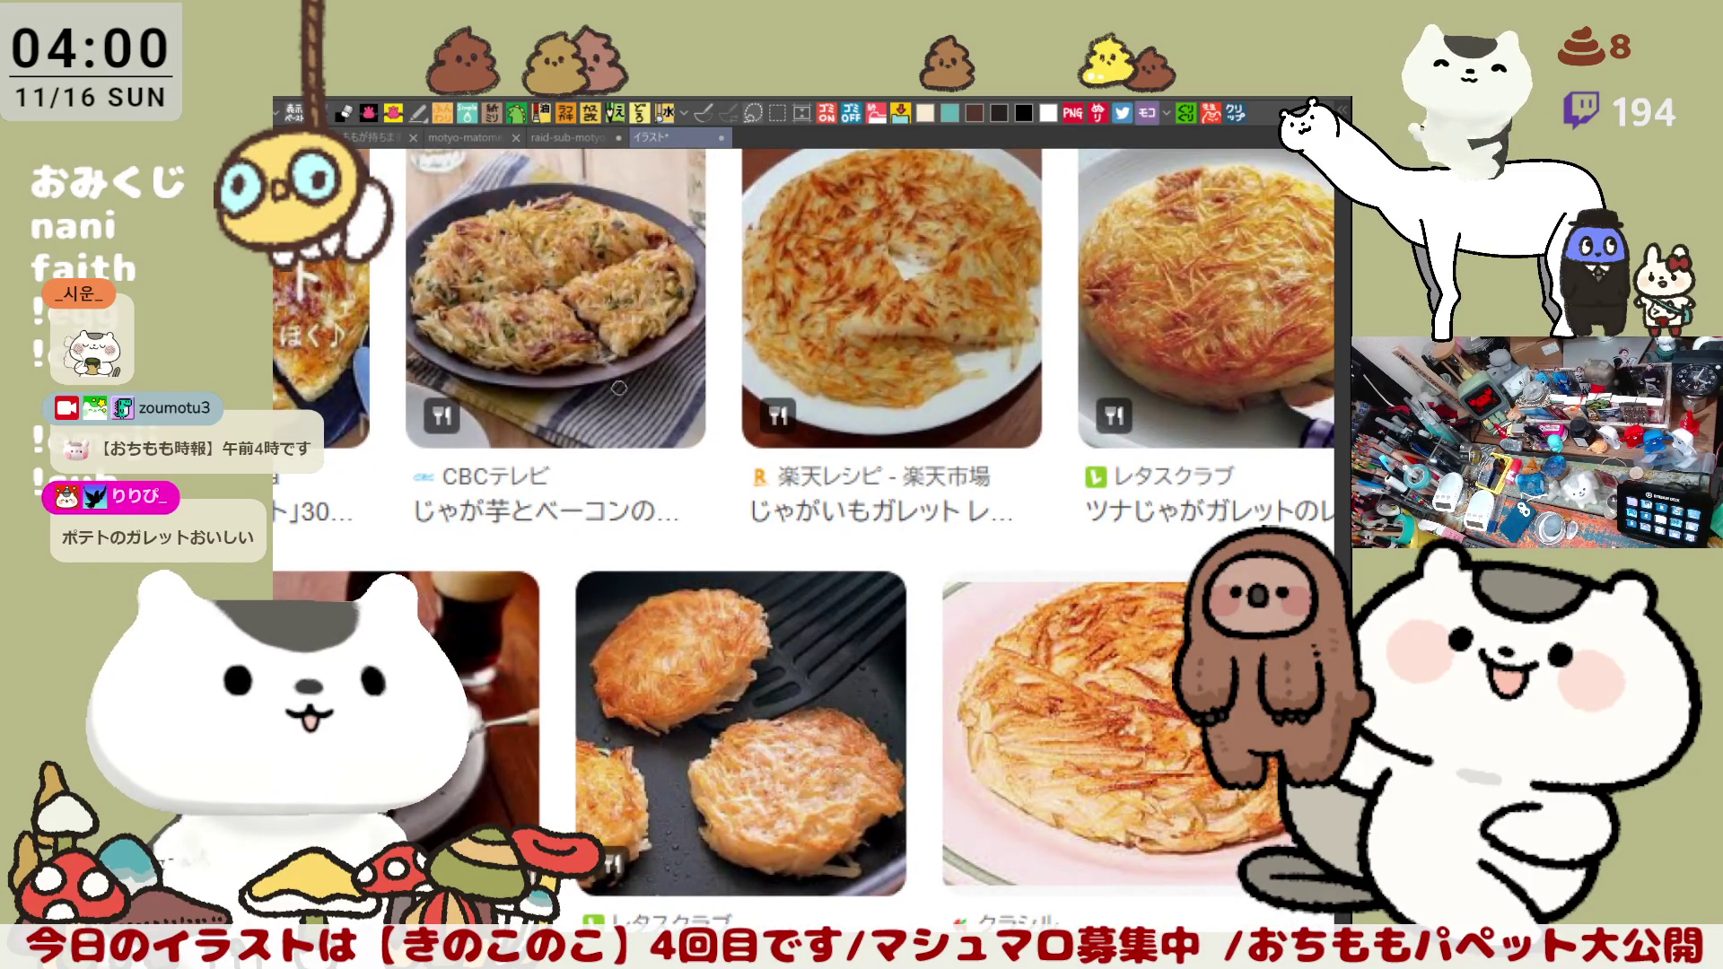
scroll(666, 381, up, 2)
scroll(666, 381, up, 1)
scroll(665, 381, up, 1)
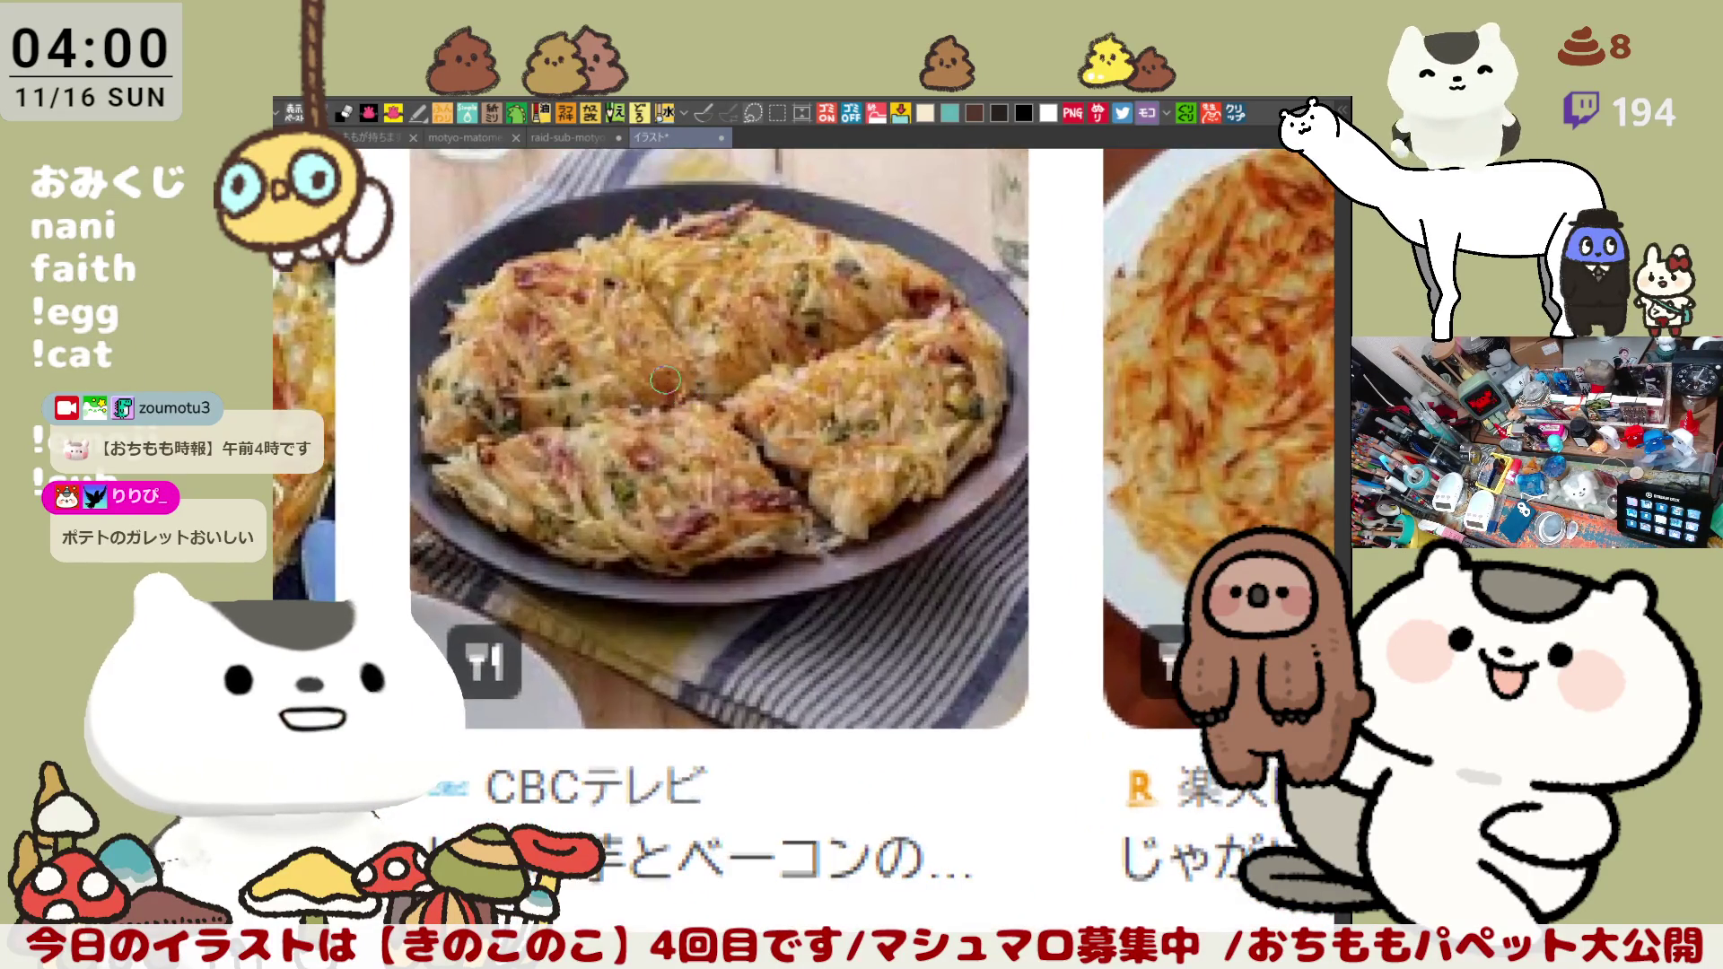
scroll(665, 382, up, 1)
scroll(666, 381, down, 2)
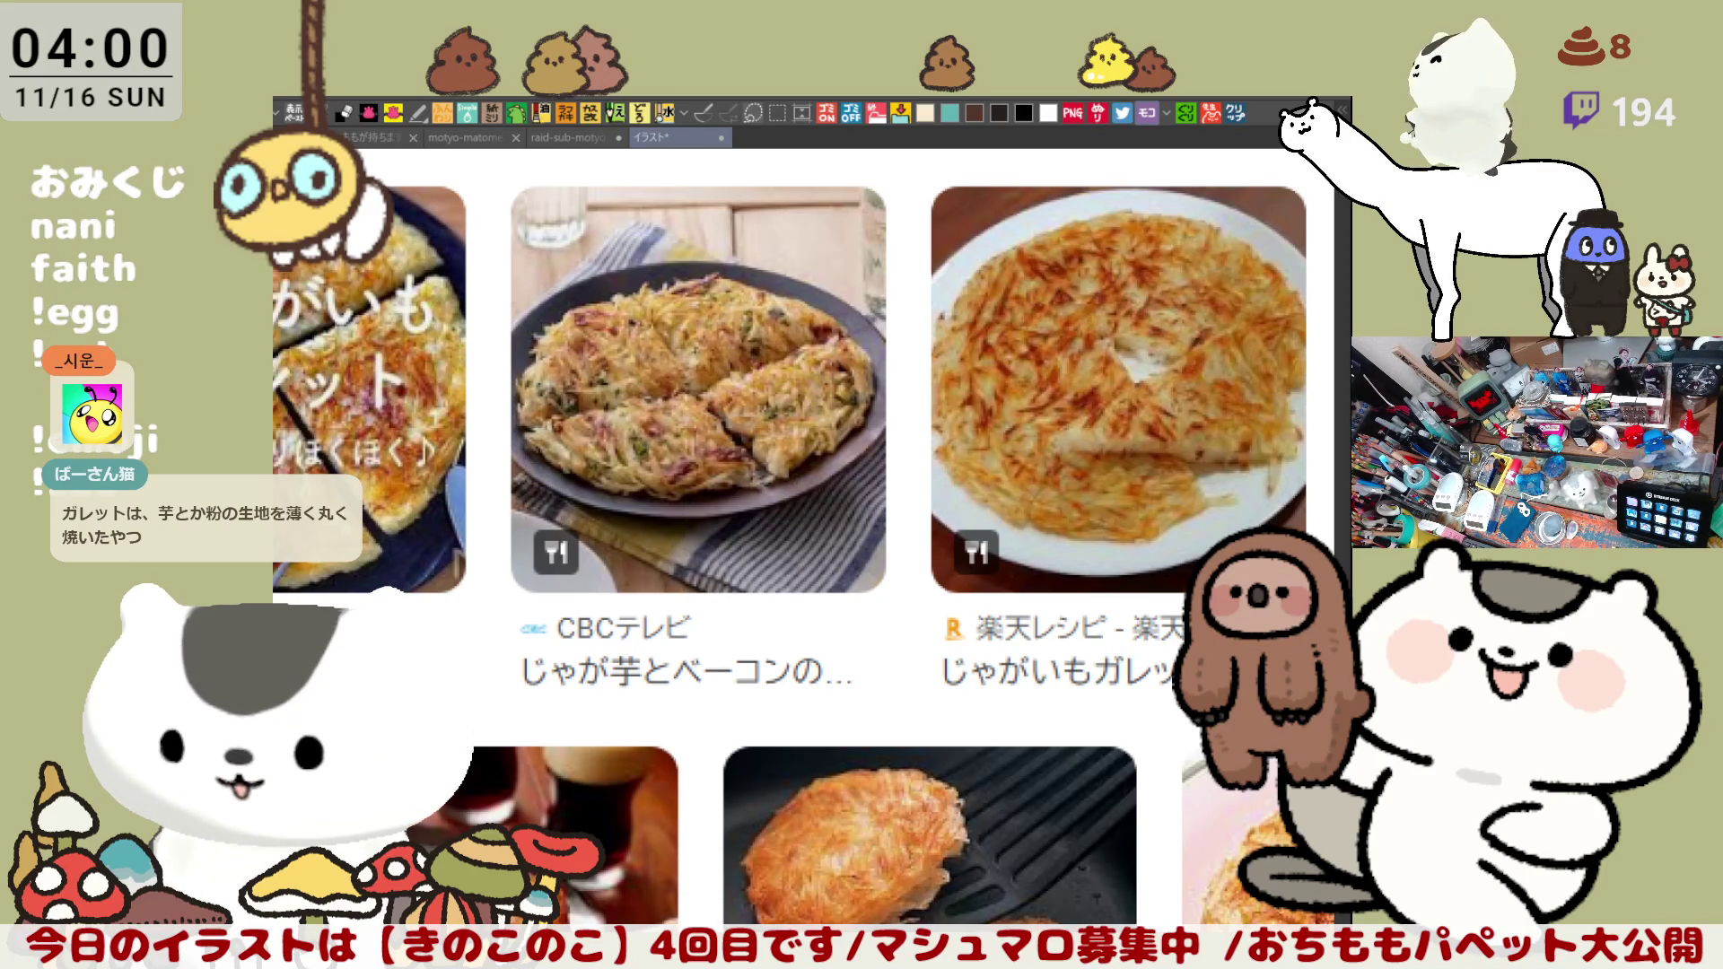
scroll(785, 611, up, 5)
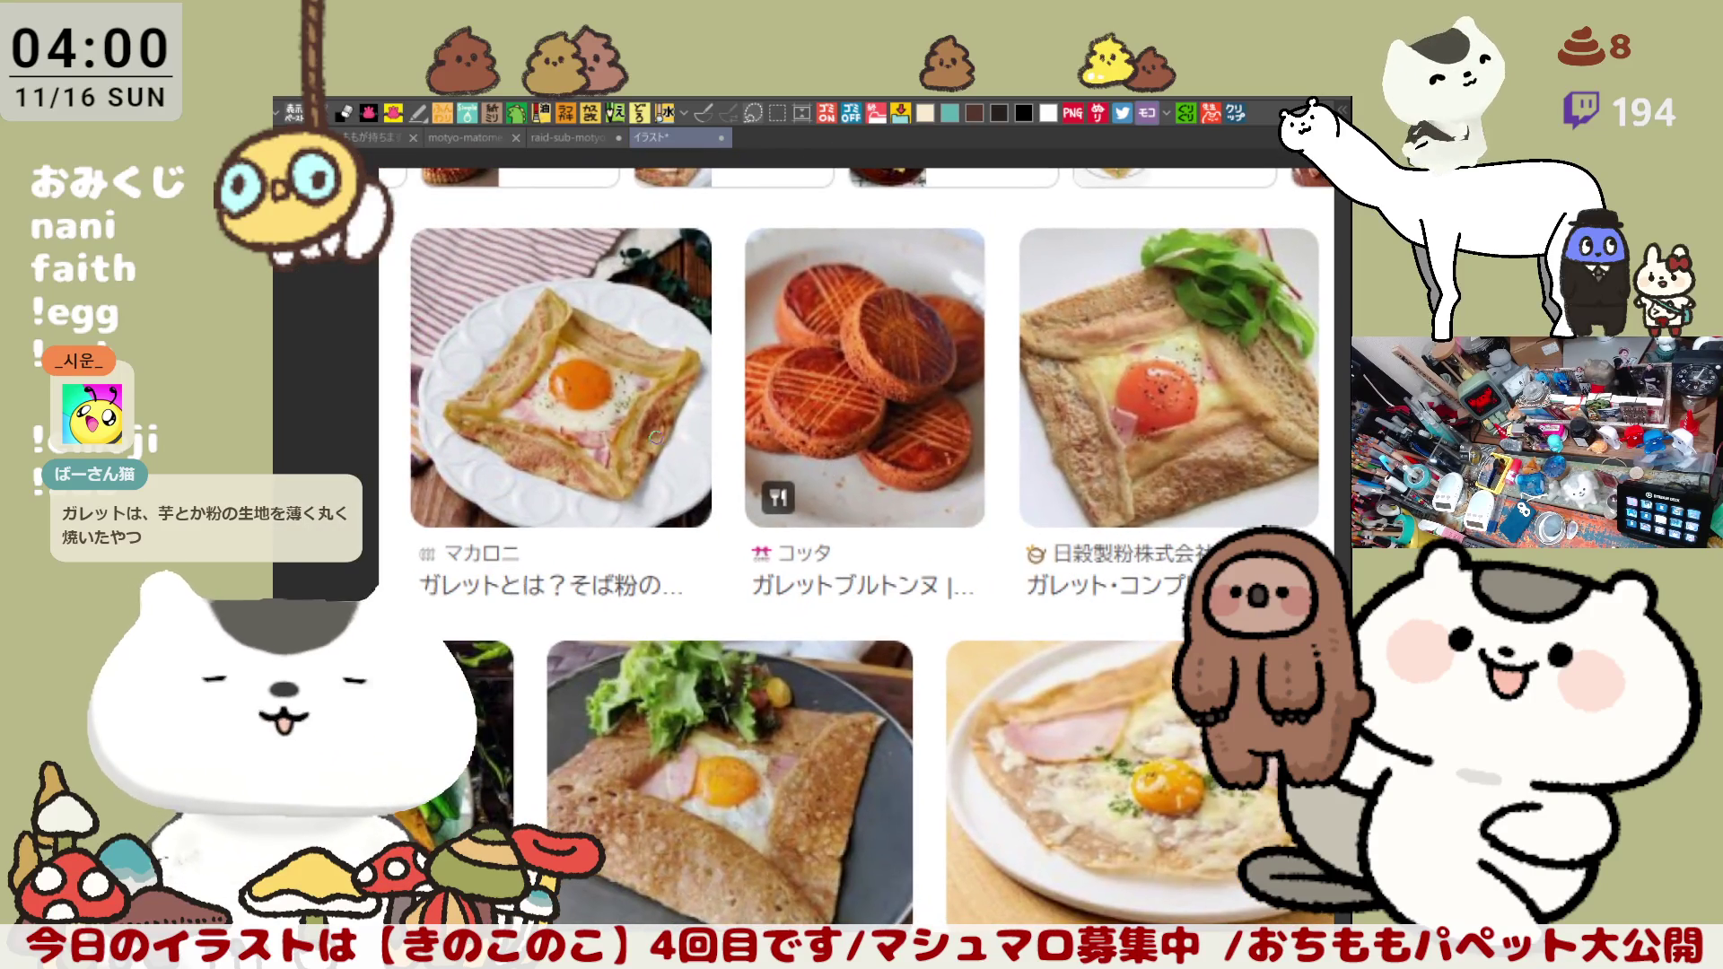
mouse_move(654, 435)
mouse_down()
mouse_move(786, 399)
mouse_move(594, 415)
mouse_up()
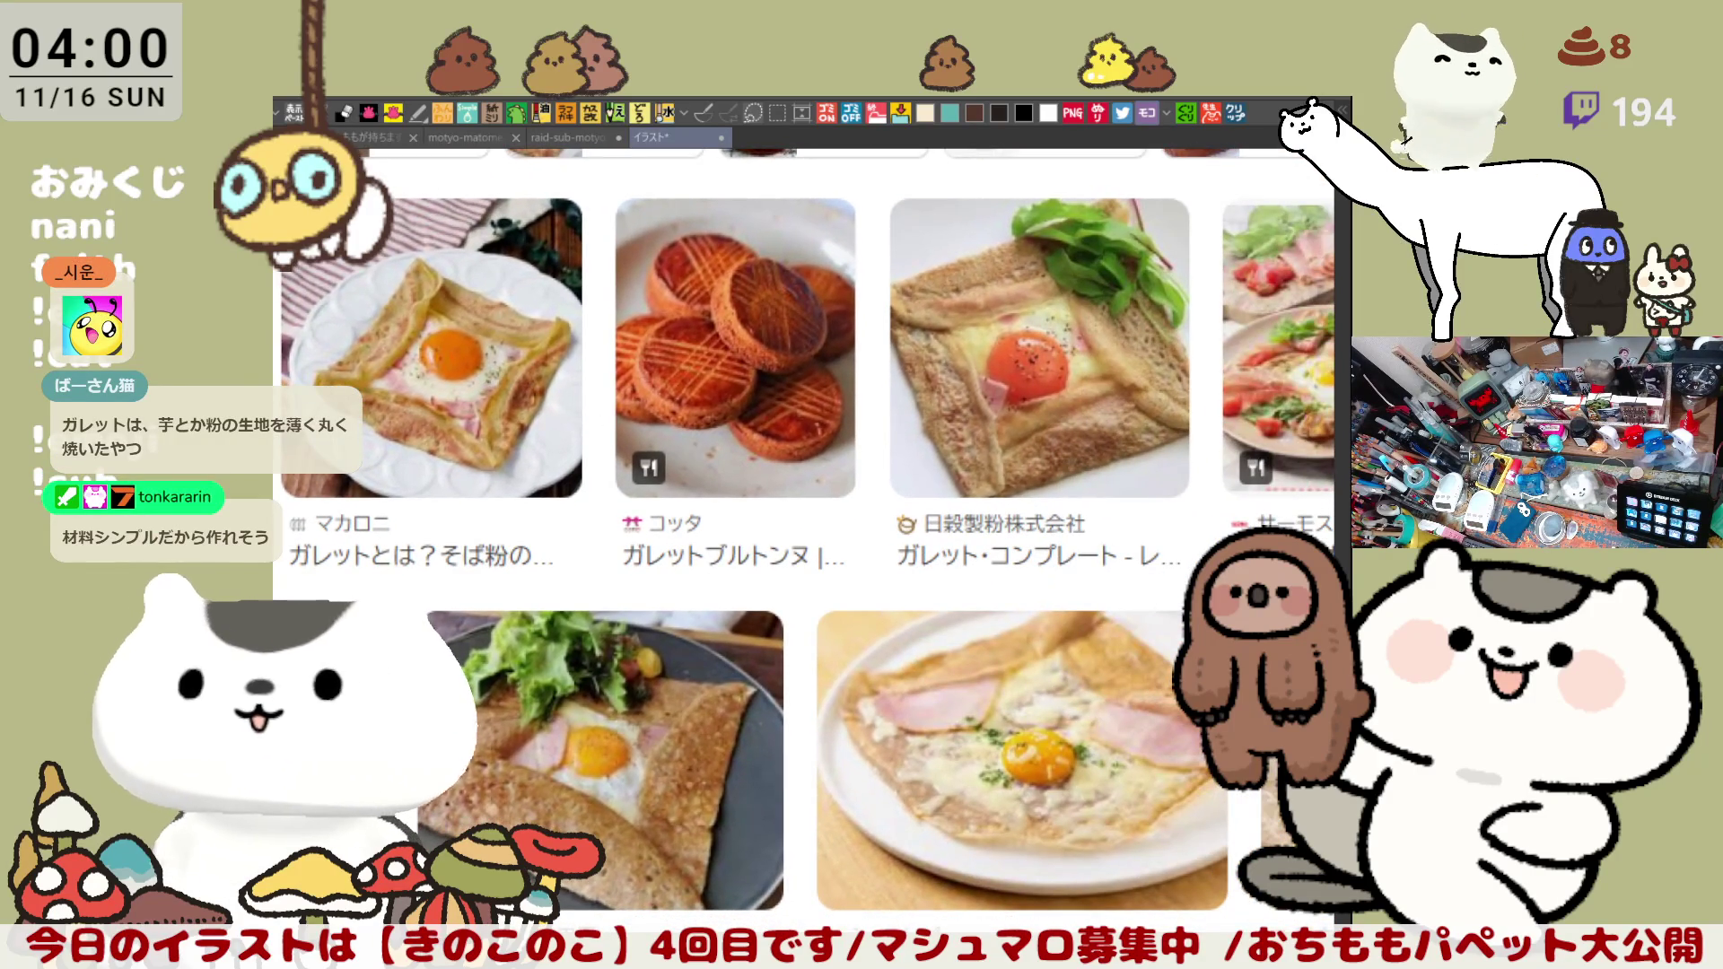
scroll(808, 539, down, 5)
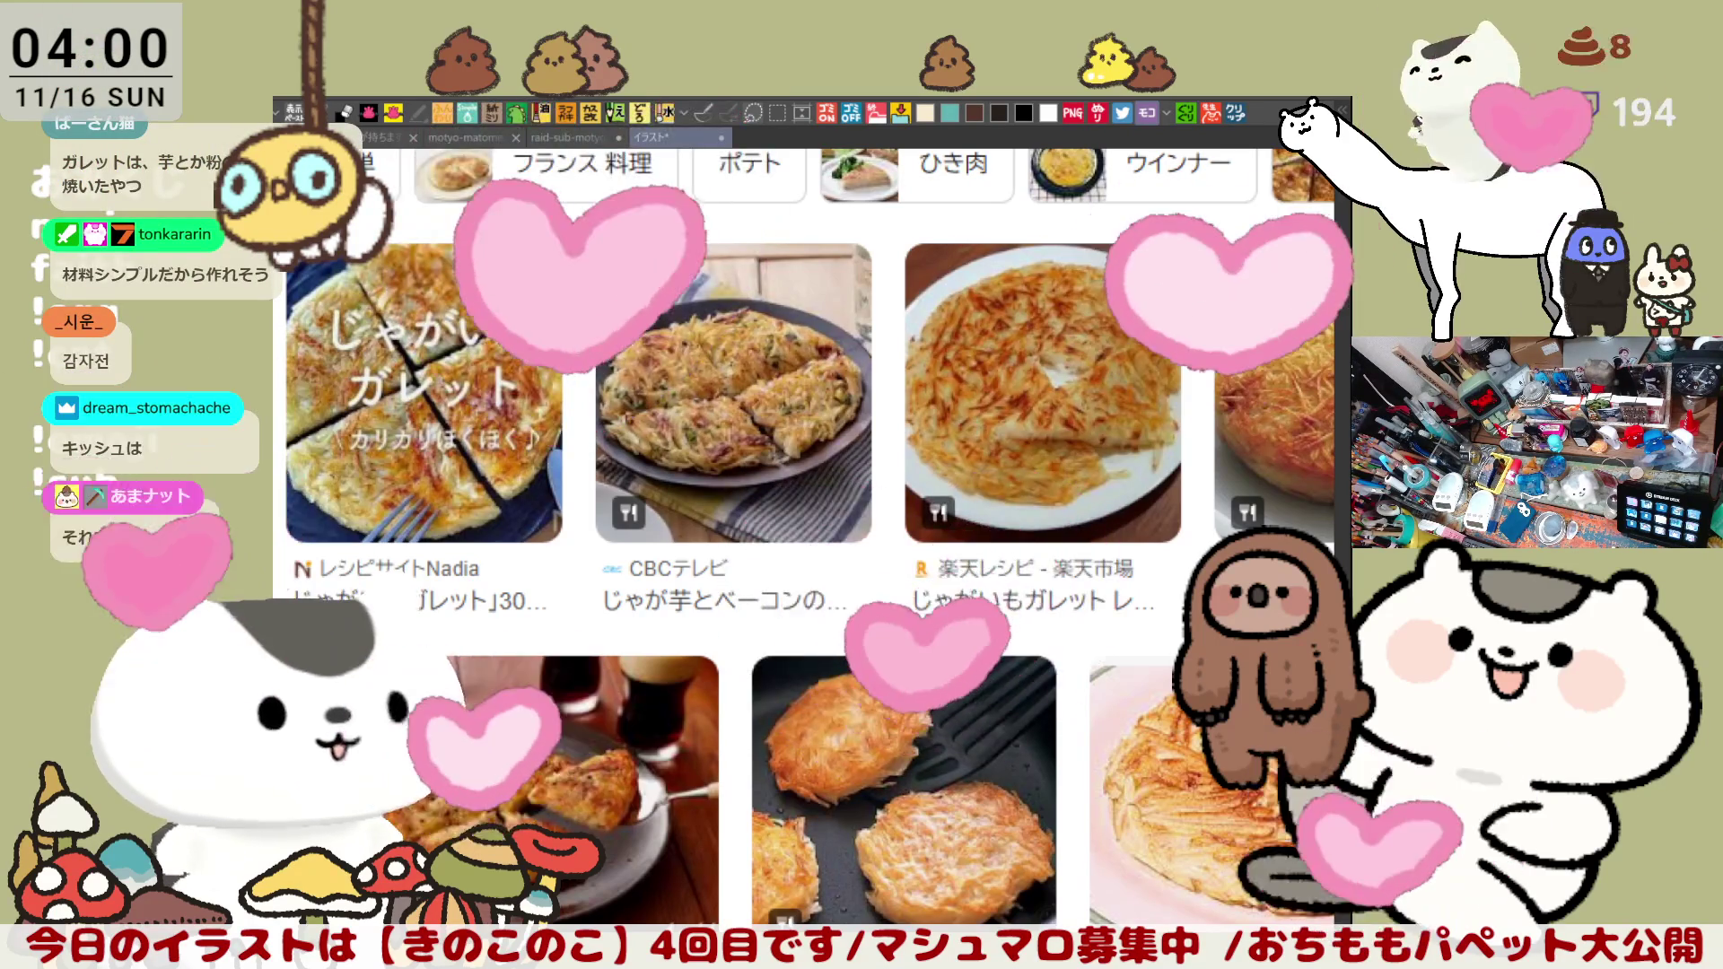
click(1243, 119)
scroll(634, 714, up, 2)
scroll(777, 643, up, 3)
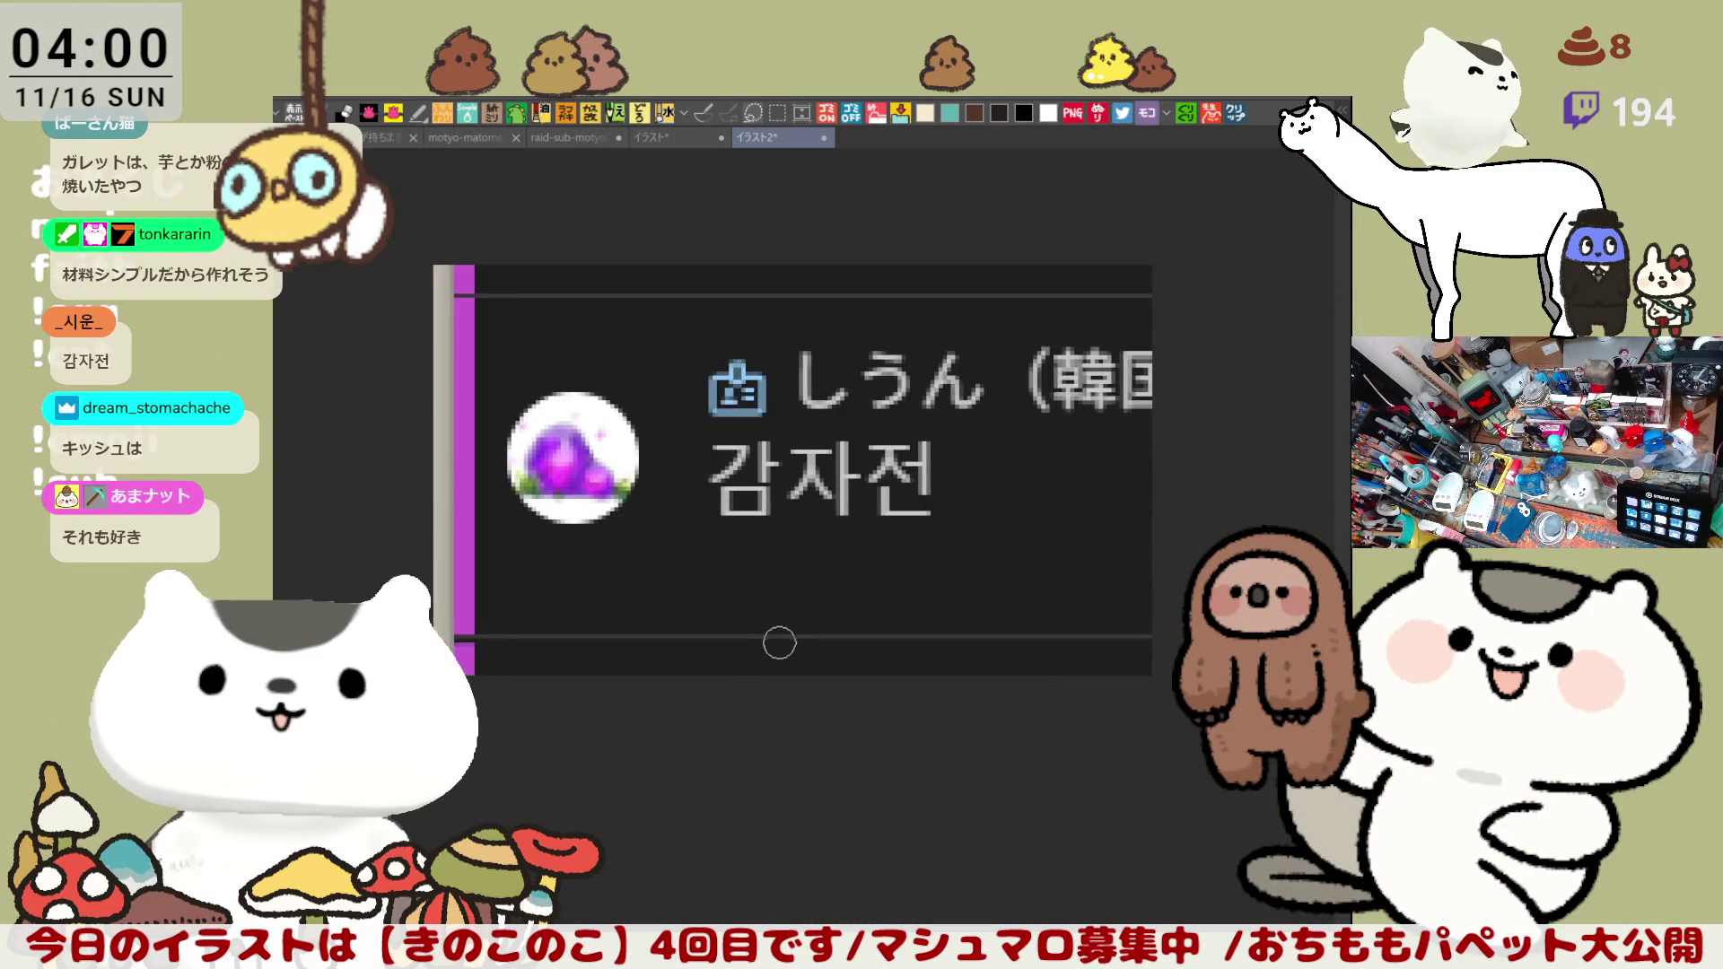
scroll(779, 639, up, 3)
Step: Pan the chat-message image, then close its tab to show the galette reference again
drag(816, 427, 806, 575)
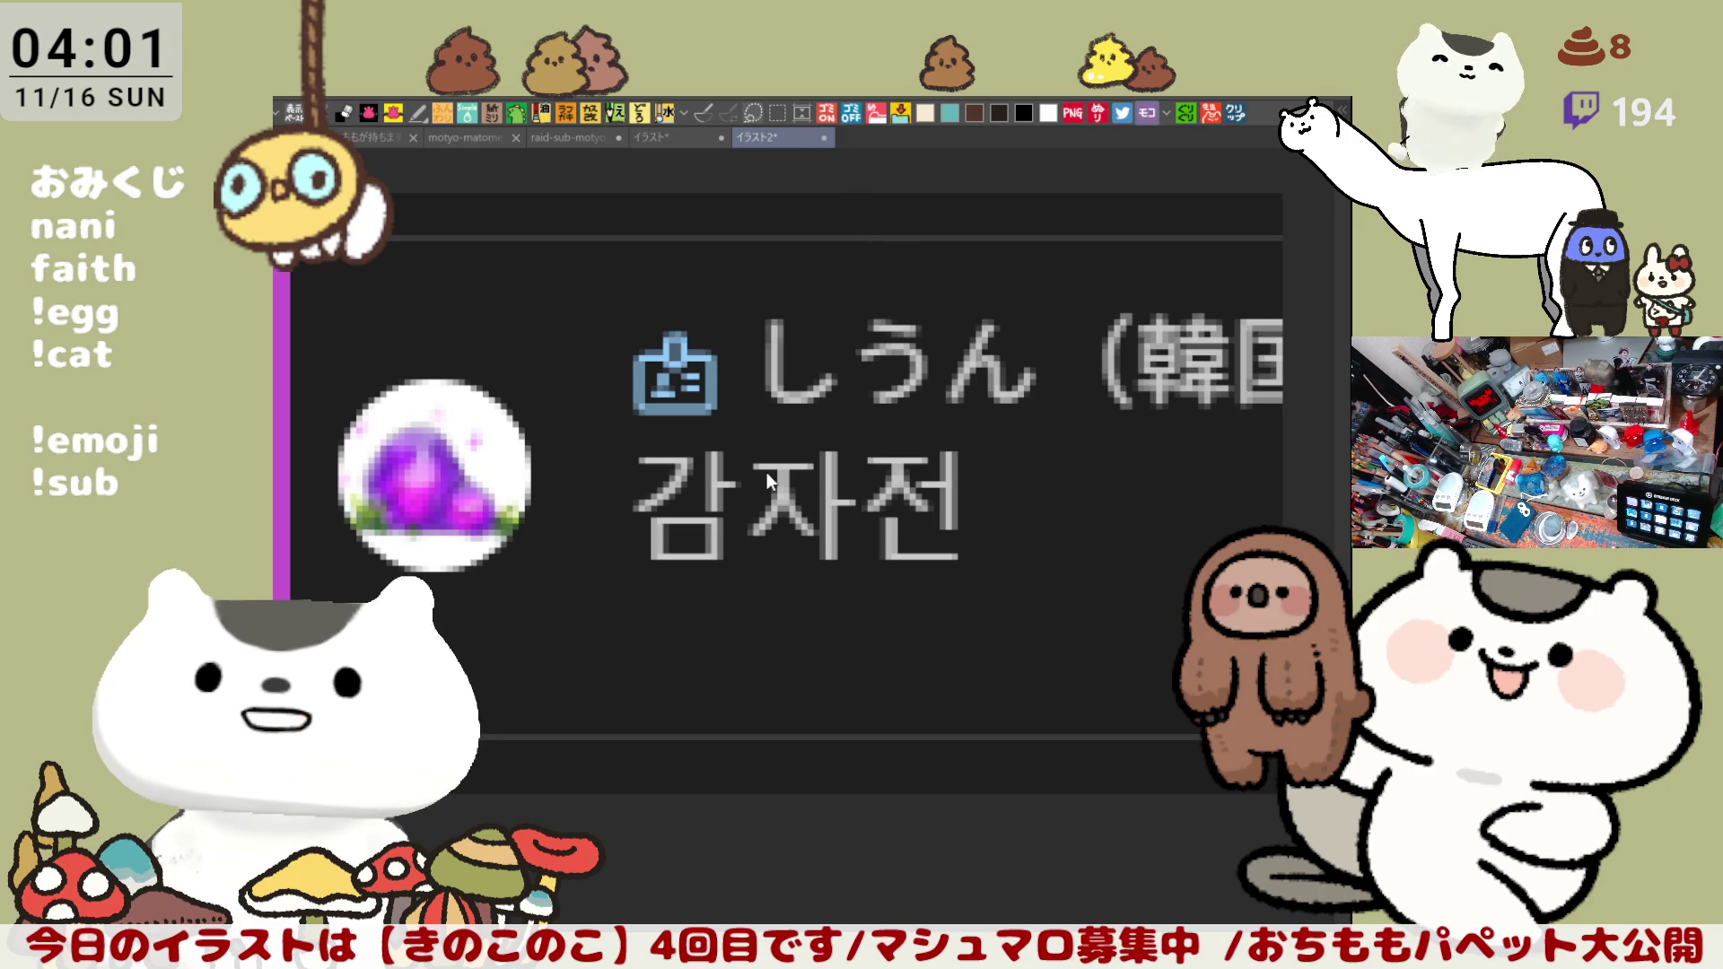
key(ctrl+w)
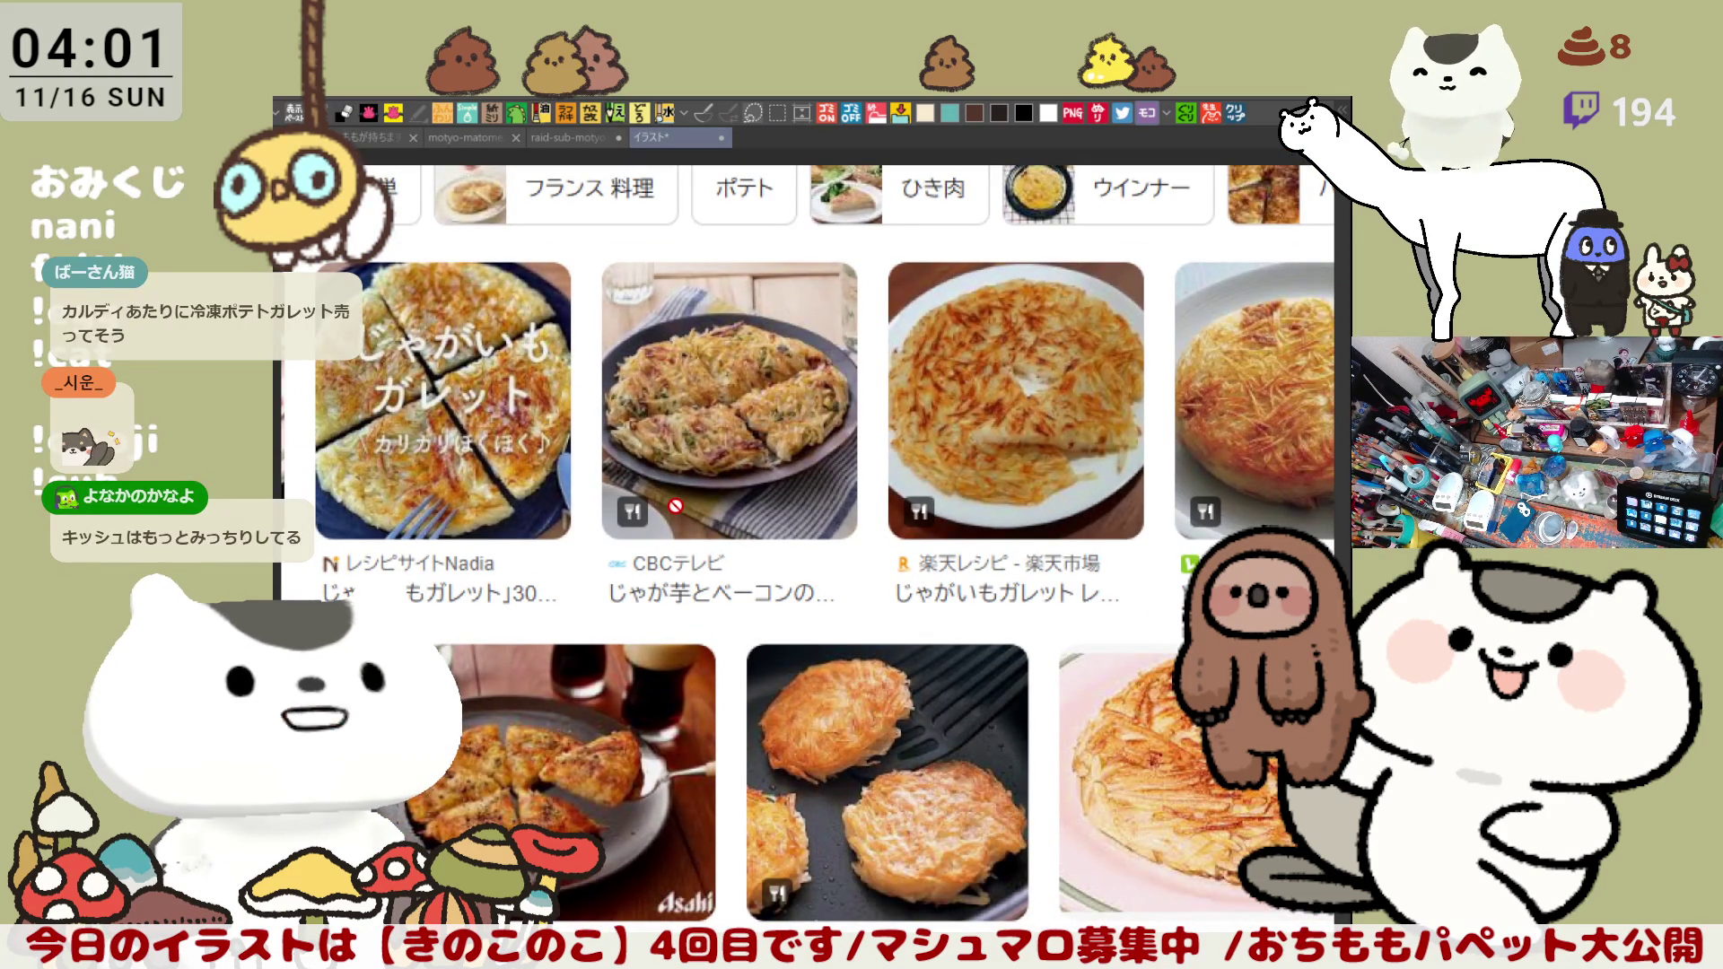
scroll(676, 506, down, 1)
scroll(676, 506, down, 1)
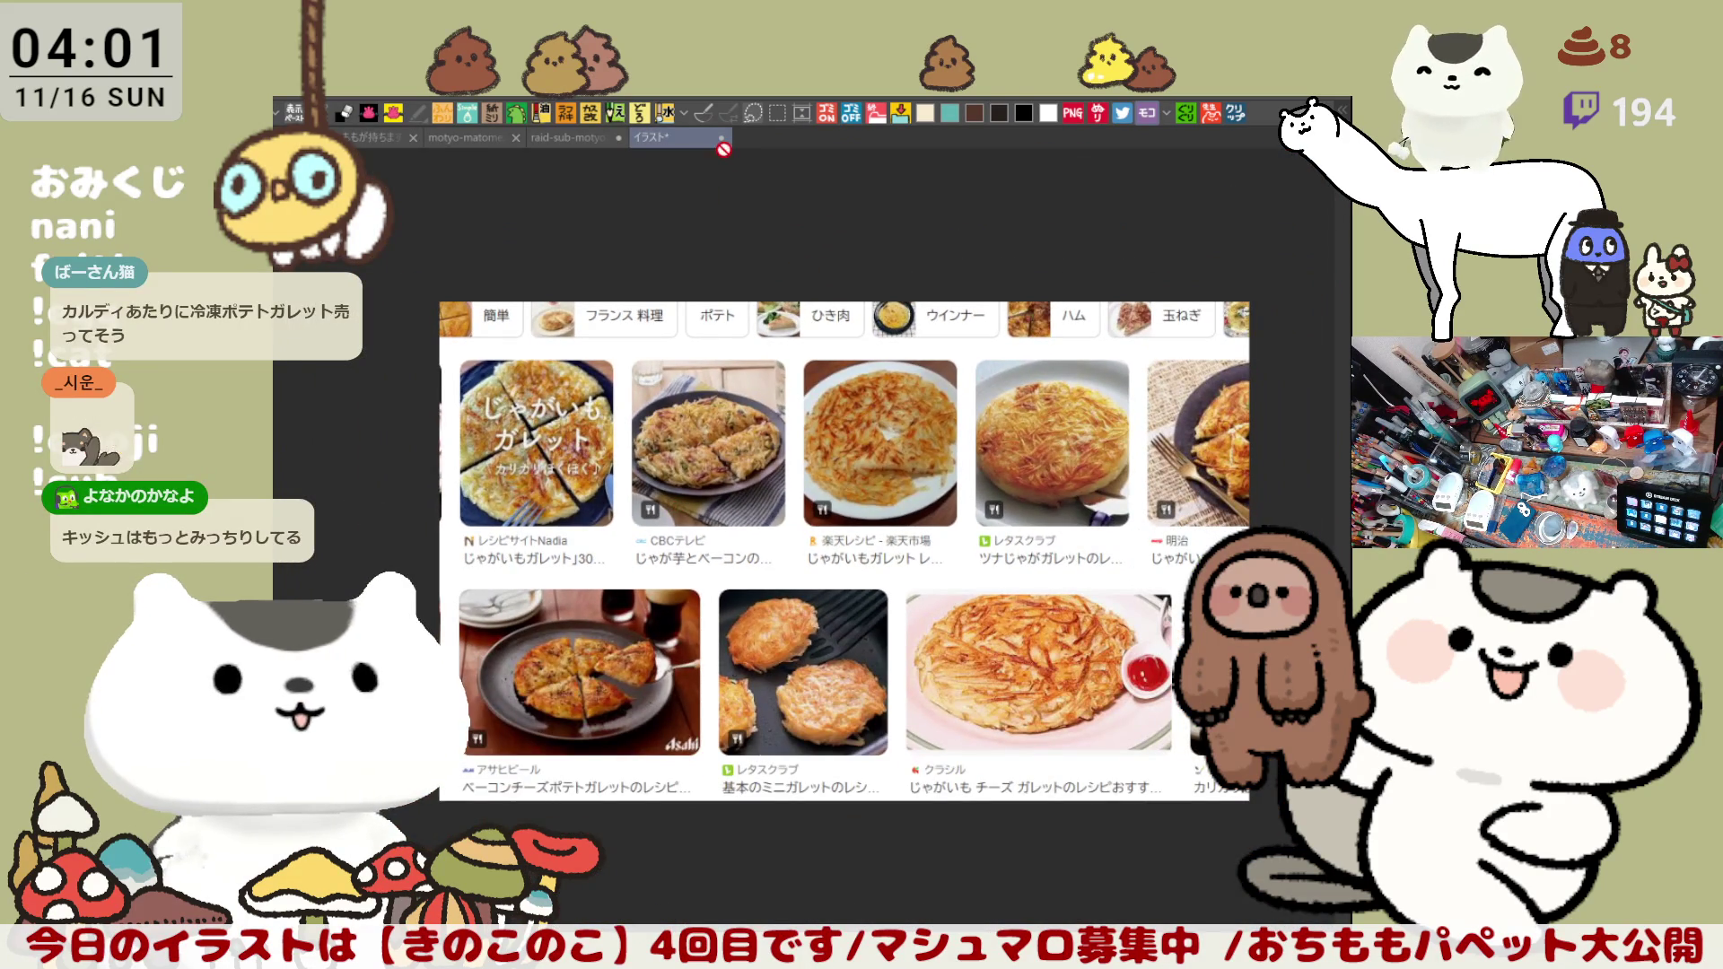
Step: Close the galette reference canvas and paste the copied quiche search screenshot as a new canvas
key(ctrl+w)
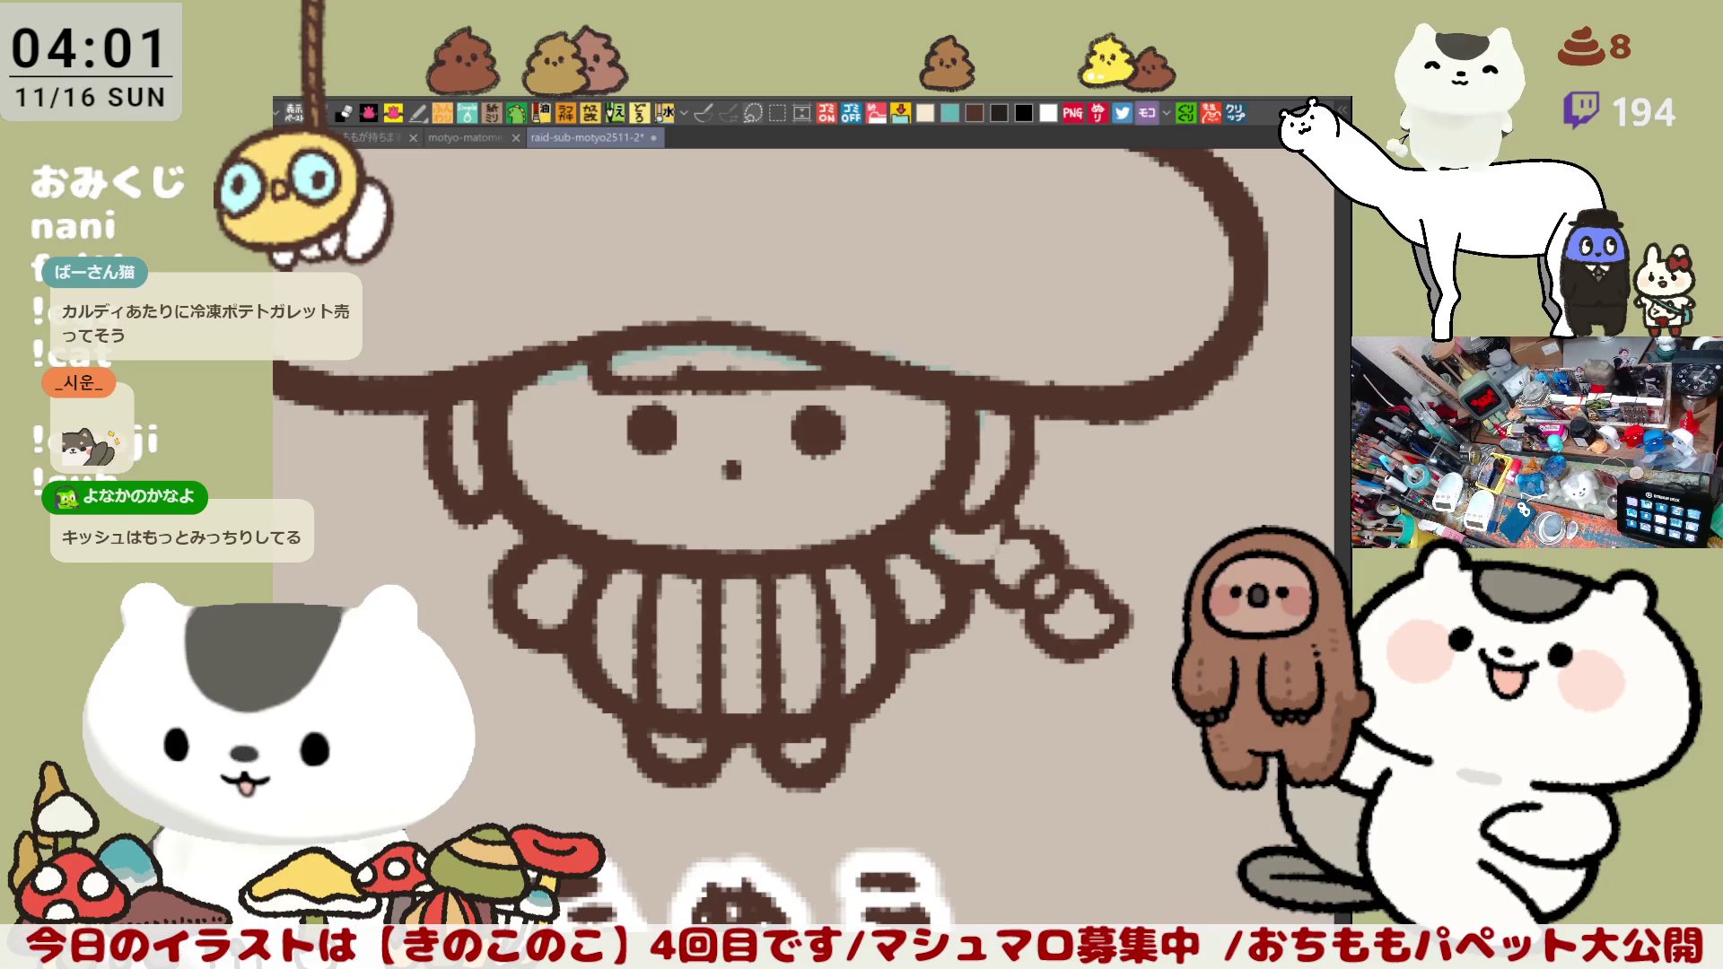
click(1241, 112)
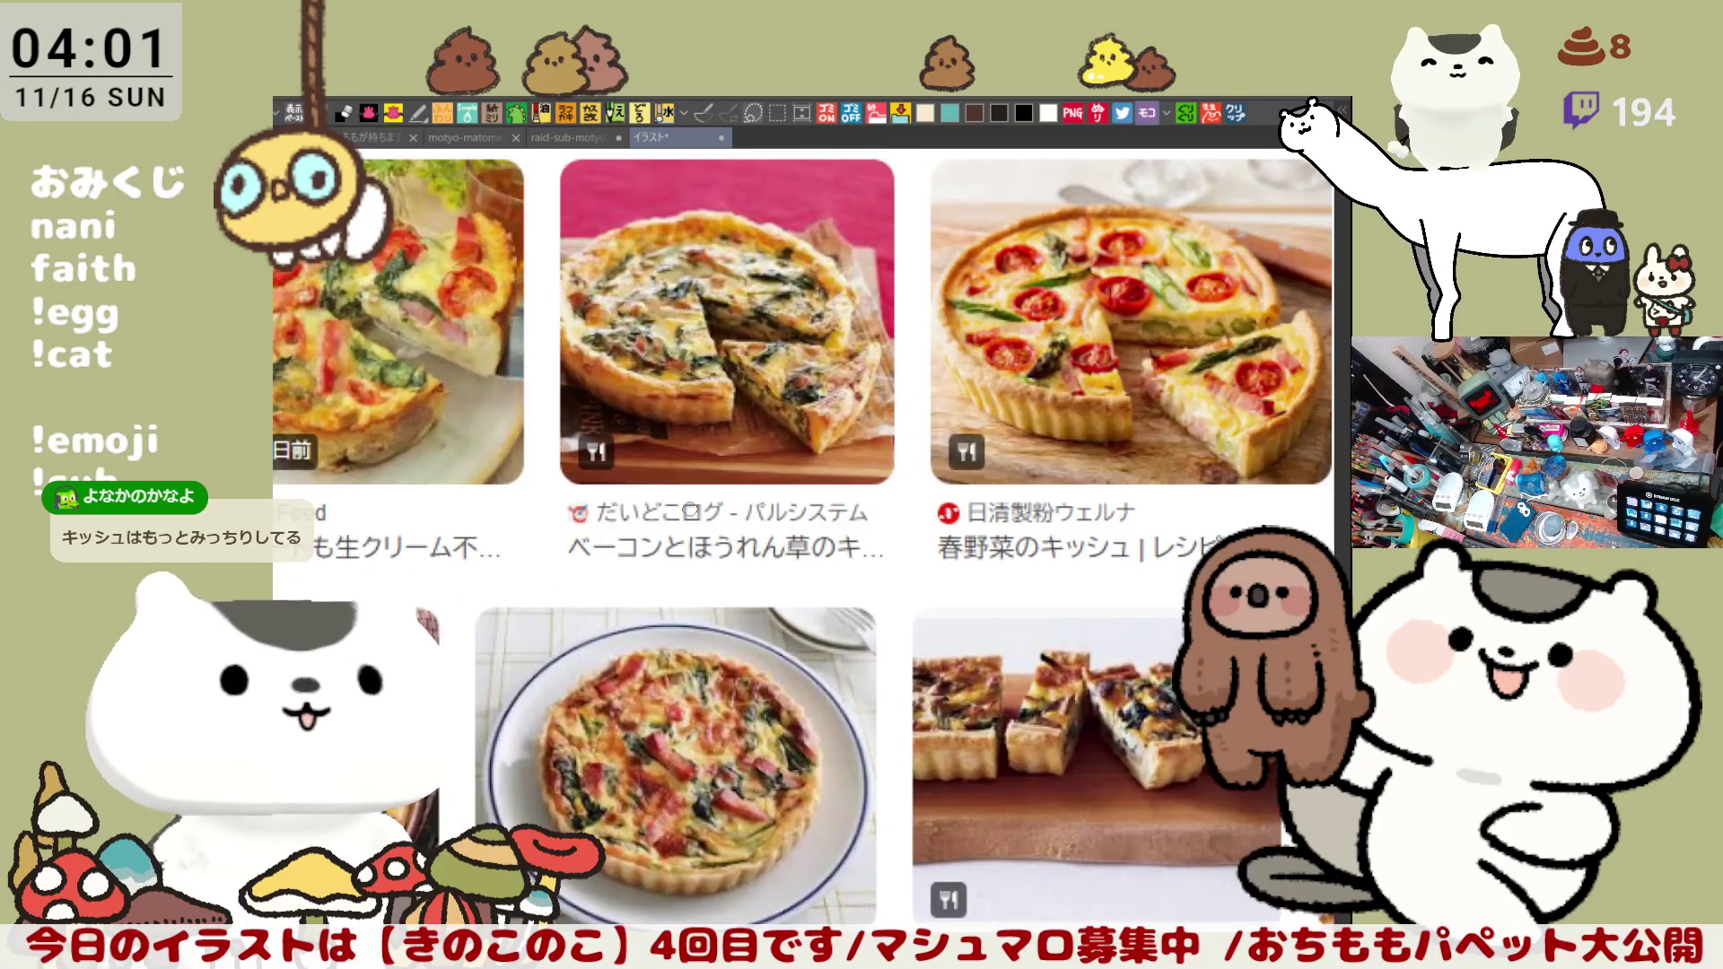
scroll(689, 512, up, 1)
scroll(699, 421, up, 1)
Step: Pan around the quiche reference screenshot to look over the different quiche photos
drag(698, 421, 704, 421)
scroll(665, 467, up, 1)
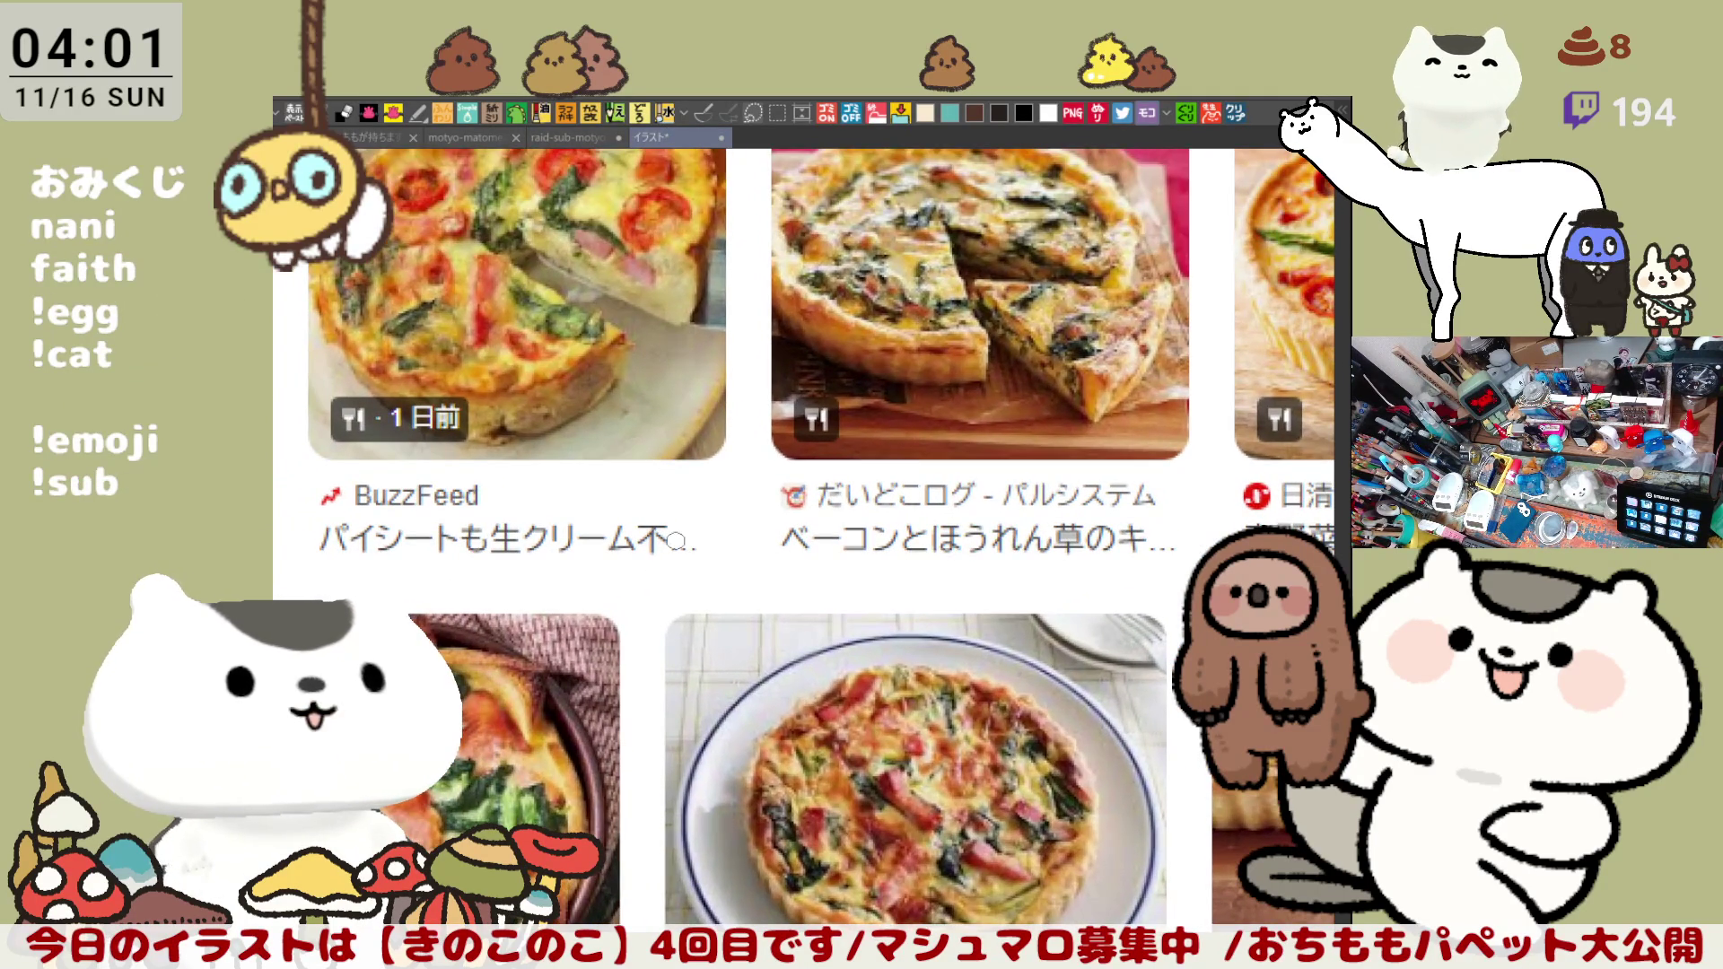
mouse_move(841, 549)
mouse_down()
mouse_move(841, 451)
mouse_move(890, 297)
mouse_move(1085, 194)
mouse_up()
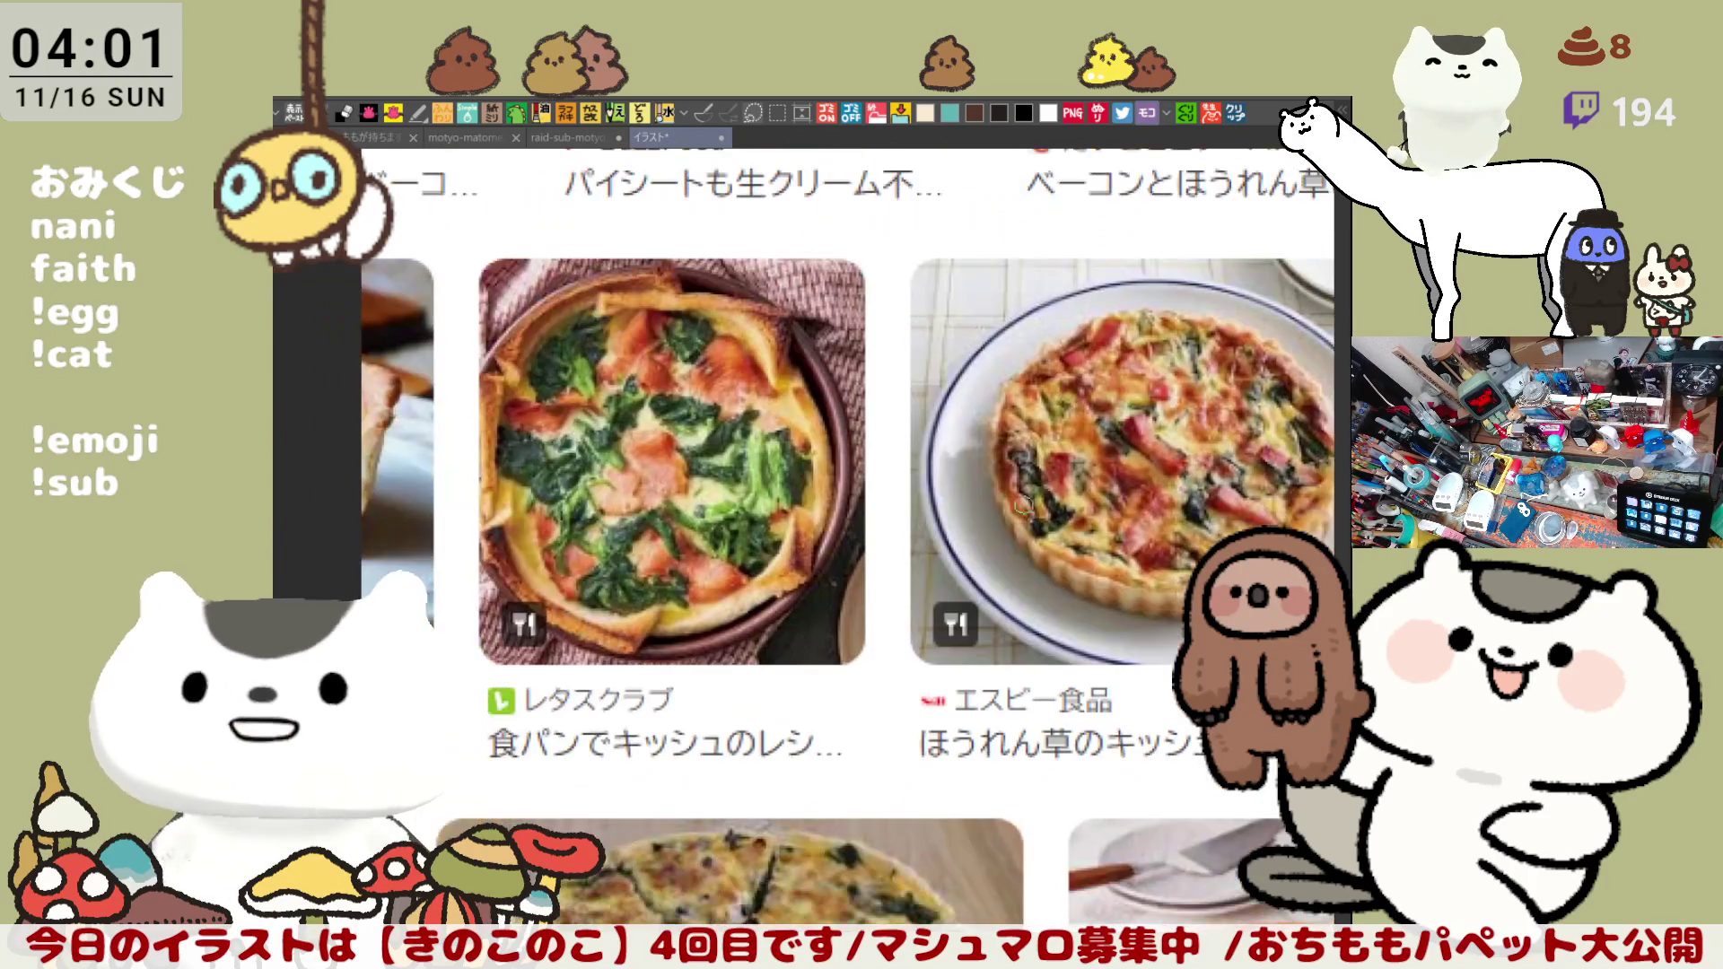
drag(1071, 478, 940, 565)
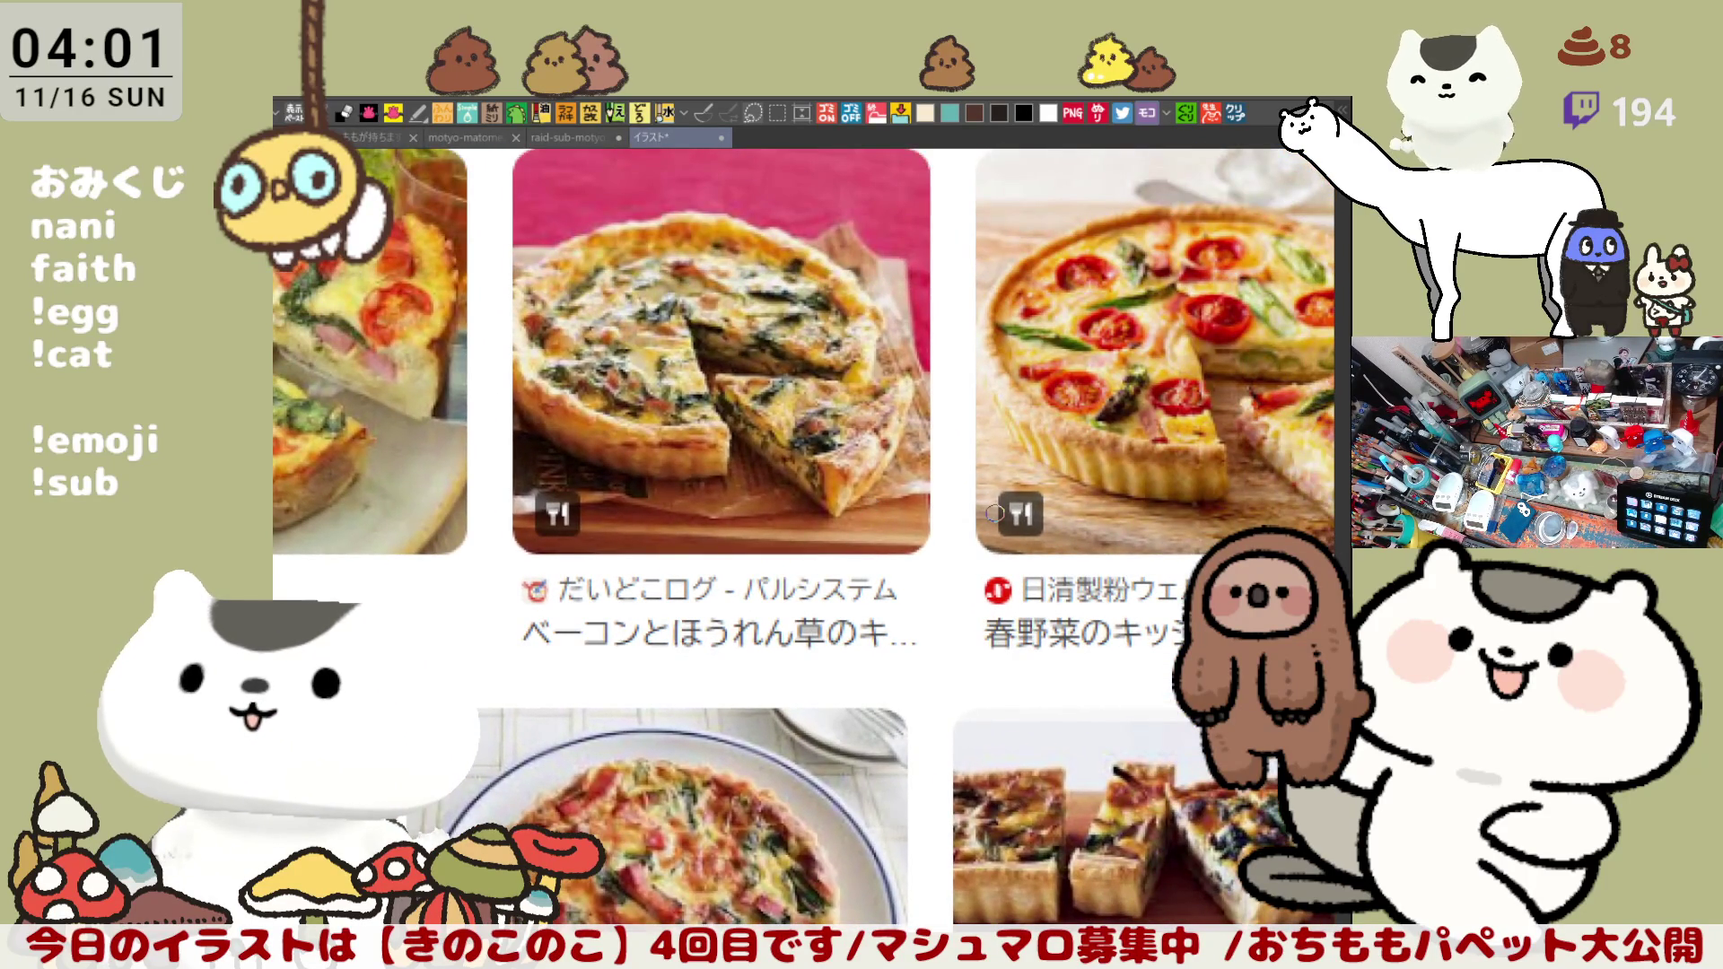
scroll(994, 512, down, 1)
scroll(815, 474, up, 3)
scroll(818, 473, up, 1)
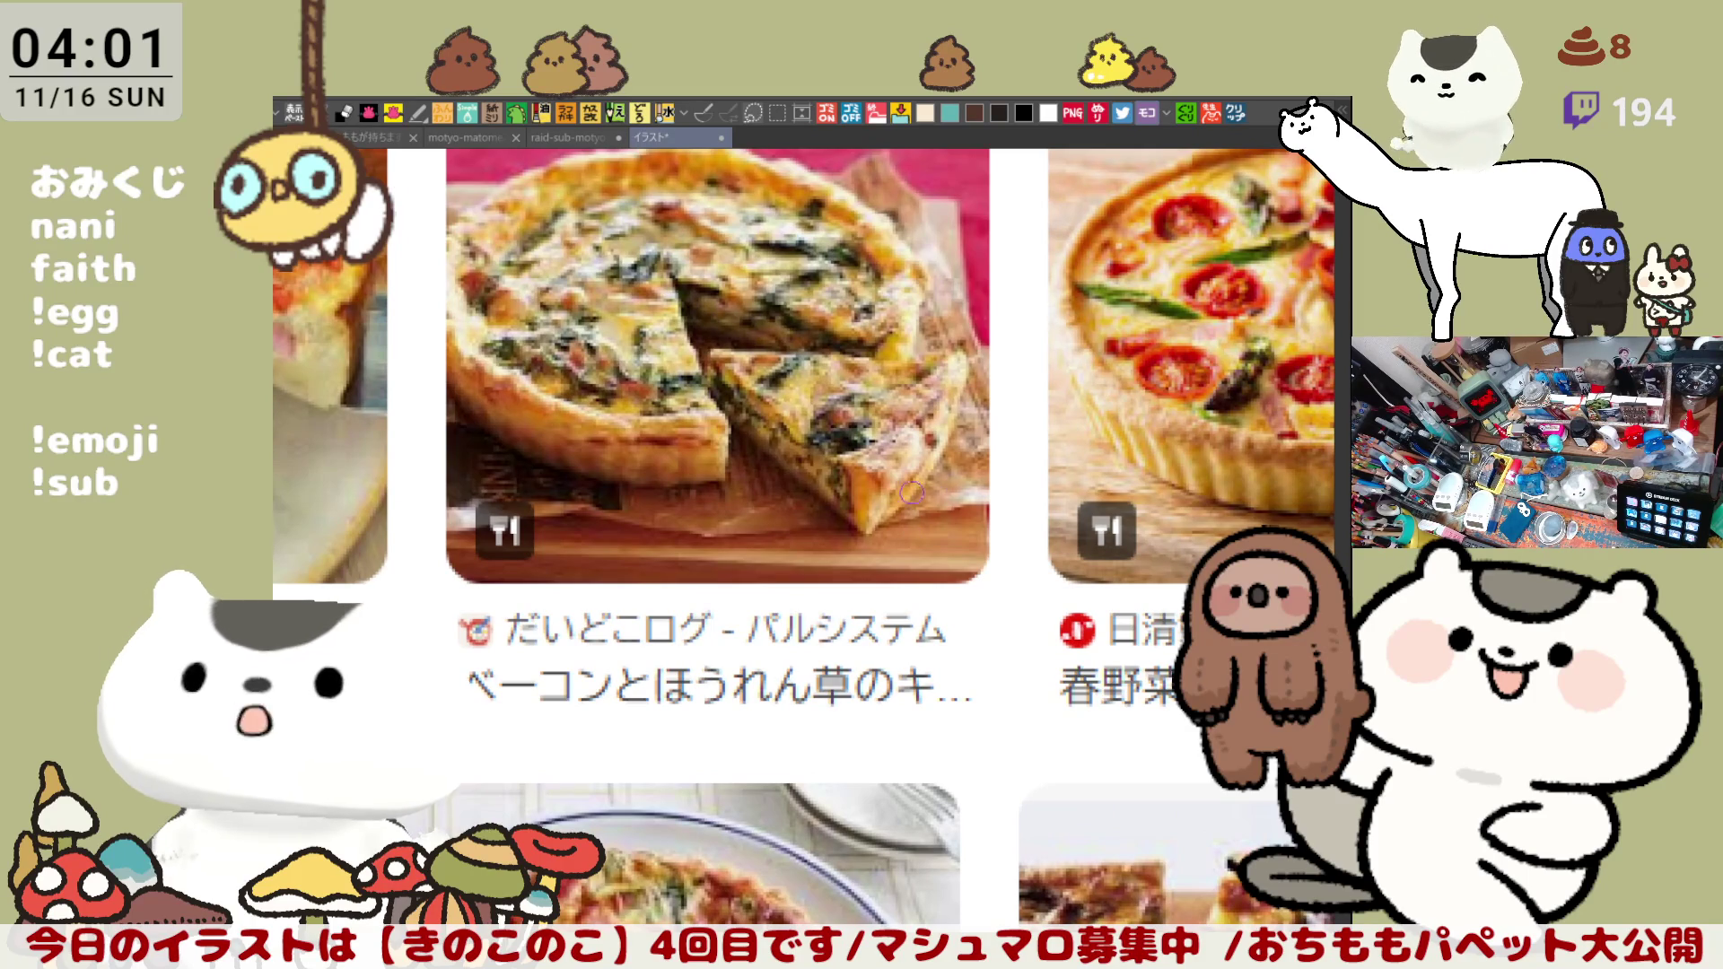
mouse_move(570, 770)
mouse_down()
mouse_move(702, 595)
mouse_move(929, 593)
mouse_up()
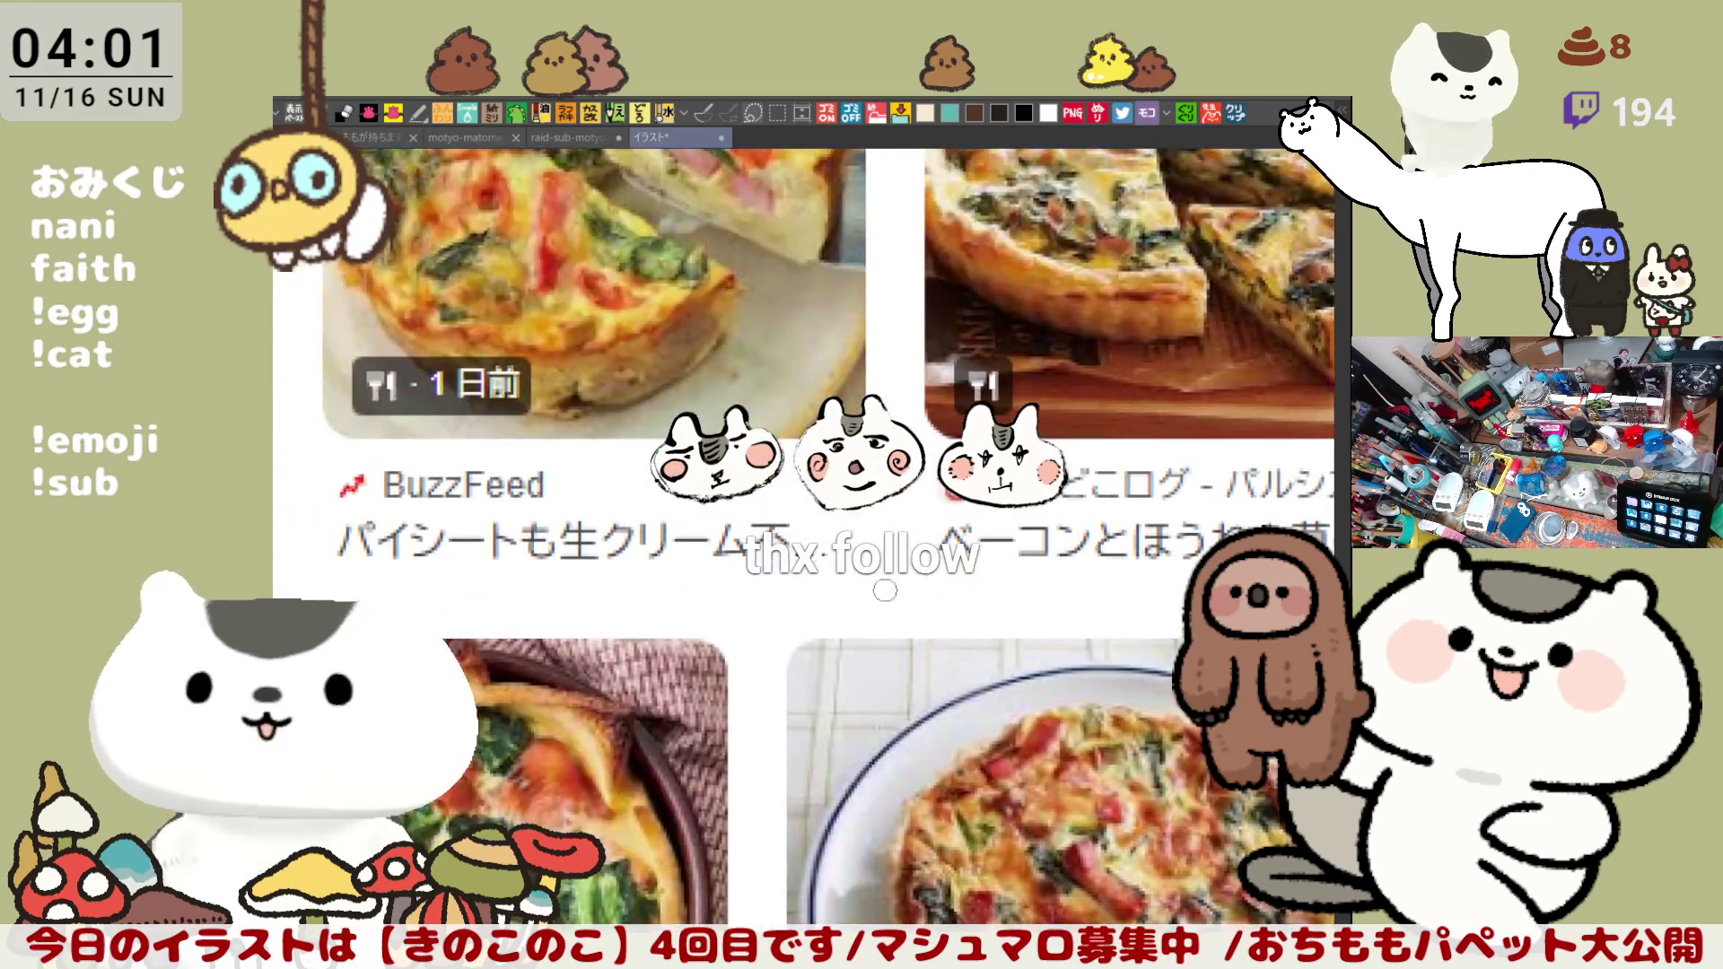
mouse_move(496, 327)
mouse_down()
mouse_move(699, 404)
mouse_move(251, 422)
mouse_up()
drag(1004, 438, 699, 433)
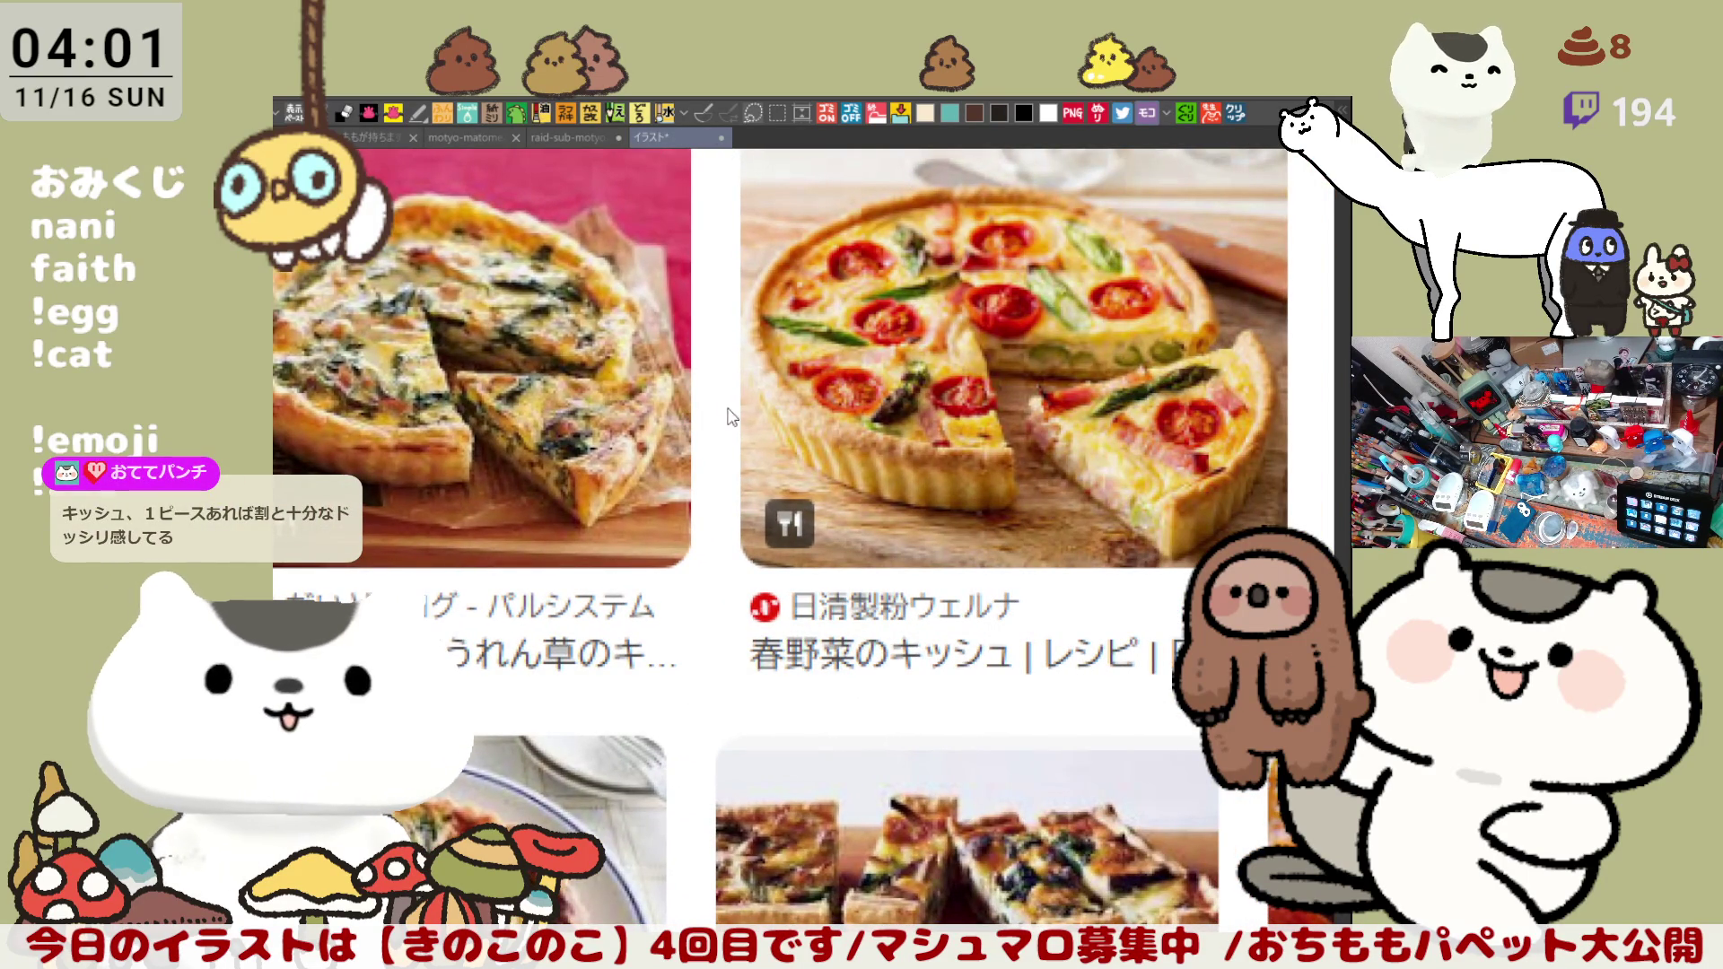
Step: Close the quiche reference and bring the たぬこ mushroom drawing back into view
key(ctrl+w)
drag(675, 477, 836, 504)
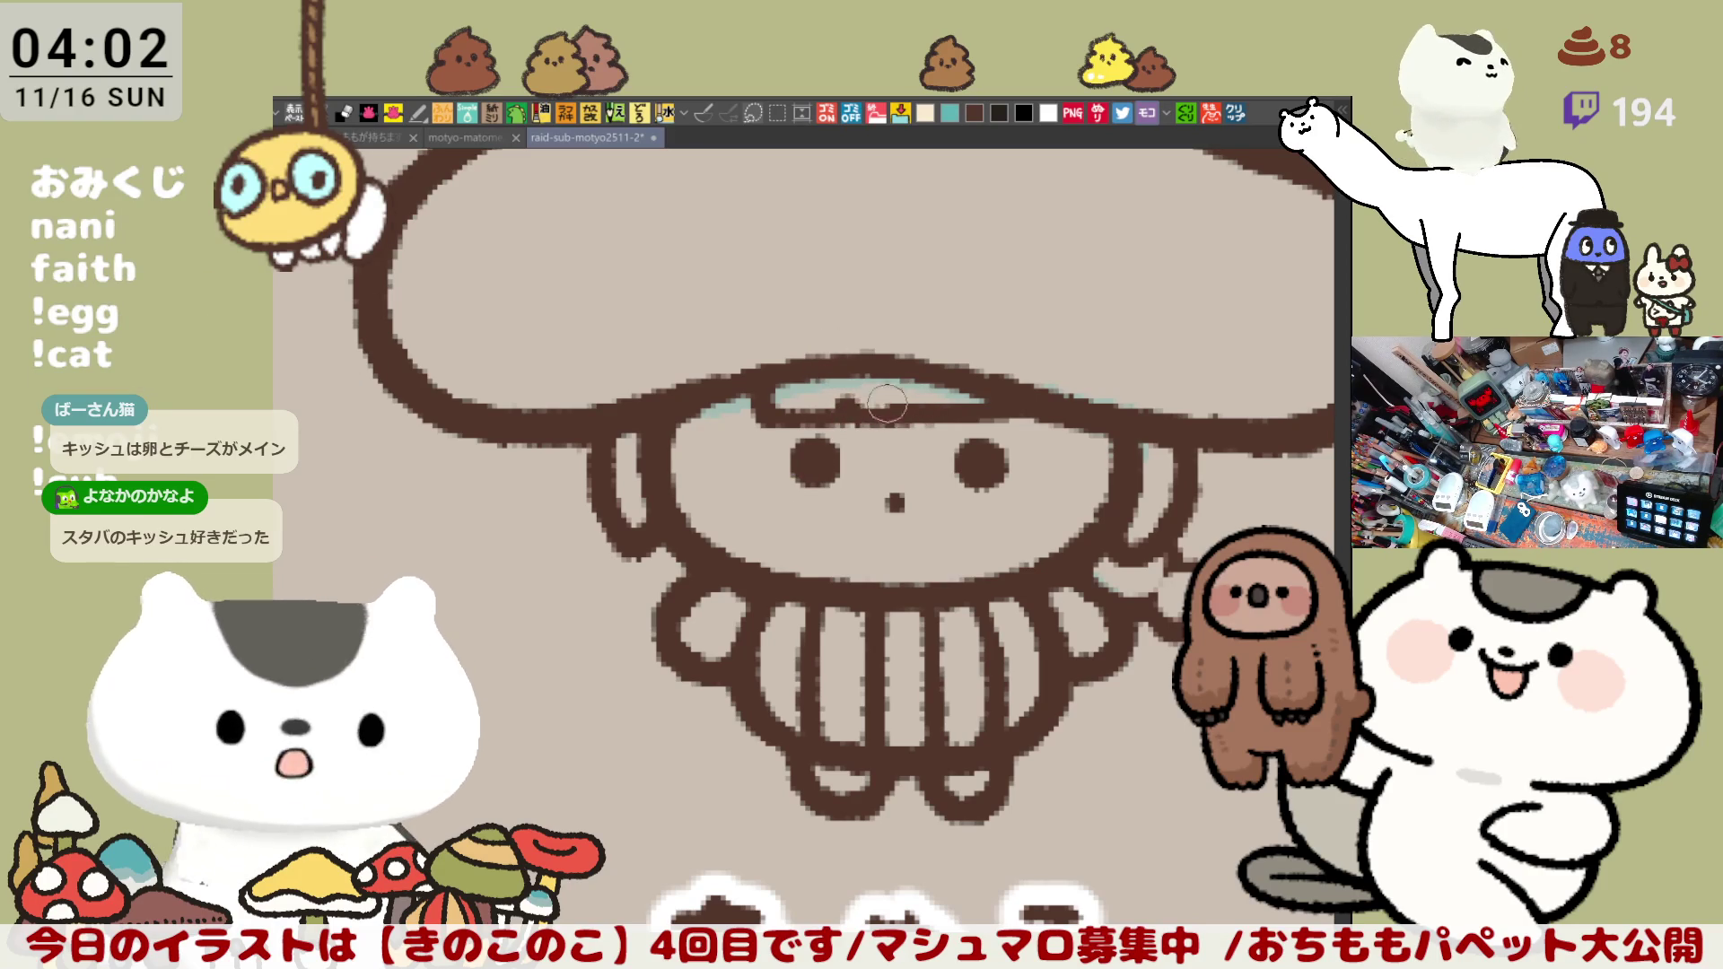
scroll(901, 496, down, 4)
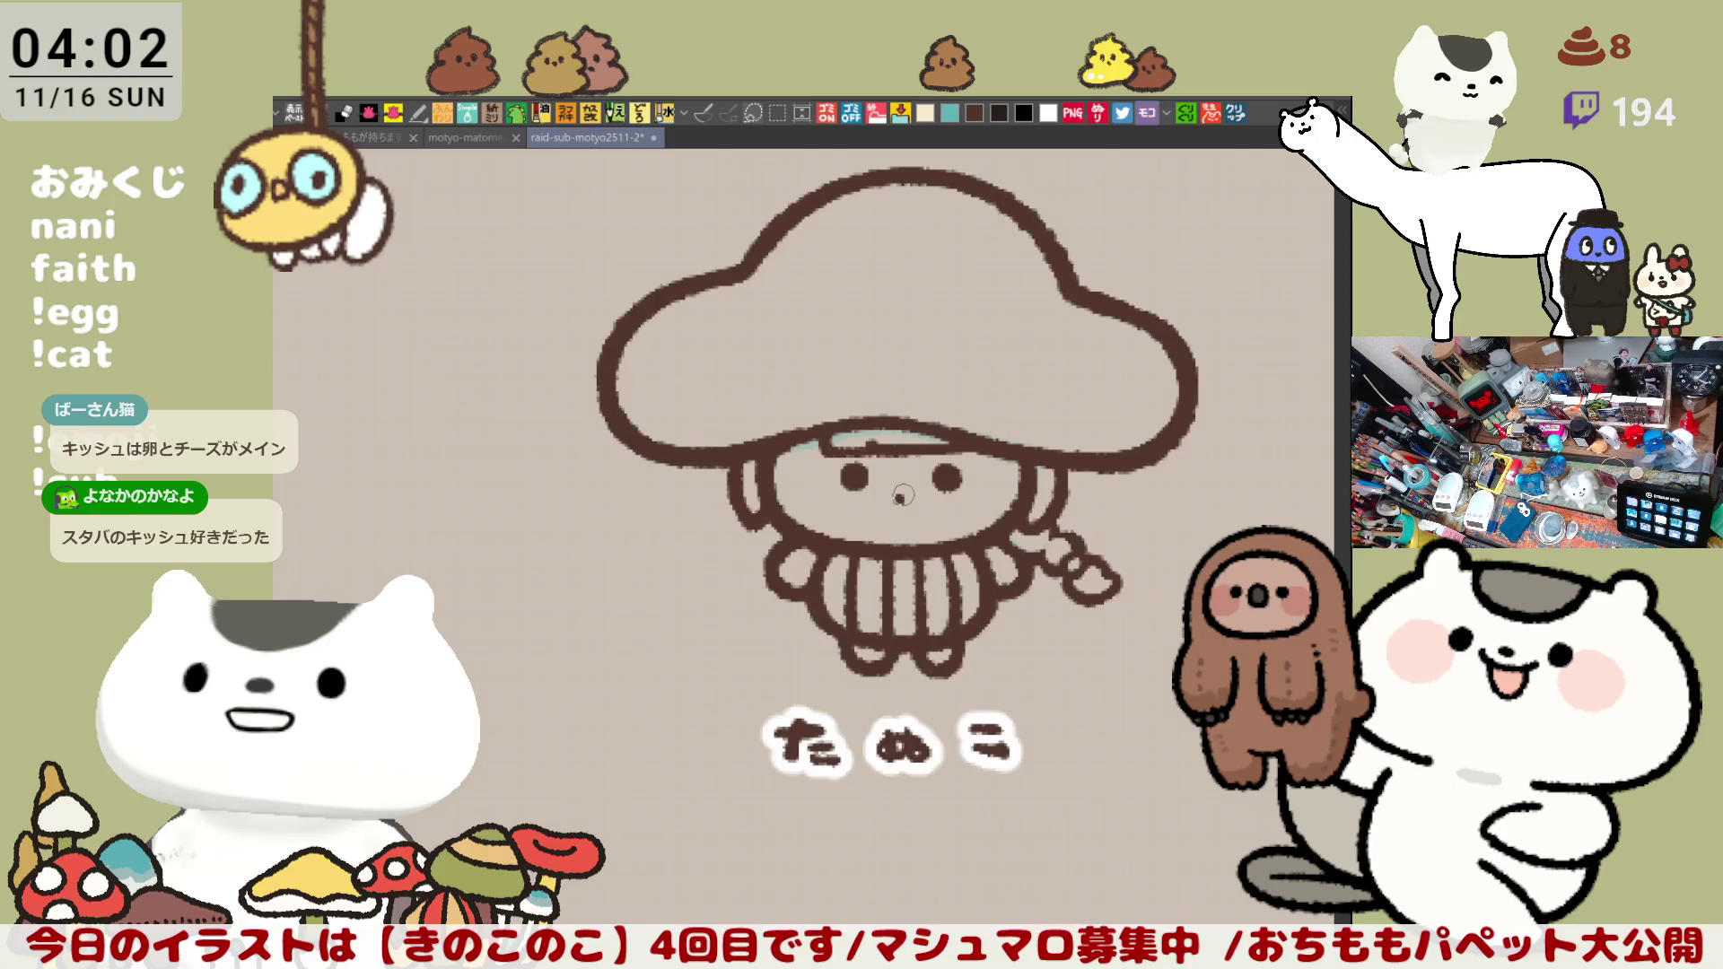
scroll(869, 402, up, 1)
scroll(869, 394, up, 2)
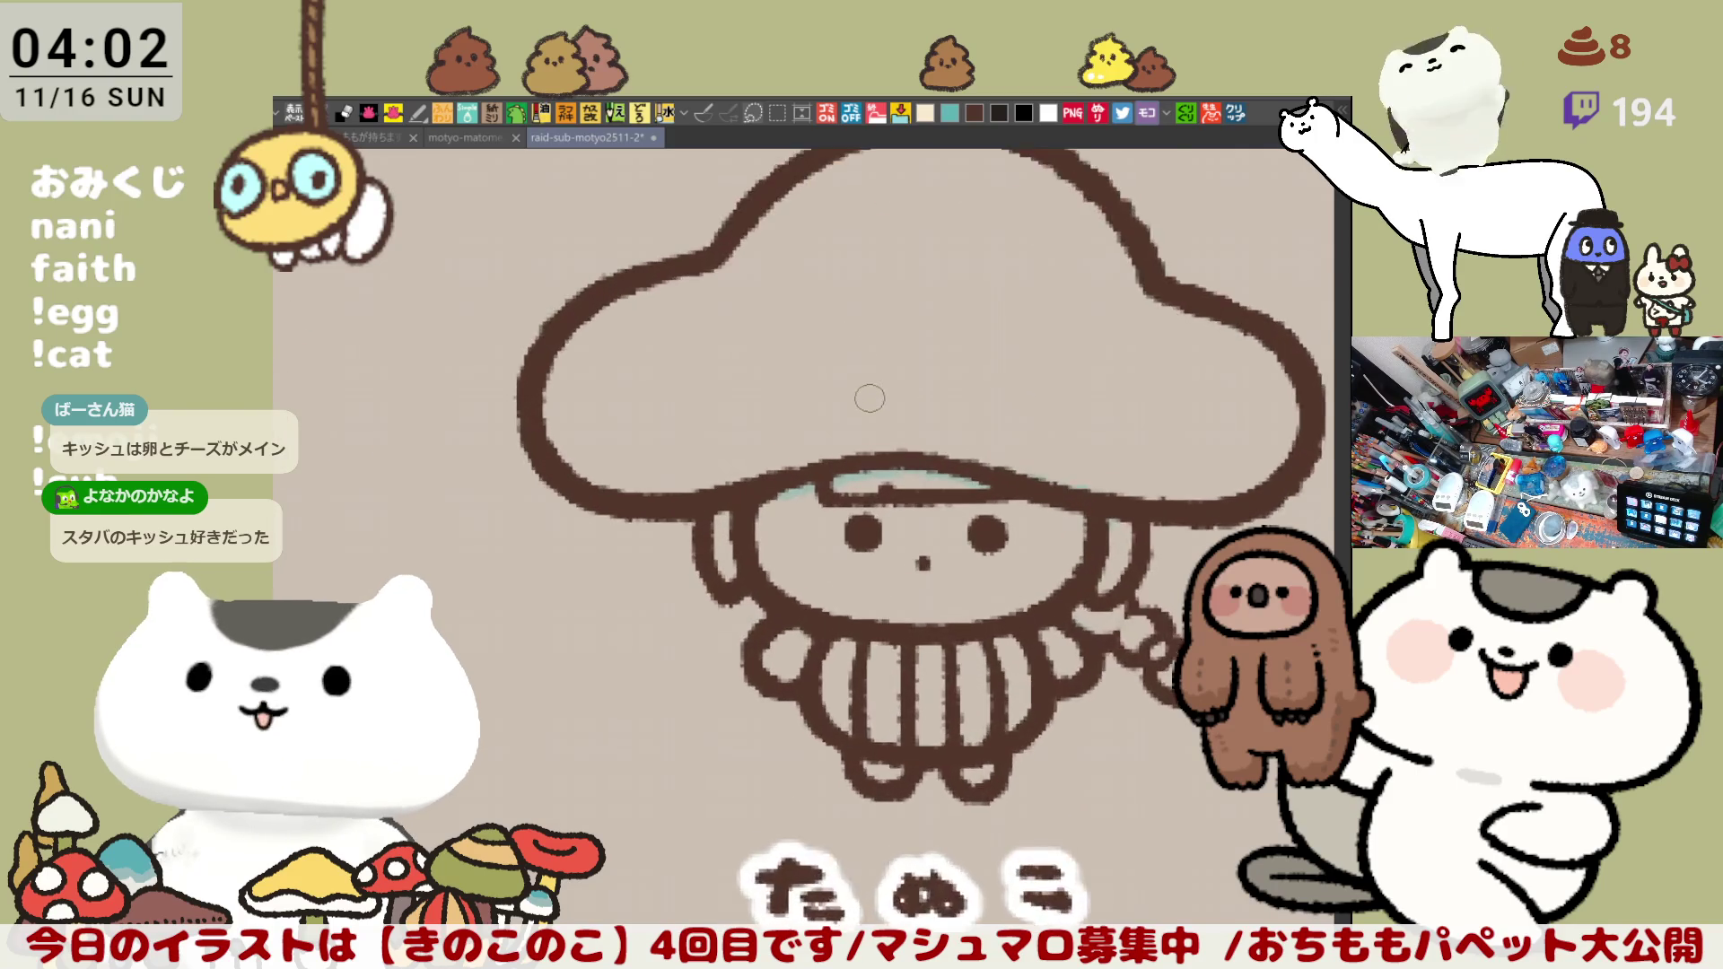
scroll(871, 395, up, 2)
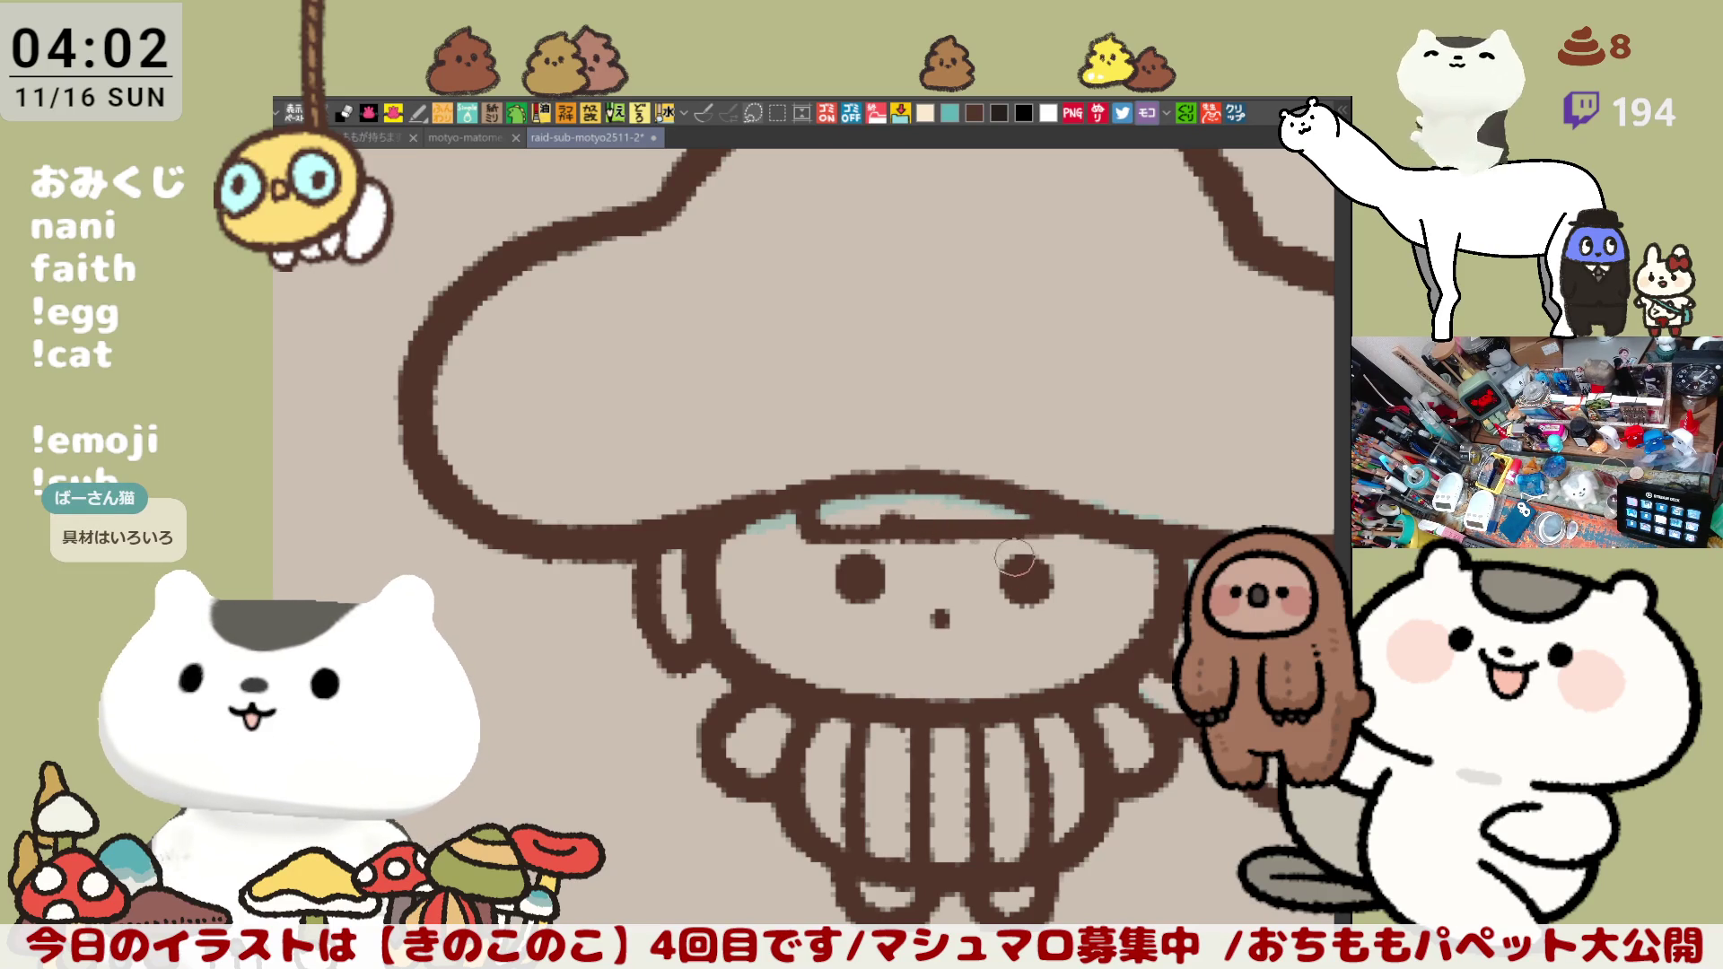
scroll(1043, 593, down, 2)
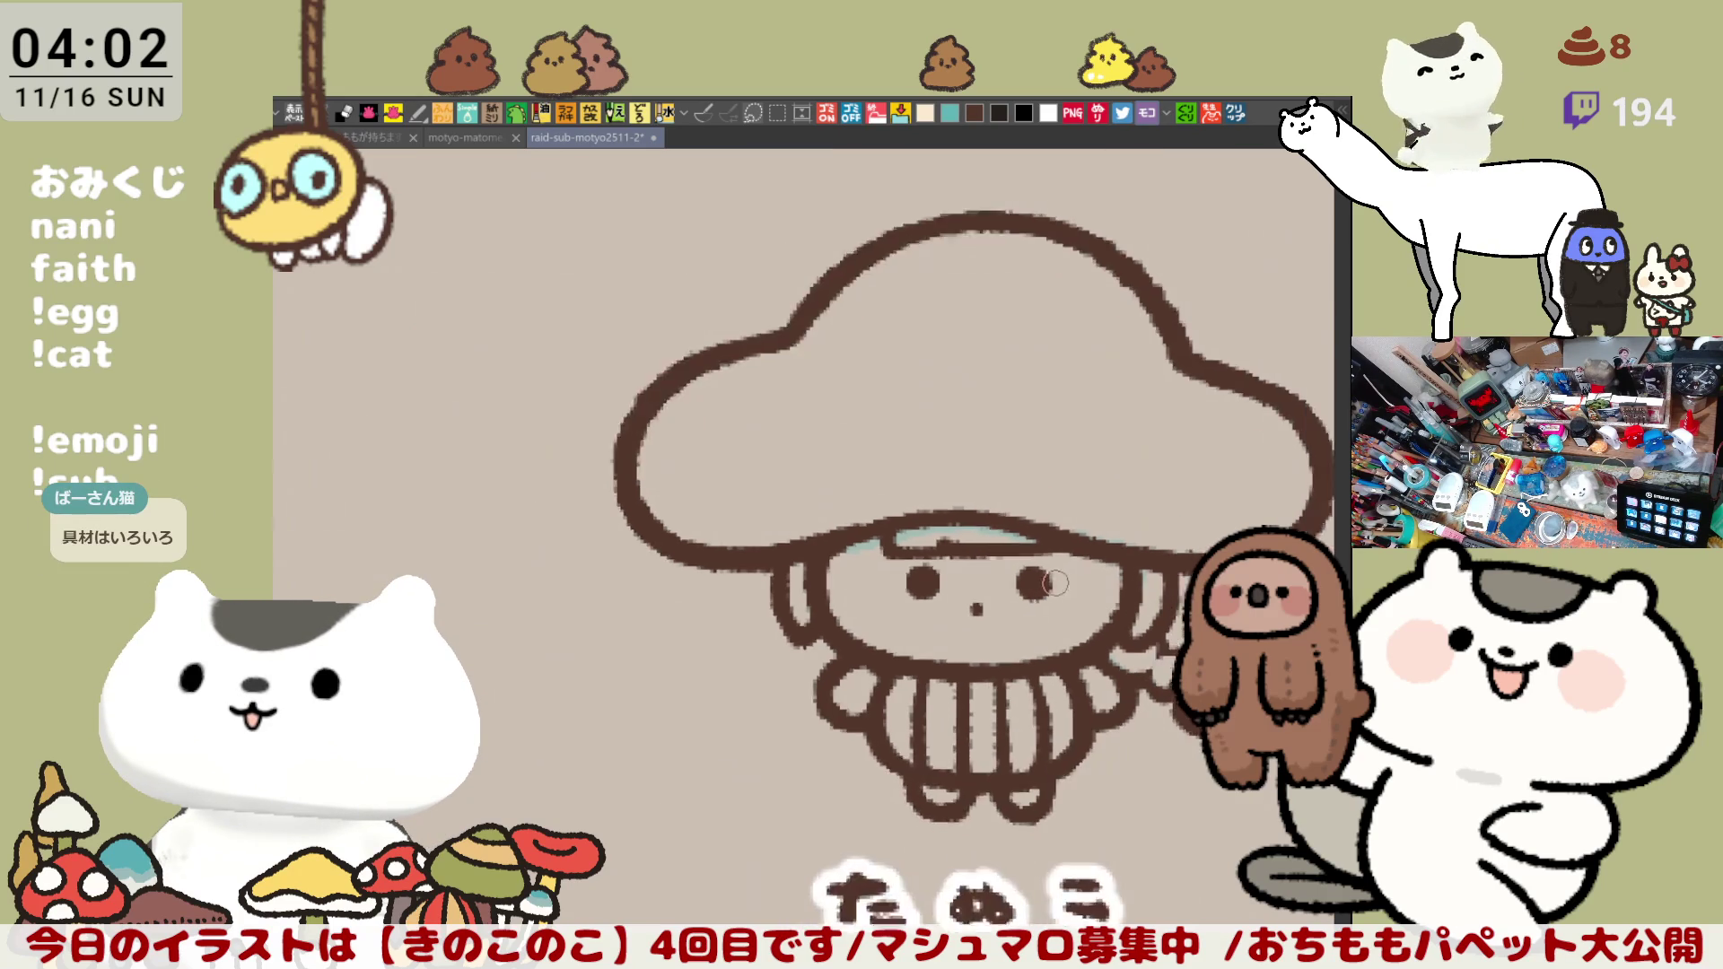
scroll(1048, 586, down, 1)
scroll(1053, 579, down, 1)
scroll(1058, 571, up, 1)
scroll(1059, 572, up, 2)
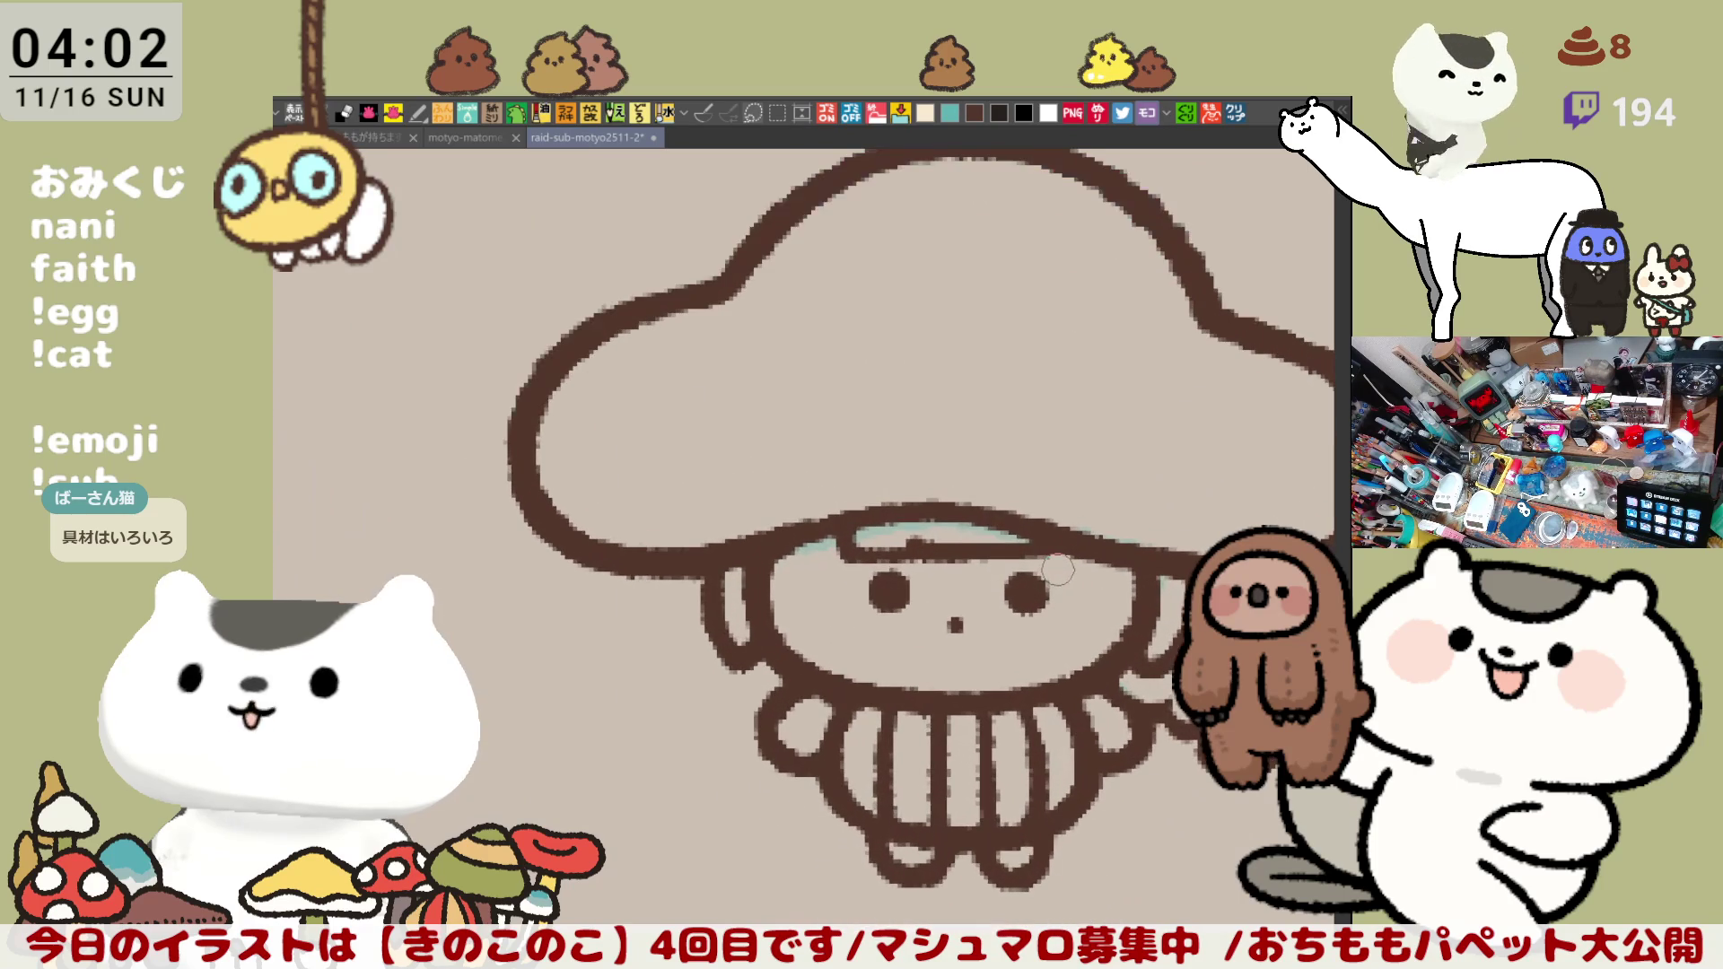
Step: Inspect the line art around the tail and label, then lasso-fill the whole character dark navy
drag(1169, 669, 1019, 535)
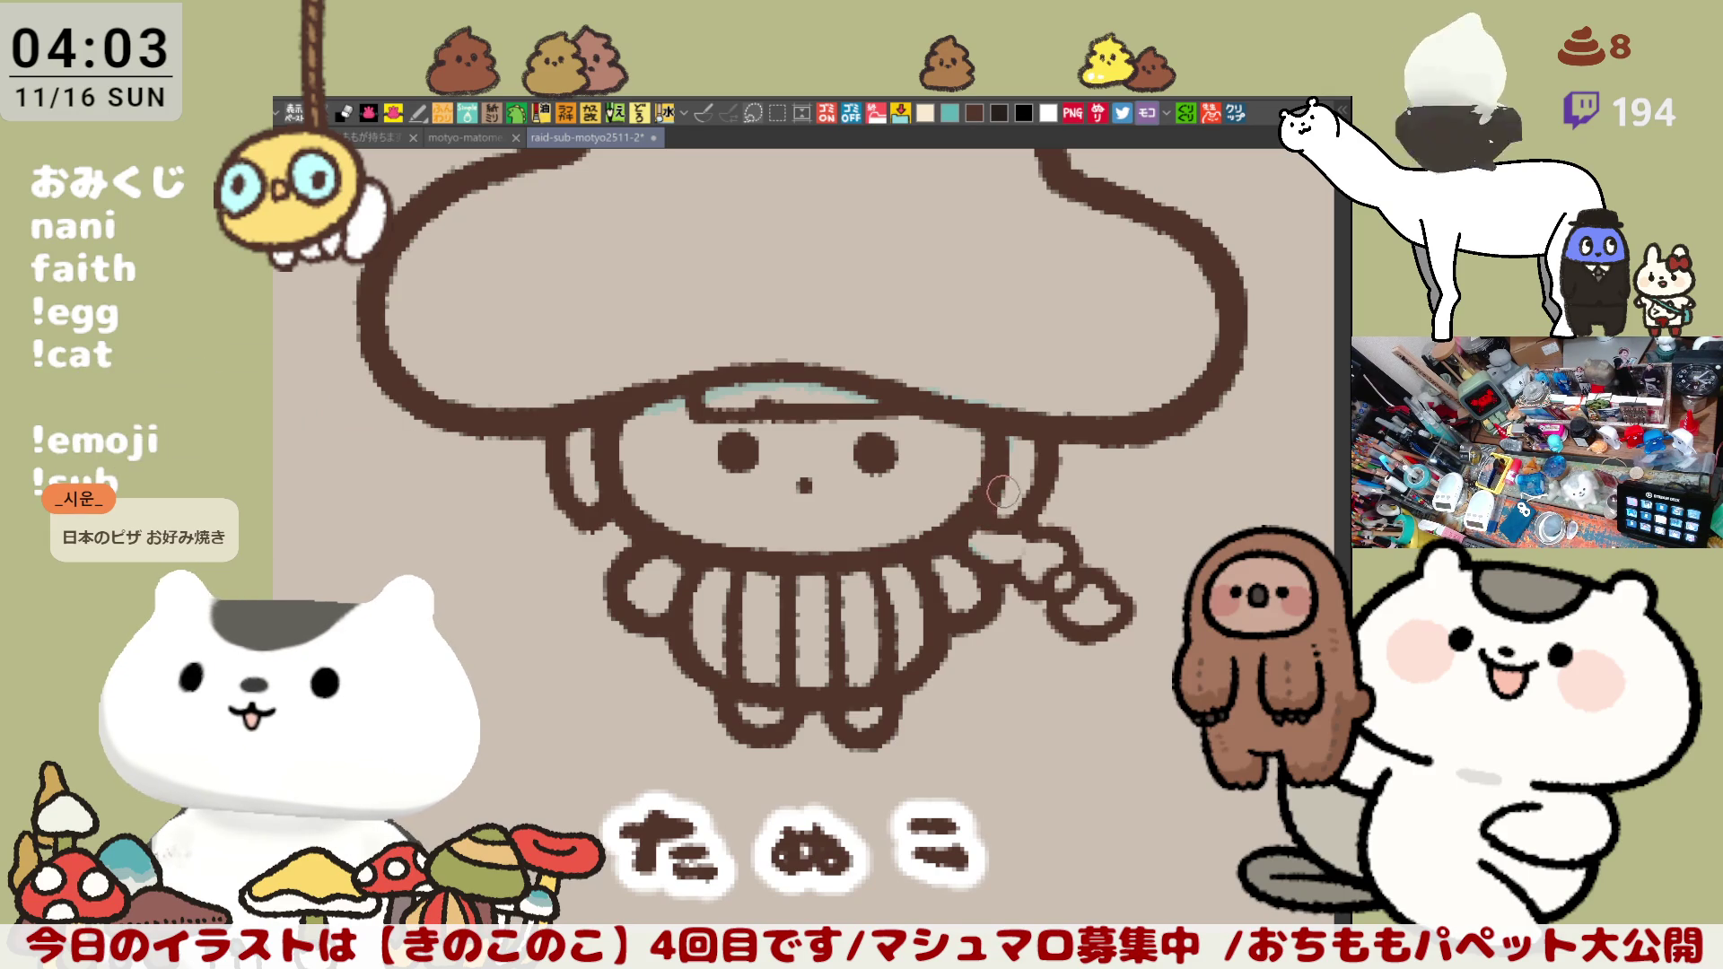
scroll(1004, 493, up, 2)
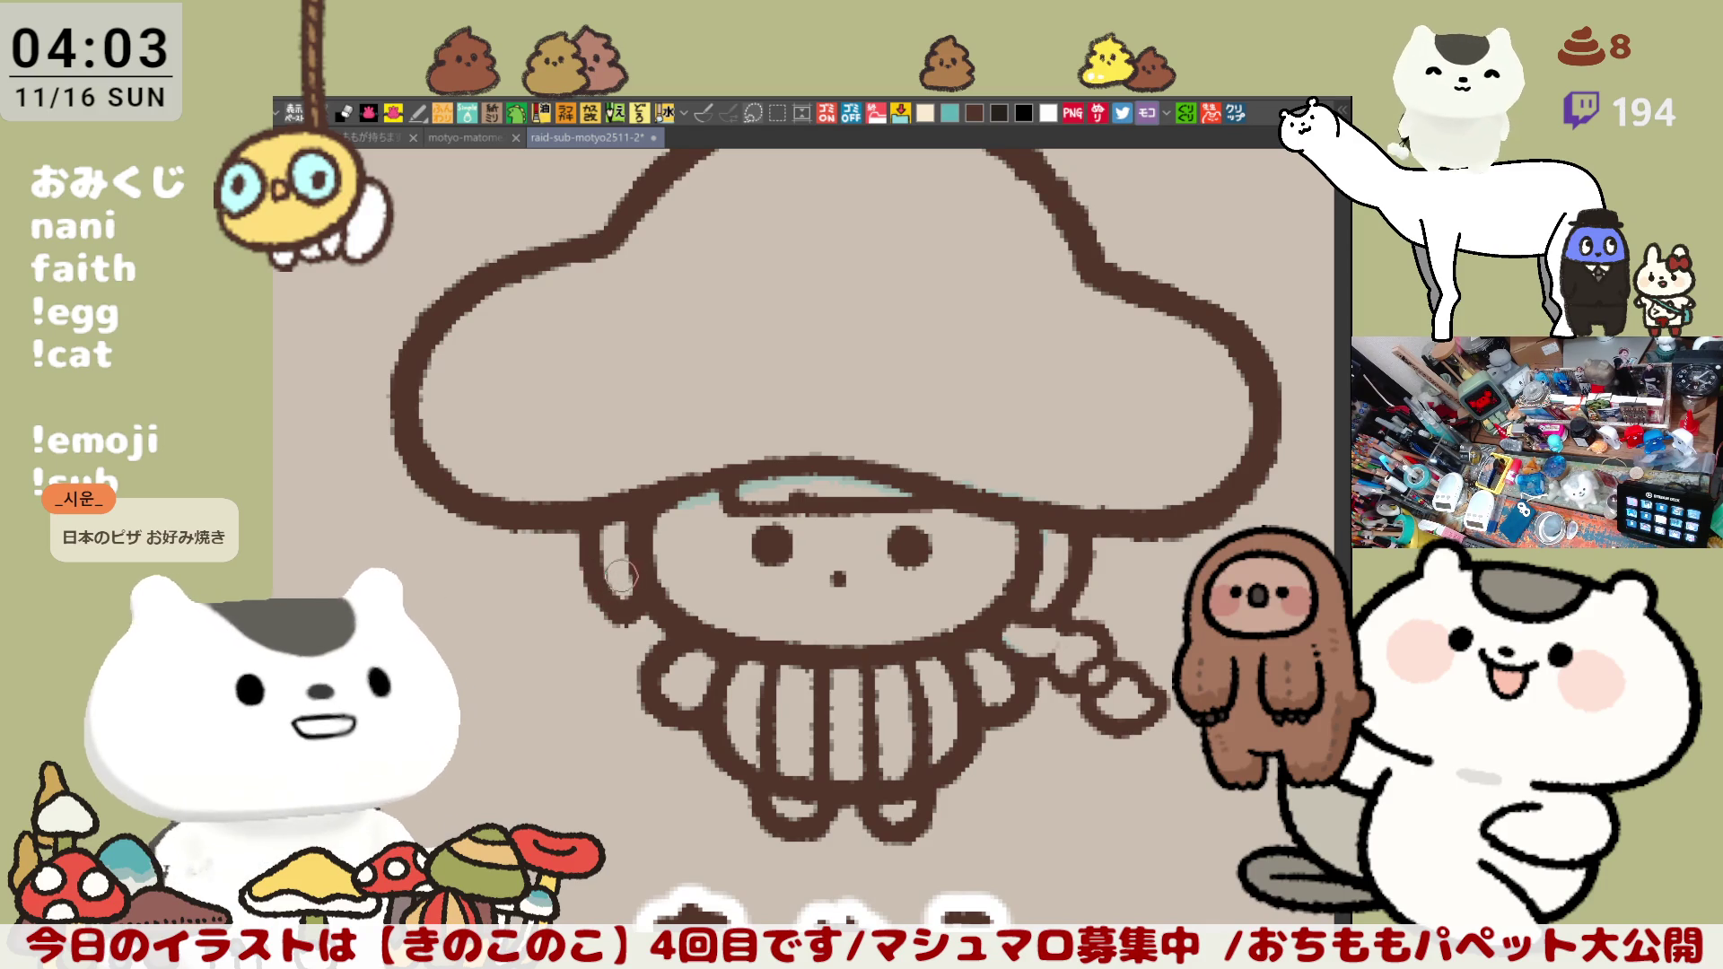
scroll(633, 579, down, 2)
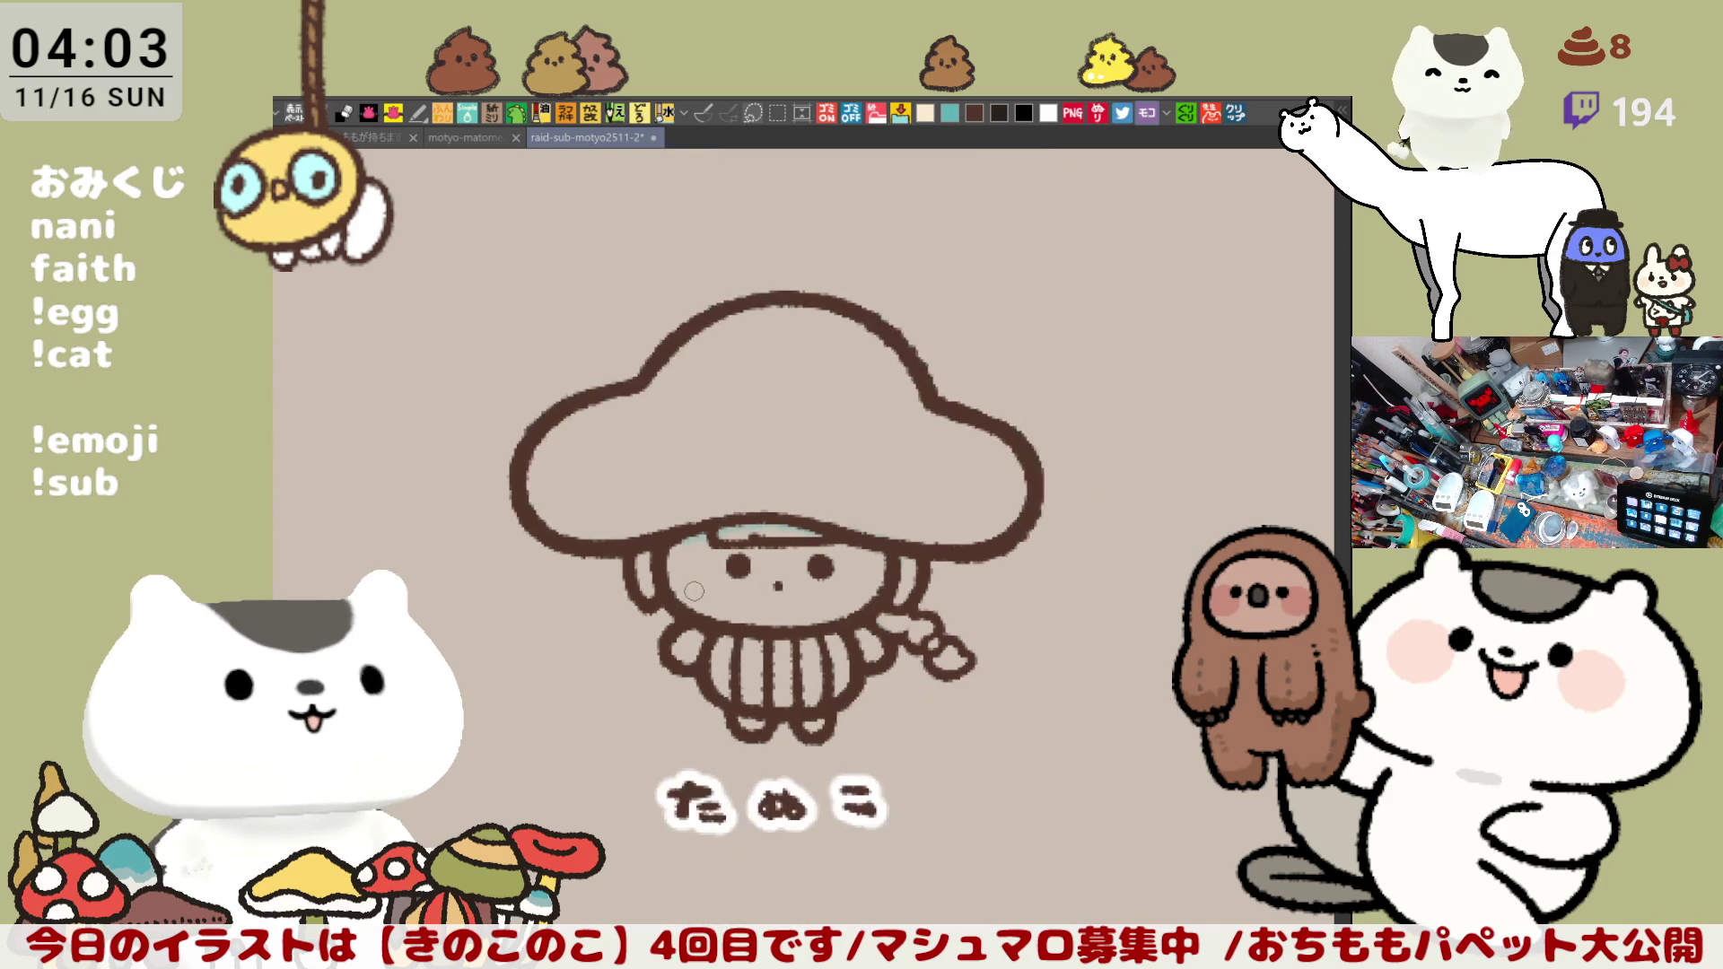
scroll(693, 591, down, 1)
scroll(847, 487, down, 1)
scroll(846, 487, up, 1)
scroll(846, 488, up, 1)
scroll(846, 489, up, 1)
scroll(846, 485, up, 2)
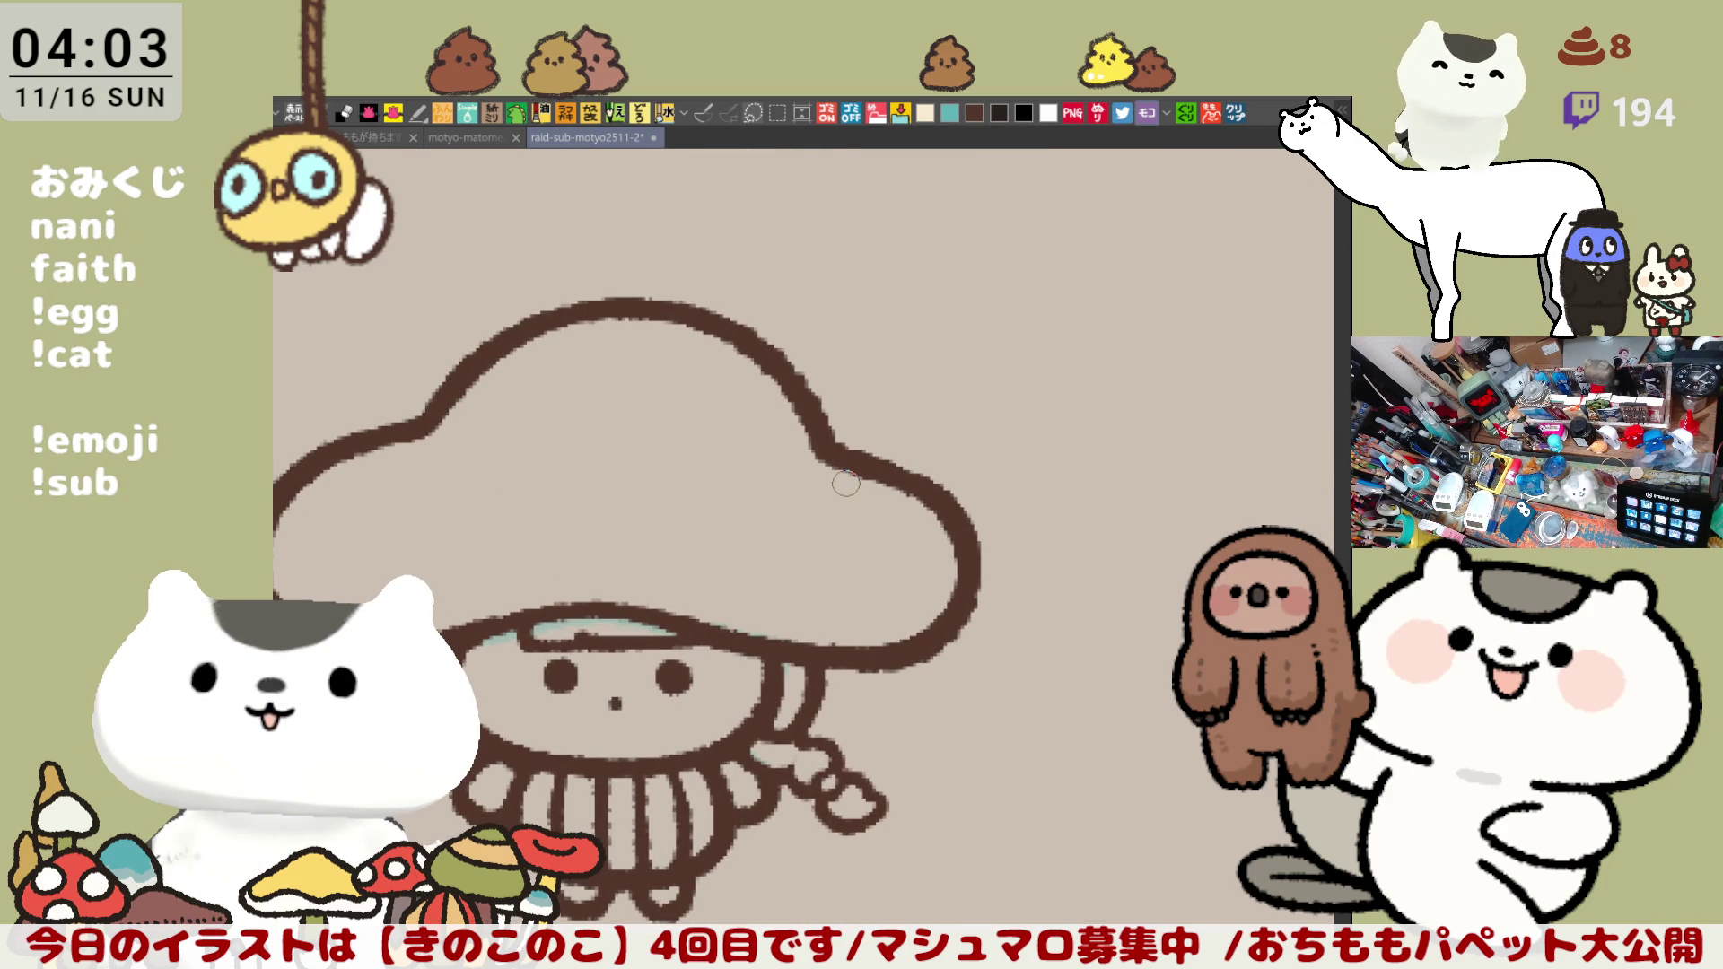
drag(869, 428, 1069, 277)
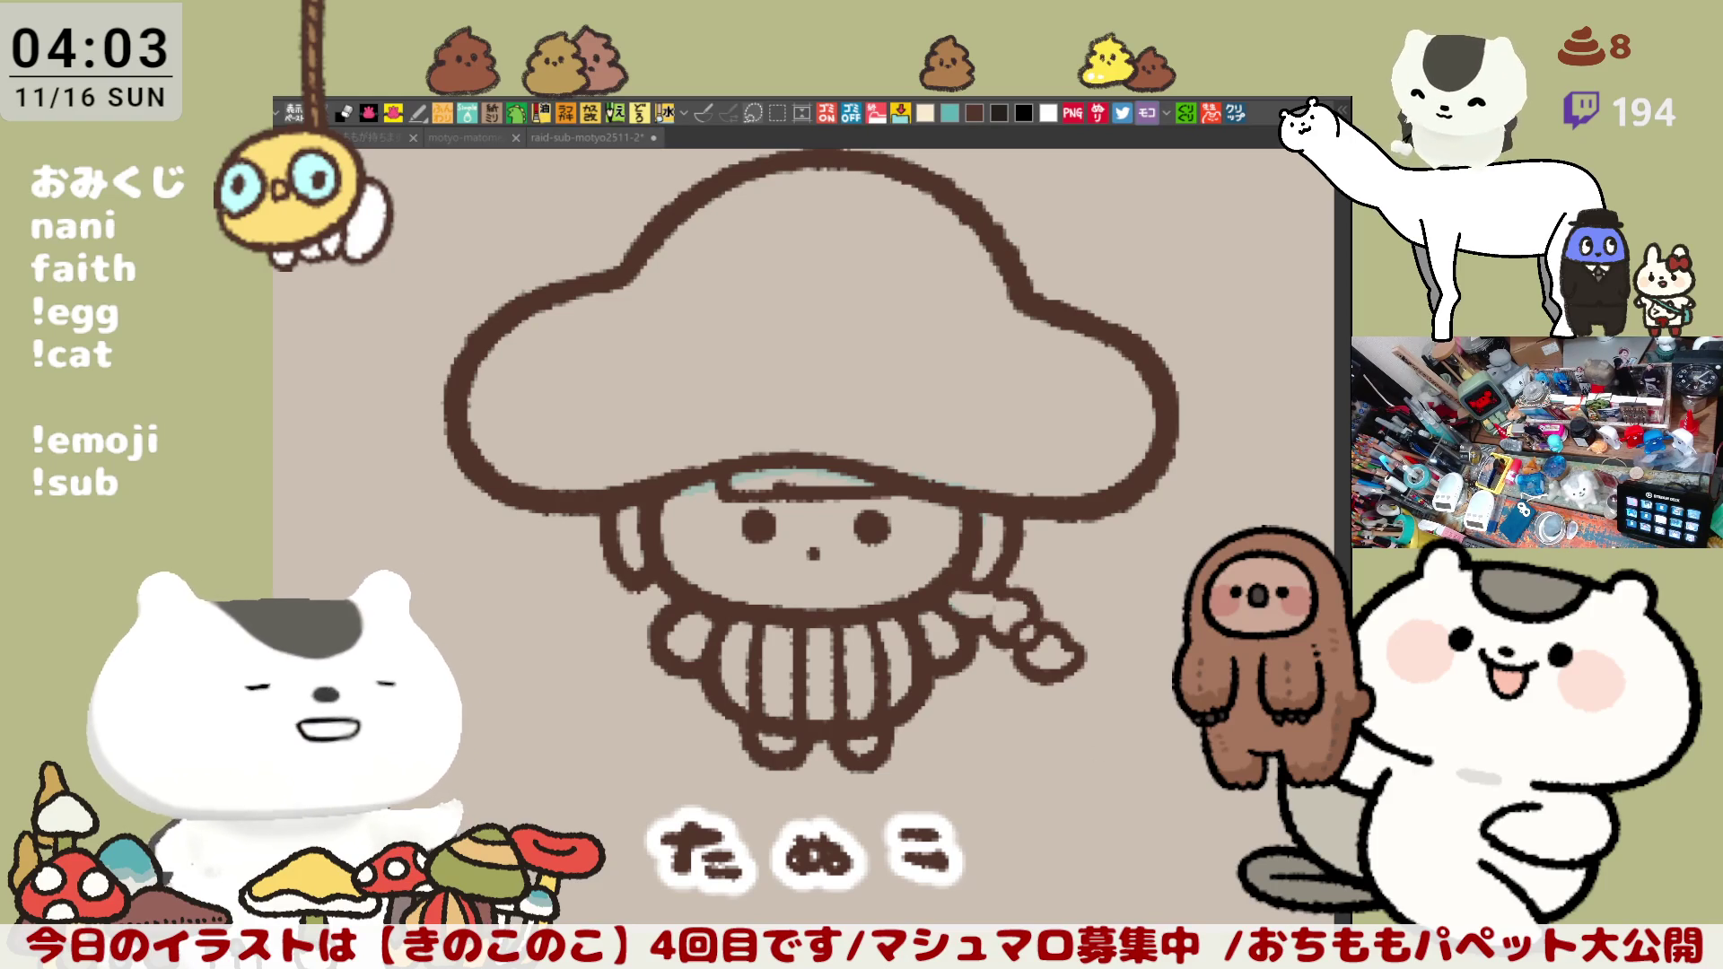
drag(866, 448, 848, 554)
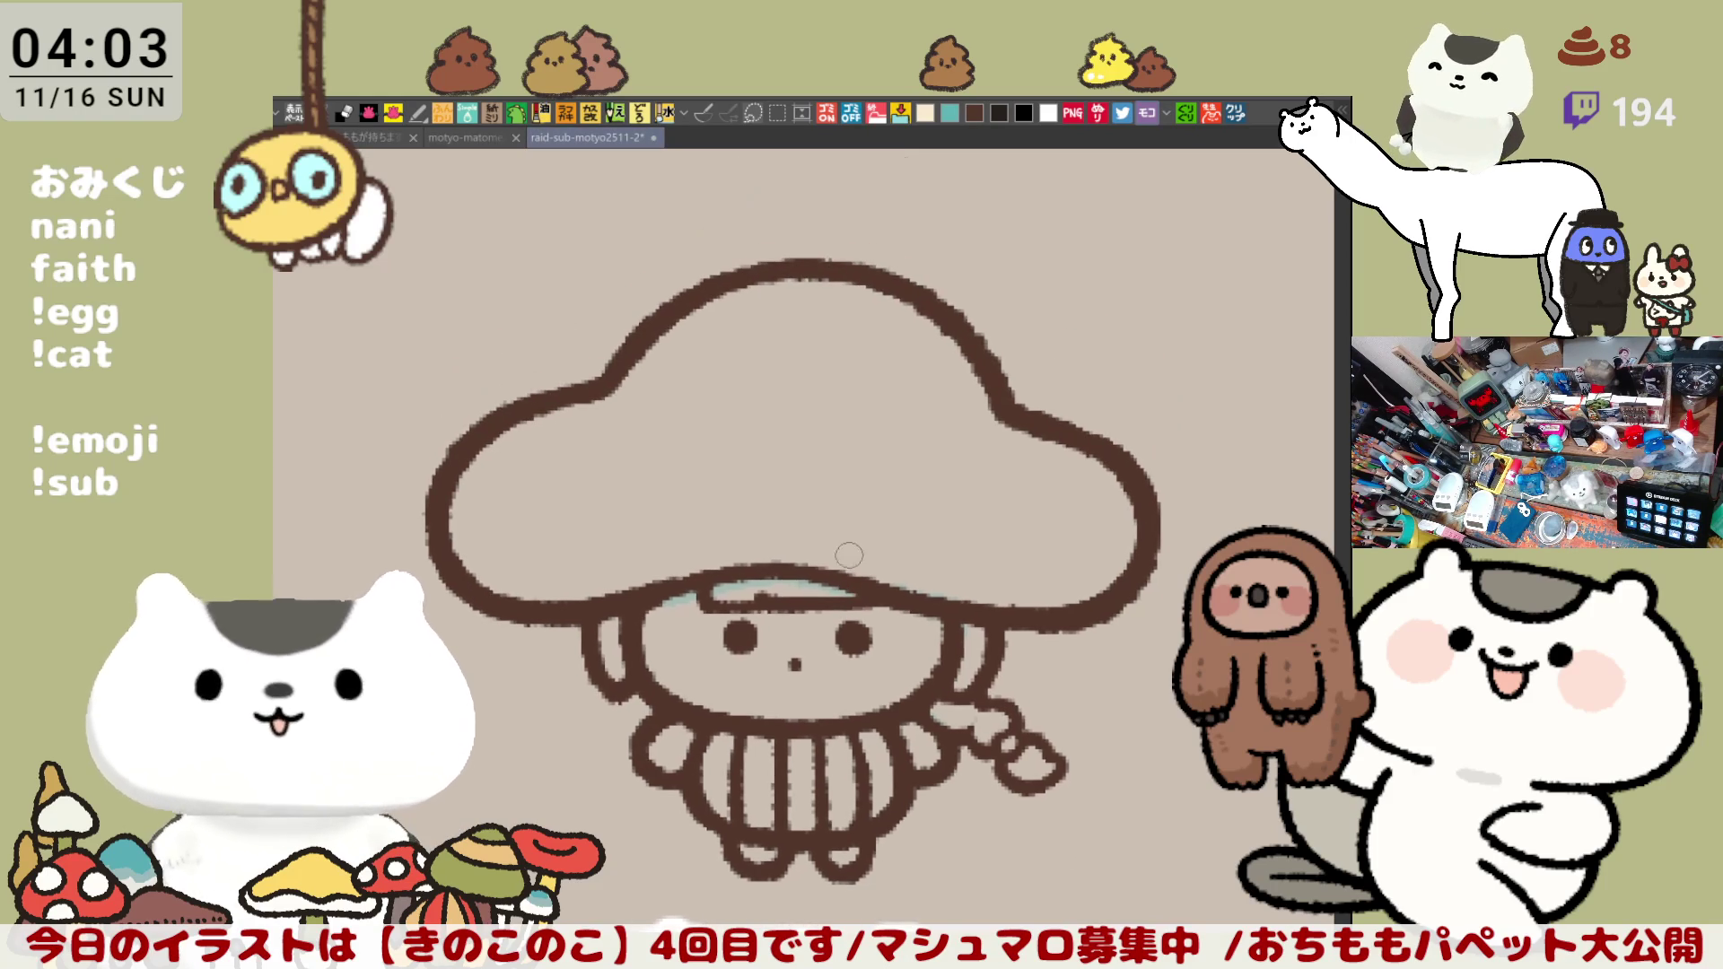
mouse_move(338, 566)
mouse_down()
mouse_move(458, 271)
mouse_move(1050, 888)
mouse_move(405, 754)
mouse_up()
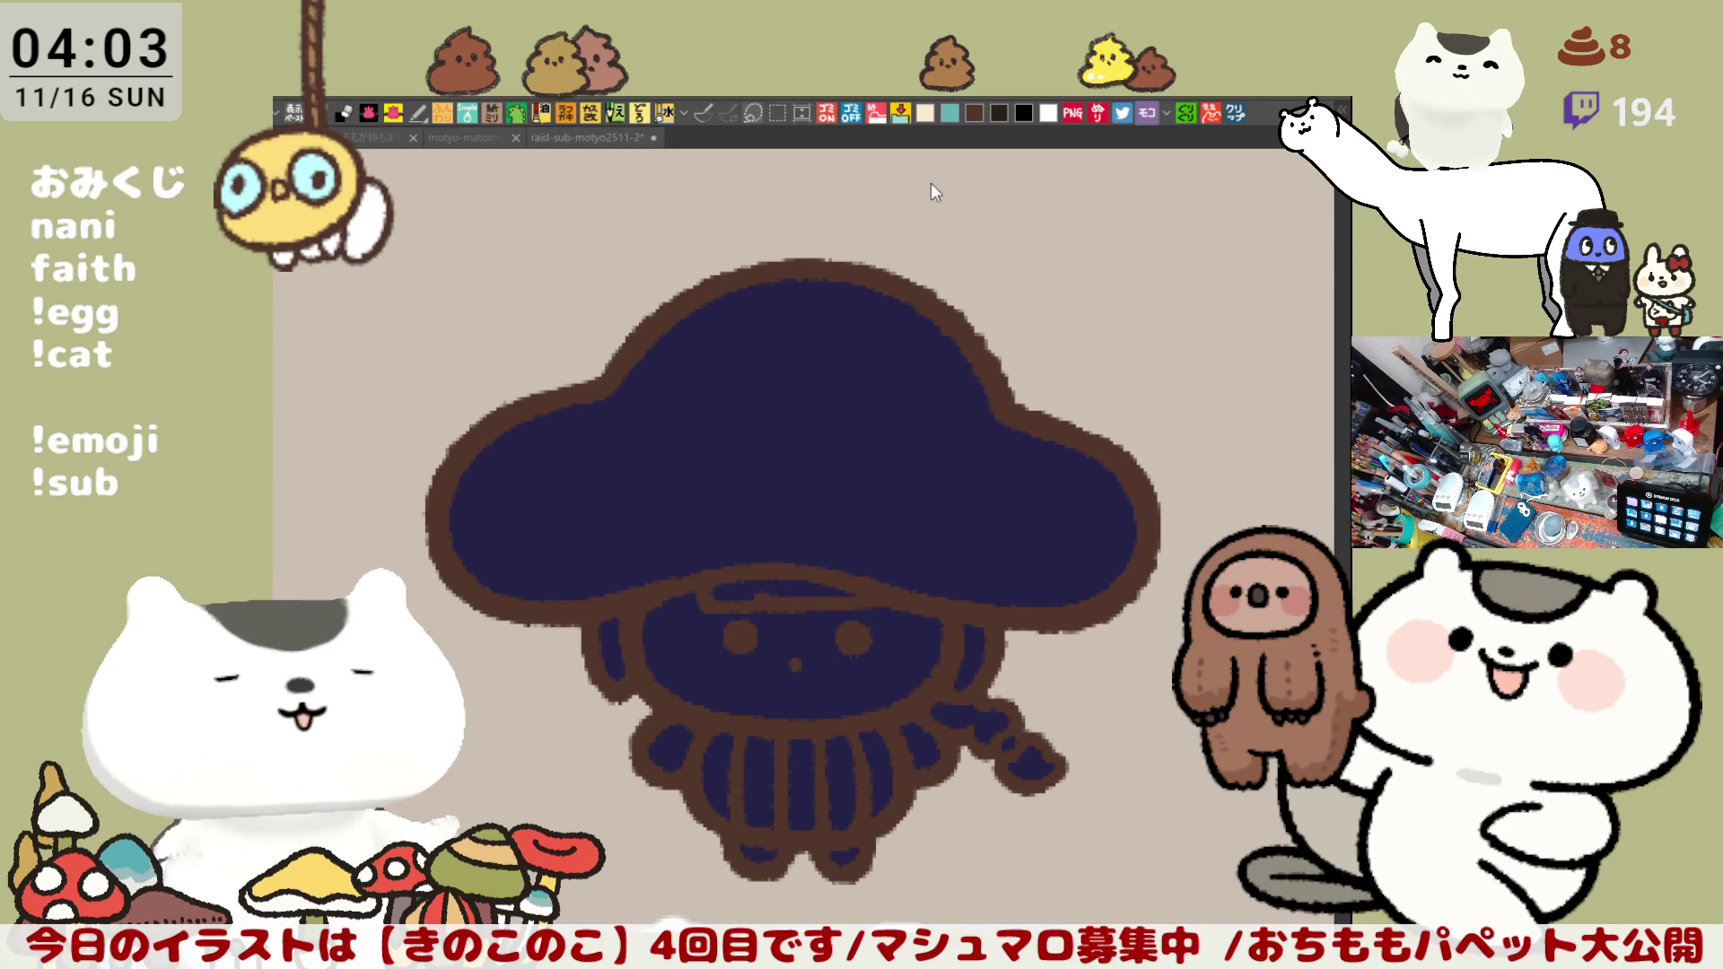
Step: Fill the skirt stripes cream and both arms white
click(716, 781)
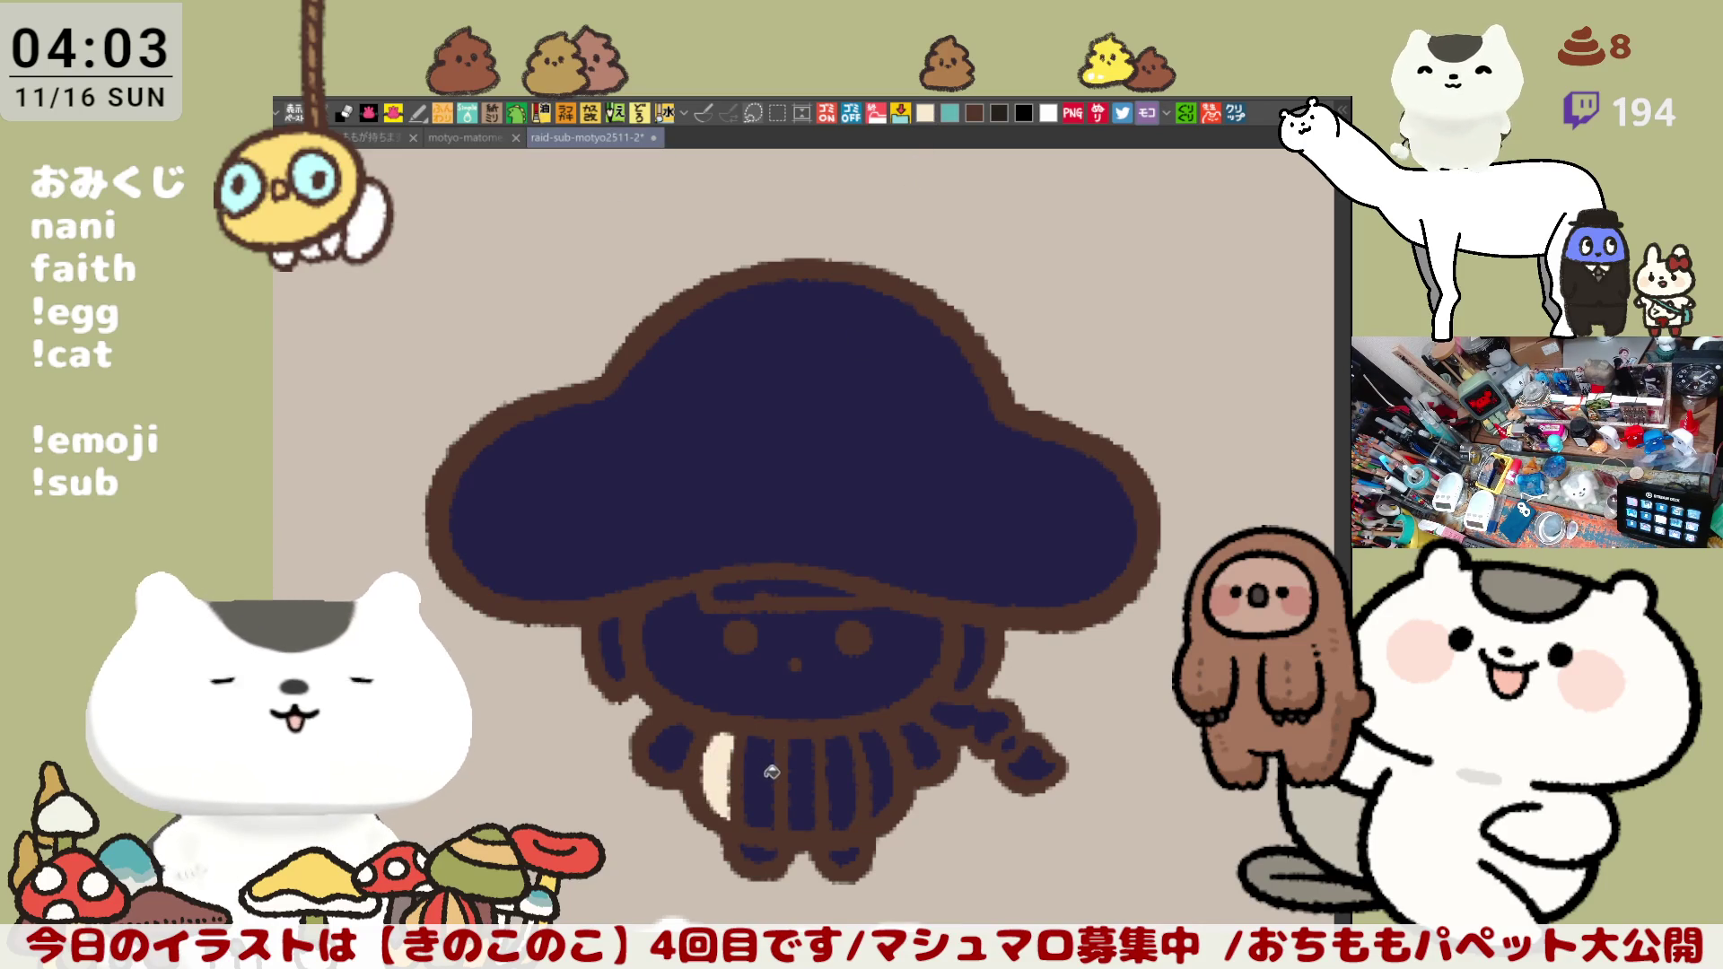
click(799, 781)
click(845, 768)
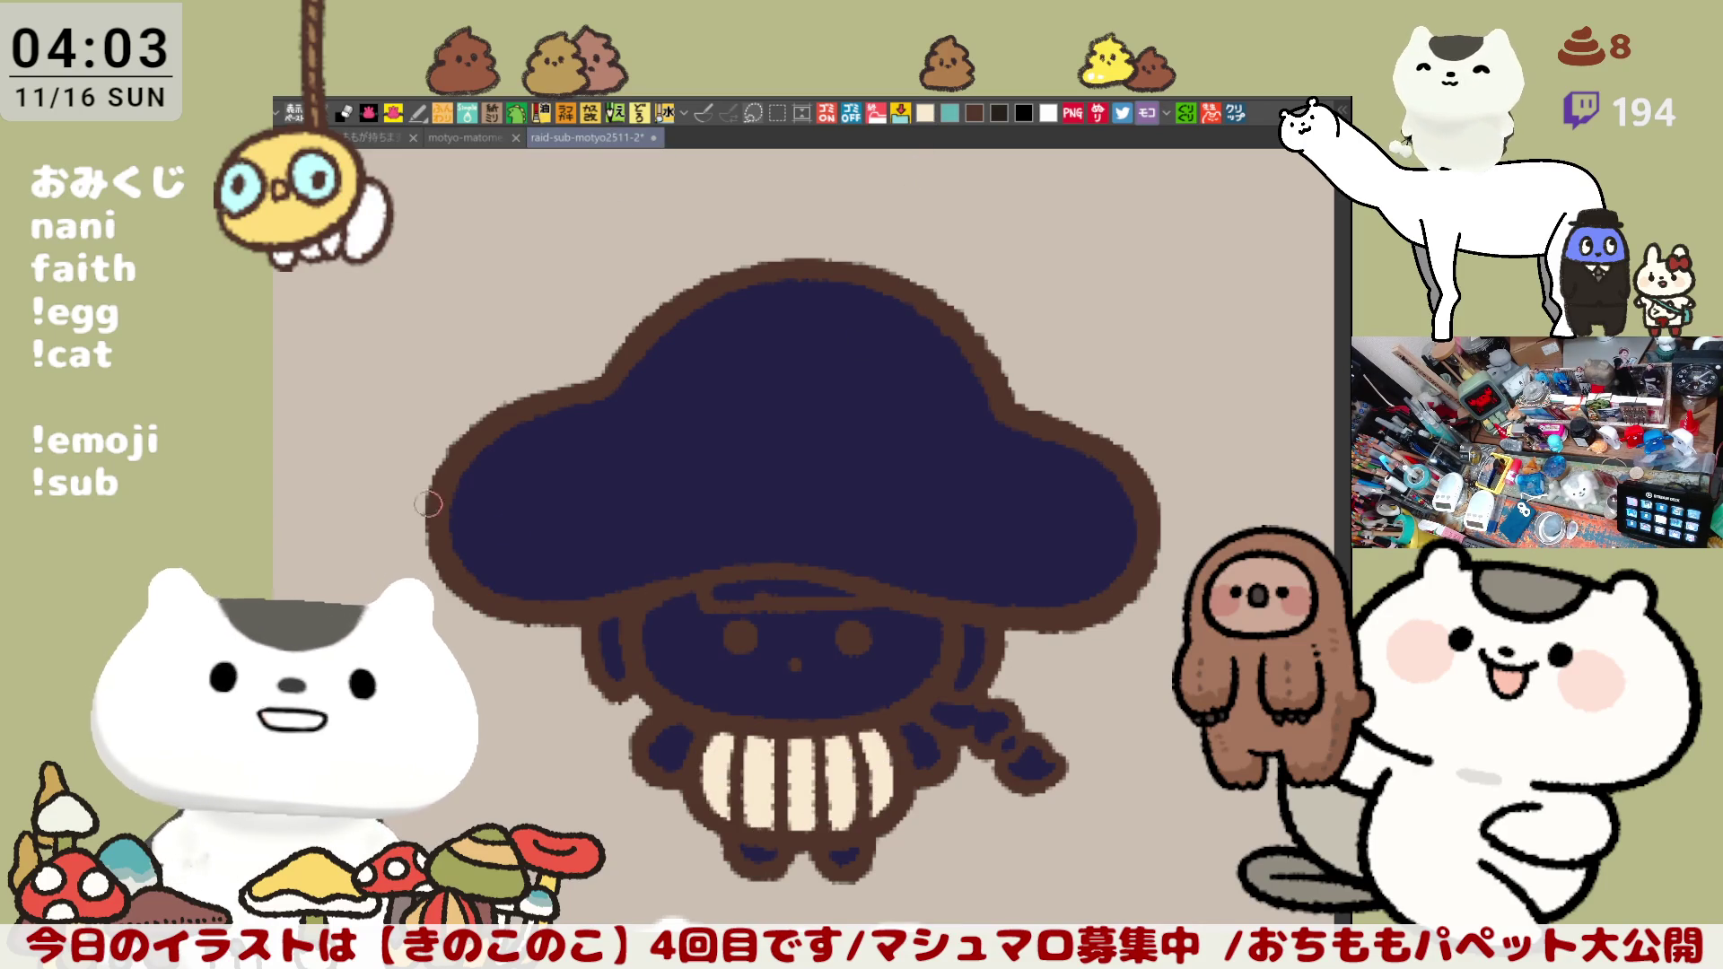
click(681, 739)
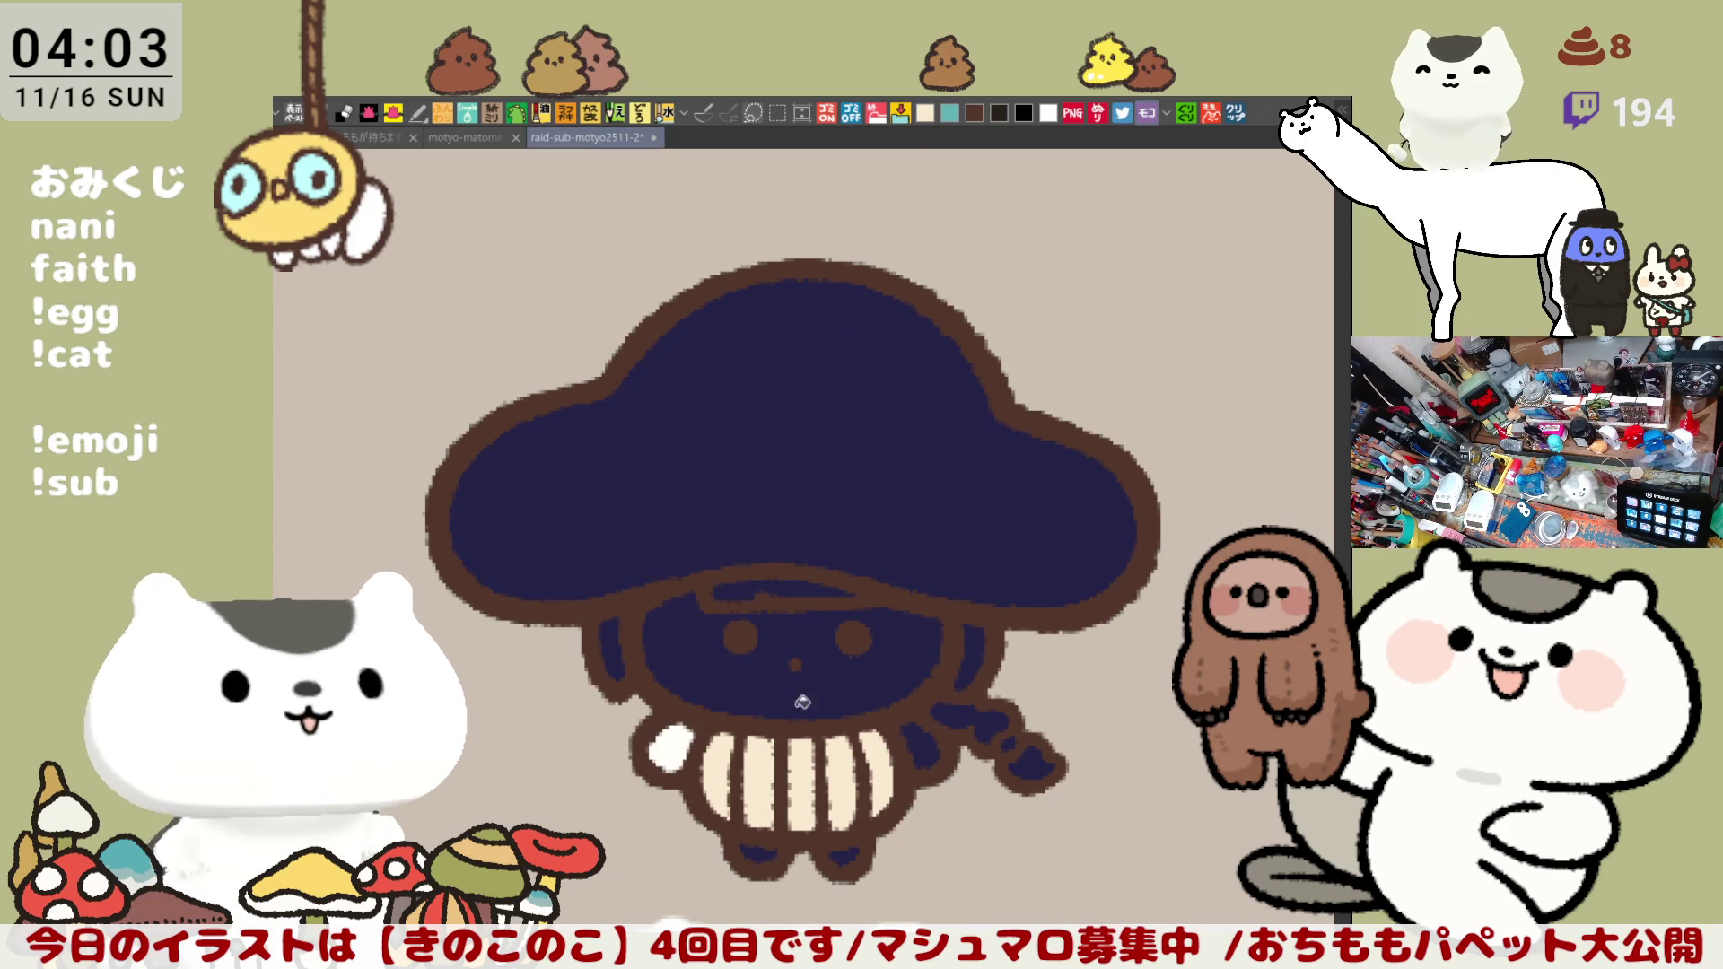
click(929, 745)
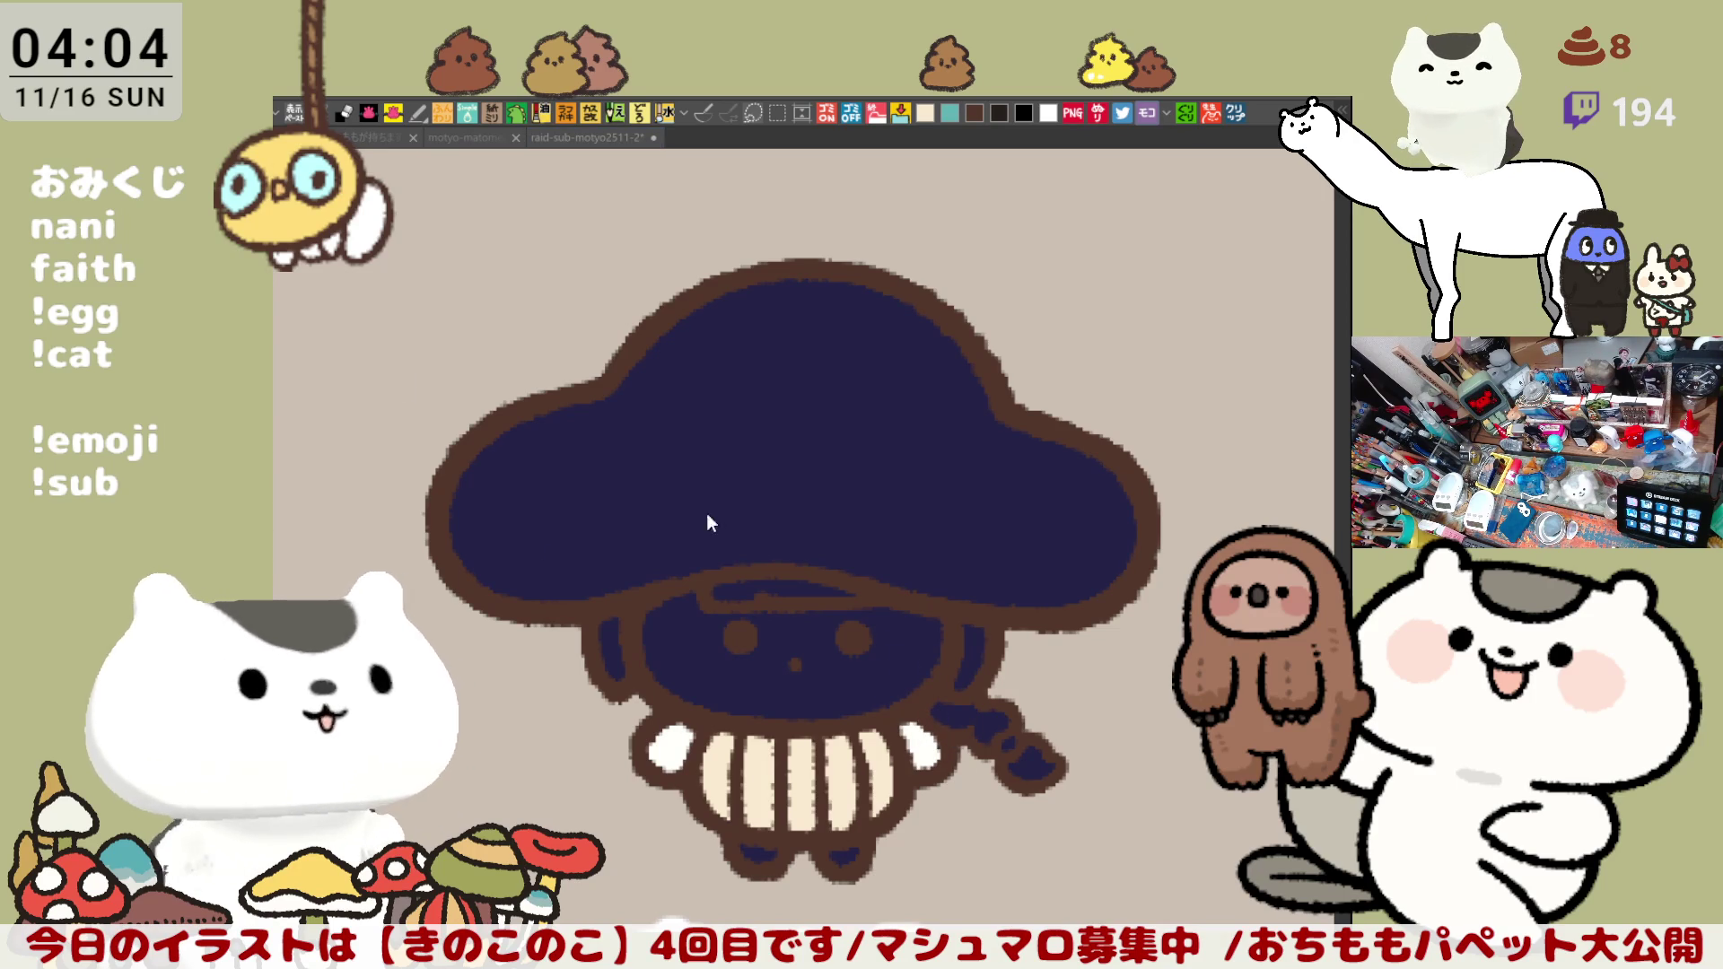
Step: Fill the fringe, side hair and braid down to its tip with beige
click(835, 591)
click(972, 657)
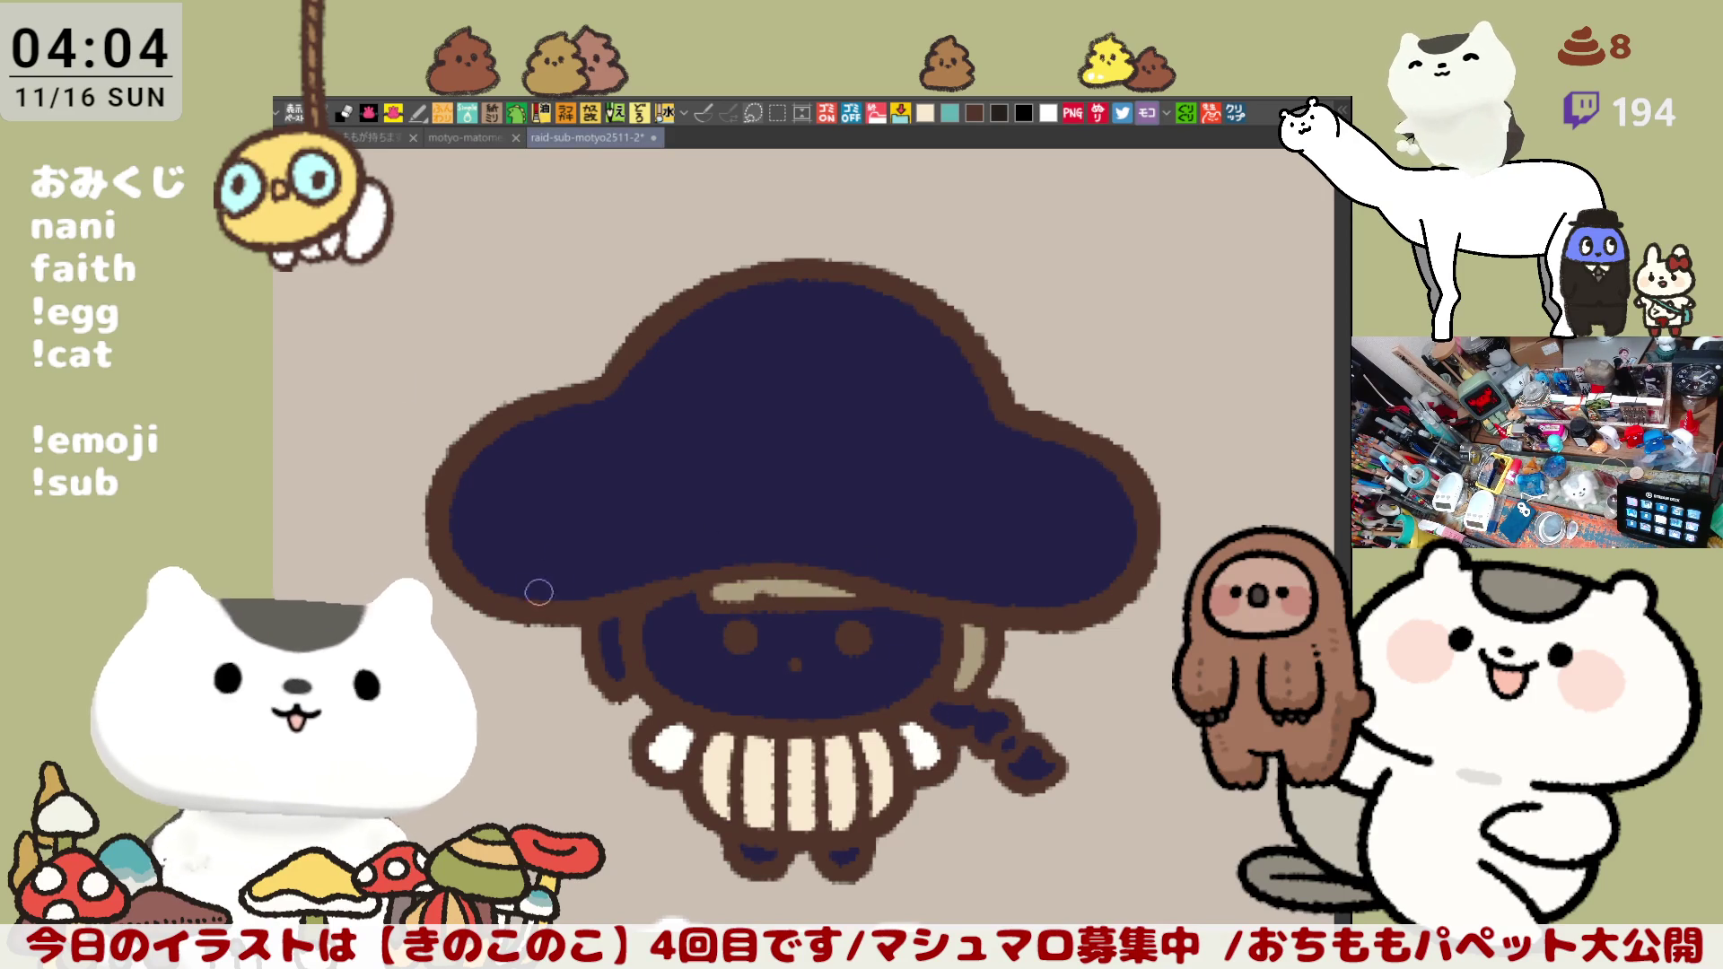
click(611, 644)
click(979, 703)
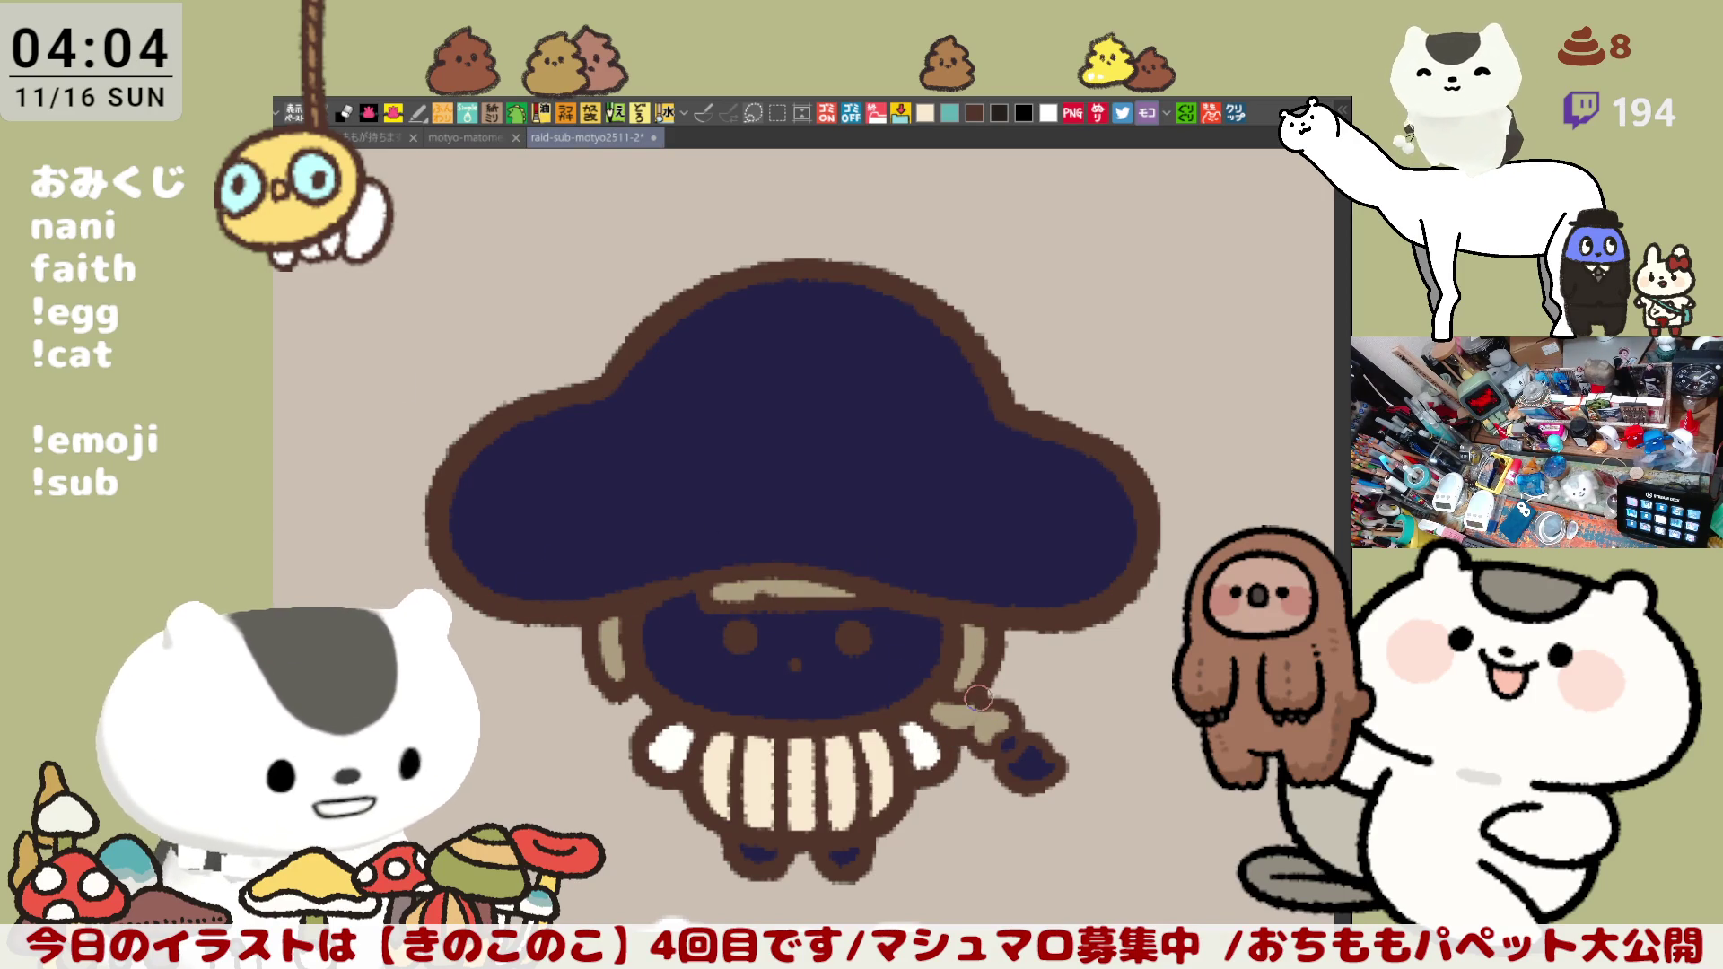
click(1033, 764)
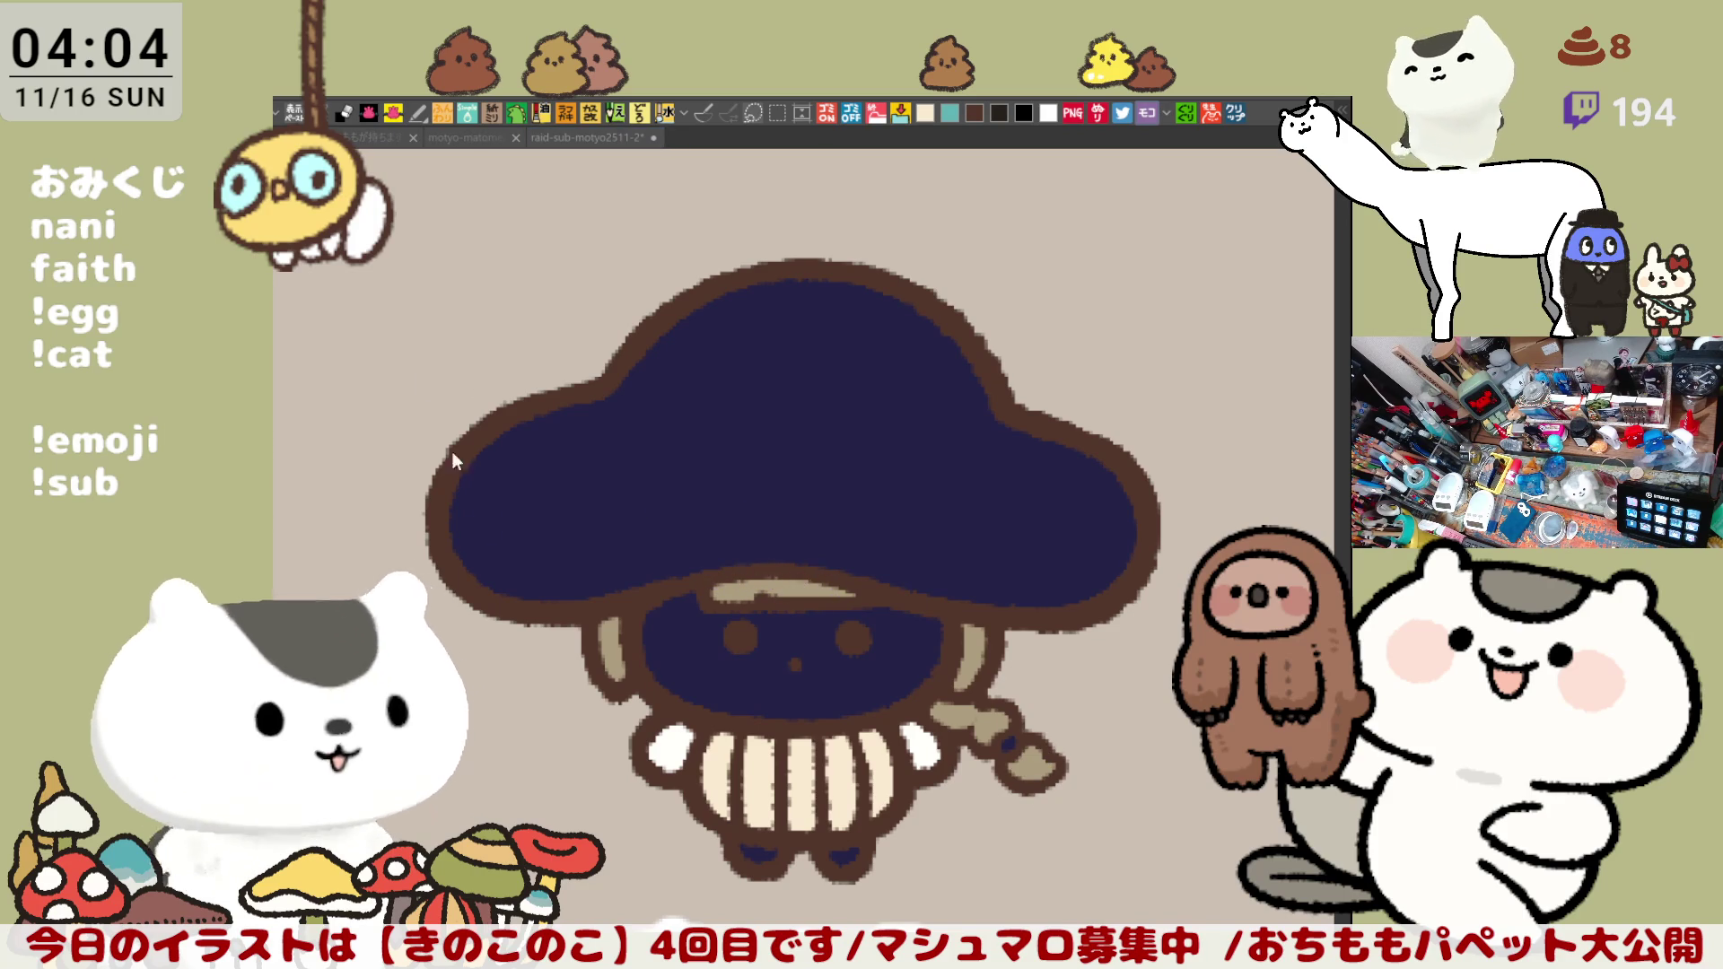
Step: Fill the face light pink and brush blush onto both cheeks
click(777, 635)
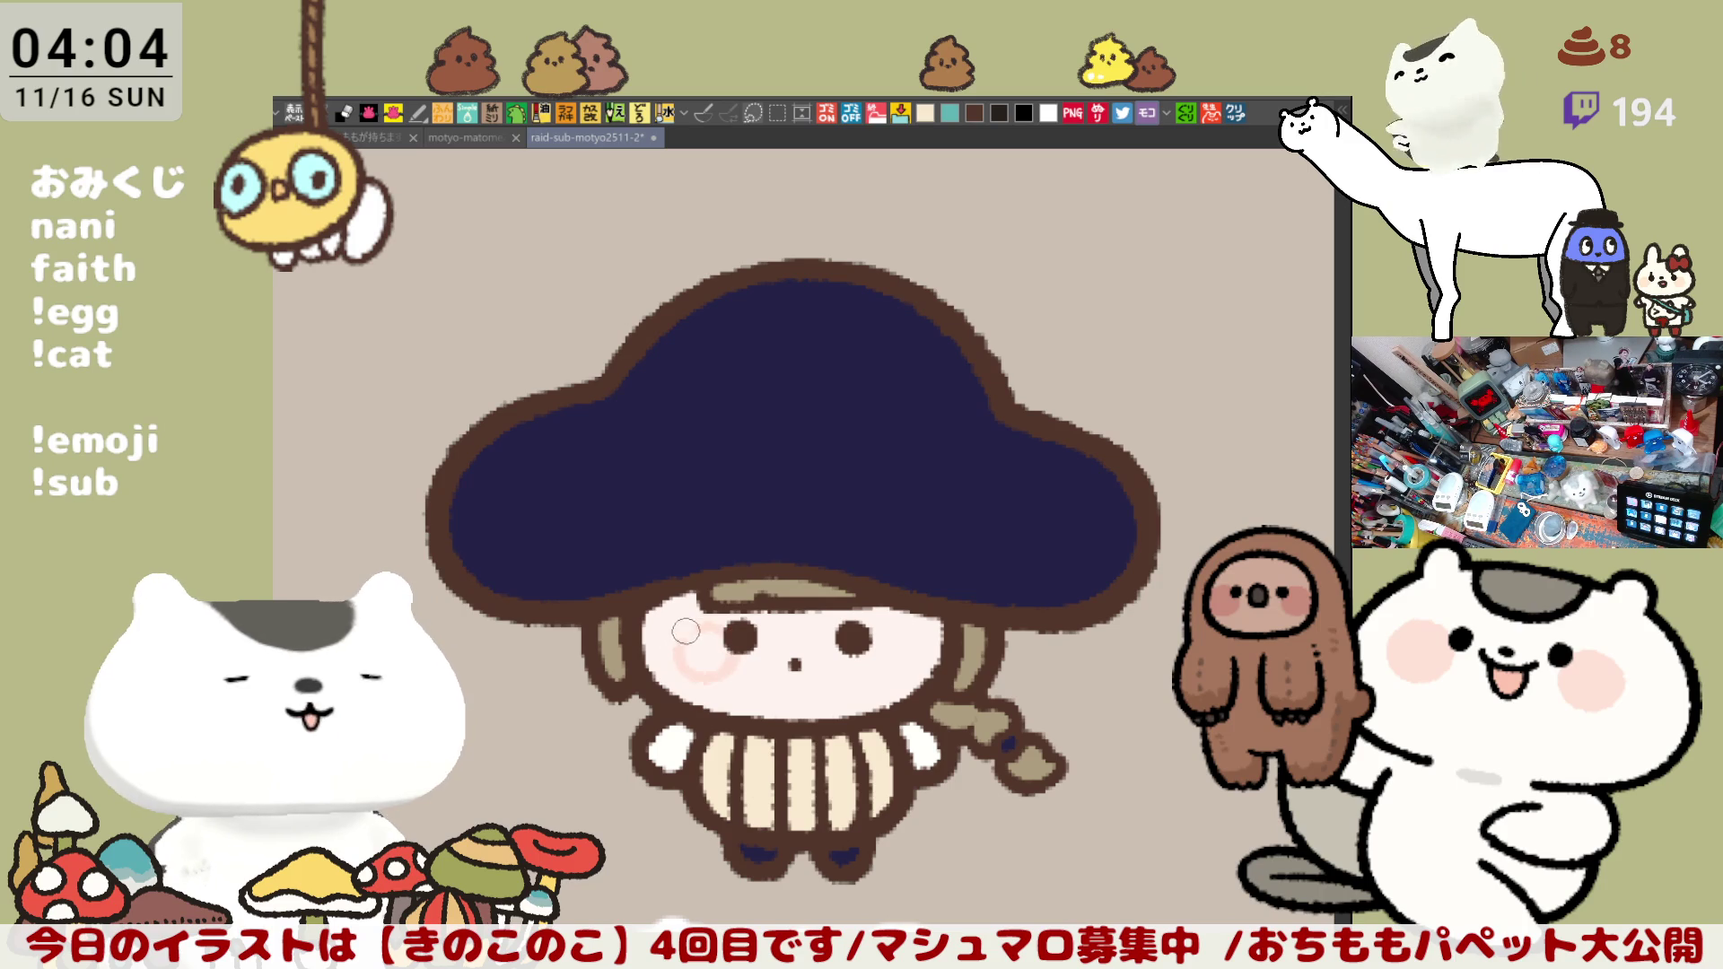
drag(684, 659, 703, 658)
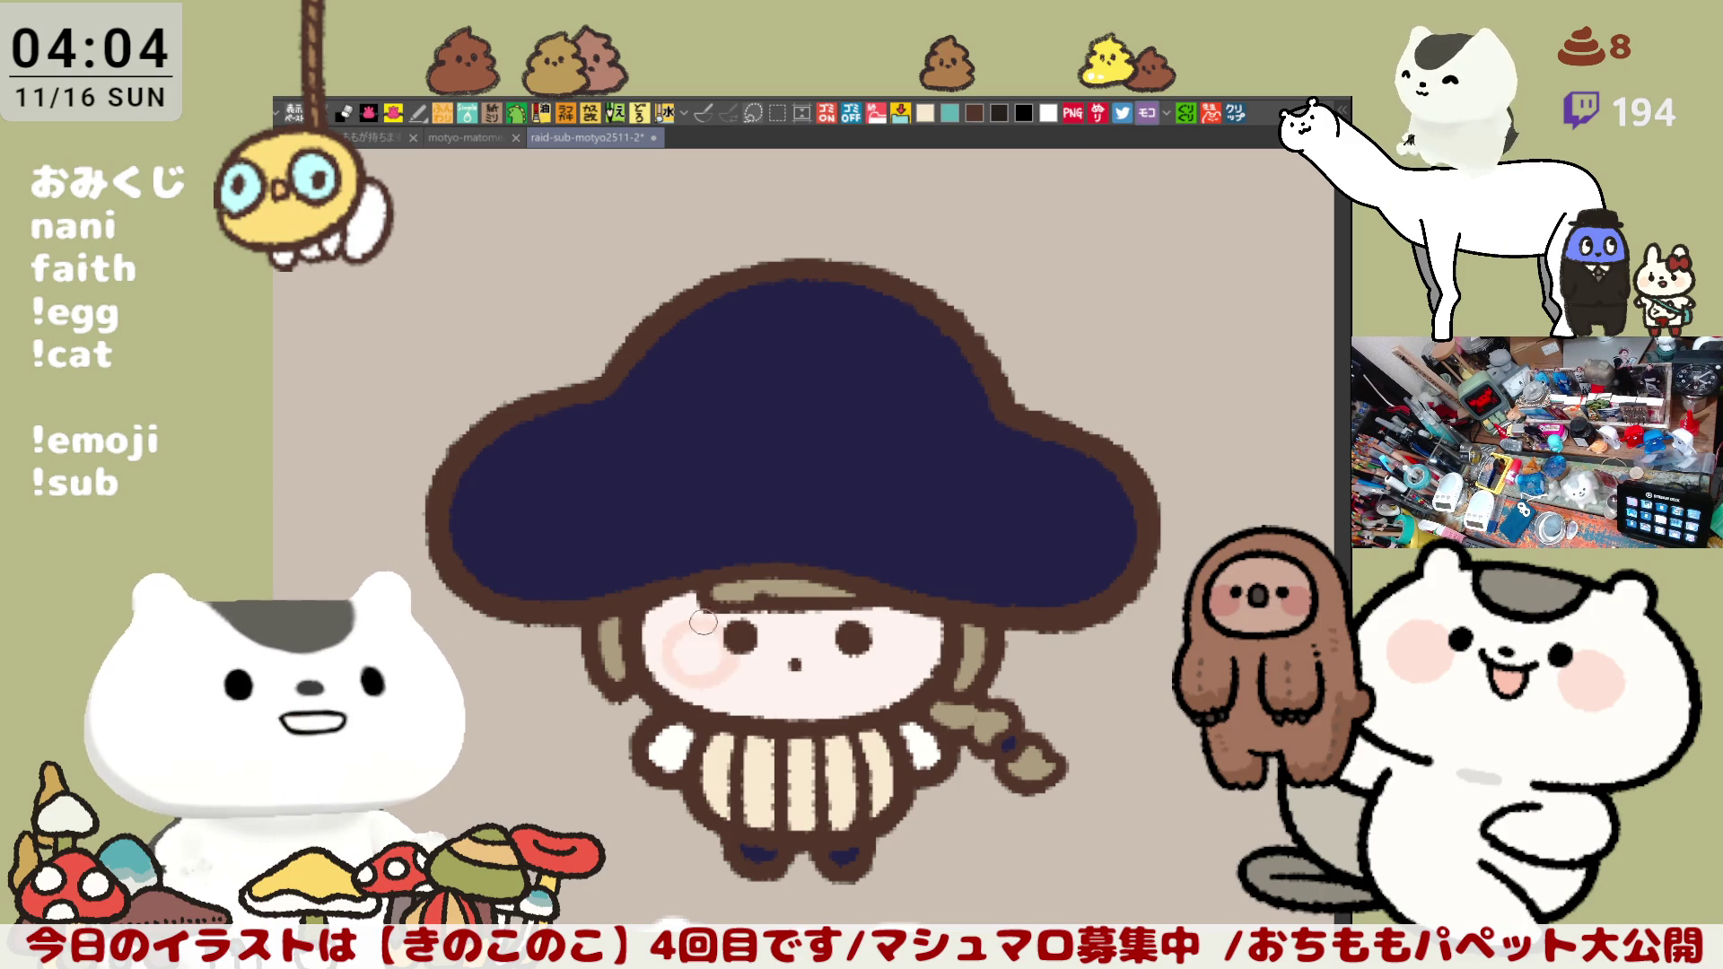
mouse_move(895, 632)
mouse_down()
mouse_move(857, 643)
mouse_move(899, 652)
mouse_up()
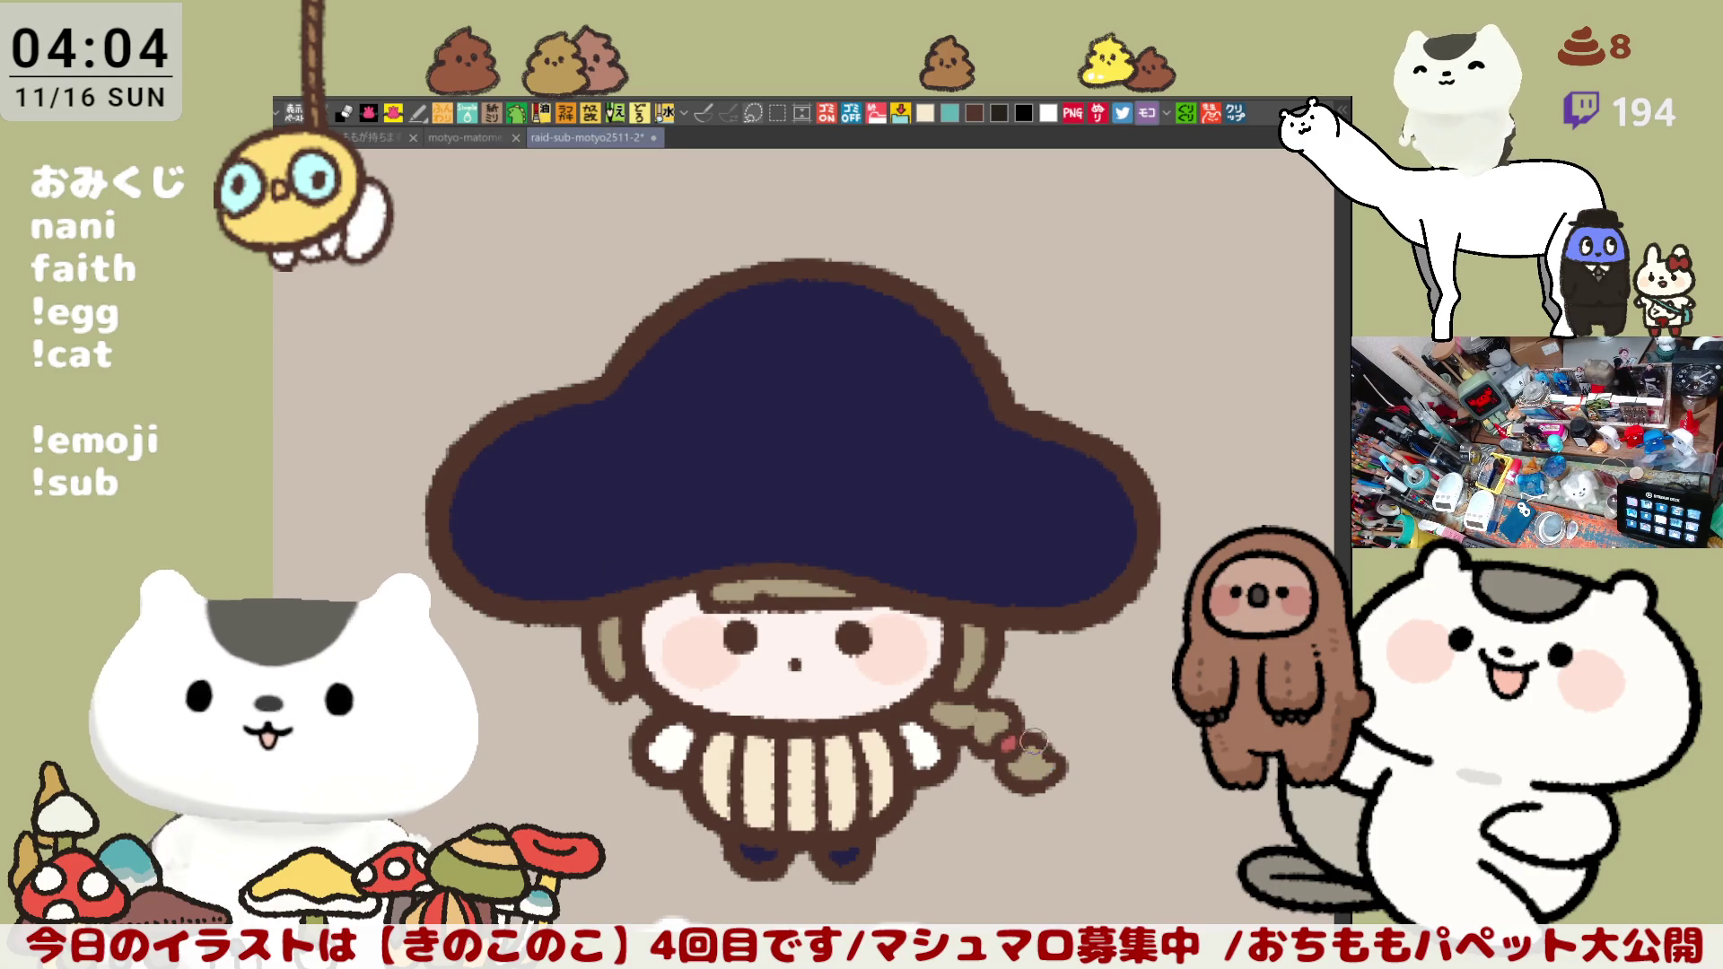
scroll(981, 699, down, 5)
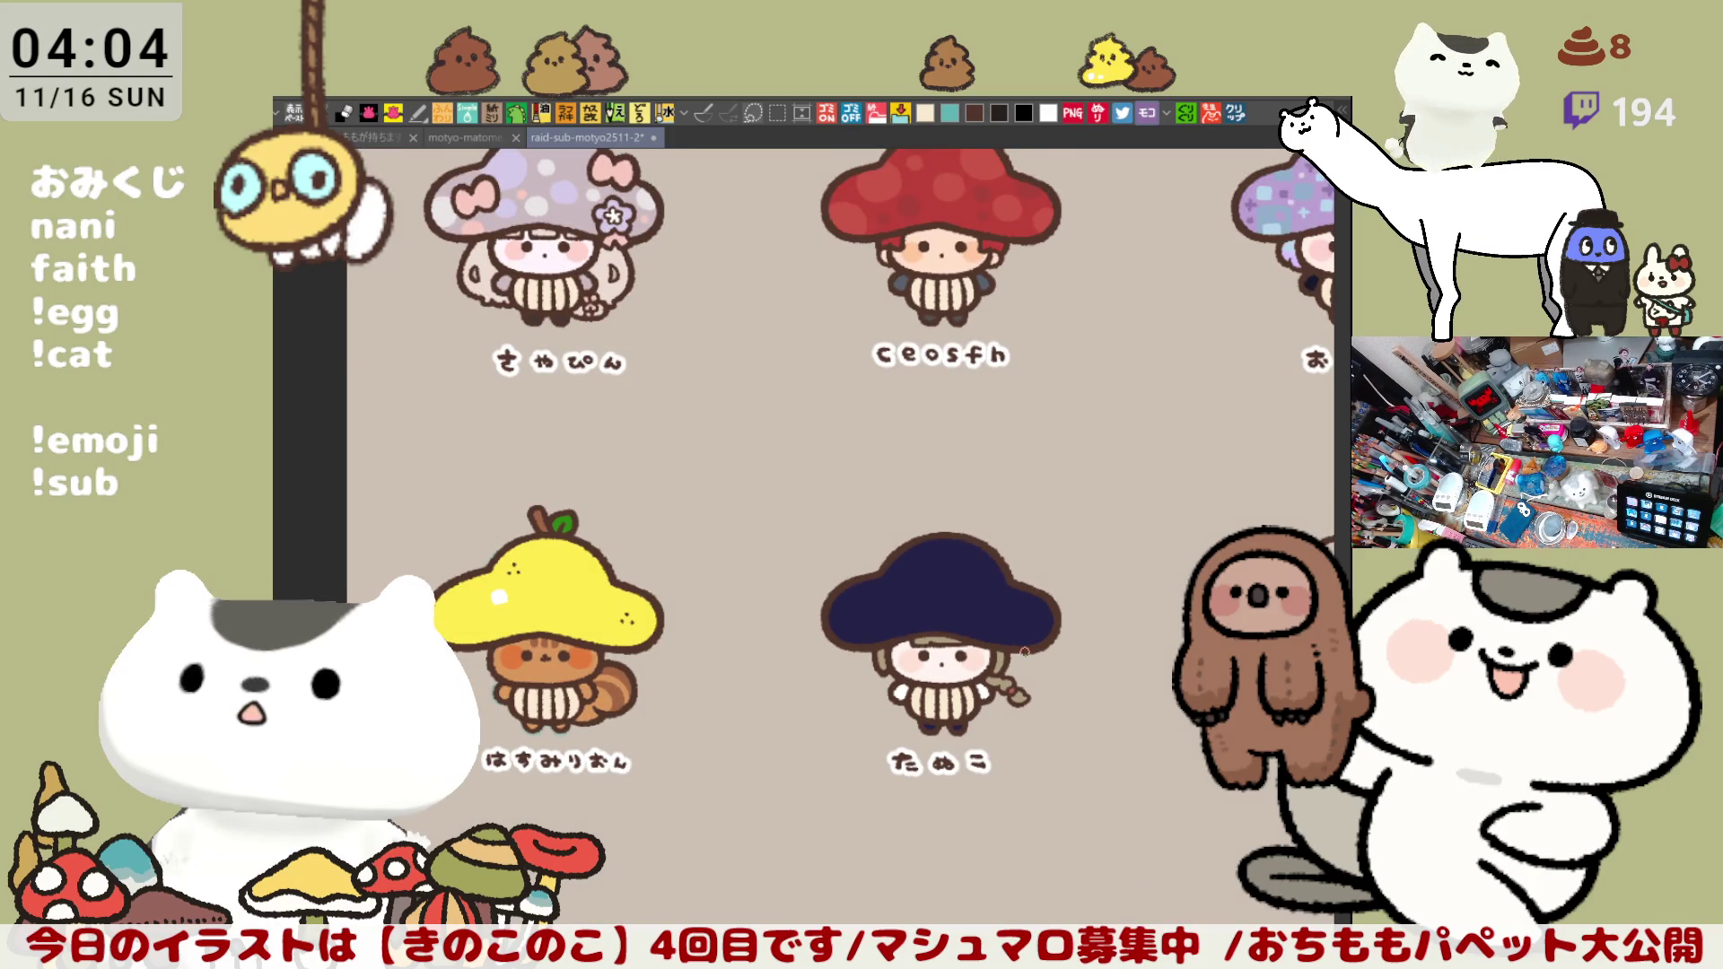
scroll(1022, 651, up, 1)
scroll(1020, 654, up, 2)
scroll(1018, 659, up, 1)
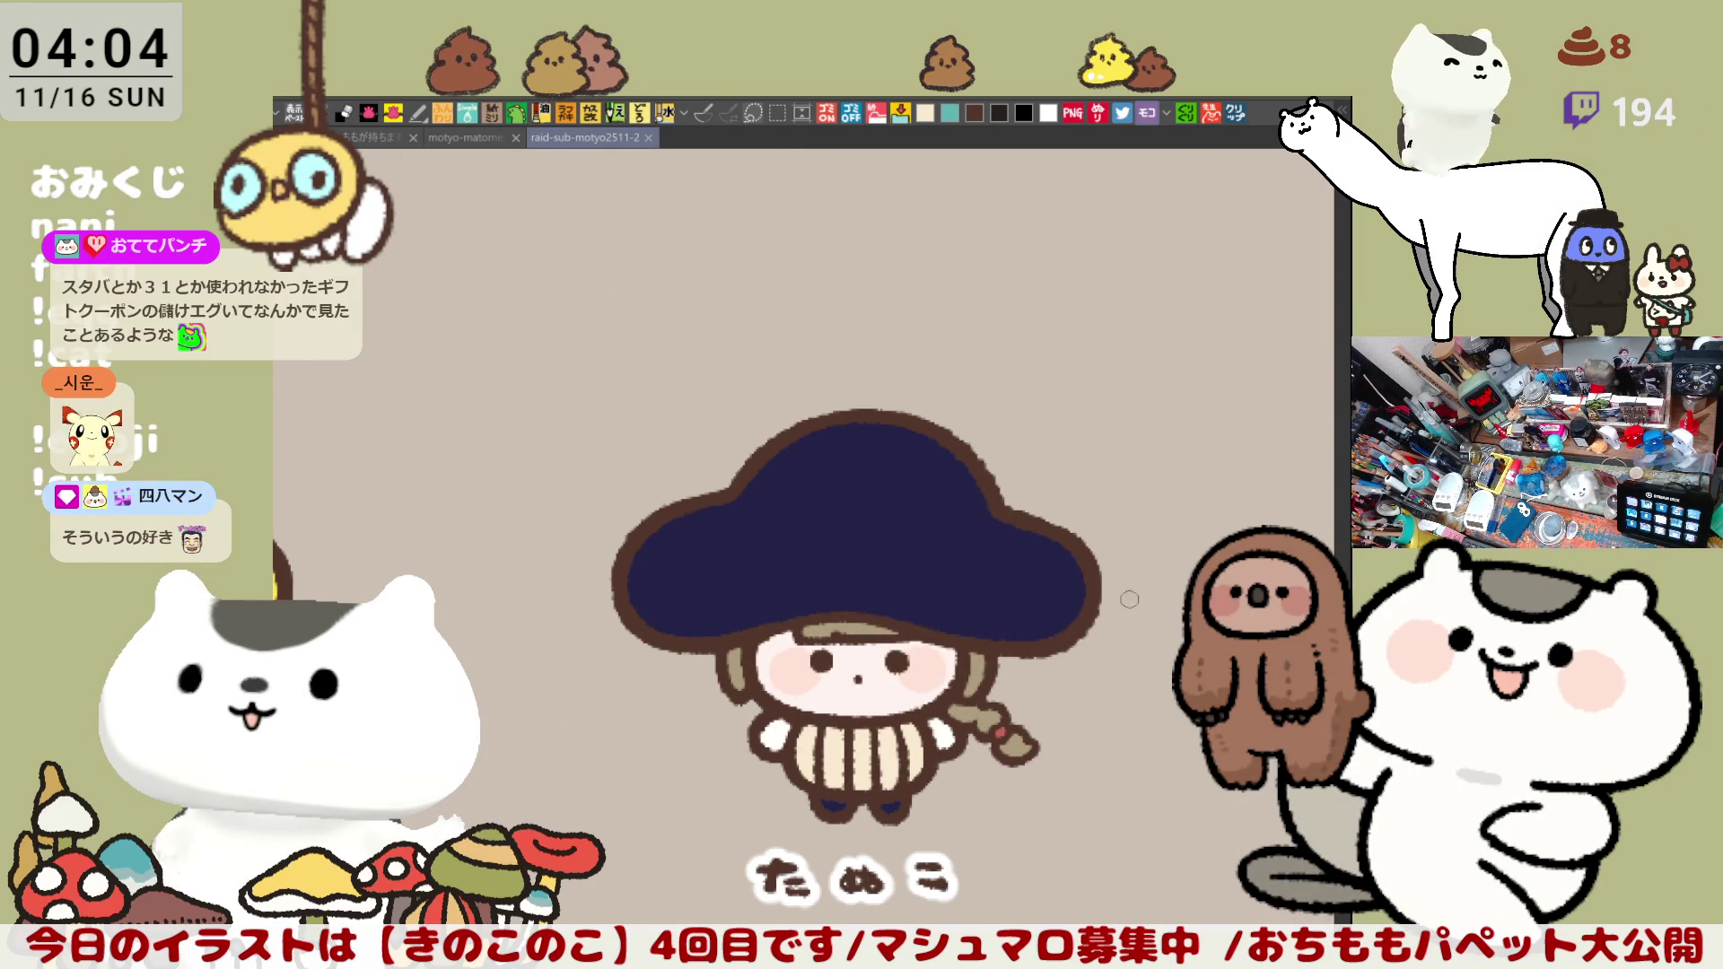
Step: Revert the cap from navy back to brown and zoom in close on it
key(ctrl+z)
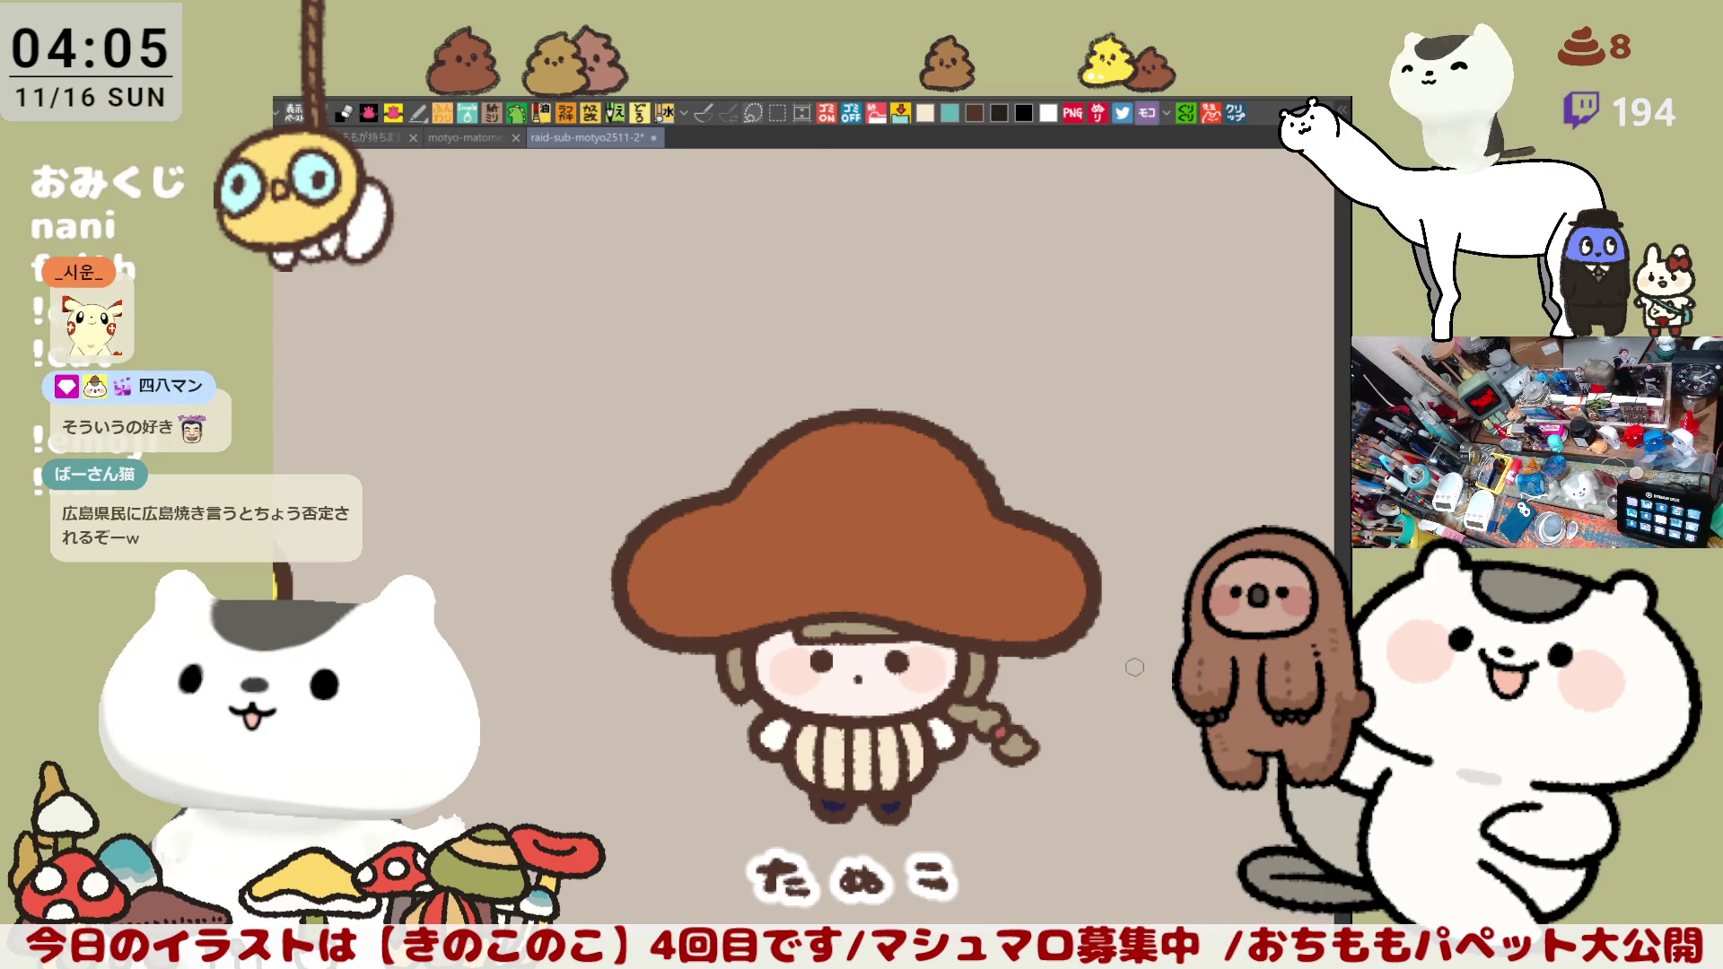
key(ctrl+plus)
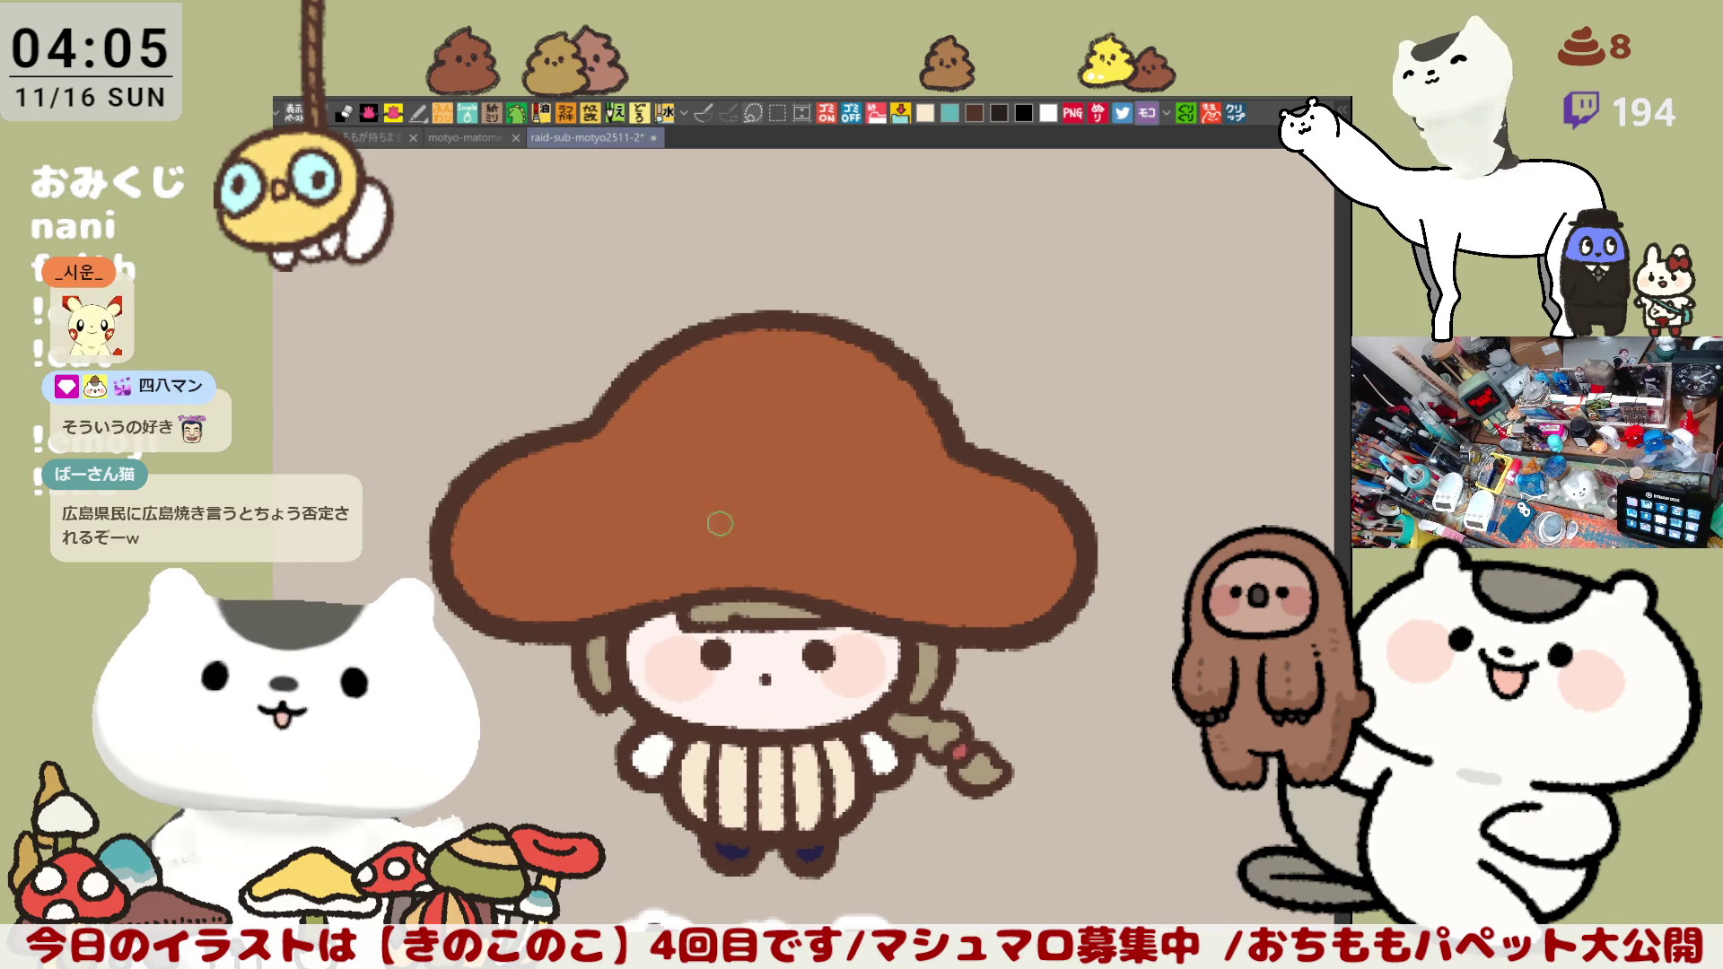
key(ctrl+plus)
key(ctrl+plus)
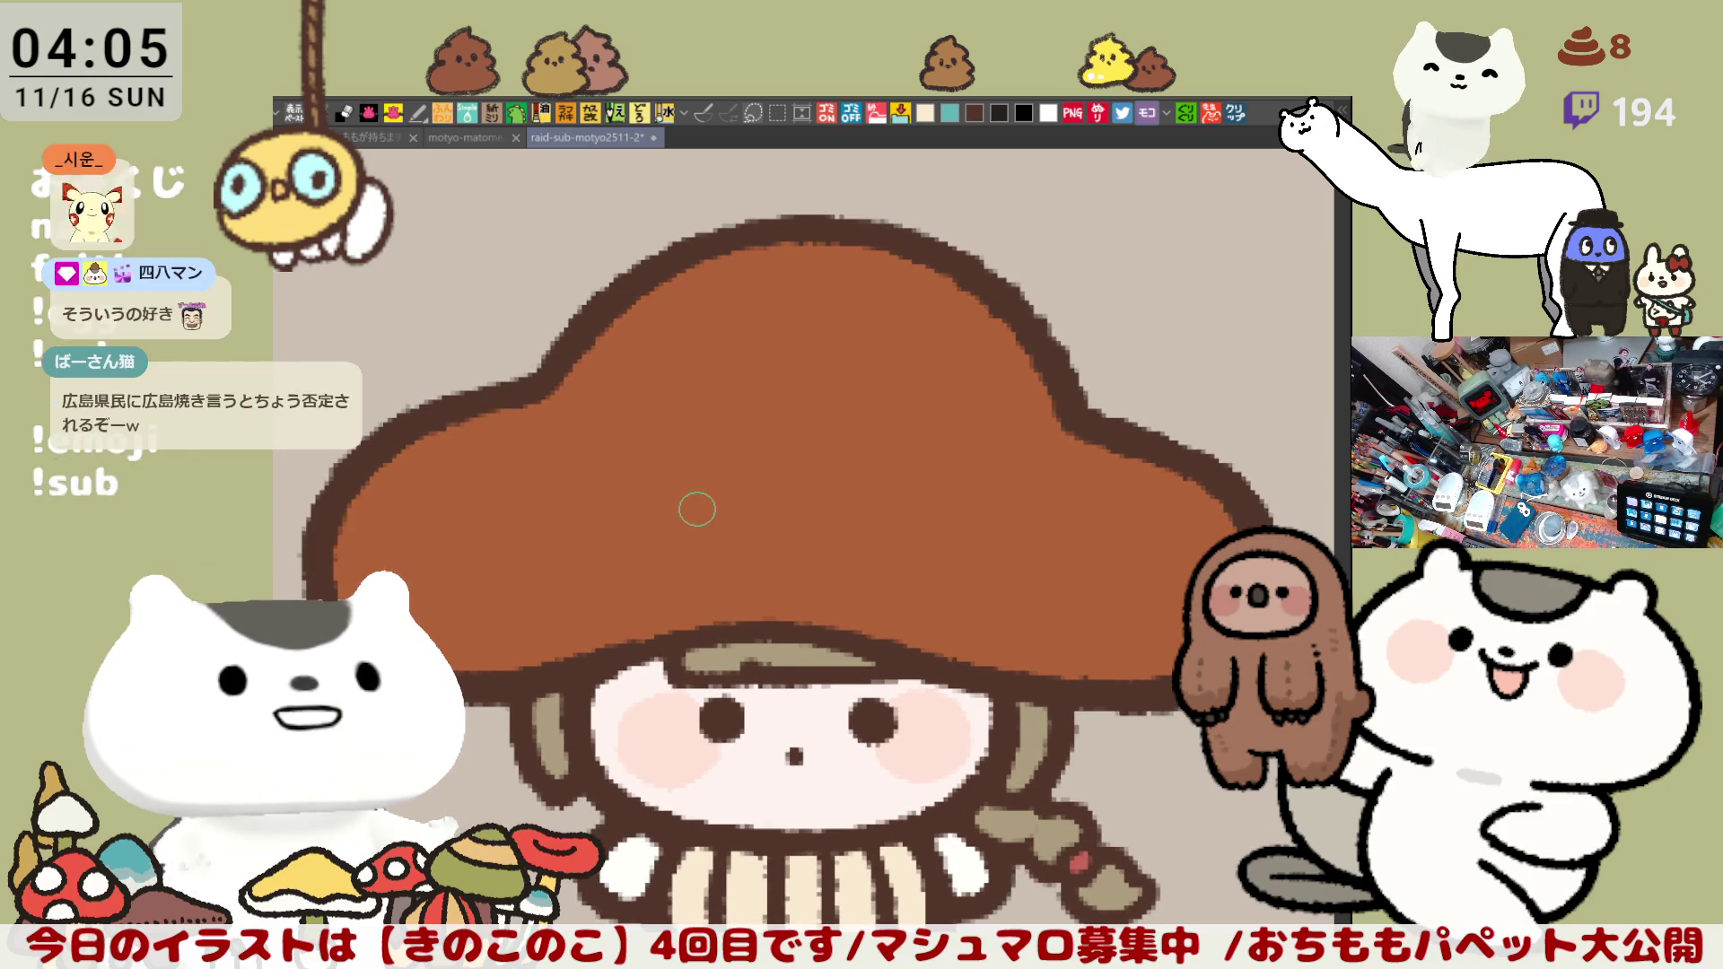
scroll(943, 570, down, 2)
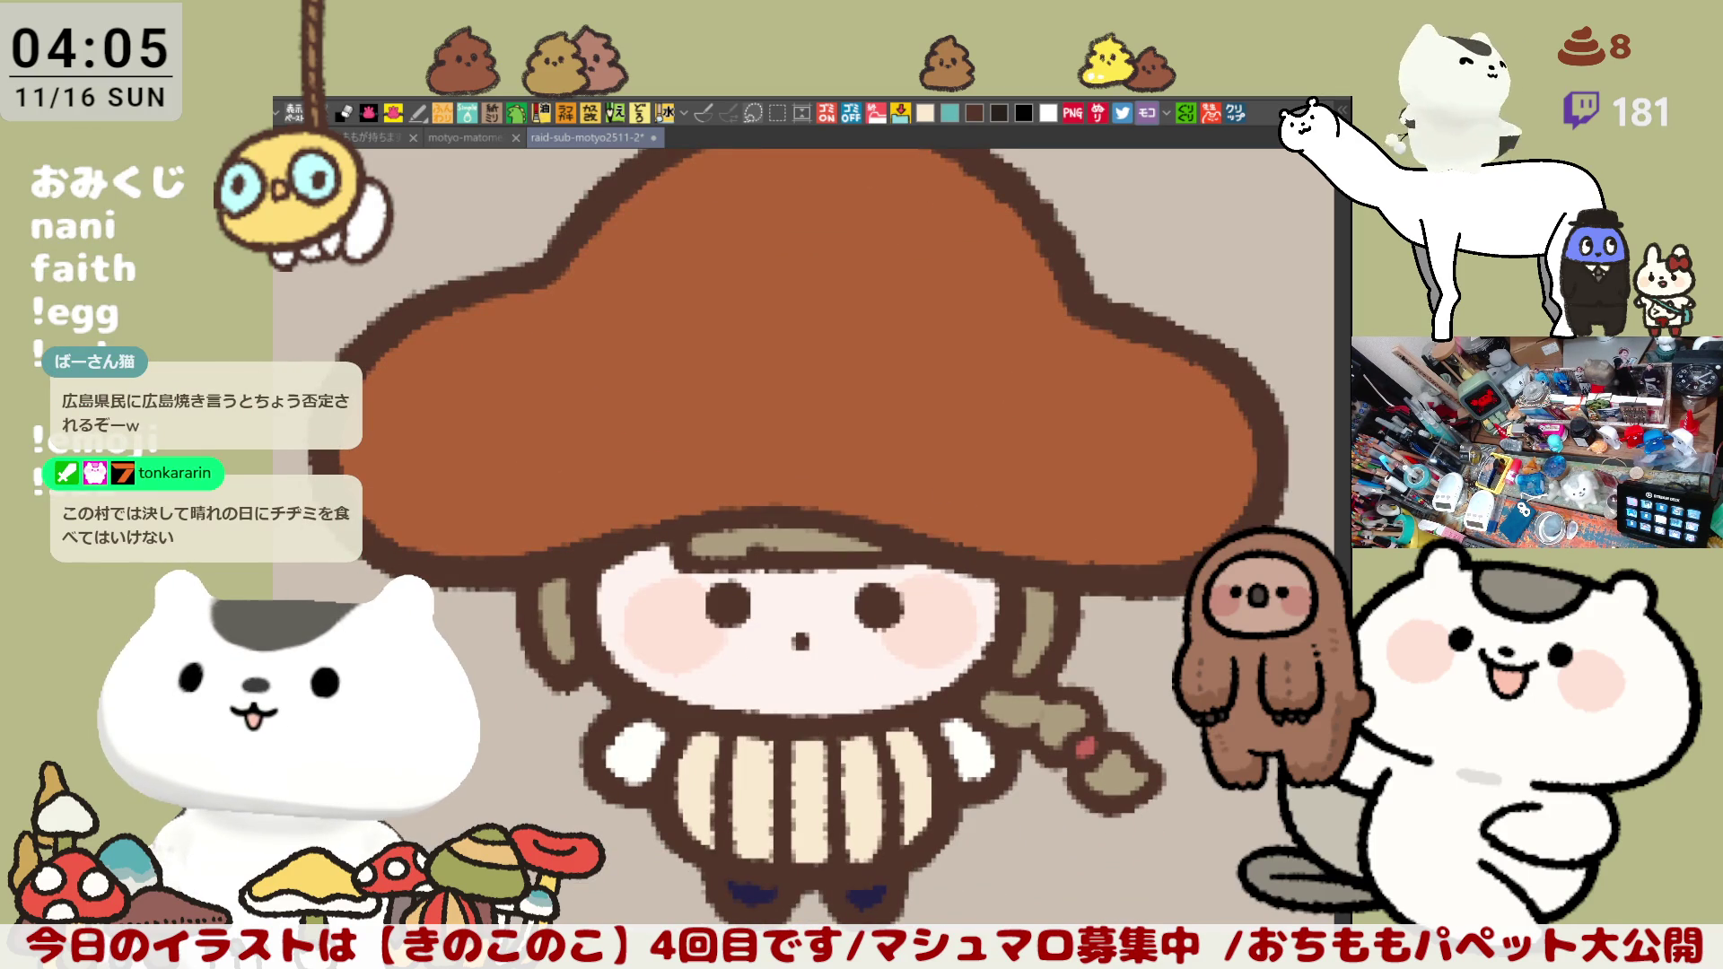
Step: Outline a tanuki-head shape on the cap and fill it dark brown
drag(980, 438, 926, 479)
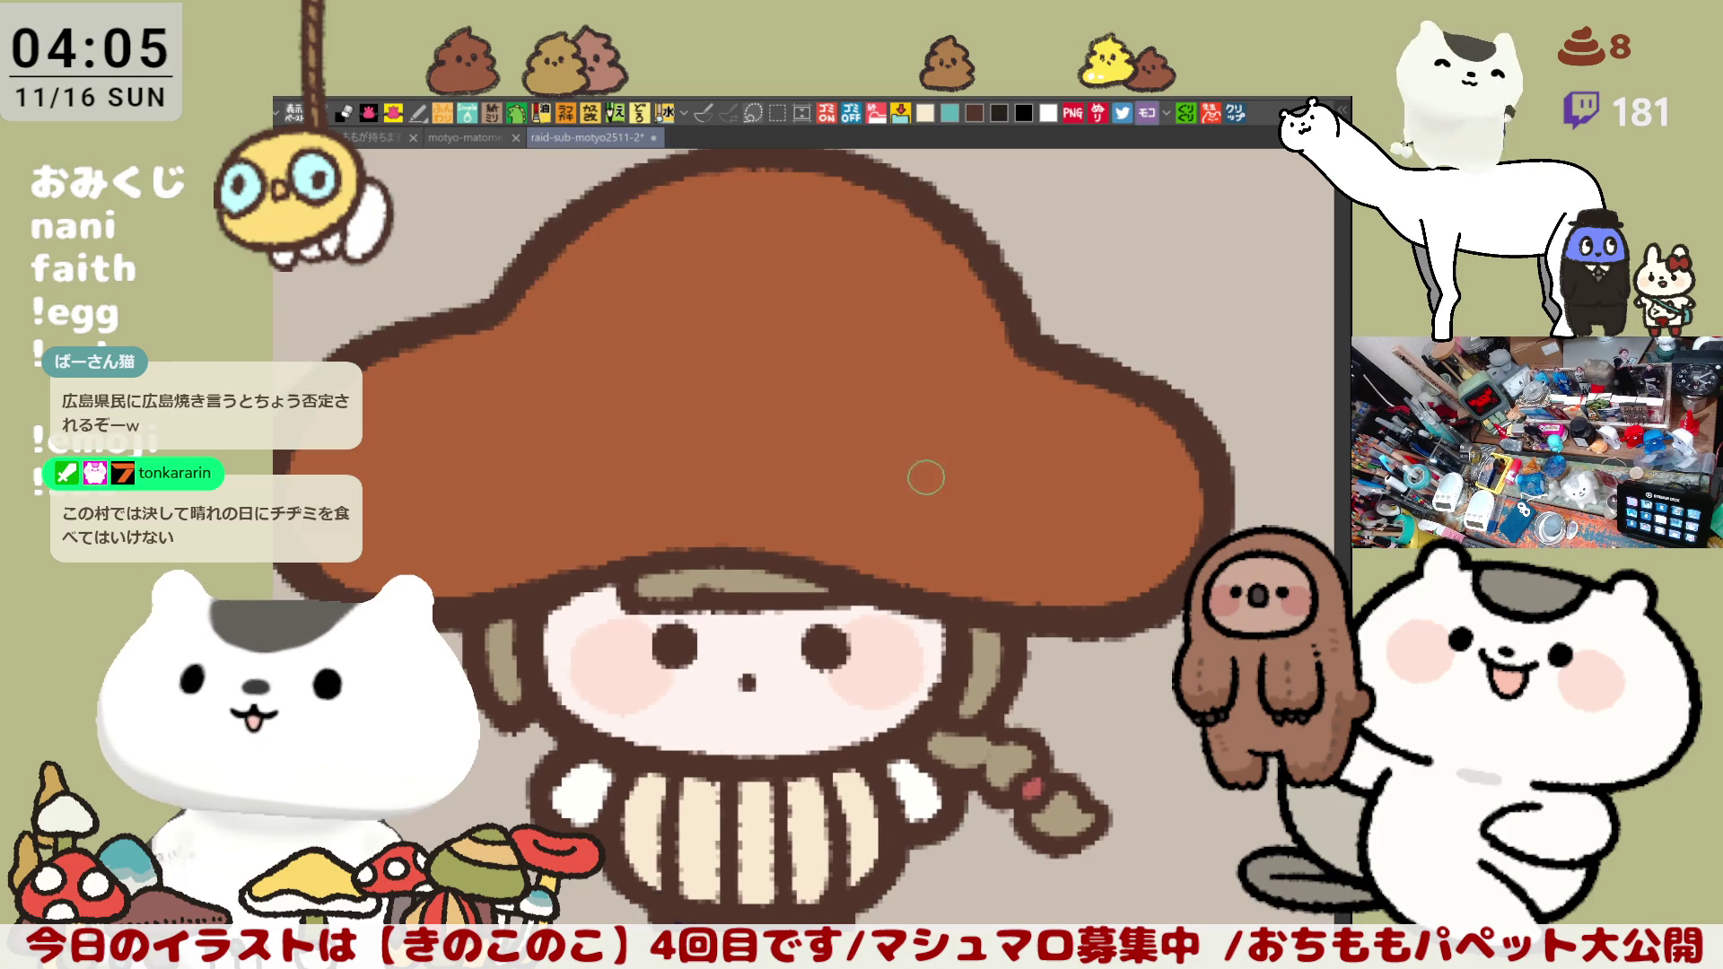
drag(867, 398, 1033, 376)
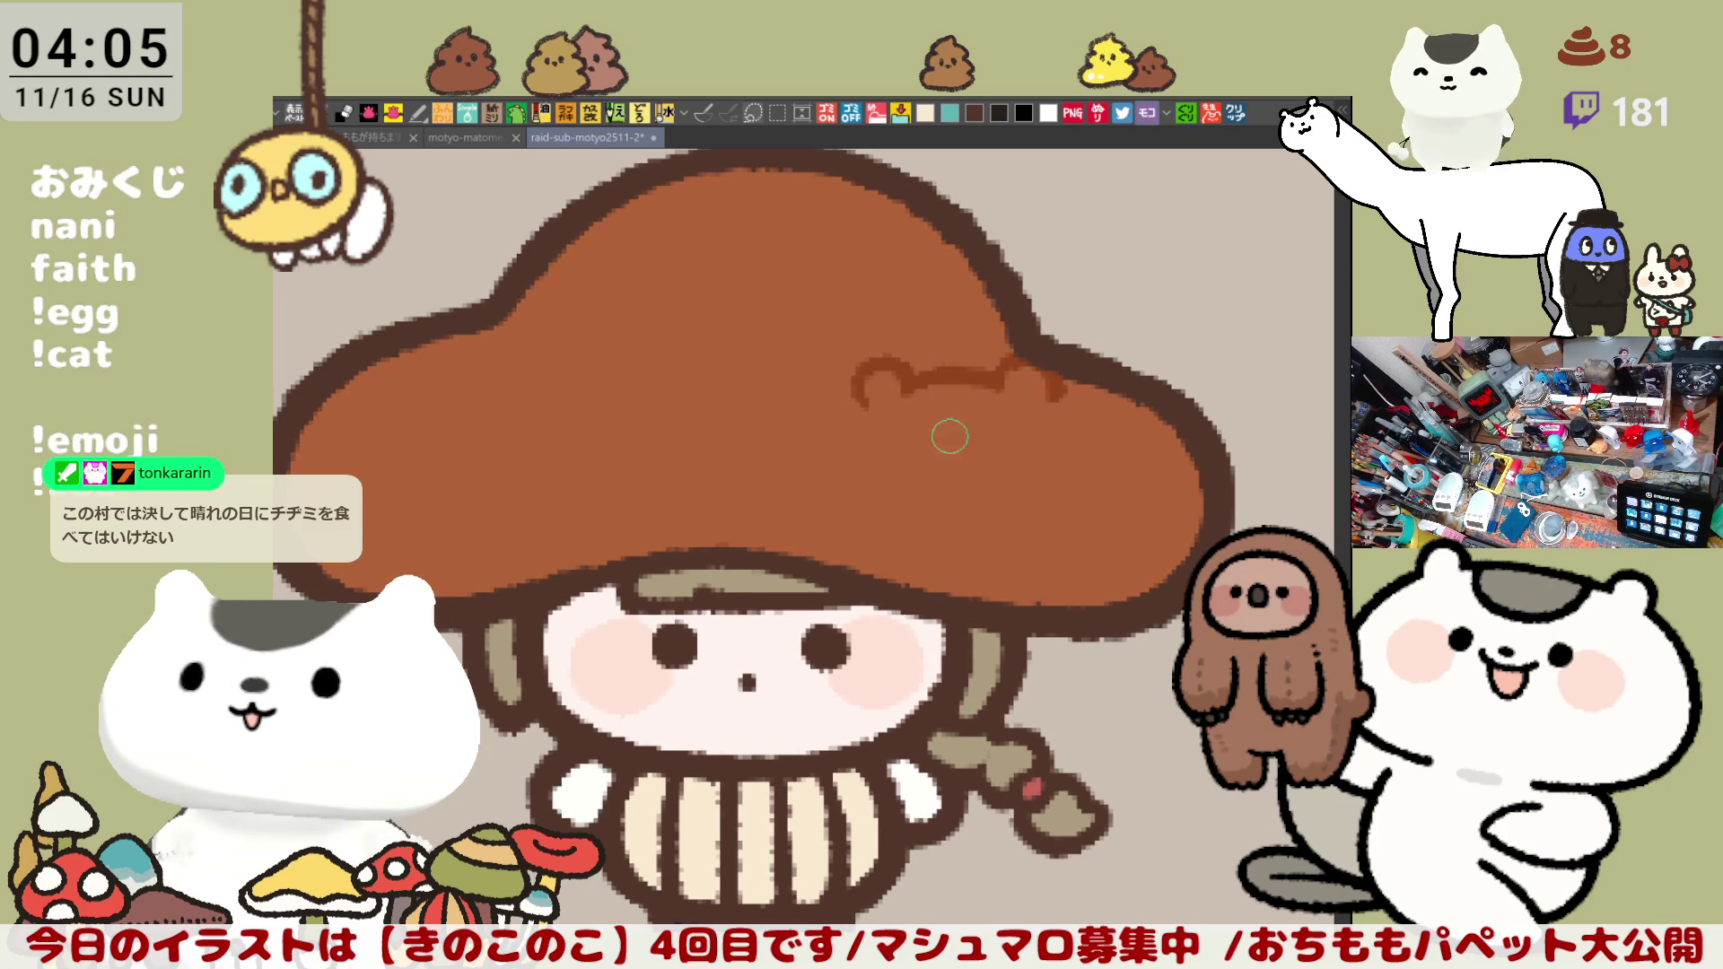
drag(869, 402, 952, 516)
mouse_move(1051, 419)
mouse_down()
mouse_move(1071, 479)
mouse_move(983, 515)
mouse_up()
key(ctrl+z)
mouse_move(1058, 390)
mouse_down()
mouse_move(1084, 445)
mouse_move(964, 522)
mouse_up()
key(ctrl+z)
drag(1057, 387, 961, 520)
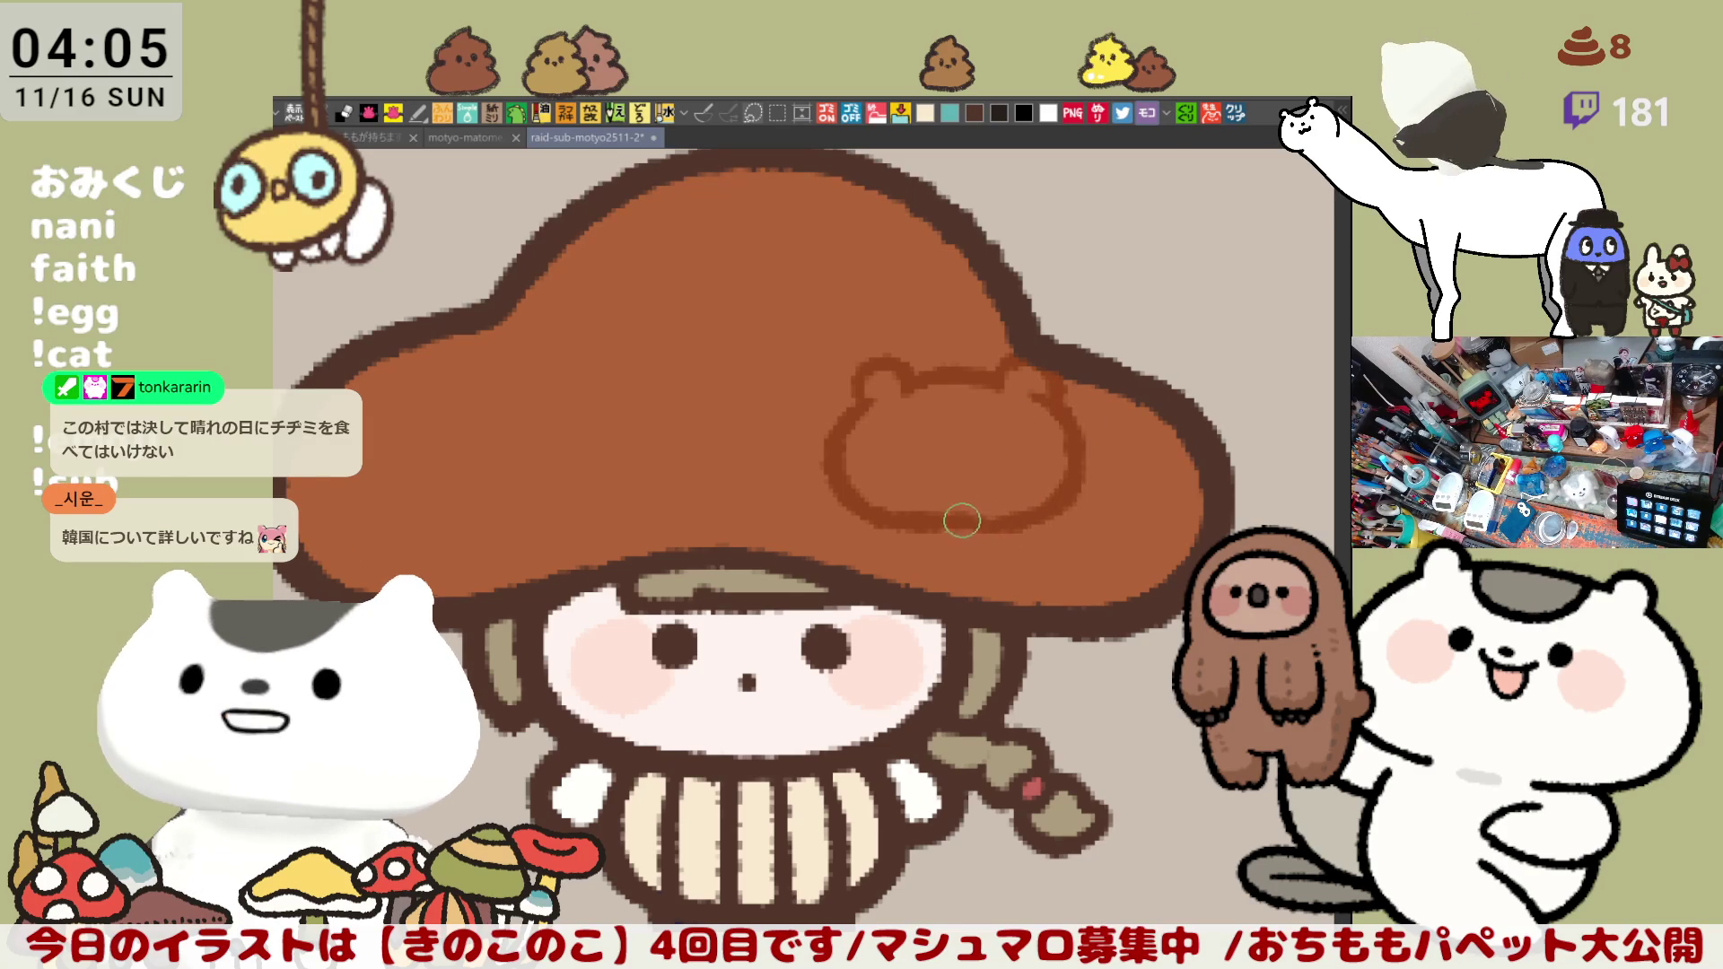
click(1002, 465)
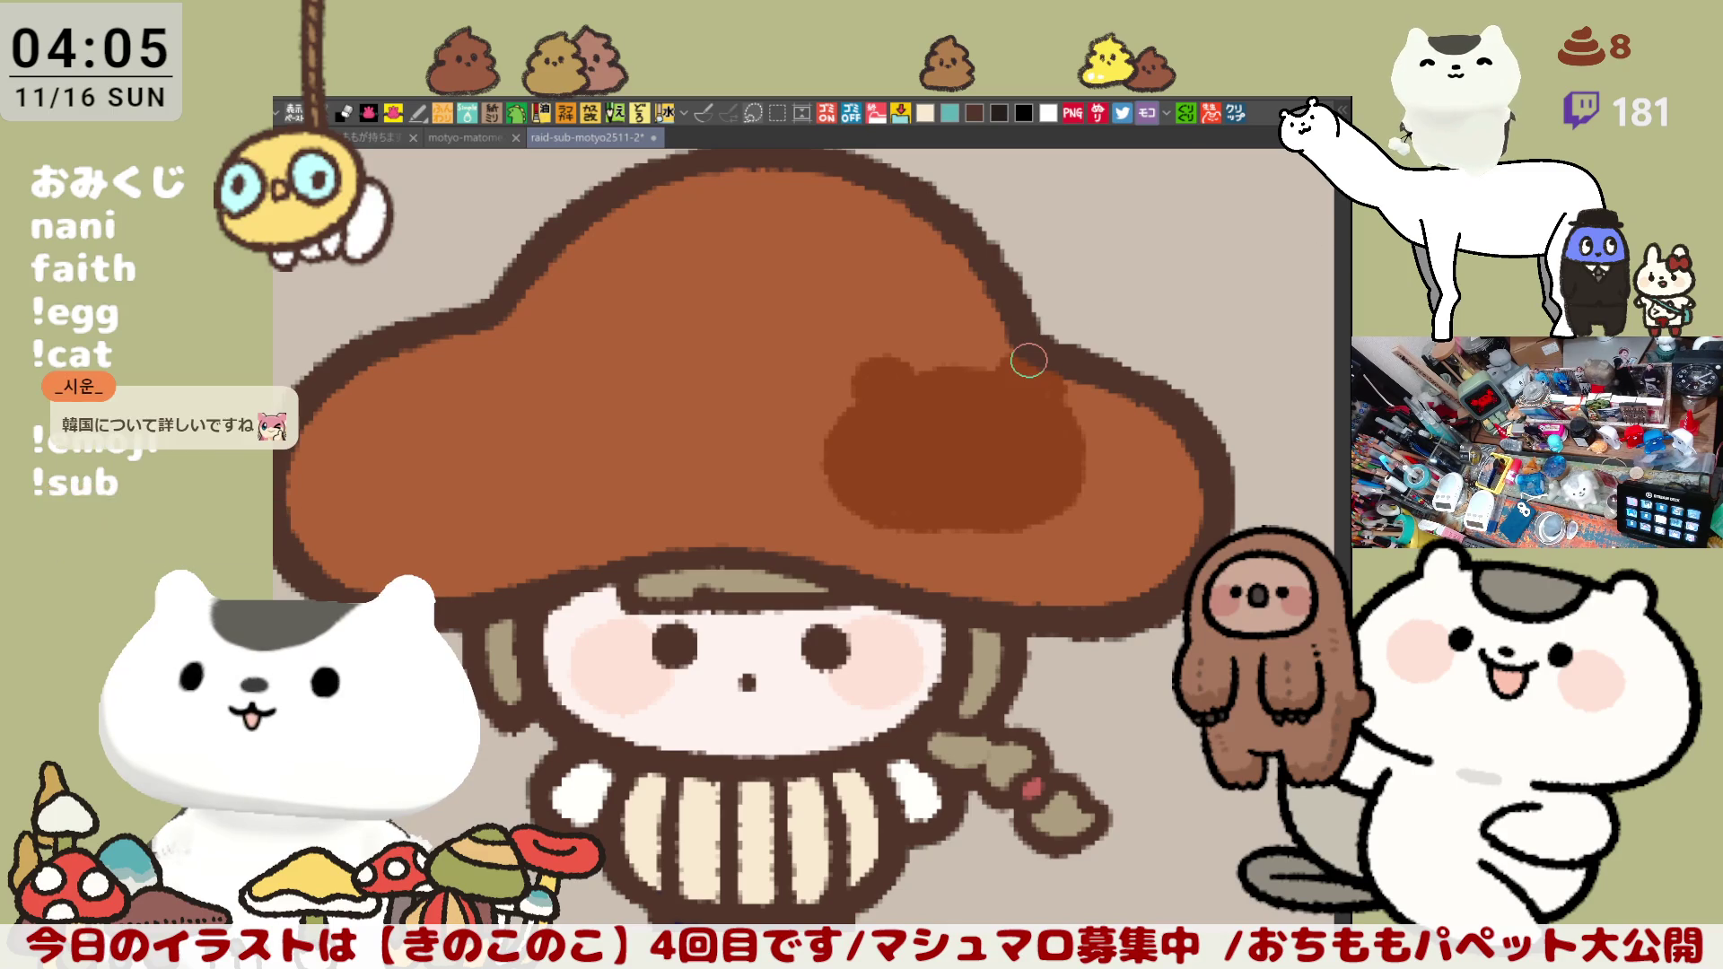
scroll(896, 551, up, 1)
scroll(897, 545, up, 2)
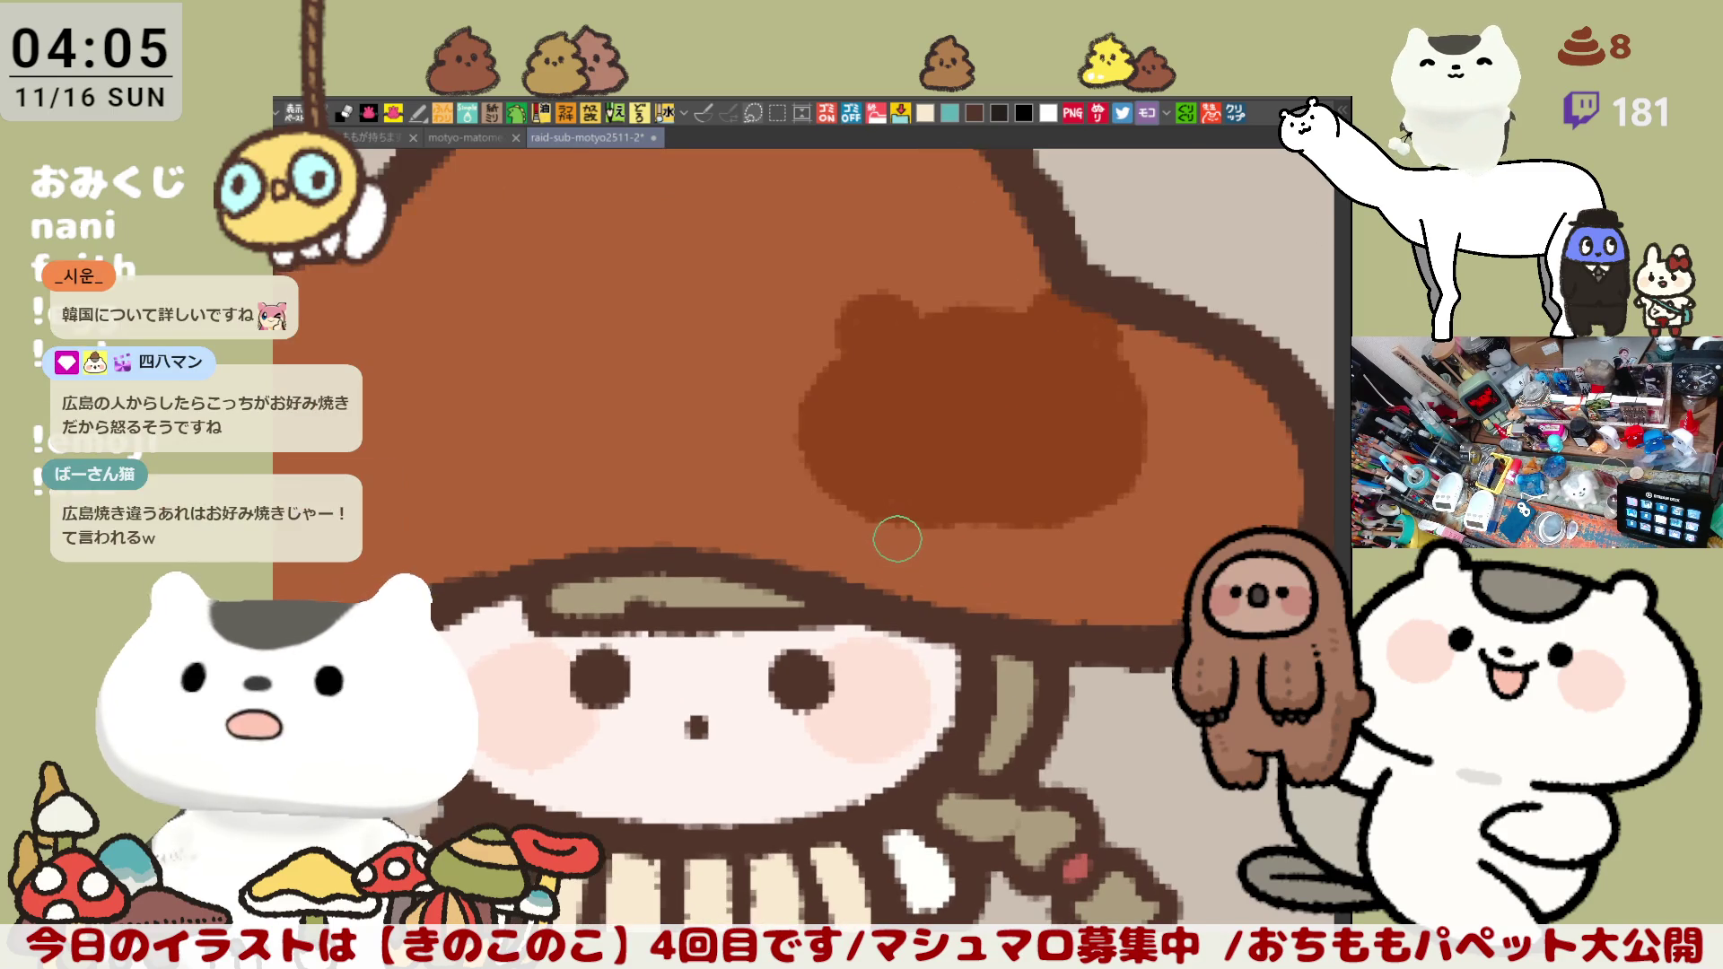
scroll(896, 540, up, 2)
Step: Draw a darker brown loop inside the spot for the face and fill it
mouse_move(926, 510)
mouse_down()
mouse_move(812, 513)
mouse_move(751, 435)
mouse_move(887, 379)
mouse_up()
key(ctrl+z)
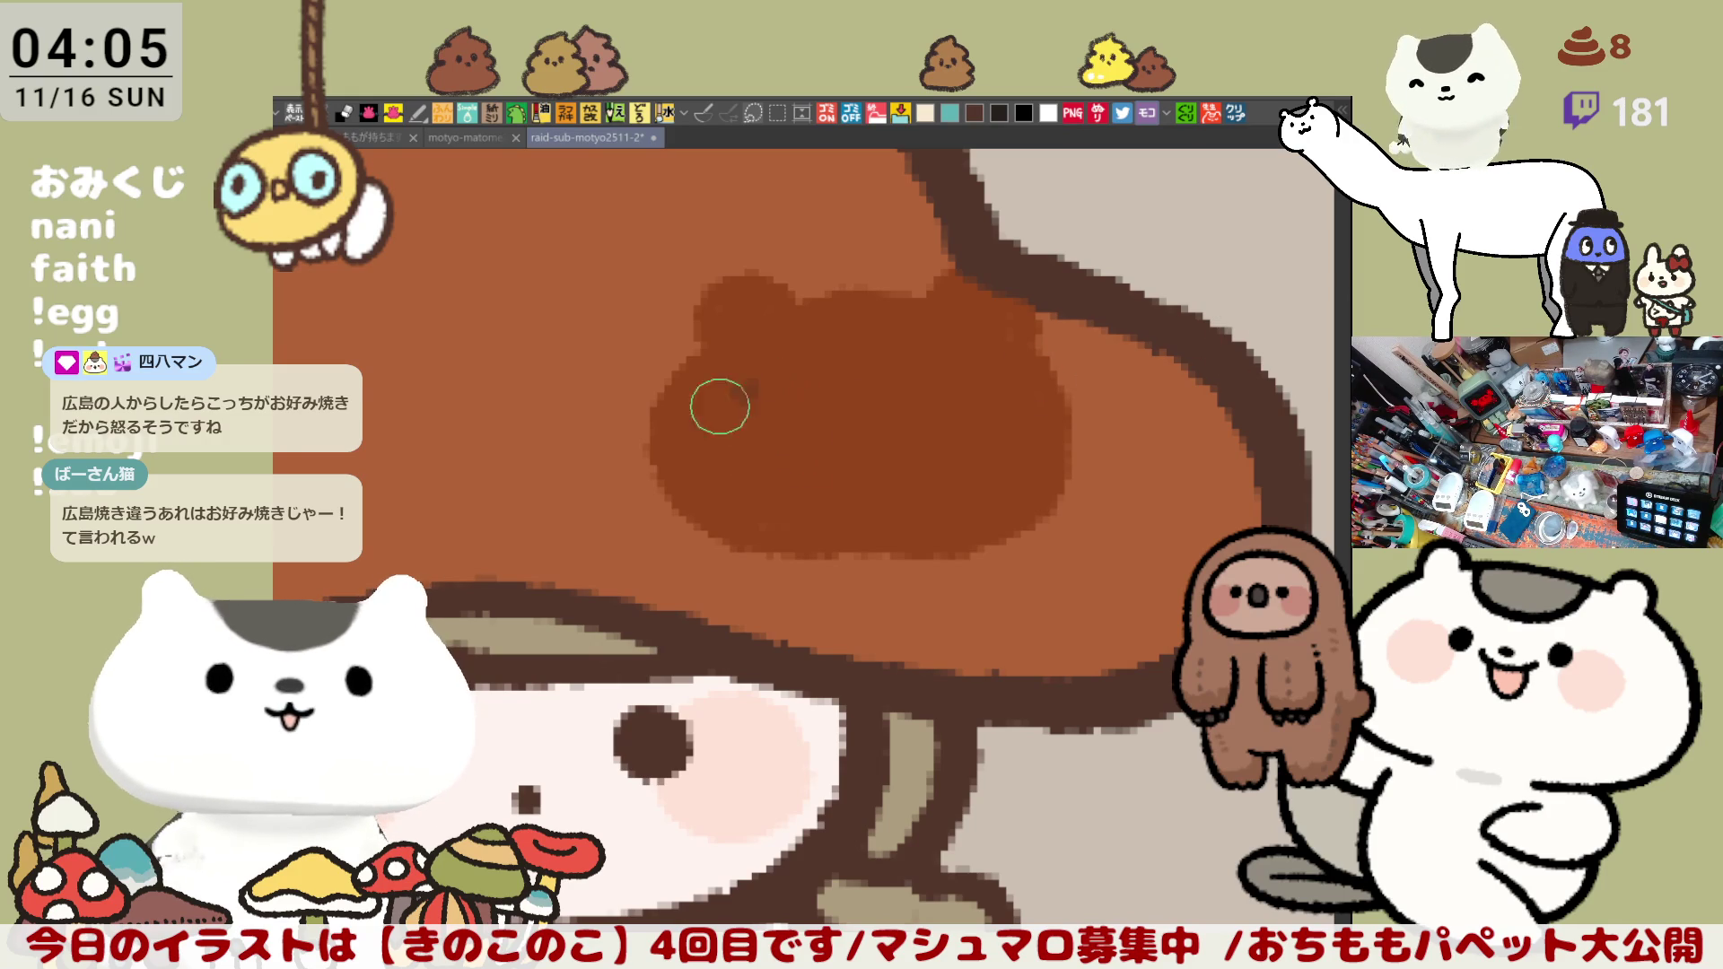
drag(747, 389, 824, 462)
key(ctrl+z)
mouse_move(766, 390)
mouse_down()
mouse_move(836, 466)
mouse_move(850, 450)
mouse_move(961, 481)
mouse_move(974, 450)
mouse_up()
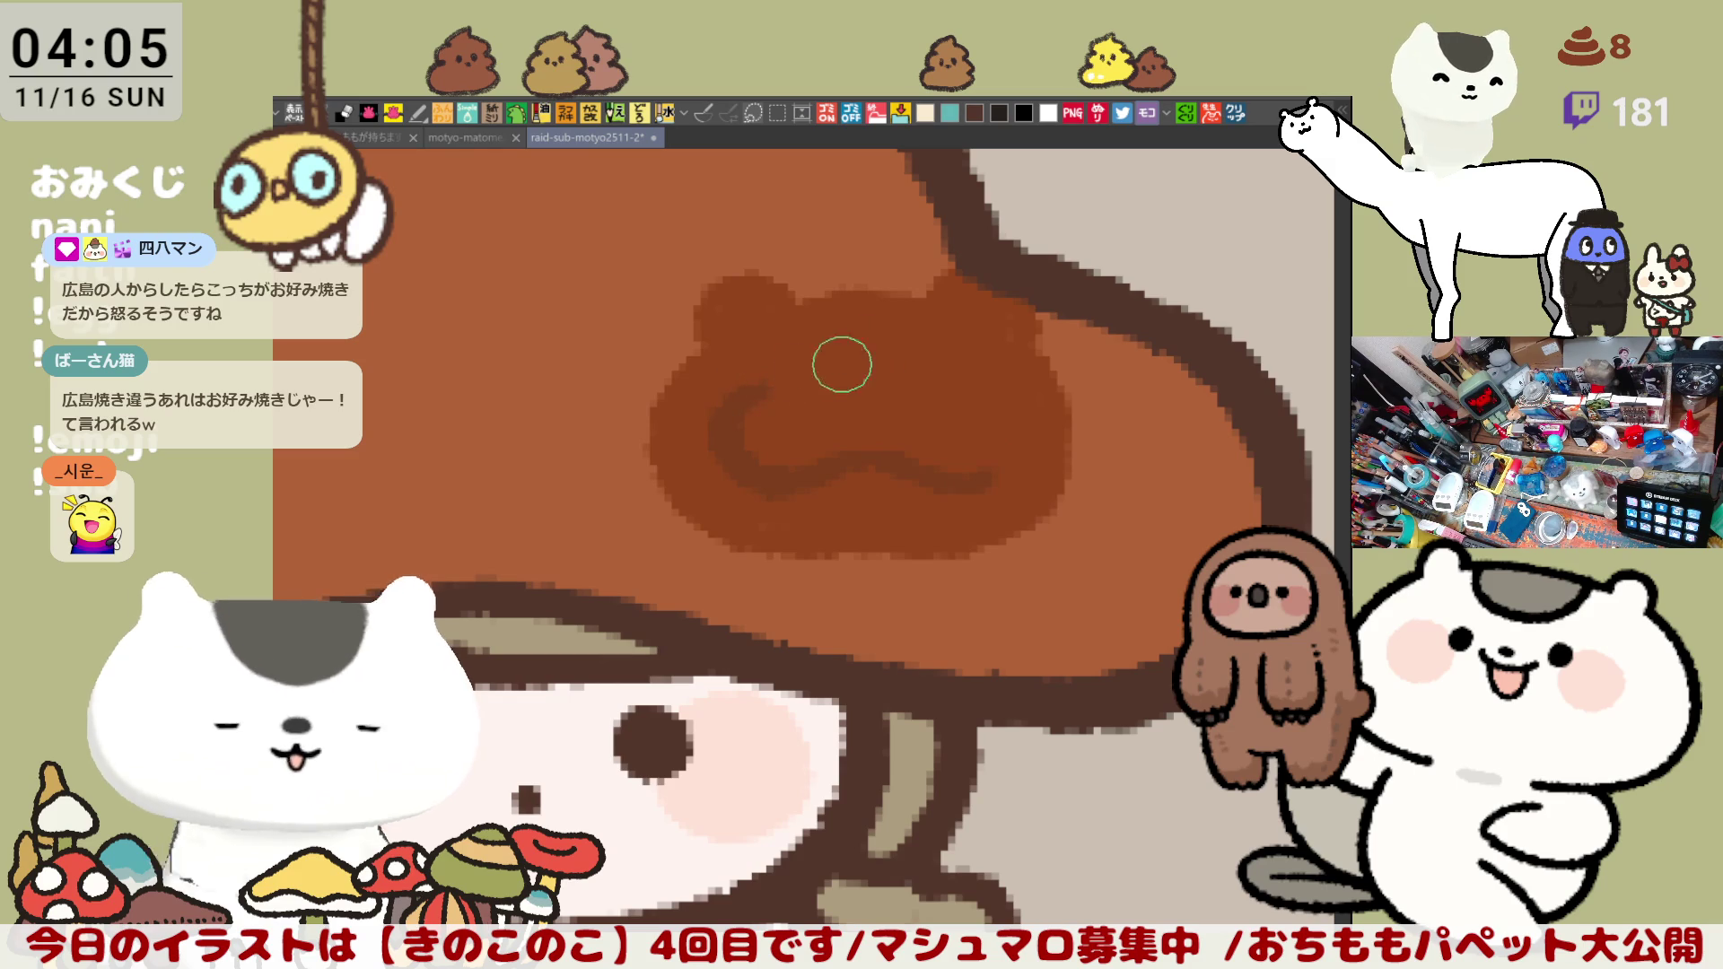
drag(769, 374, 971, 373)
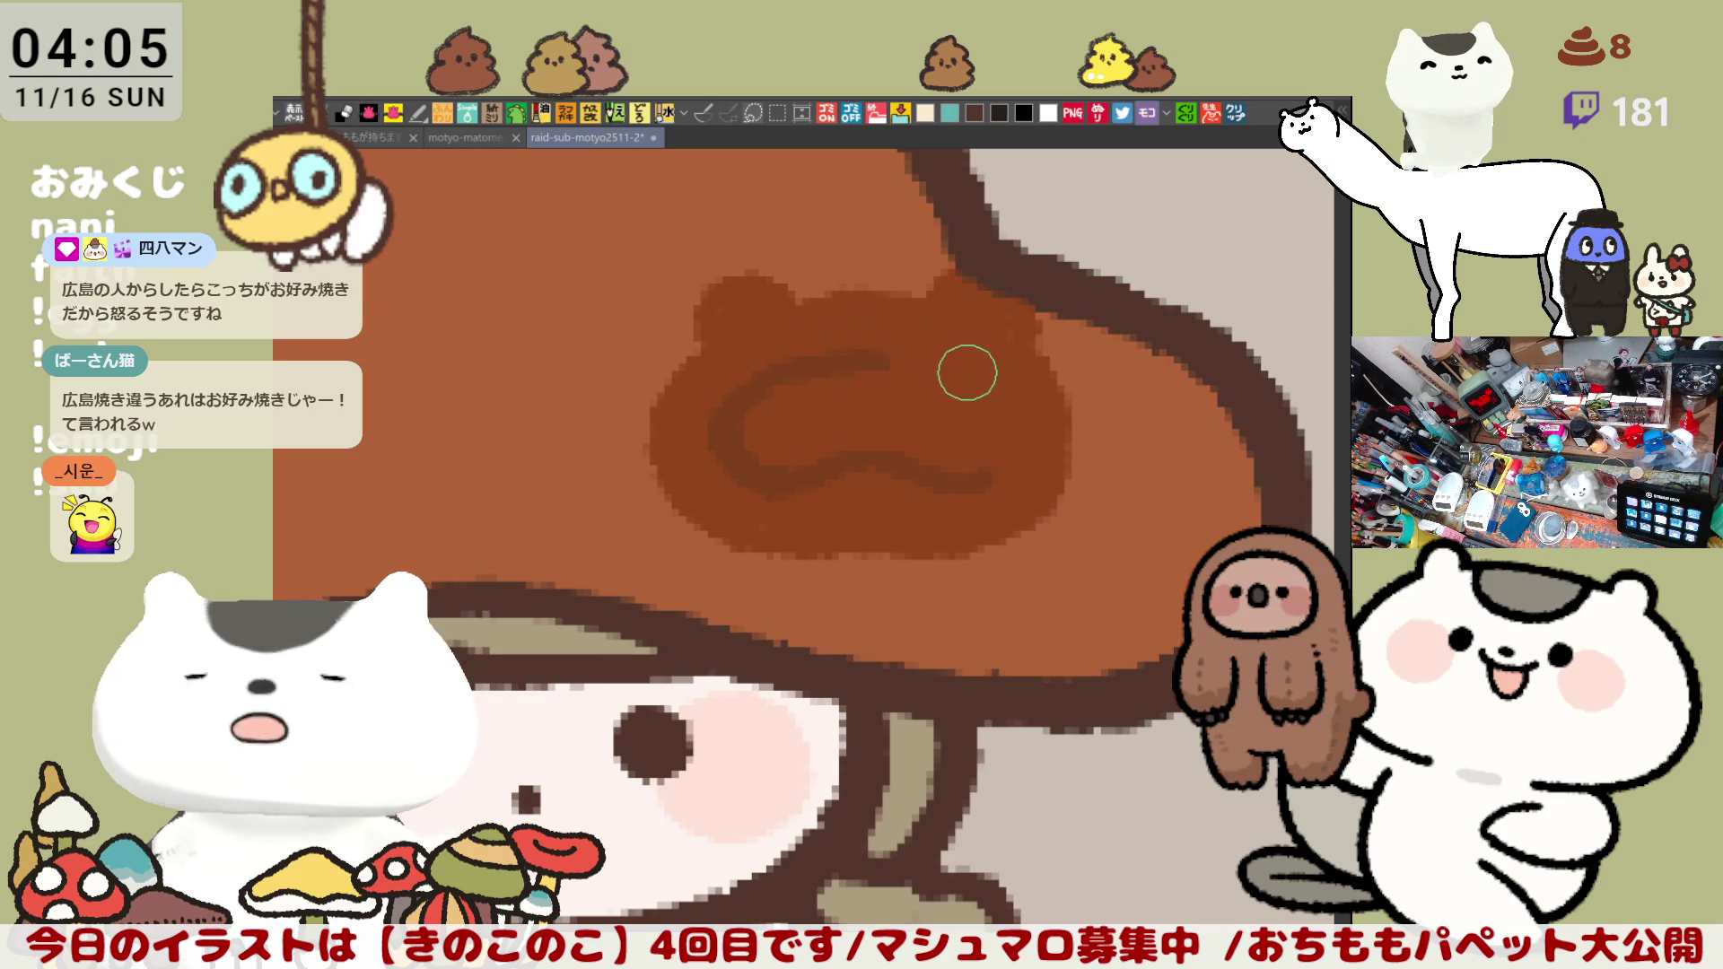
drag(877, 347, 989, 404)
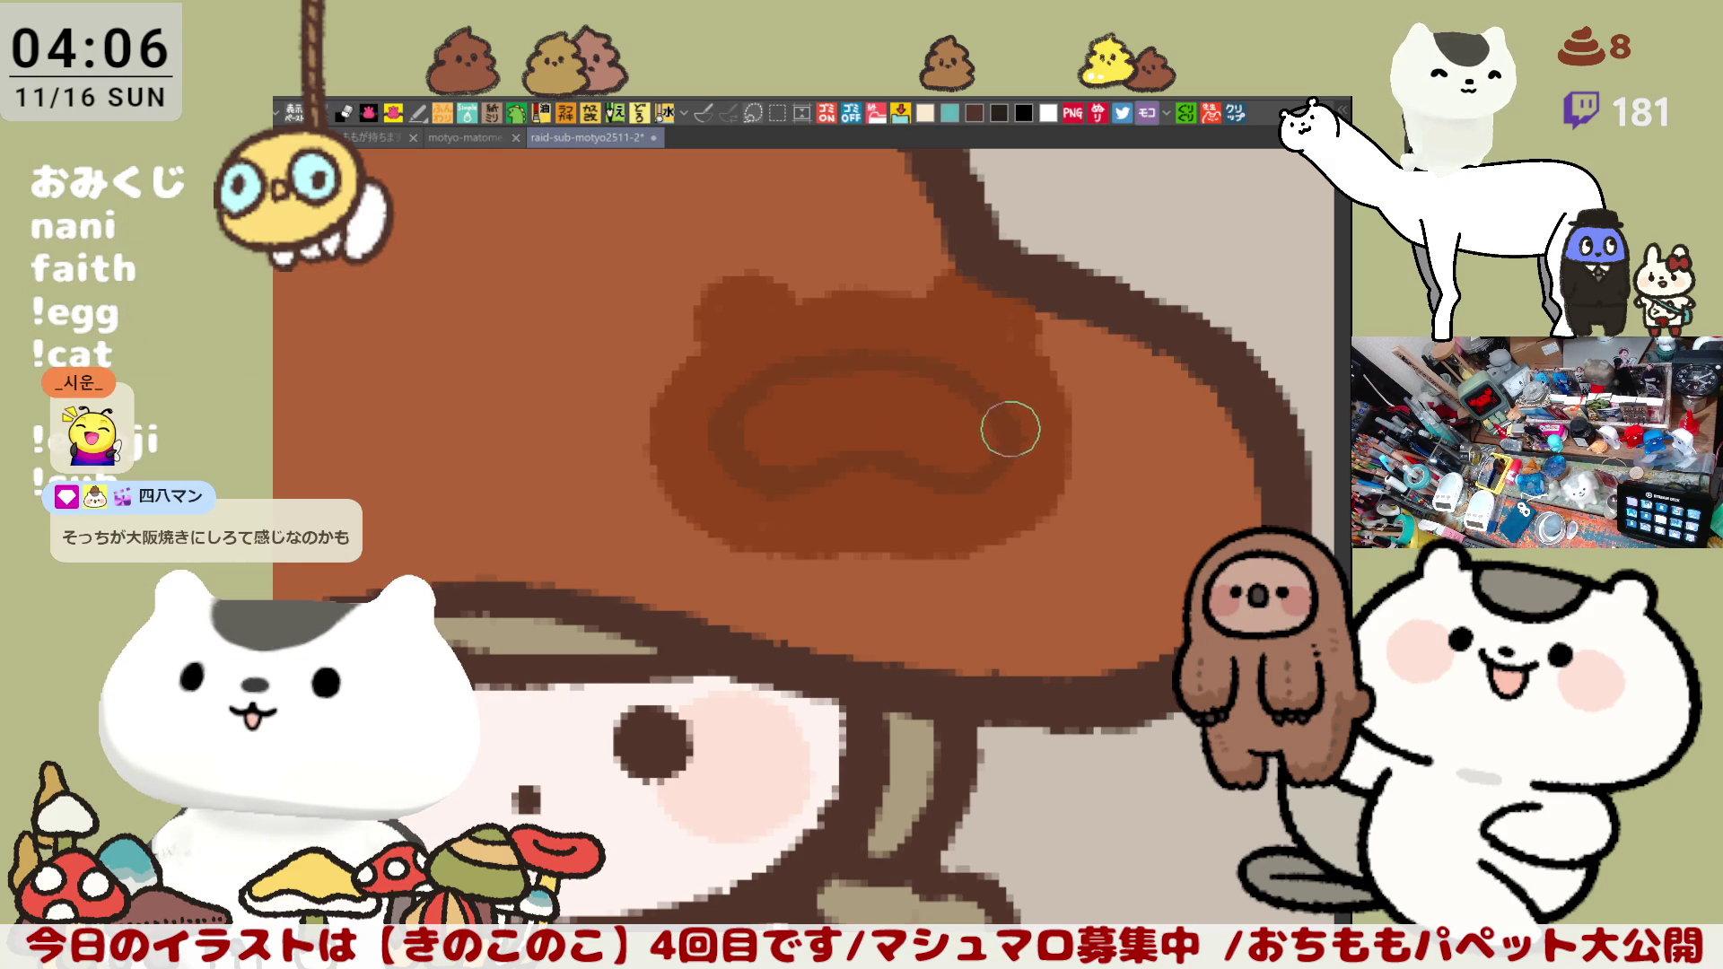
click(973, 412)
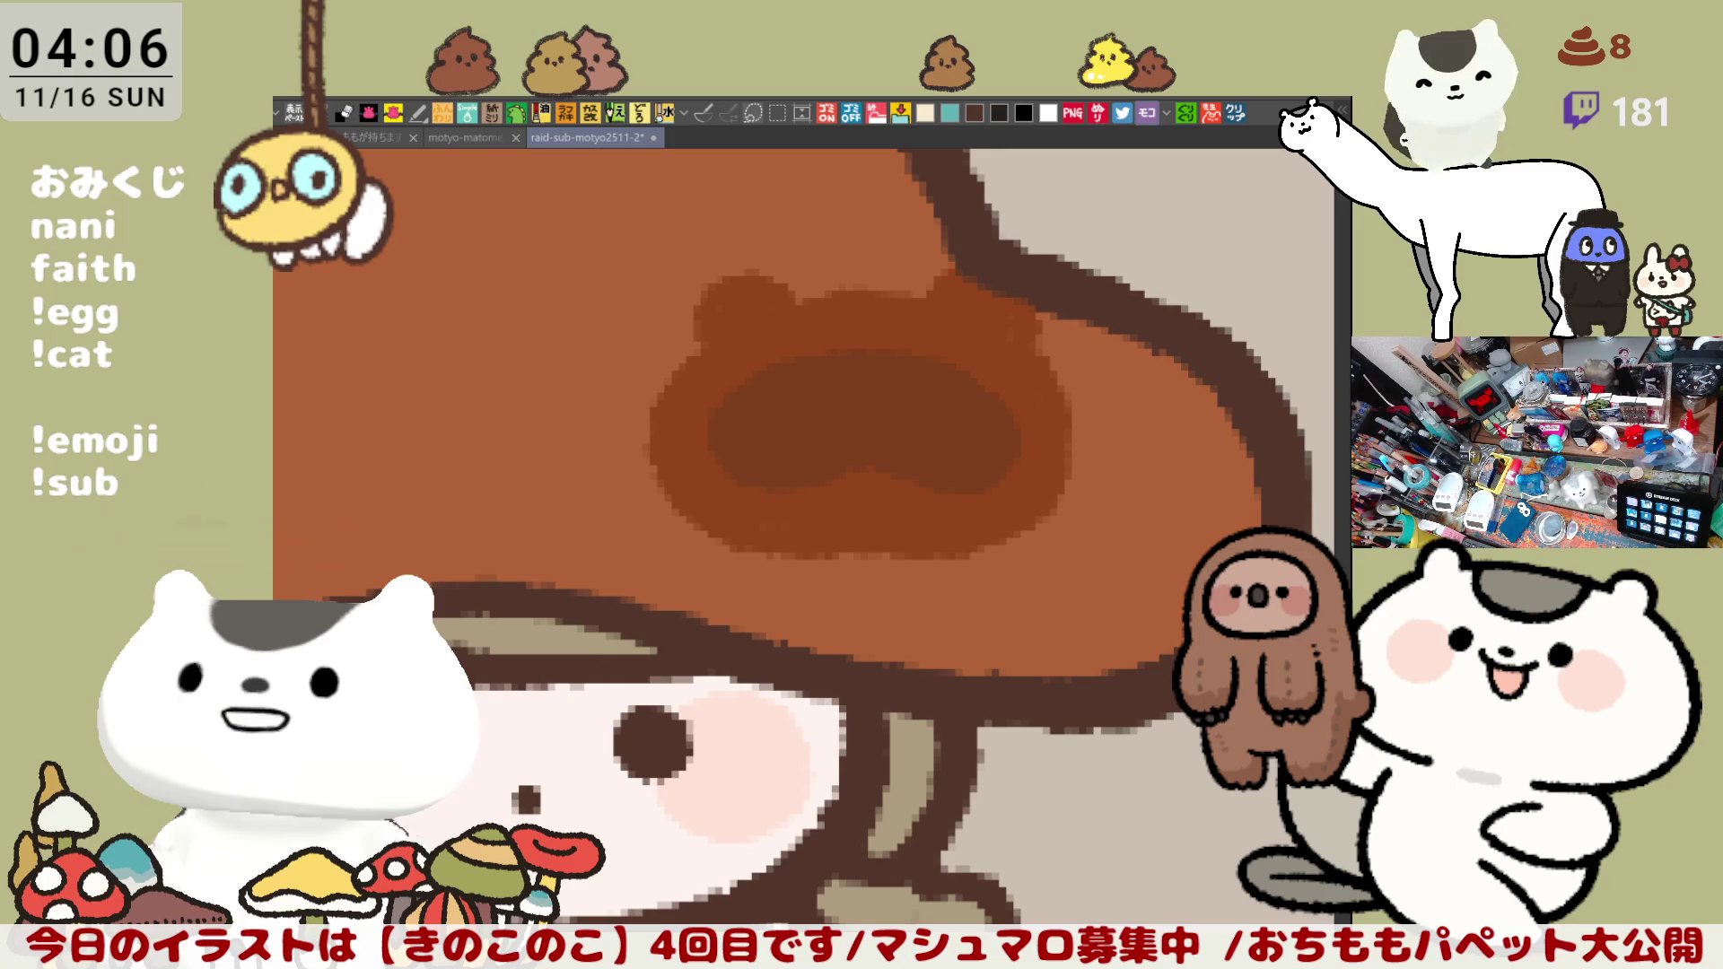
Step: Dab two lighter brown eyes onto the mask, then tilt the canvas view
click(797, 431)
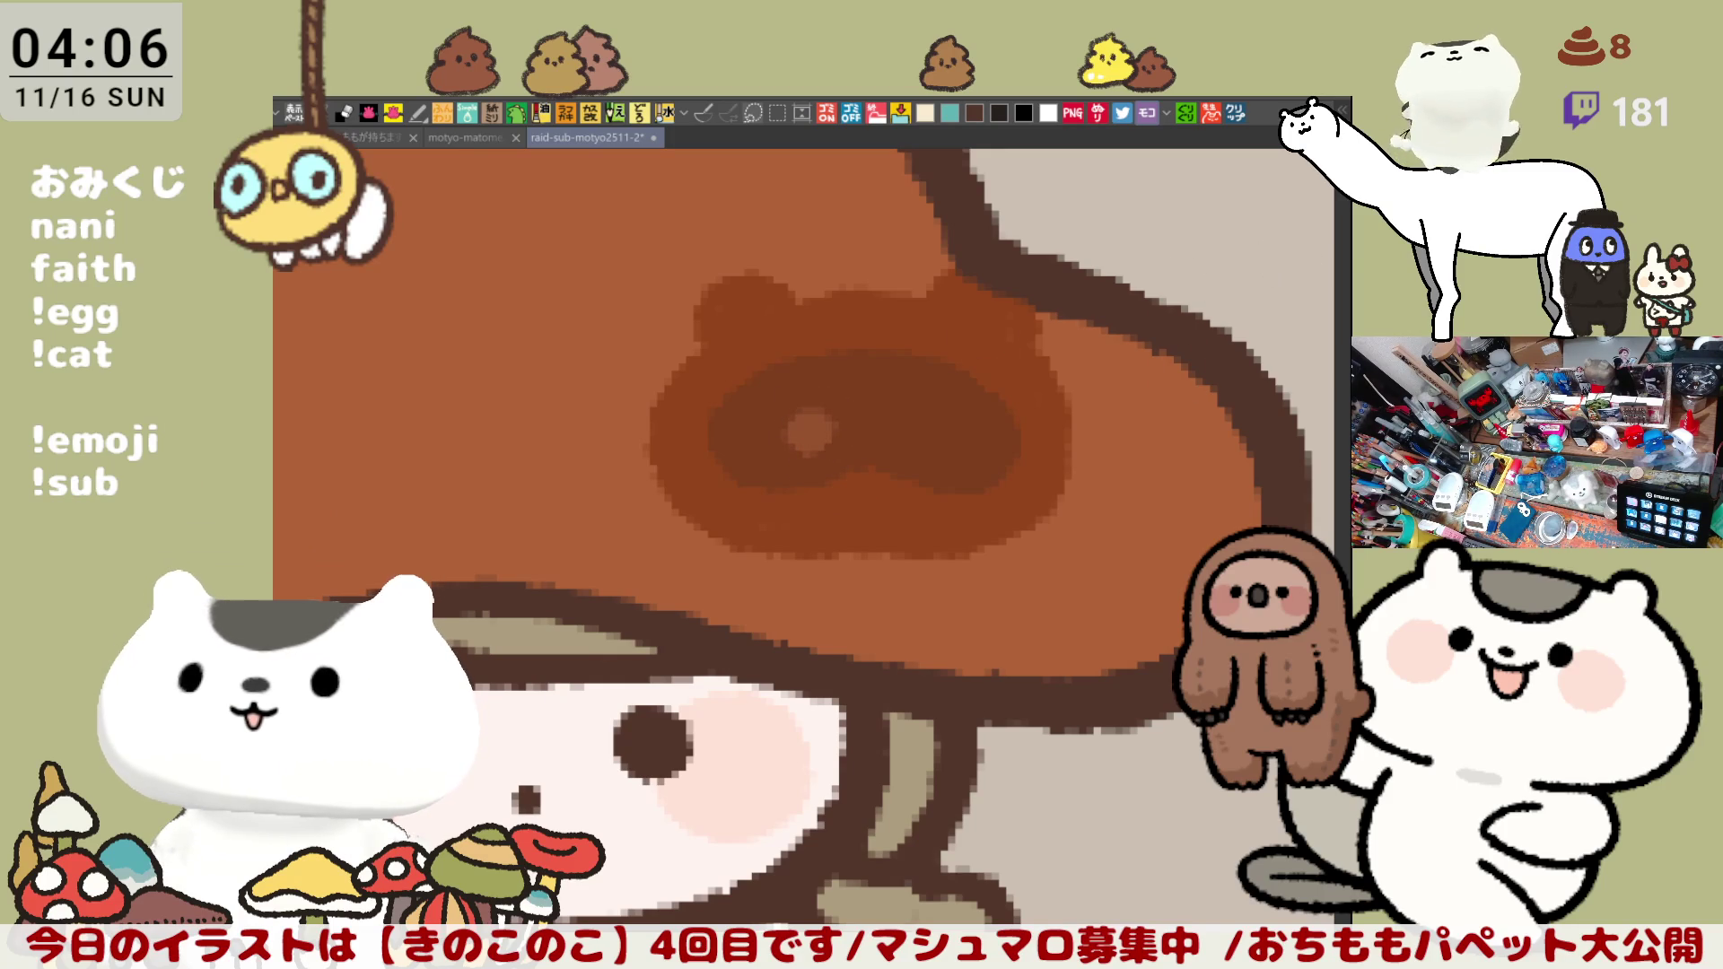
click(941, 437)
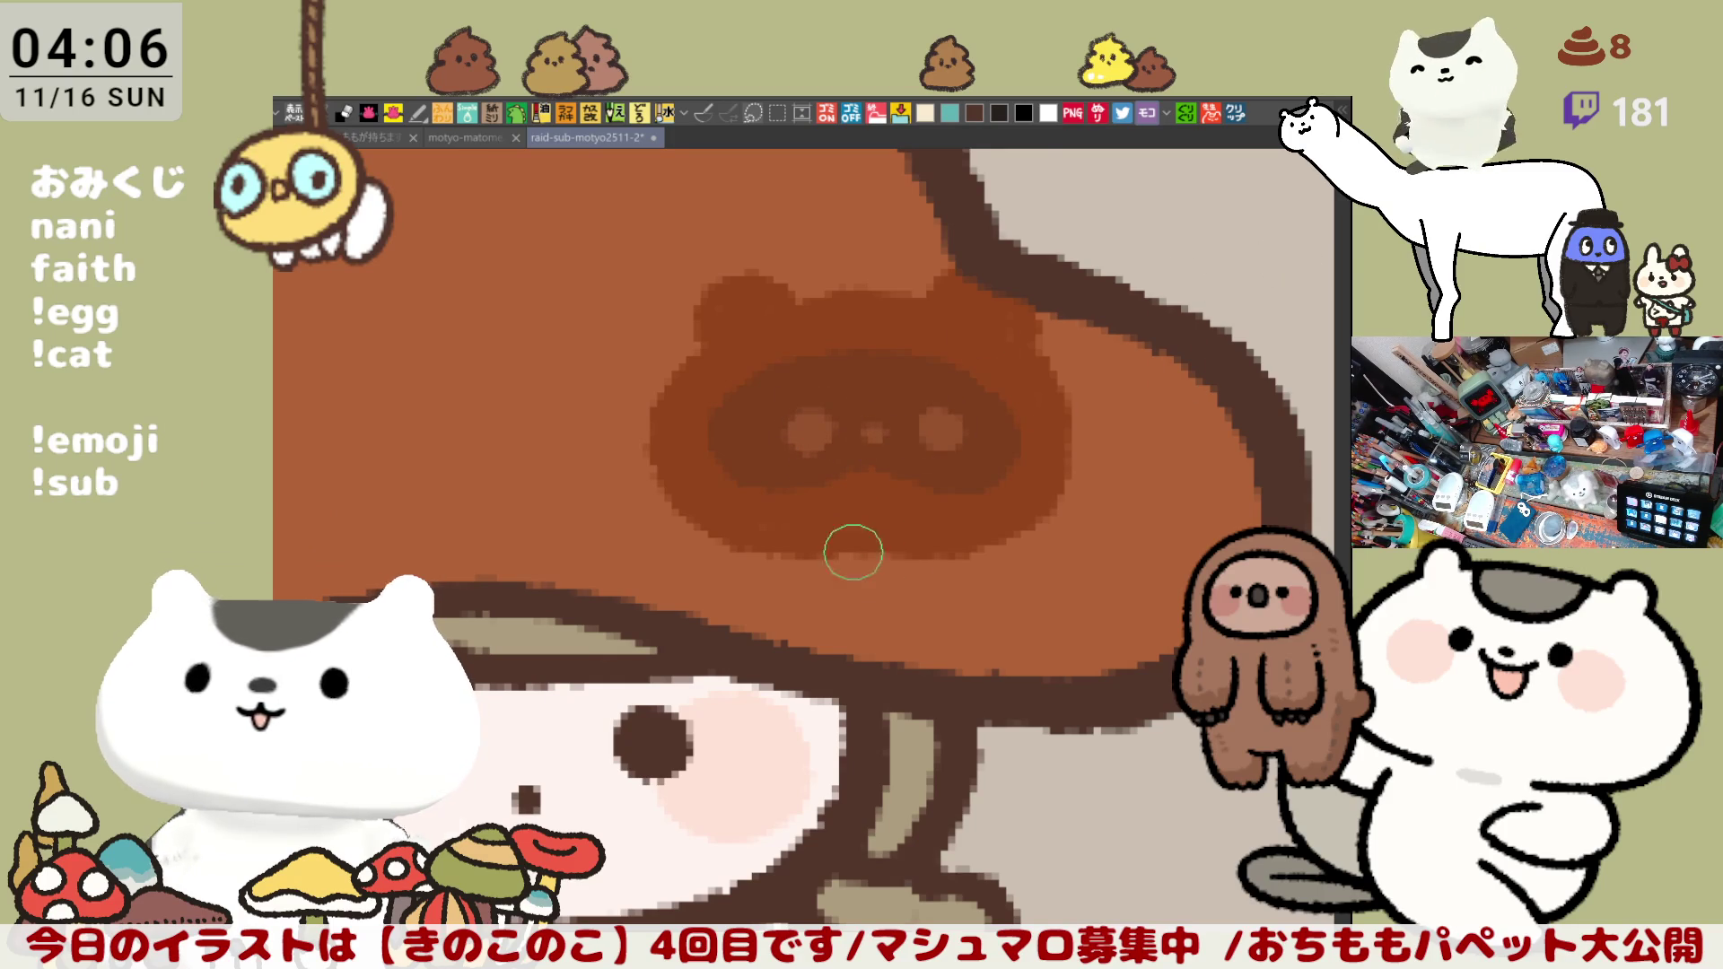
scroll(889, 573, down, 2)
scroll(934, 596, down, 1)
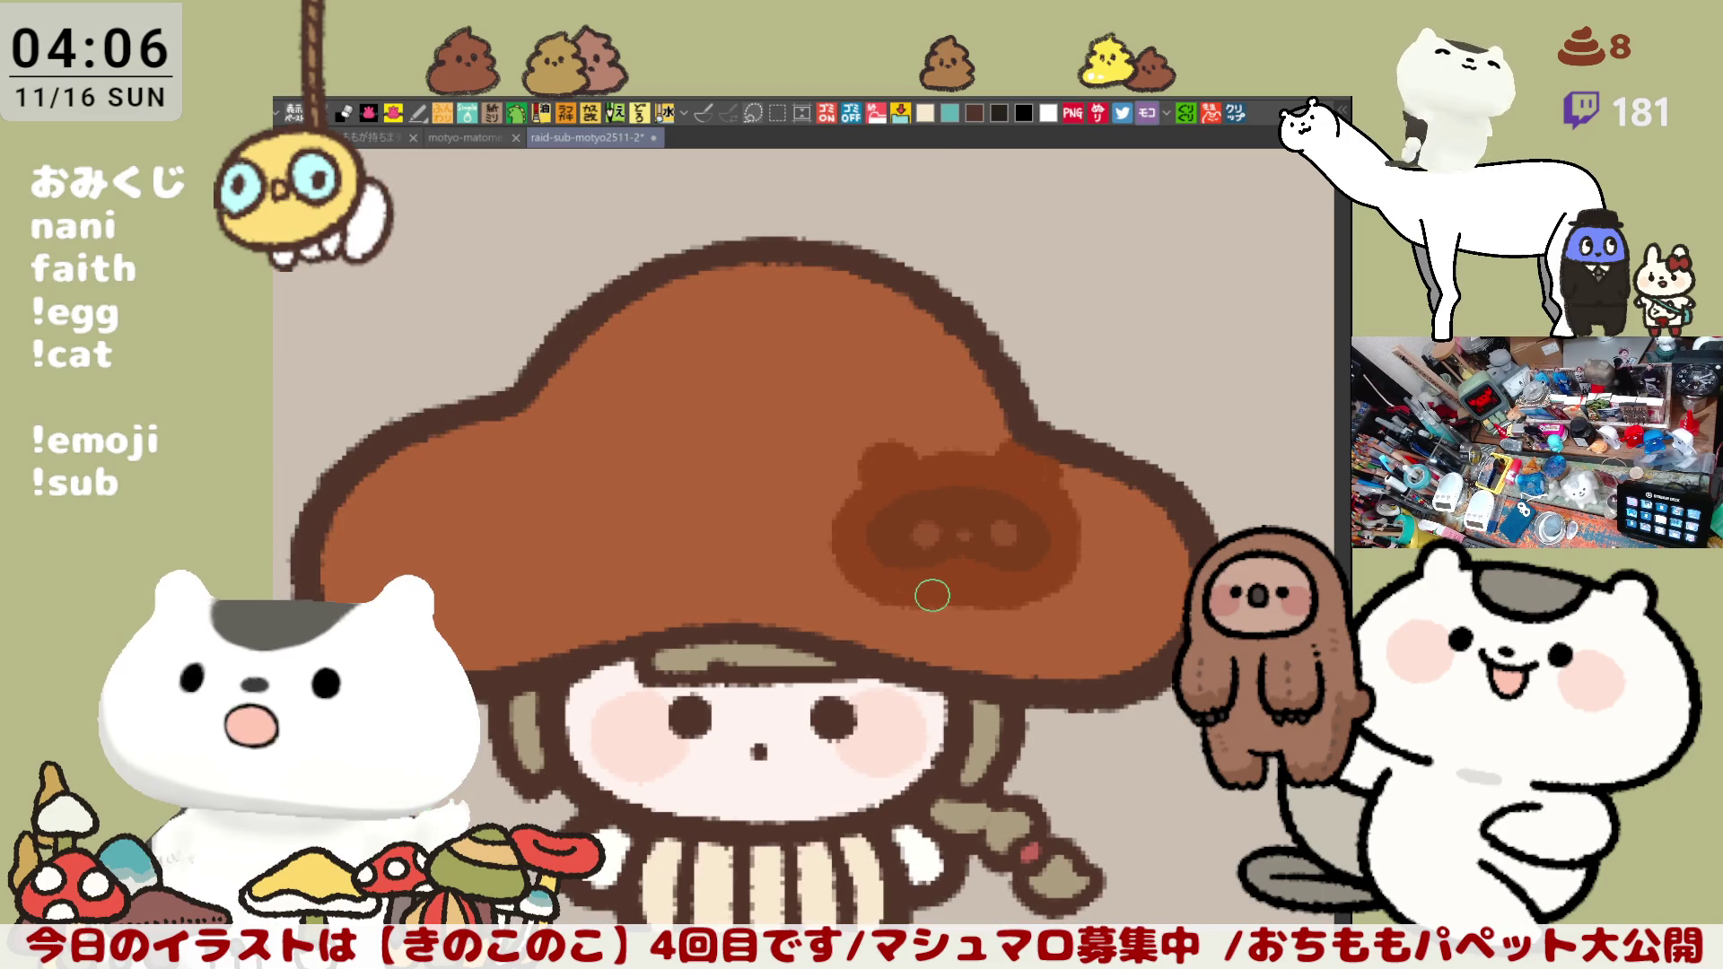
key(minus)
key(minus)
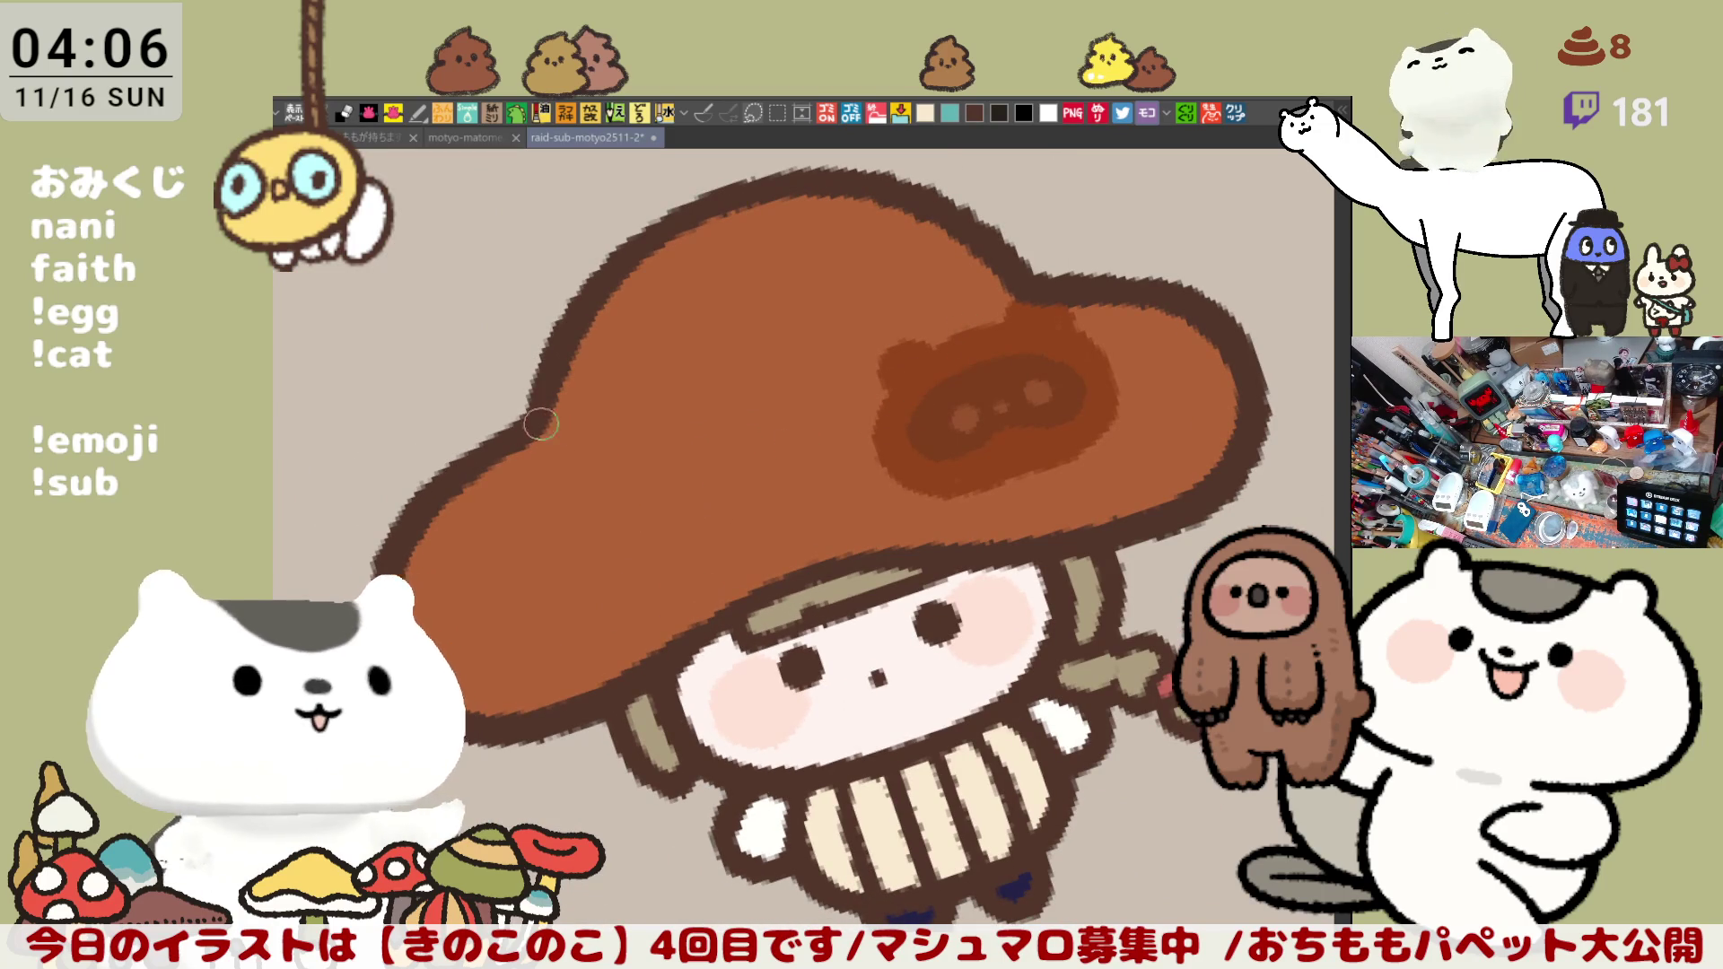
Step: Outline a second tanuki-head spot on the cap's left and fill it dark brown
mouse_move(552, 420)
mouse_down()
mouse_move(537, 478)
mouse_move(589, 434)
mouse_move(721, 463)
mouse_up()
drag(553, 465, 606, 573)
key(ctrl+z)
mouse_move(551, 469)
mouse_down()
mouse_move(525, 572)
mouse_move(612, 571)
mouse_up()
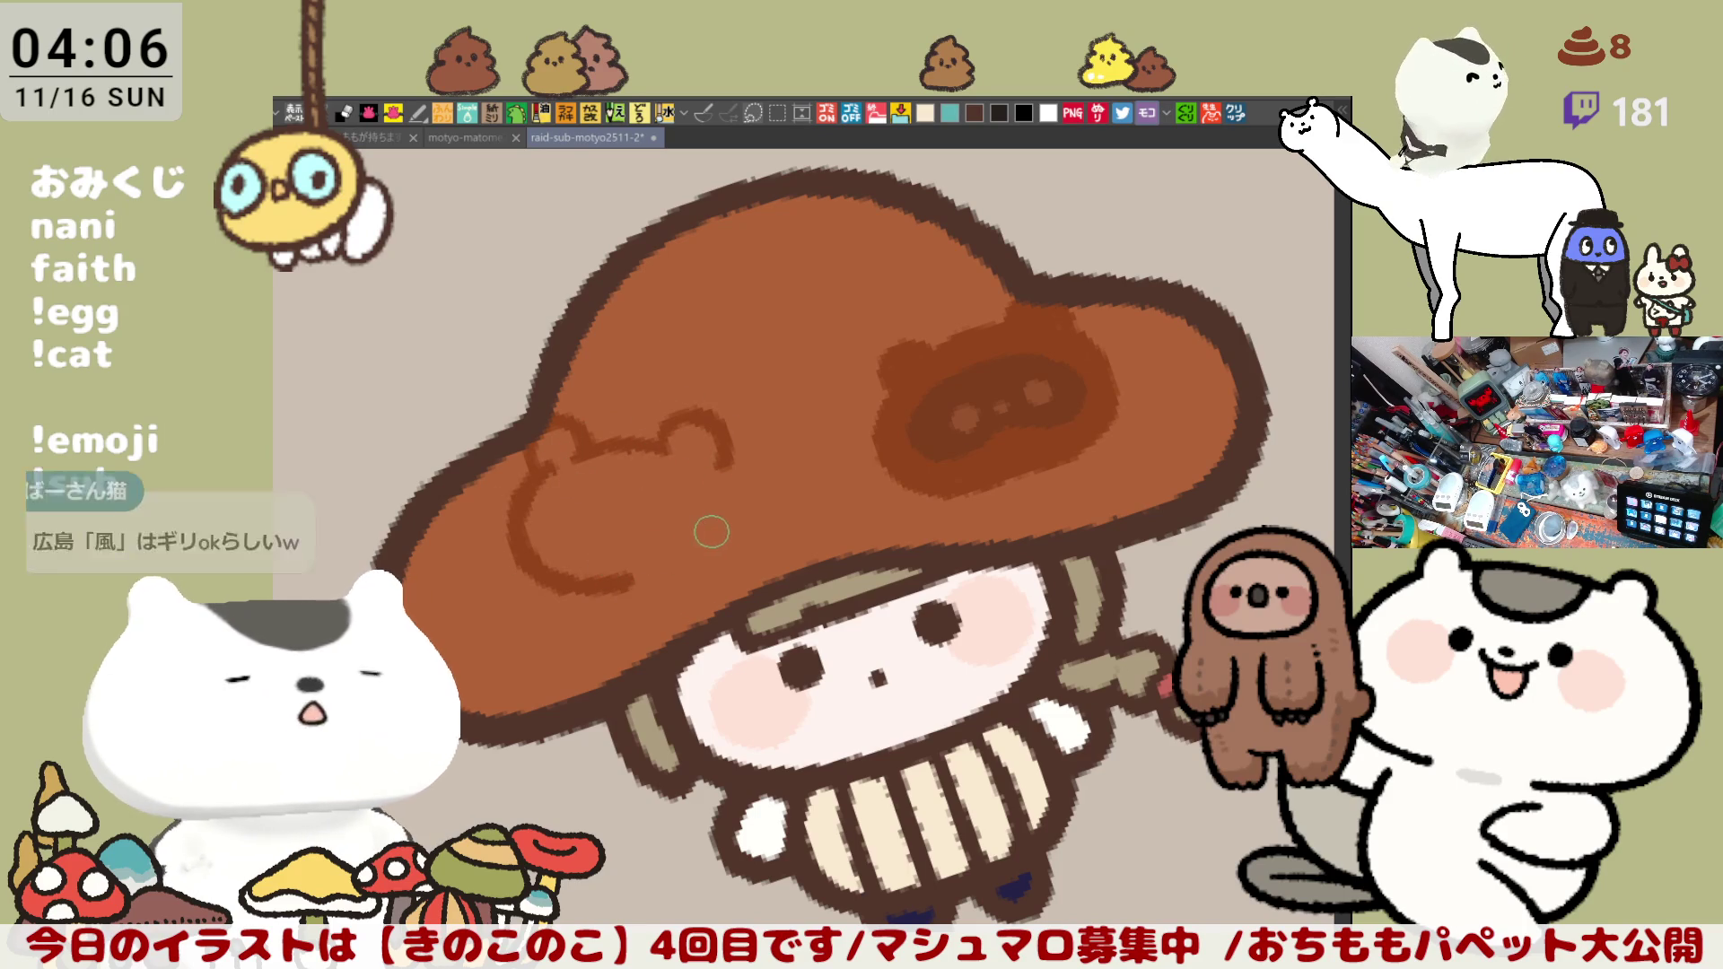
mouse_move(720, 458)
mouse_down()
mouse_move(744, 552)
mouse_move(628, 576)
mouse_up()
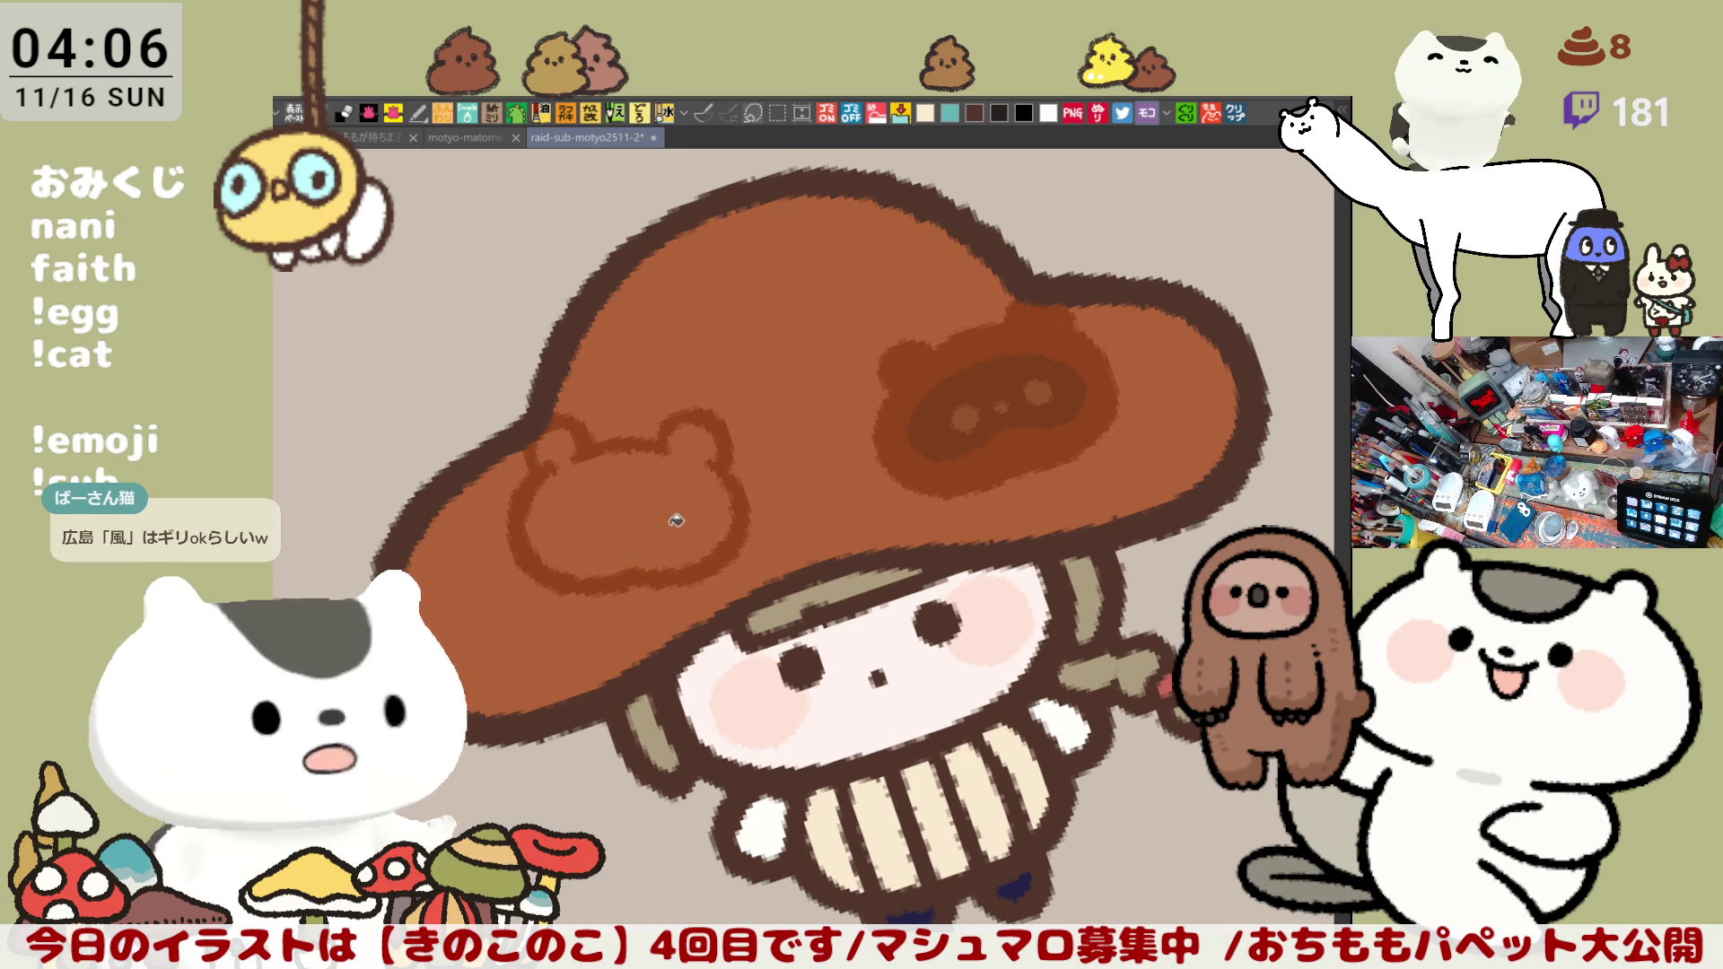
click(673, 511)
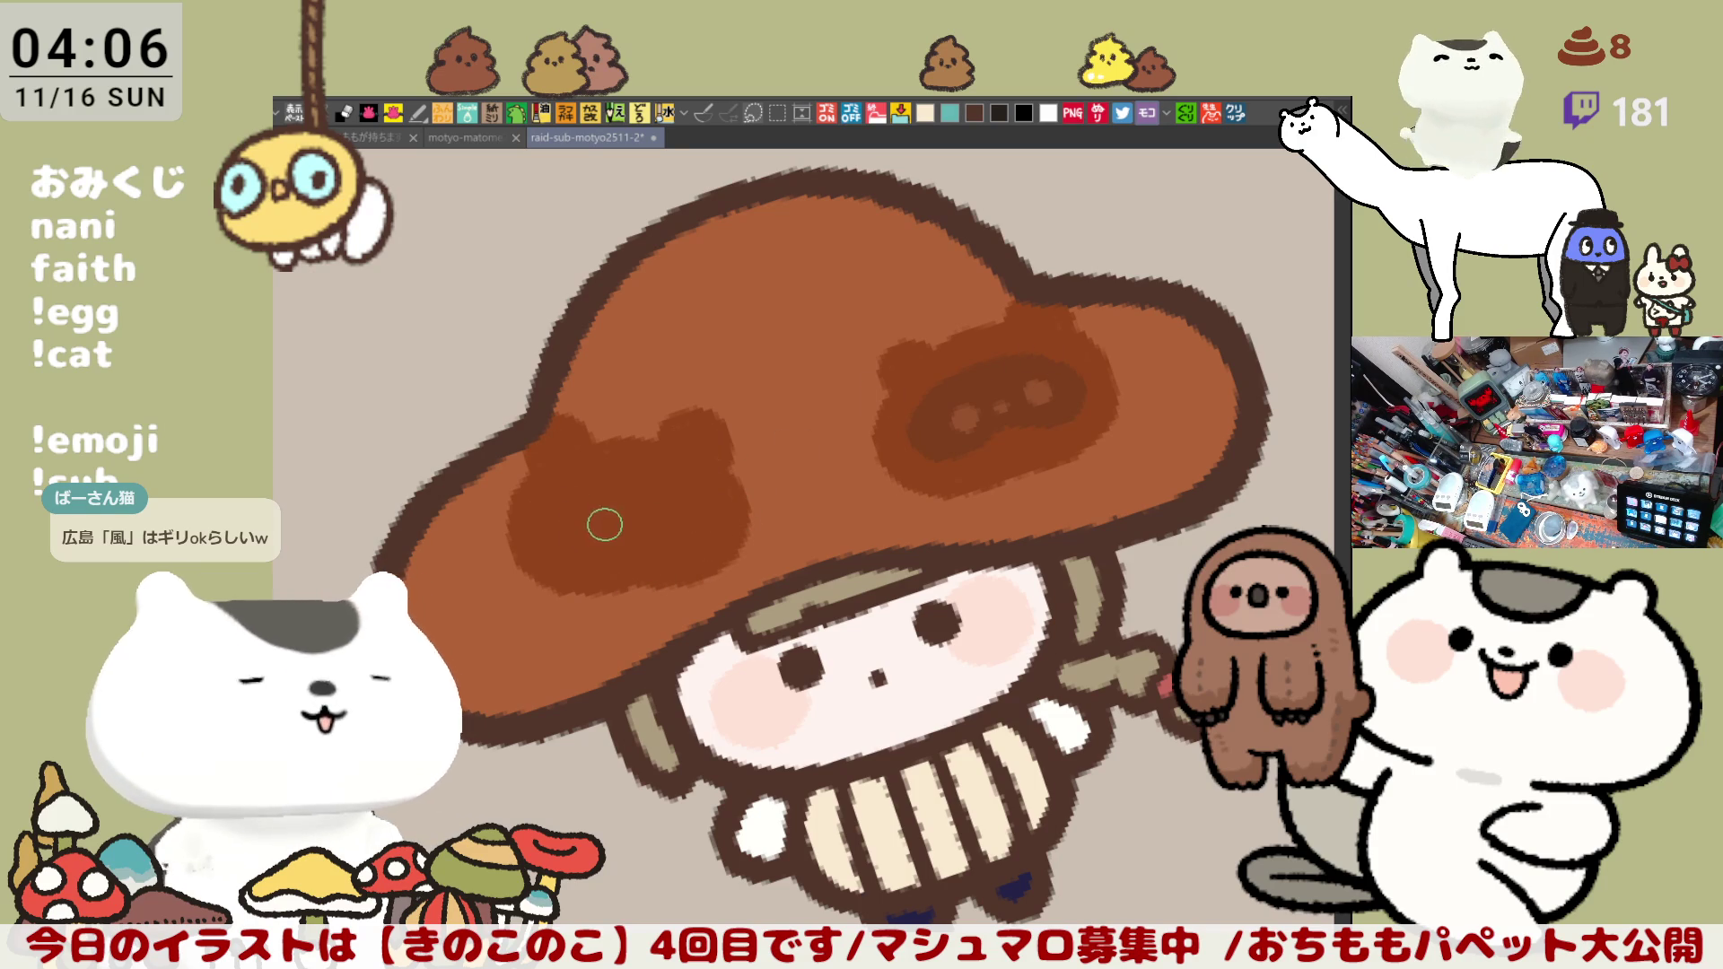
Step: Add the mask line and fill on the second spot, then reset canvas rotation
drag(562, 487, 669, 533)
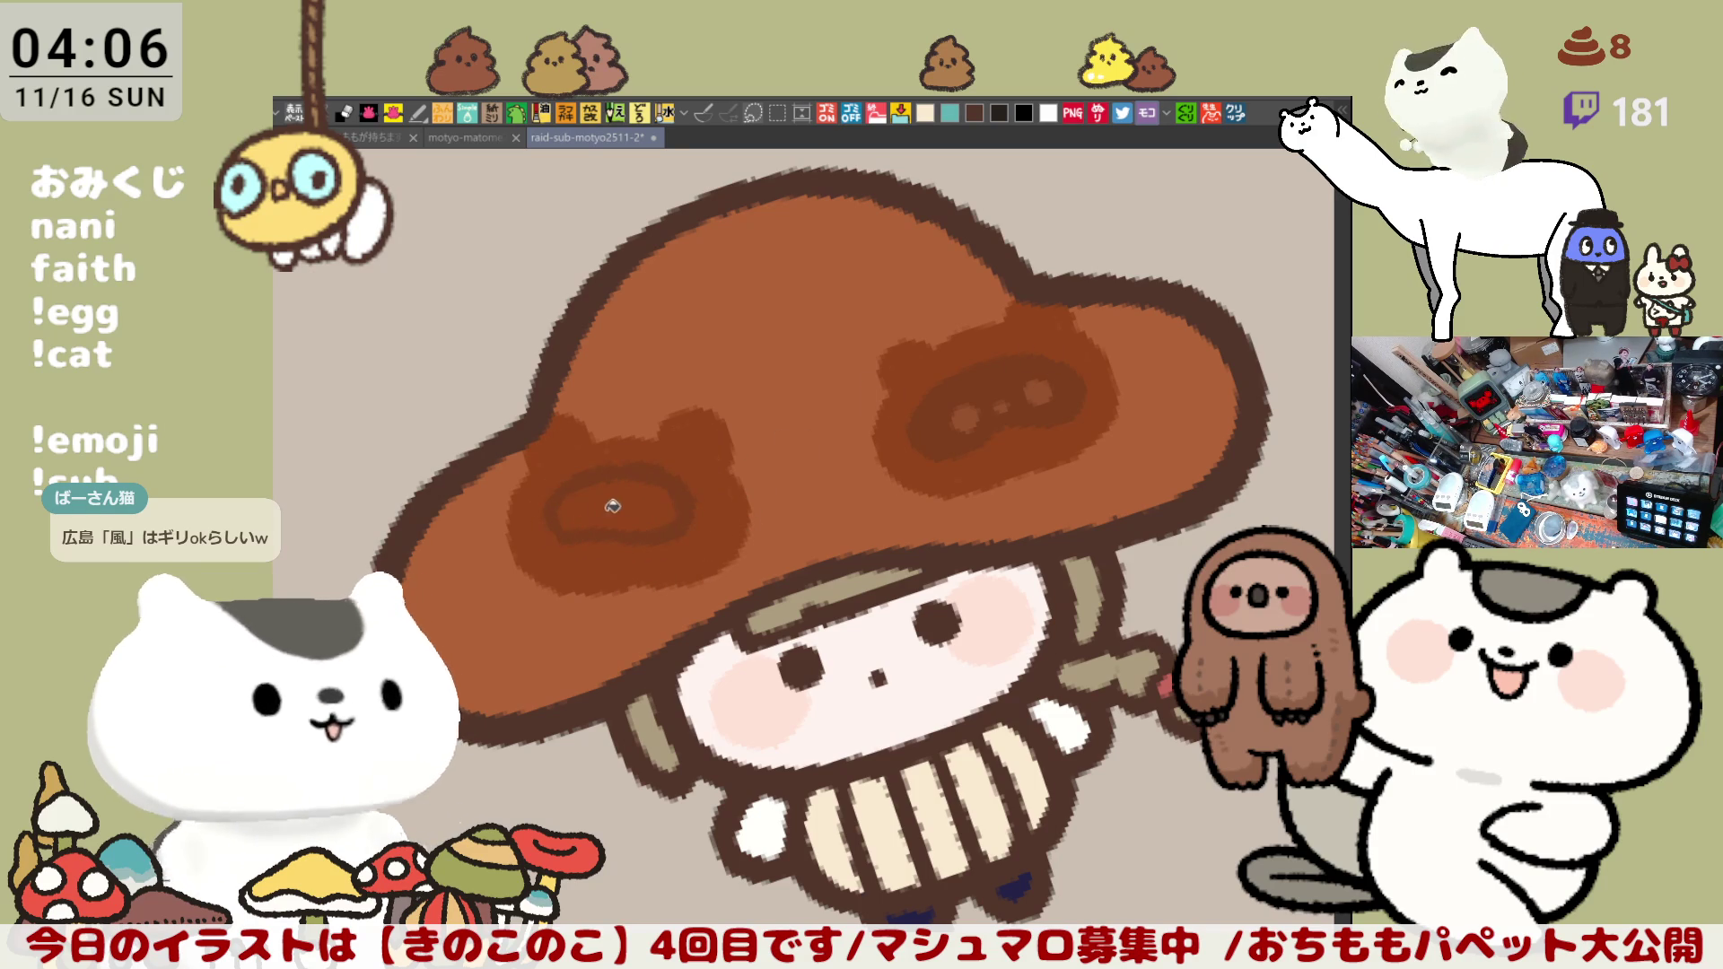
click(619, 526)
mouse_move(620, 525)
mouse_down()
mouse_move(549, 512)
mouse_move(692, 533)
mouse_up()
key(ctrl+z)
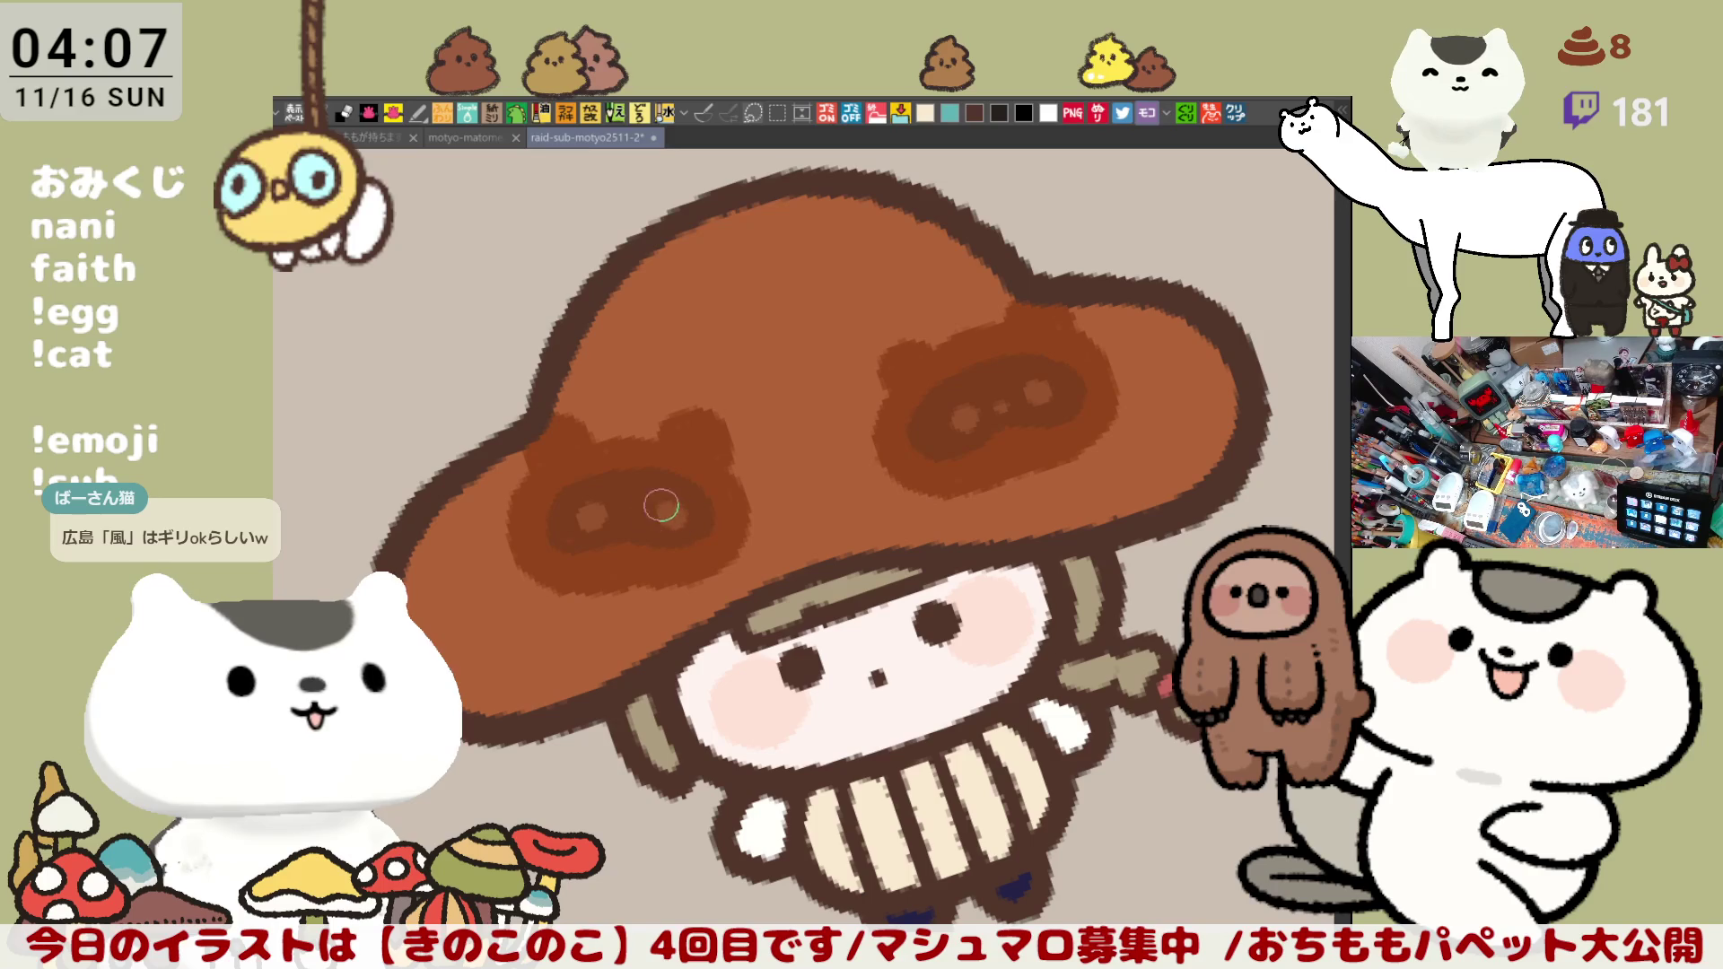
key(ctrl+0)
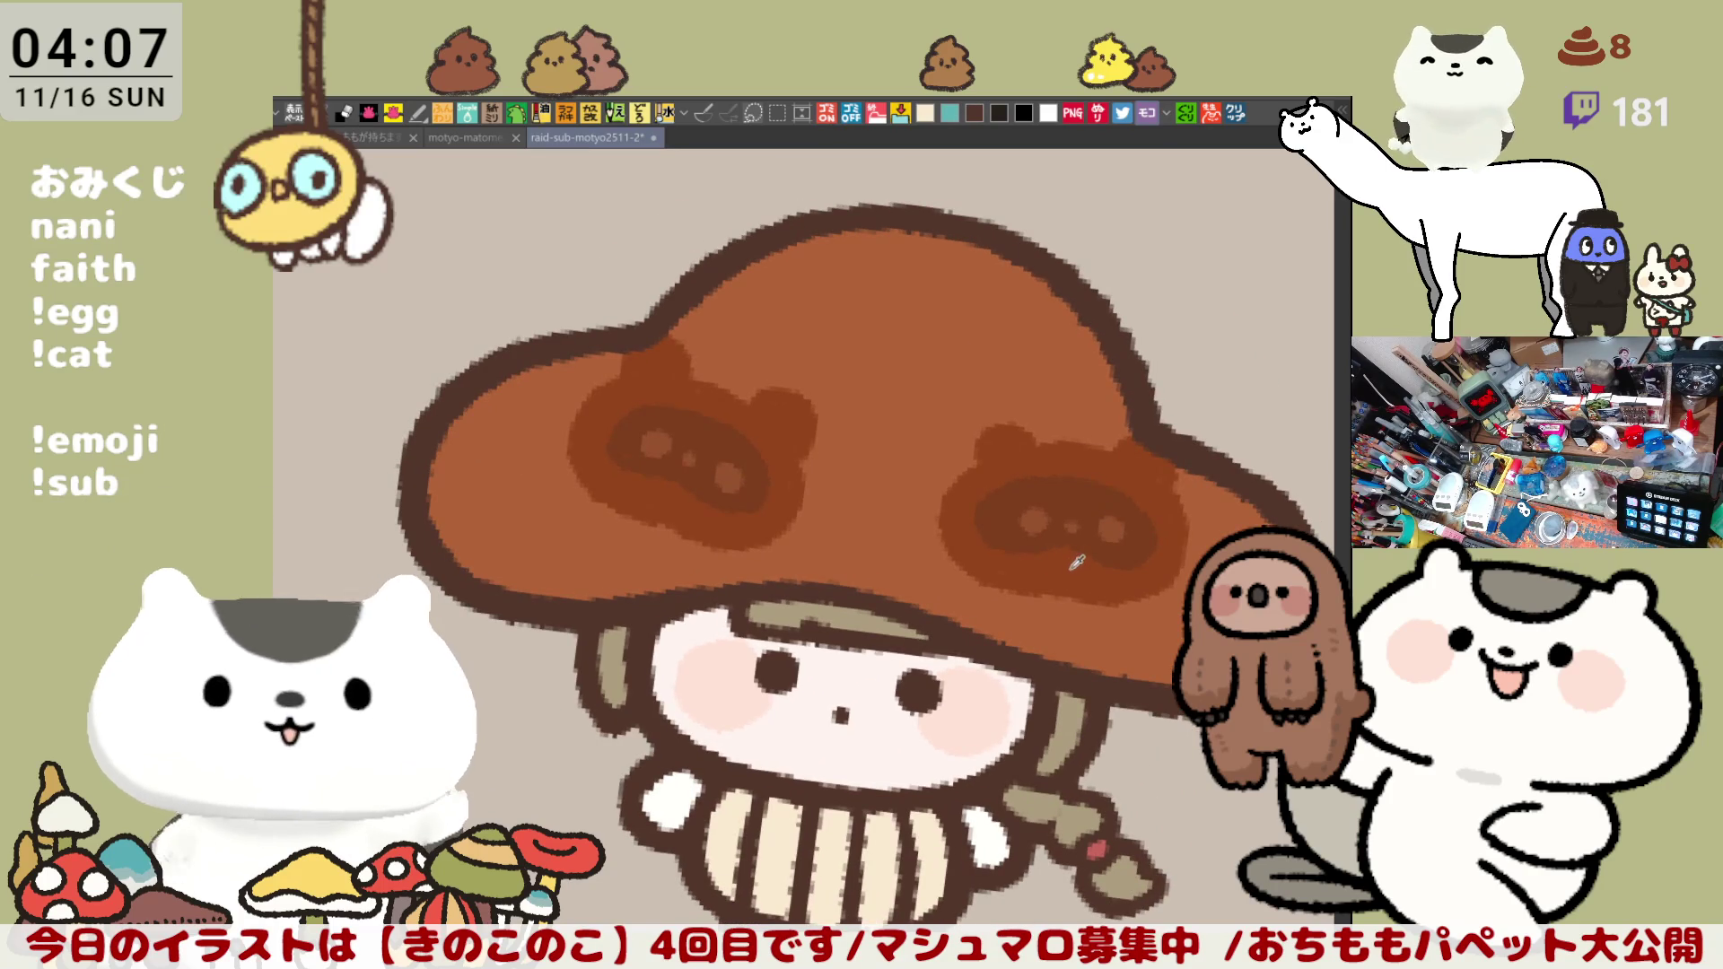
Step: Draw and fill a dark brown oval spot at the top of the cap
drag(840, 385, 861, 440)
mouse_move(869, 287)
mouse_down()
mouse_move(855, 390)
mouse_move(942, 383)
mouse_up()
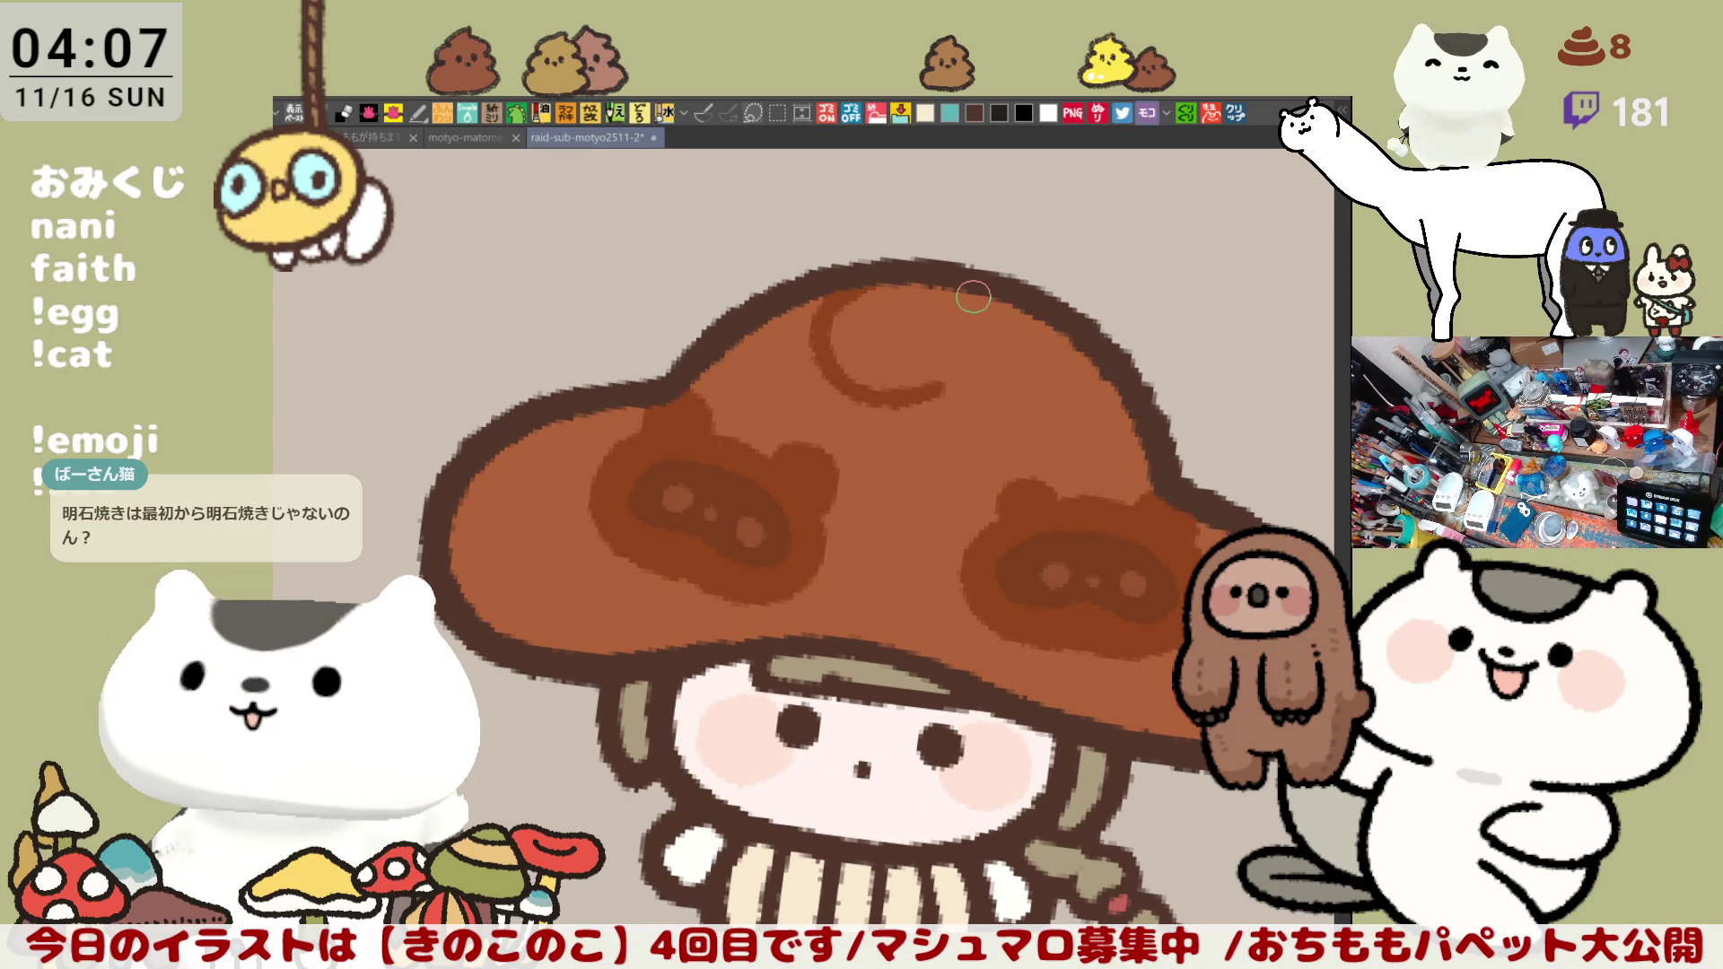
drag(1000, 294, 989, 393)
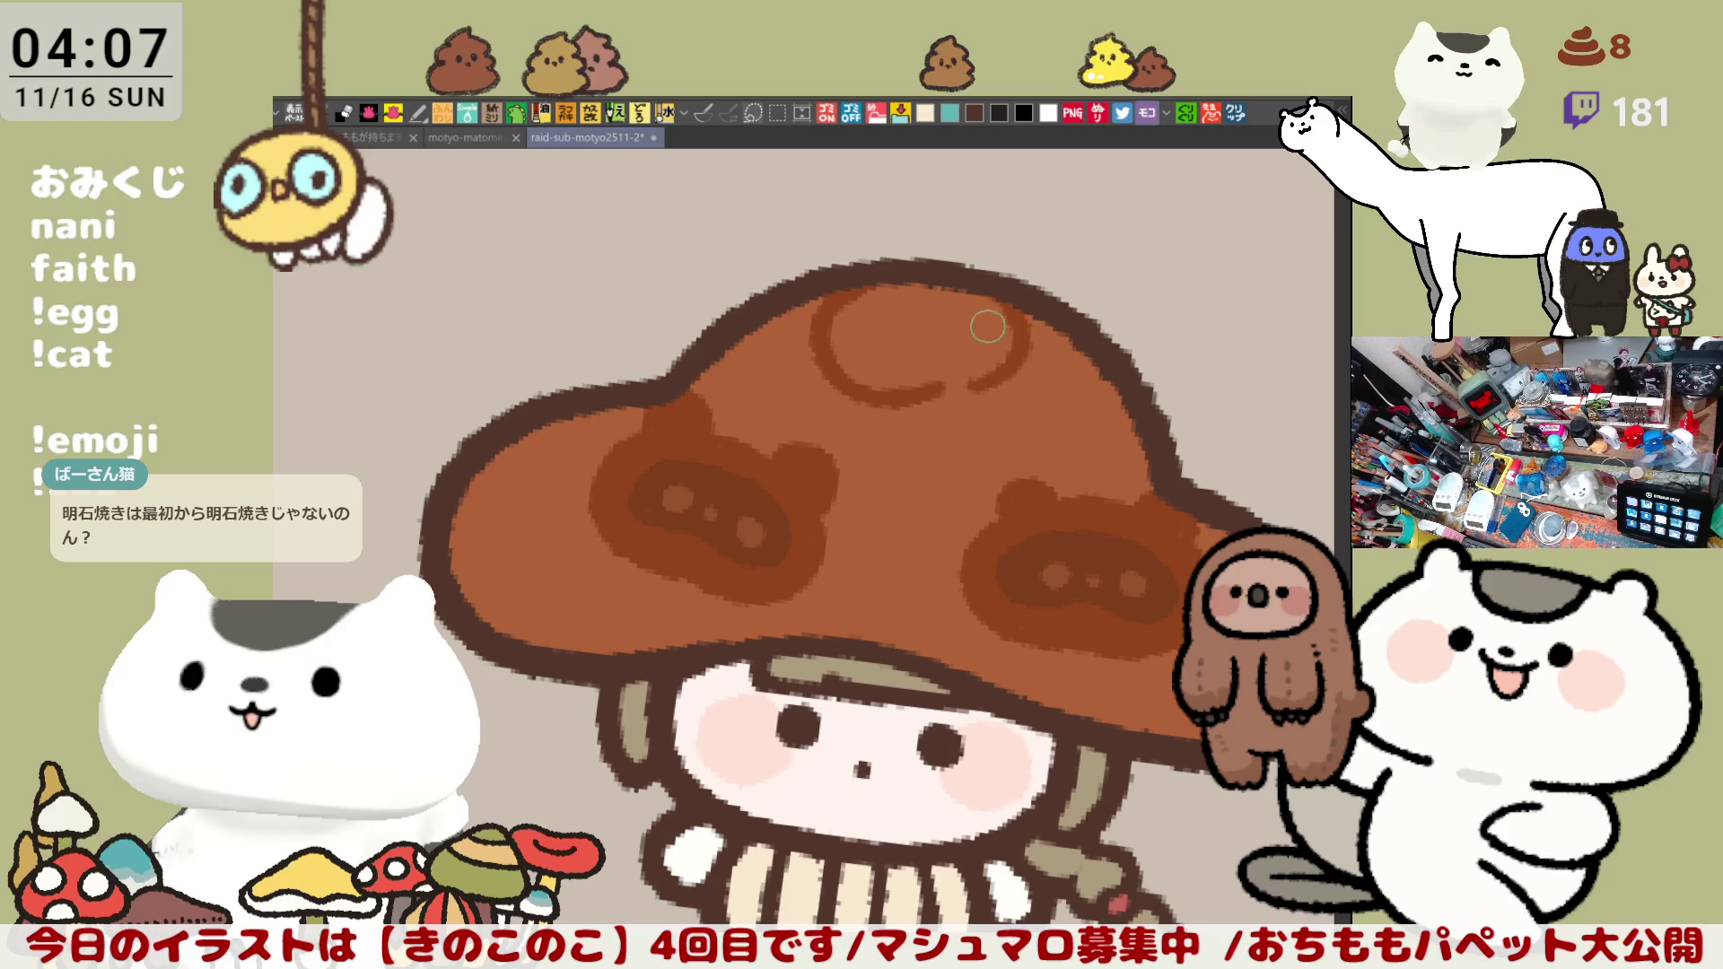
key(ctrl+z)
drag(996, 286, 917, 387)
click(990, 313)
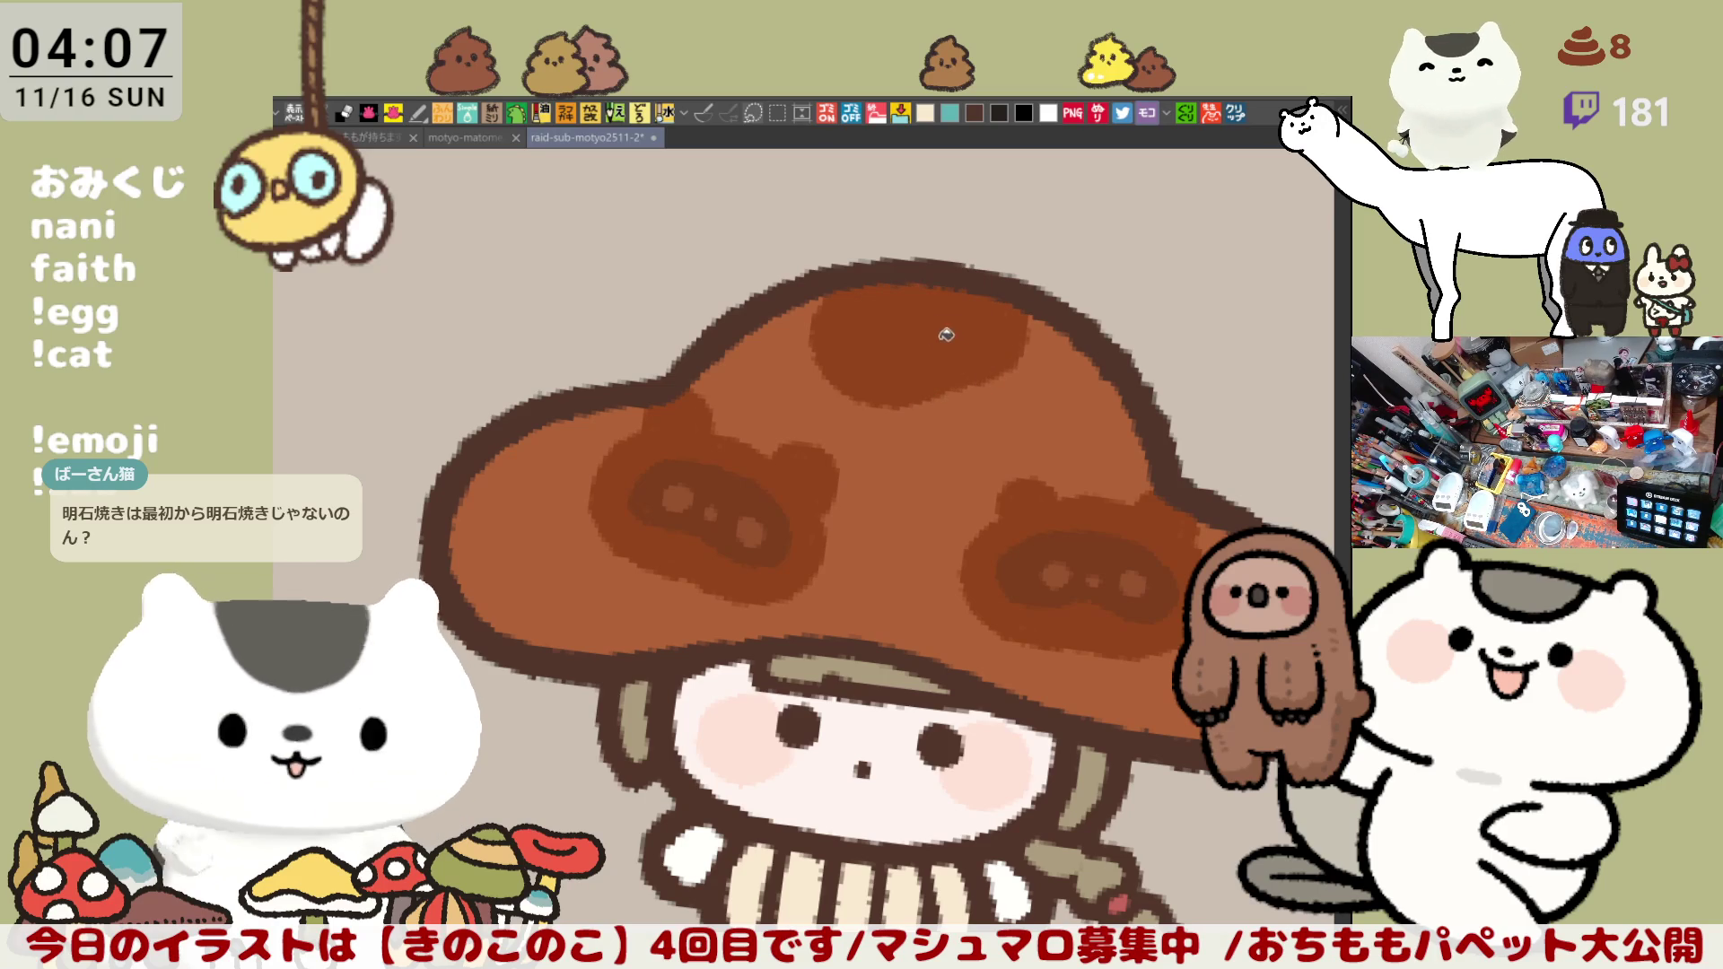
key(ctrl+z)
key(ctrl+z)
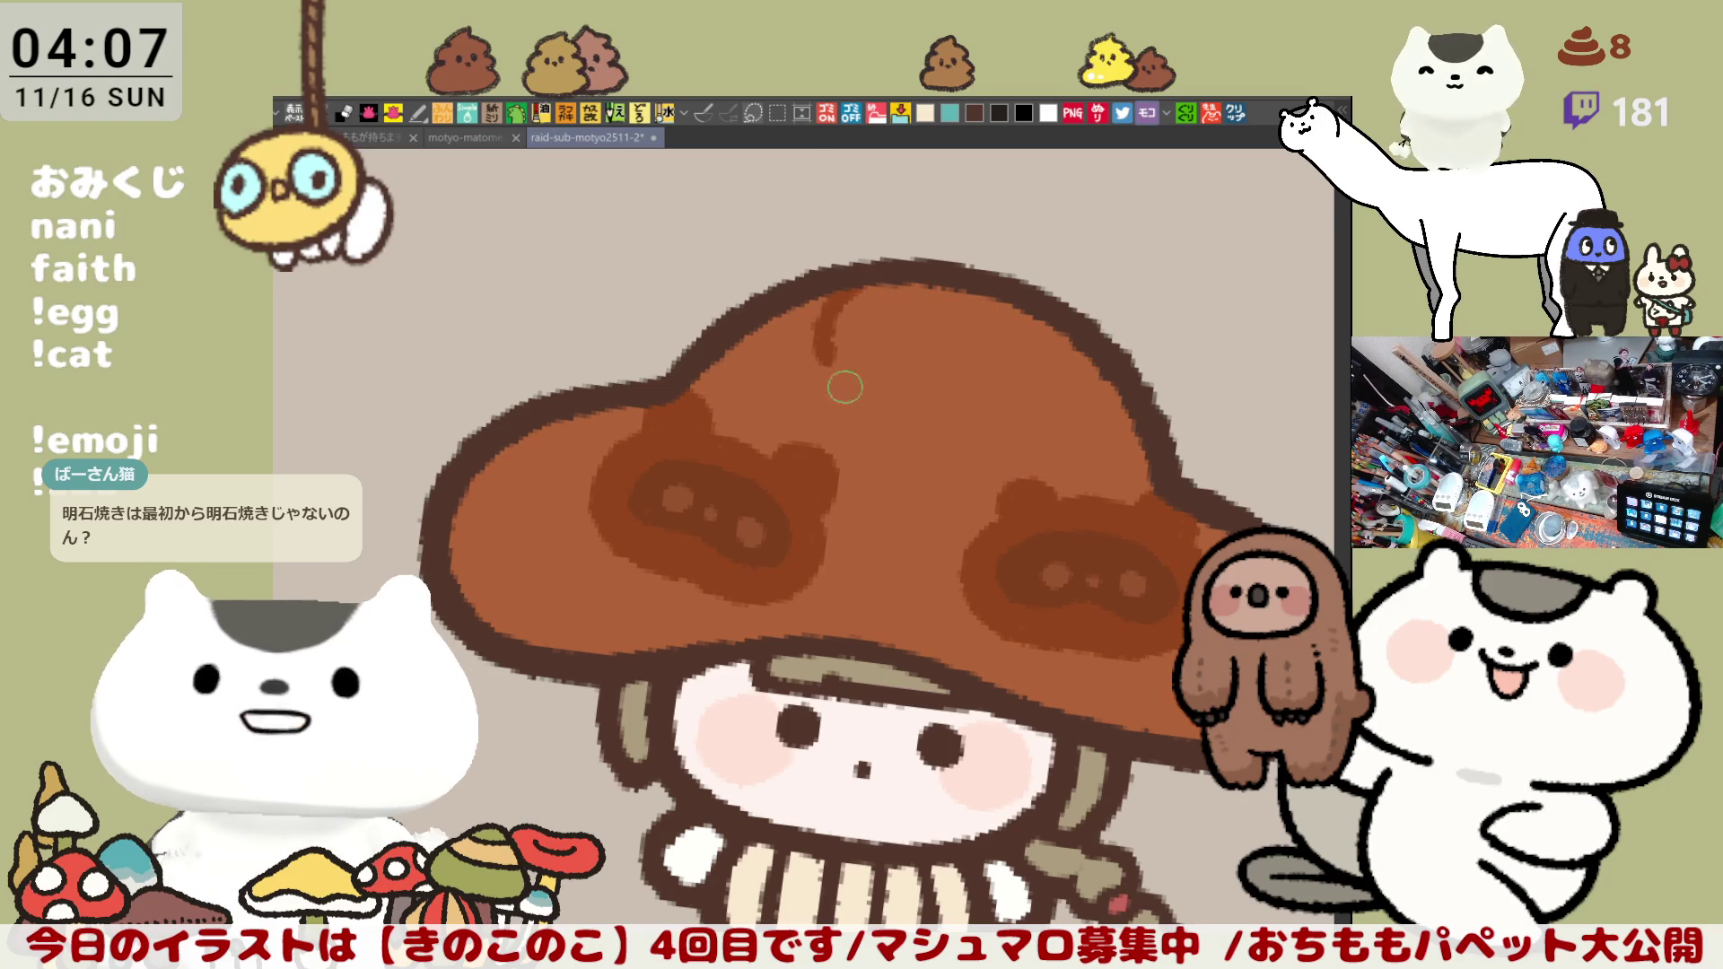
drag(869, 290, 931, 397)
mouse_move(978, 279)
mouse_down()
mouse_move(934, 385)
mouse_move(916, 381)
mouse_up()
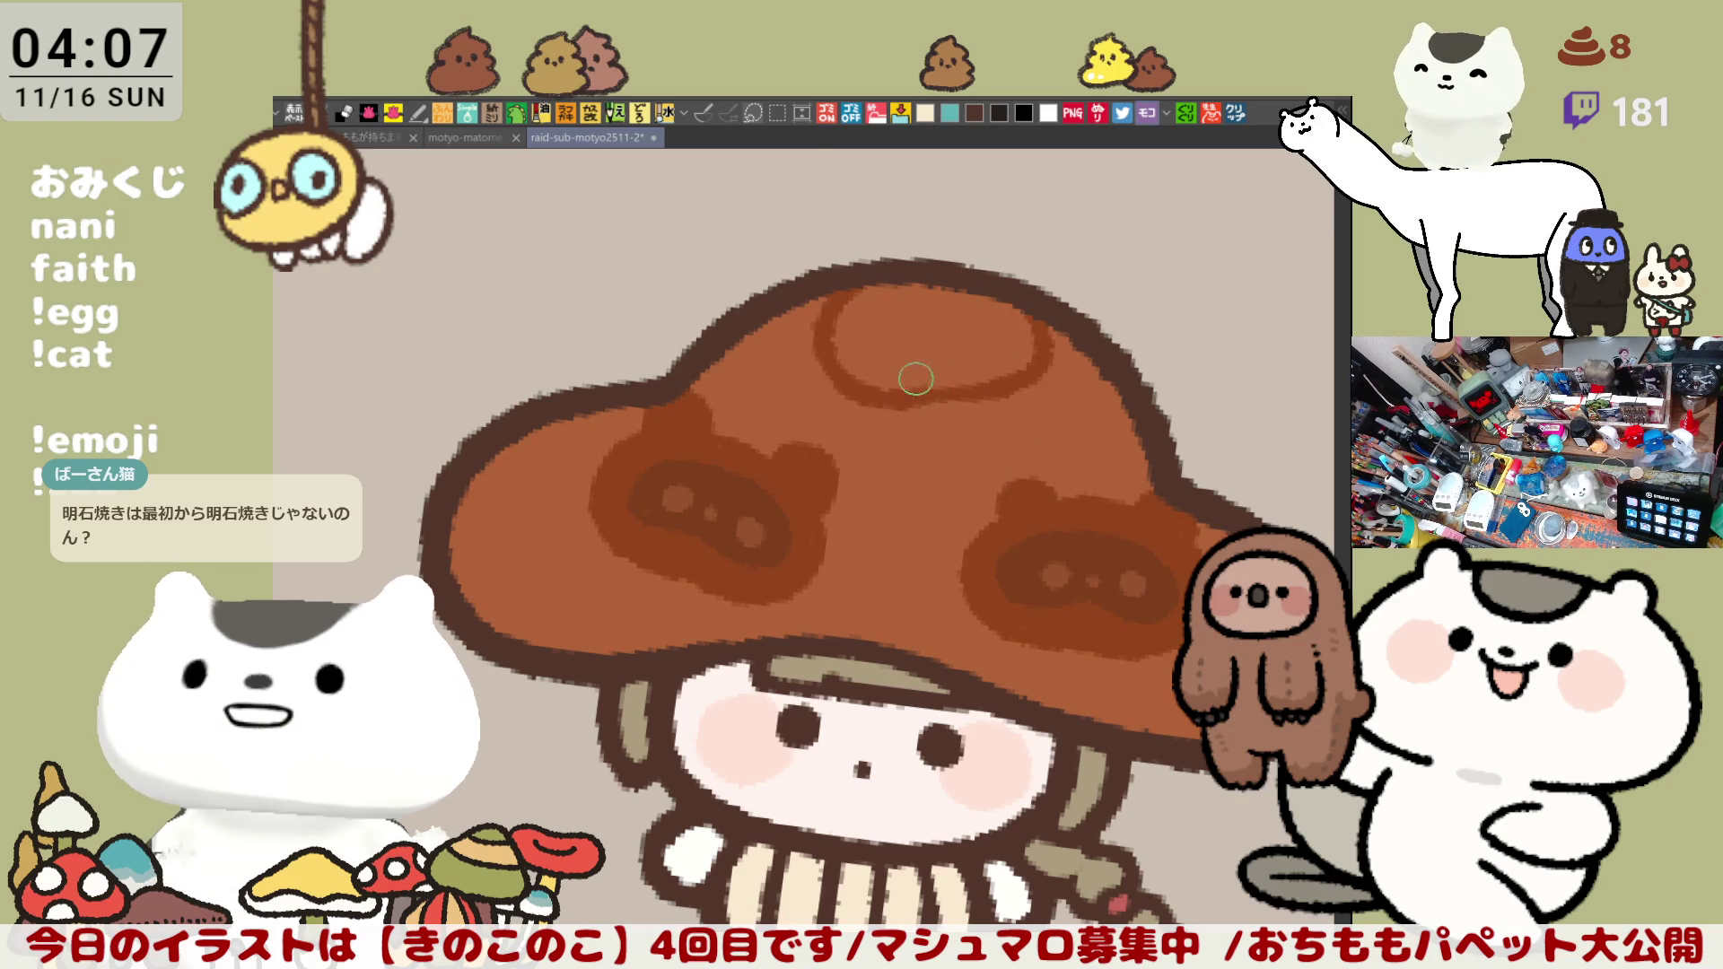
click(985, 330)
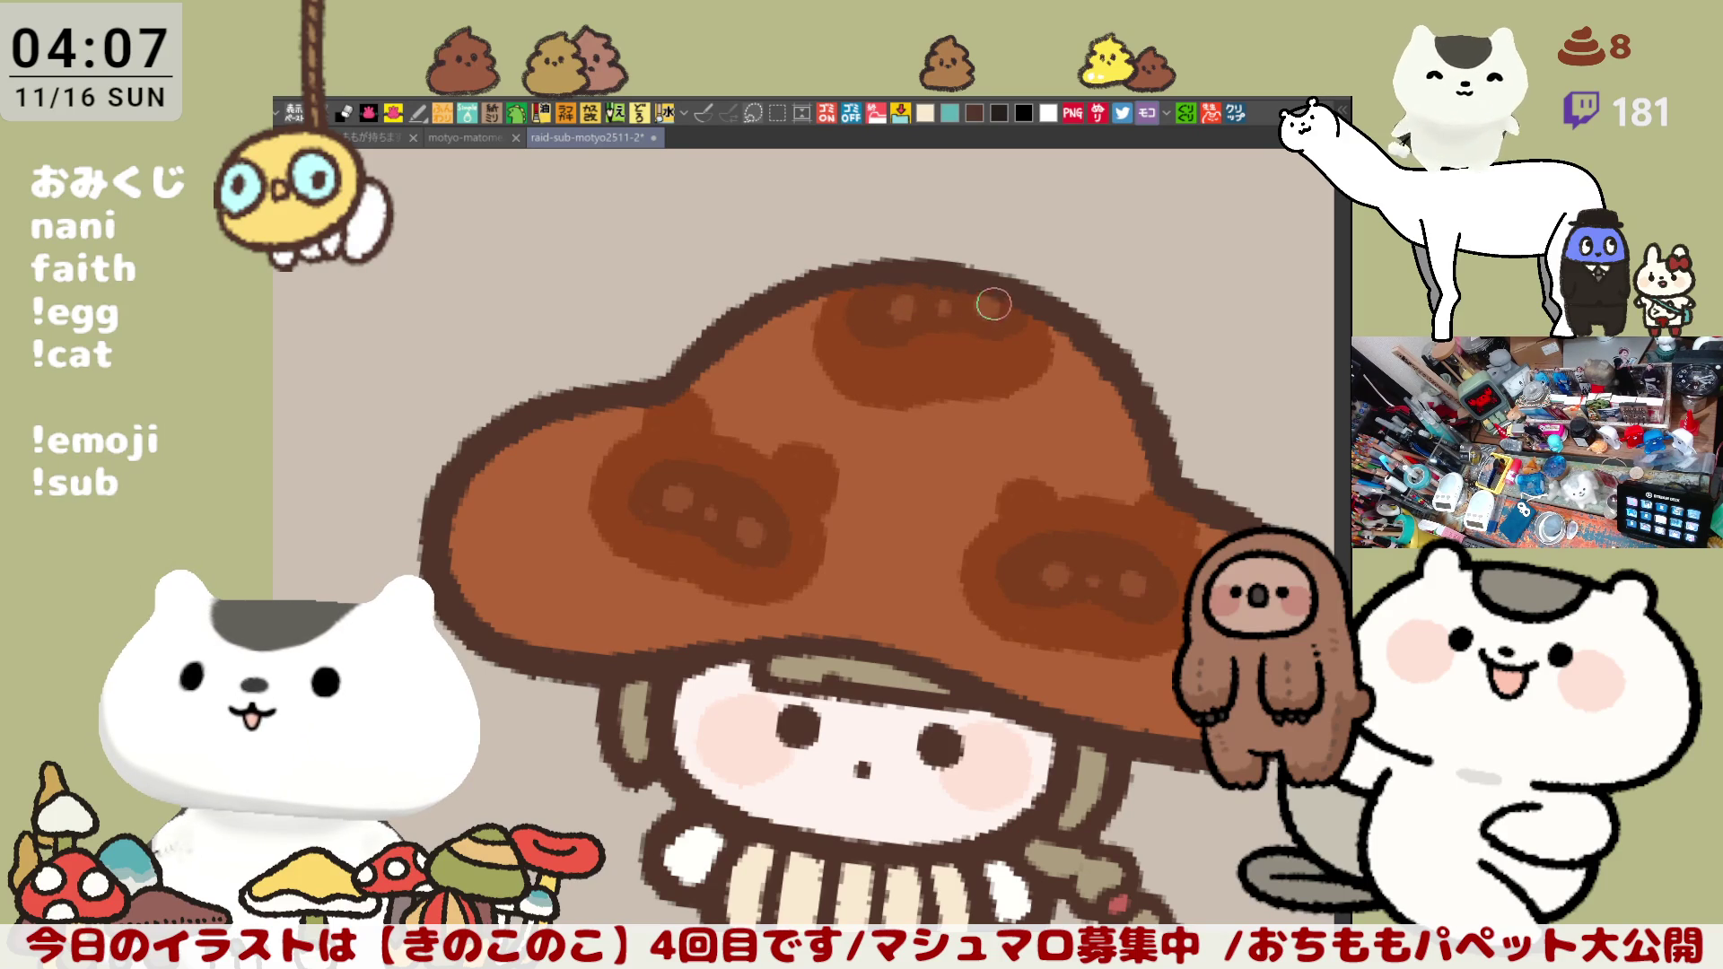
Step: Shade the cap's left and right edges darker brown and cover the orange swirl
drag(993, 598, 1060, 567)
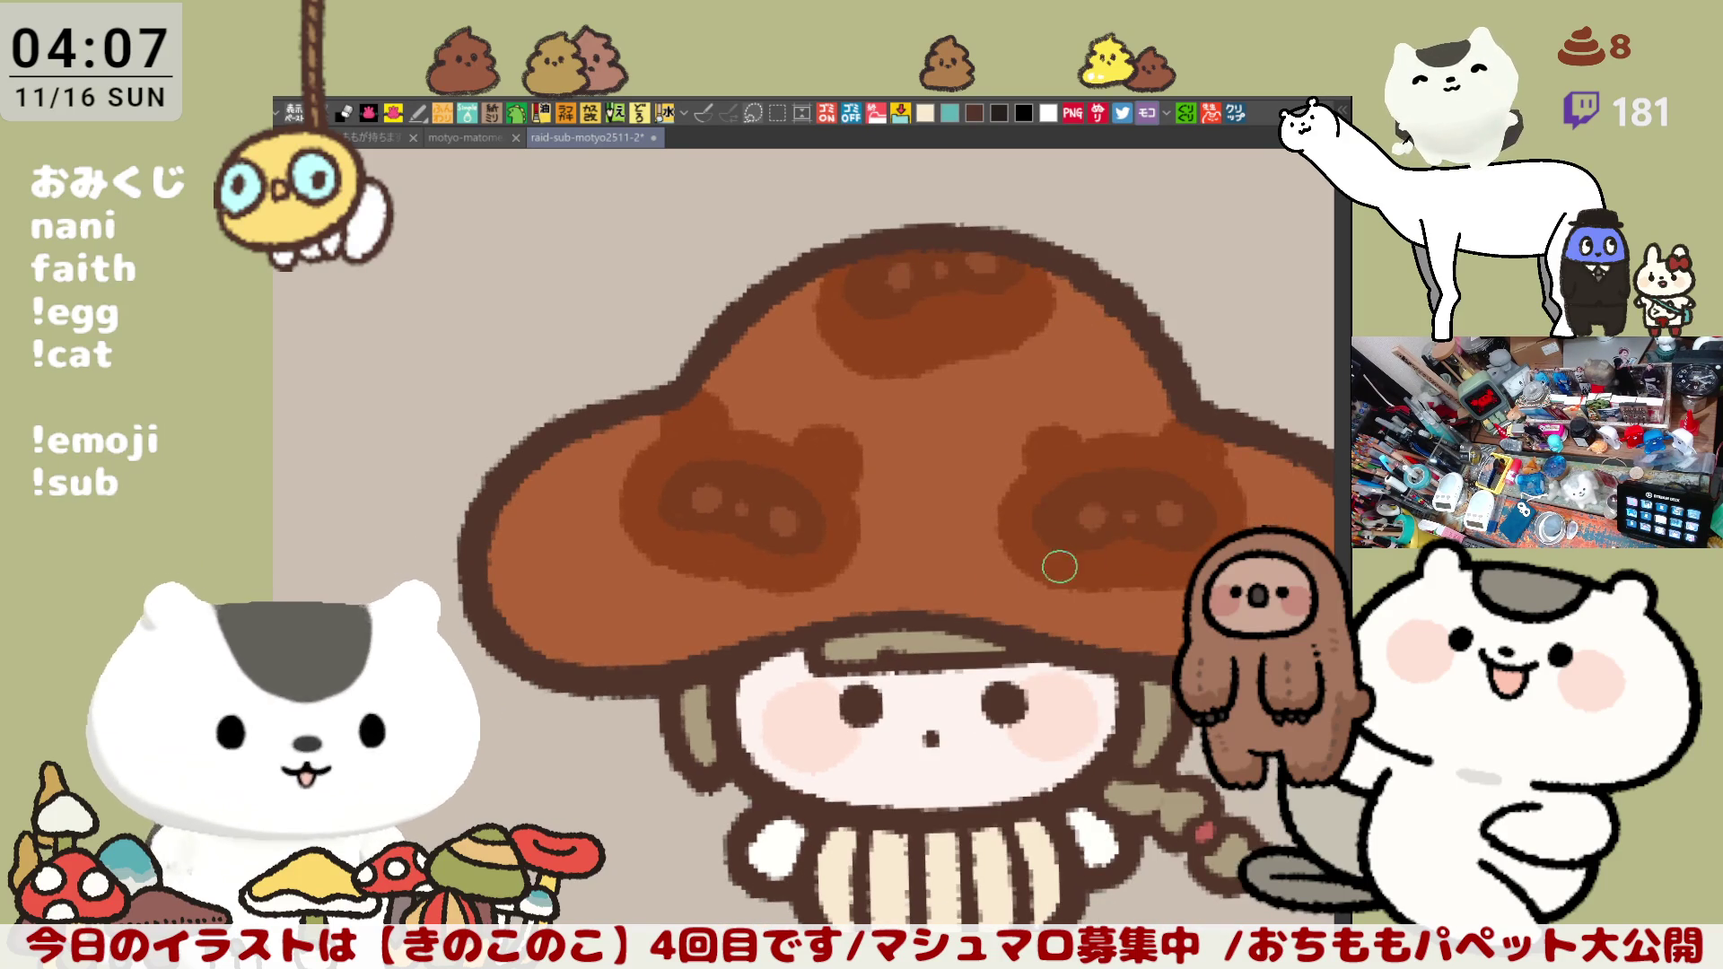
drag(620, 594, 692, 546)
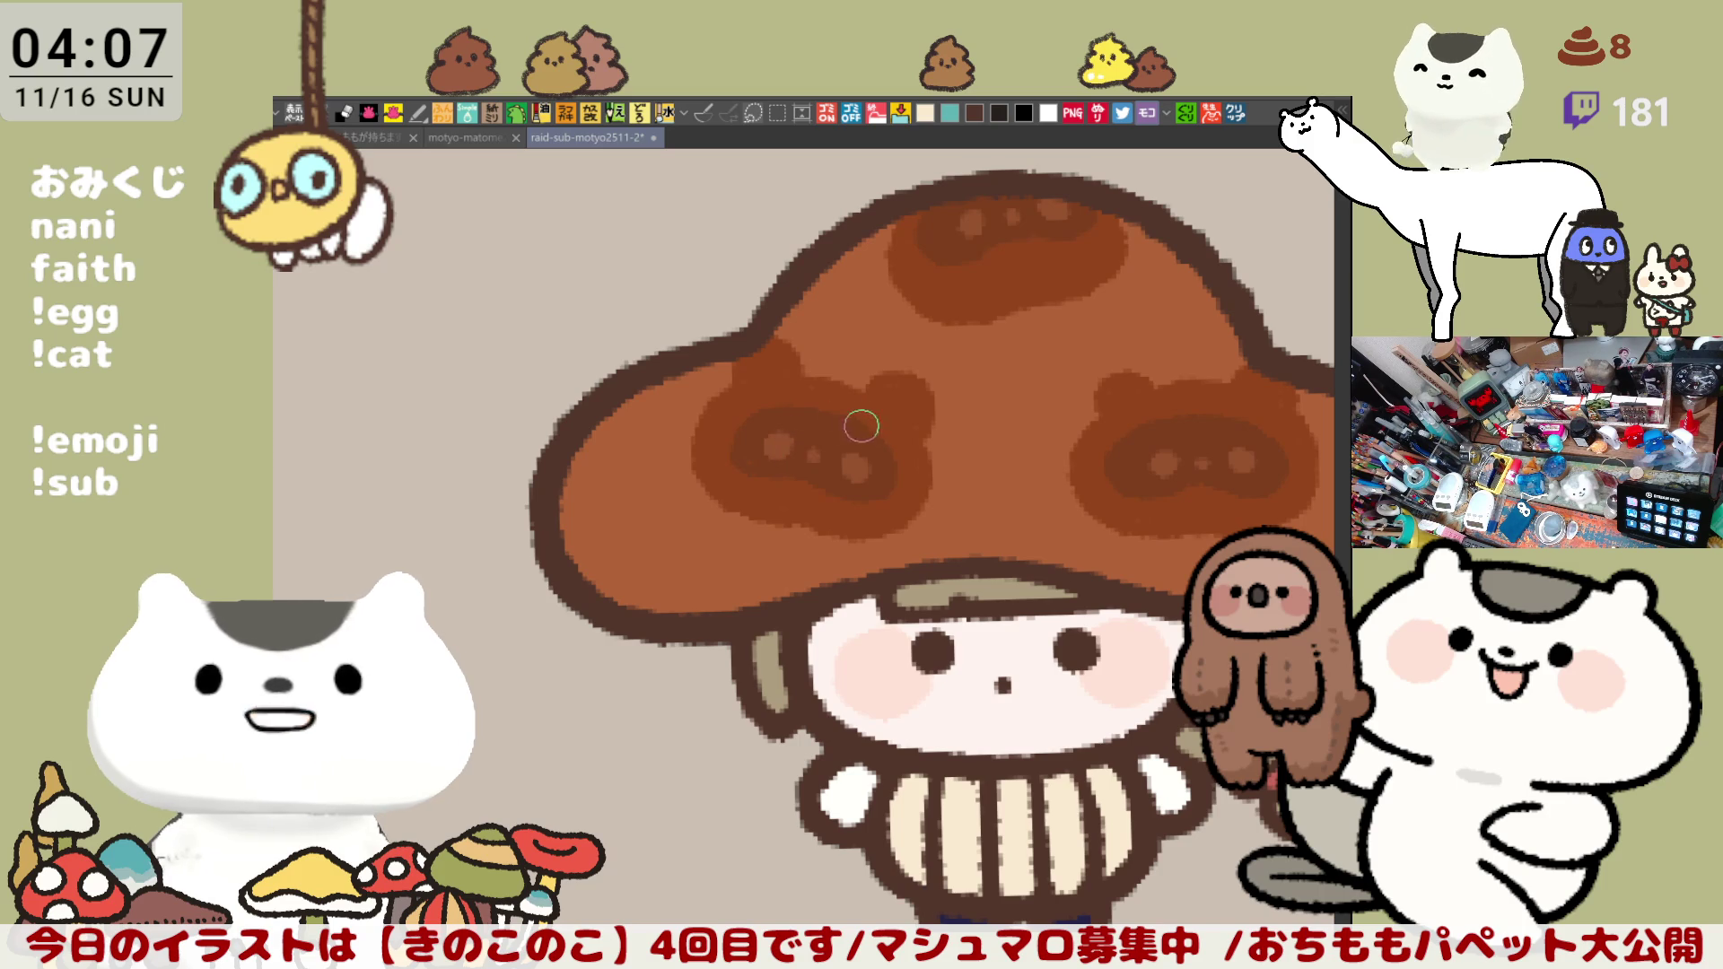
mouse_move(571, 480)
mouse_down()
mouse_move(600, 525)
mouse_move(750, 603)
mouse_up()
scroll(728, 566, right, 5)
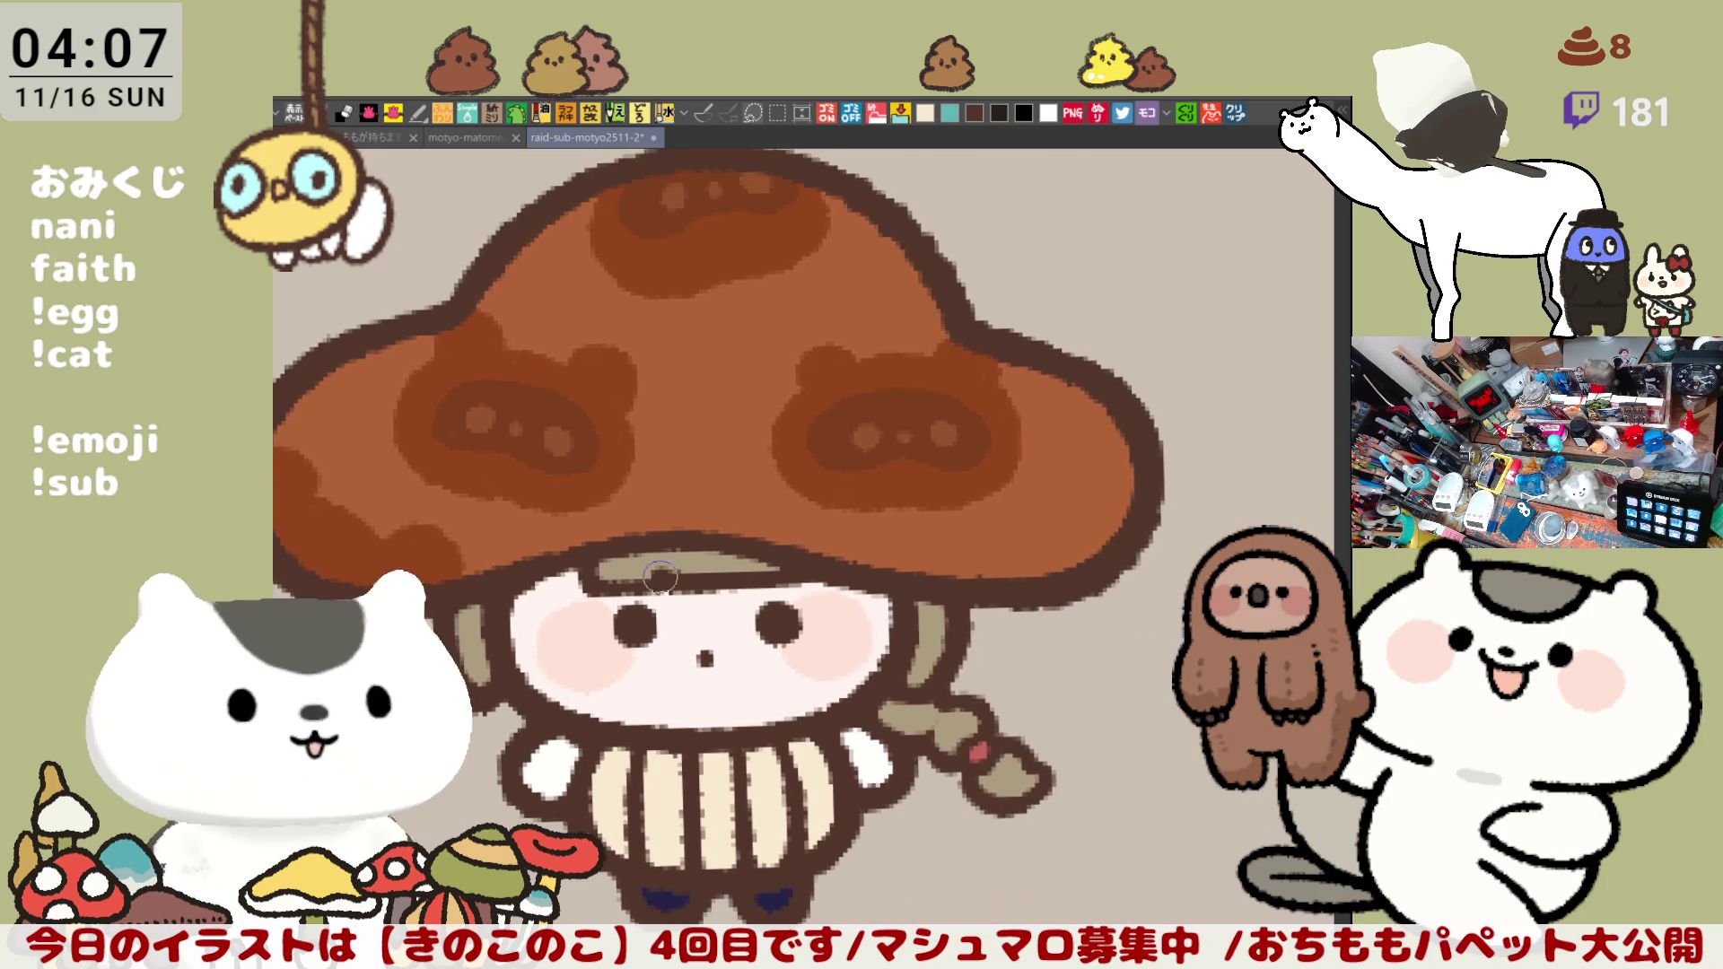
mouse_move(1136, 424)
mouse_down()
mouse_move(1127, 539)
mouse_move(1107, 445)
mouse_move(1077, 525)
mouse_move(1114, 487)
mouse_up()
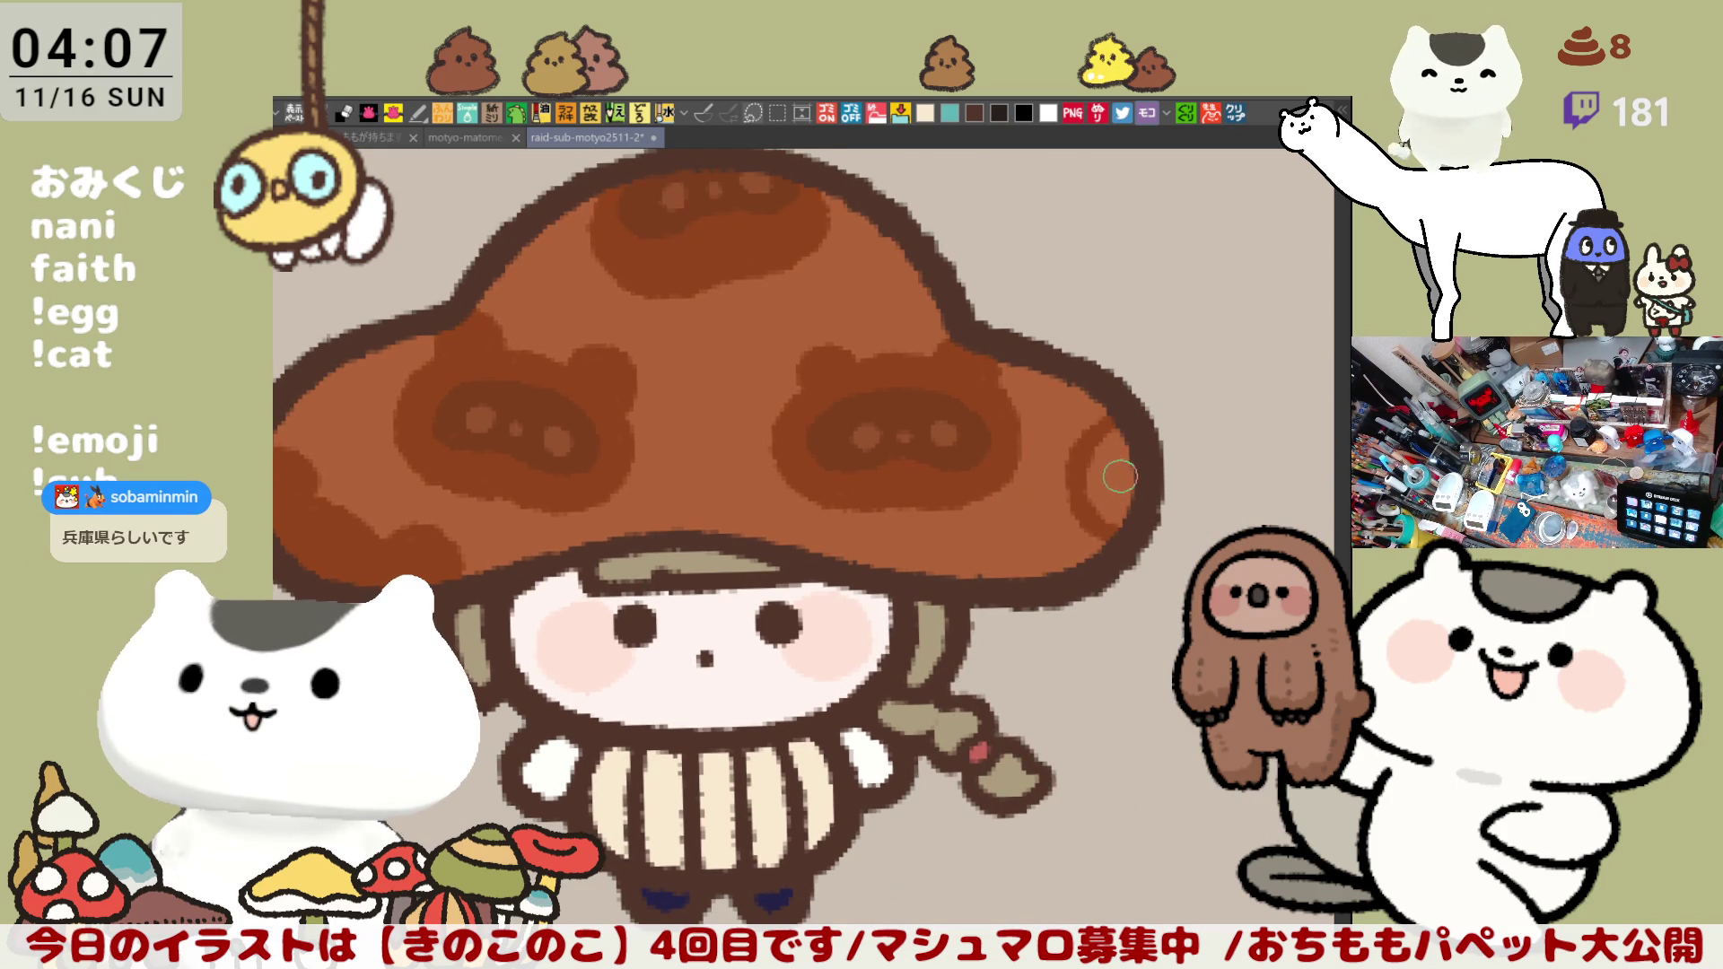
scroll(772, 505, left, 5)
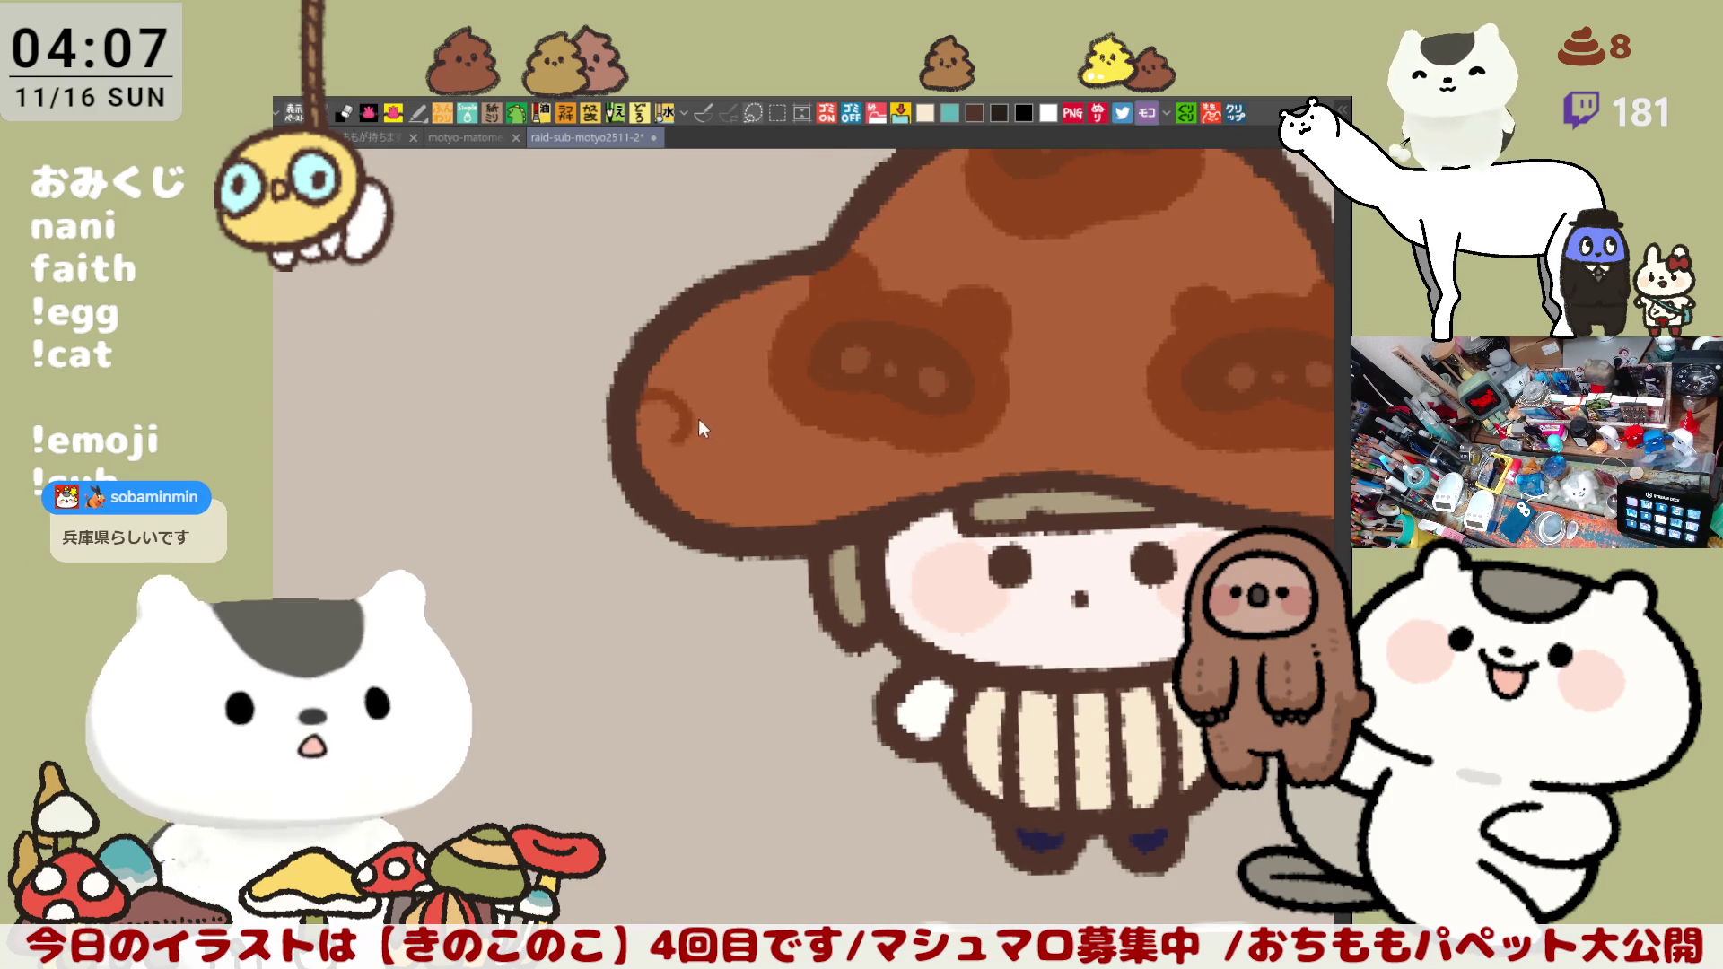
mouse_move(657, 398)
mouse_down()
mouse_move(787, 495)
mouse_move(653, 405)
mouse_up()
scroll(778, 496, down, 2)
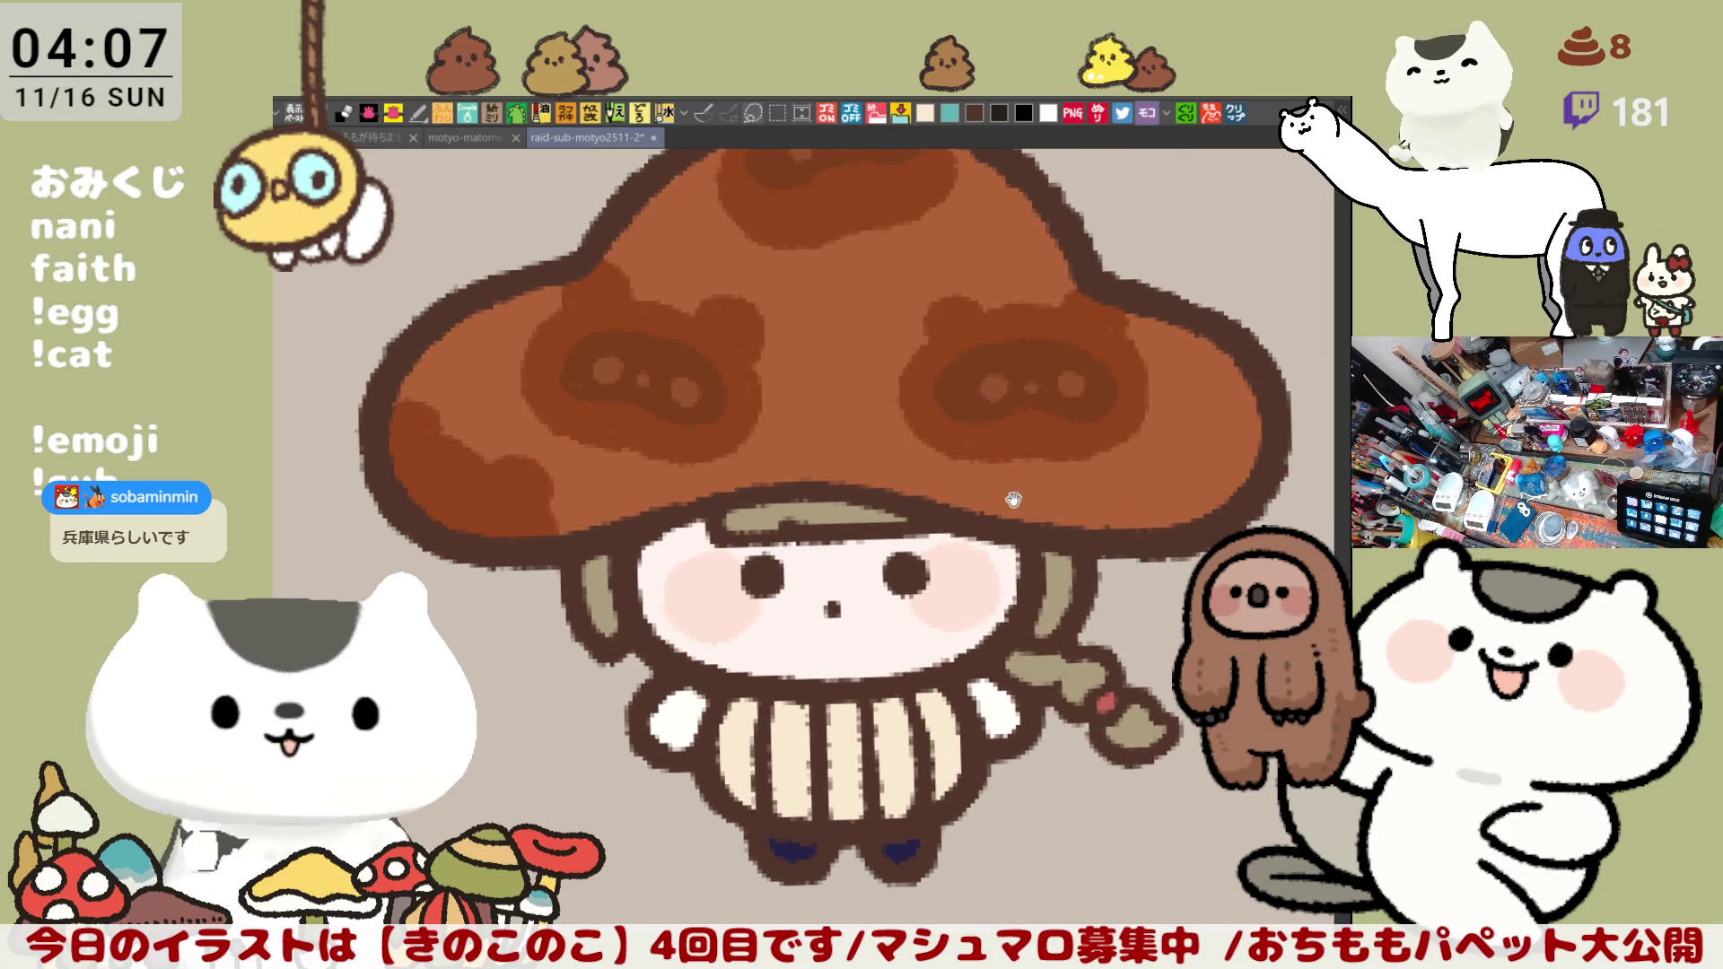
scroll(1076, 407, up, 2)
drag(1096, 392, 1066, 474)
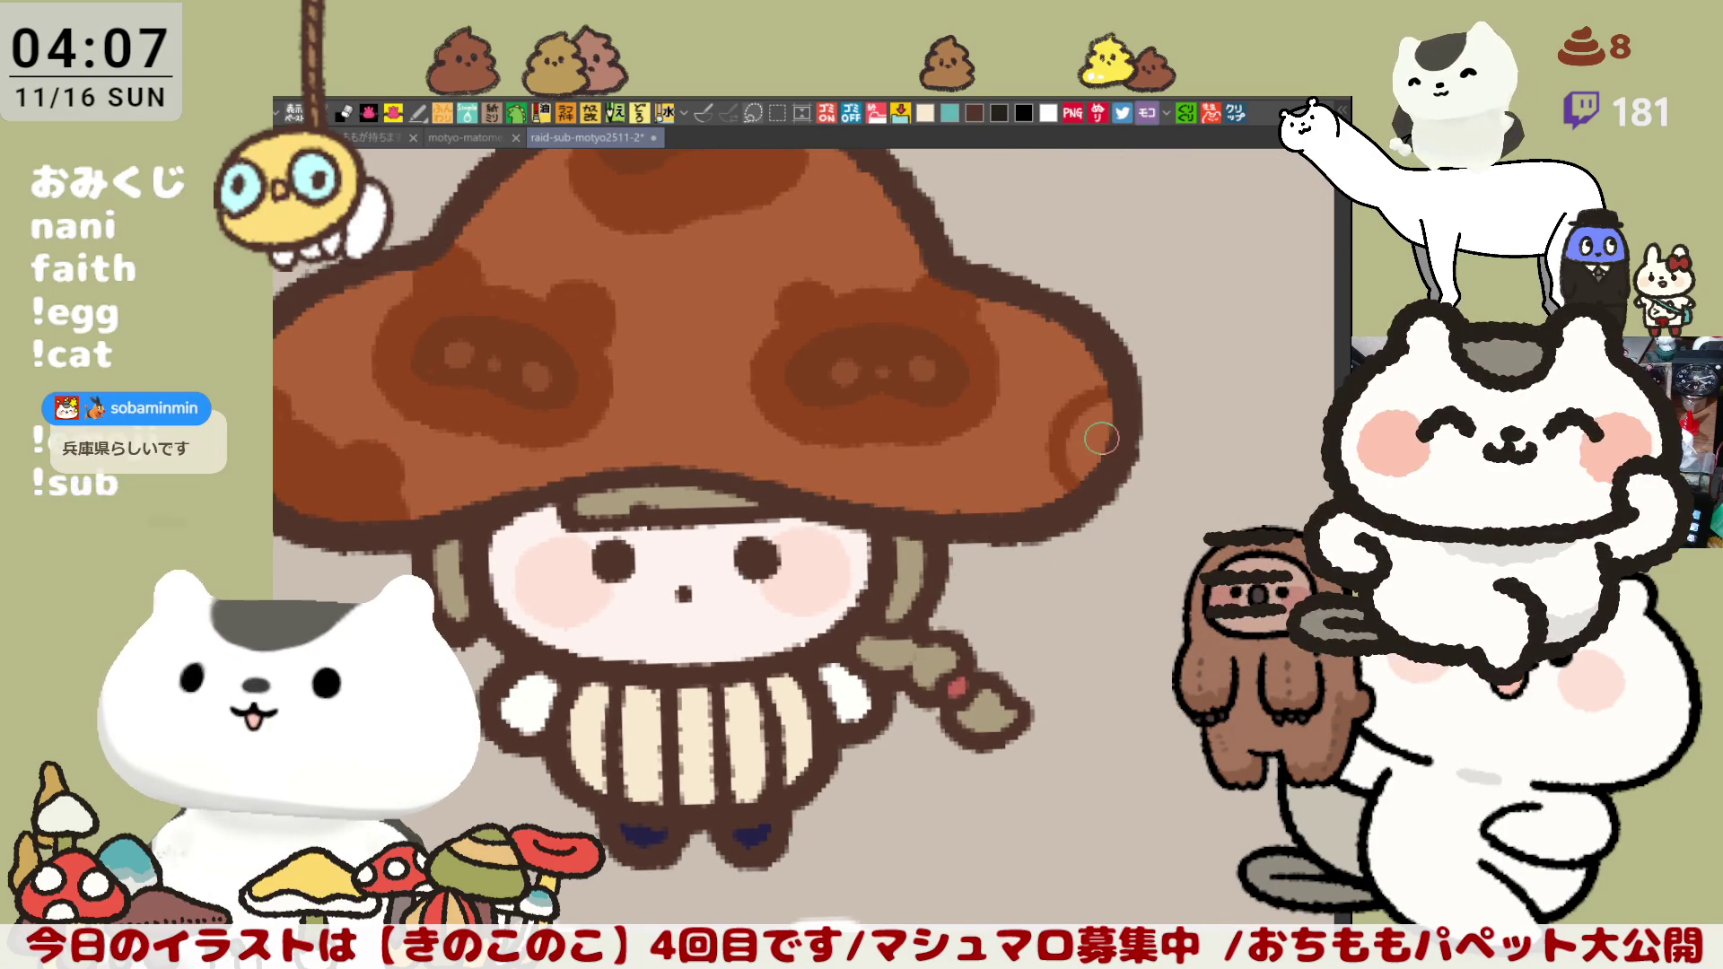
scroll(754, 358, down, 2)
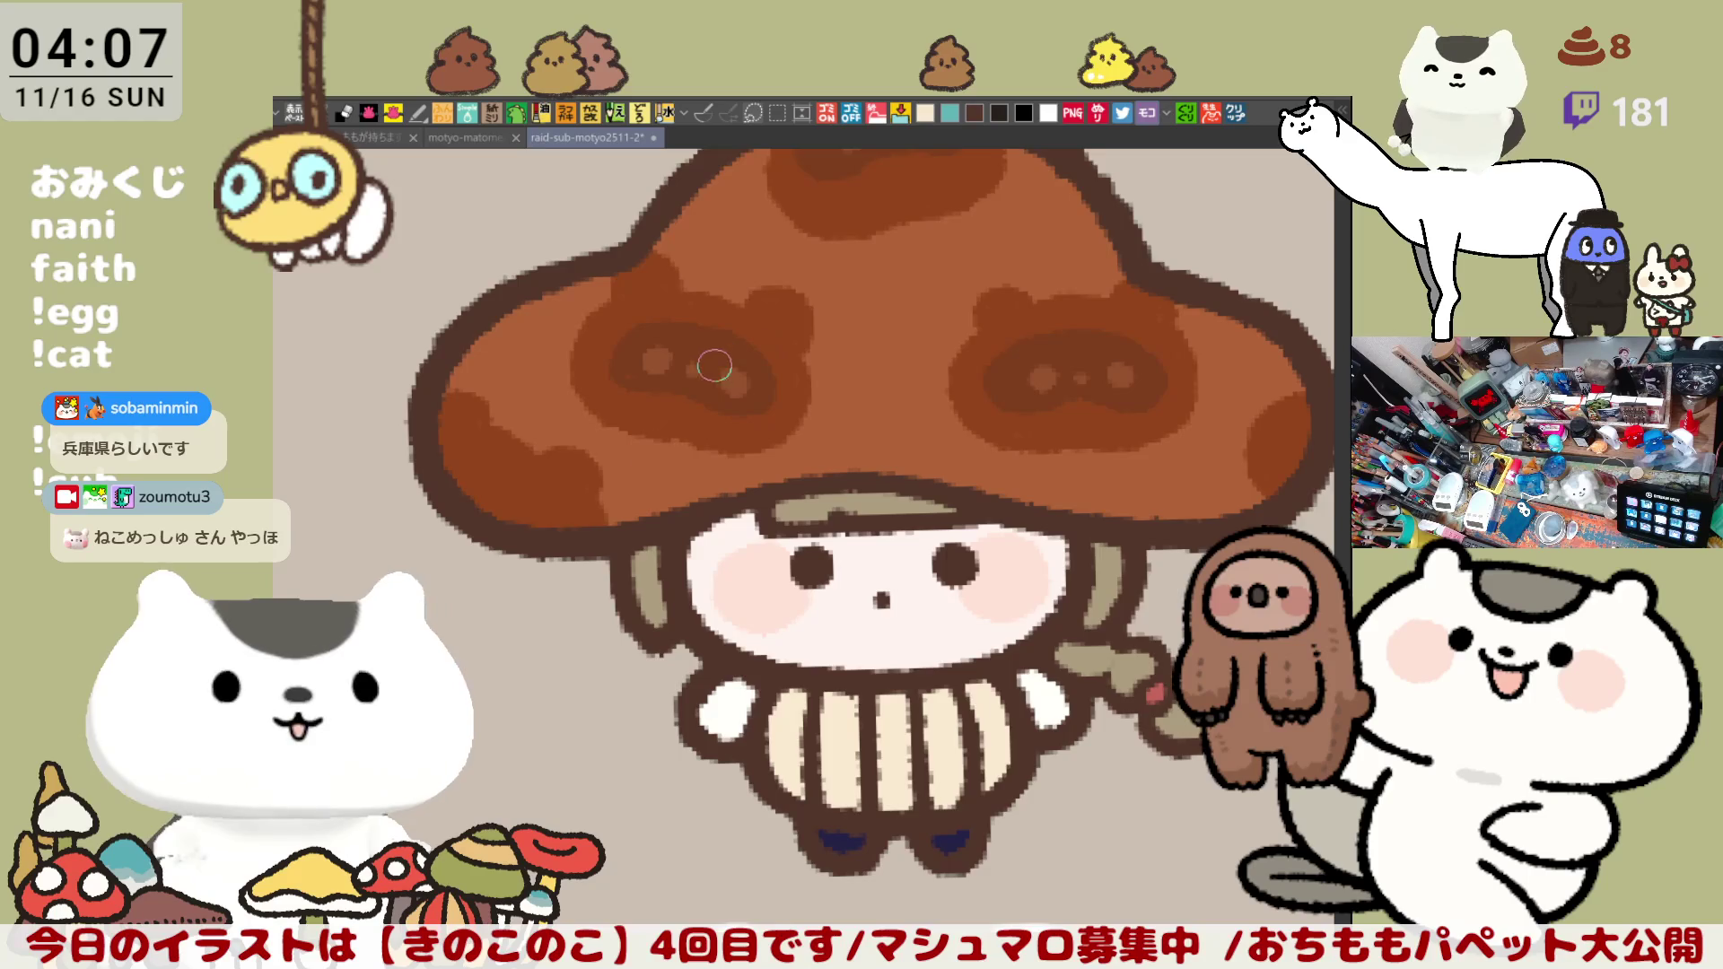
scroll(762, 497, up, 2)
mouse_move(613, 463)
mouse_down()
mouse_move(712, 527)
mouse_move(819, 512)
mouse_up()
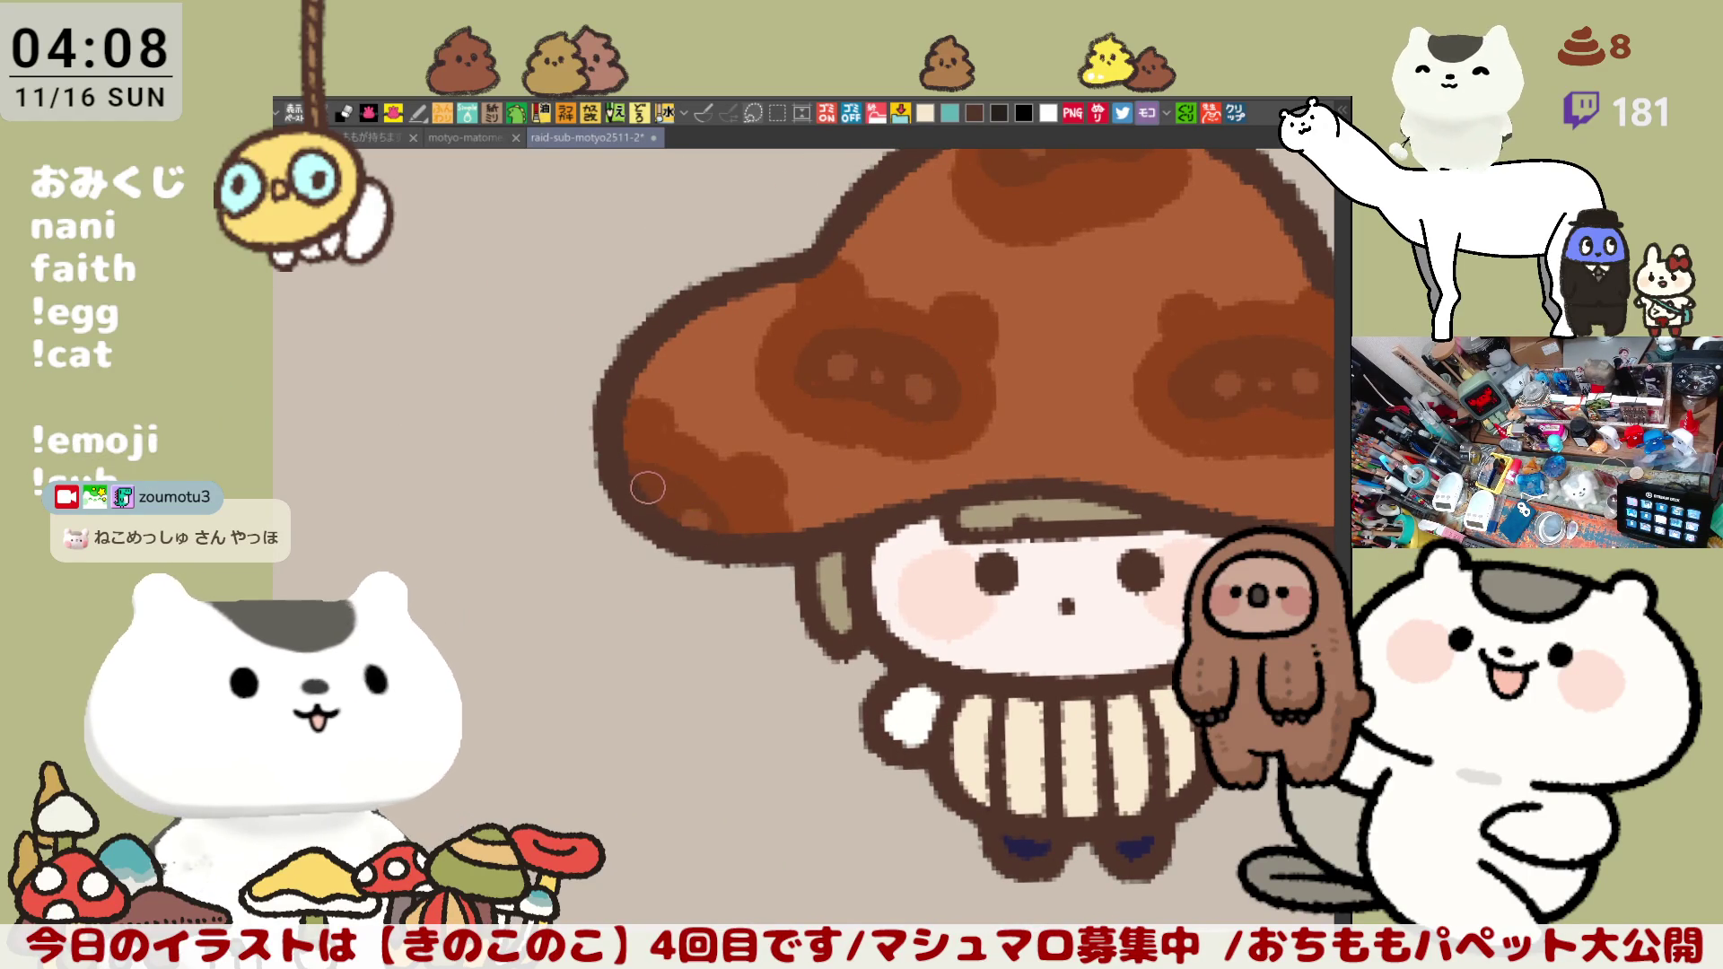
scroll(711, 509, right, 5)
scroll(781, 485, right, 1)
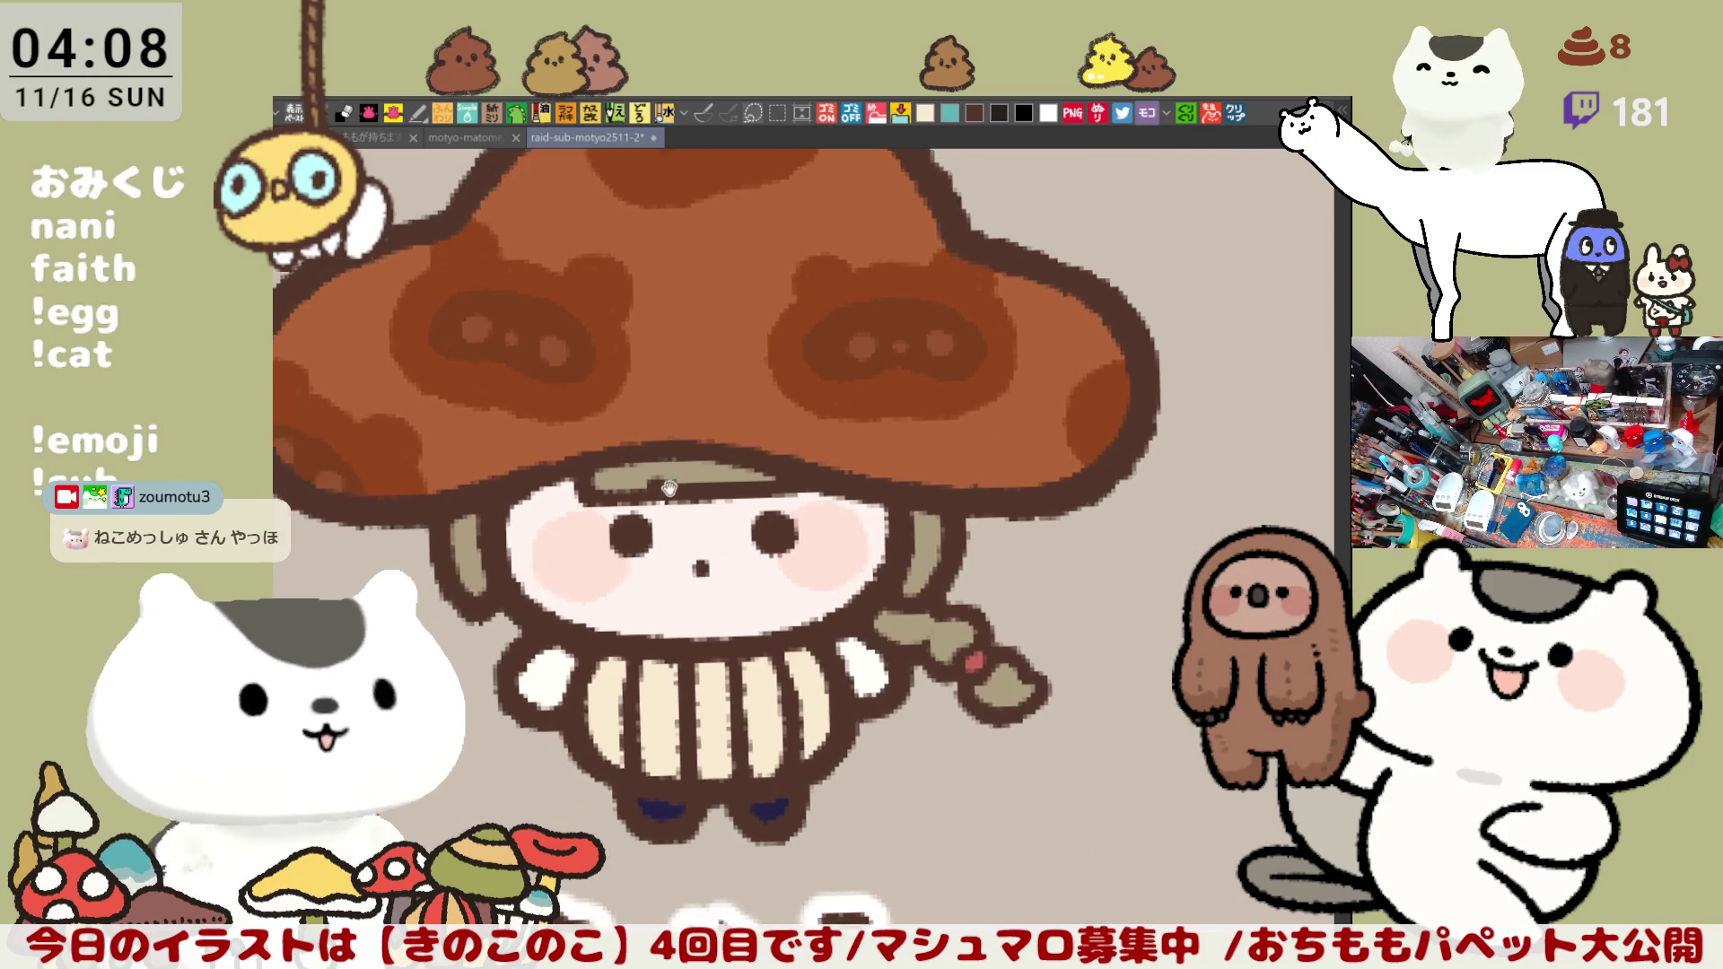
scroll(838, 487, down, 4)
scroll(841, 485, up, 1)
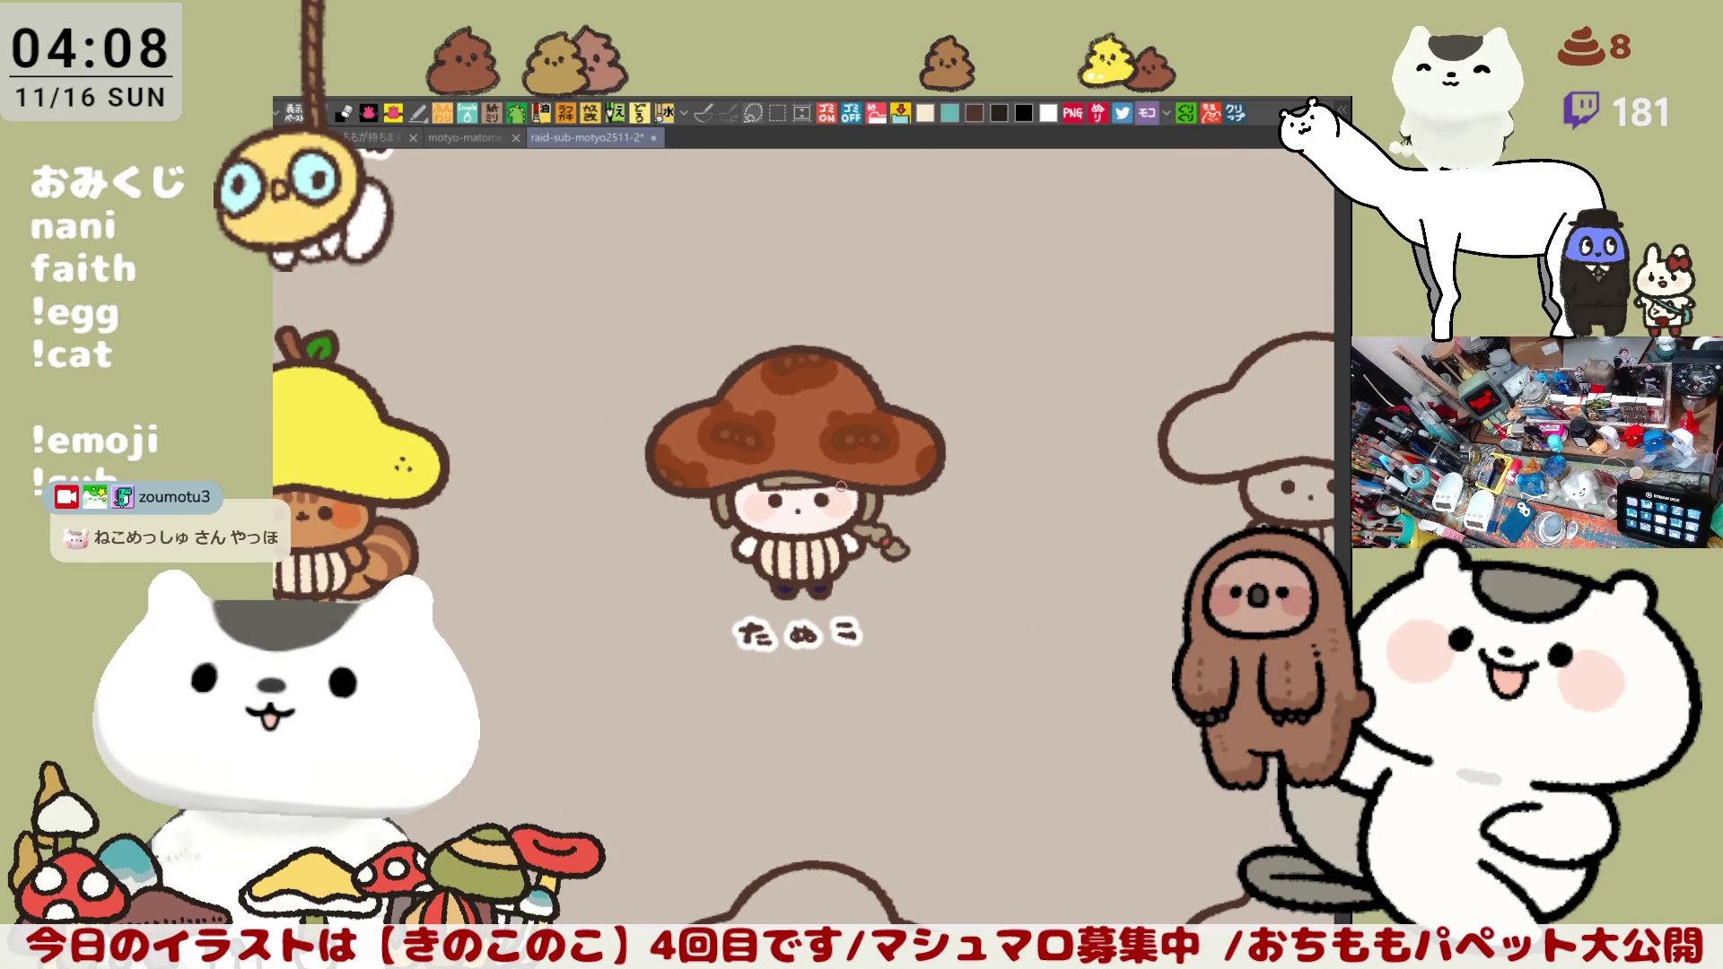
scroll(841, 486, down, 1)
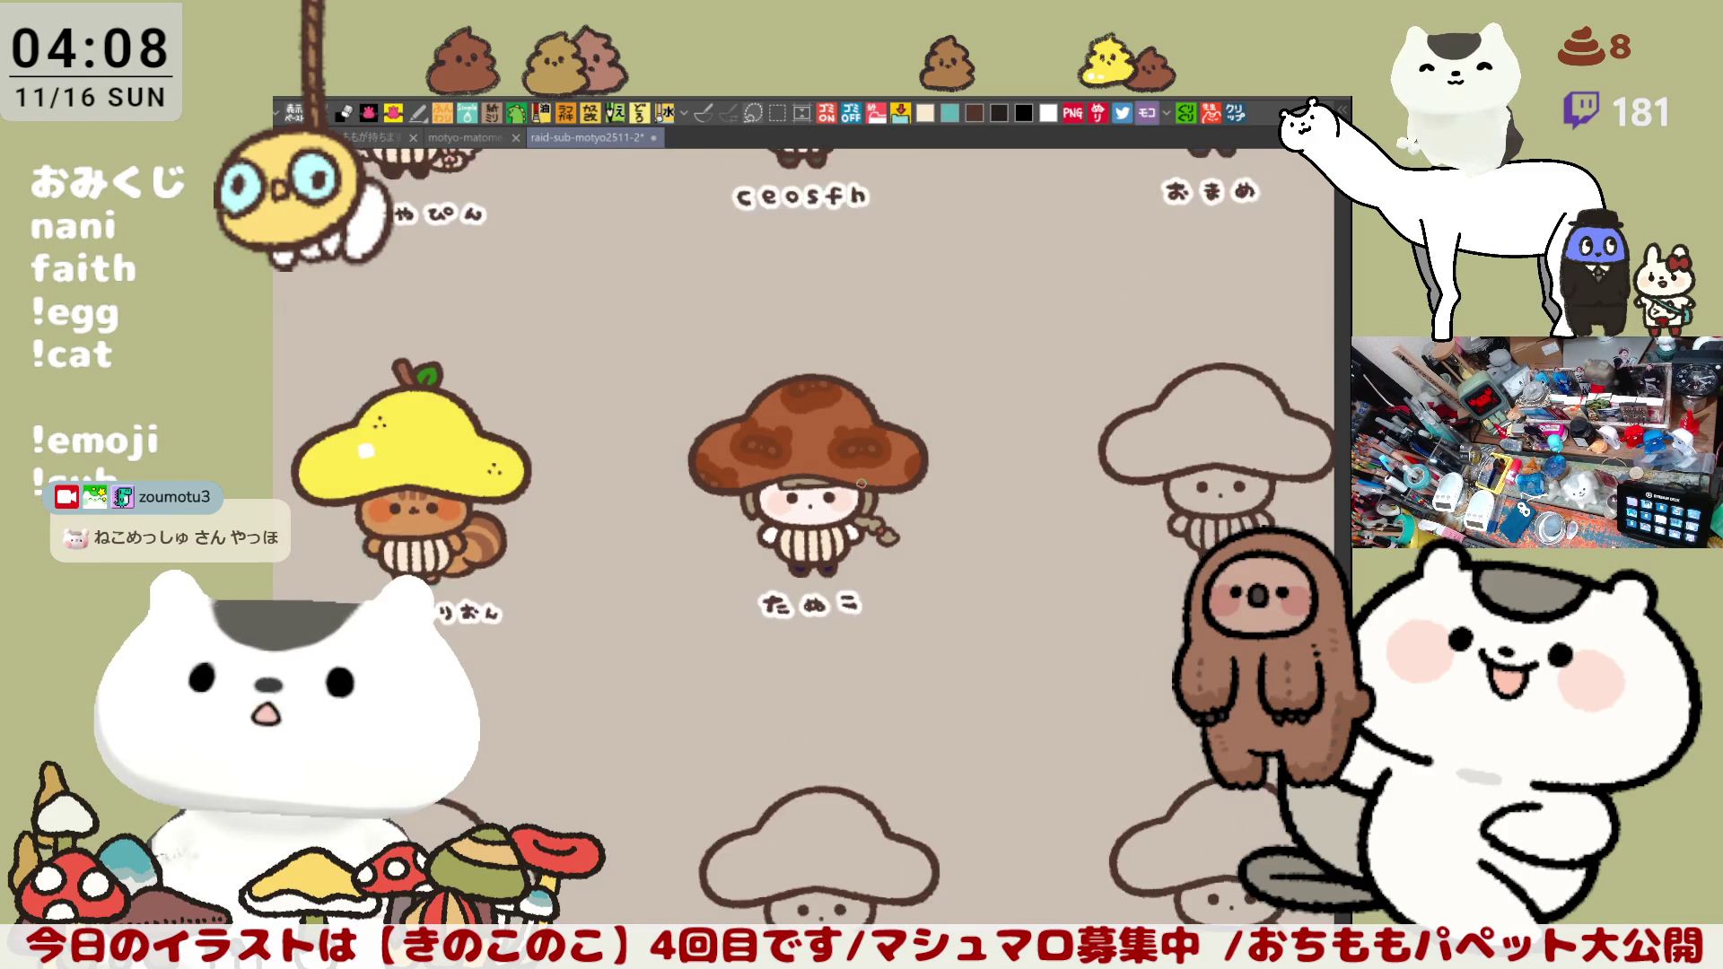
scroll(842, 485, down, 1)
scroll(845, 485, up, 1)
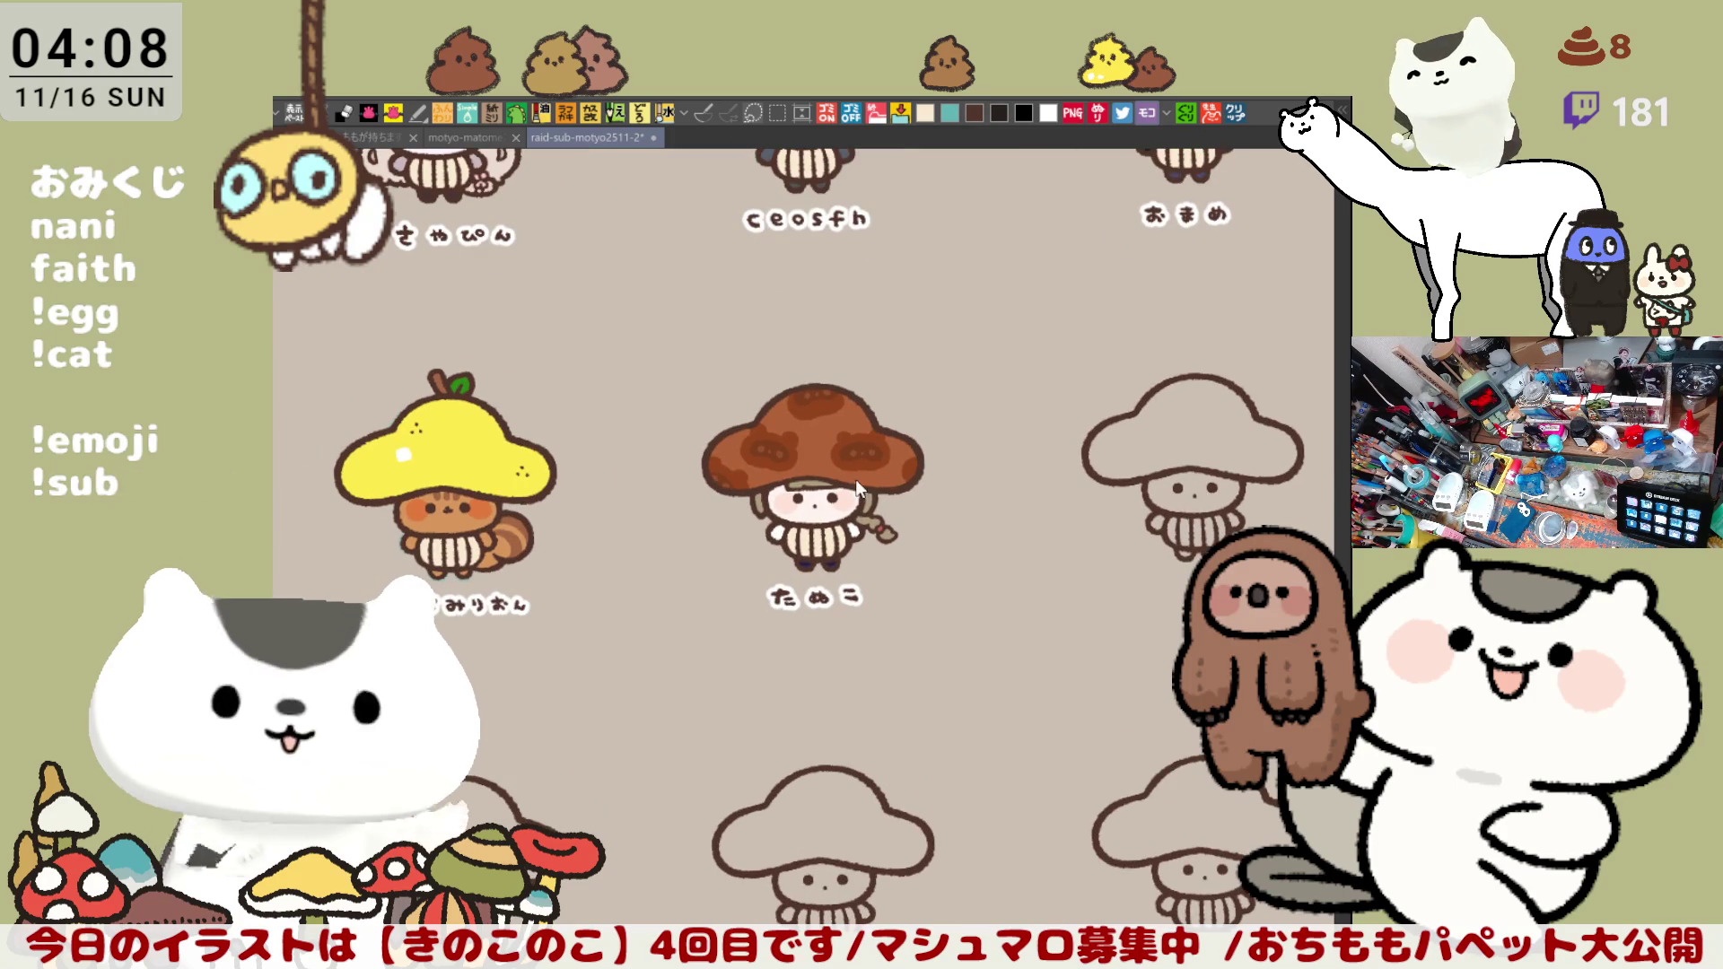
scroll(857, 480, down, 1)
scroll(906, 537, down, 1)
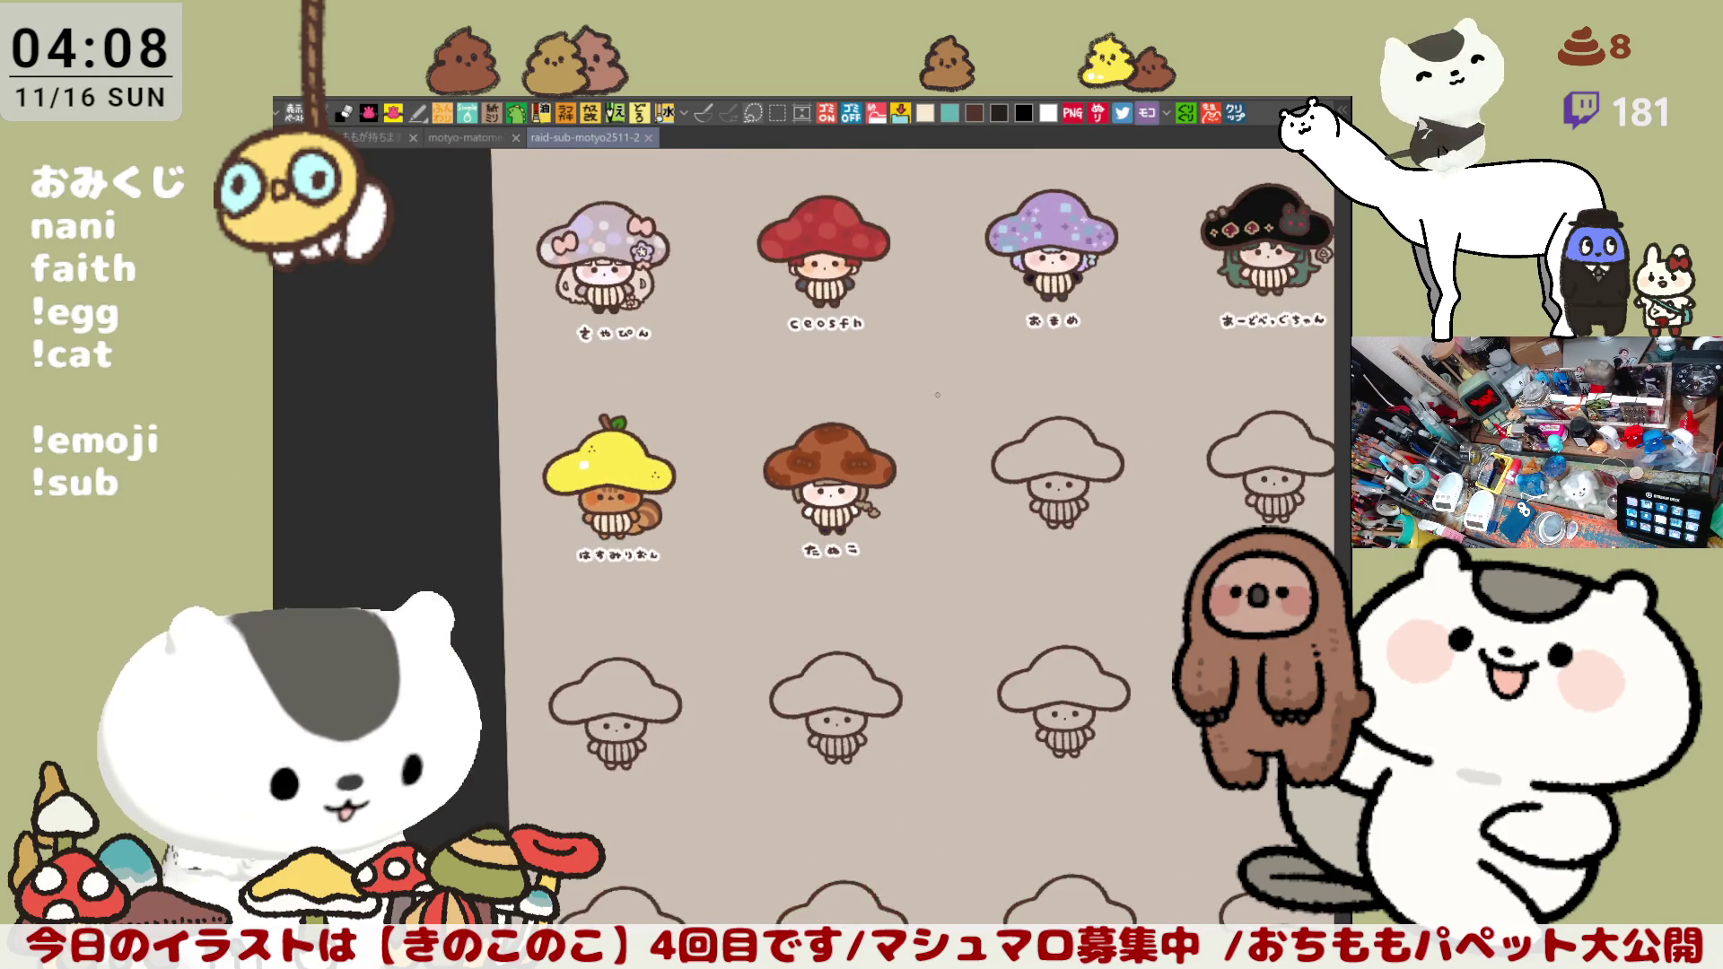
scroll(907, 538, down, 1)
scroll(907, 537, up, 3)
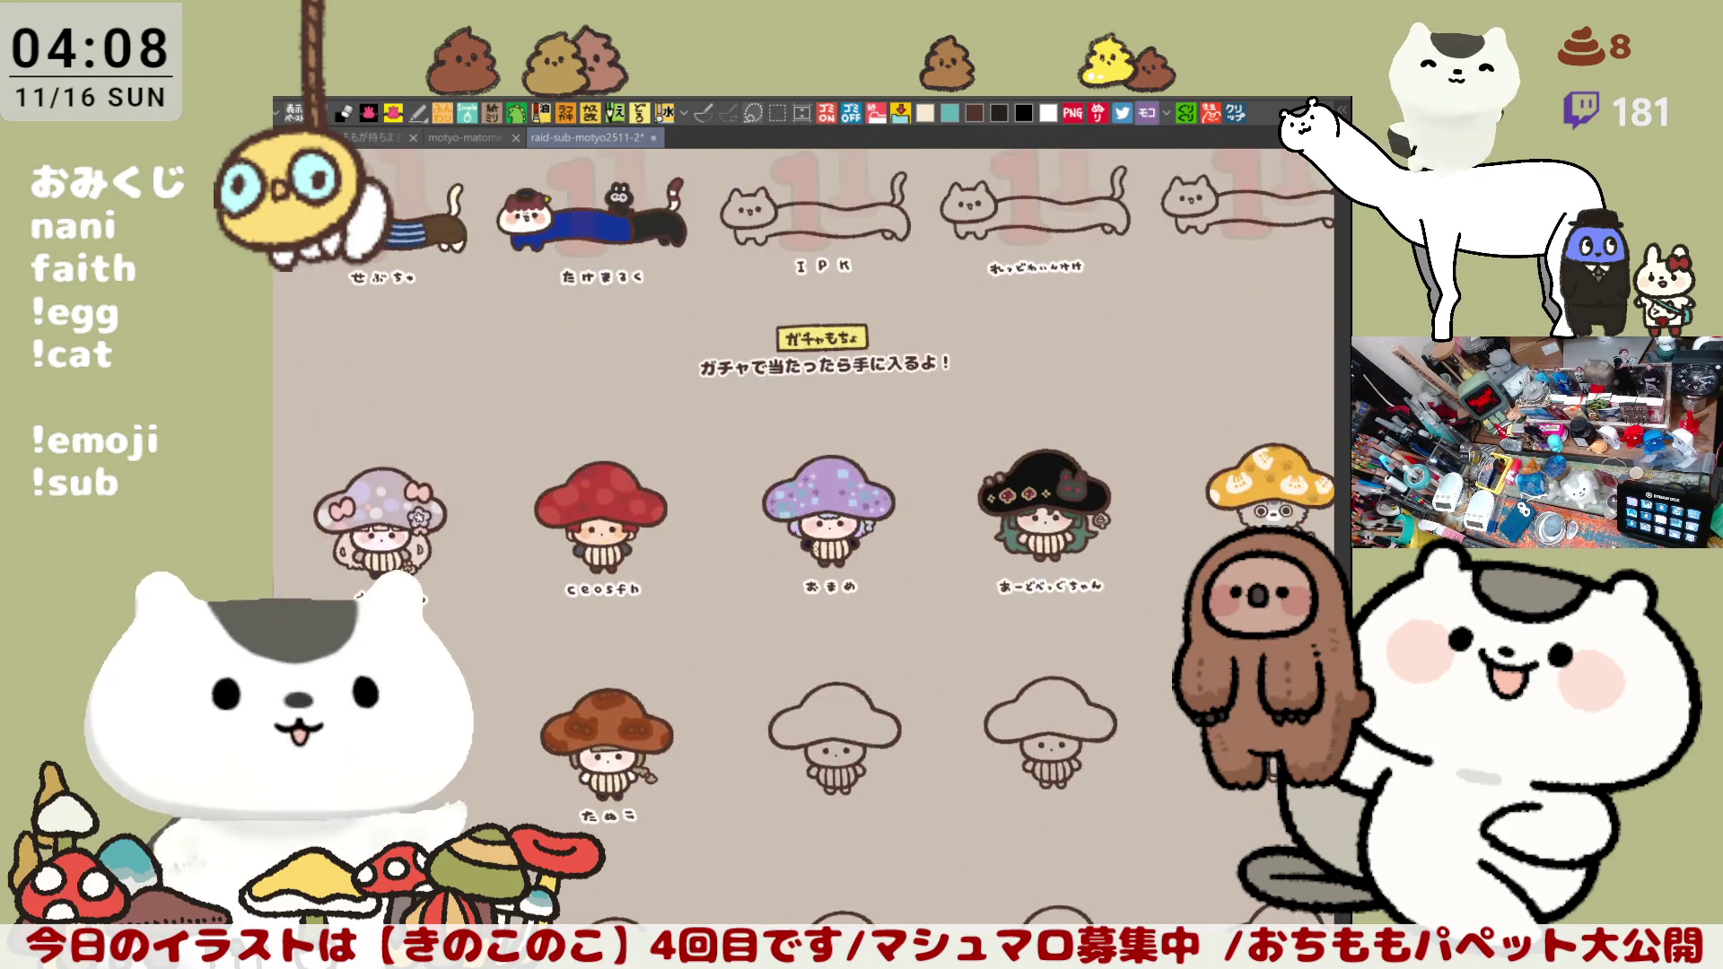
scroll(906, 485, up, 2)
scroll(903, 437, up, 2)
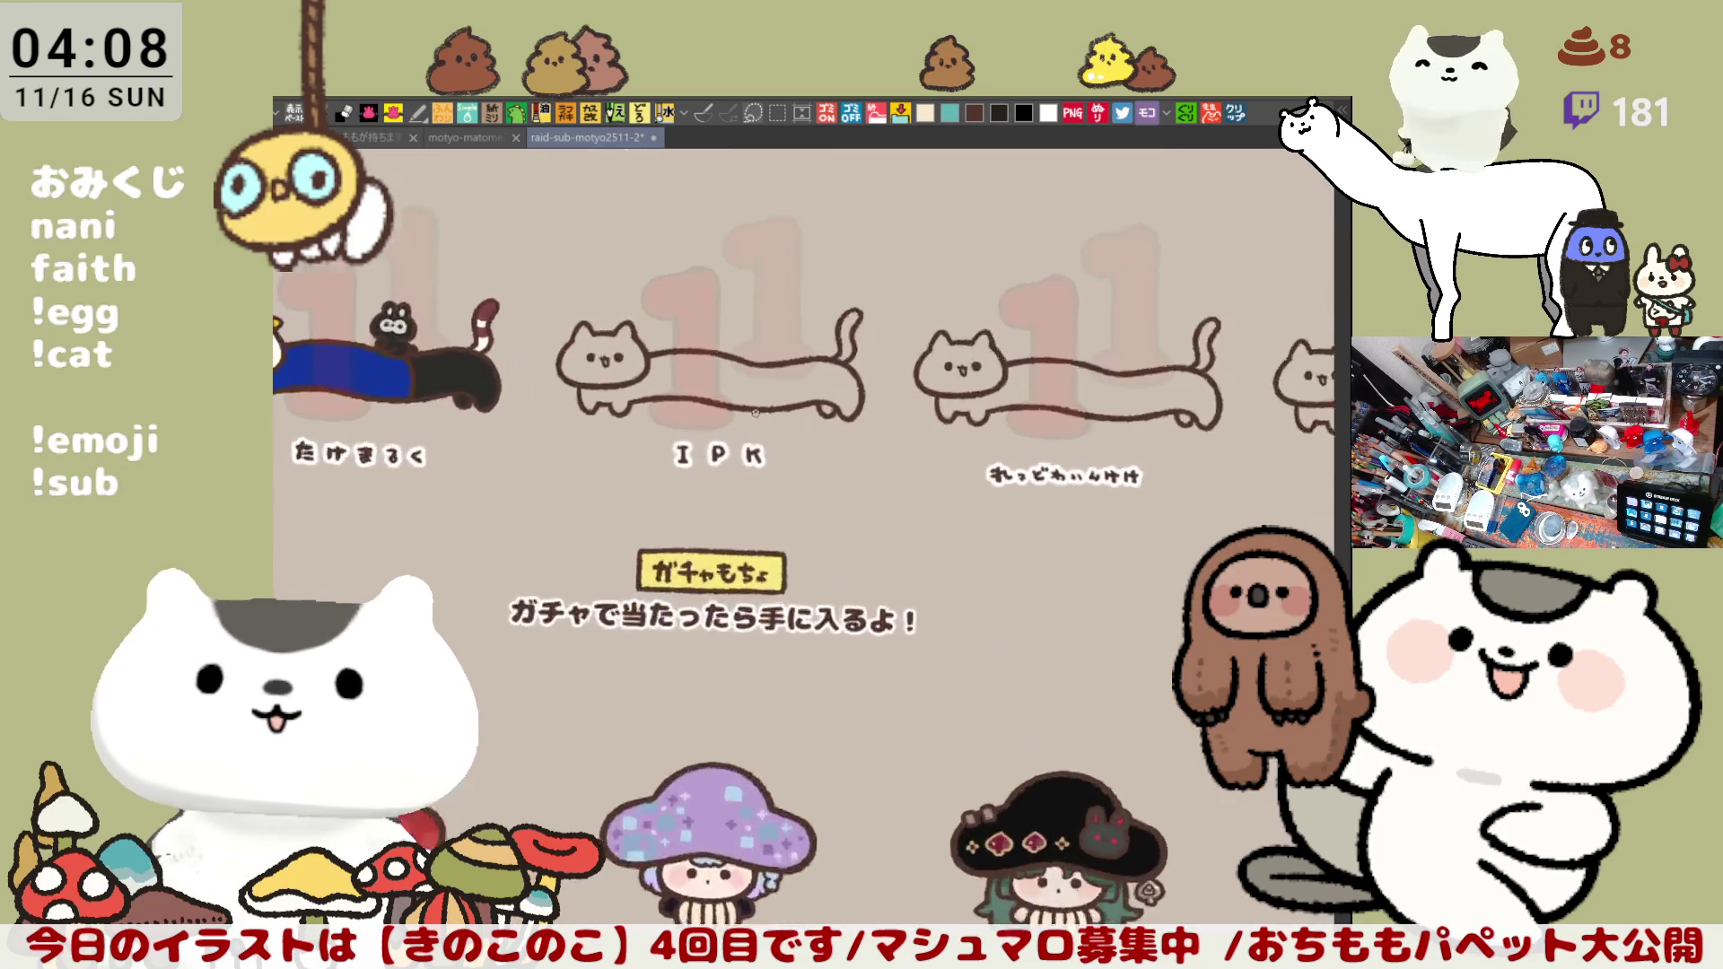
scroll(862, 430, up, 1)
scroll(828, 424, up, 1)
scroll(795, 419, up, 1)
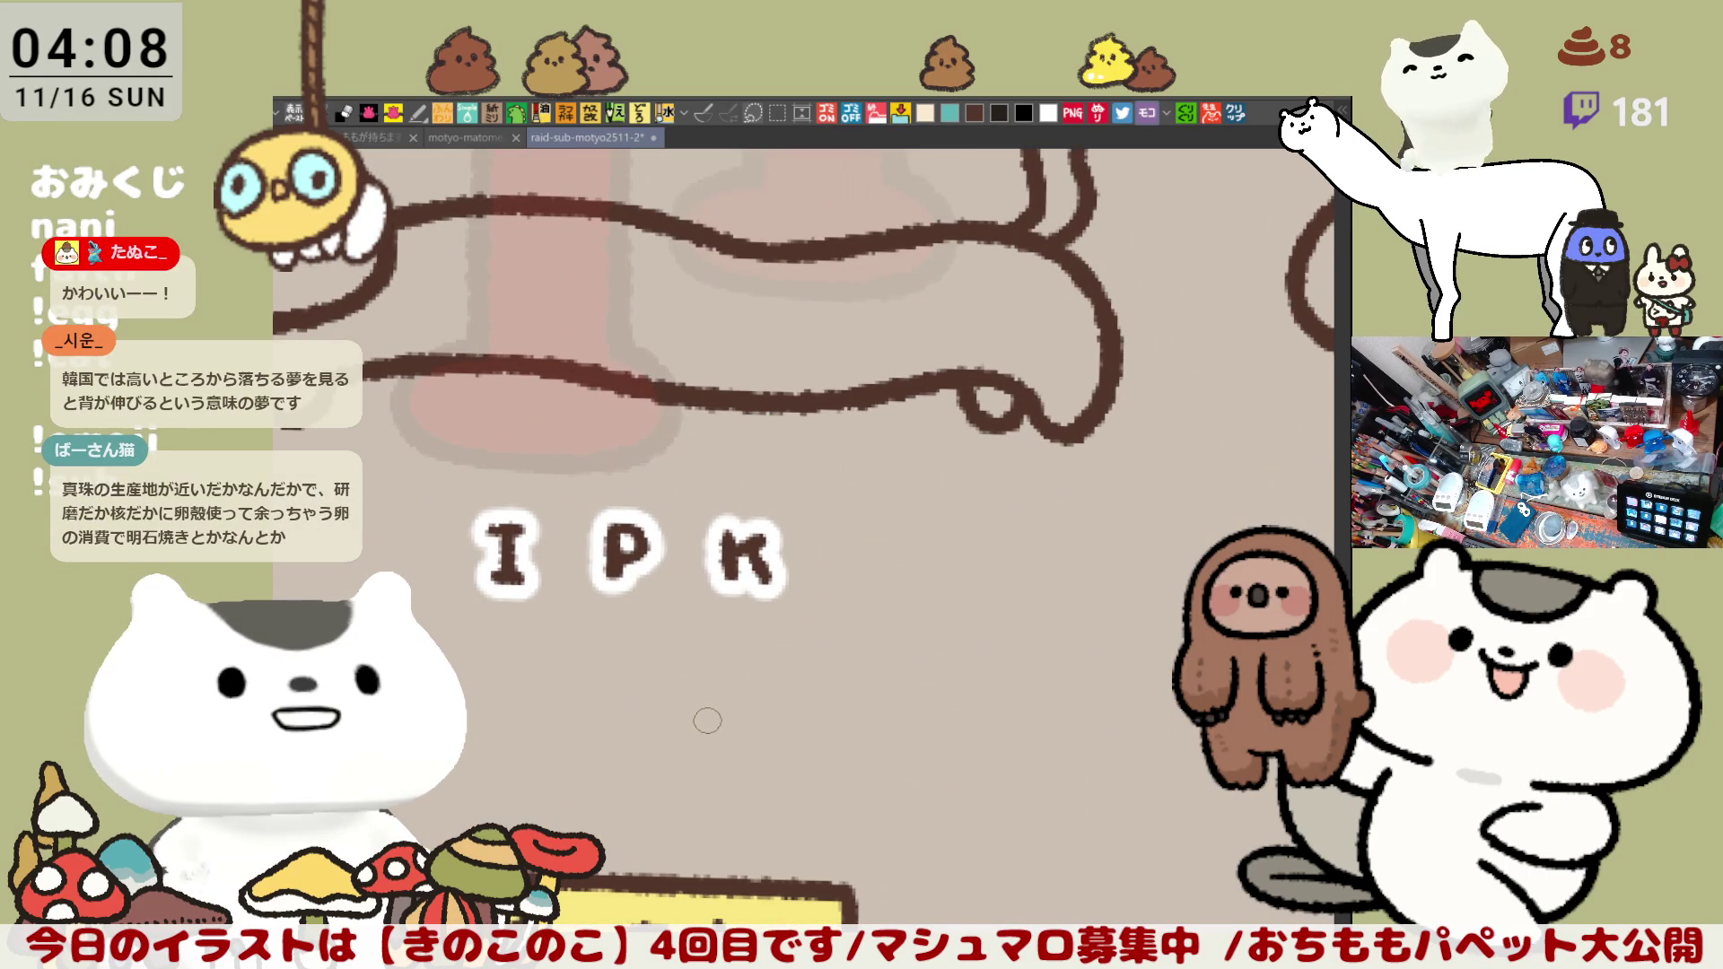
Step: Pan the view past the IPK label to centre on the long cat's body
mouse_move(741, 745)
mouse_down()
mouse_move(724, 711)
mouse_move(897, 576)
mouse_move(1090, 685)
mouse_move(1045, 558)
mouse_up()
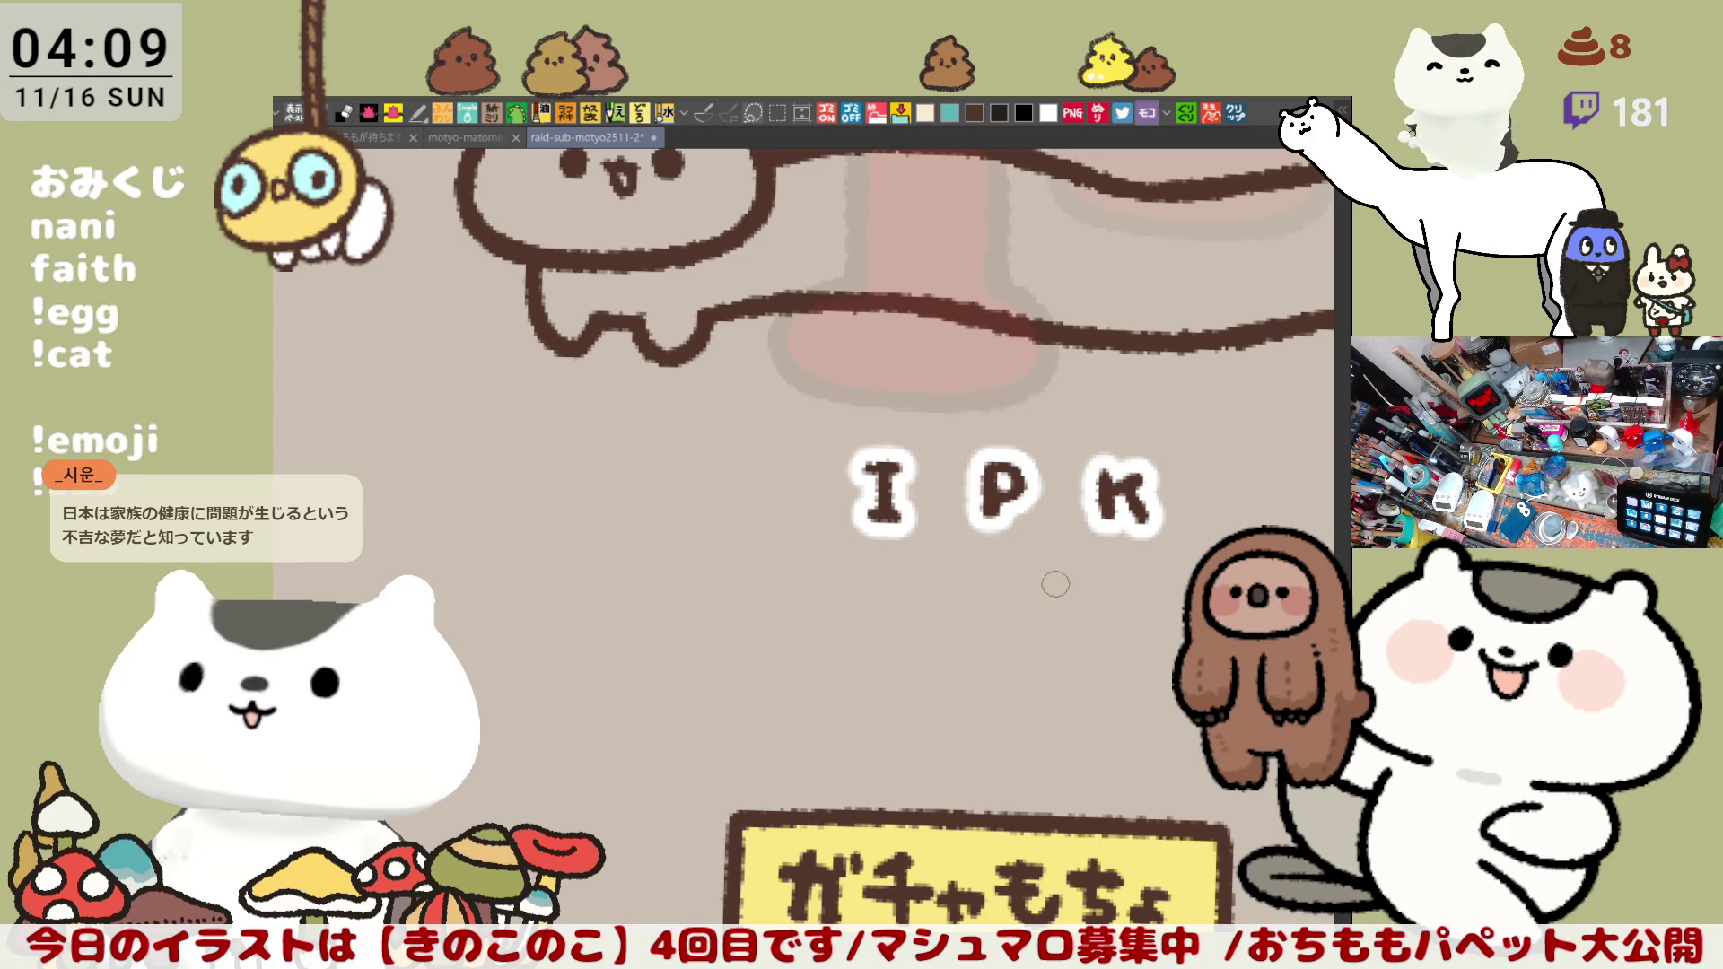
drag(678, 425, 711, 625)
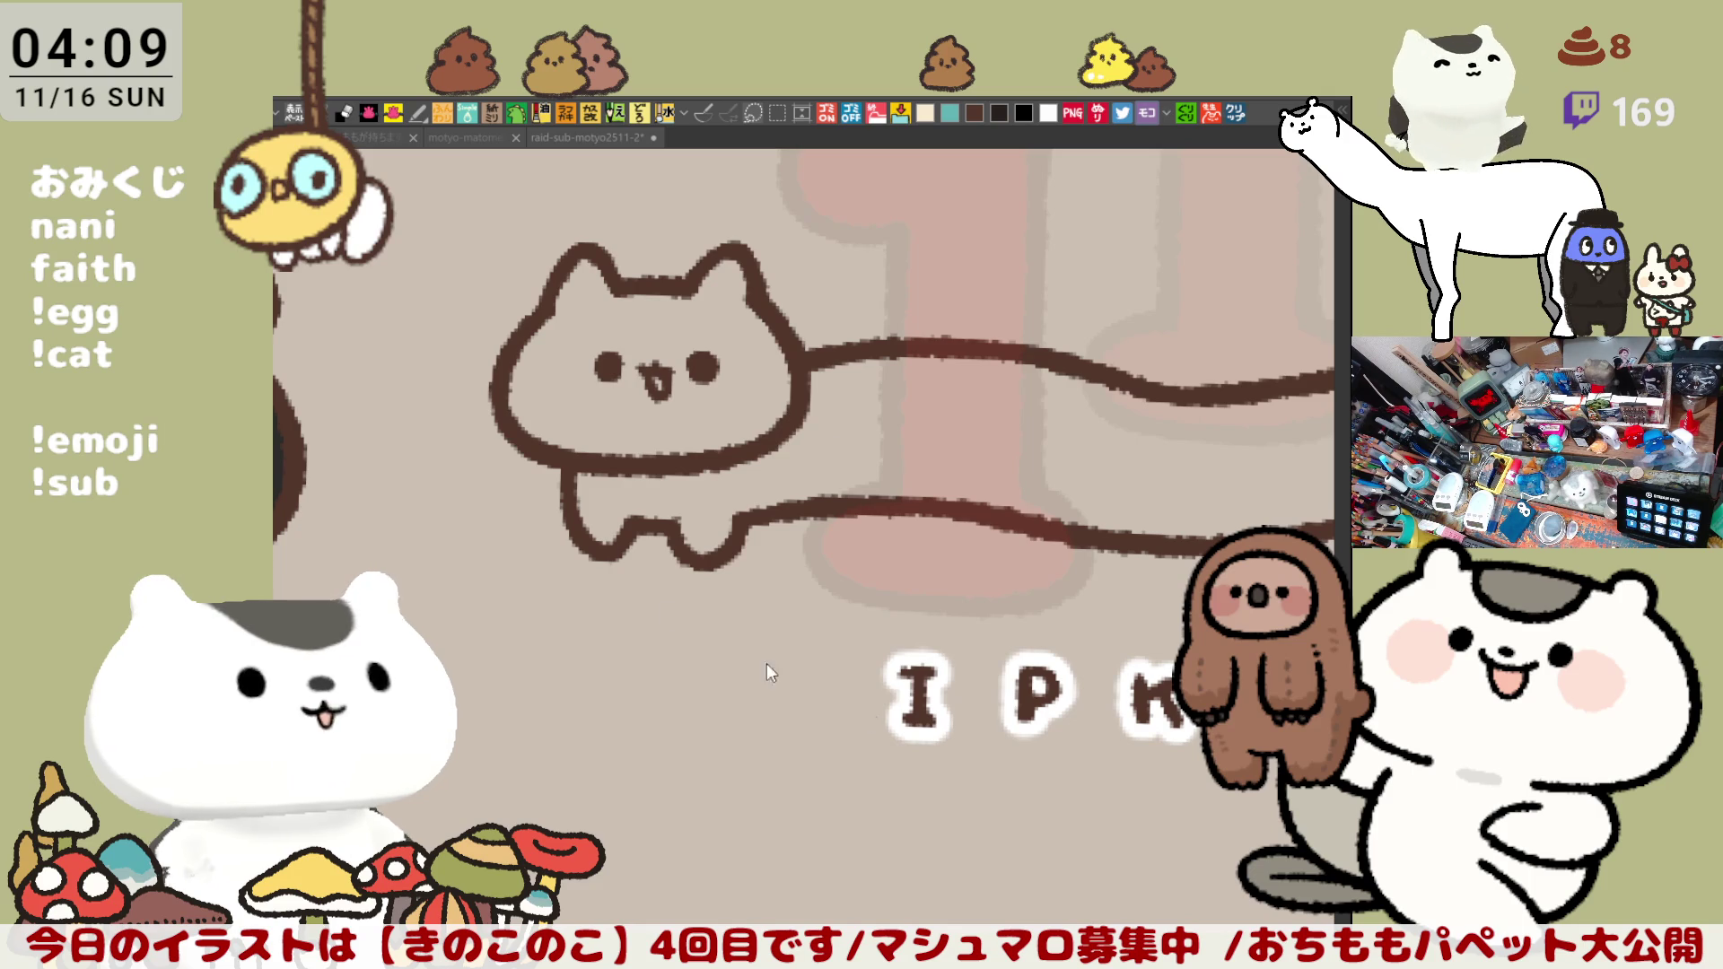
click(730, 670)
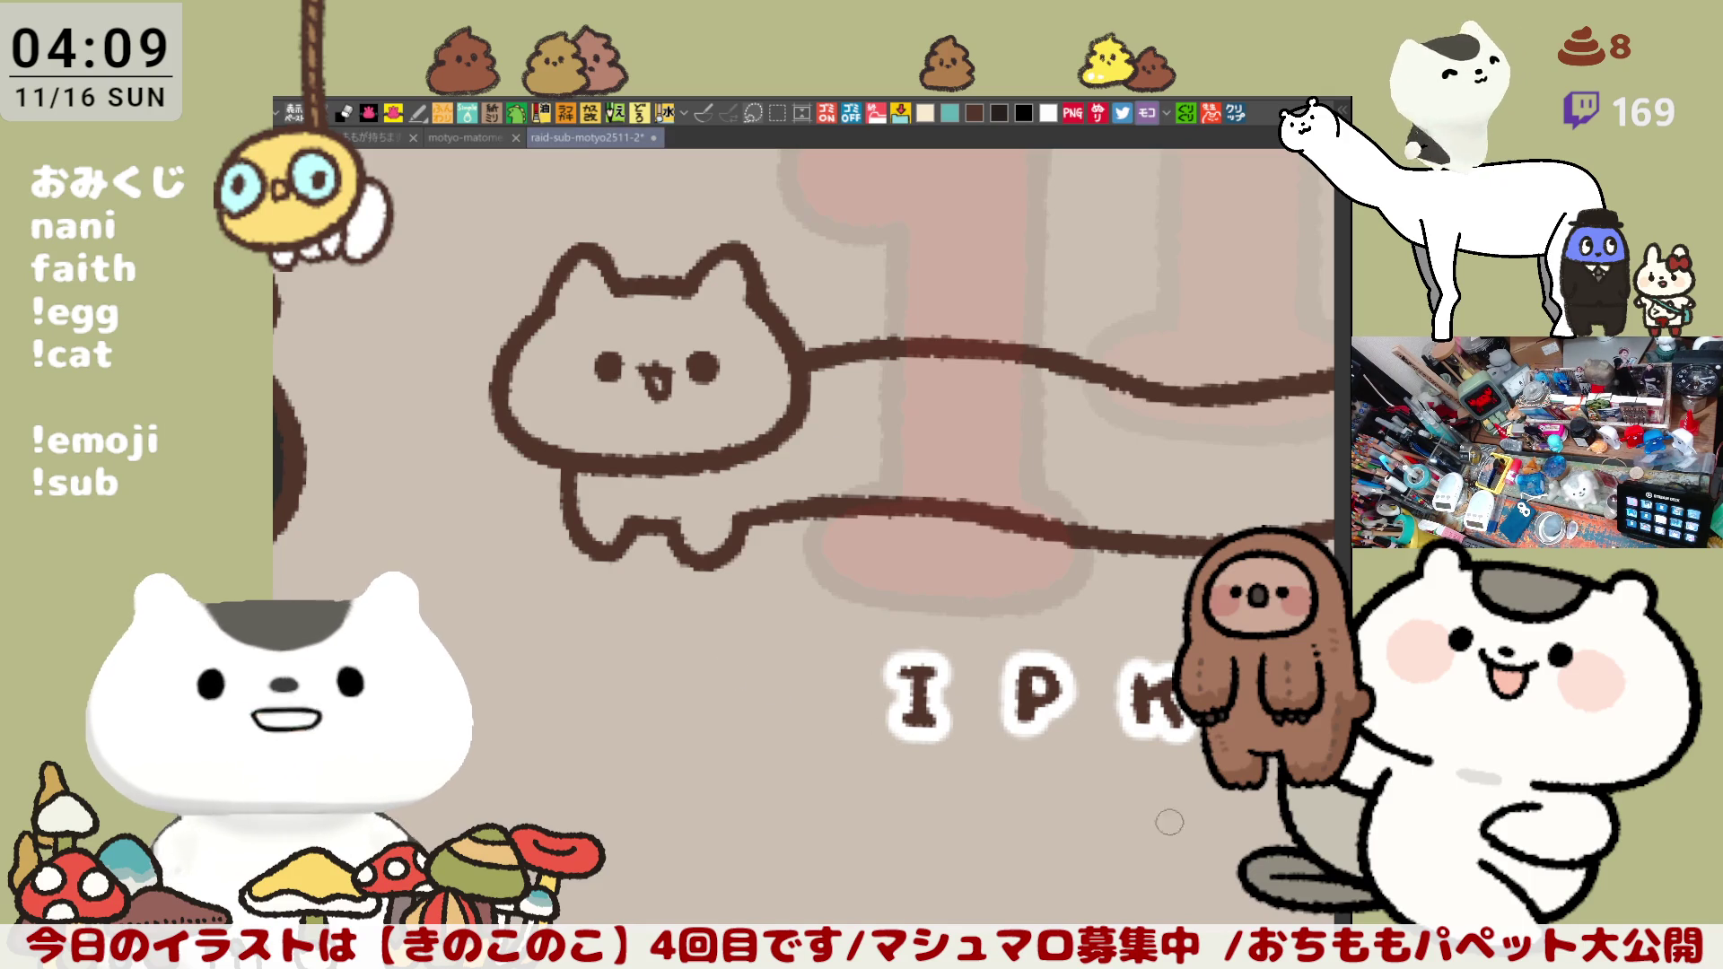
drag(802, 529, 831, 636)
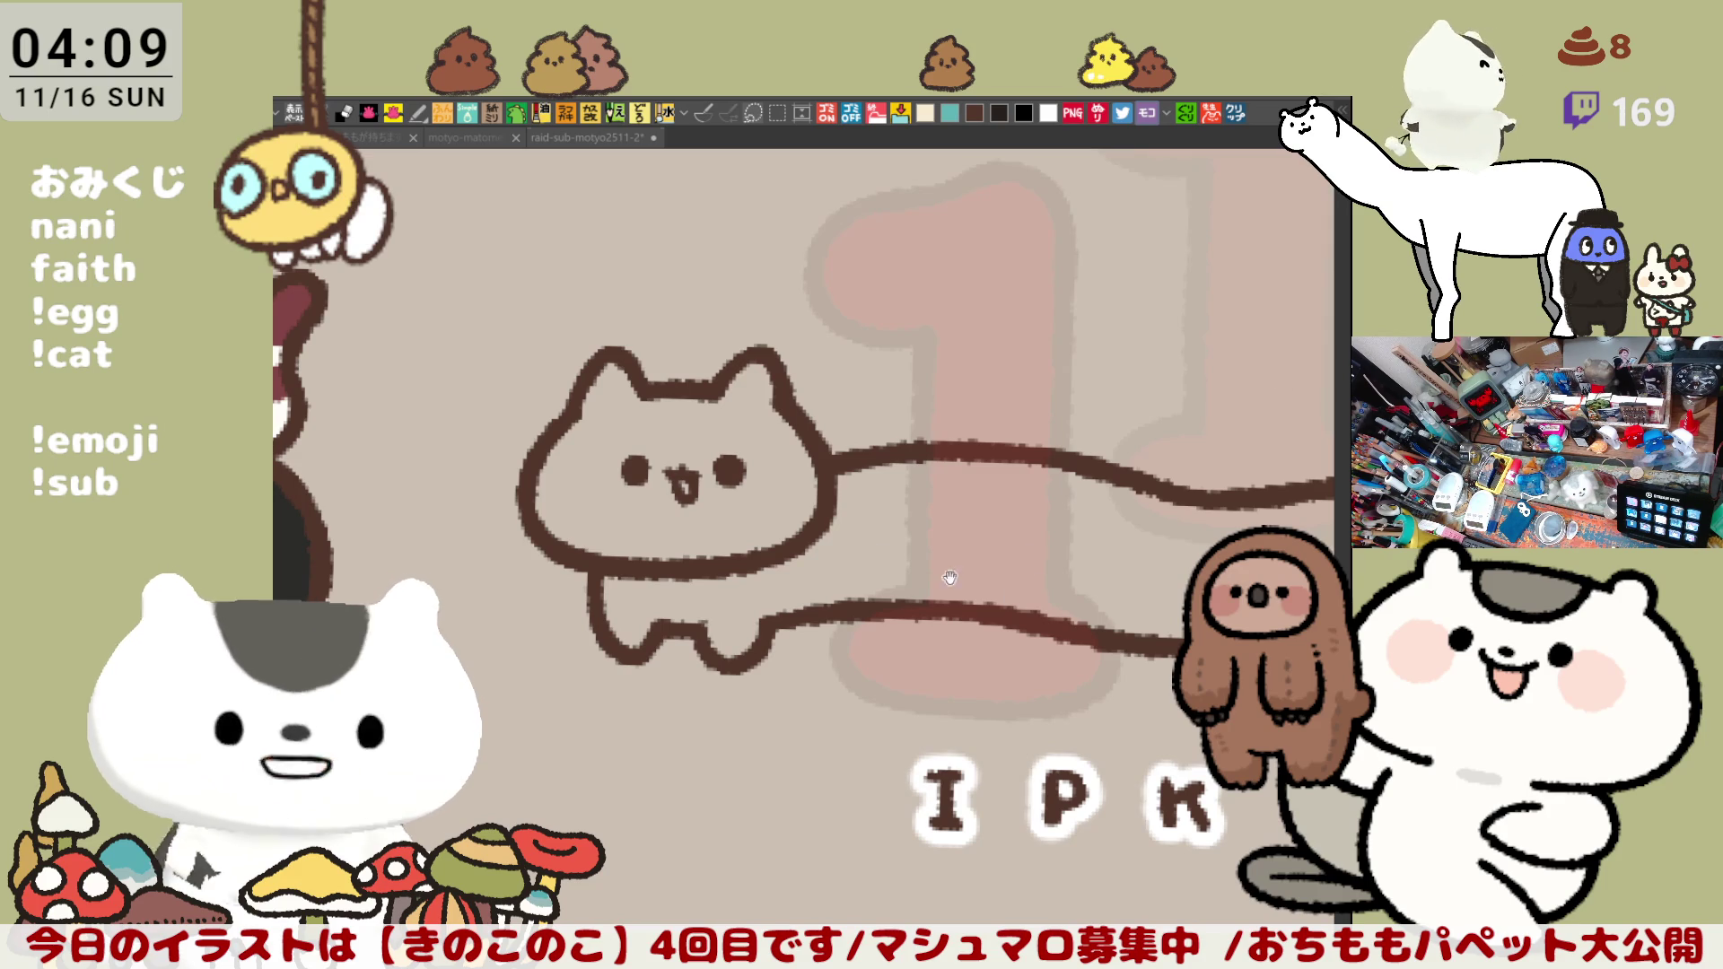
drag(920, 600, 629, 560)
scroll(629, 560, down, 2)
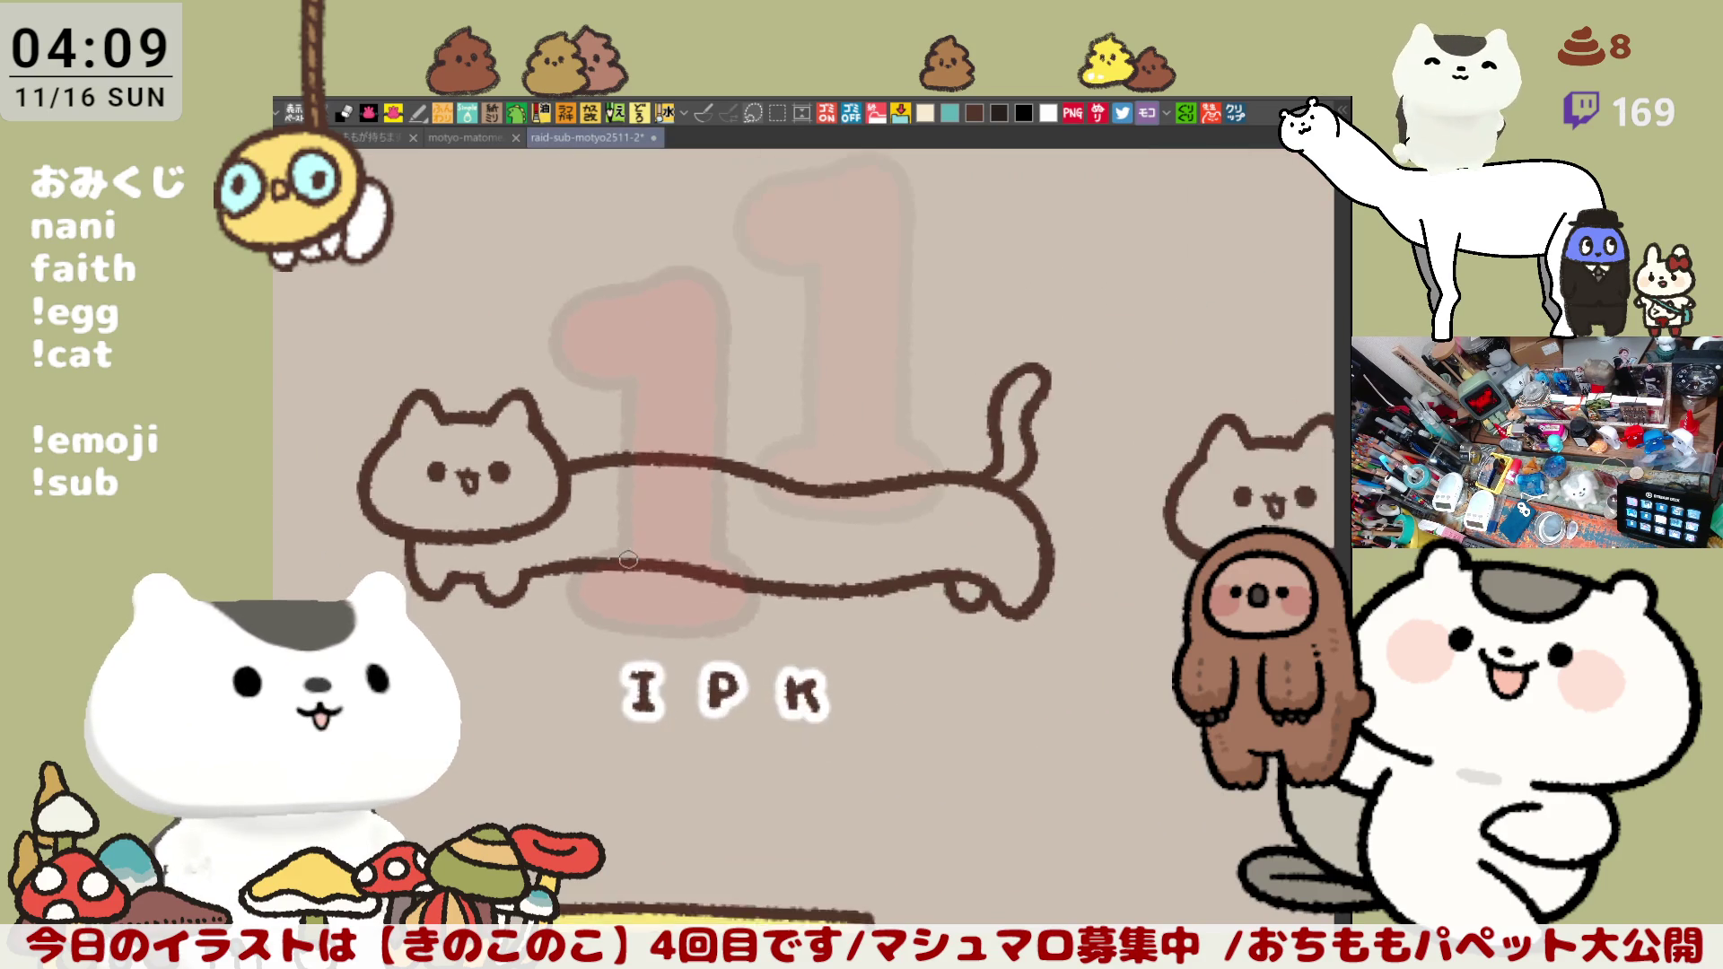
scroll(629, 561, down, 1)
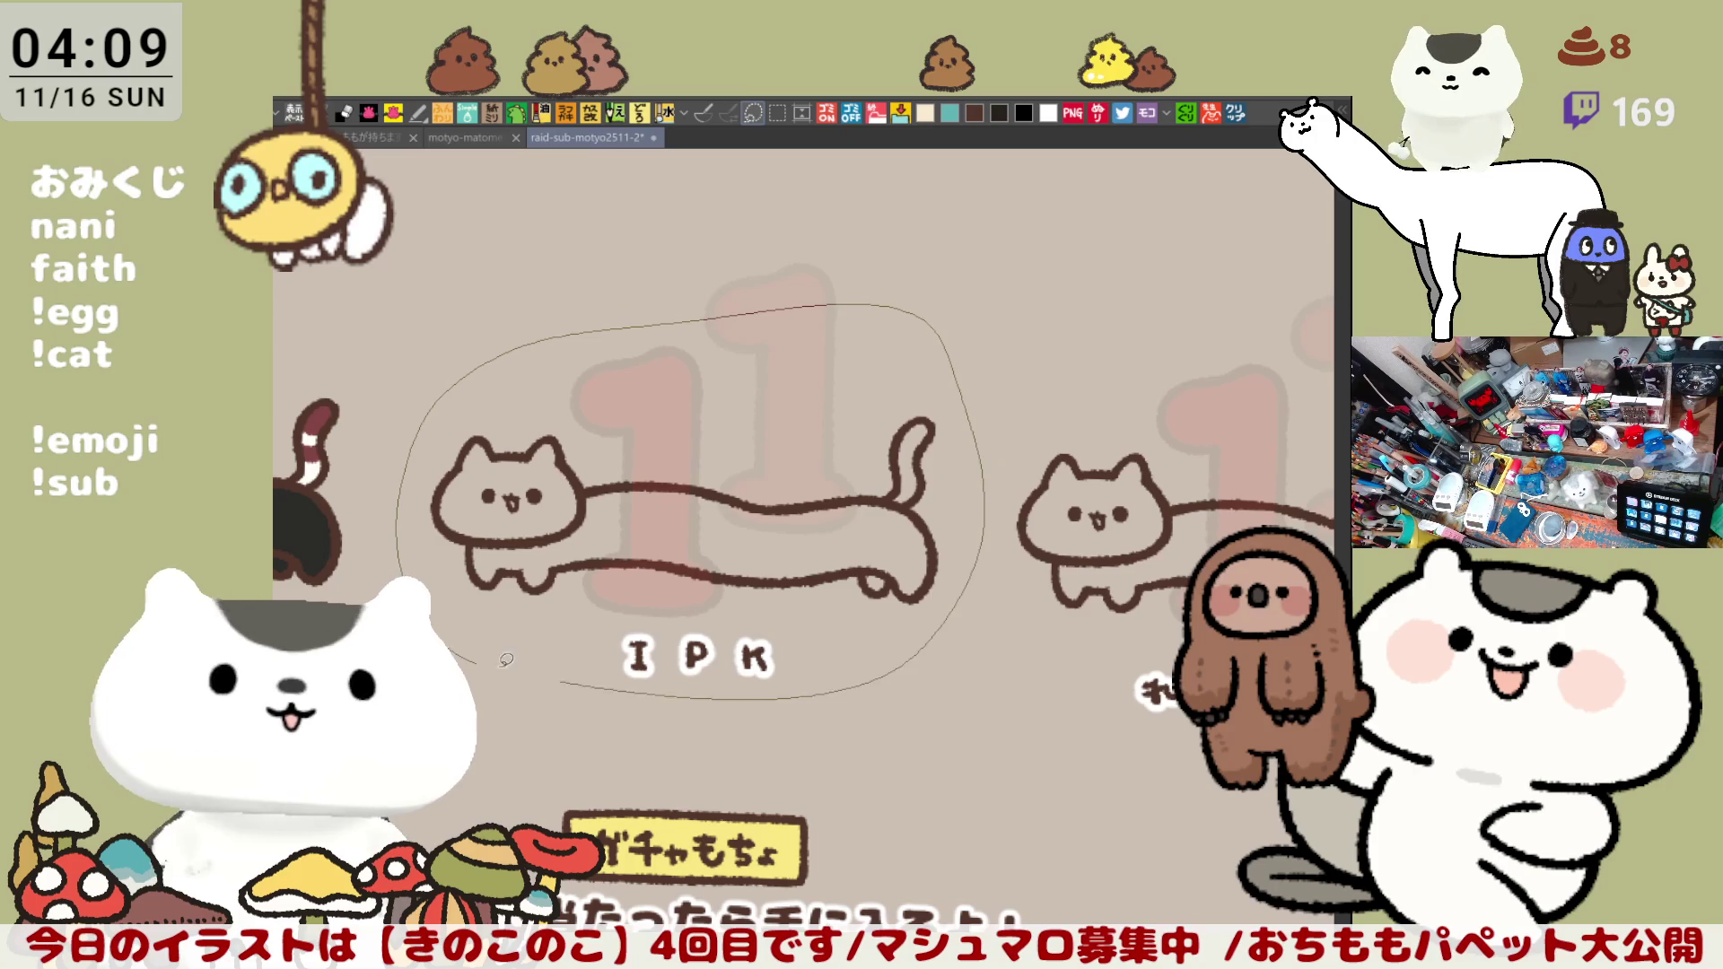
Step: Lasso the long cat with its IPK label and recolour the cat's lines light blue
drag(444, 391, 479, 638)
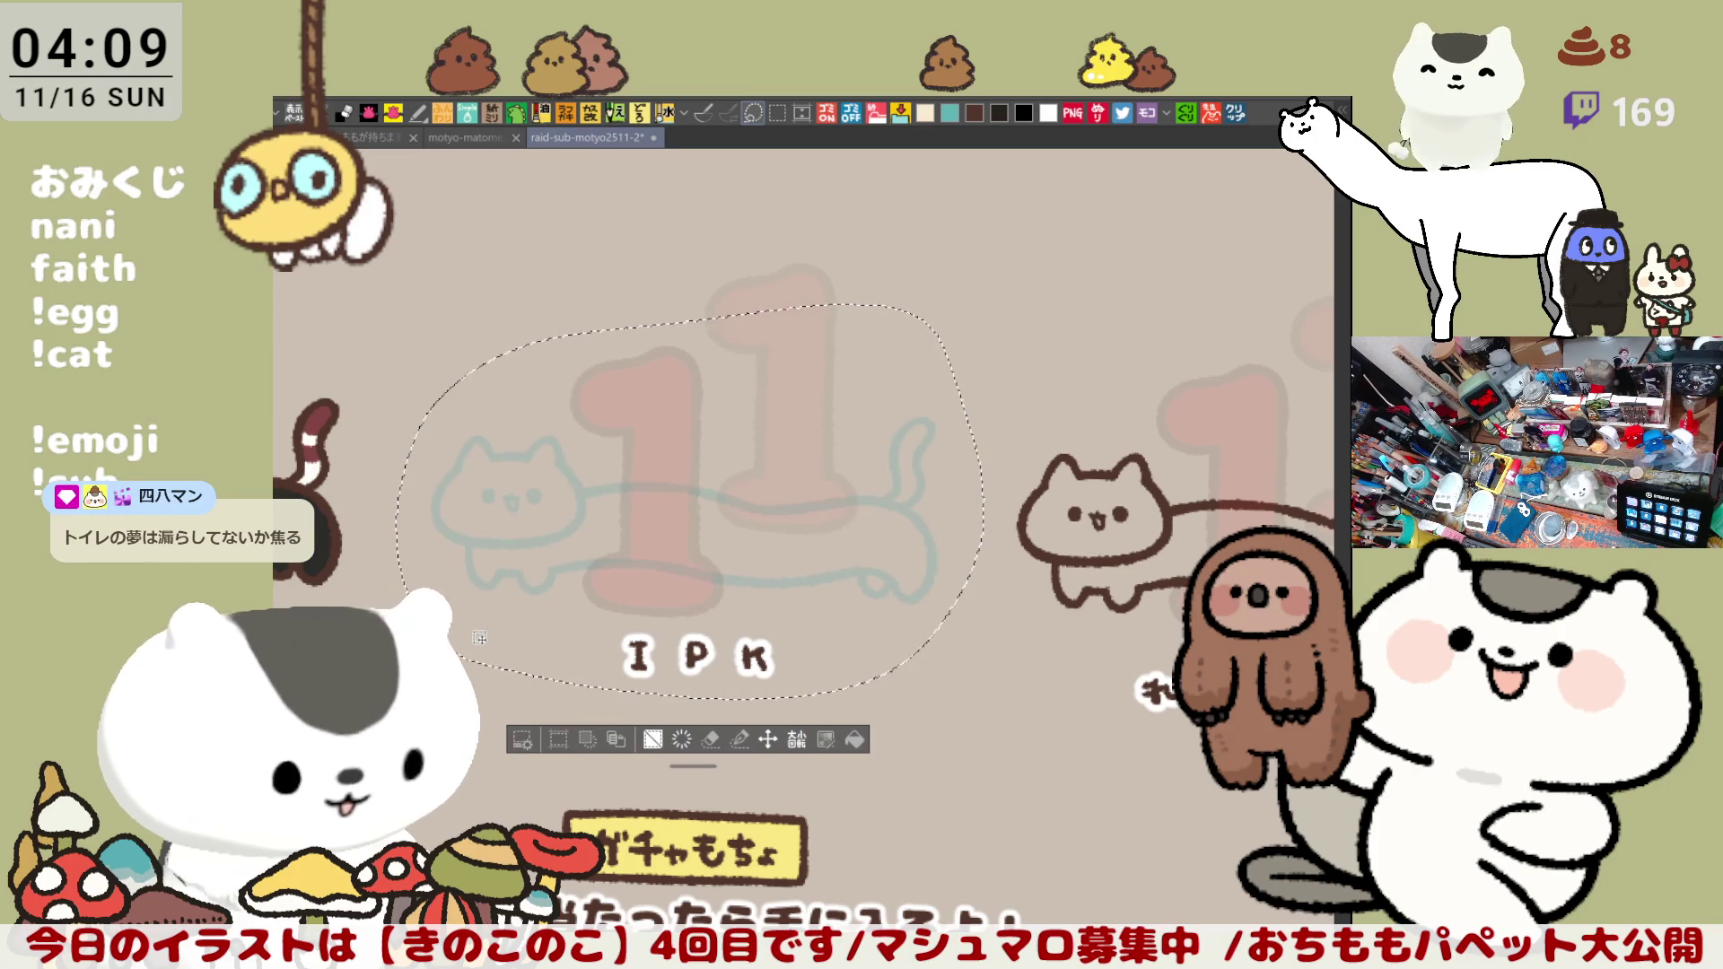
key(ctrl+d)
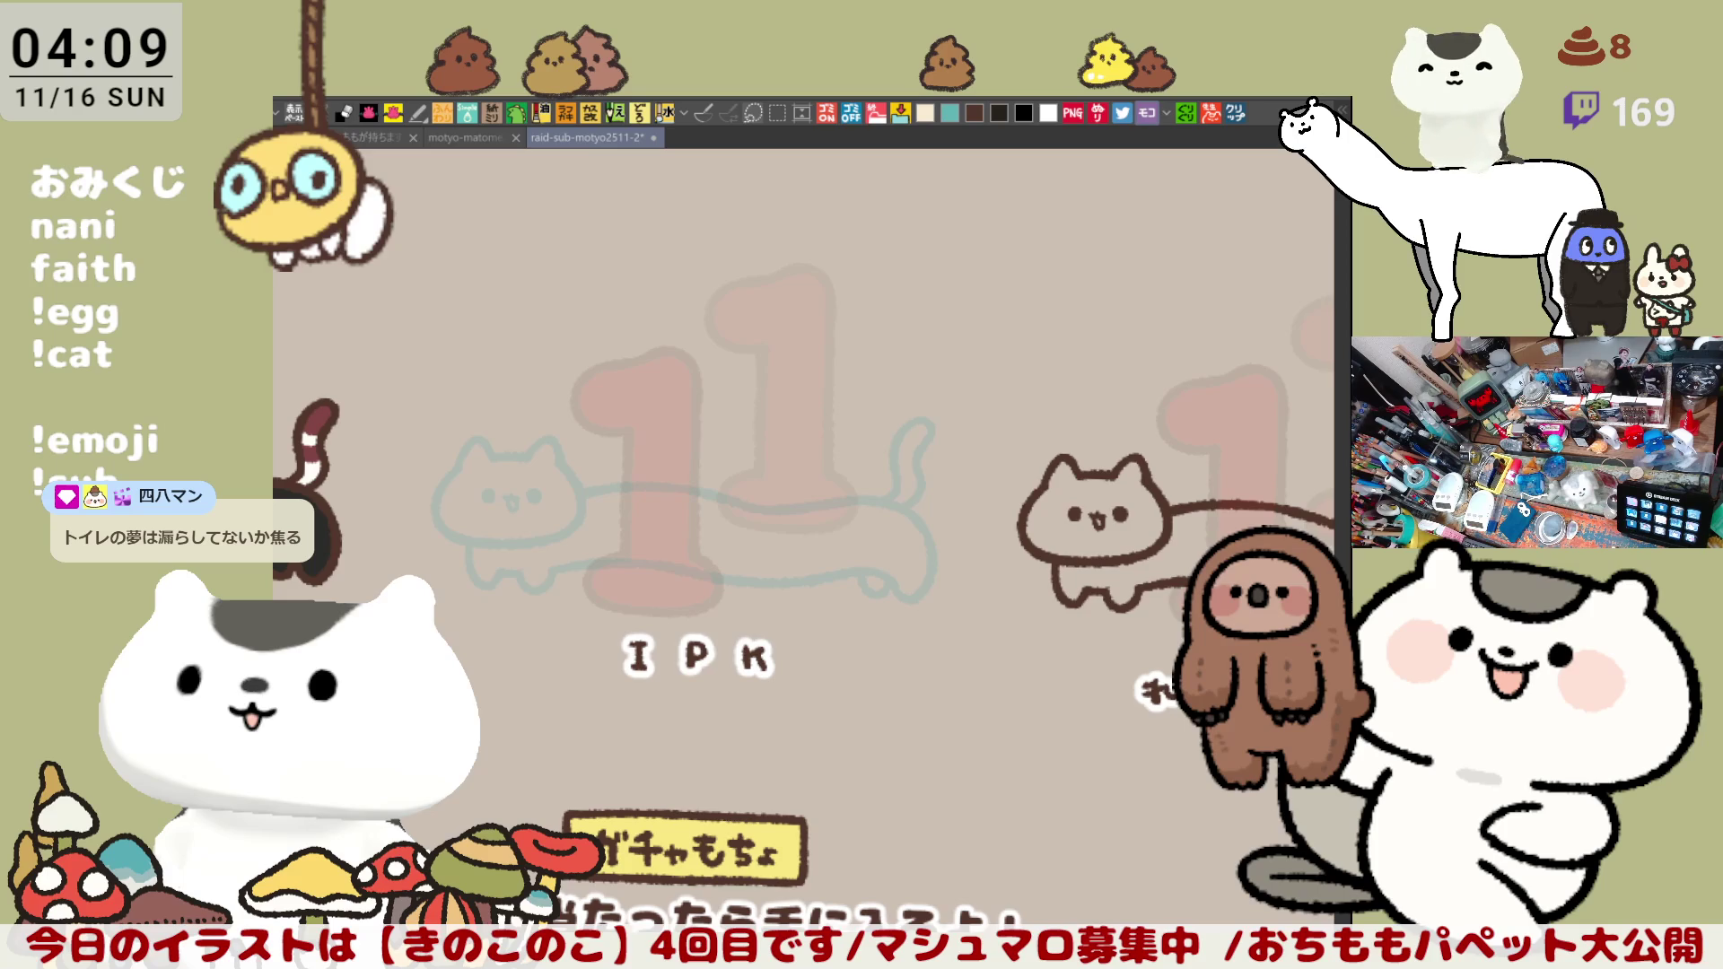
drag(876, 599, 1077, 682)
scroll(769, 539, up, 3)
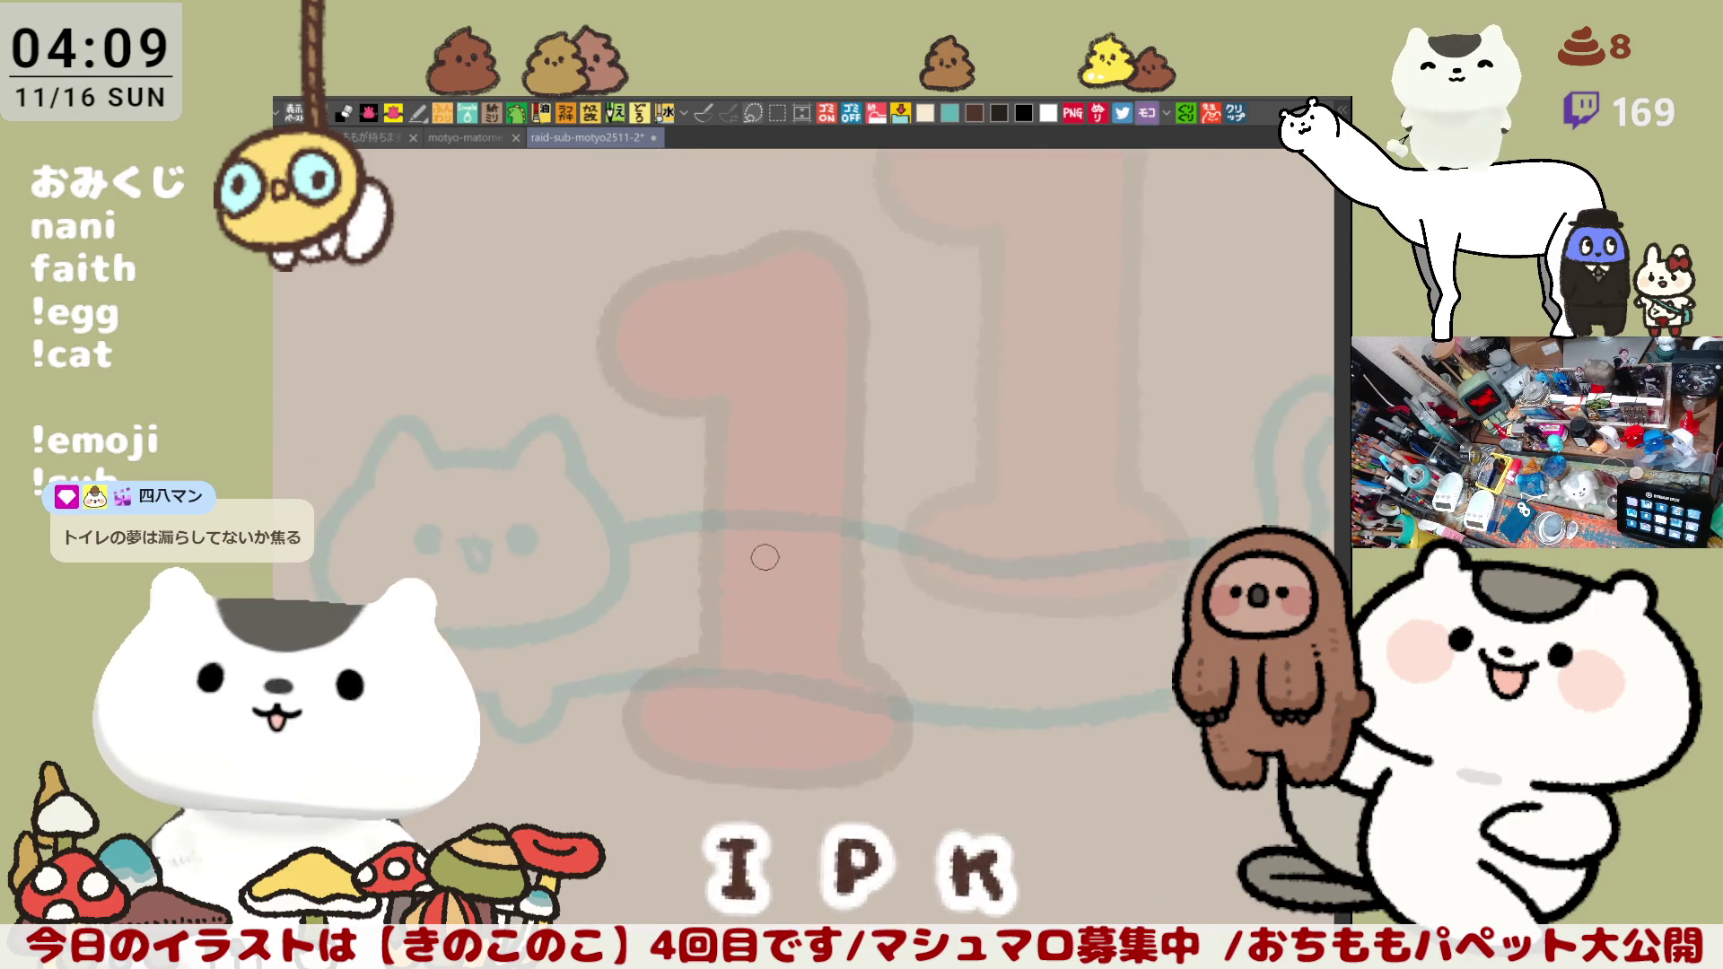
scroll(769, 539, up, 2)
scroll(901, 532, up, 1)
Step: Ink brown arcs around the cat's head, down its right side and over the ear
drag(900, 532, 976, 566)
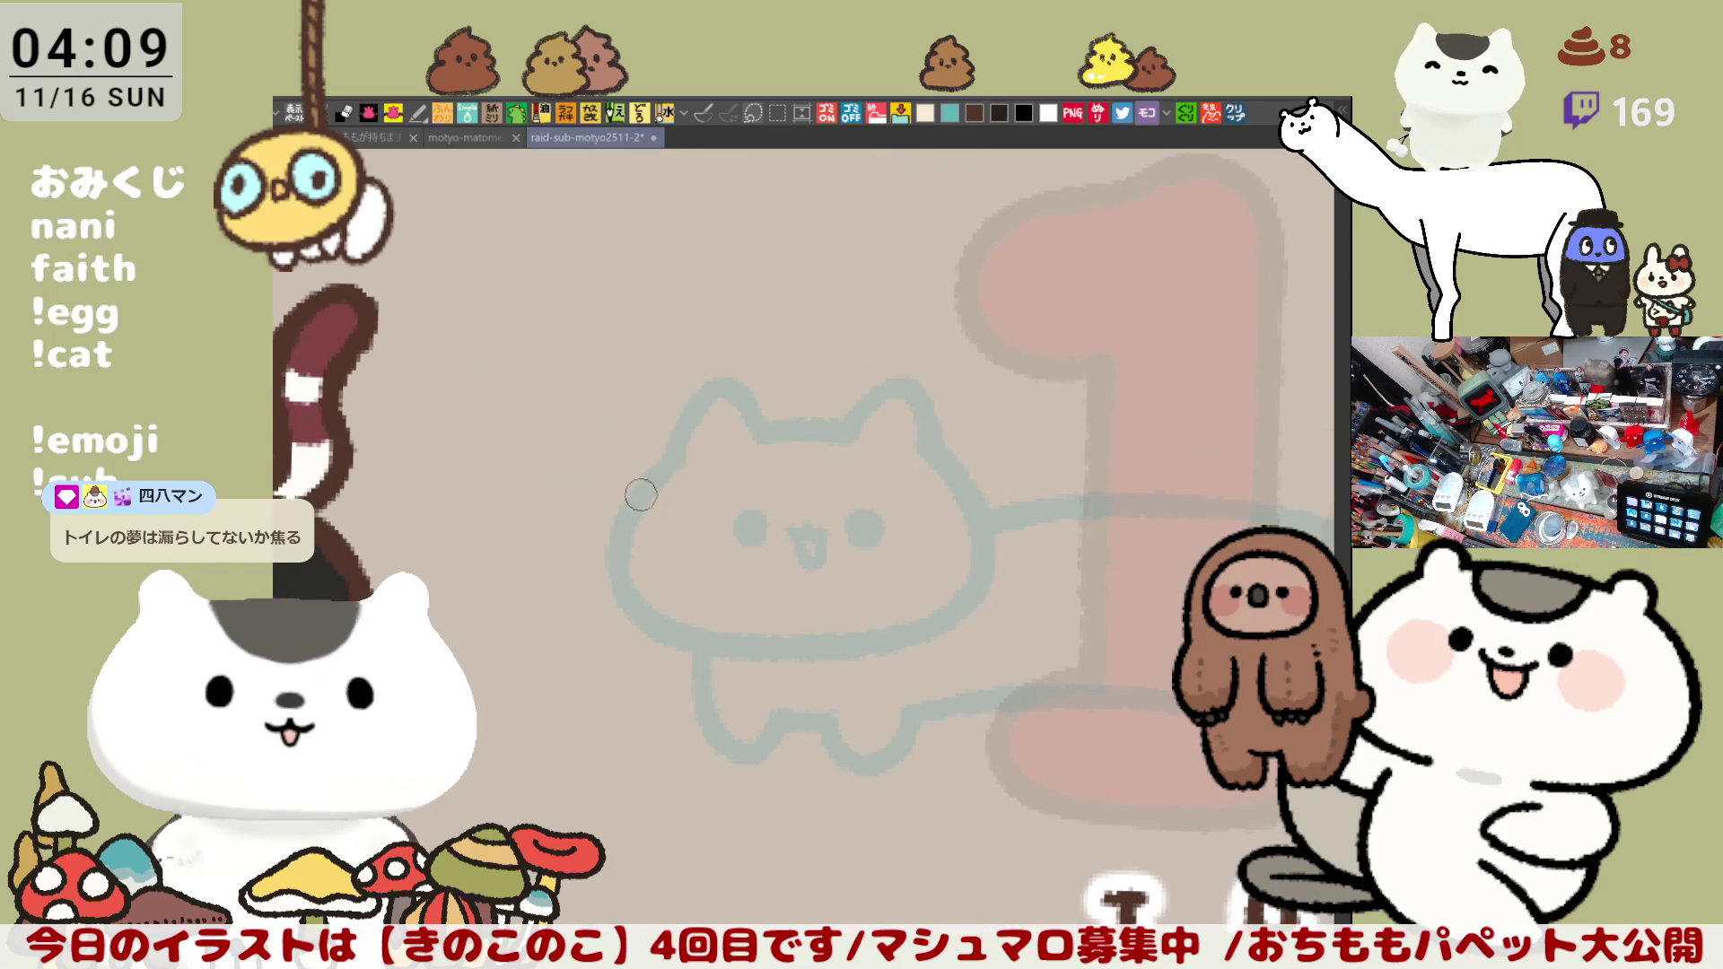
drag(674, 451, 747, 663)
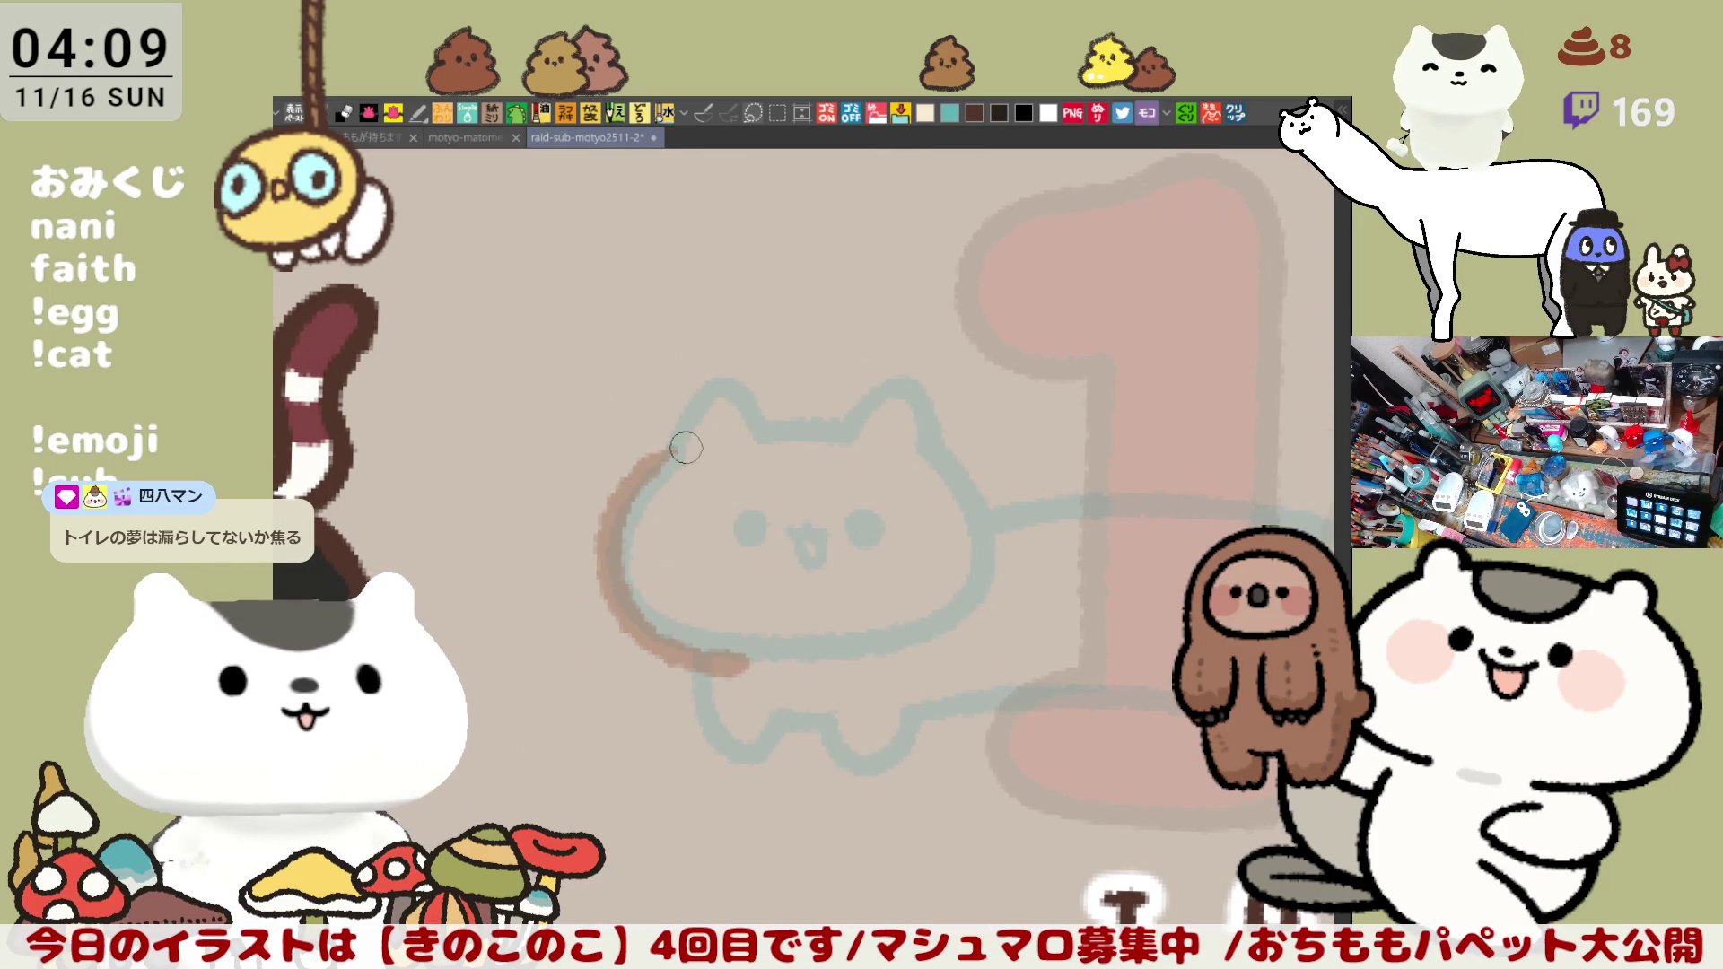
drag(665, 448, 808, 420)
key(ctrl+z)
mouse_move(655, 463)
mouse_down()
mouse_move(792, 403)
mouse_move(851, 399)
mouse_up()
key(ctrl+z)
key(ctrl+z)
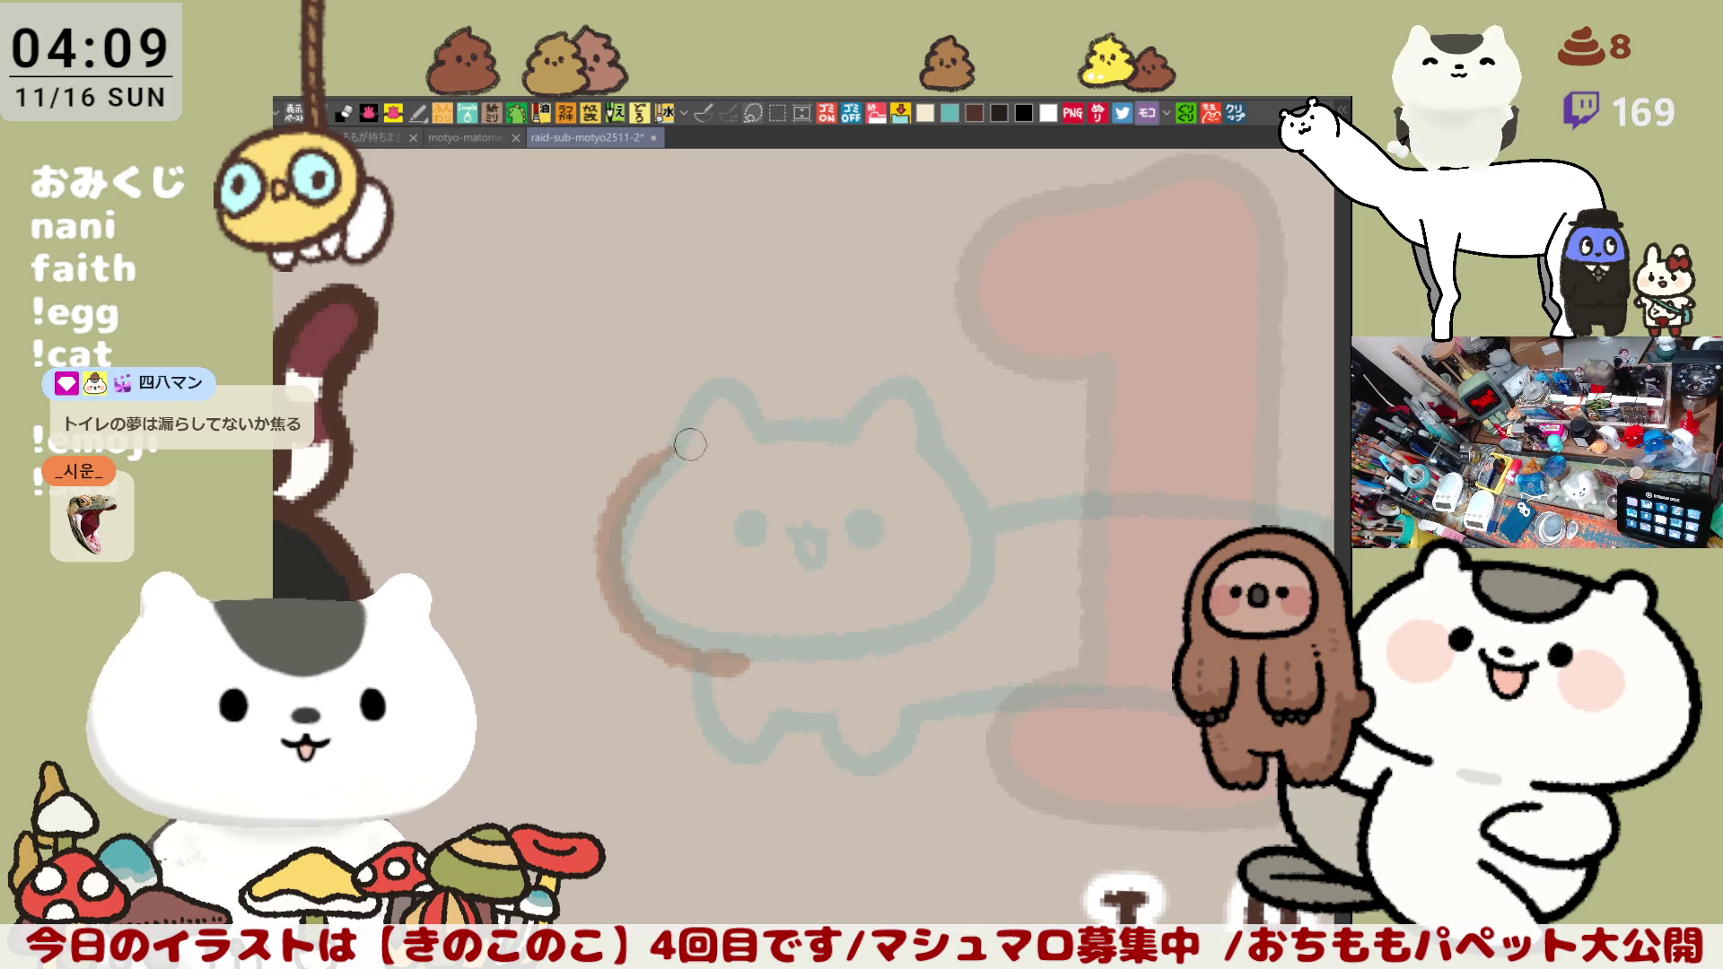
mouse_move(664, 451)
mouse_down()
mouse_move(806, 416)
mouse_move(908, 671)
mouse_up()
key(ctrl+z)
mouse_move(906, 430)
mouse_down()
mouse_move(1000, 612)
mouse_move(912, 665)
mouse_up()
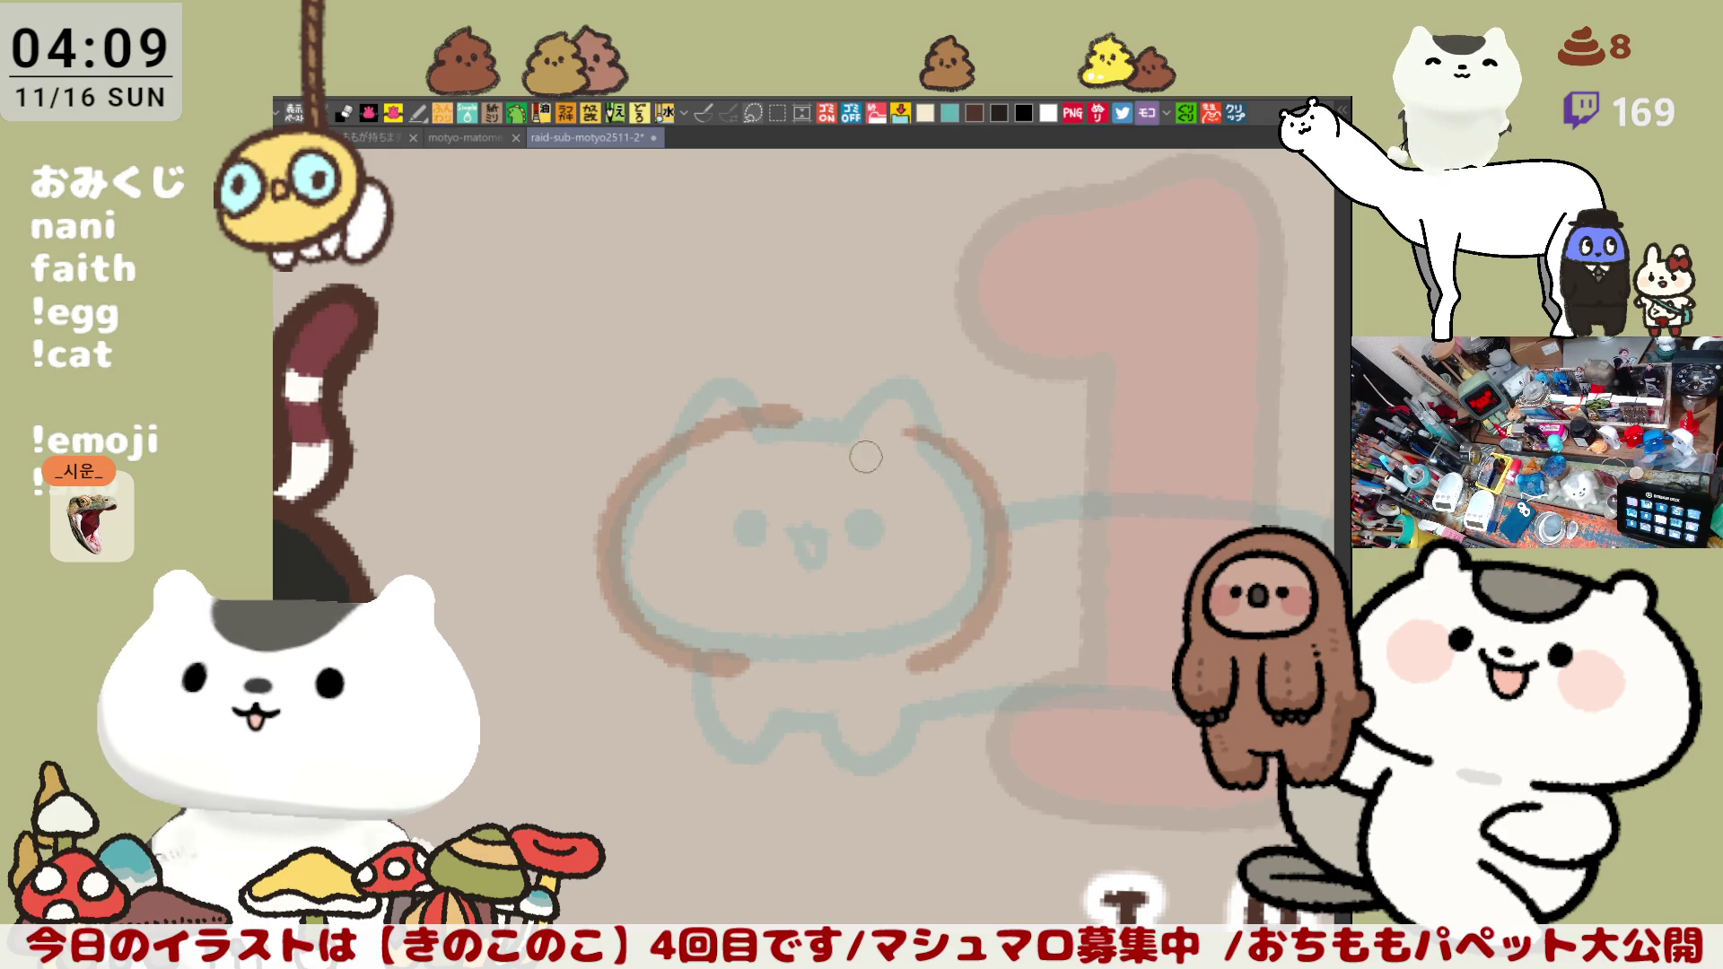
mouse_move(824, 405)
mouse_down()
mouse_move(875, 391)
mouse_move(888, 421)
mouse_up()
key(ctrl+z)
key(ctrl+z)
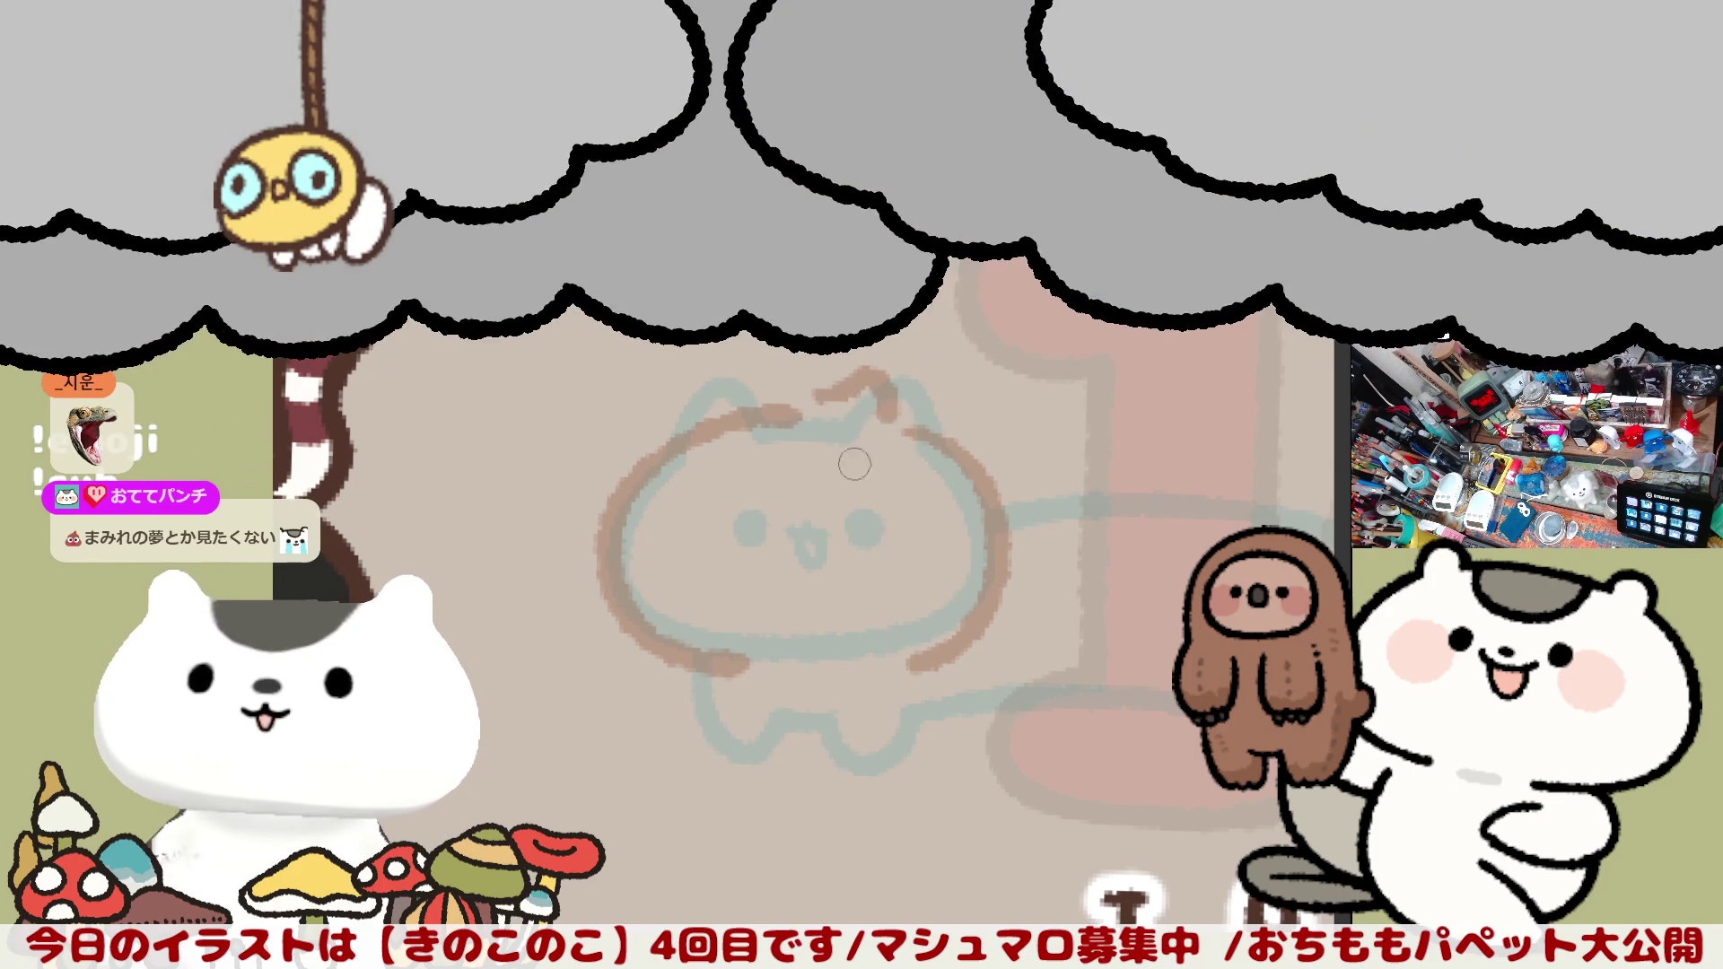
Step: Dot in the cat's two eyes and nose, then ink its bottom-left leg
click(754, 530)
click(866, 534)
key(ctrl+z)
key(ctrl+z)
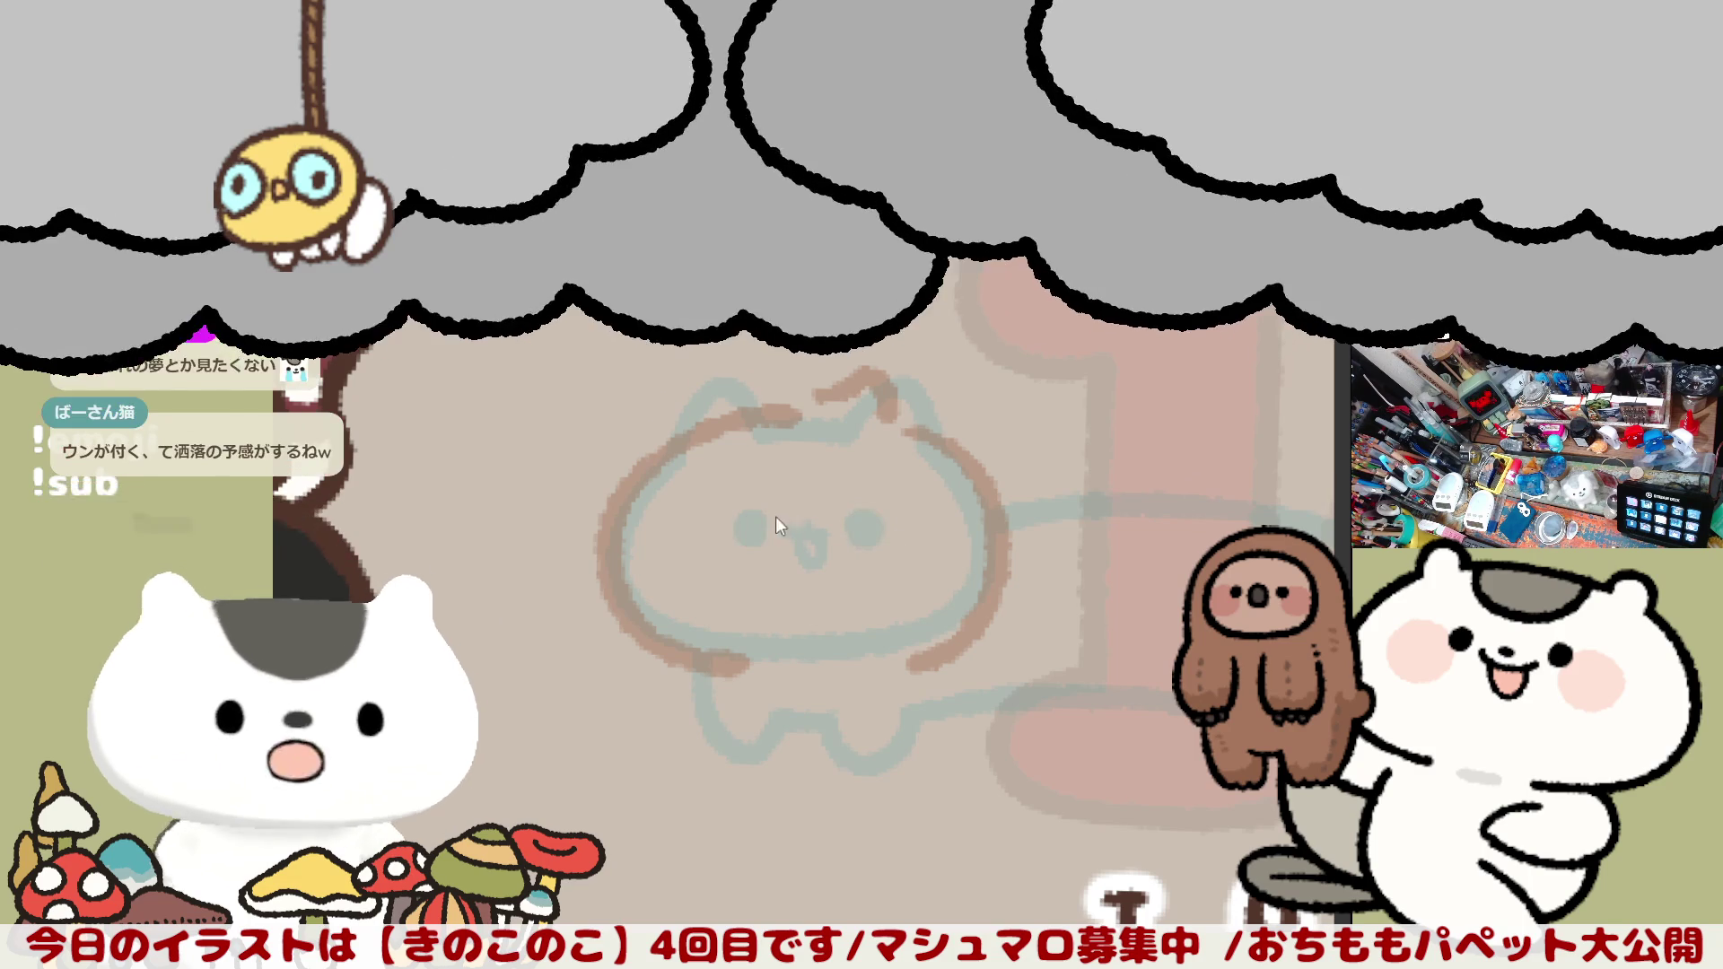
click(750, 527)
click(868, 527)
click(802, 534)
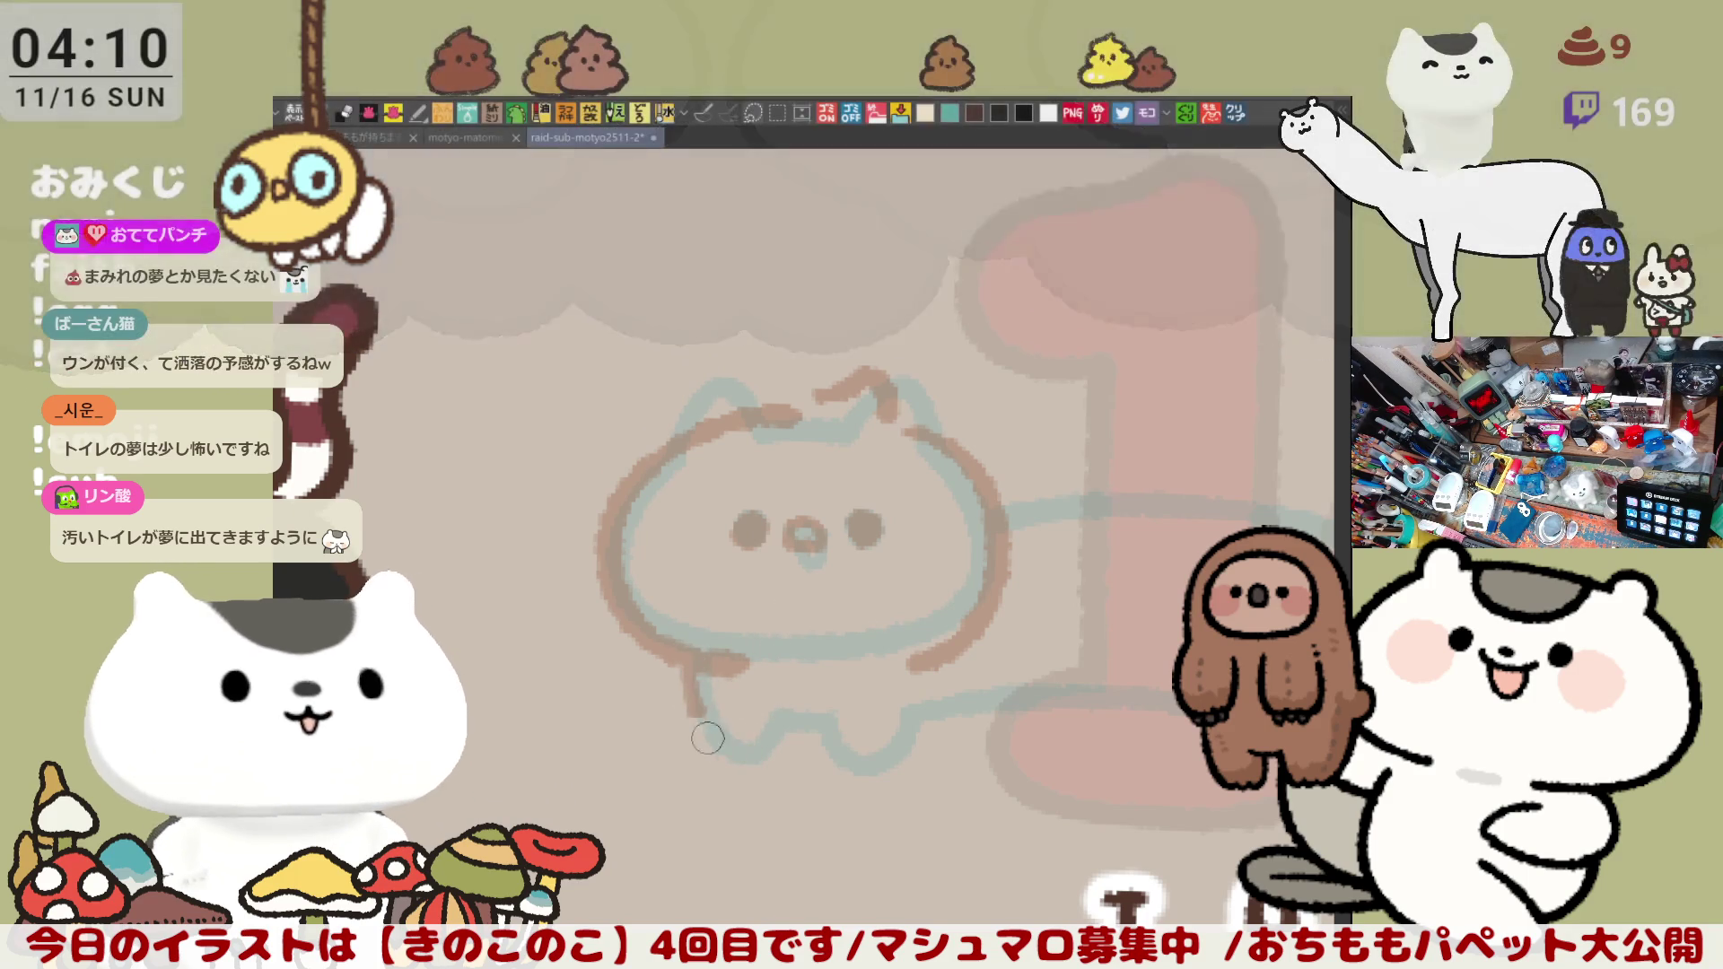
mouse_move(727, 694)
mouse_down()
mouse_move(862, 727)
mouse_move(894, 763)
mouse_up()
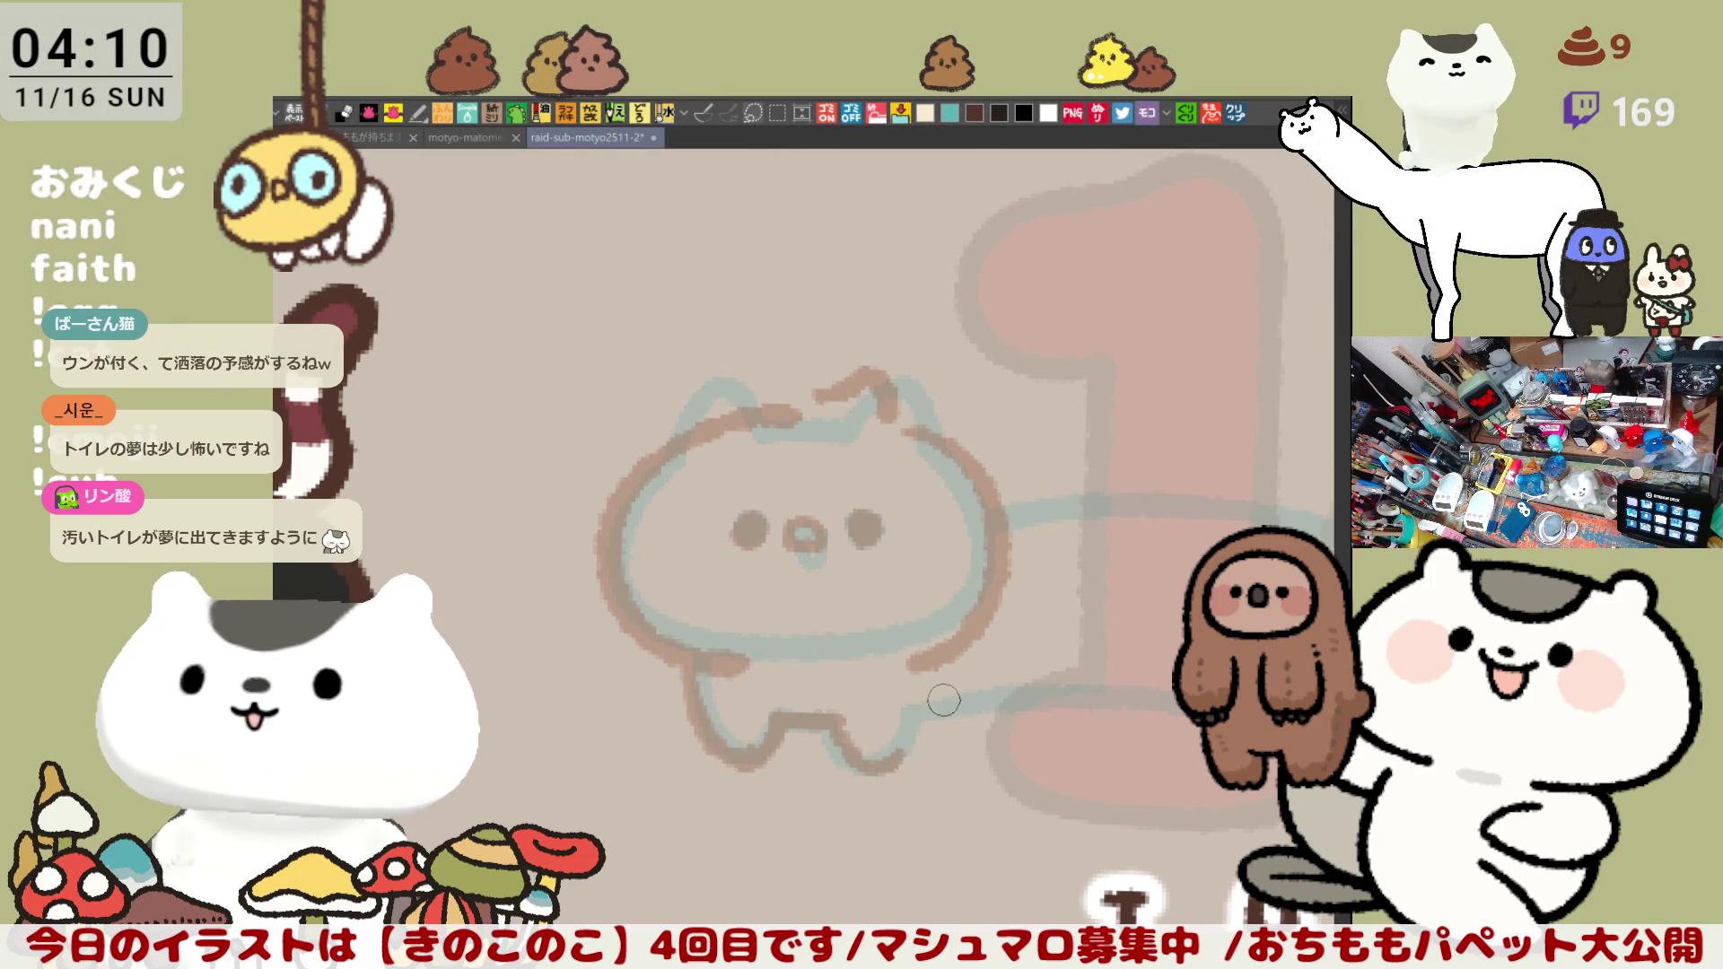
drag(1071, 685, 751, 614)
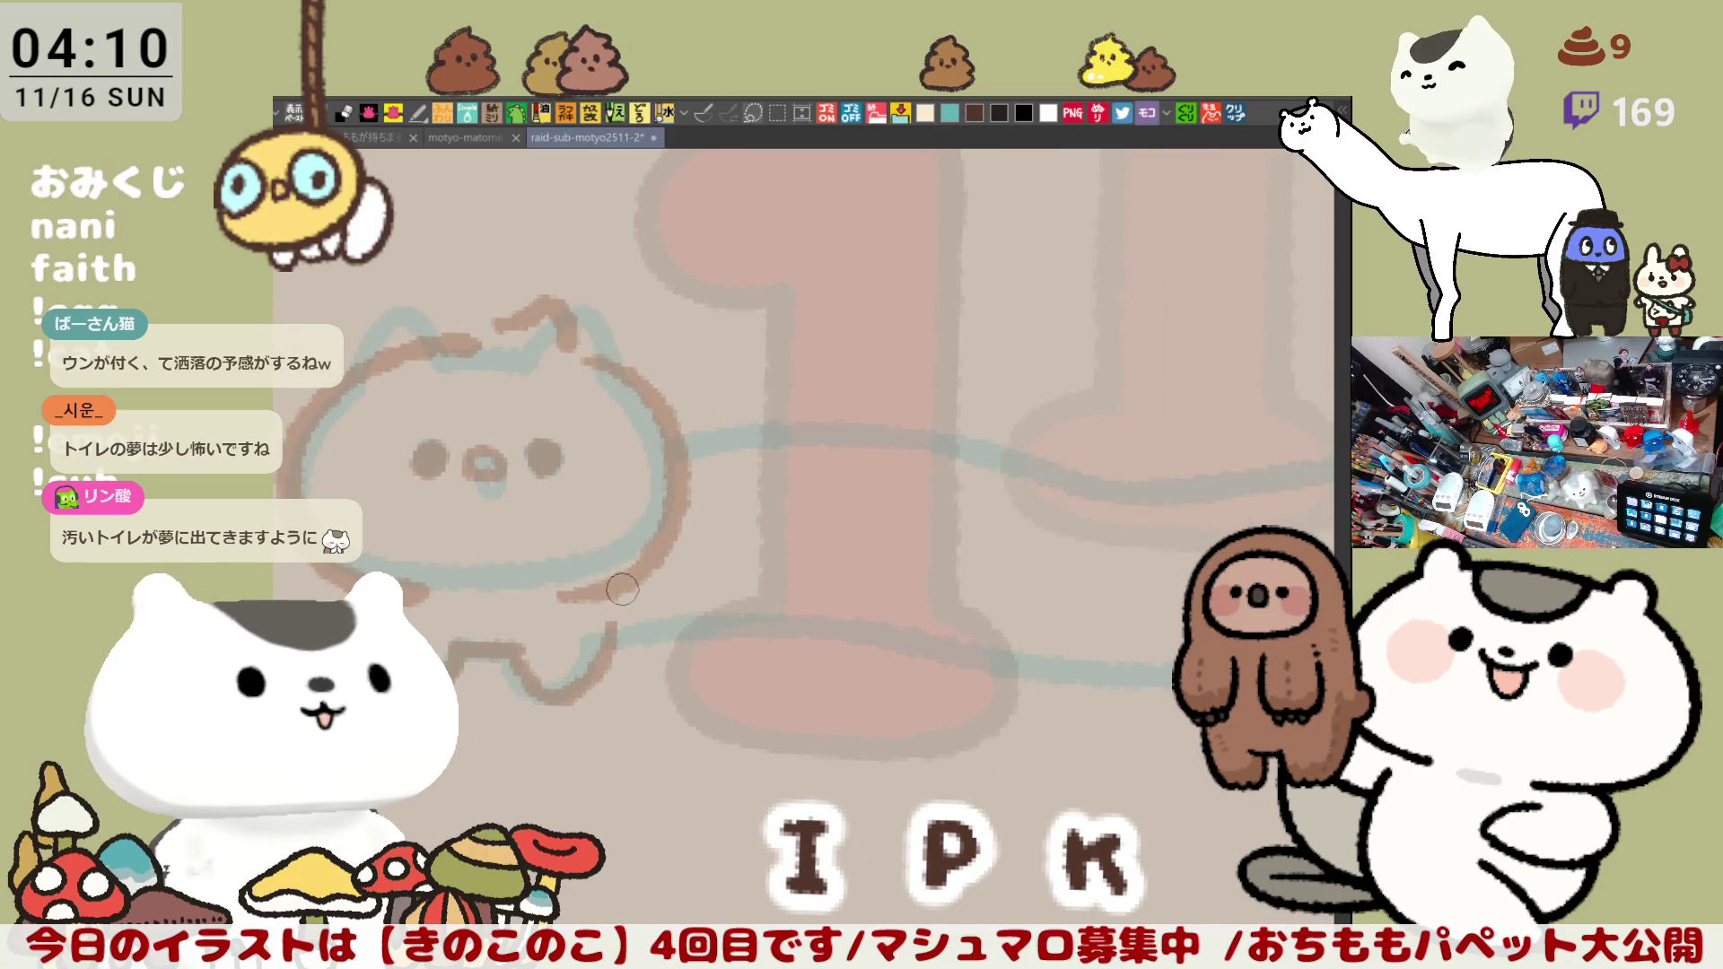
scroll(579, 590, down, 2)
scroll(577, 594, down, 2)
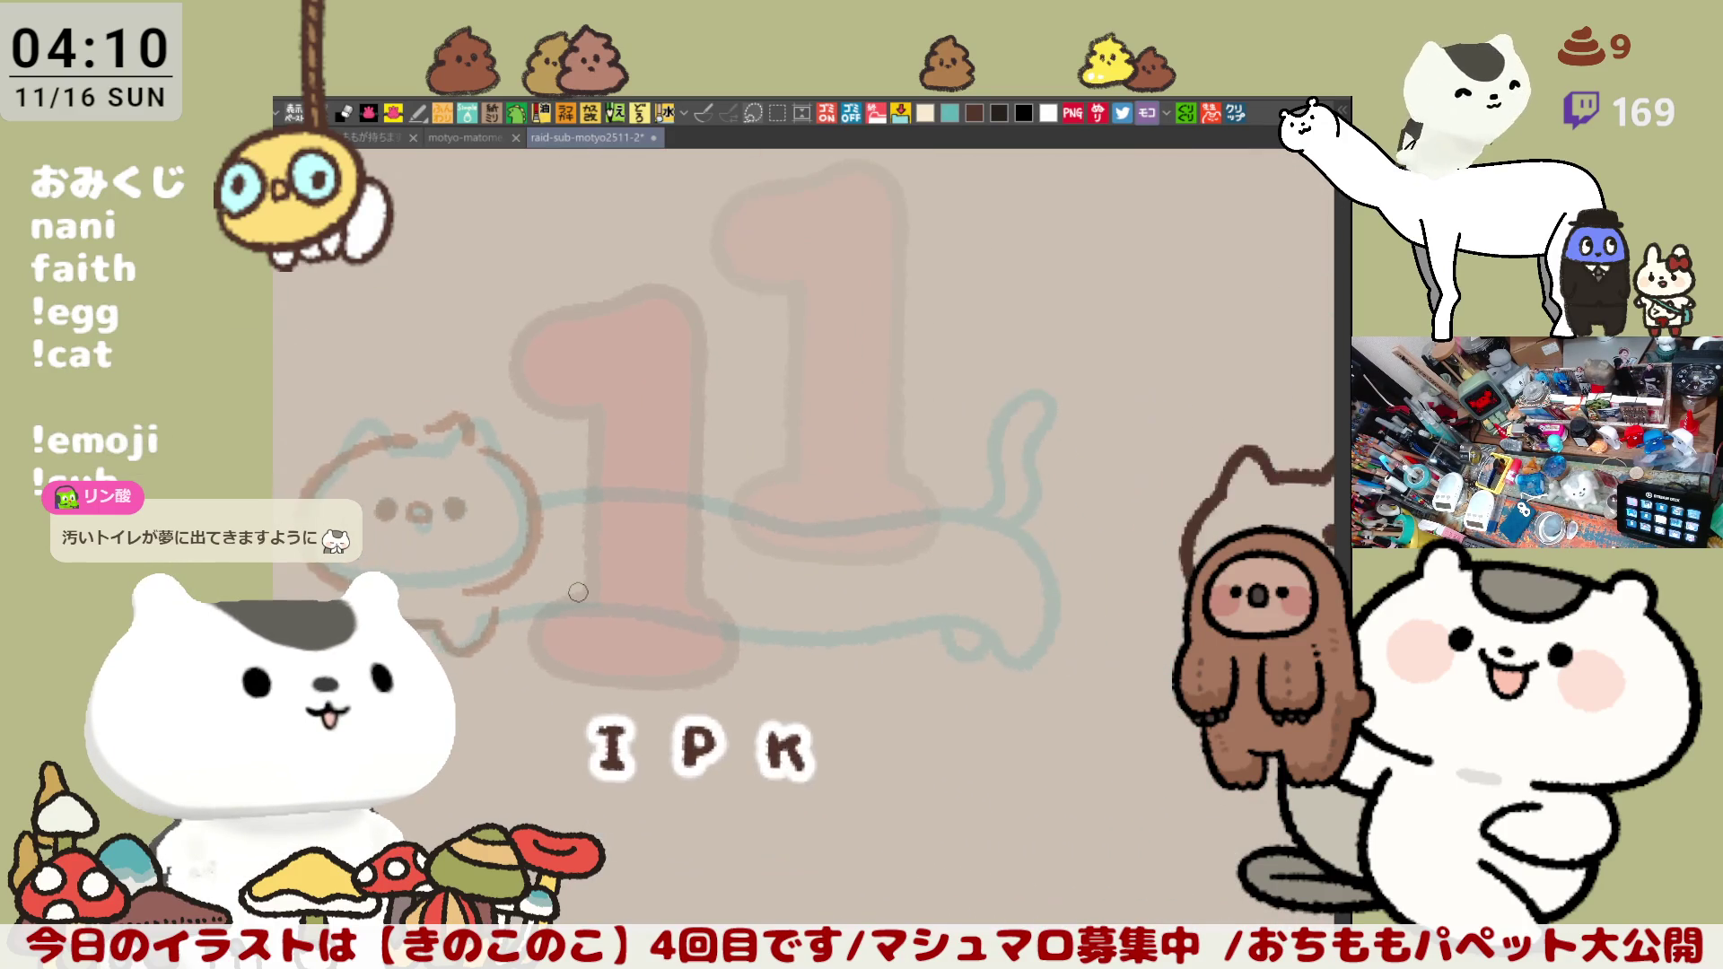
scroll(578, 593, down, 1)
Step: Ink the line along the cat's body and upper back, redoing the strokes
mouse_move(578, 593)
mouse_down()
mouse_move(594, 558)
mouse_move(896, 576)
mouse_up()
key(ctrl+z)
key(ctrl+z)
drag(568, 562, 956, 586)
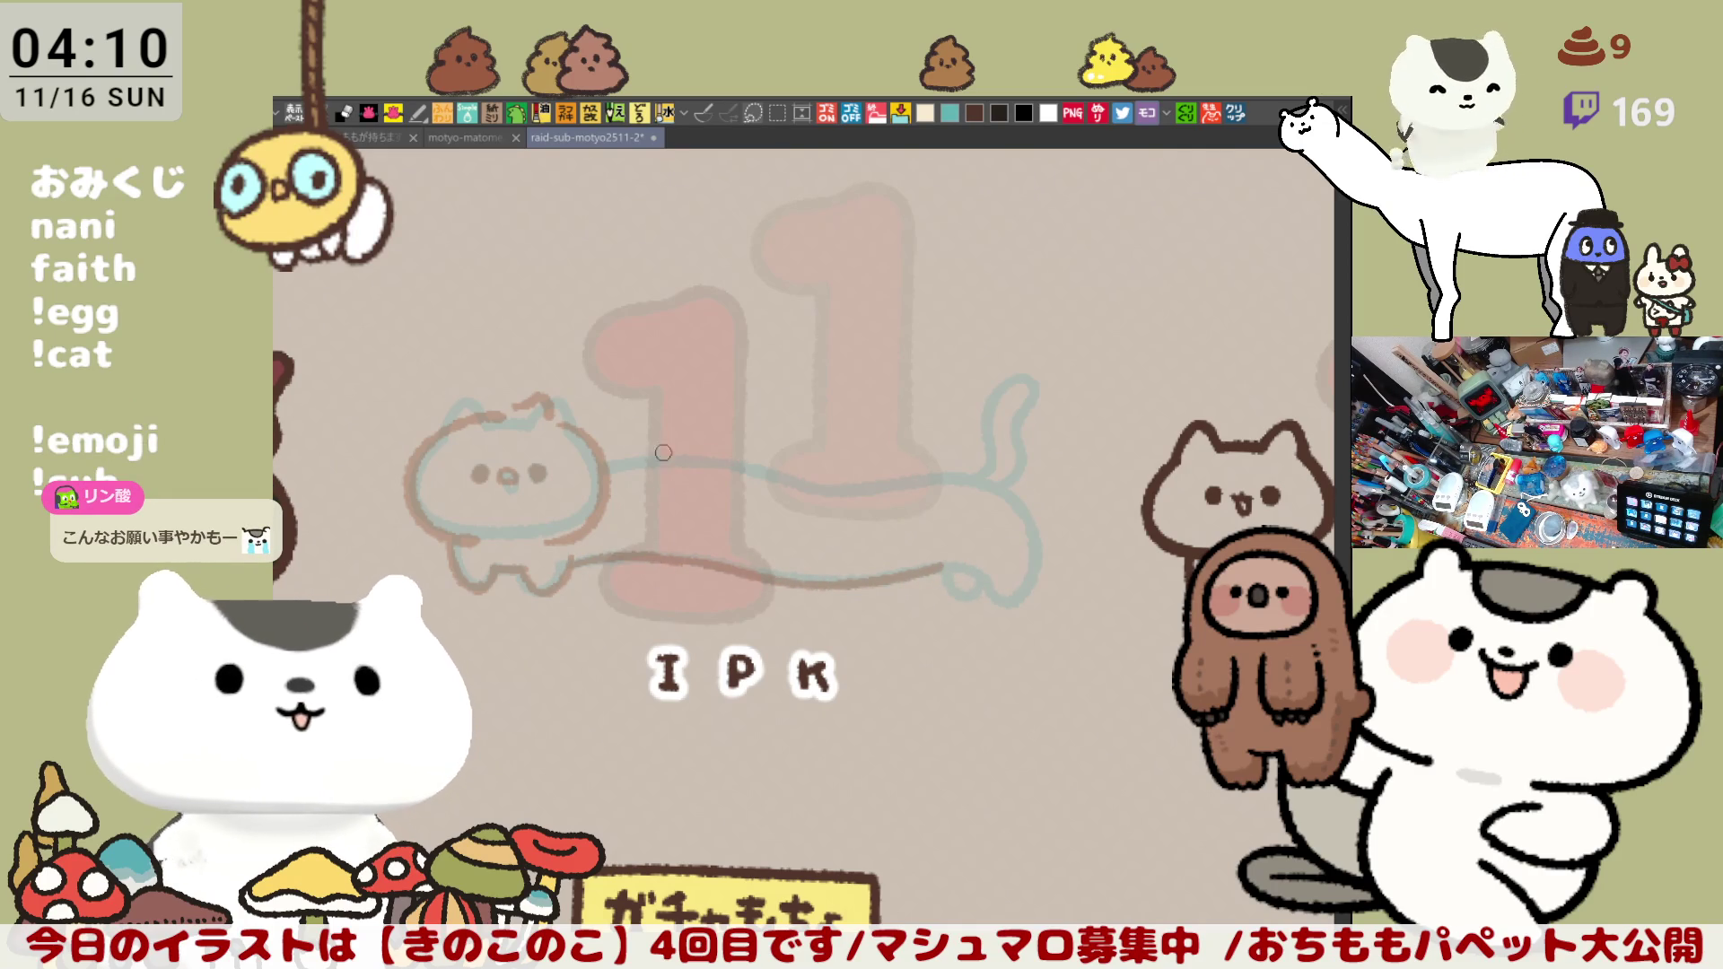
drag(631, 454, 816, 482)
key(ctrl+z)
drag(609, 457, 937, 487)
key(ctrl+z)
key(ctrl+z)
Step: Carry the back line around the cat's rear in a curl
mouse_move(809, 481)
mouse_down()
mouse_move(929, 481)
mouse_move(1028, 574)
mouse_up()
key(ctrl+z)
drag(930, 481, 1012, 593)
key(ctrl+z)
drag(946, 470, 1013, 578)
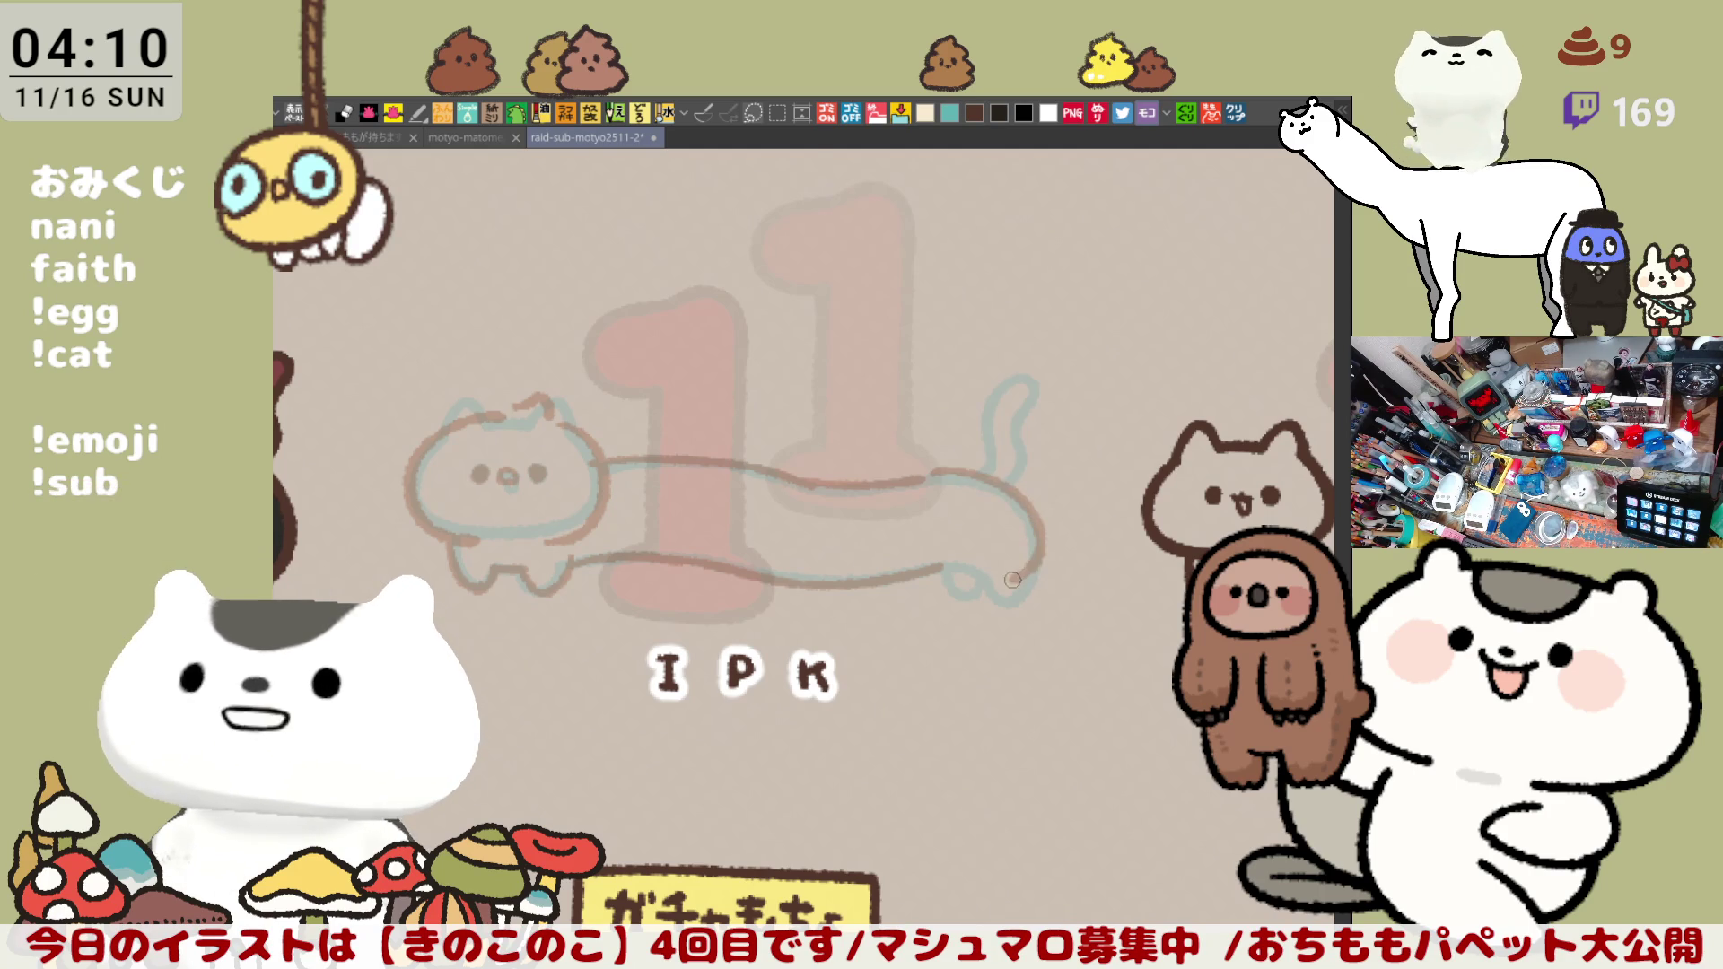
key(ctrl+z)
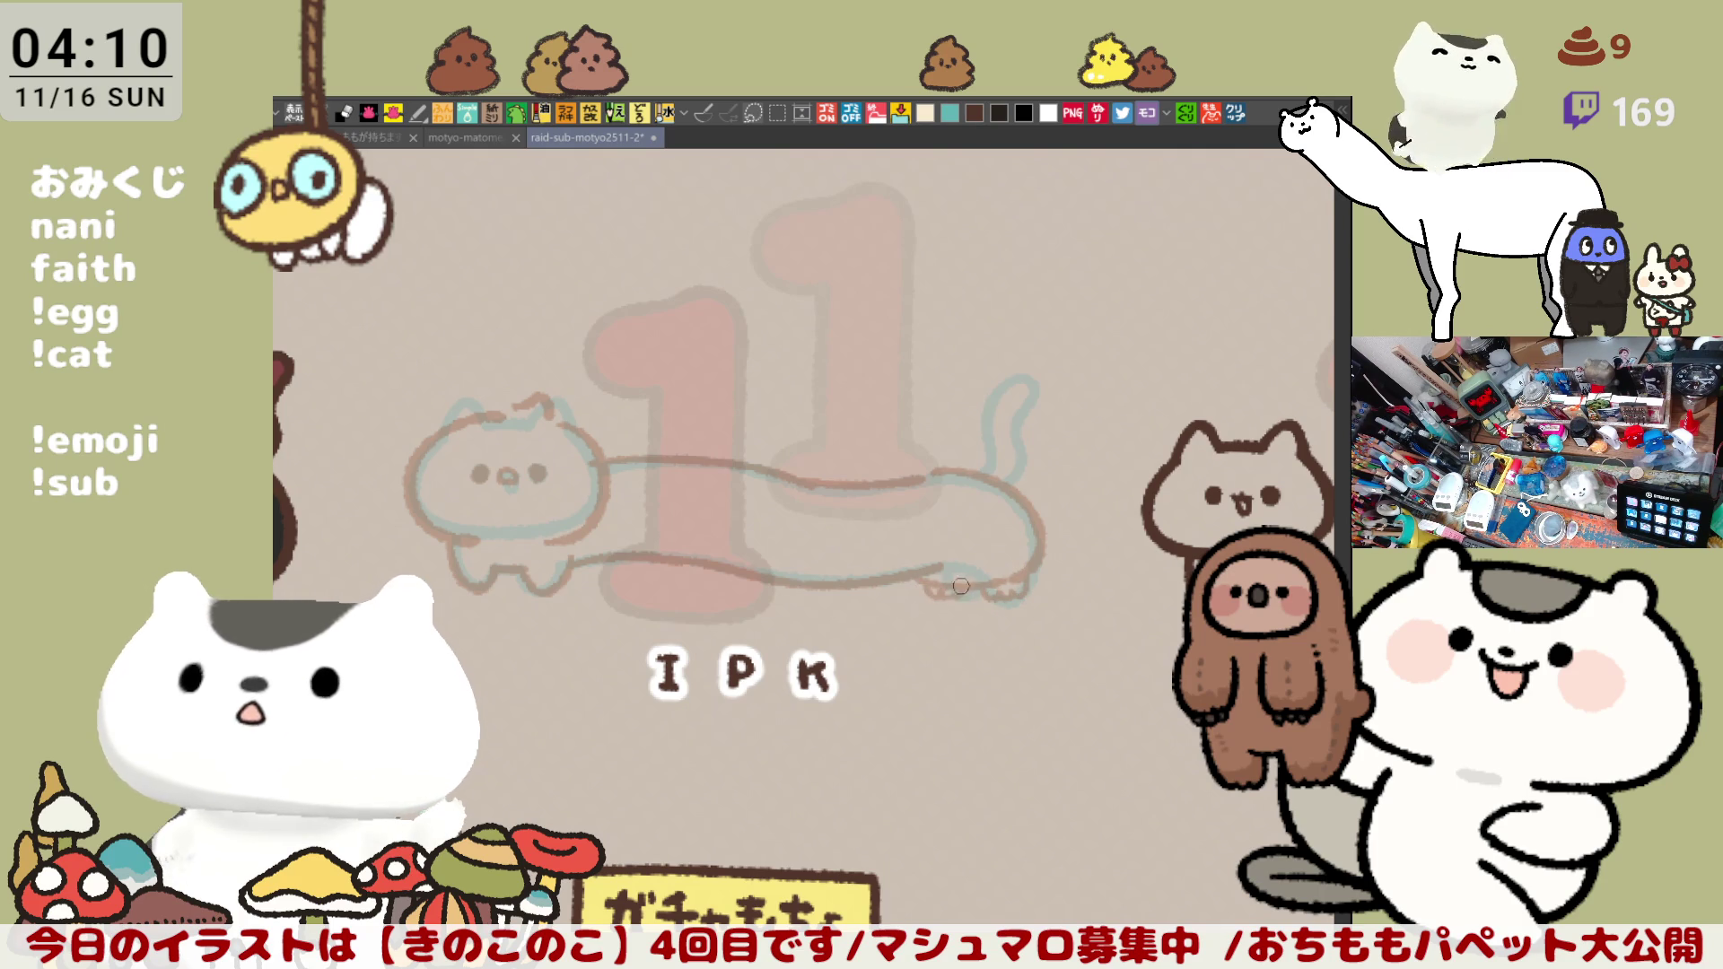
drag(947, 465, 986, 476)
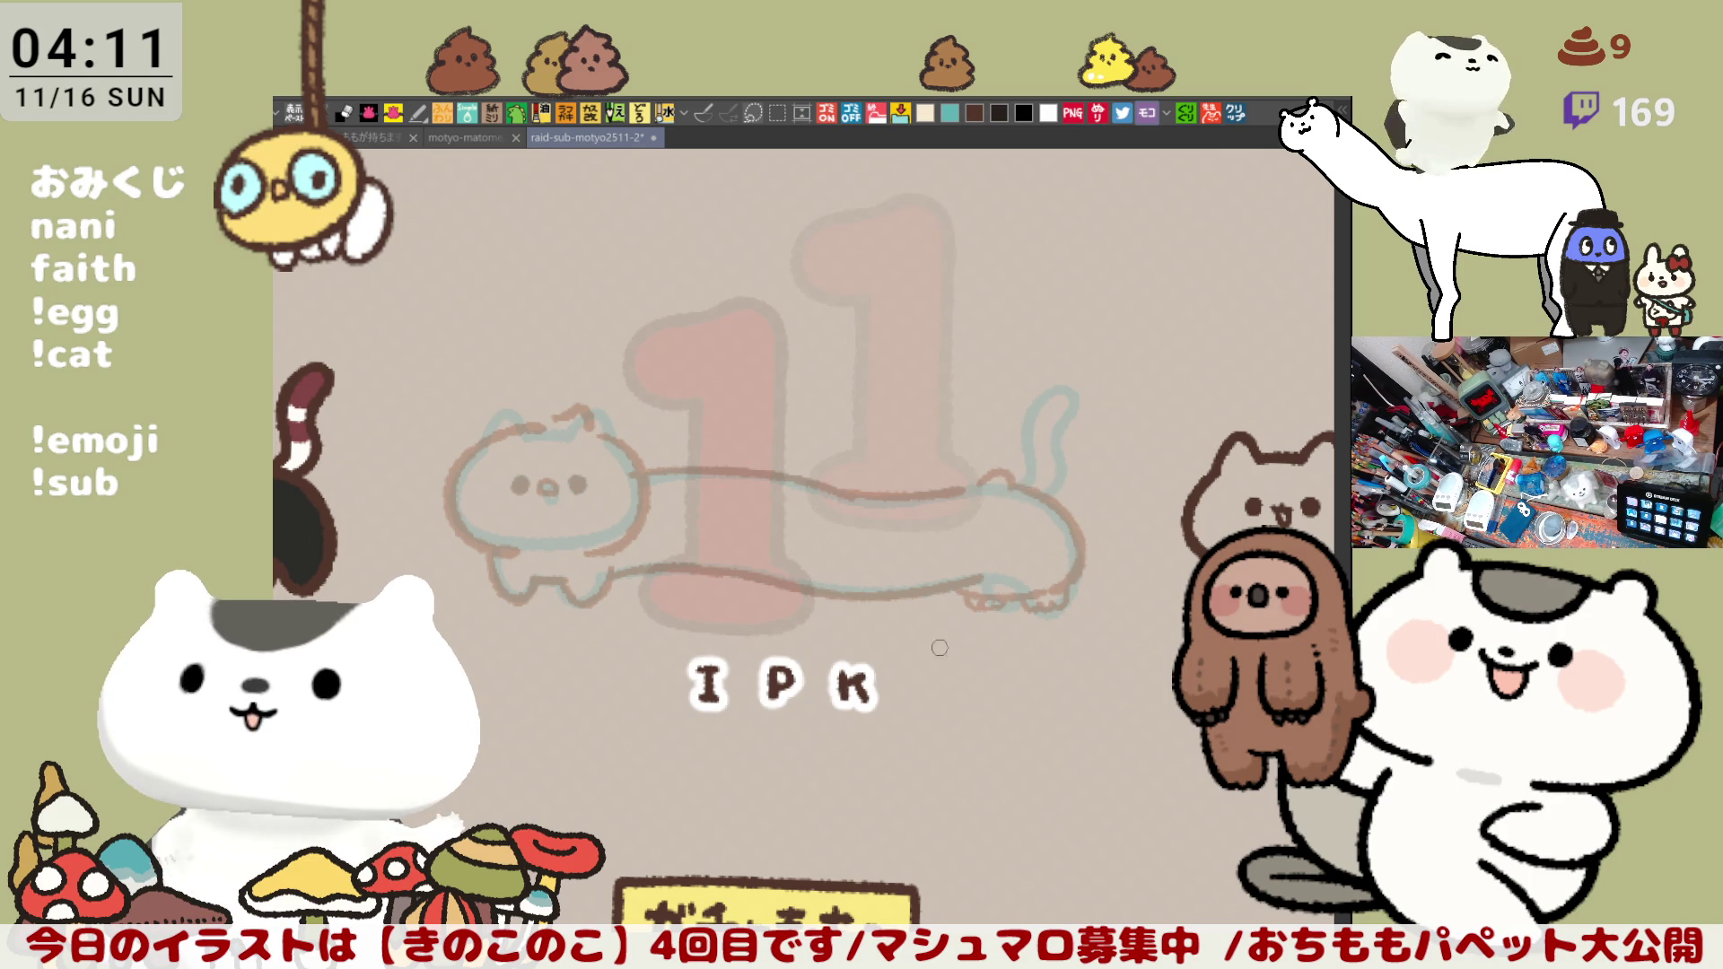
scroll(930, 666, down, 3)
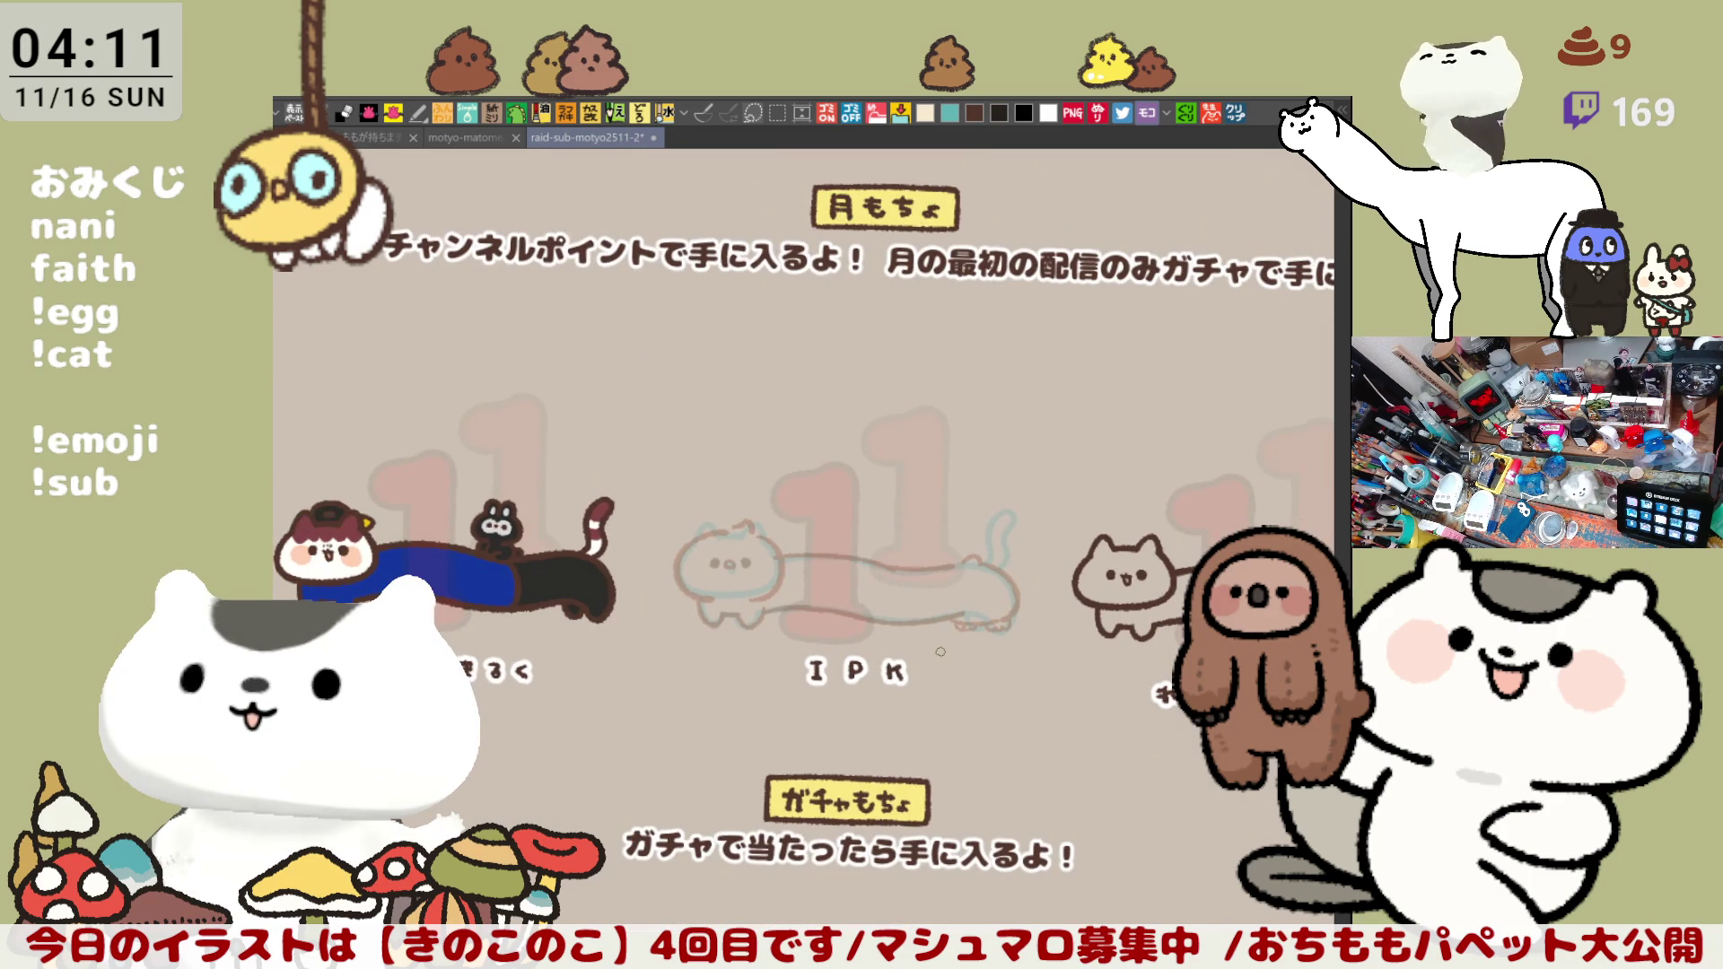
scroll(940, 652, up, 1)
scroll(935, 643, up, 2)
scroll(930, 631, up, 1)
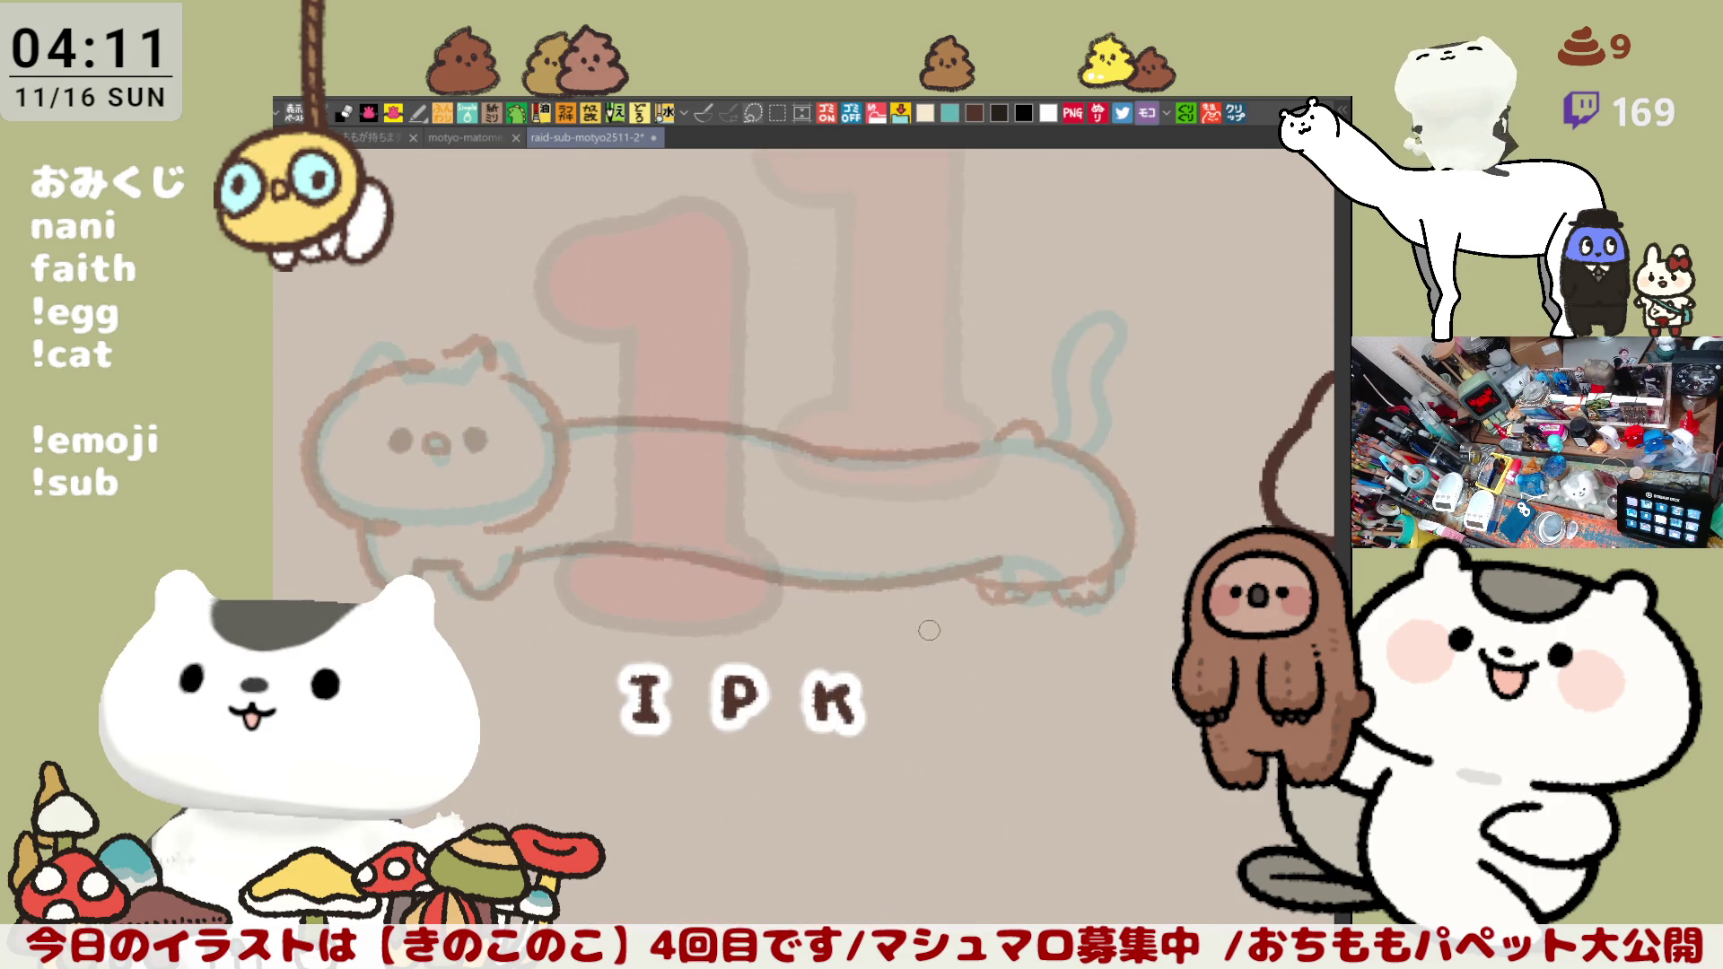
Step: With the view mirrored, ink the right side of the long cat's head in dark brown
mouse_move(834, 592)
mouse_down()
mouse_move(1024, 665)
mouse_move(1018, 642)
mouse_up()
scroll(1019, 643, up, 1)
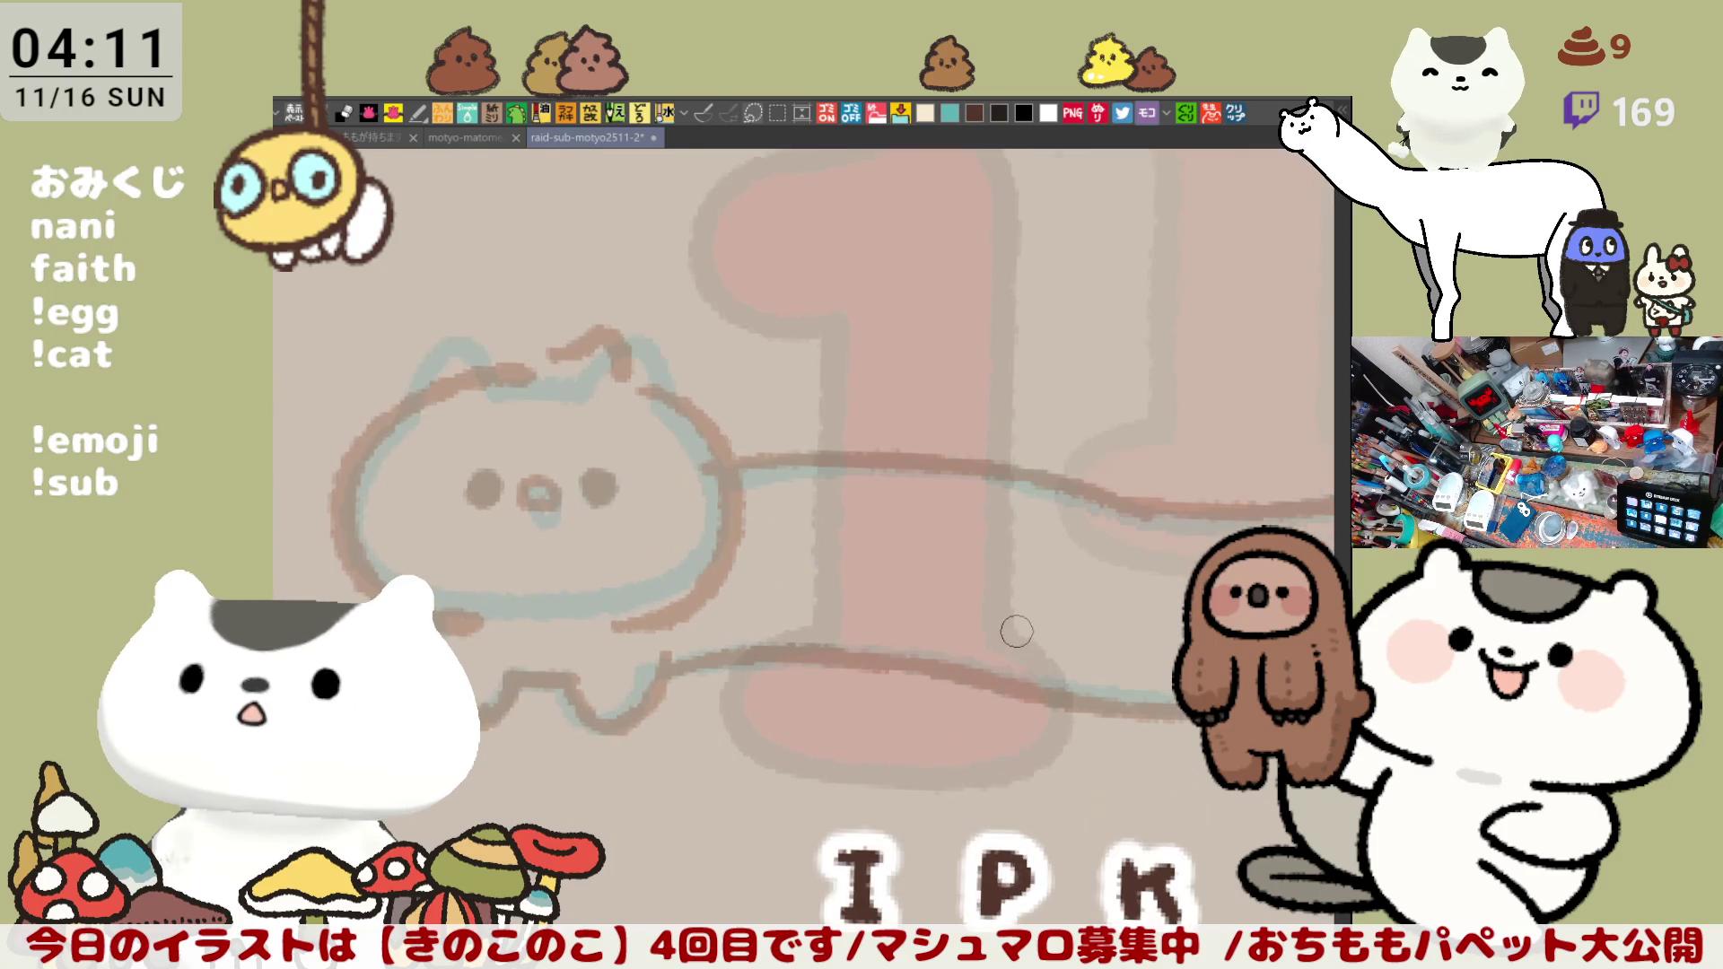
scroll(1015, 628, up, 1)
key(h)
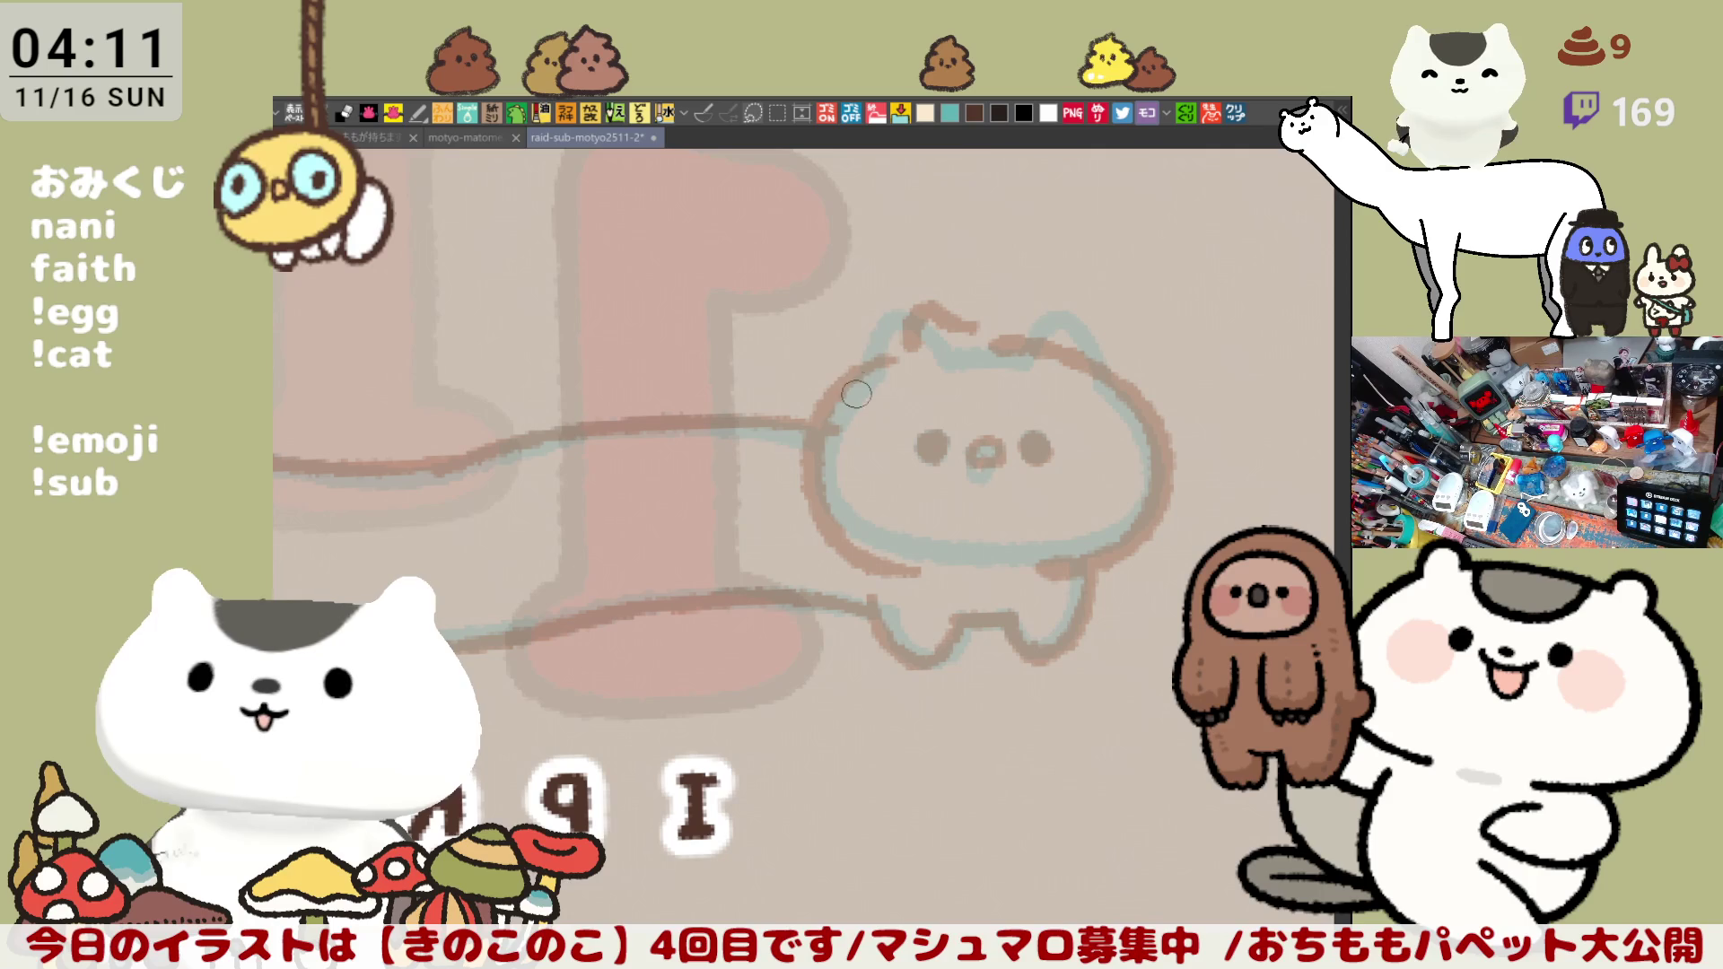
drag(845, 386, 929, 565)
key(ctrl+z)
mouse_move(847, 387)
mouse_down()
mouse_move(832, 536)
mouse_move(901, 541)
mouse_up()
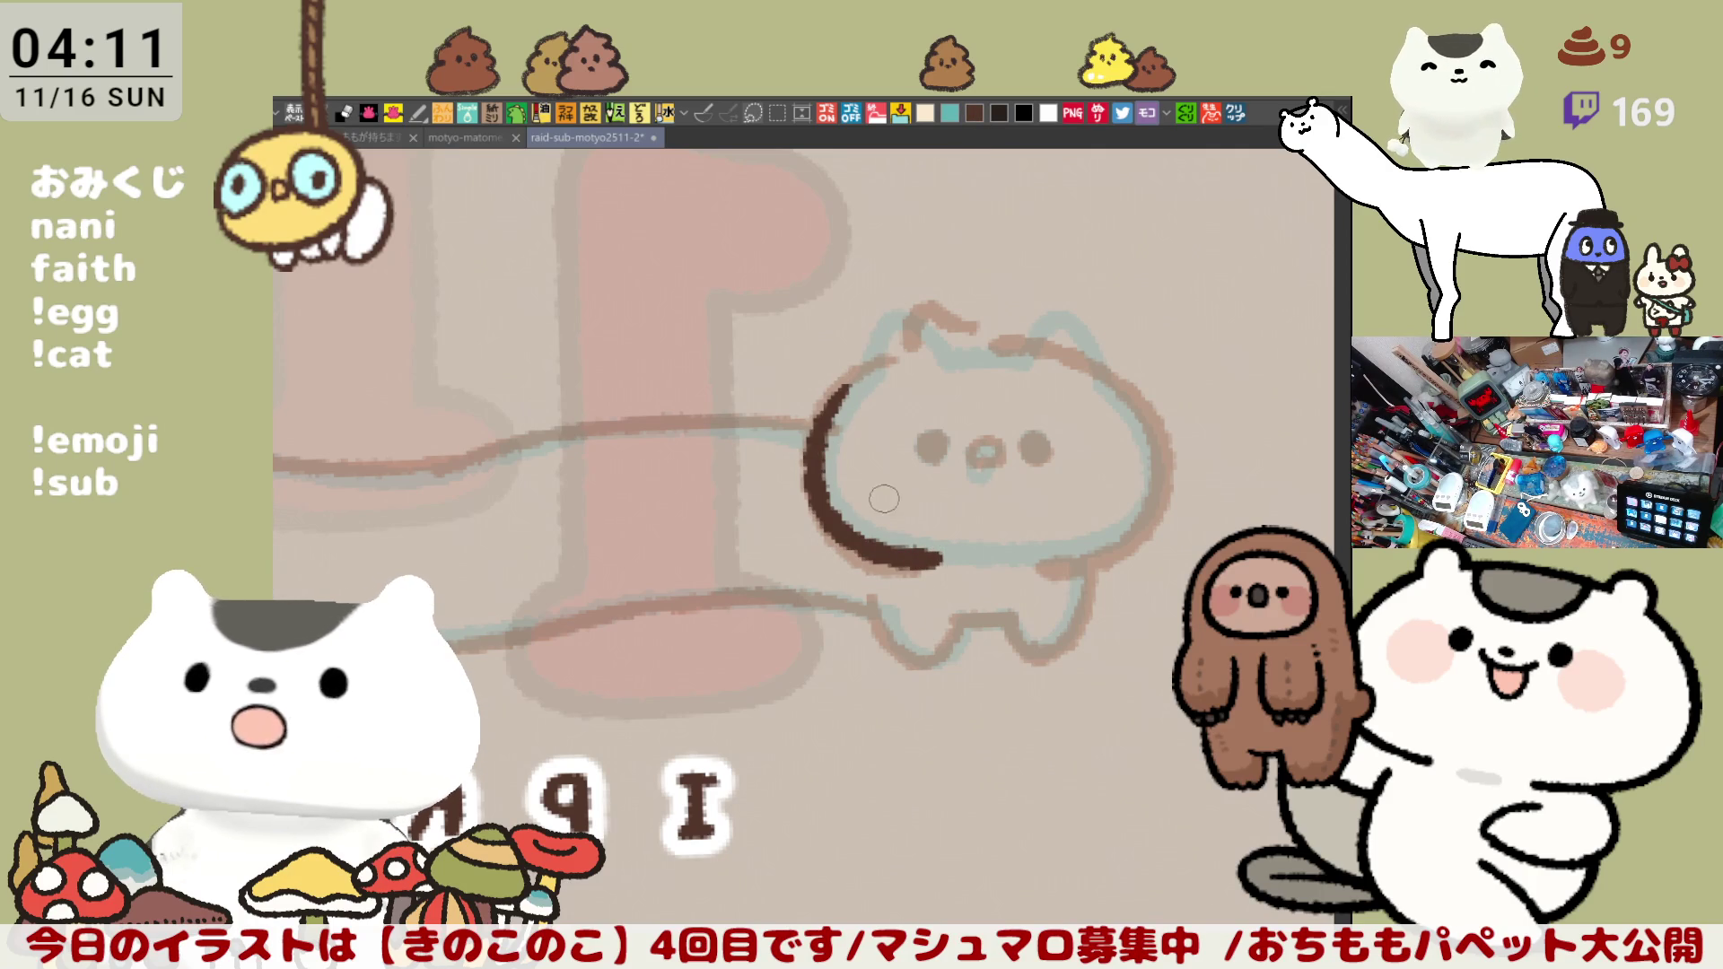
mouse_move(846, 386)
mouse_down()
mouse_move(888, 348)
mouse_move(883, 363)
mouse_up()
key(ctrl+z)
Step: With the view un-mirrored, ink the arc of the cat's right ear
key(h)
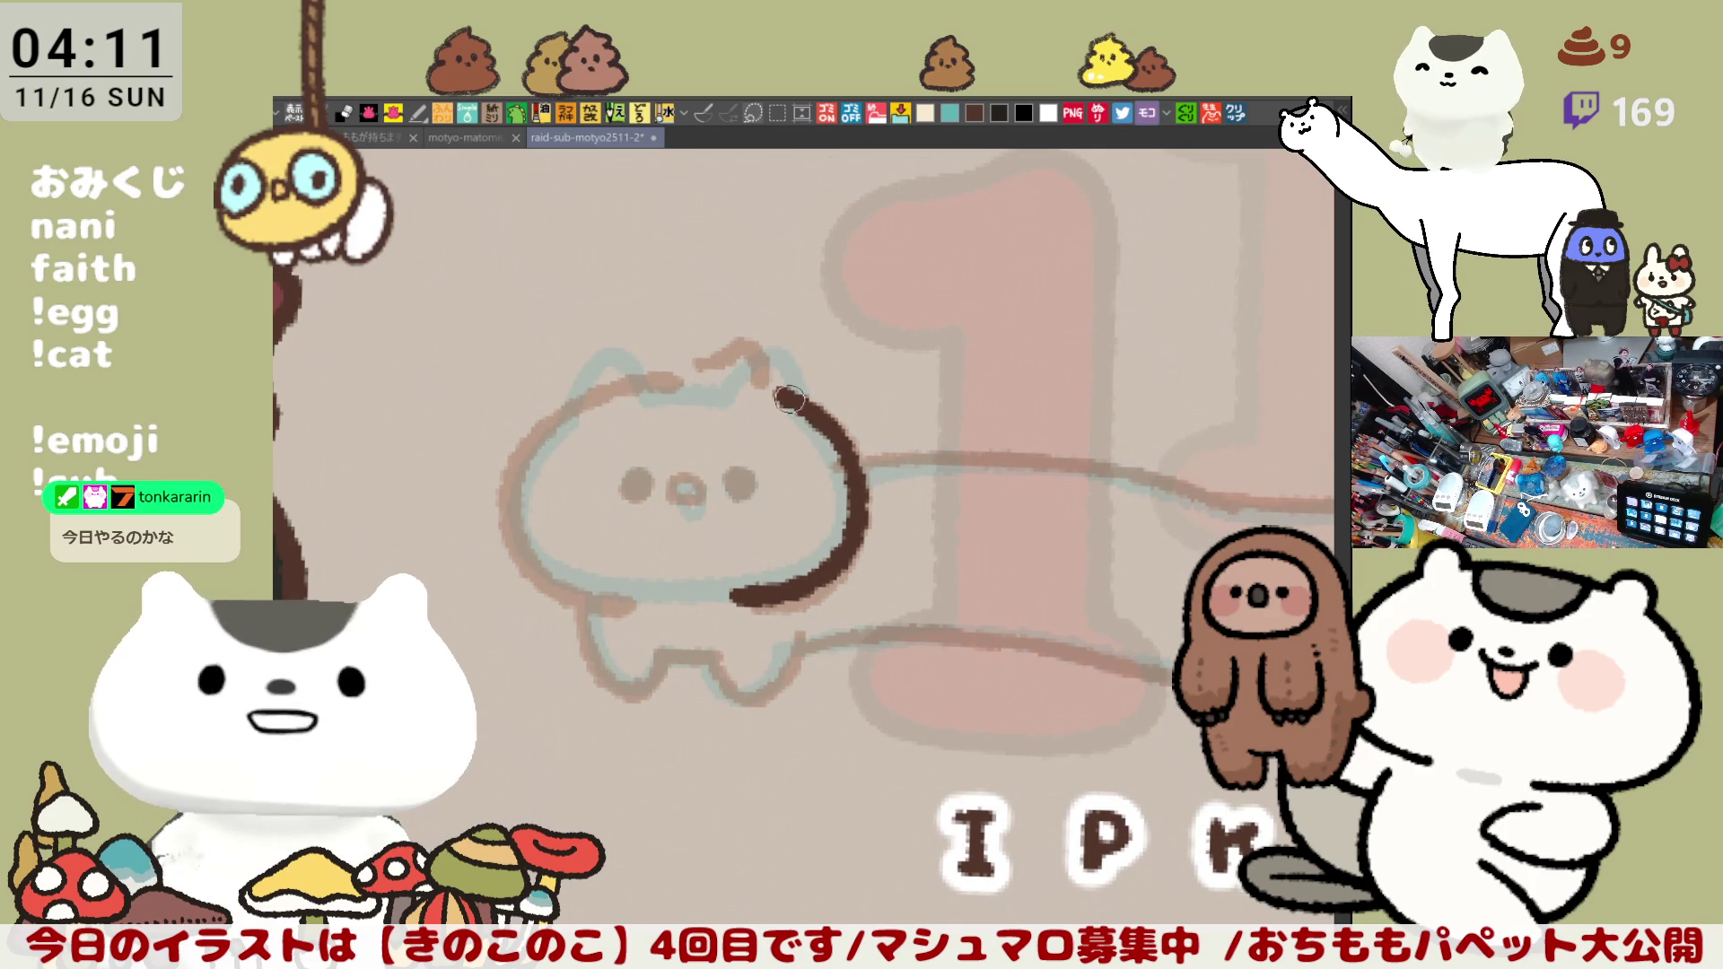
drag(702, 372, 789, 394)
key(ctrl+z)
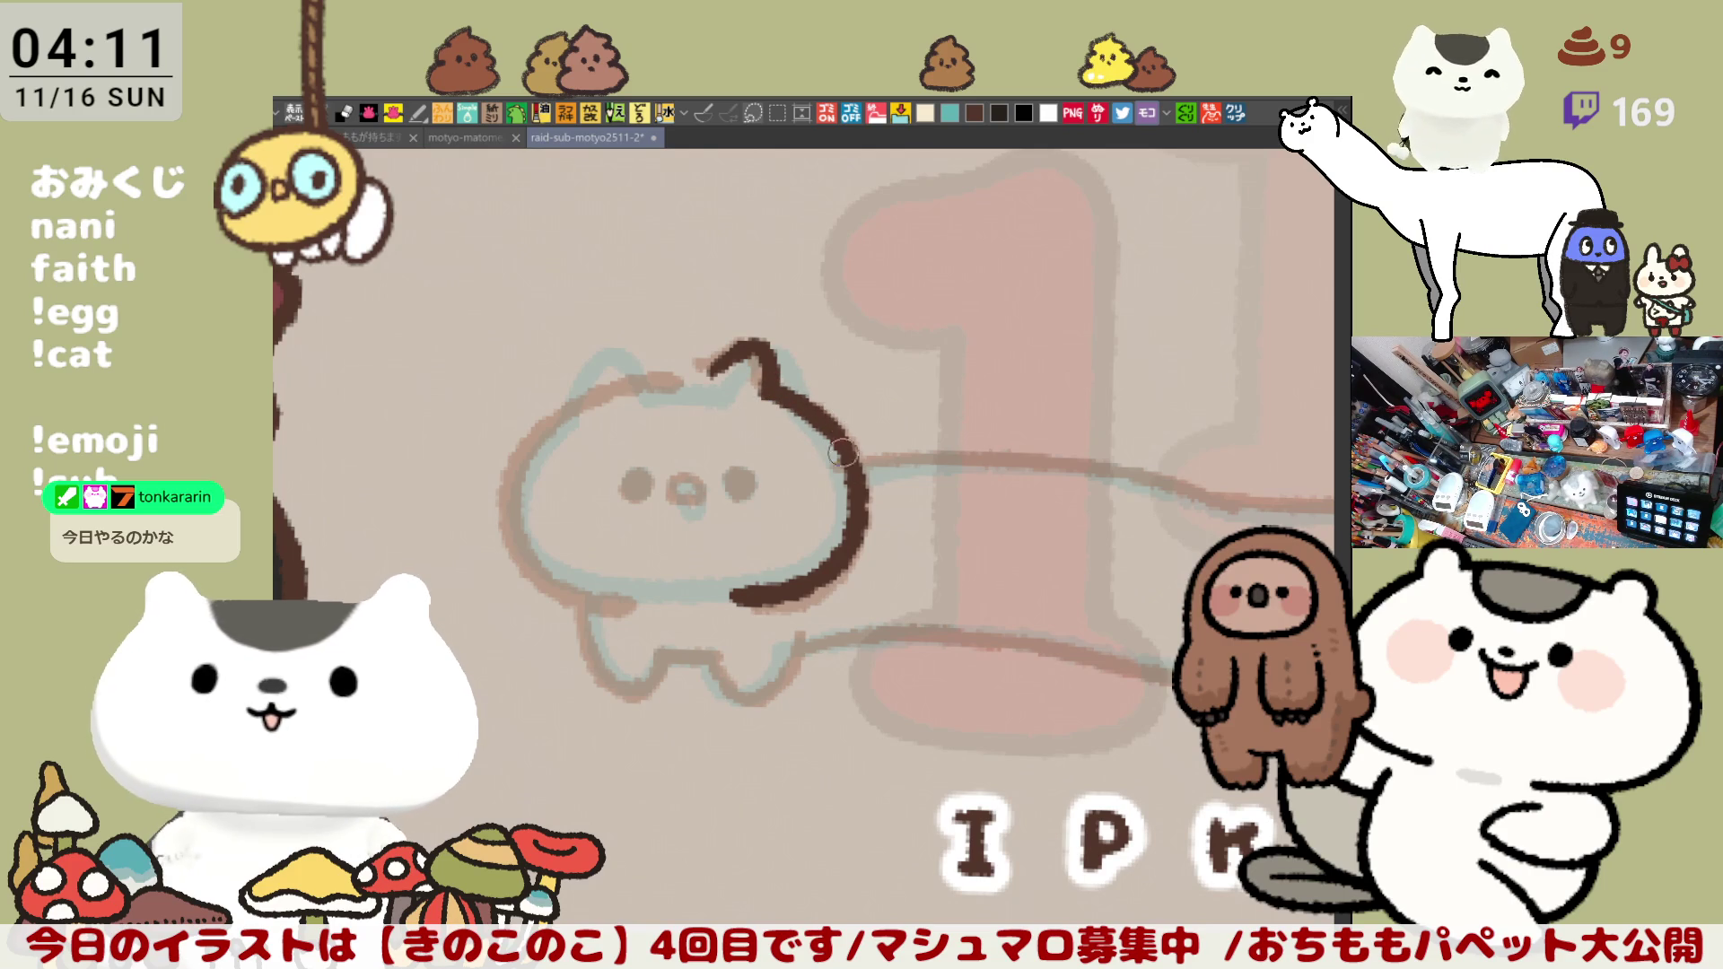
drag(703, 453, 790, 435)
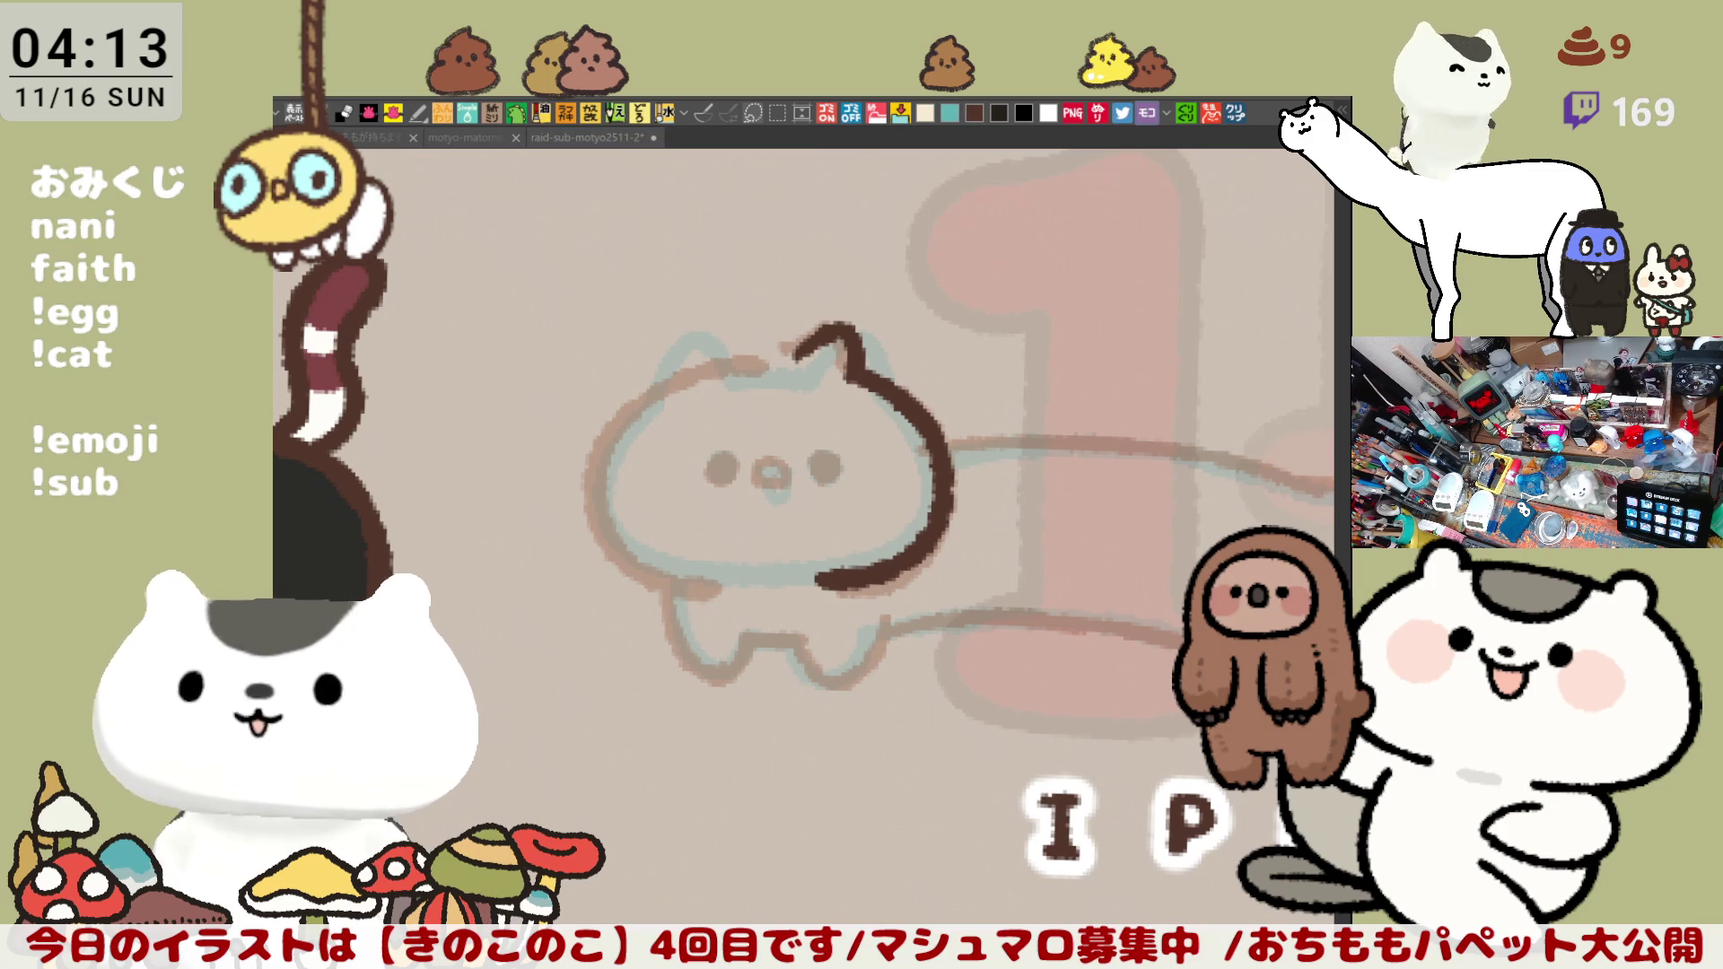
click(758, 535)
scroll(627, 488, up, 1)
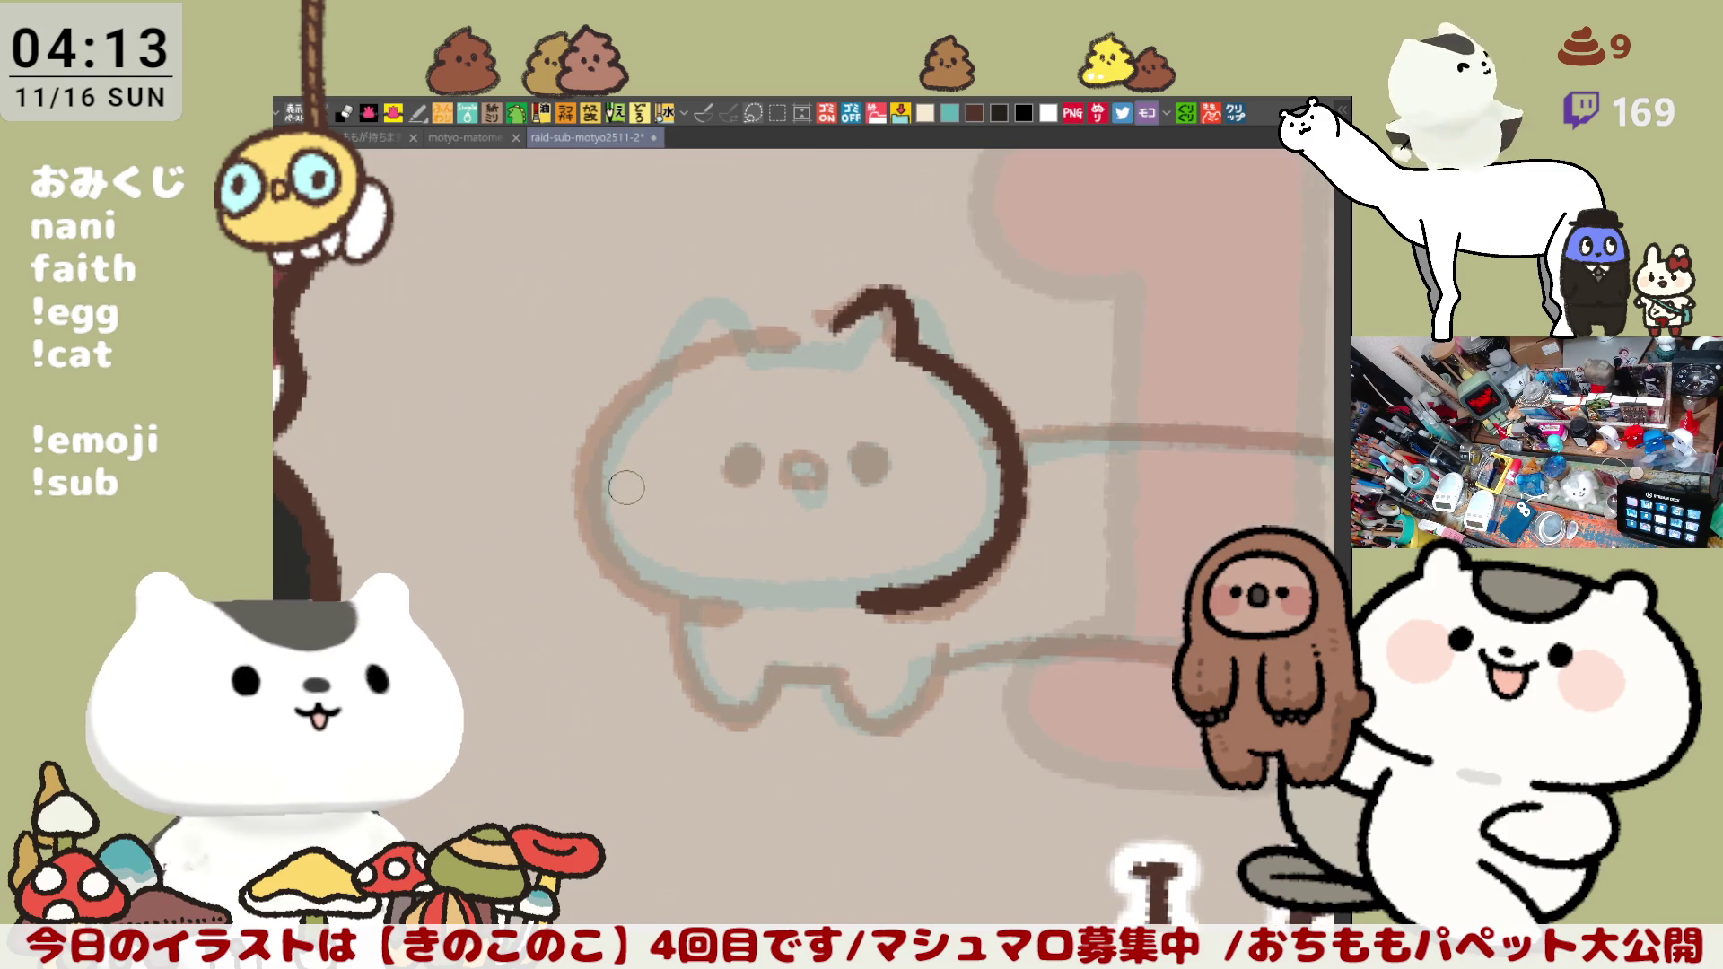
scroll(626, 487, up, 2)
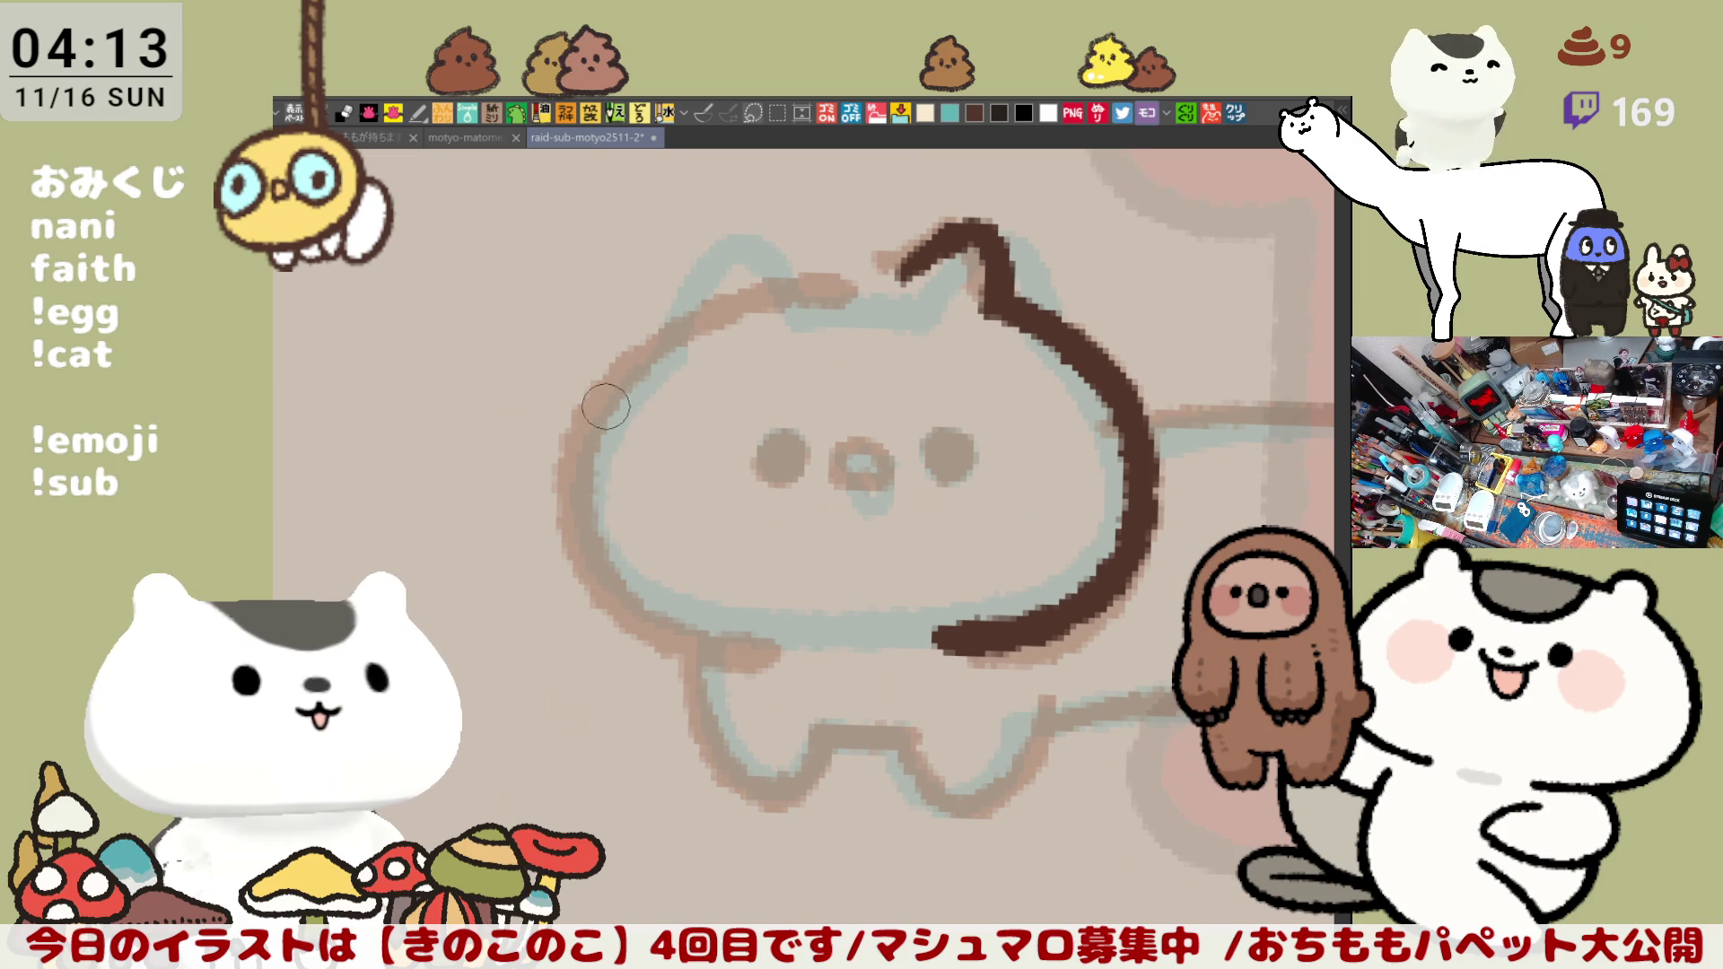
Step: Rough in the left side of the cat's head in dark brown, retrying strokes on a tilted view
drag(605, 379, 733, 646)
key(ctrl+z)
mouse_move(615, 385)
mouse_down()
mouse_move(736, 643)
mouse_move(774, 656)
mouse_up()
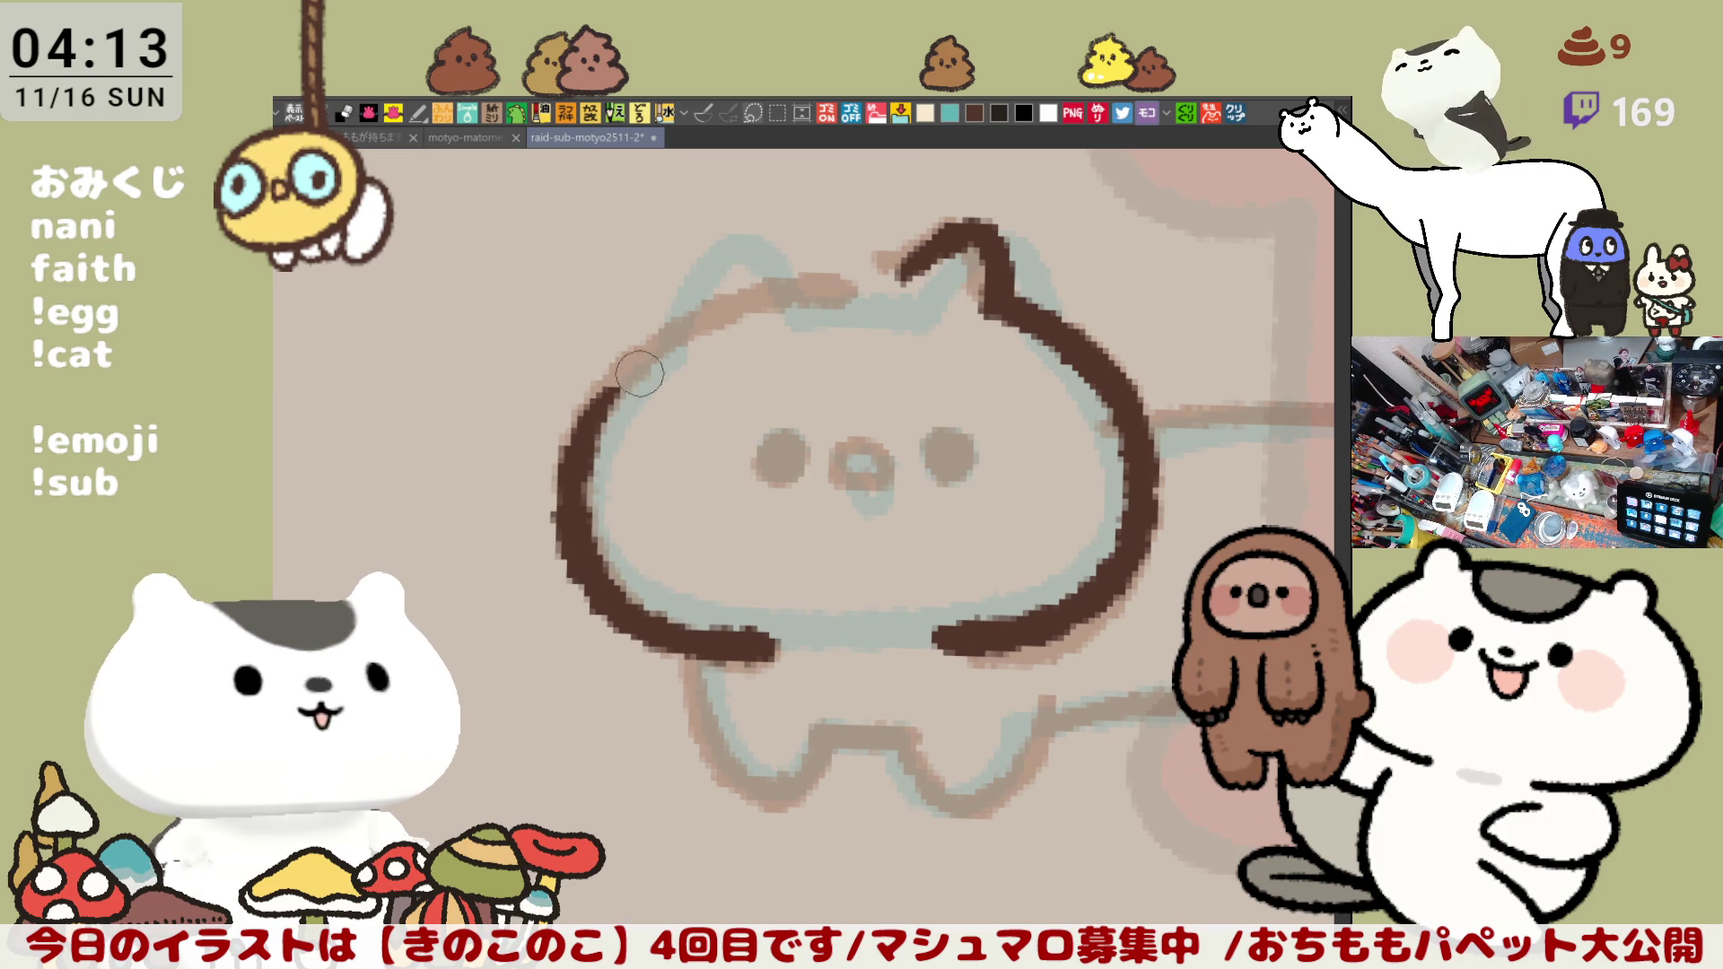
key(minus)
key(minus)
drag(592, 347, 512, 600)
key(ctrl+z)
drag(593, 348, 511, 600)
key(ctrl+z)
drag(593, 357, 513, 600)
key(ctrl+z)
drag(593, 350, 501, 594)
key(ctrl+z)
drag(569, 373, 528, 576)
key(ctrl+z)
drag(579, 361, 511, 593)
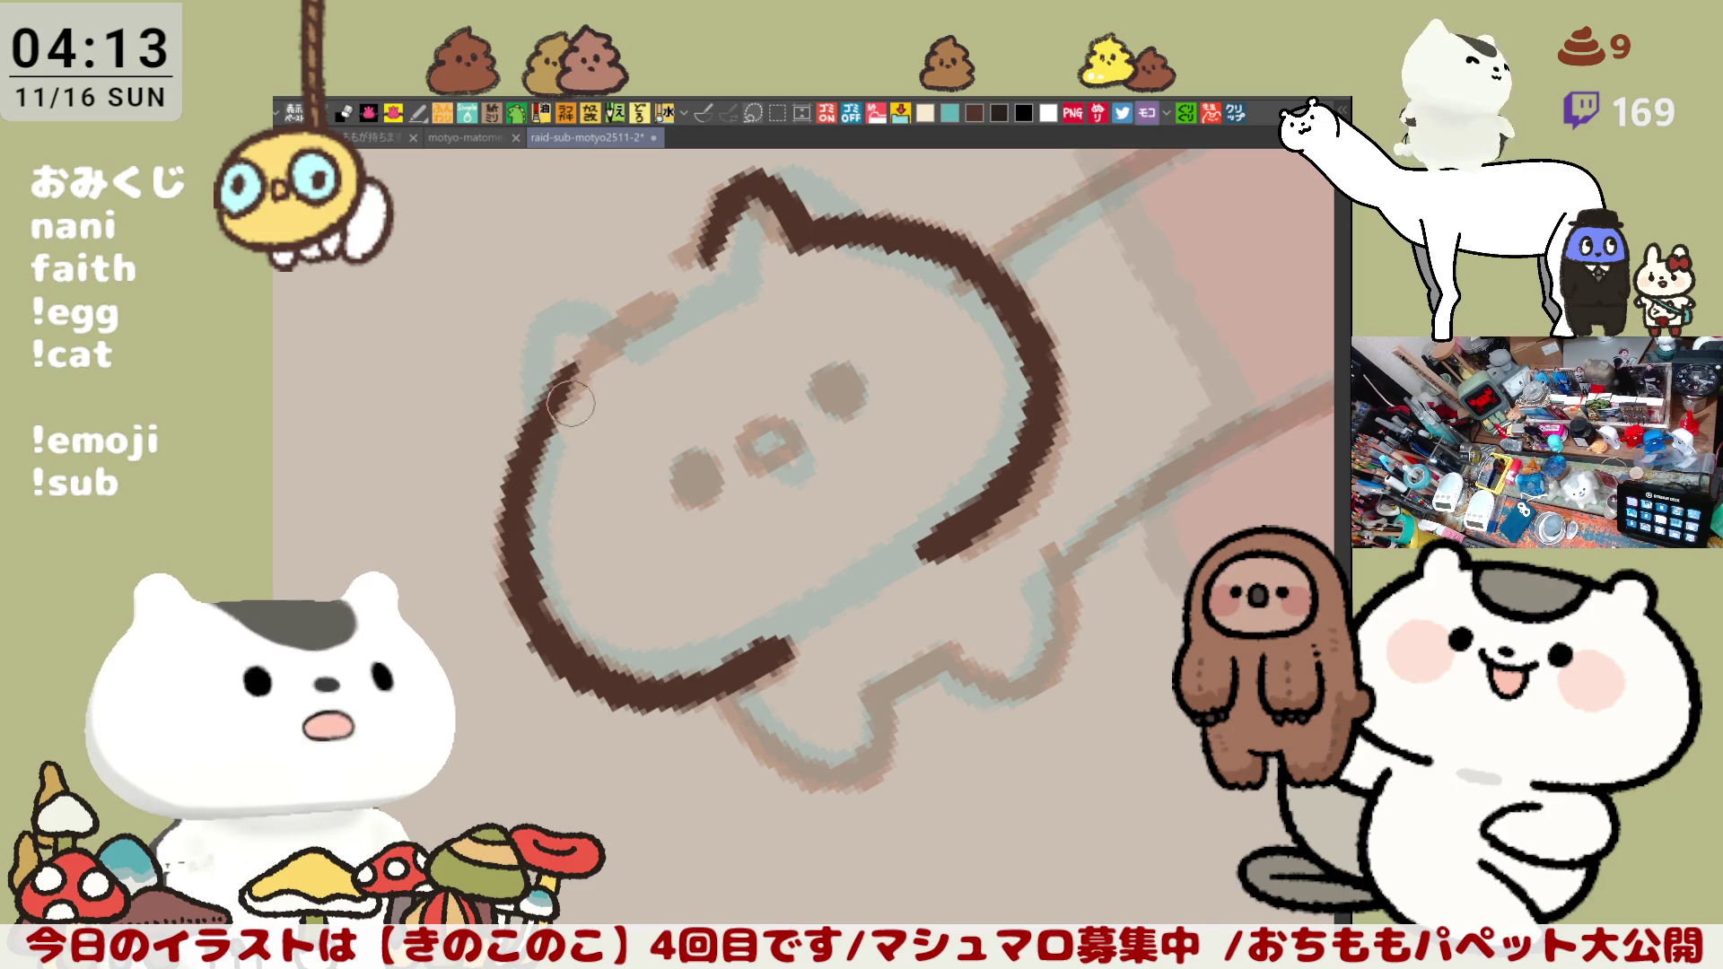
Step: Finish the left head outline and second ear linking to the top, then reset the view upright
shift+drag(589, 397, 631, 444)
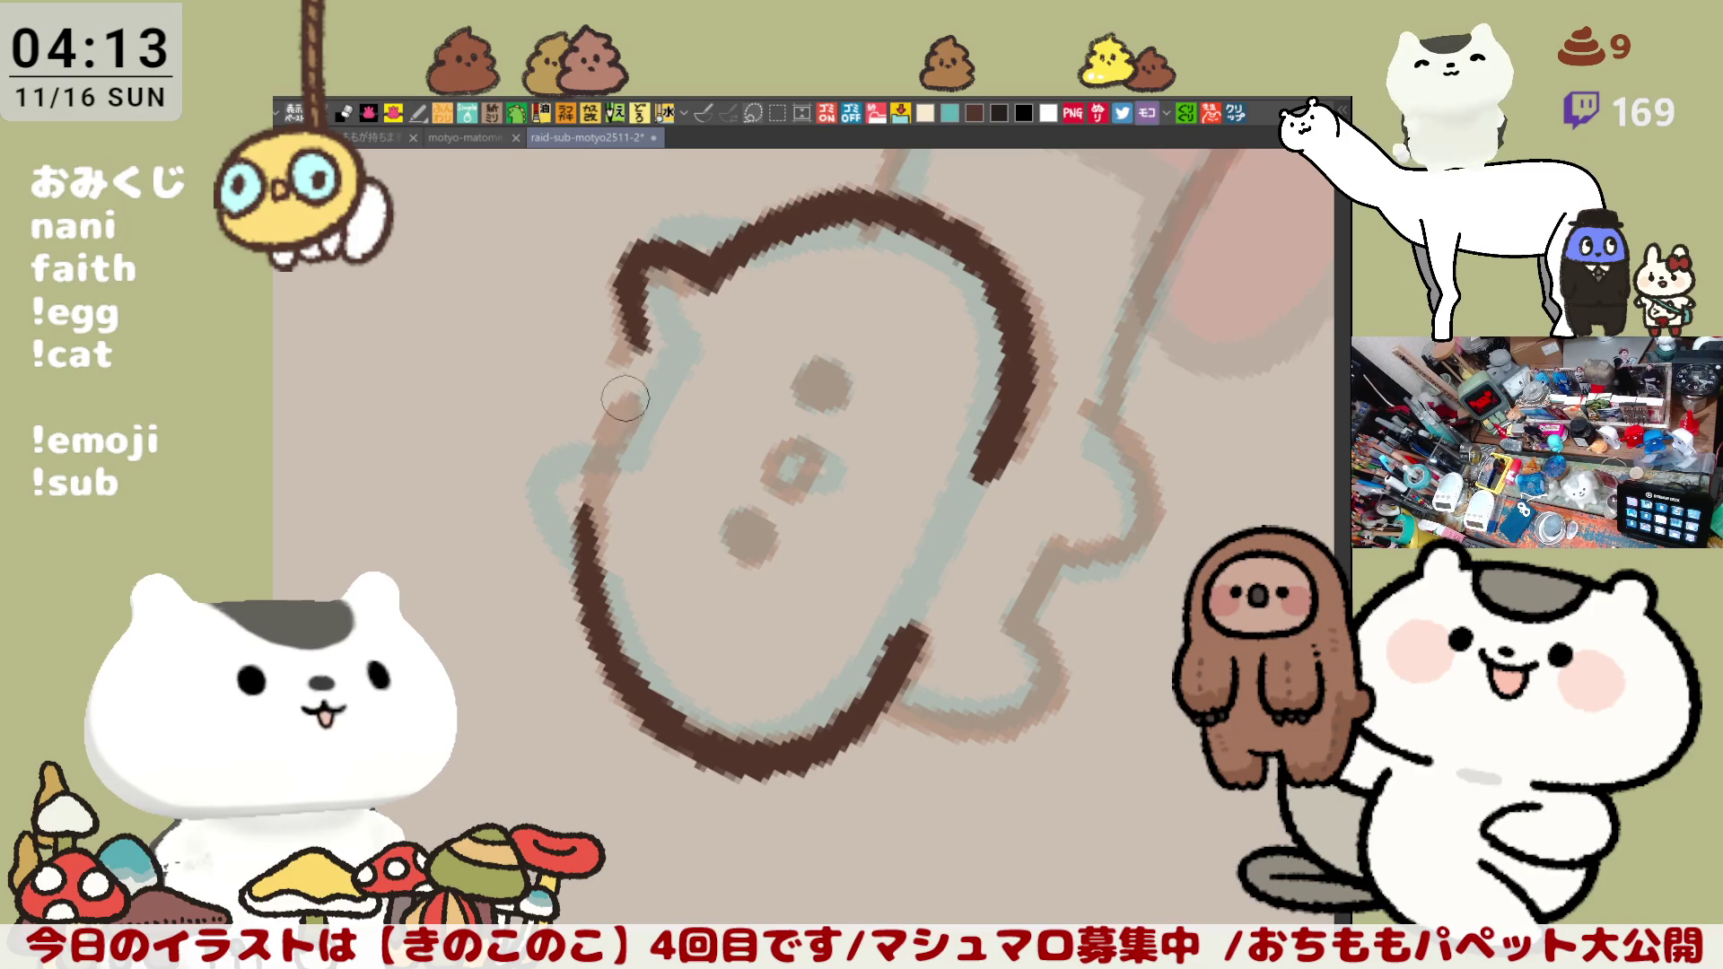
drag(630, 384, 591, 557)
key(ctrl+z)
key(ctrl+z)
drag(635, 381, 590, 588)
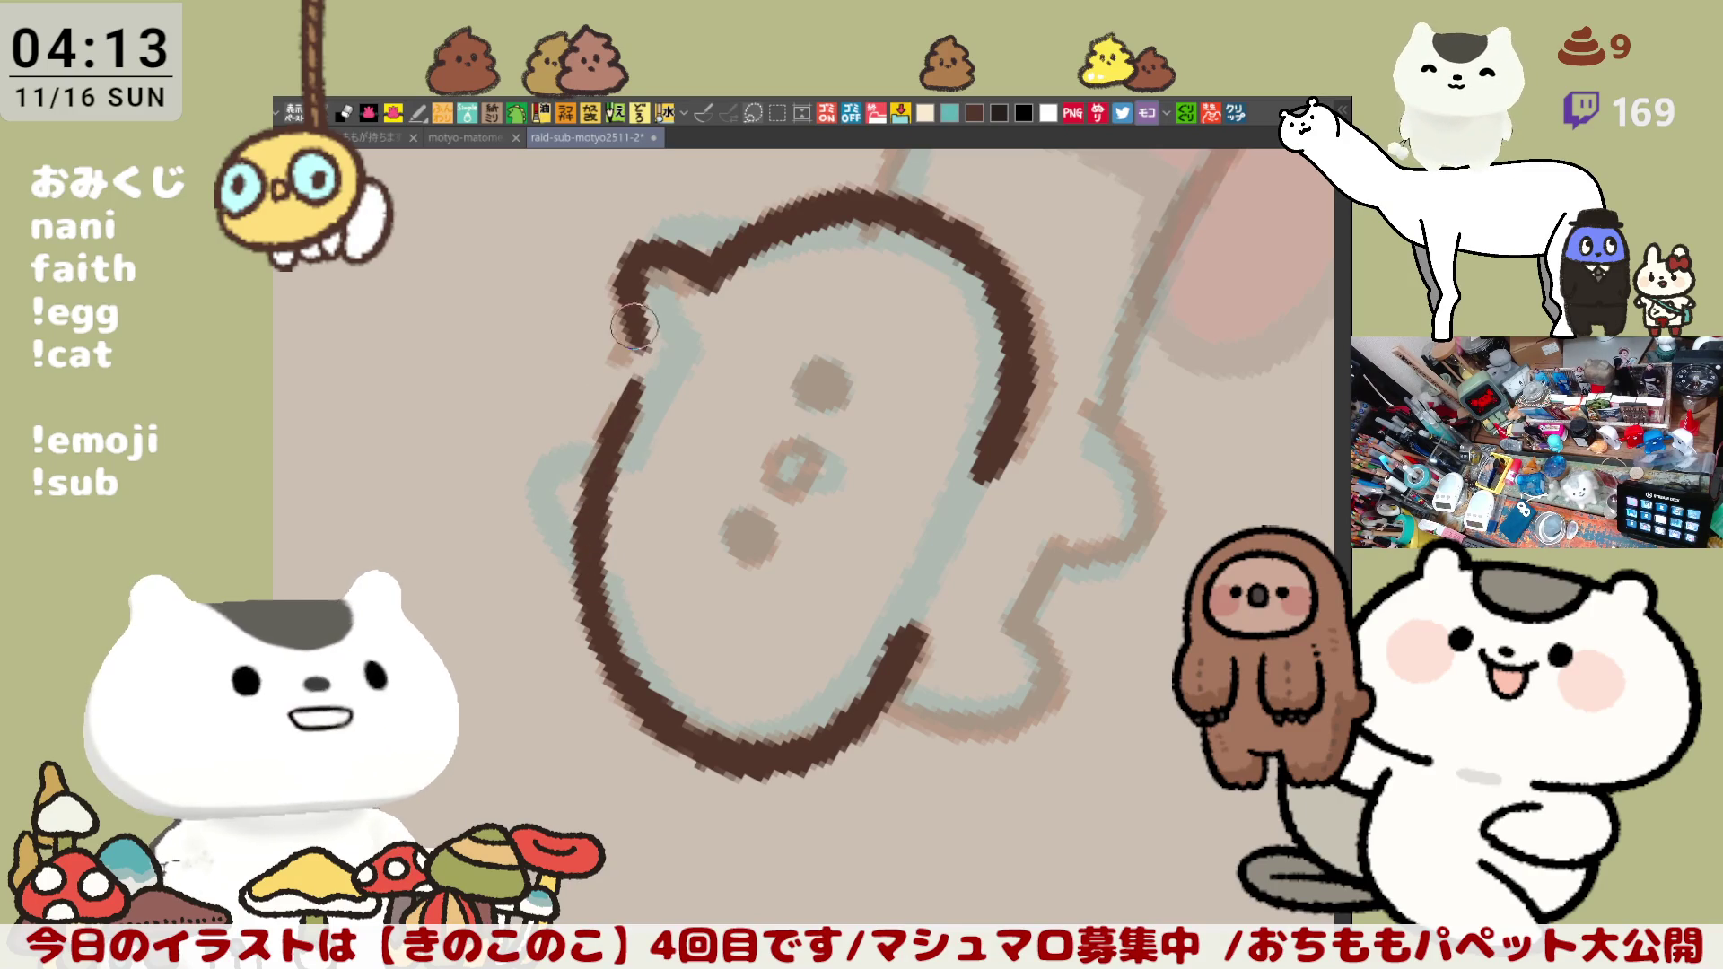
key(ctrl+z)
mouse_move(636, 382)
mouse_down()
mouse_move(588, 587)
mouse_move(613, 415)
mouse_move(589, 594)
mouse_move(587, 572)
mouse_up()
key(ctrl+z)
key(ctrl+z)
drag(620, 415, 604, 439)
key(ctrl+z)
drag(644, 352, 588, 572)
key(ctrl+z)
drag(644, 353, 589, 559)
key(ctrl+0)
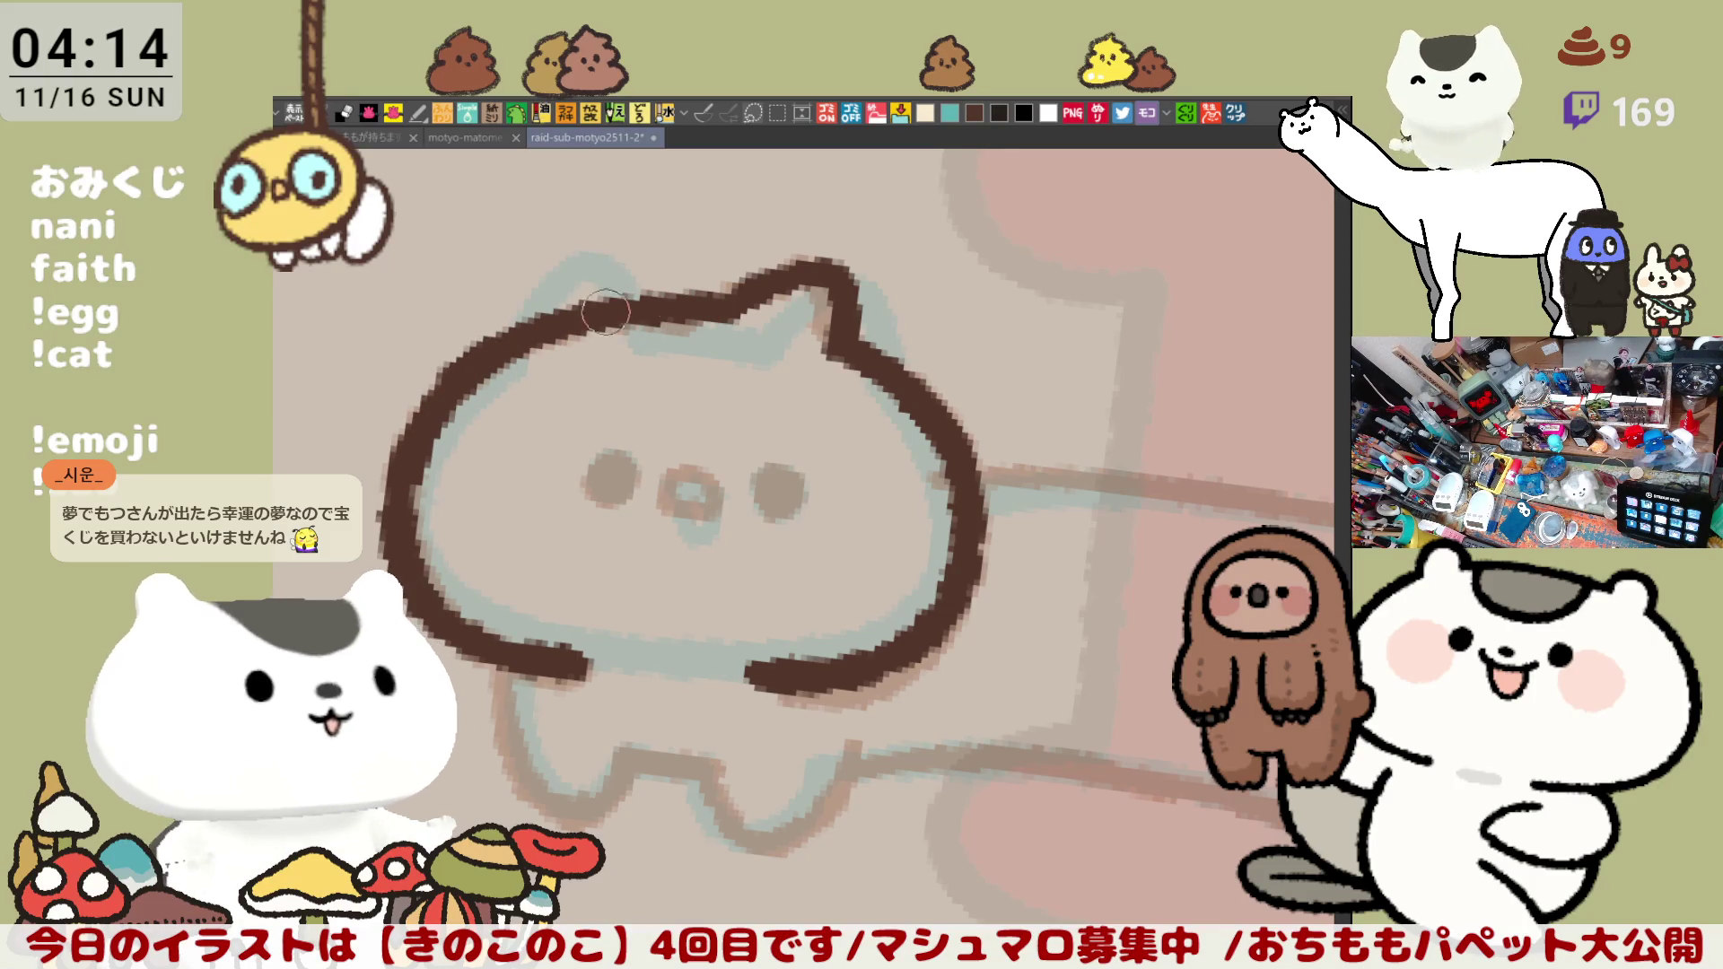
Step: Touch up the top of the cat's head outline in dark brown
drag(444, 379, 659, 319)
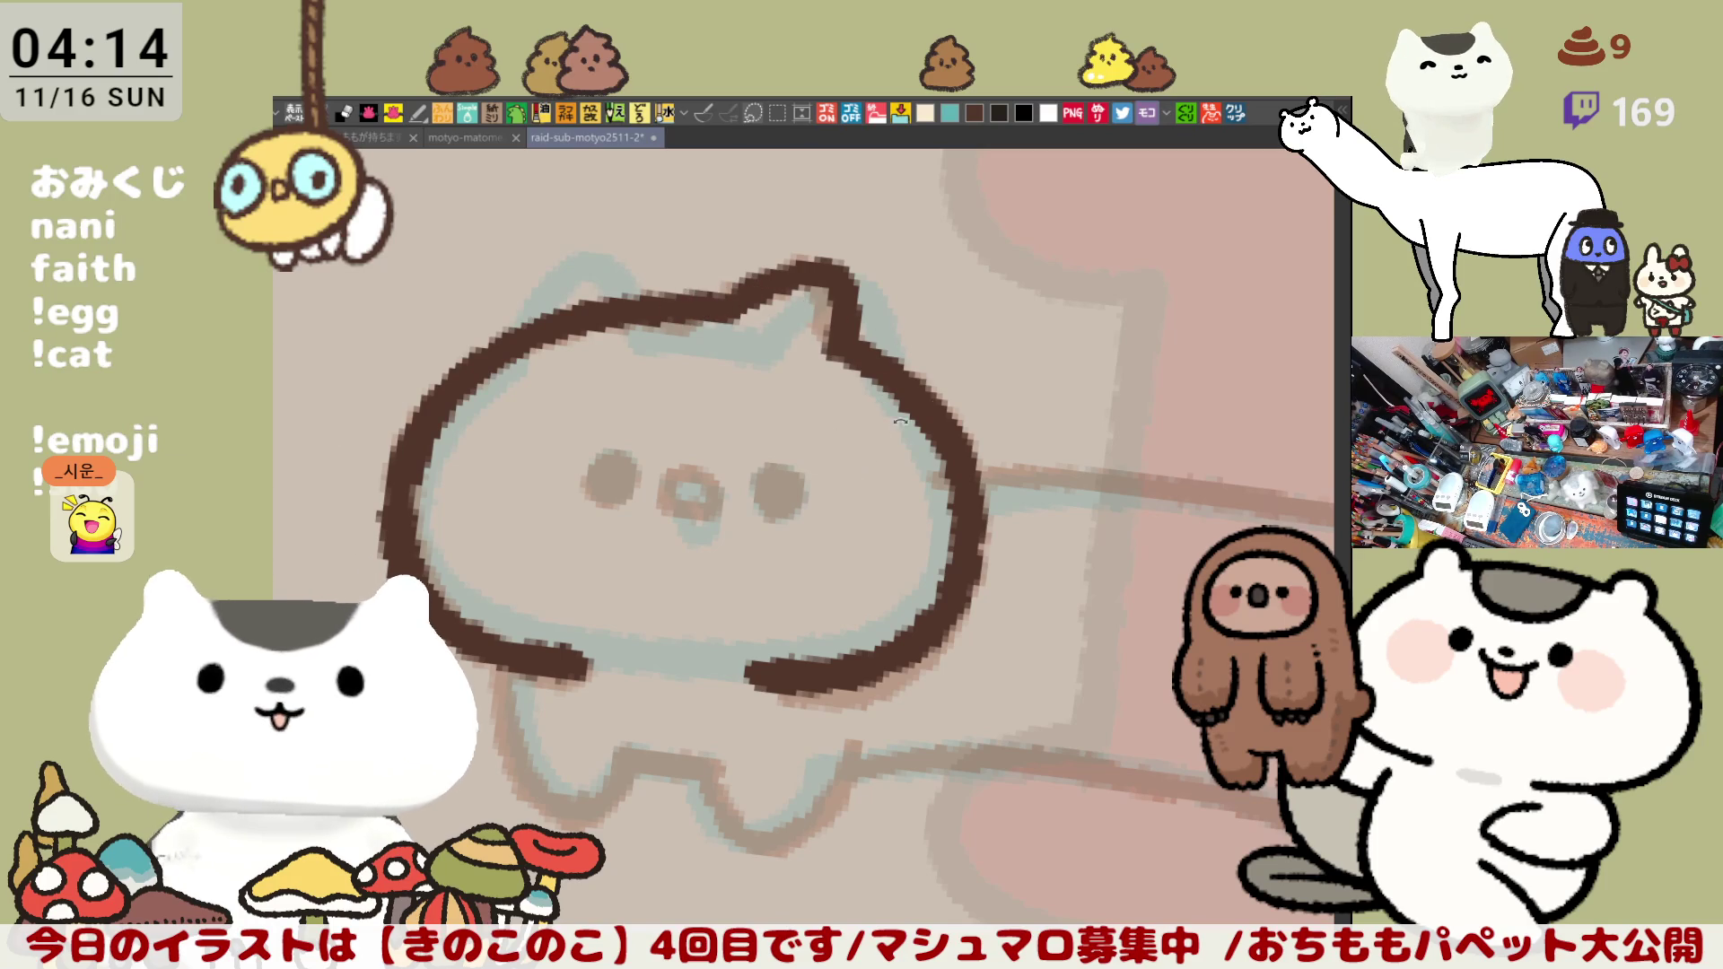
key(minus)
drag(724, 370, 768, 396)
drag(684, 597, 632, 382)
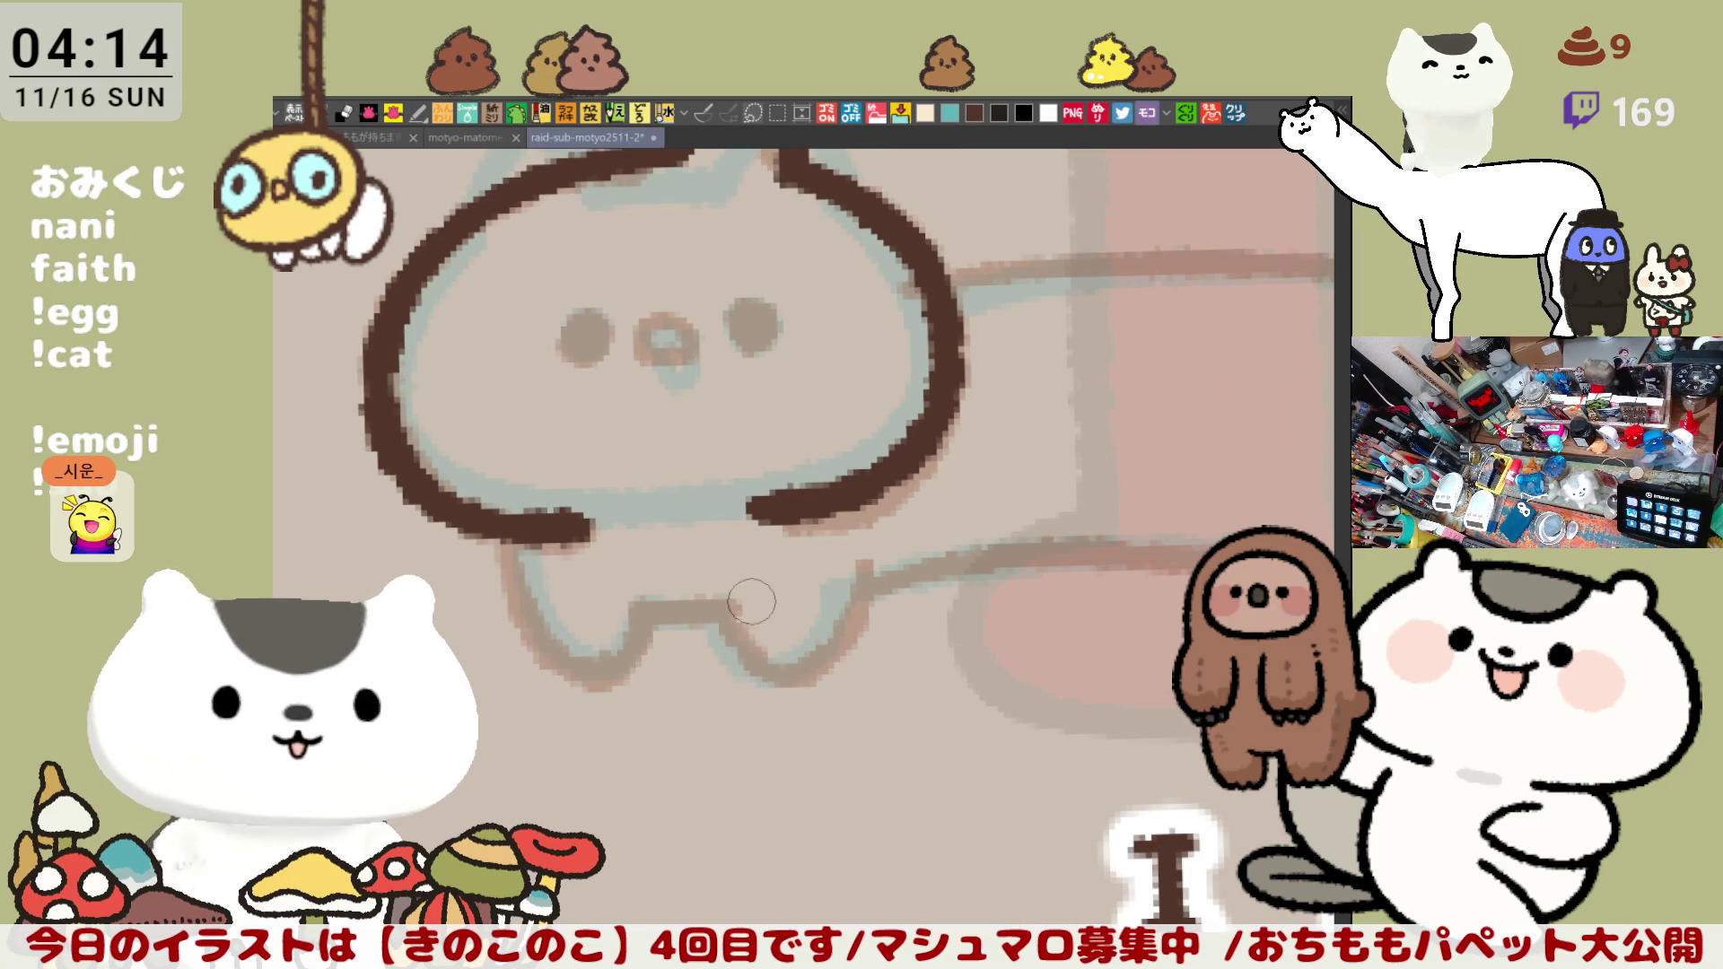
drag(649, 473, 704, 493)
Step: Ink the cat's two eyes and its small round nose in dark brown
mouse_move(635, 331)
mouse_down()
mouse_move(659, 357)
mouse_move(642, 374)
mouse_move(650, 345)
mouse_move(636, 365)
mouse_up()
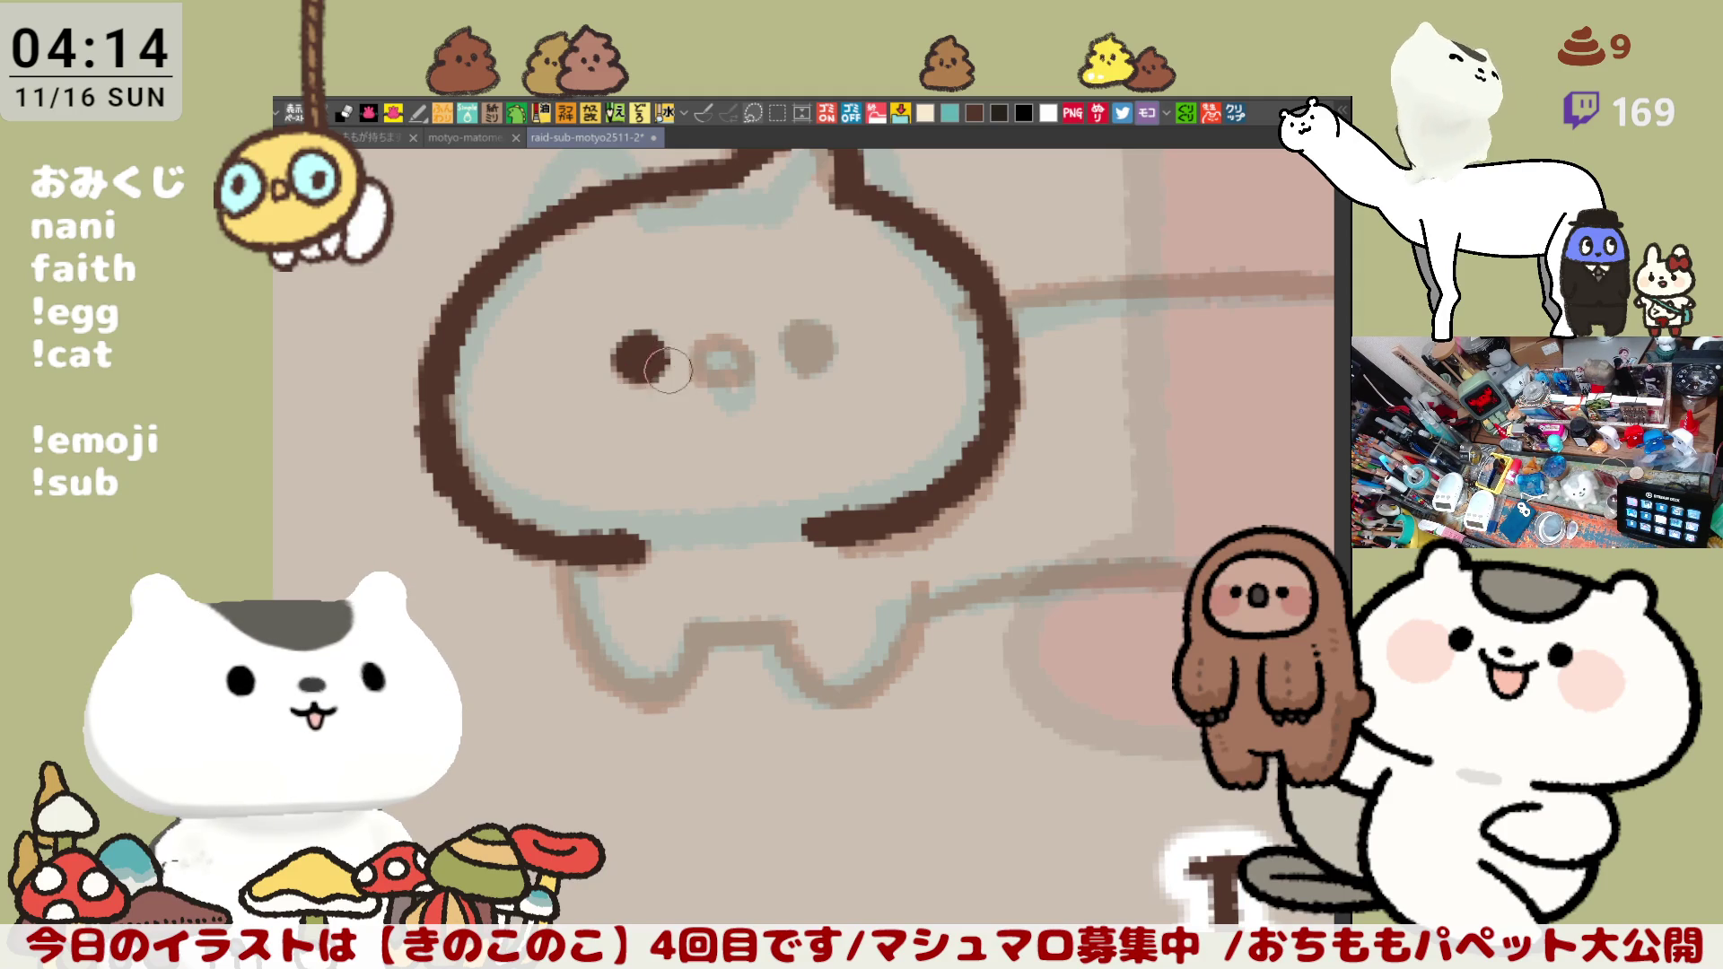
drag(781, 339, 805, 354)
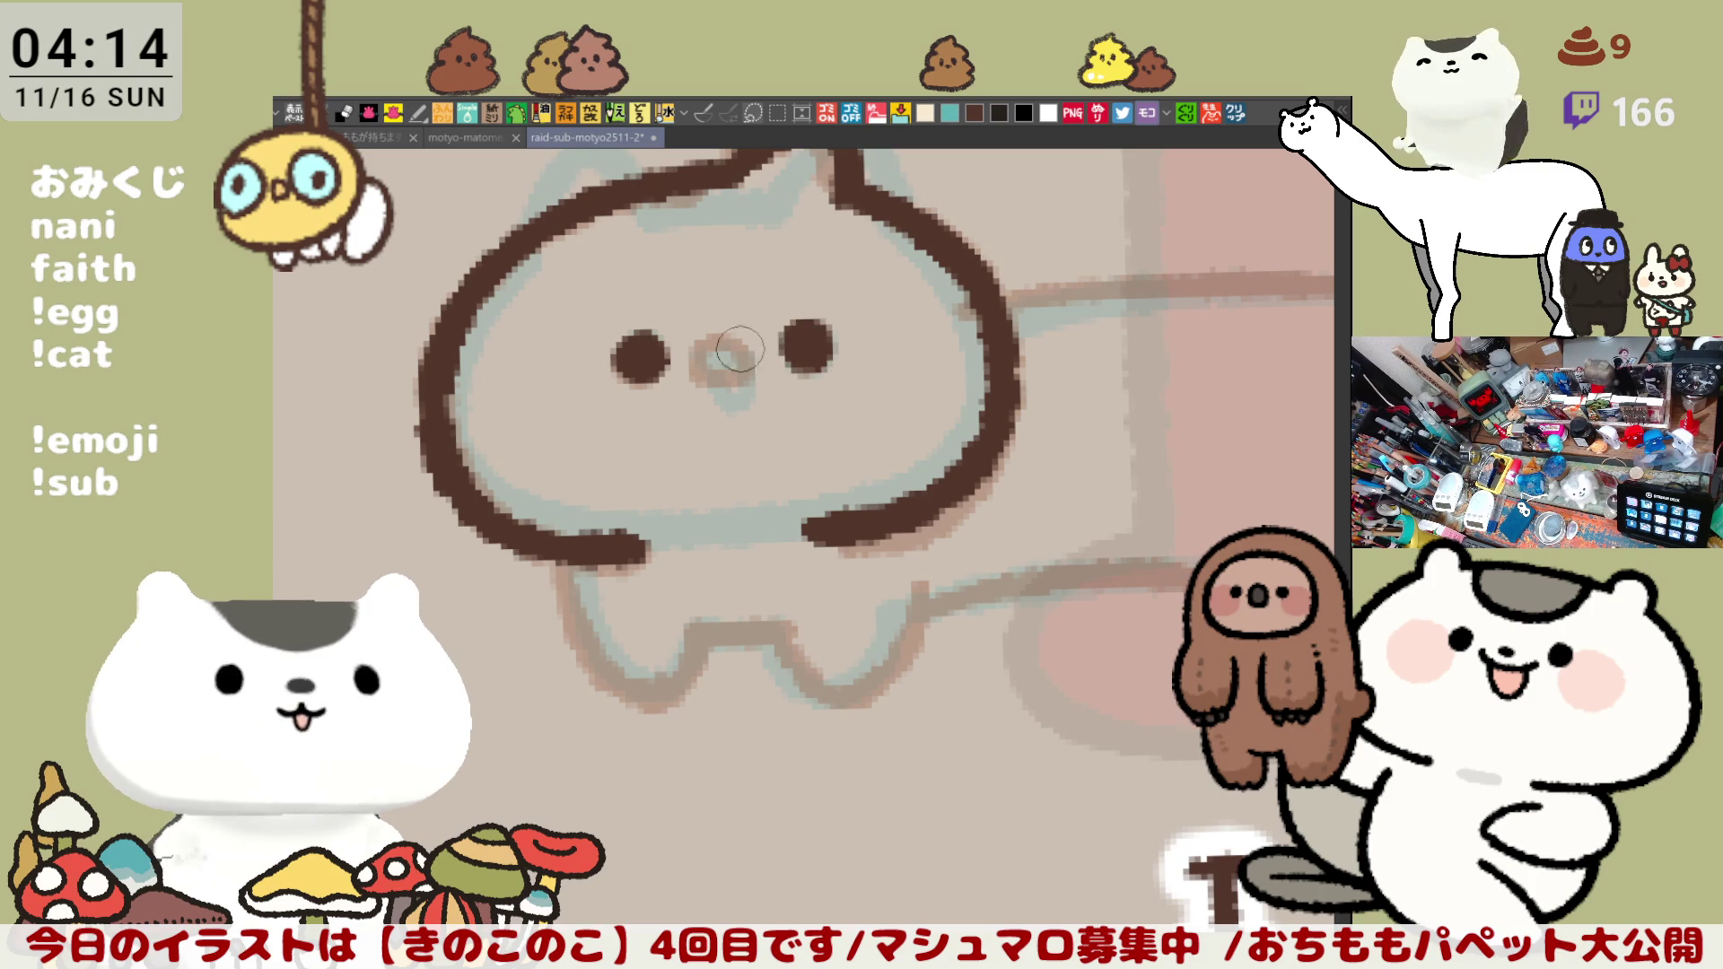
mouse_move(711, 354)
mouse_down()
mouse_move(718, 381)
mouse_move(727, 334)
mouse_move(757, 377)
mouse_move(744, 362)
mouse_move(689, 383)
mouse_move(734, 391)
mouse_move(696, 378)
mouse_up()
key(ctrl+z)
key(ctrl+z)
key(ctrl+z)
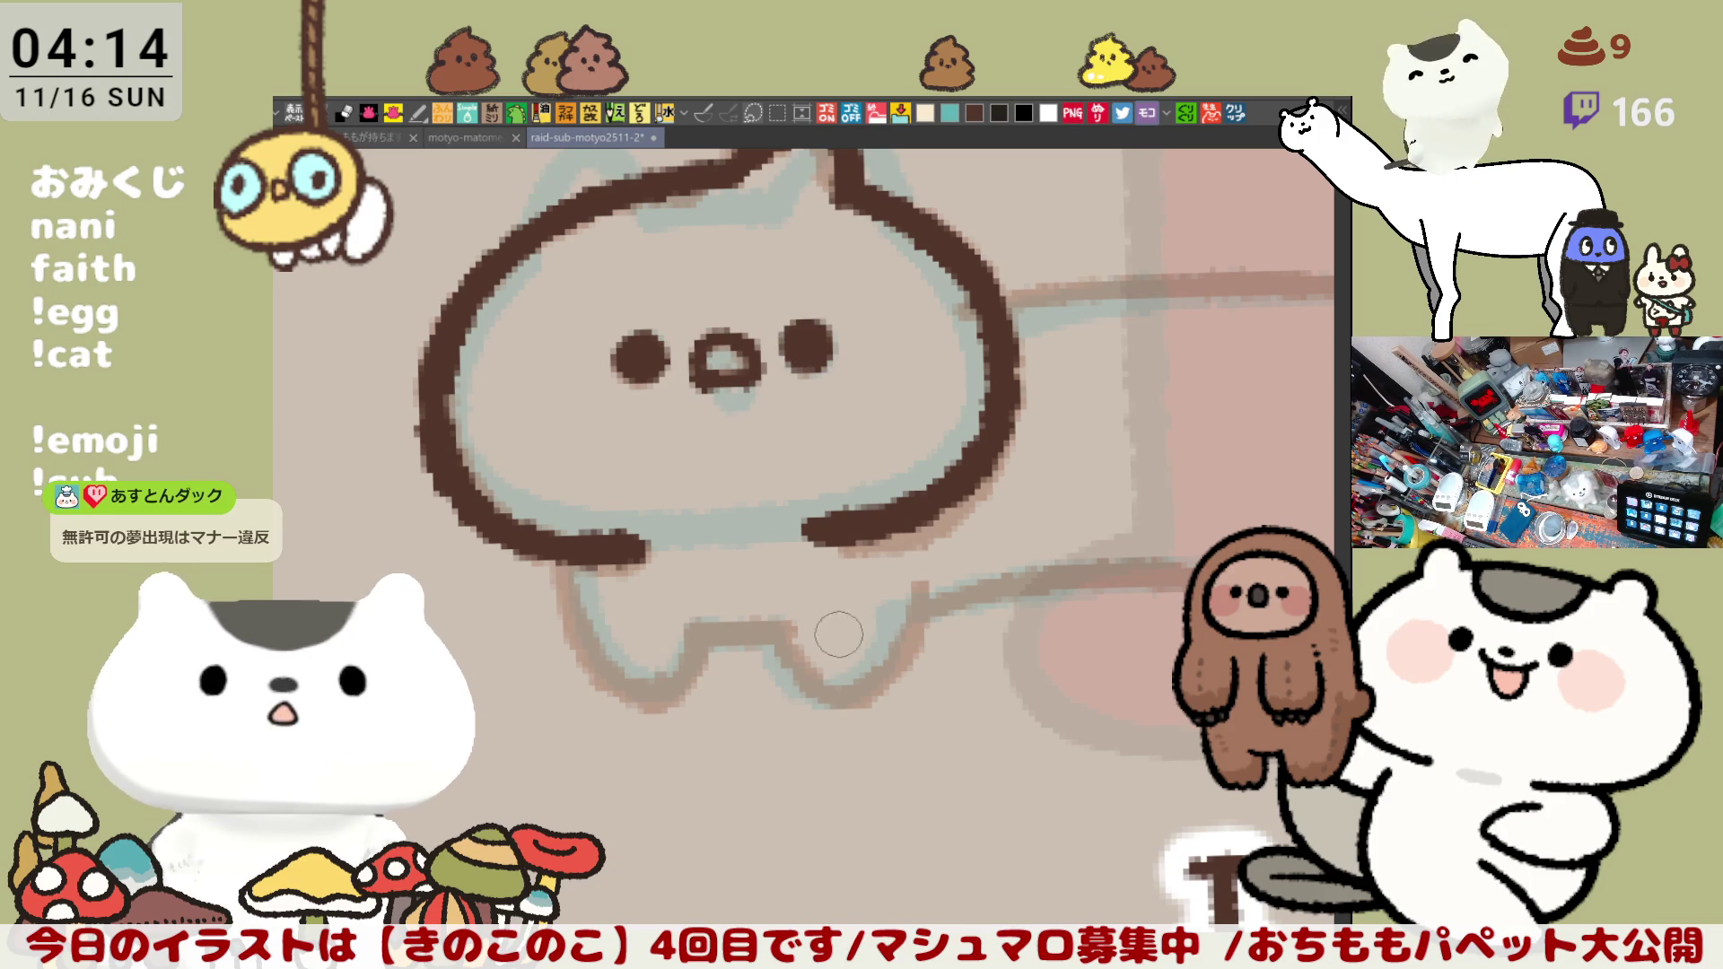
Step: Ink the U-shaped chin curve under the cat's face with a short line at its left
mouse_move(773, 613)
mouse_down()
mouse_move(903, 607)
mouse_move(949, 579)
mouse_up()
key(ctrl+z)
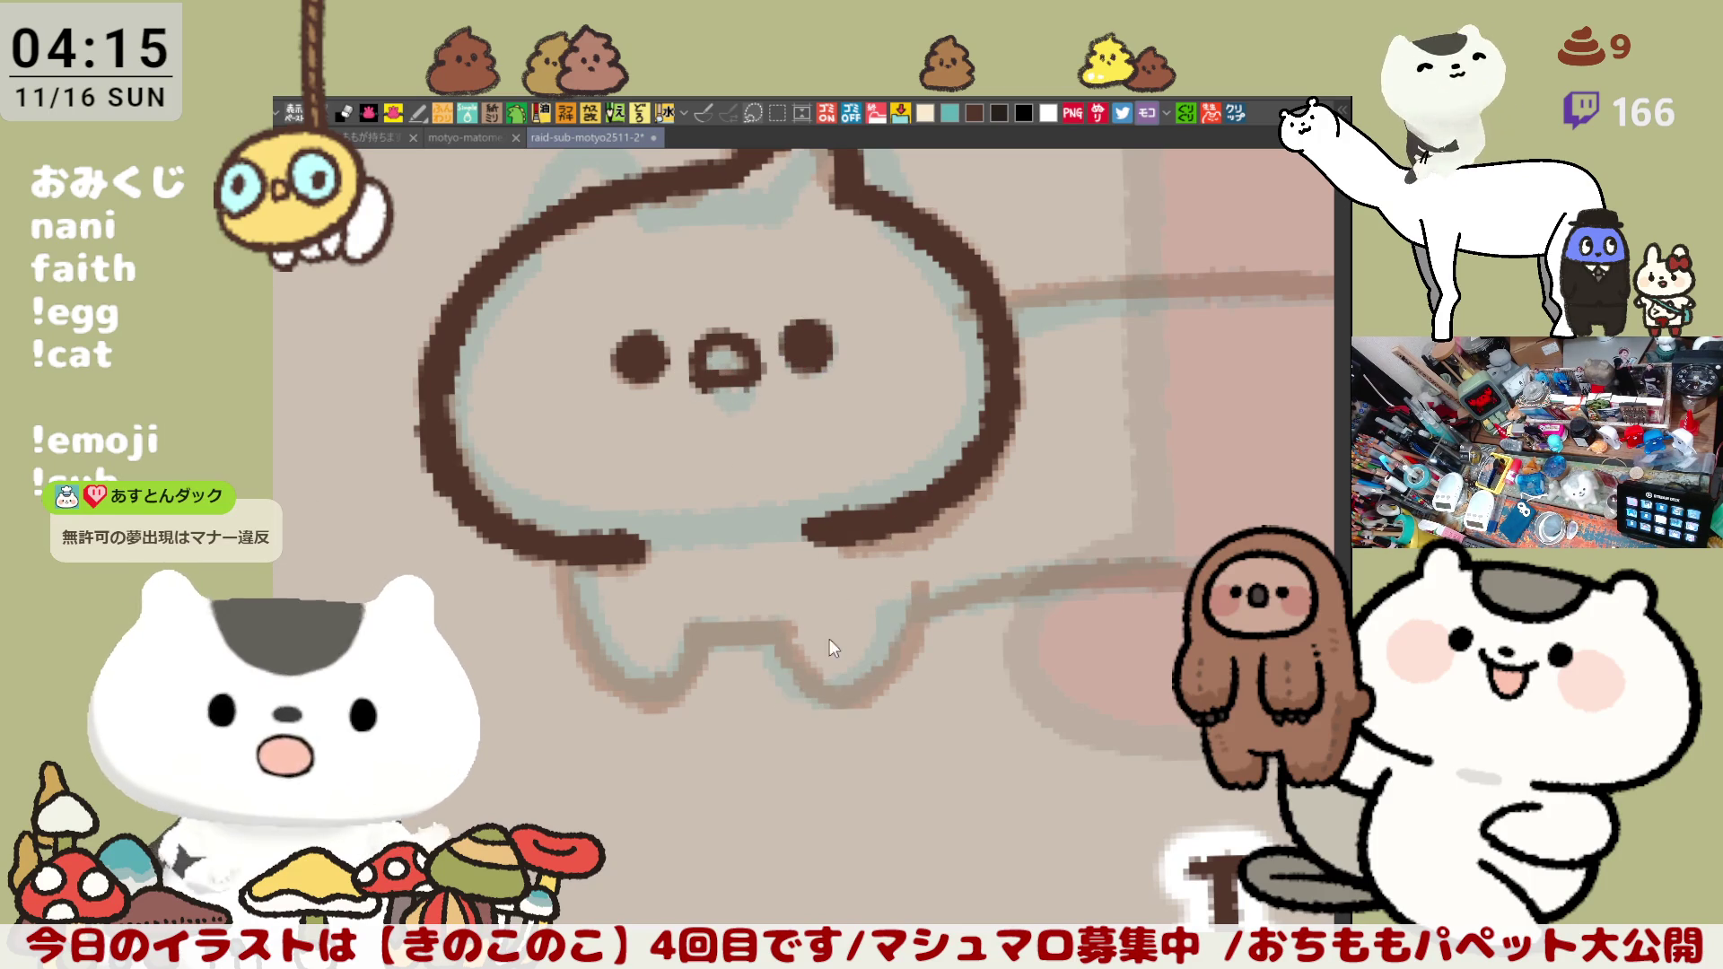
drag(775, 612, 927, 588)
key(ctrl+z)
mouse_move(766, 609)
mouse_down()
mouse_move(862, 680)
mouse_move(928, 590)
mouse_up()
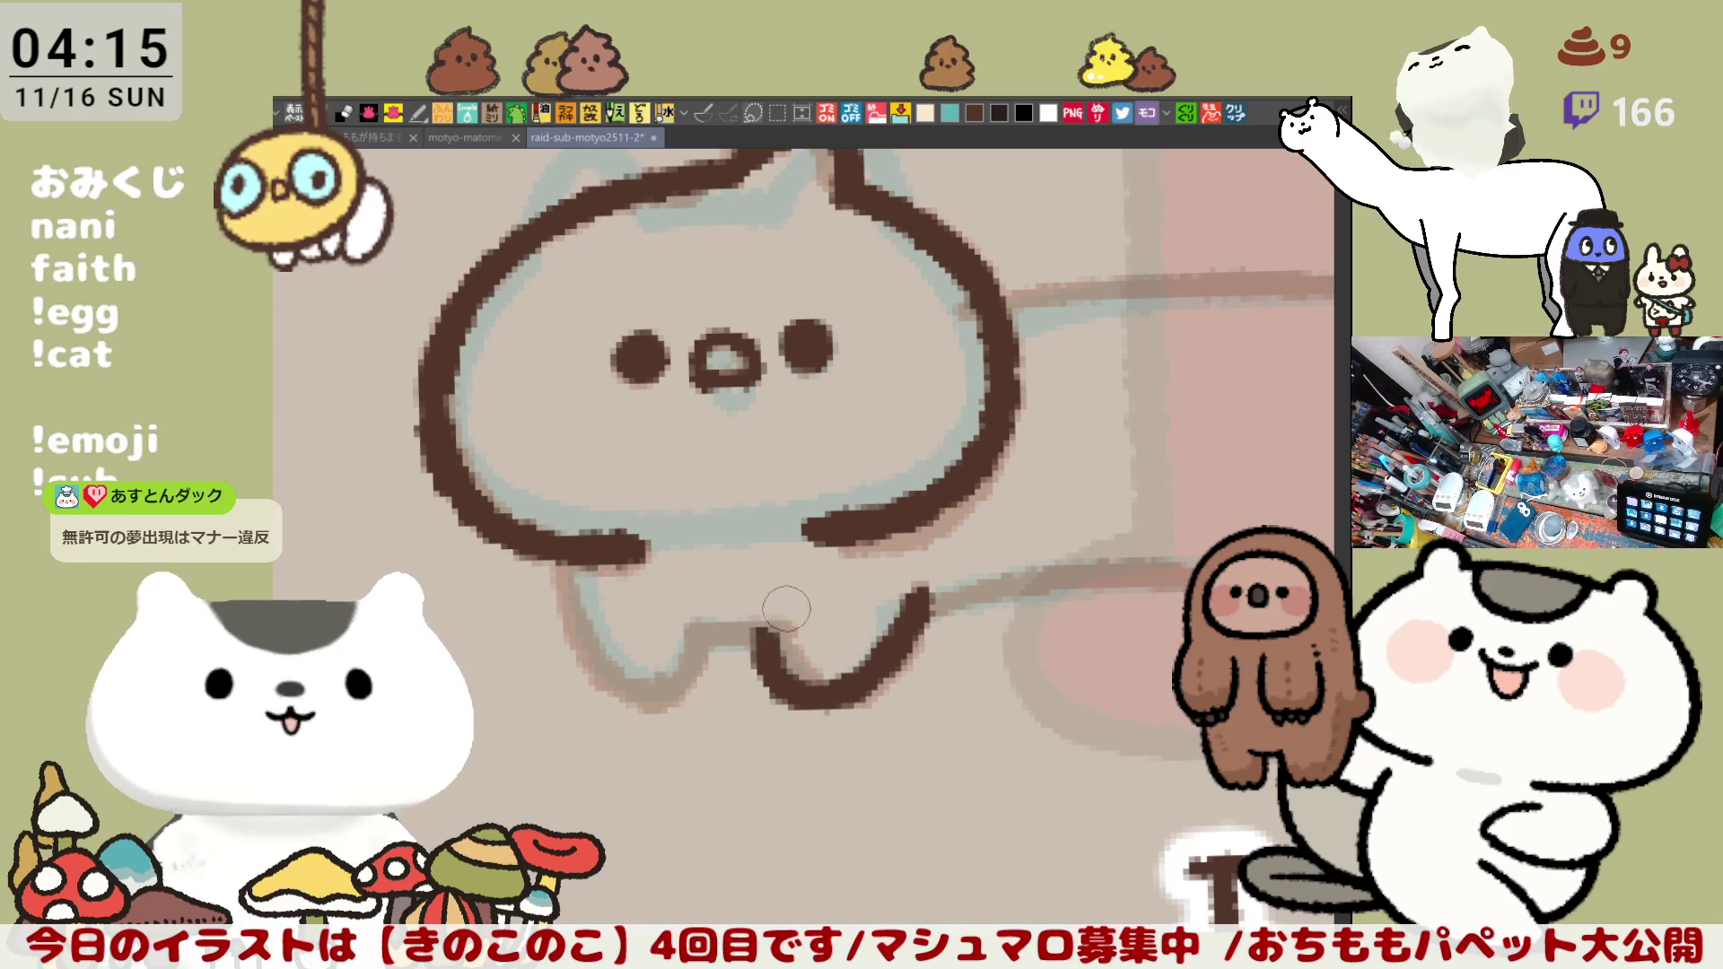
drag(694, 635, 783, 629)
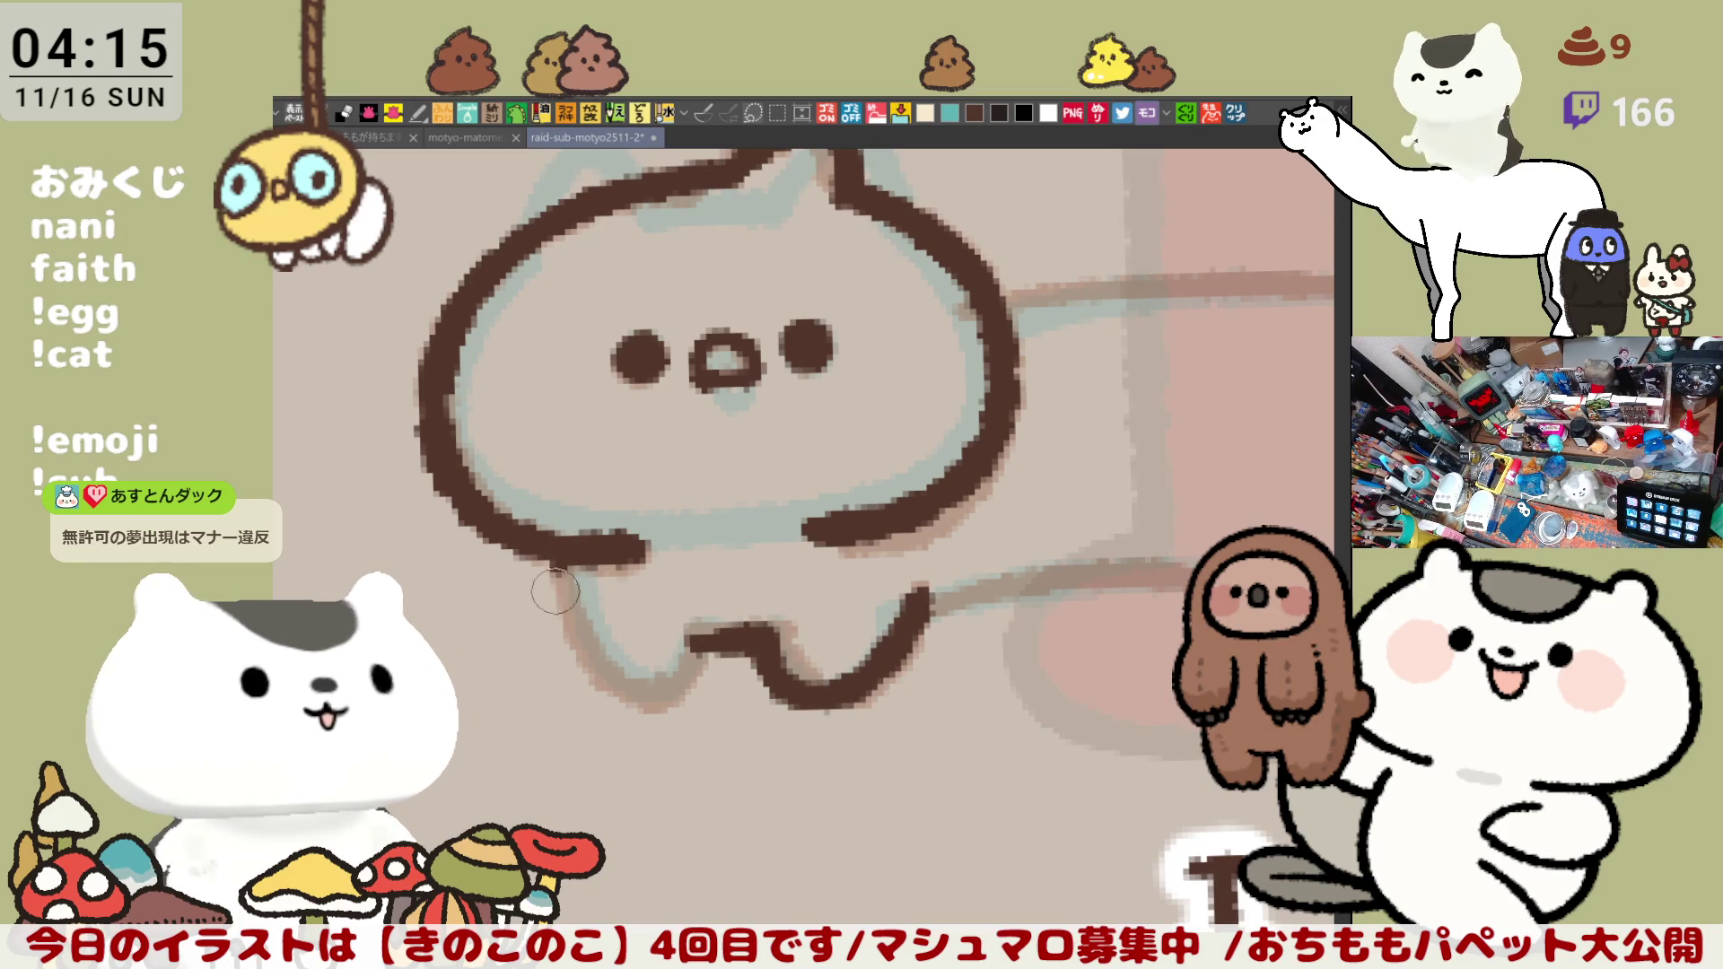
Step: Ink the left front-leg outline joining the chin and its lower-left edge
drag(555, 568, 697, 650)
key(ctrl+z)
drag(554, 565, 698, 645)
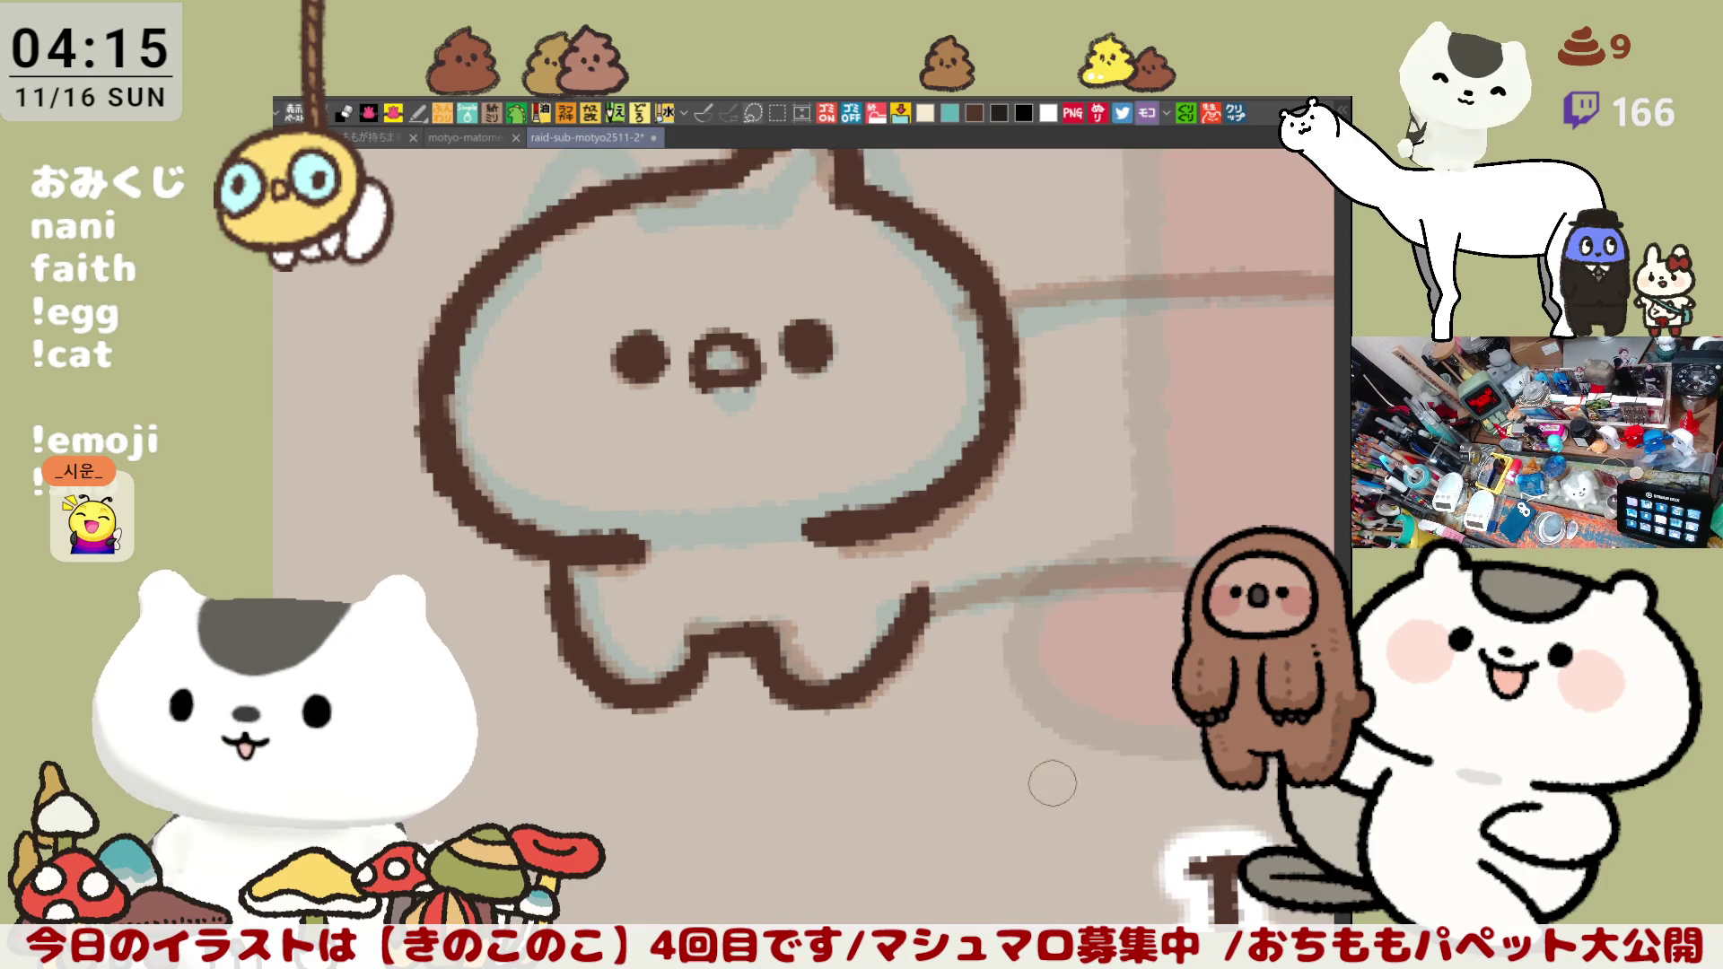
scroll(873, 432, down, 1)
drag(545, 482, 563, 553)
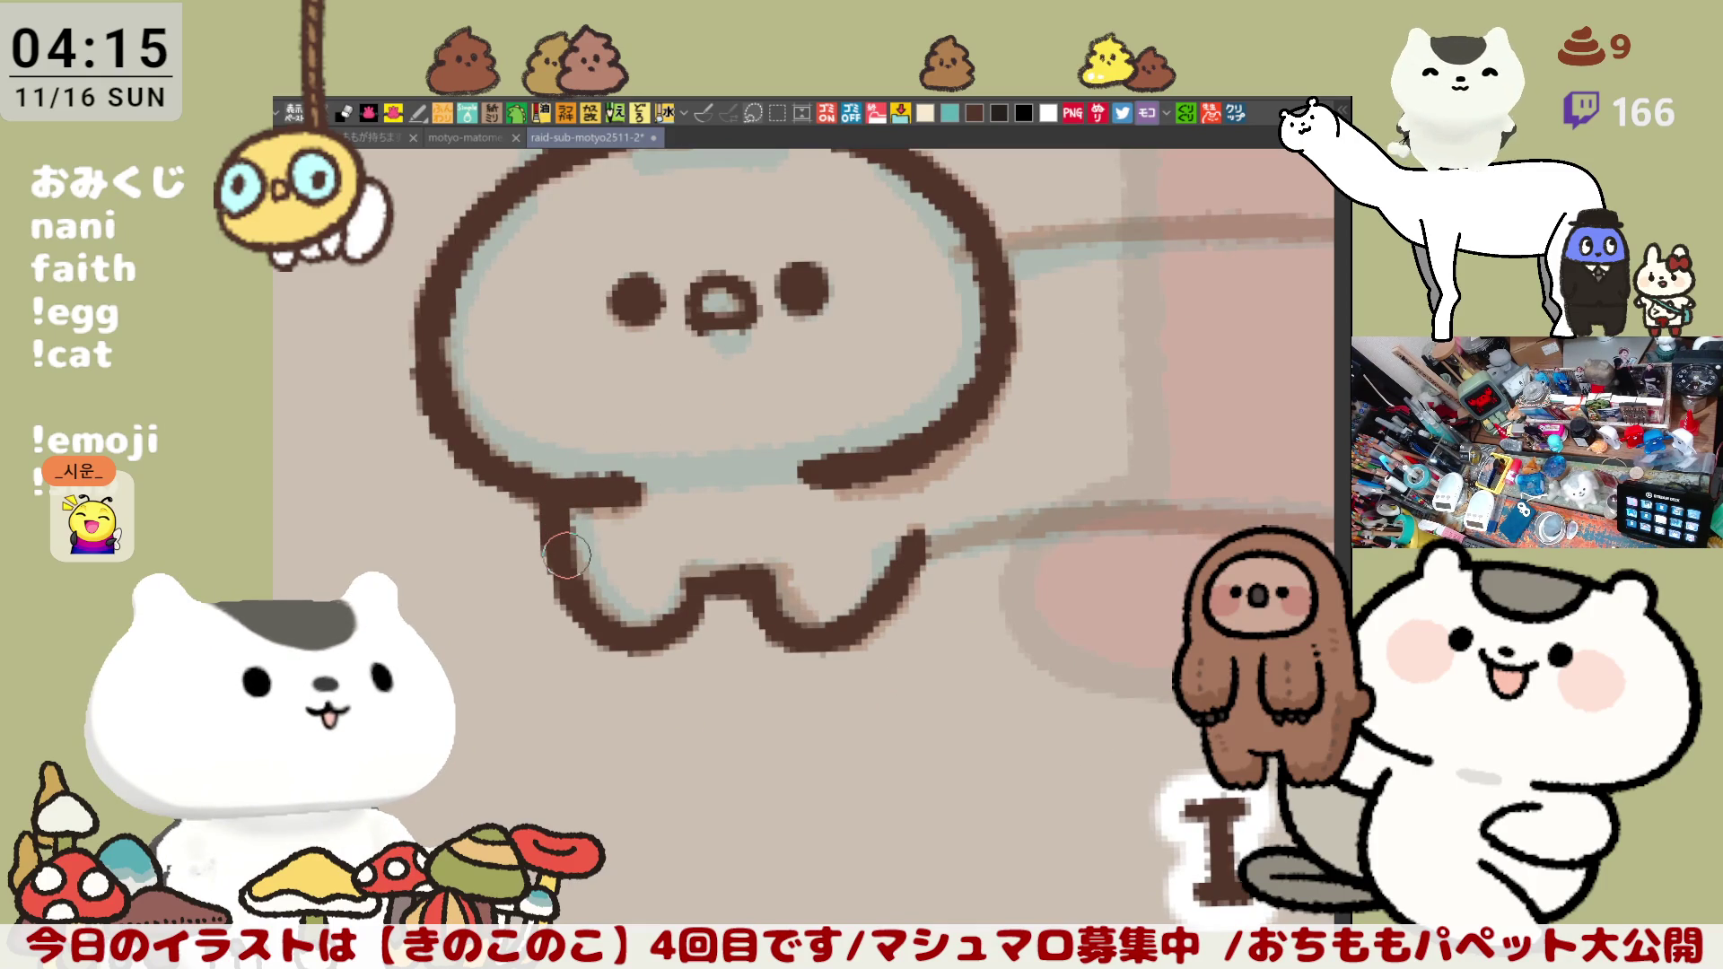
scroll(565, 552, down, 3)
scroll(592, 526, down, 1)
scroll(619, 492, down, 1)
scroll(643, 468, down, 1)
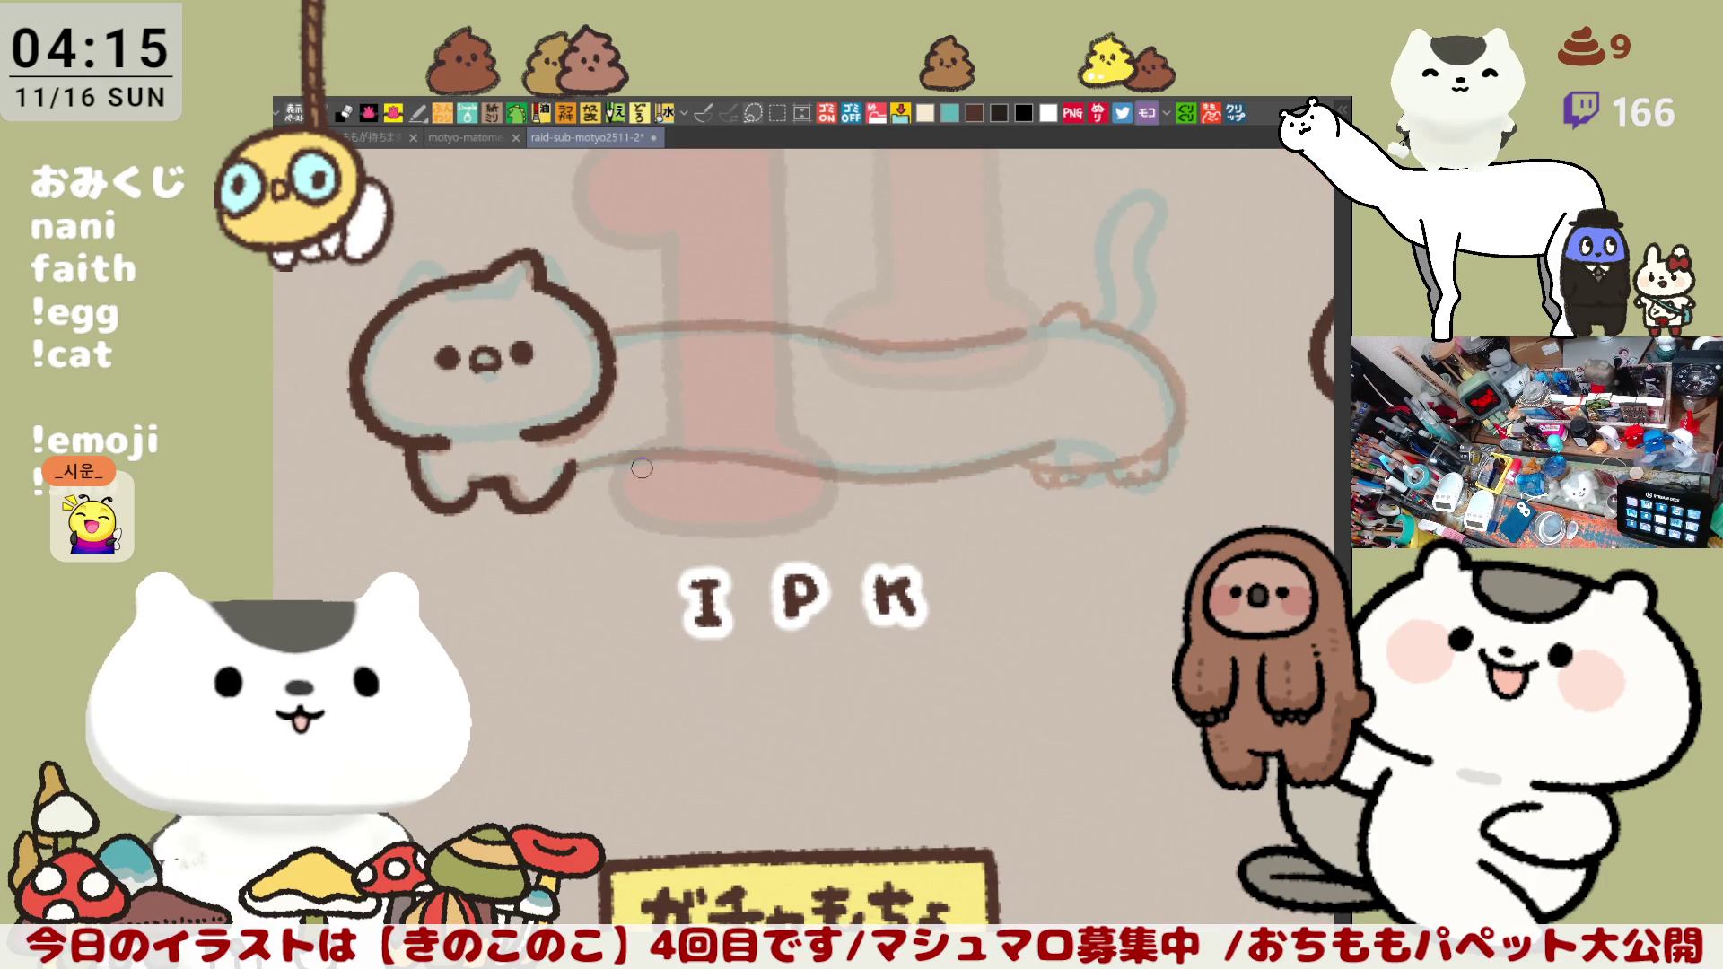
Step: Ink the long belly line rightward from the head, curving its end upward
drag(574, 465, 740, 464)
key(ctrl+z)
drag(564, 466, 751, 448)
key(ctrl+z)
drag(554, 470, 809, 448)
key(ctrl+z)
mouse_move(552, 468)
mouse_down()
mouse_move(700, 453)
mouse_move(953, 471)
mouse_move(1051, 440)
mouse_up()
key(ctrl+z)
drag(930, 470, 1045, 446)
key(ctrl+z)
drag(939, 472, 1061, 435)
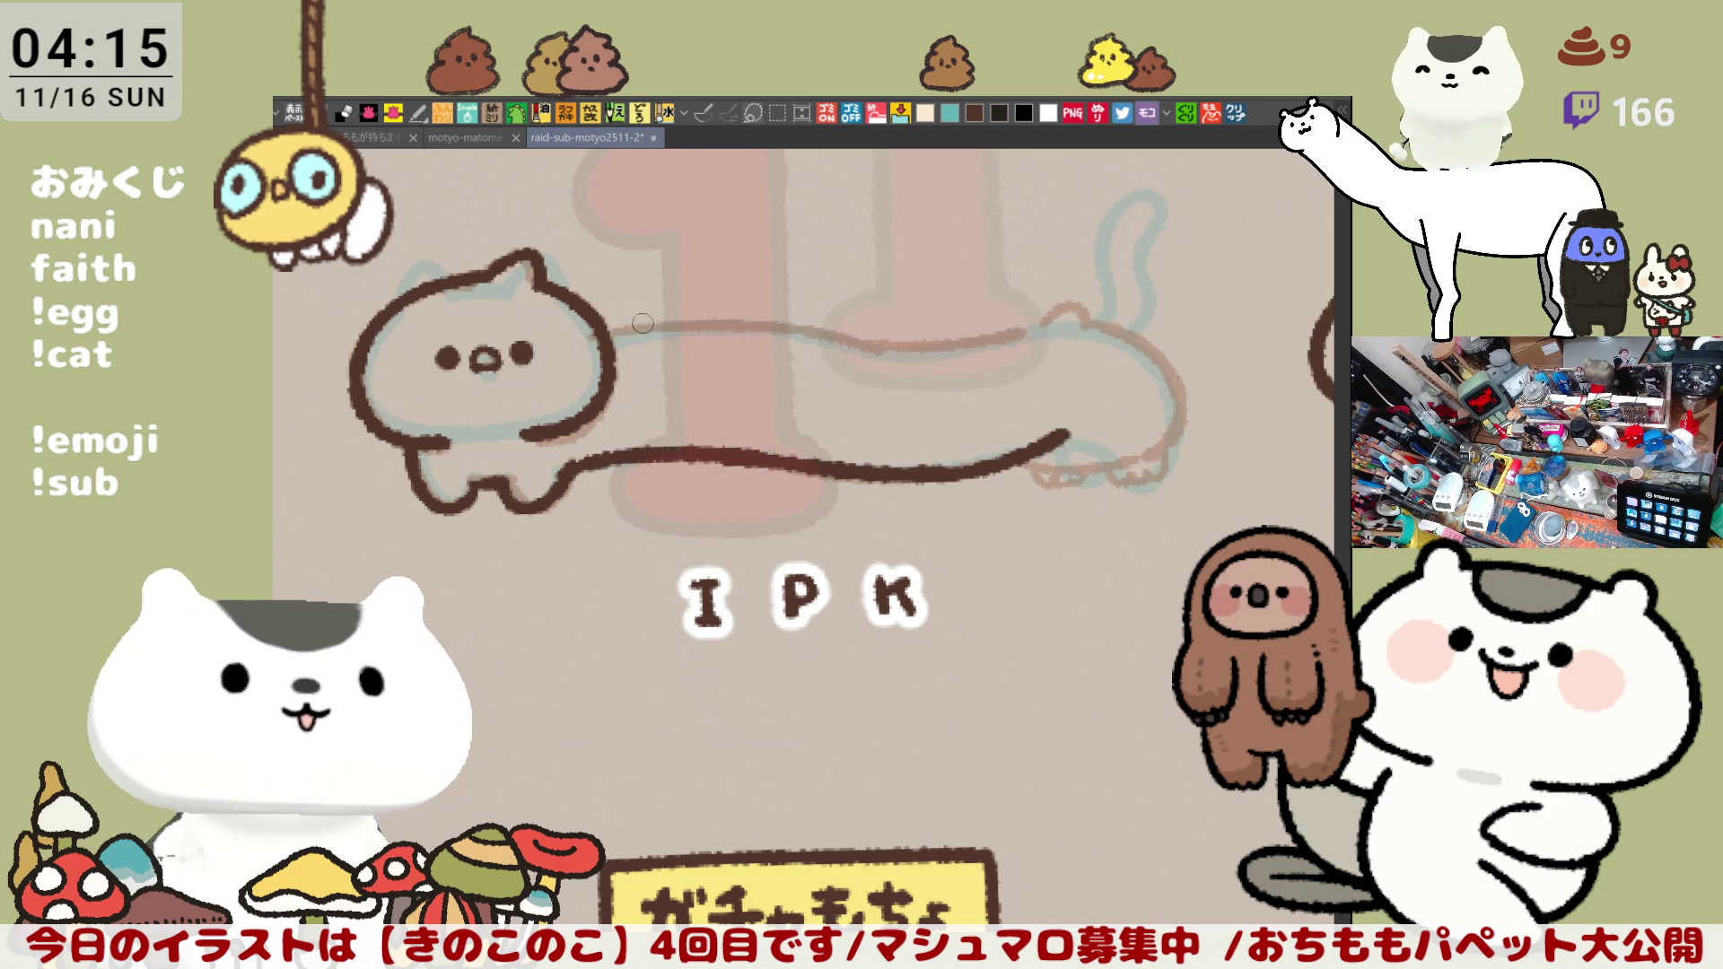
Step: Ink the back line running rightward from the cat's head
drag(614, 338, 780, 330)
key(ctrl+z)
drag(614, 338, 788, 334)
key(ctrl+z)
drag(614, 339, 834, 343)
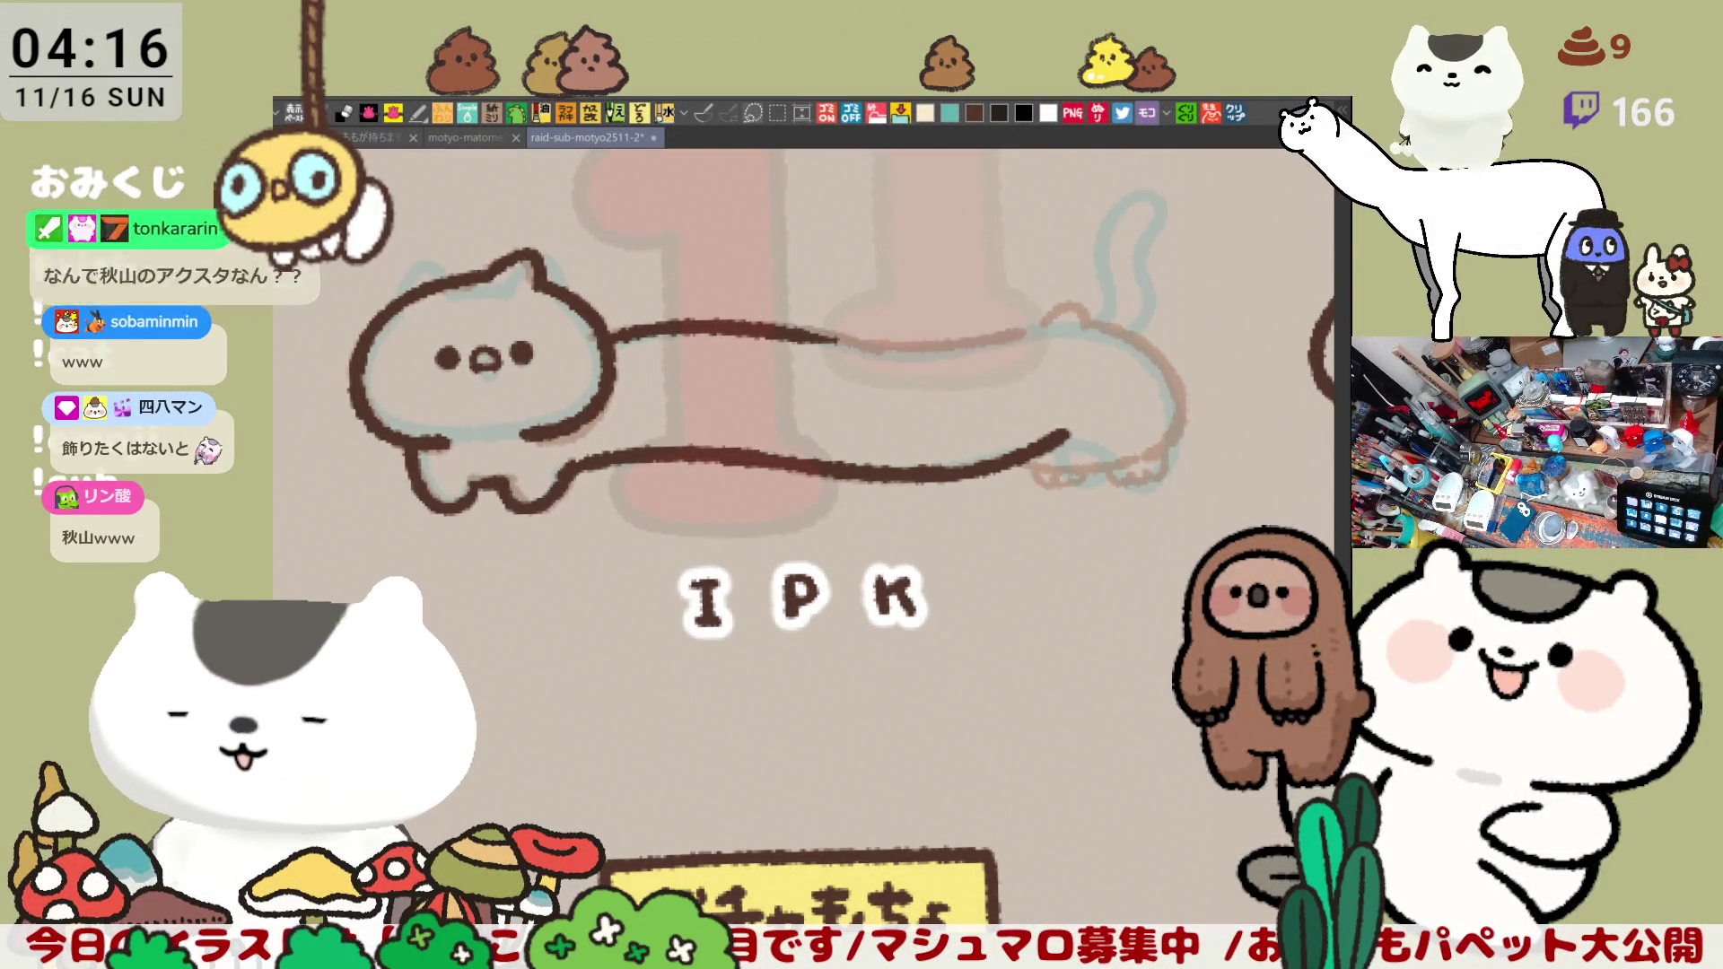
Step: Extend the dark brown belly line right to the hind paws, then mirror the view
drag(790, 644, 814, 581)
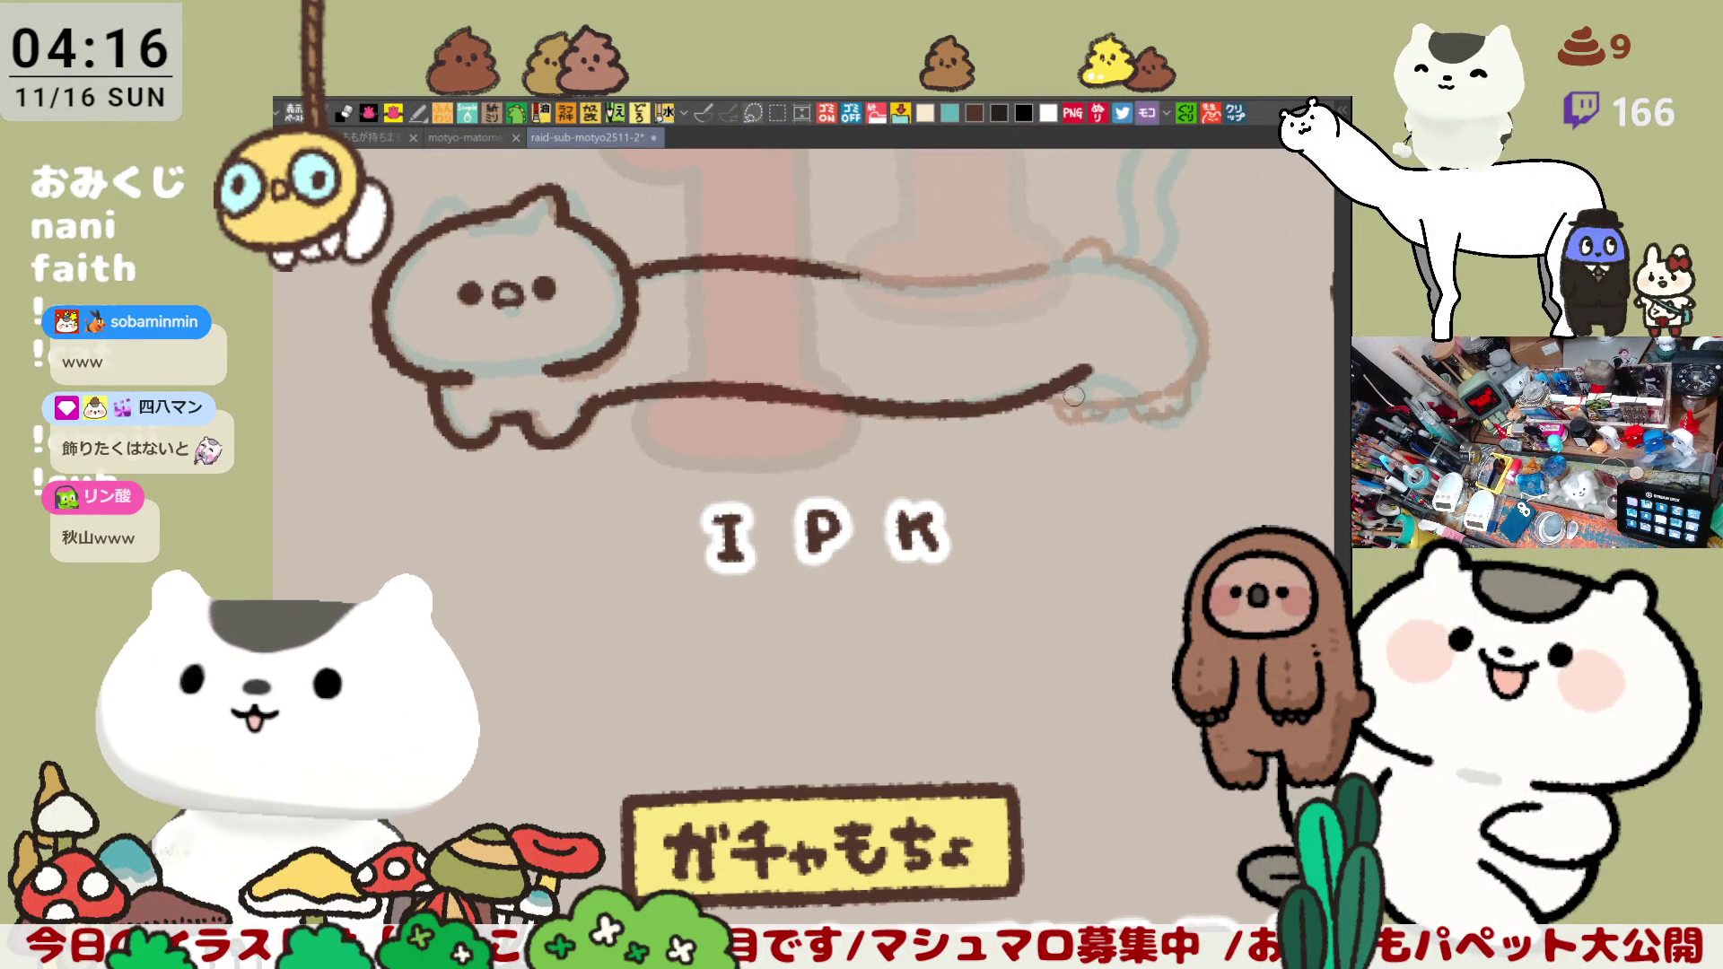
drag(1044, 389, 1154, 391)
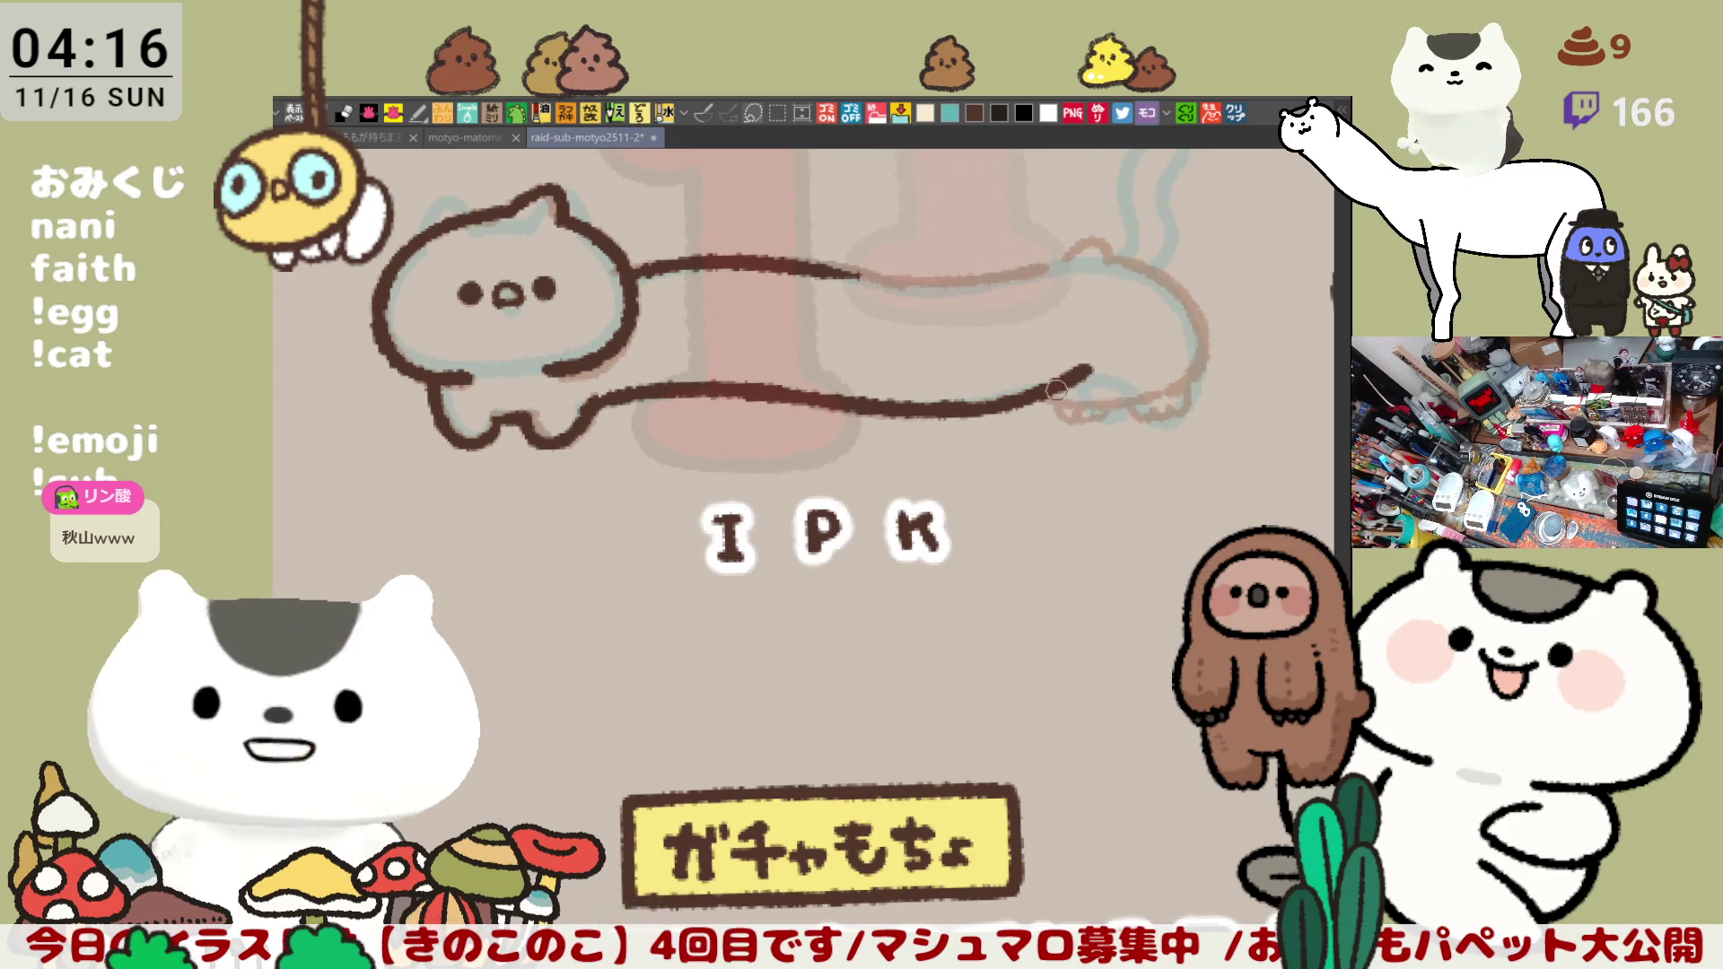
key(ctrl+z)
key(ctrl+y)
key(ctrl+z)
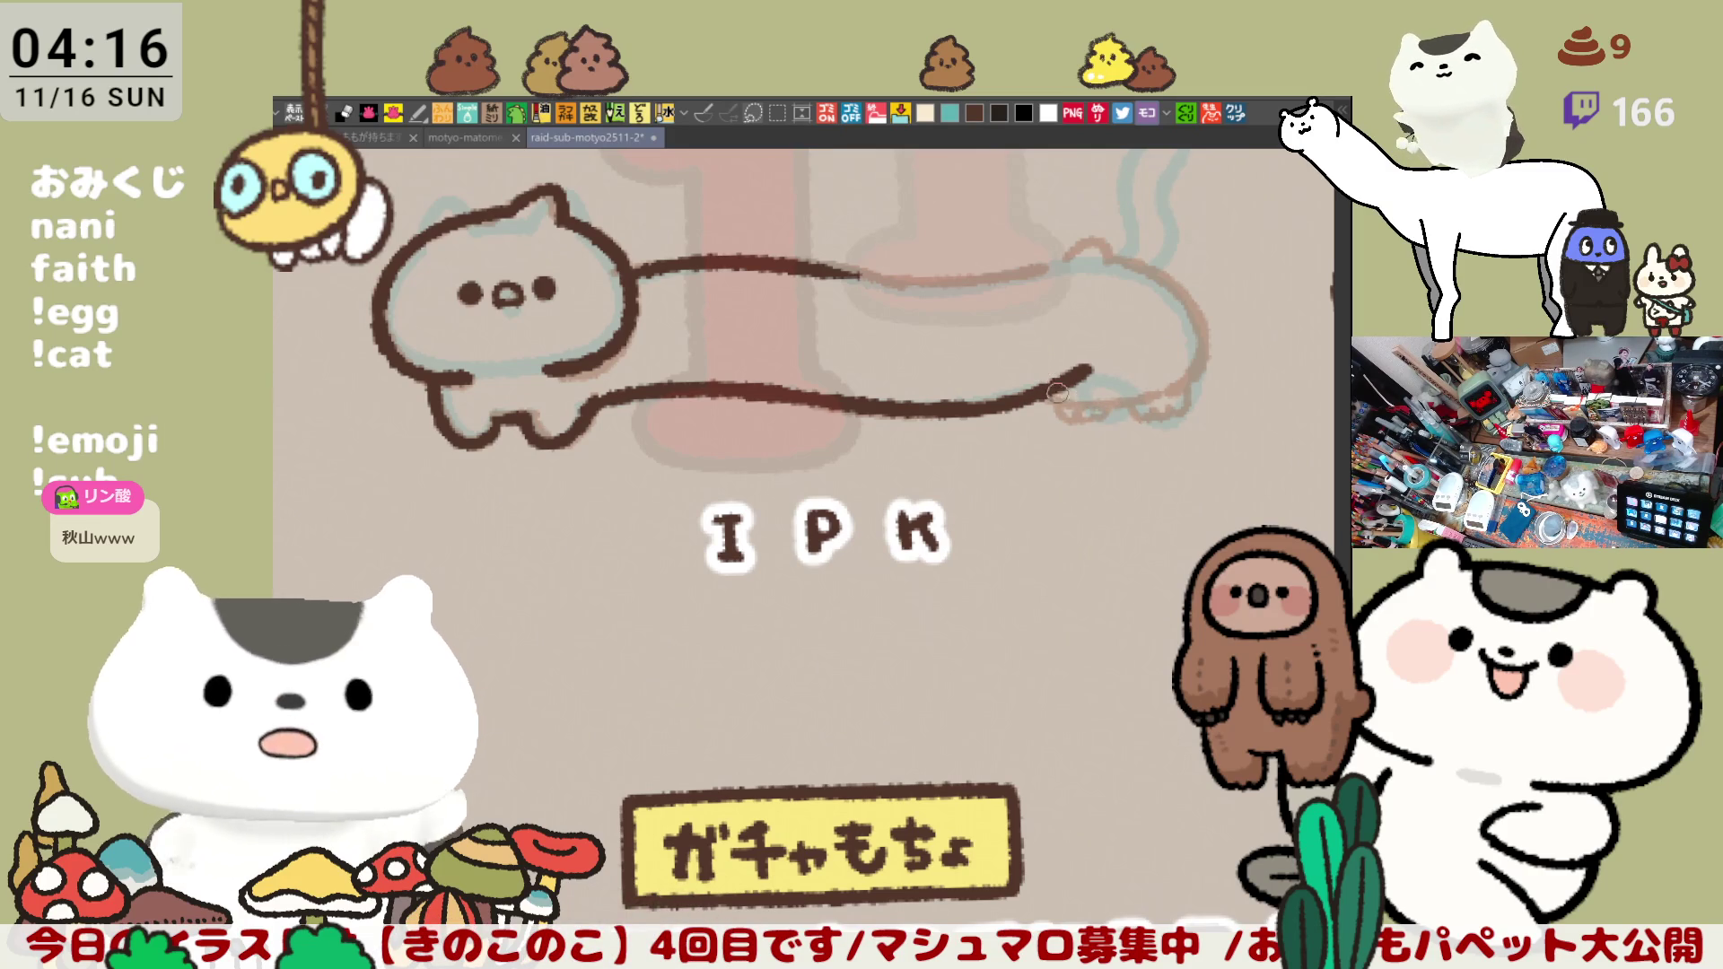
key(ctrl+y)
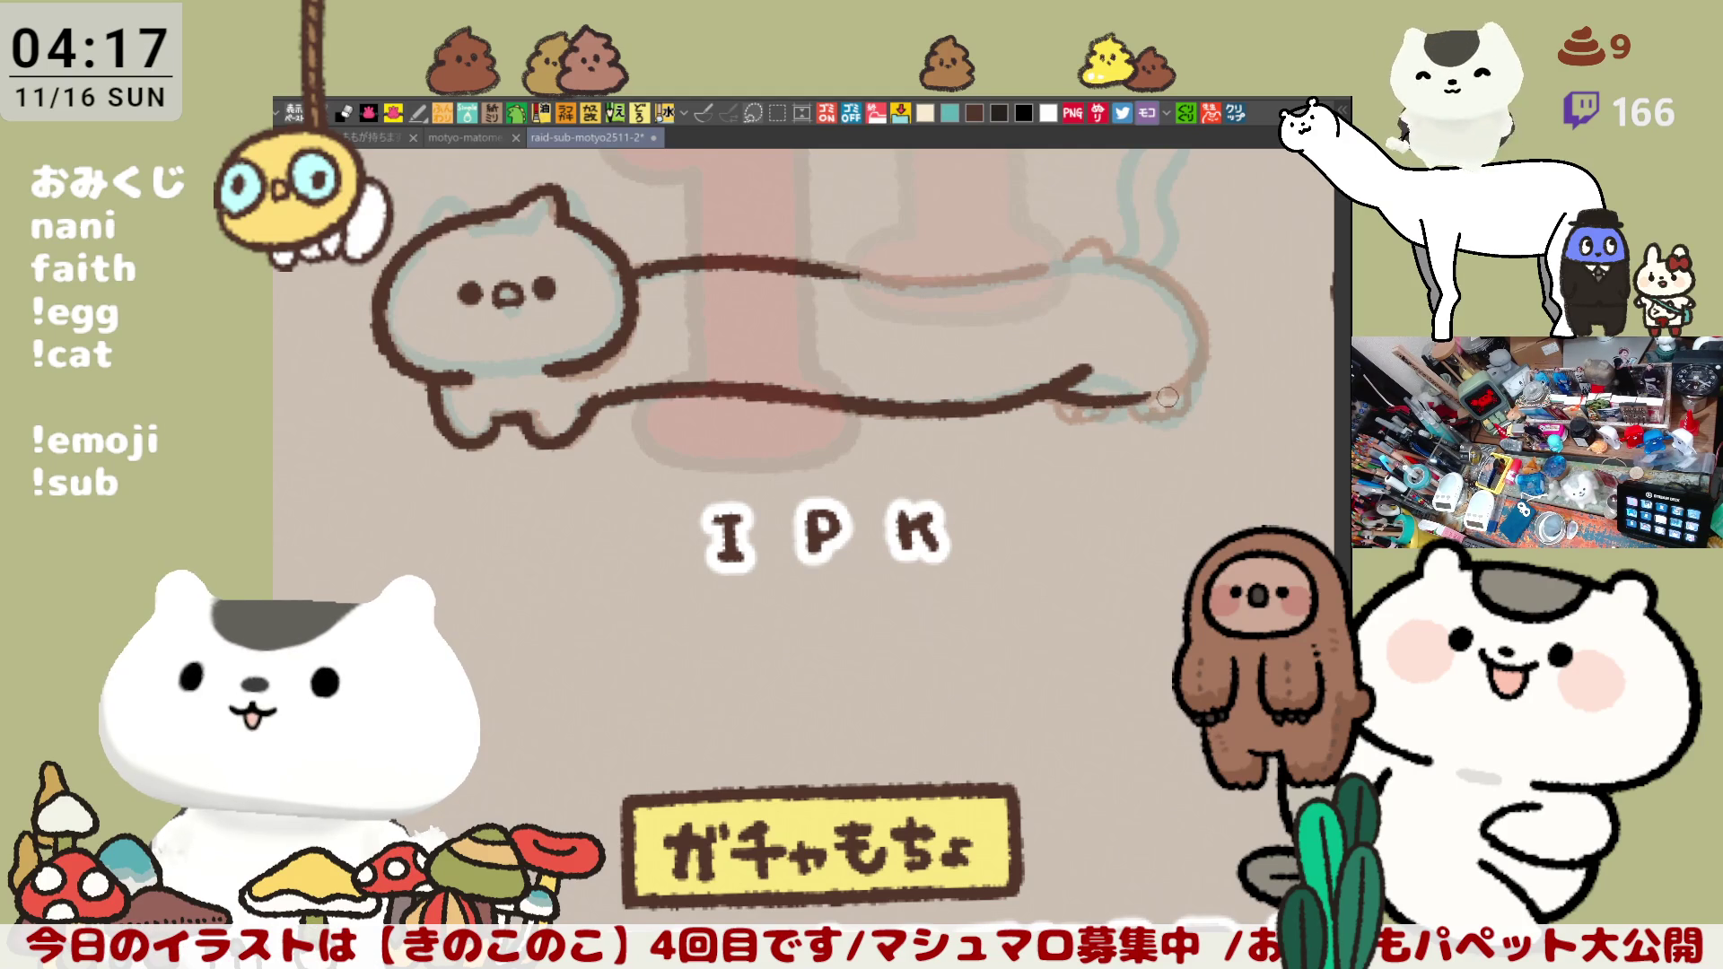
key(h)
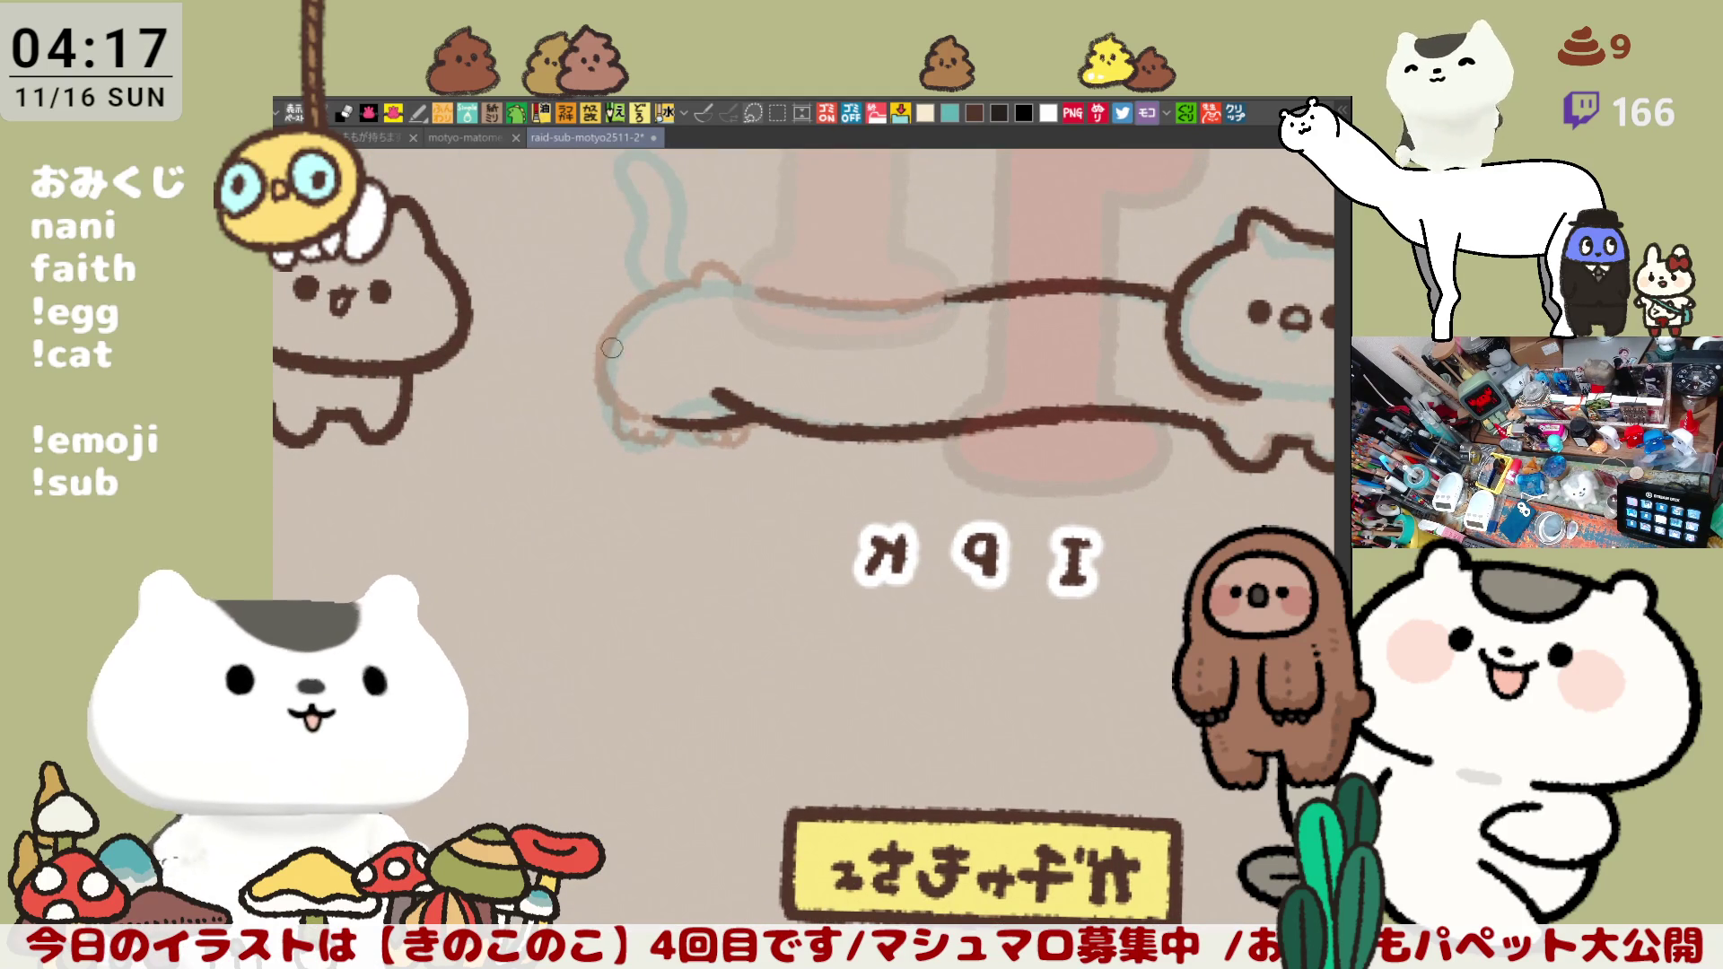
Step: Ink the body's left curve down to the belly line on the mirrored view
drag(597, 373, 673, 423)
key(ctrl+z)
drag(597, 339, 664, 409)
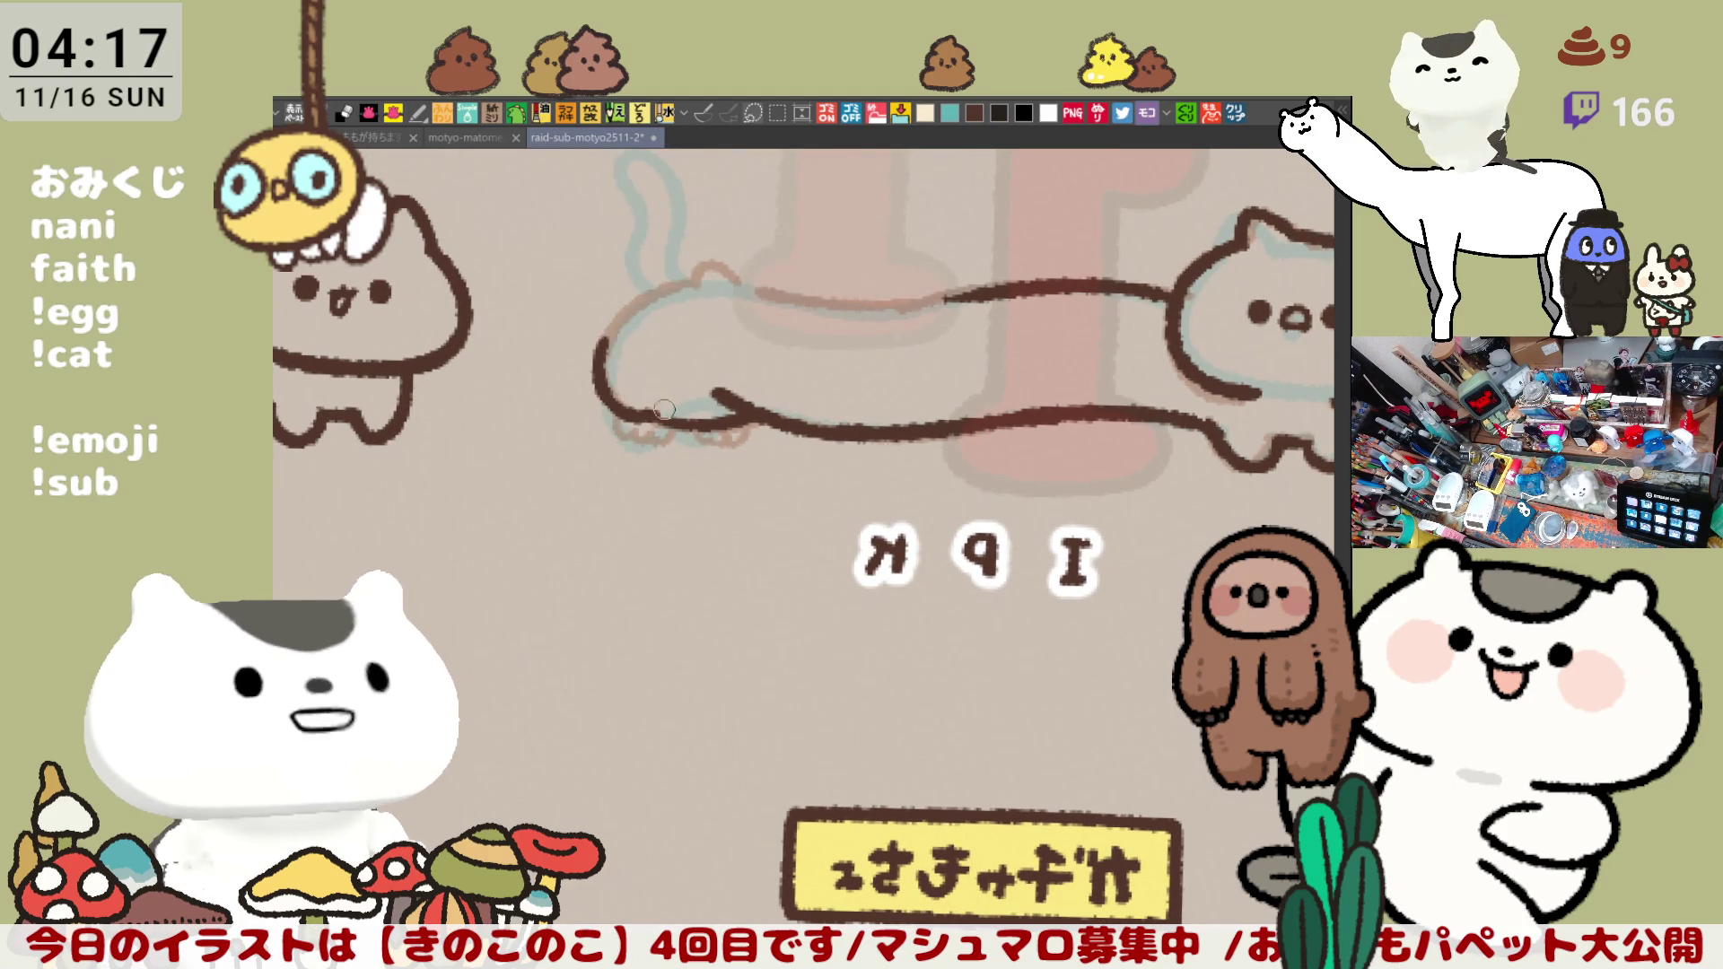
key(ctrl+z)
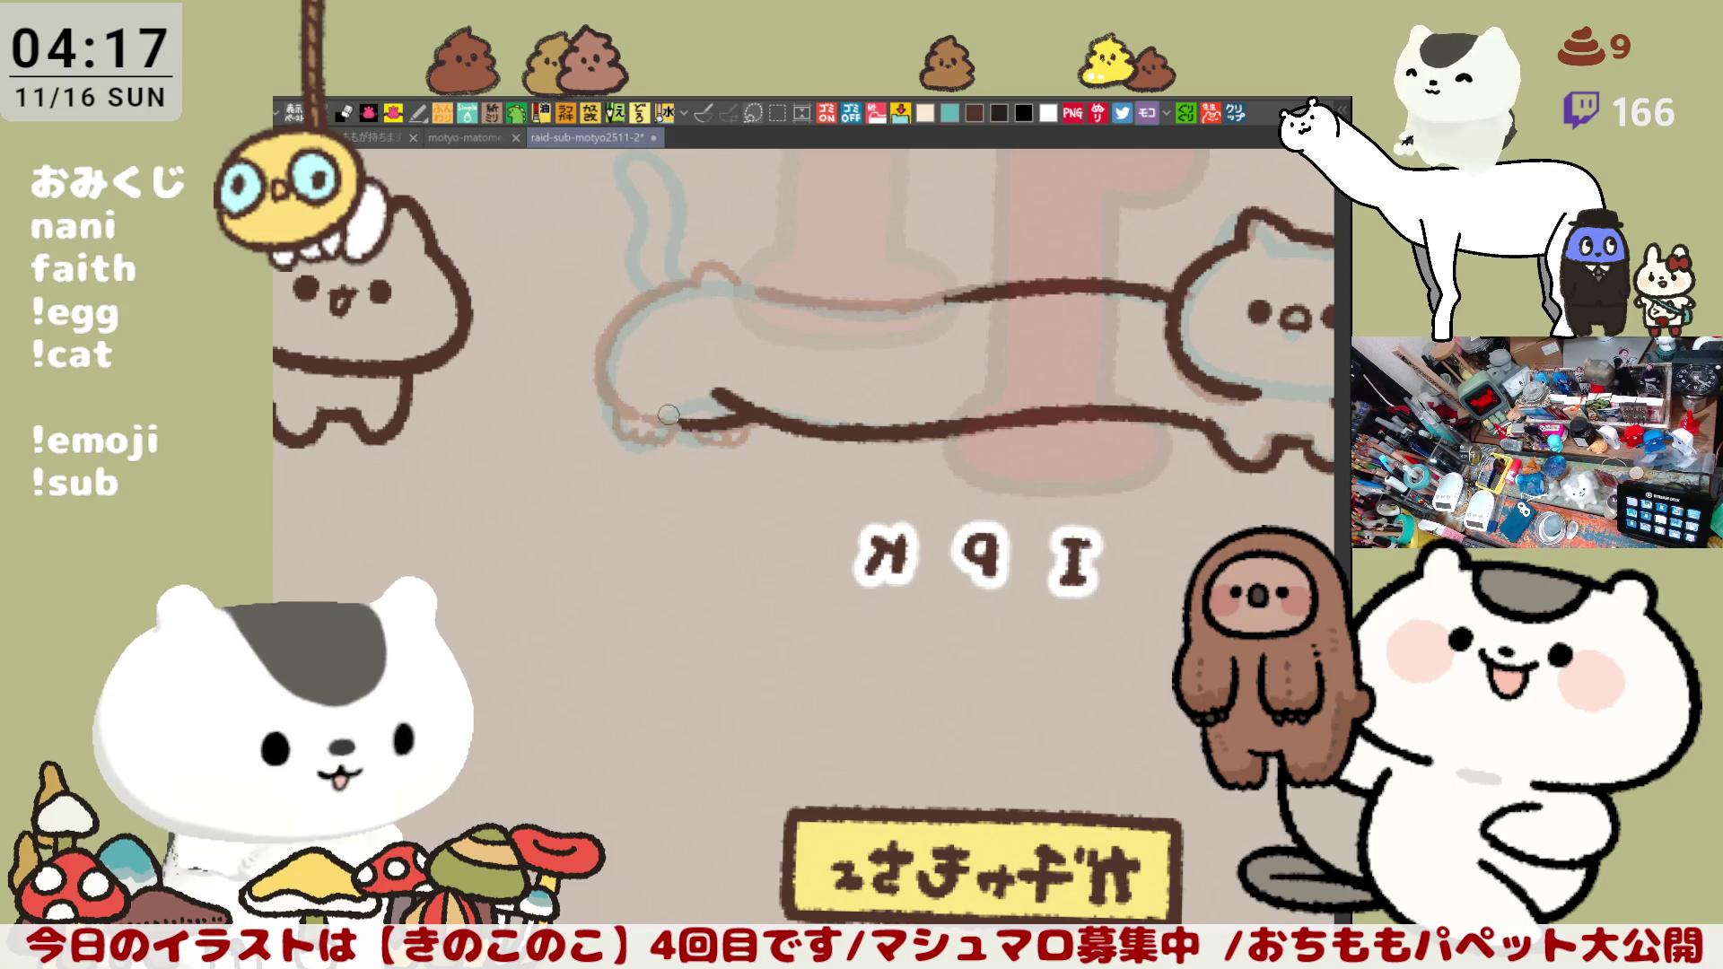
drag(605, 366, 666, 418)
key(ctrl+z)
drag(592, 365, 666, 418)
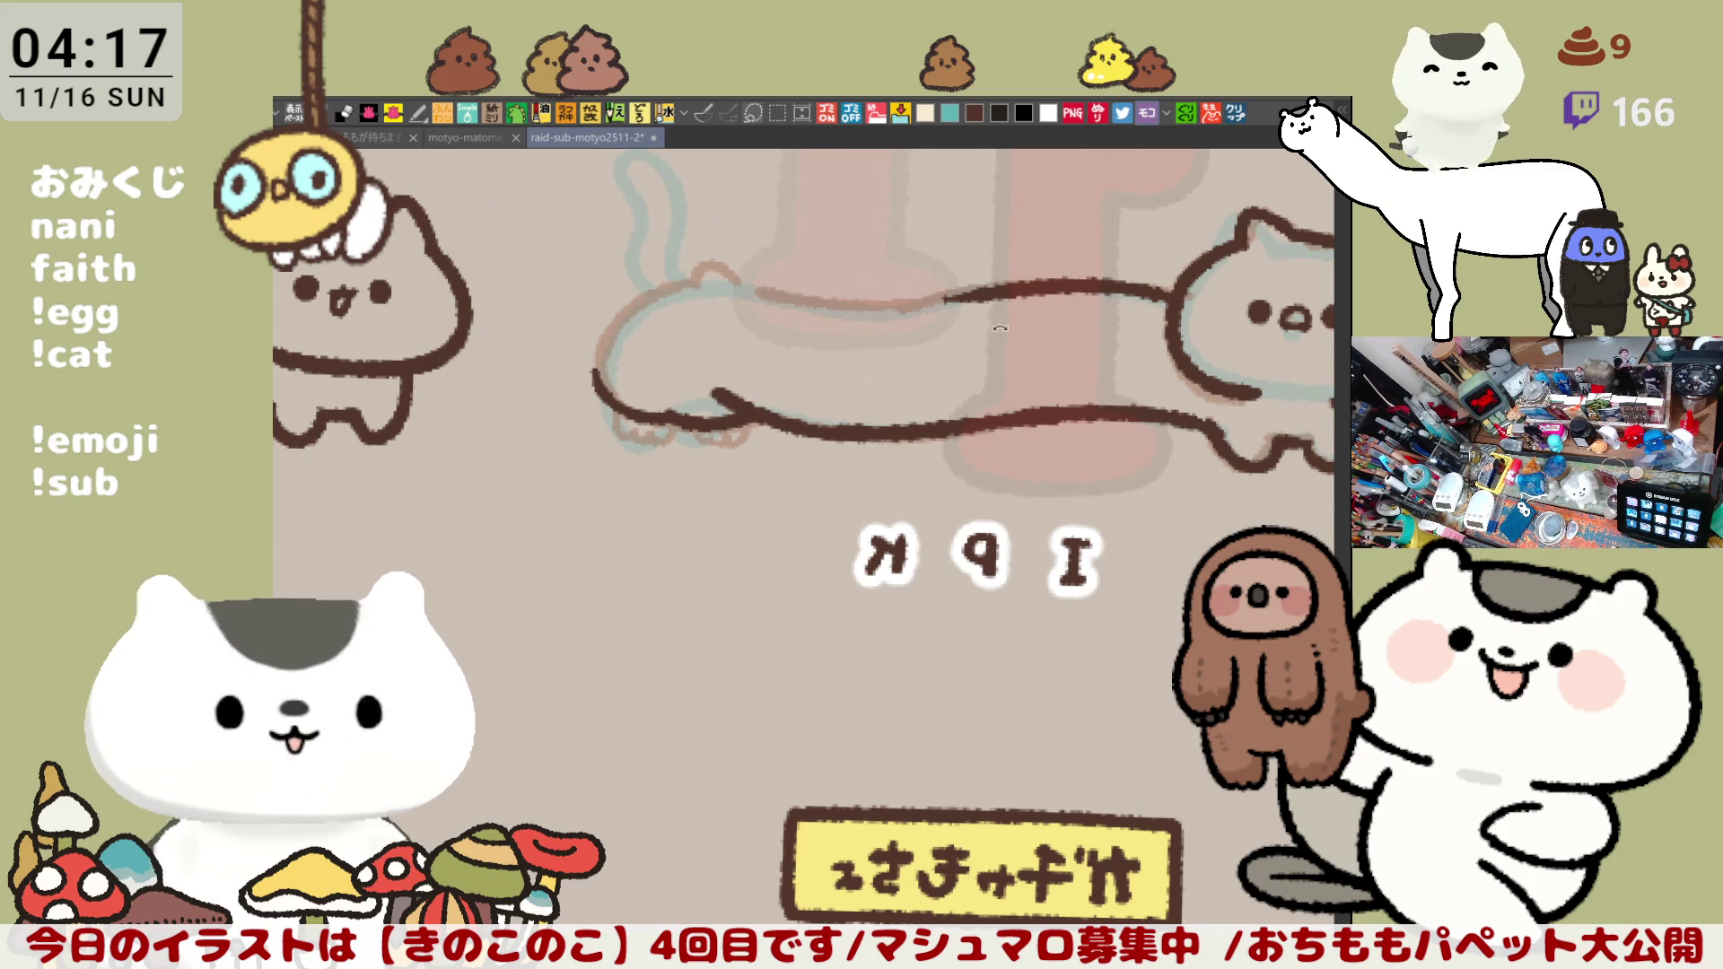
Step: Ink the rounded rear-end curve of the body on a tilted view, then level it
key(minus)
key(minus)
drag(690, 421, 672, 523)
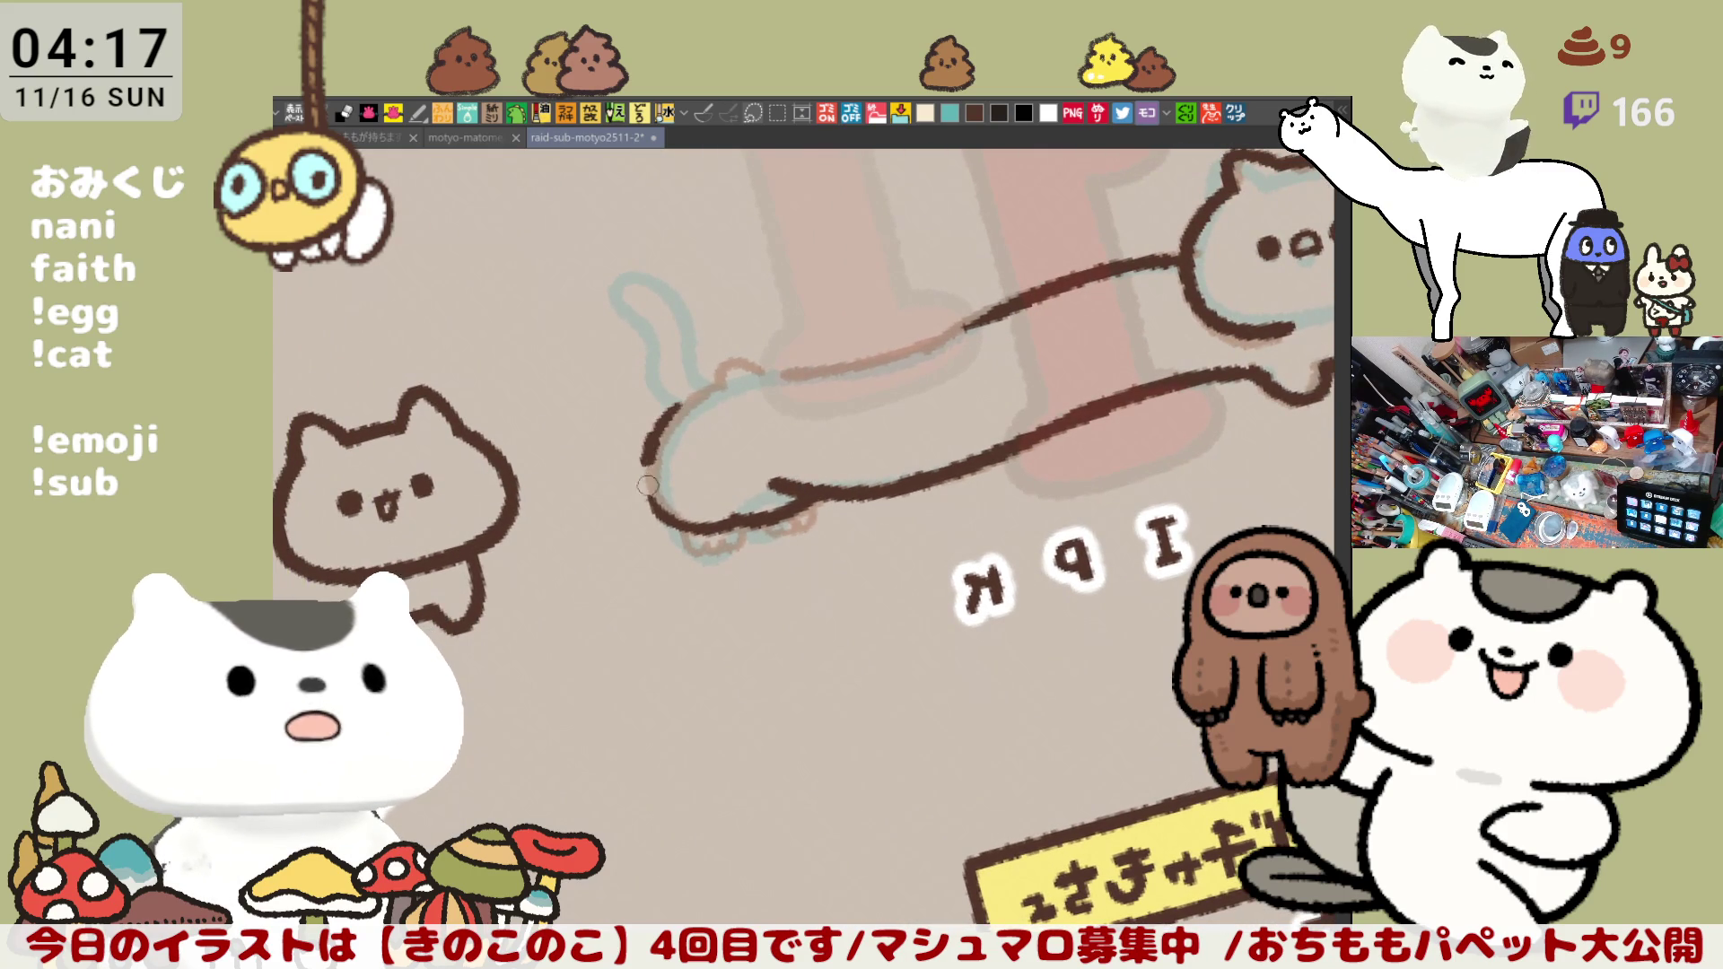
key(ctrl+z)
drag(686, 402, 670, 525)
key(ctrl+z)
drag(690, 398, 658, 501)
key(ctrl+z)
drag(688, 399, 667, 525)
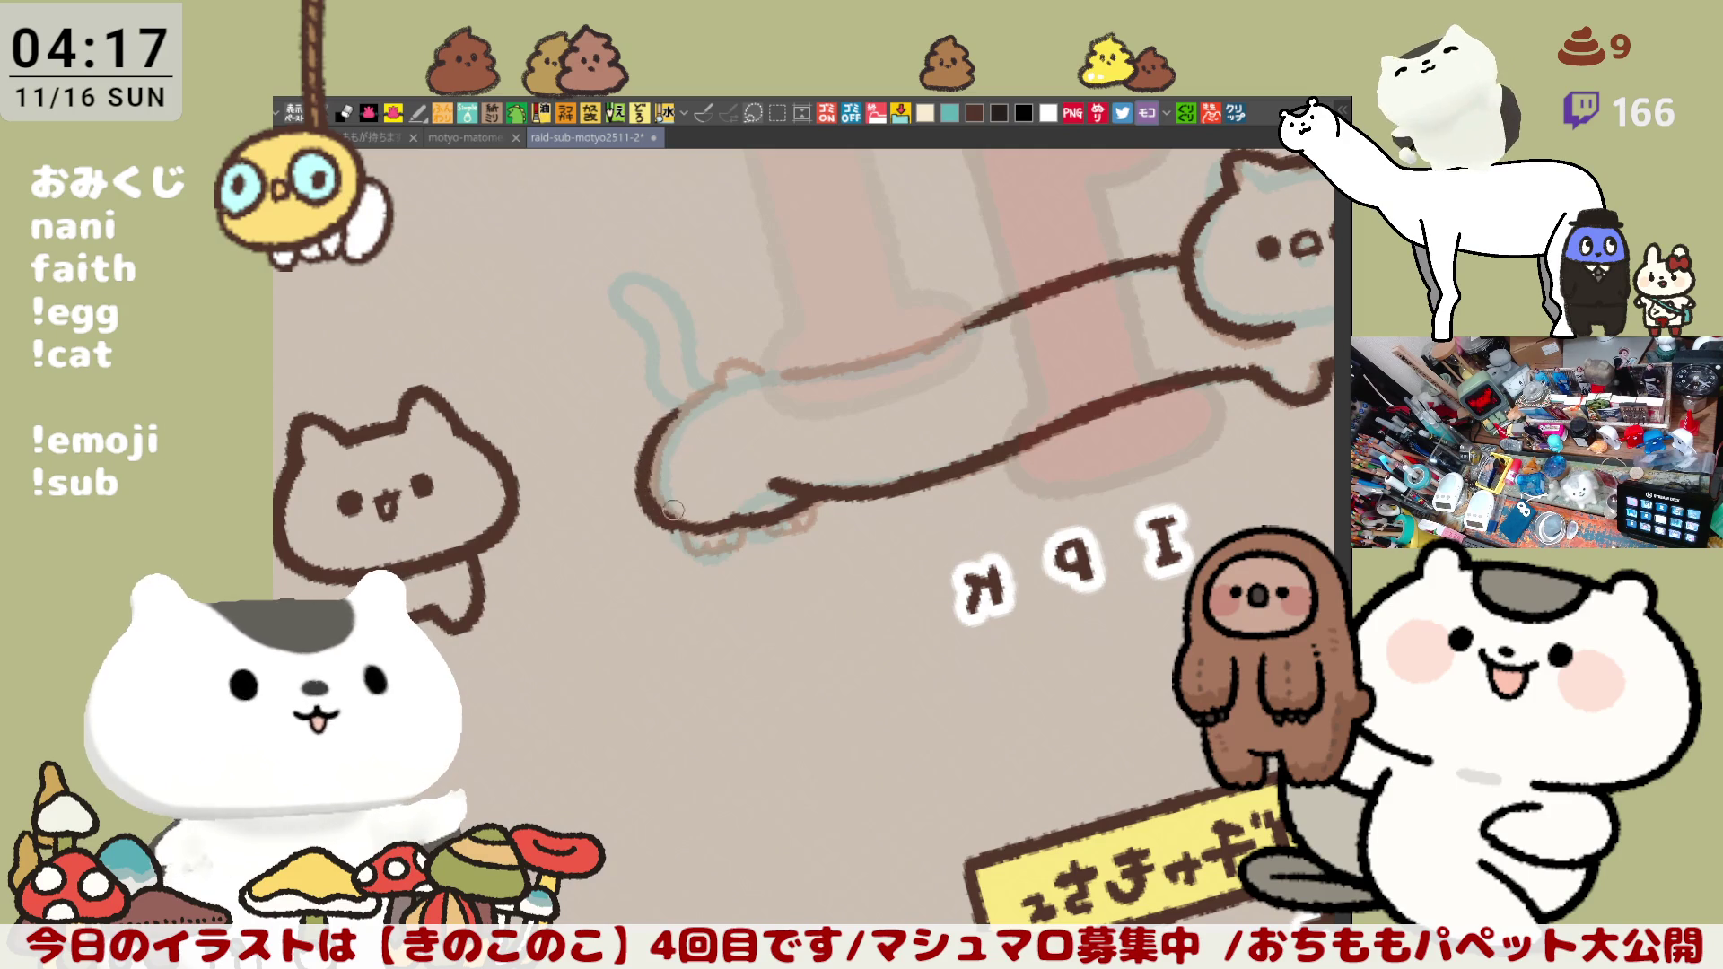
key(ctrl+z)
drag(687, 399, 655, 505)
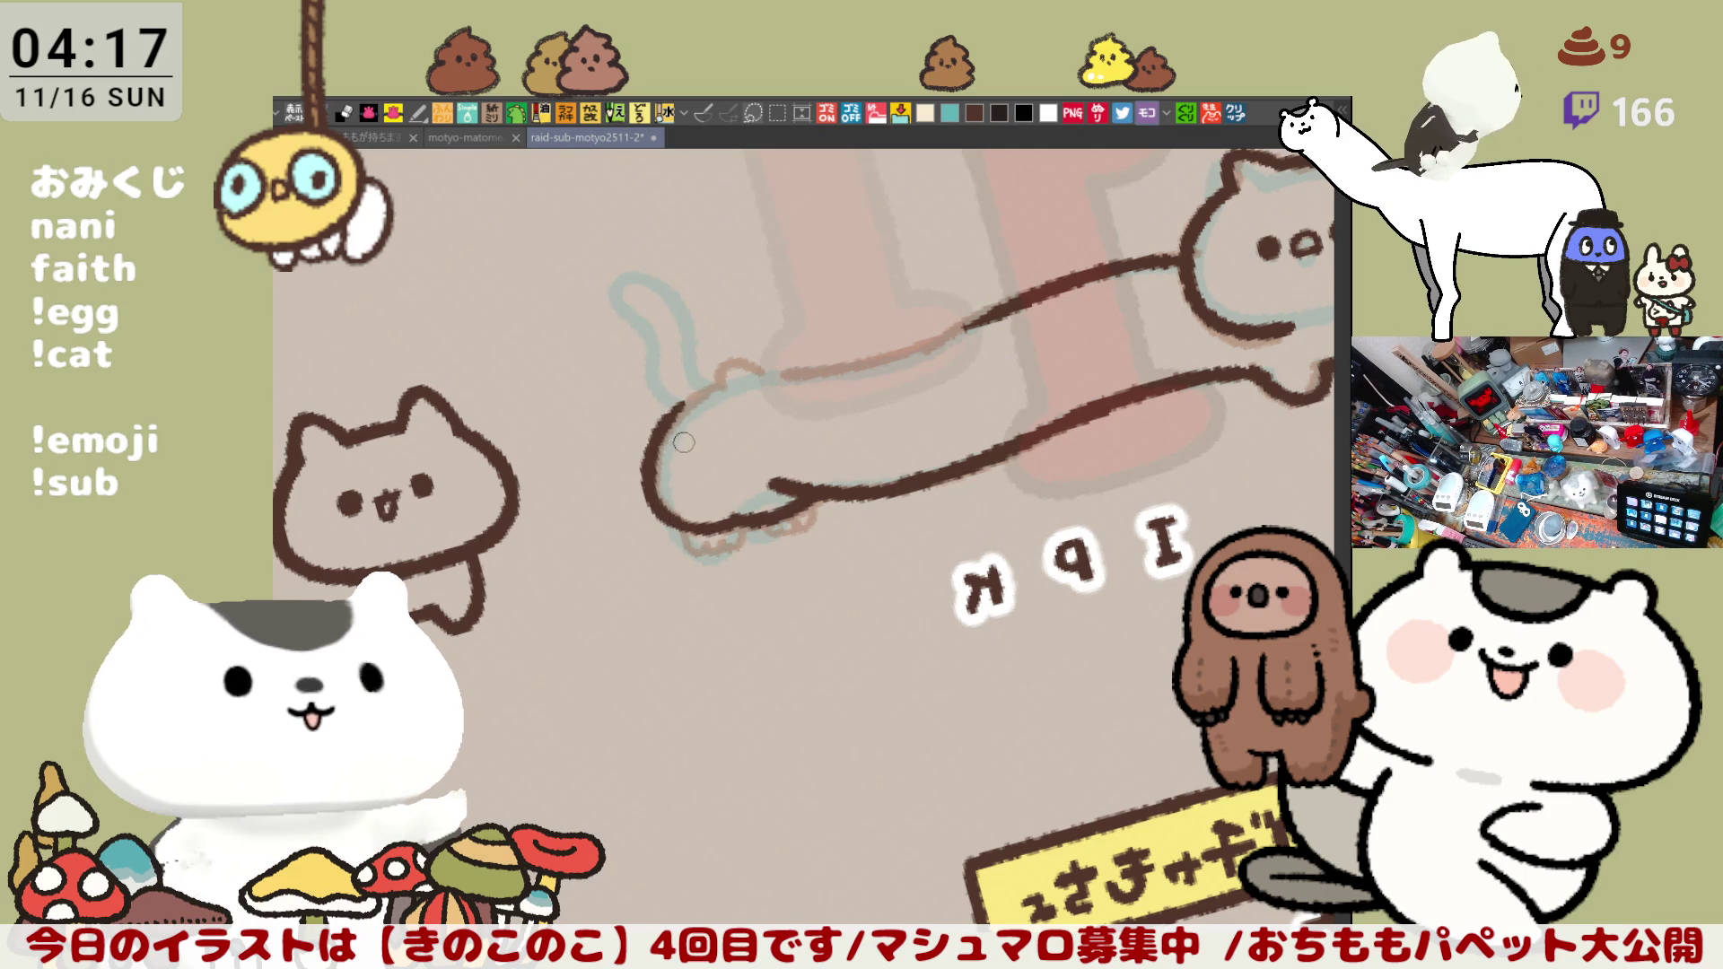
key(ctrl+z)
drag(688, 395, 670, 507)
key(ctrl+z)
drag(688, 395, 677, 525)
key(asciicircum)
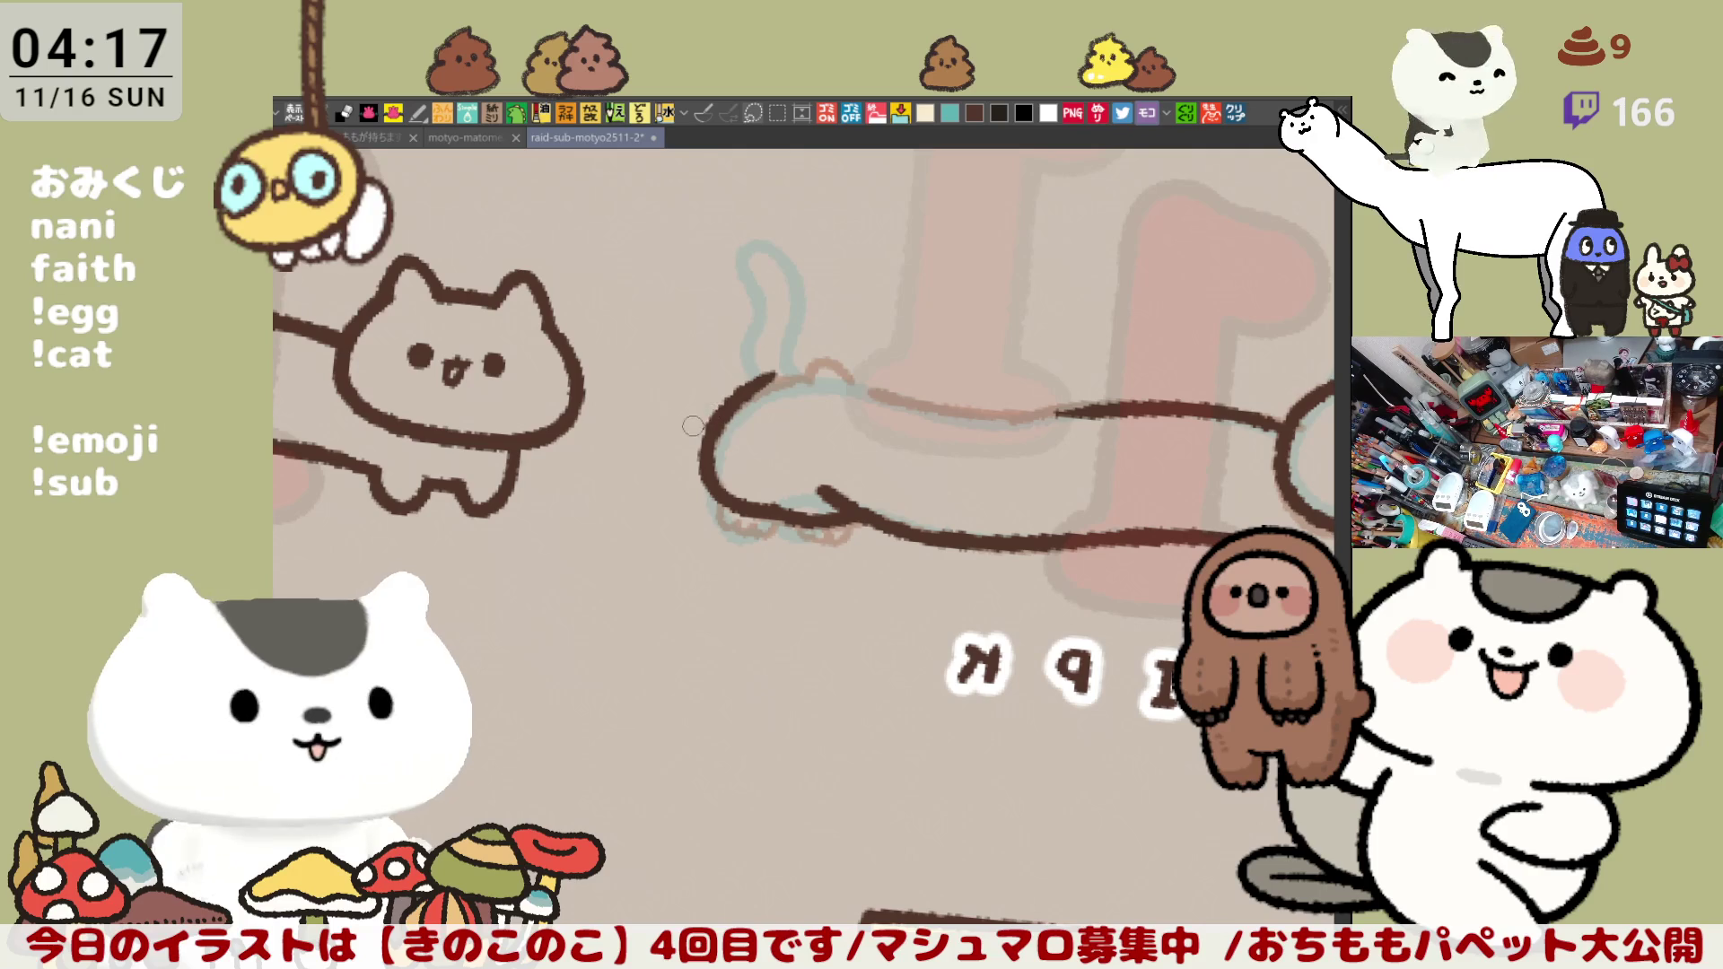
Step: With the view un-mirrored, ink the arched hind outline and close the gap down the body
key(h)
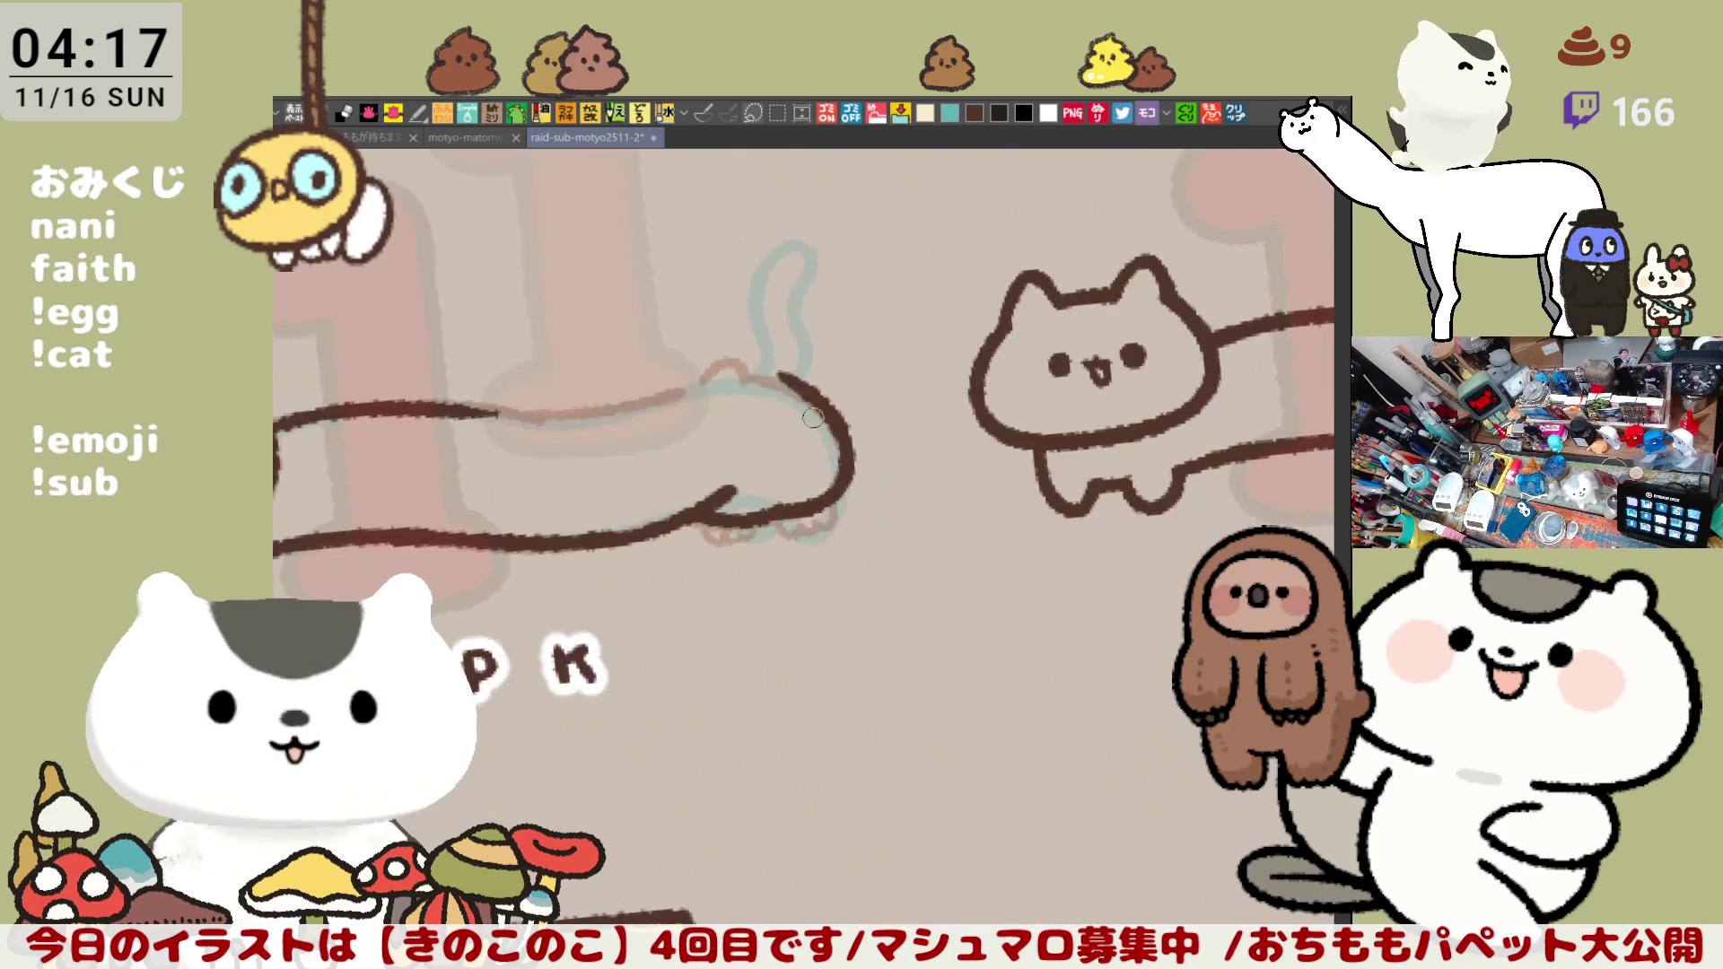
drag(846, 381, 1000, 368)
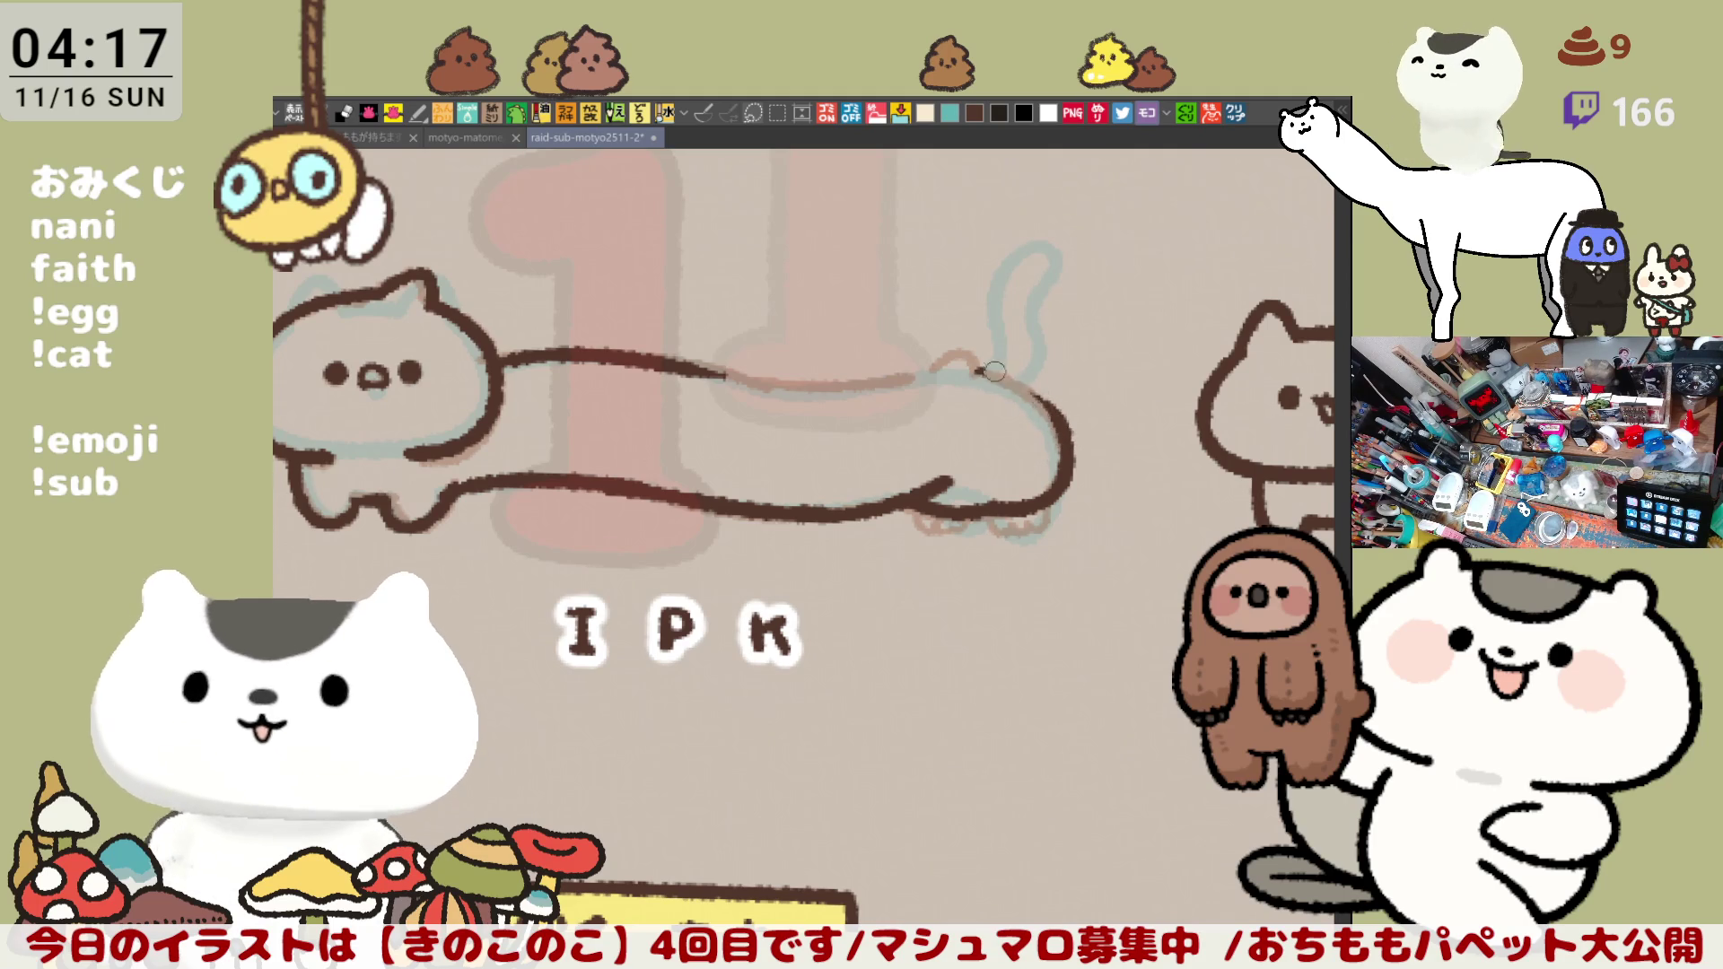
drag(930, 366, 984, 368)
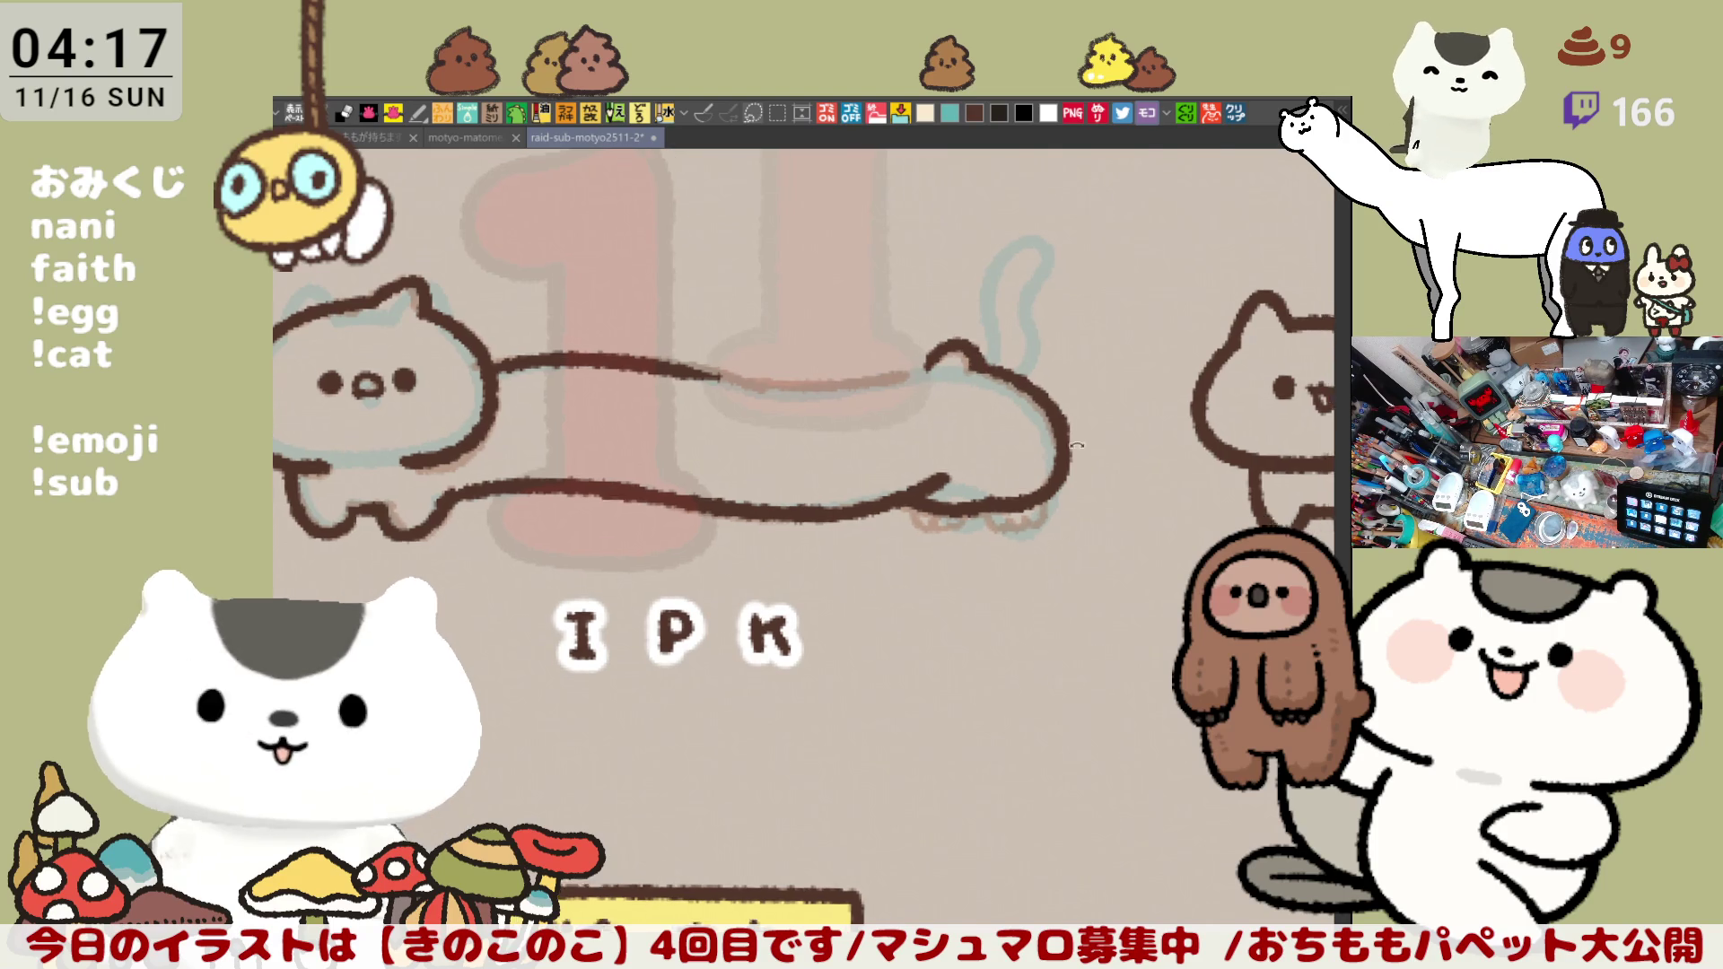
drag(943, 450, 878, 402)
drag(853, 333, 817, 505)
key(ctrl+z)
drag(862, 394, 806, 545)
key(ctrl+z)
key(ctrl+z)
drag(842, 471, 796, 580)
key(ctrl+z)
drag(839, 493, 778, 571)
key(ctrl+z)
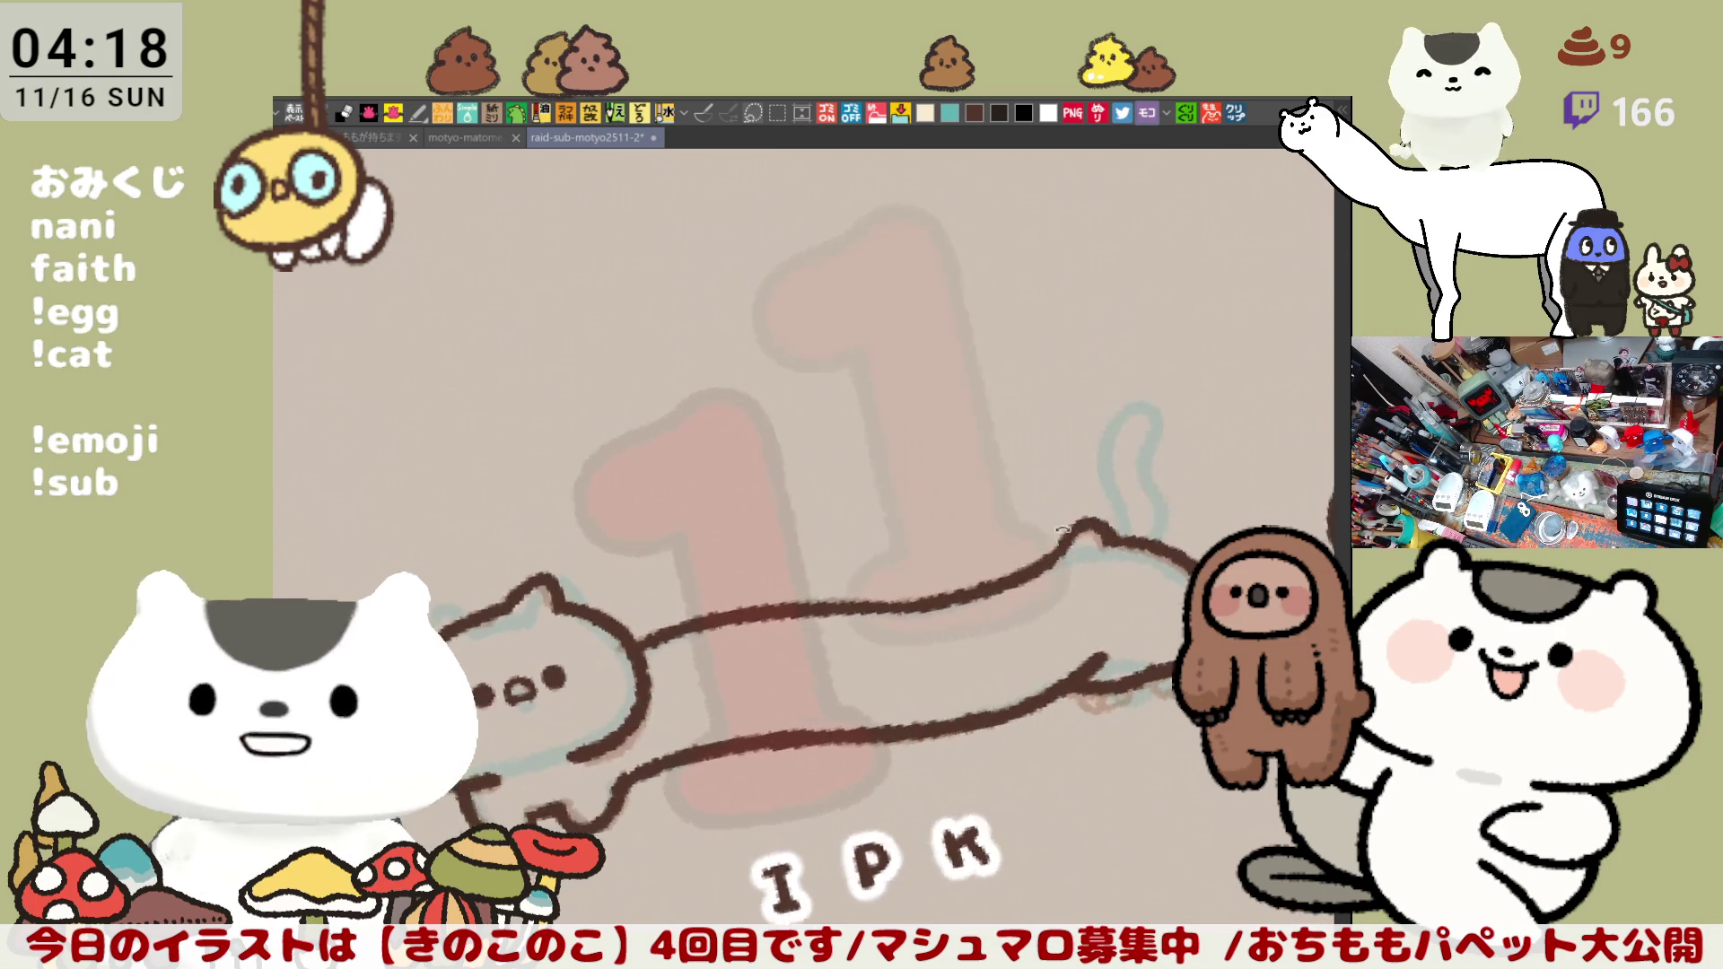
Step: Lasso-fill the long cat's head and stretched body dark blue-gray inside its outlines
mouse_move(822, 509)
mouse_down()
mouse_move(1000, 428)
mouse_move(1027, 445)
mouse_up()
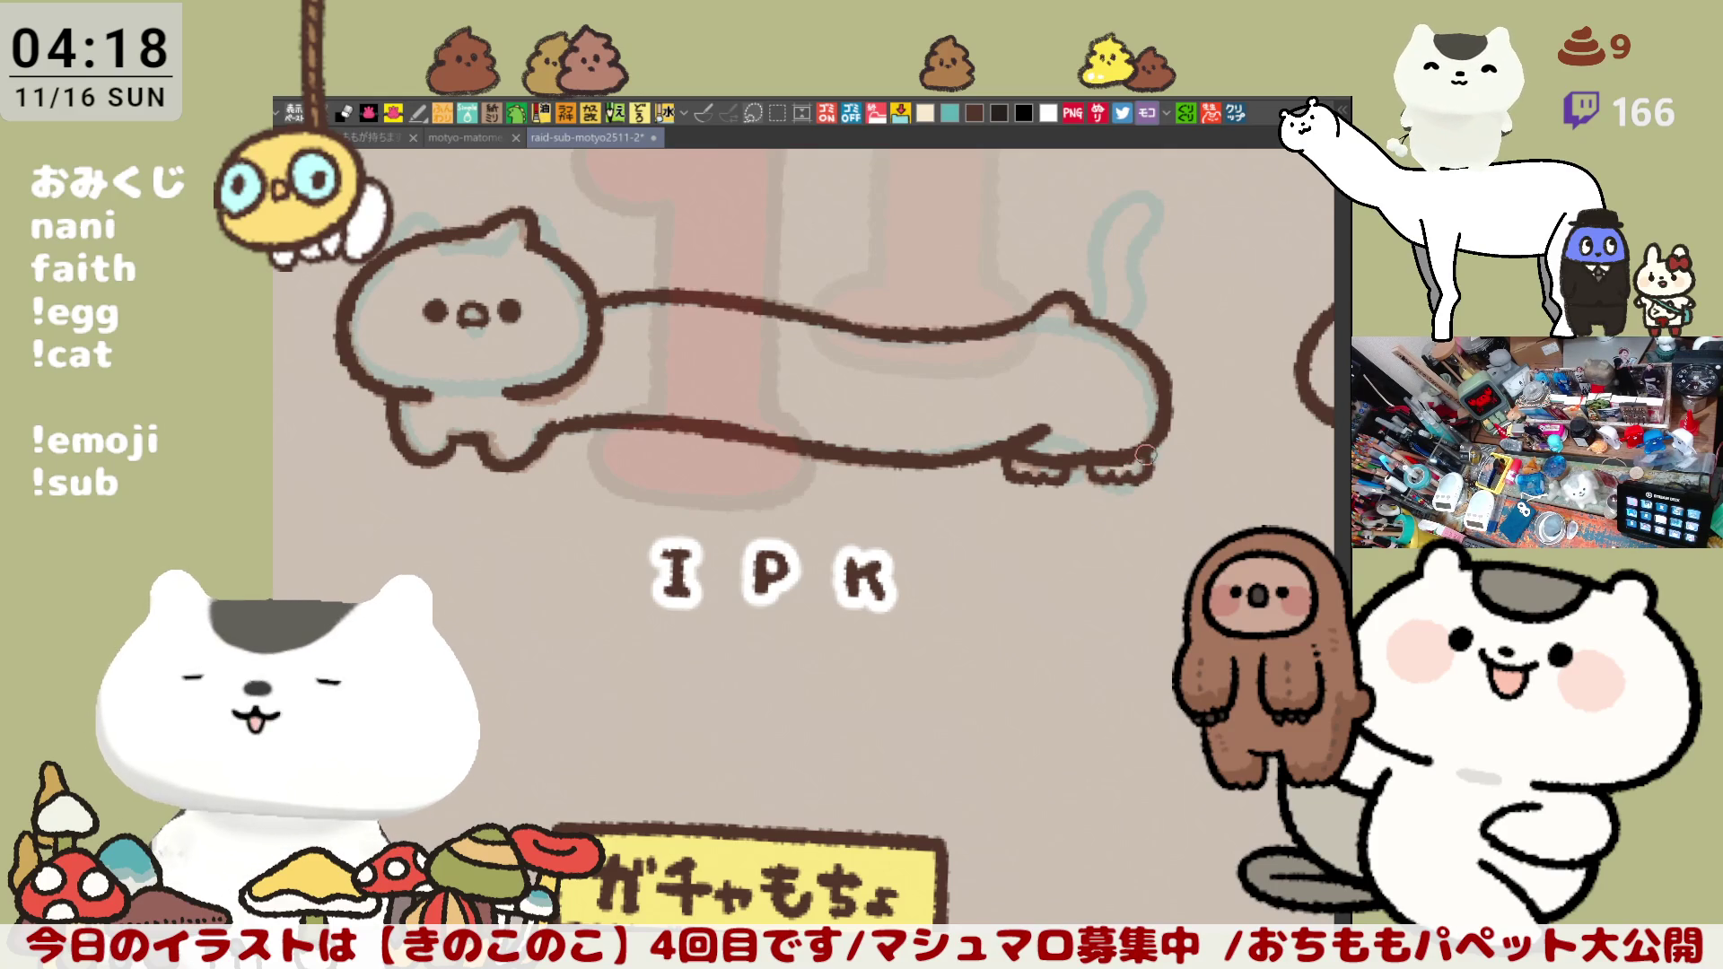
drag(1119, 472, 1071, 461)
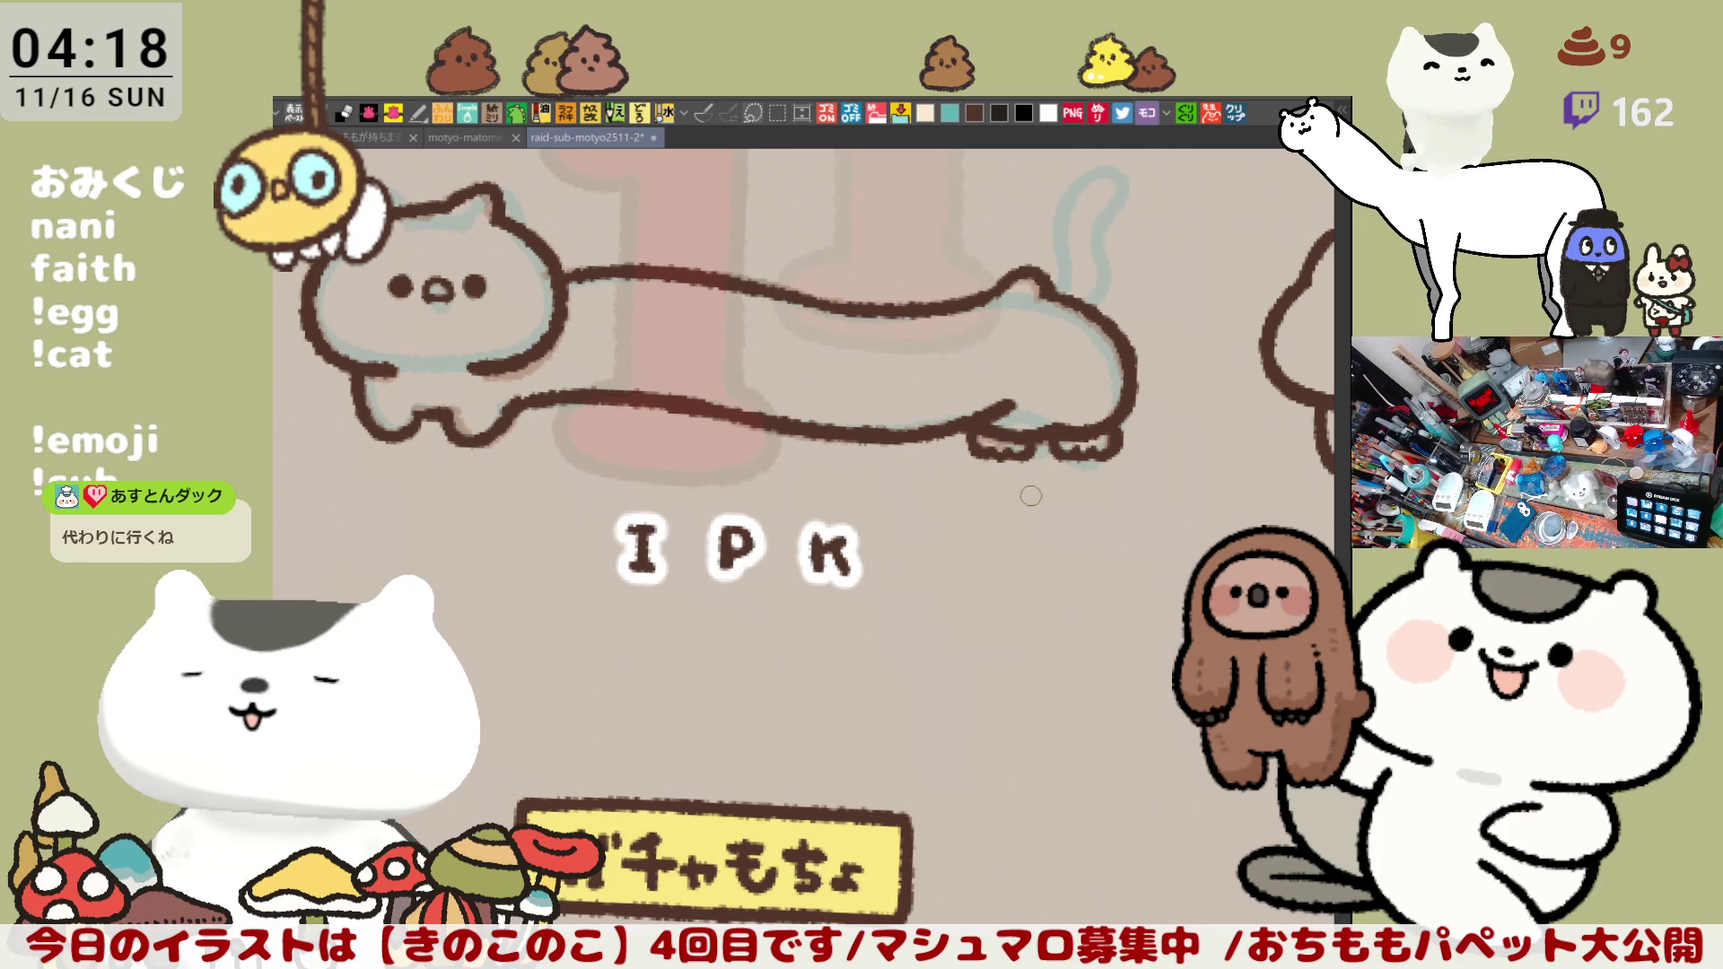
scroll(976, 569, down, 2)
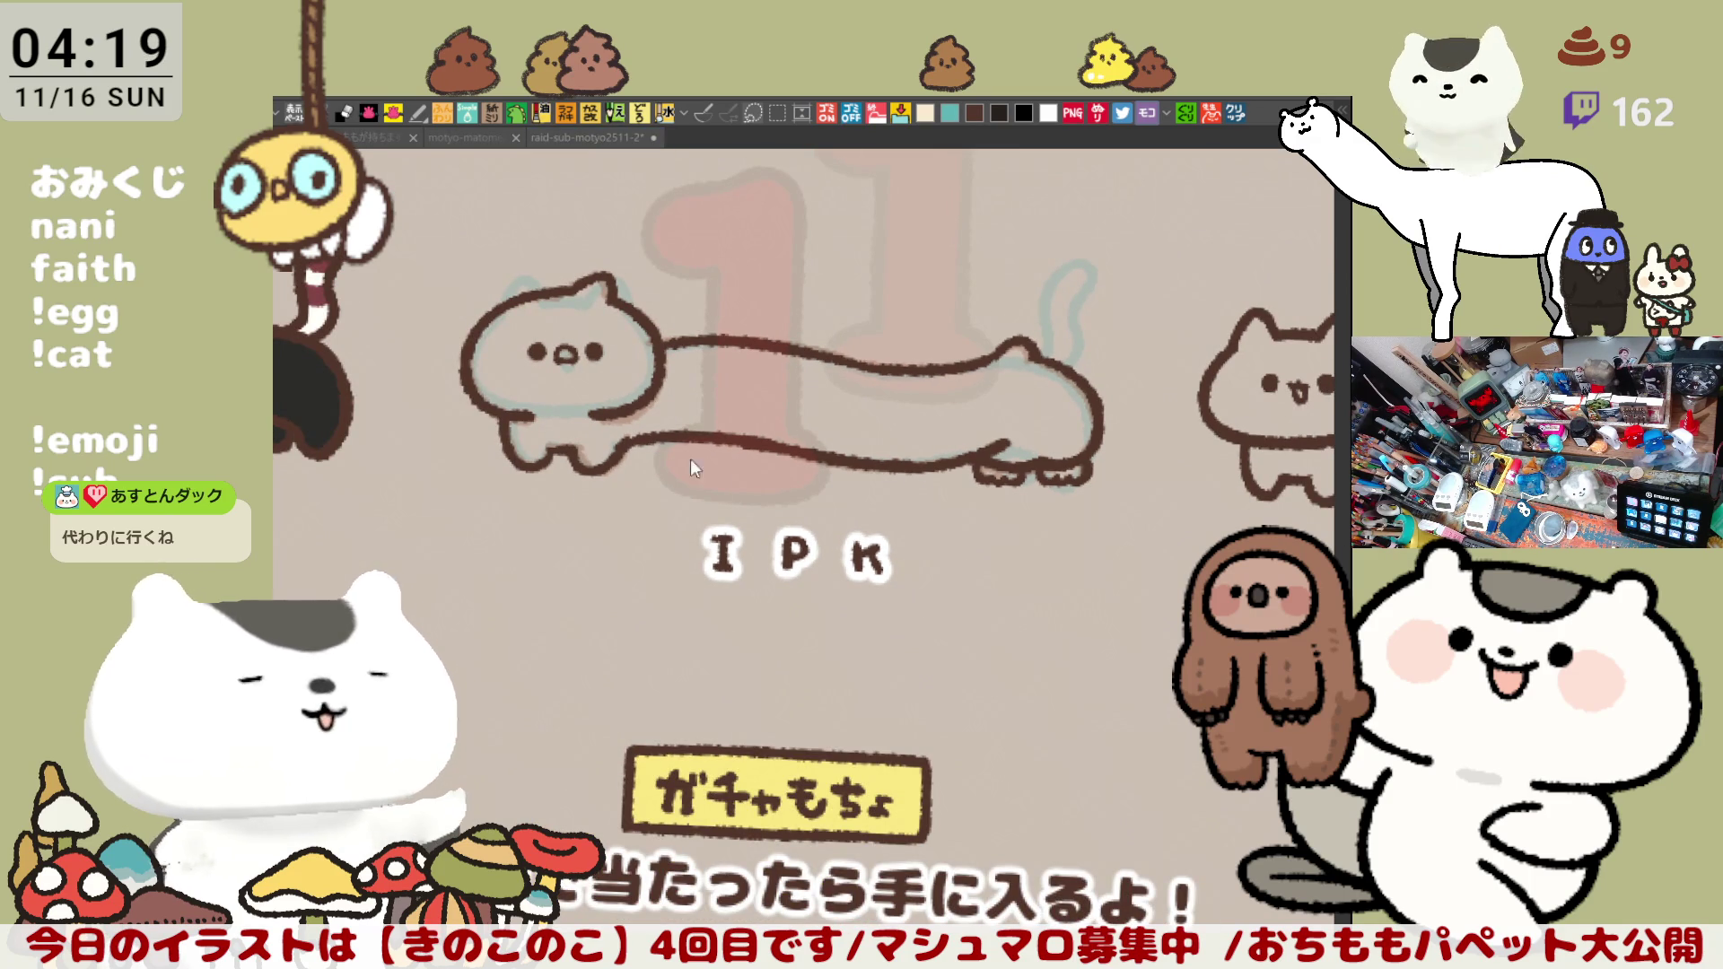
drag(691, 459, 845, 492)
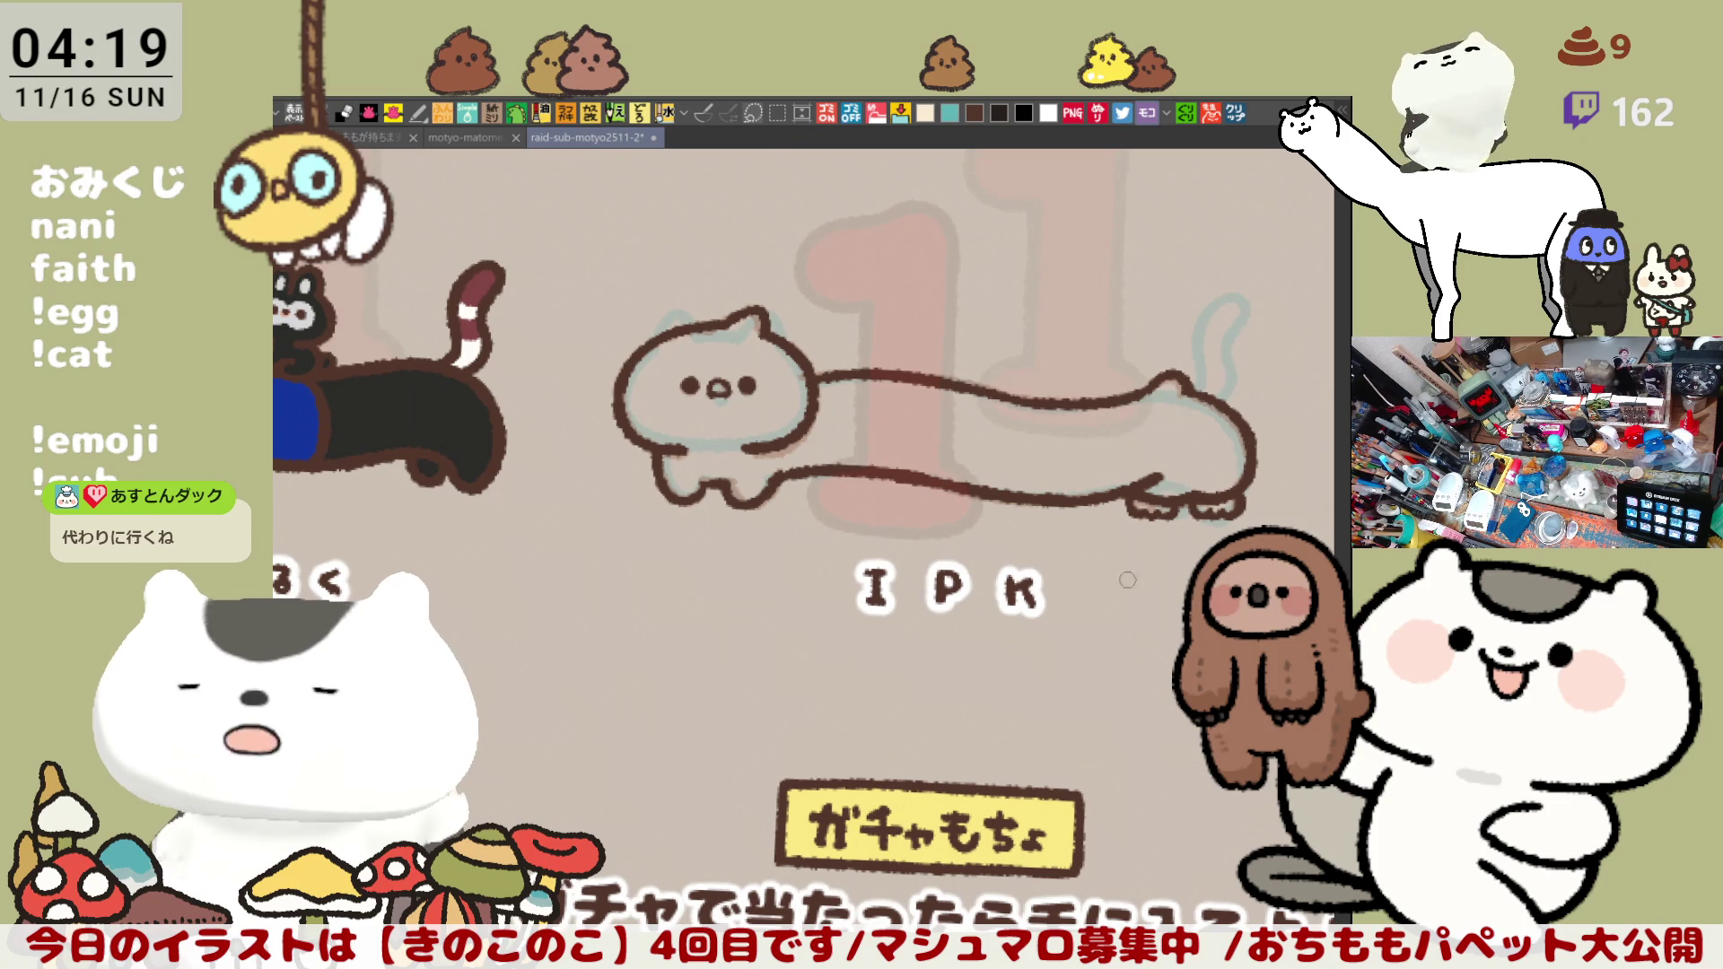
drag(691, 542, 509, 518)
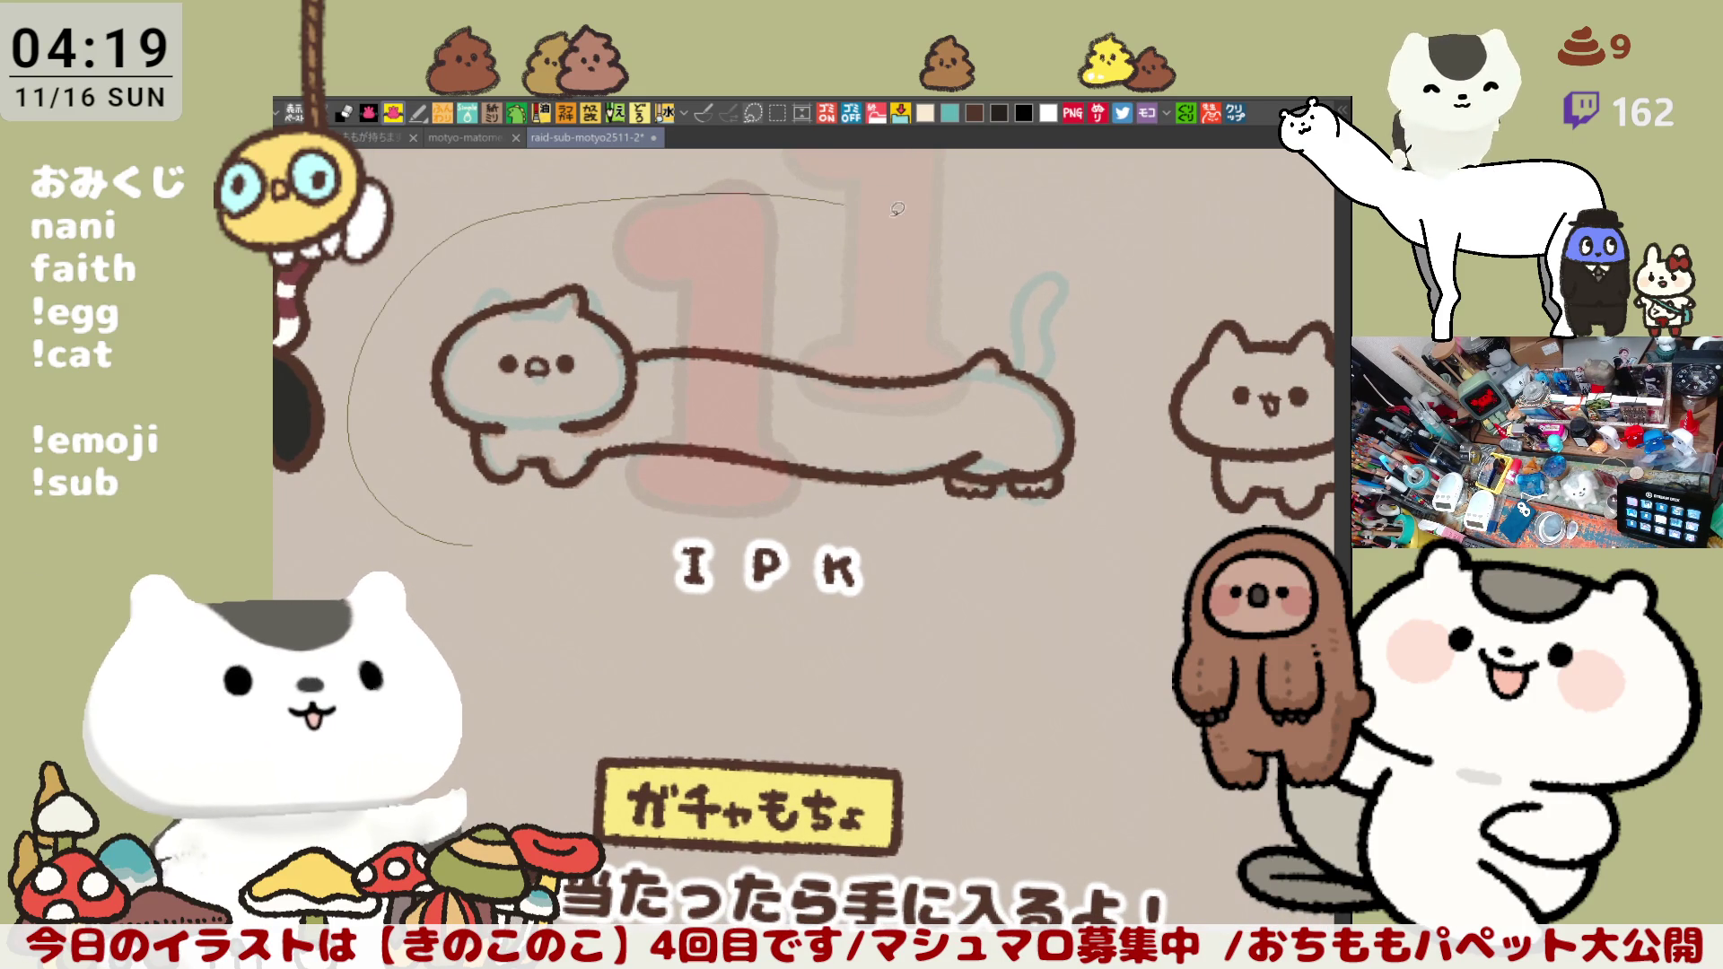
drag(402, 512, 389, 527)
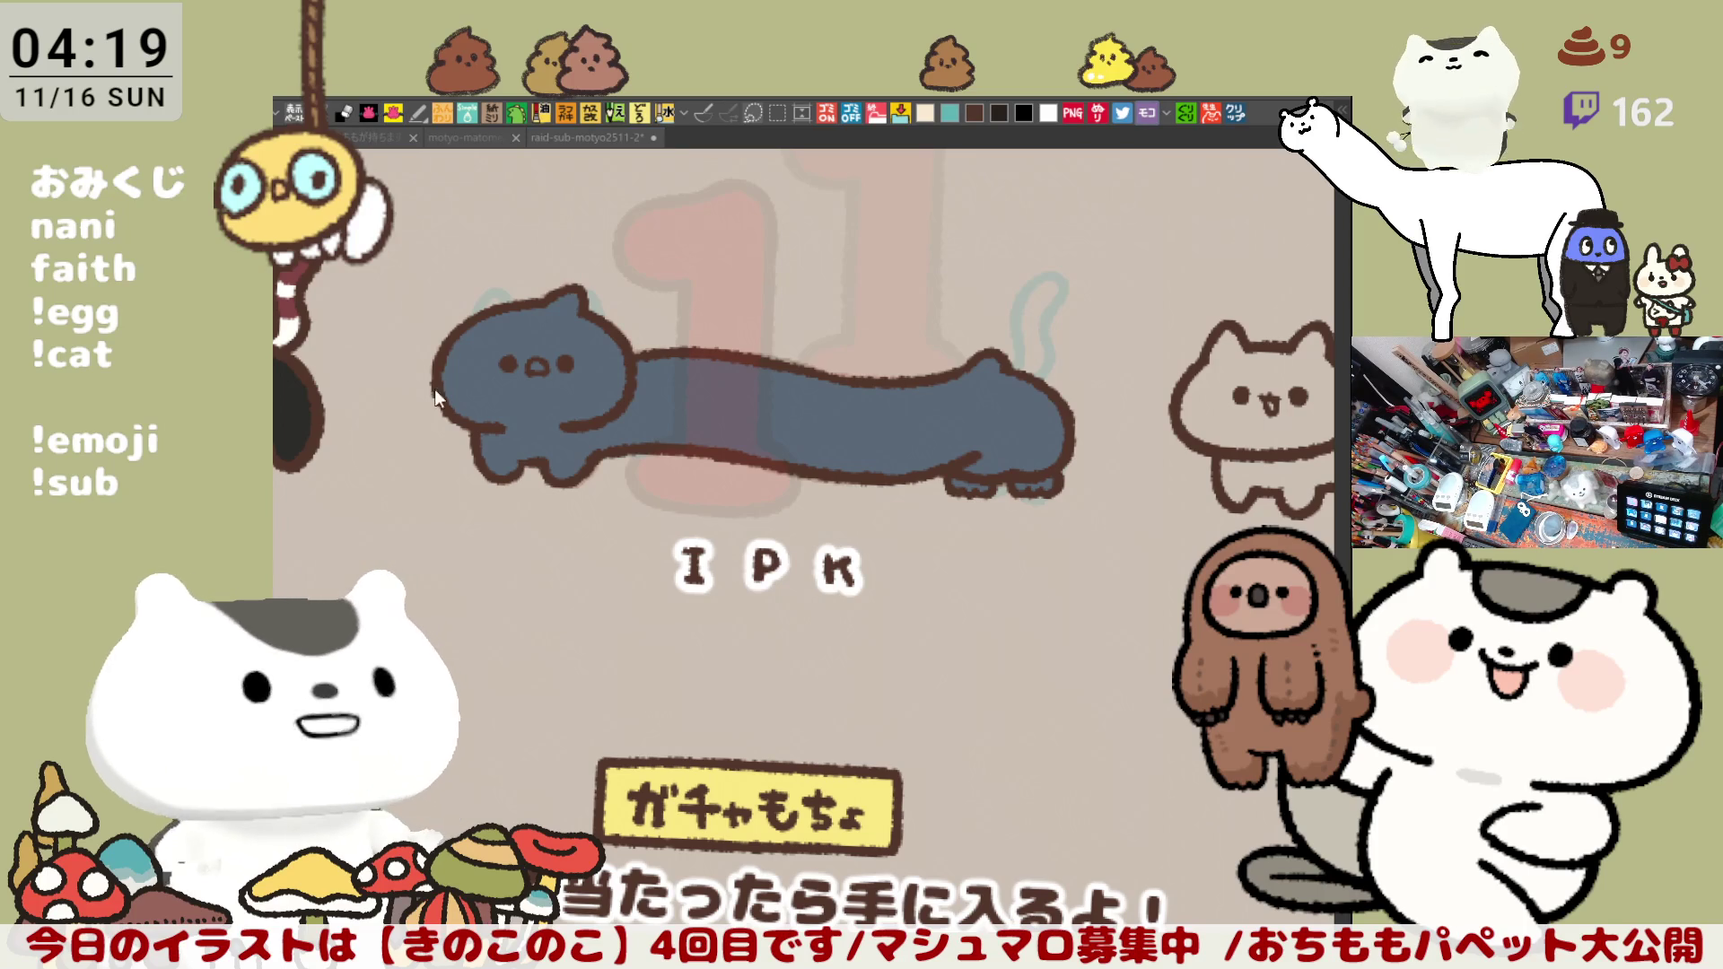
scroll(834, 514, up, 2)
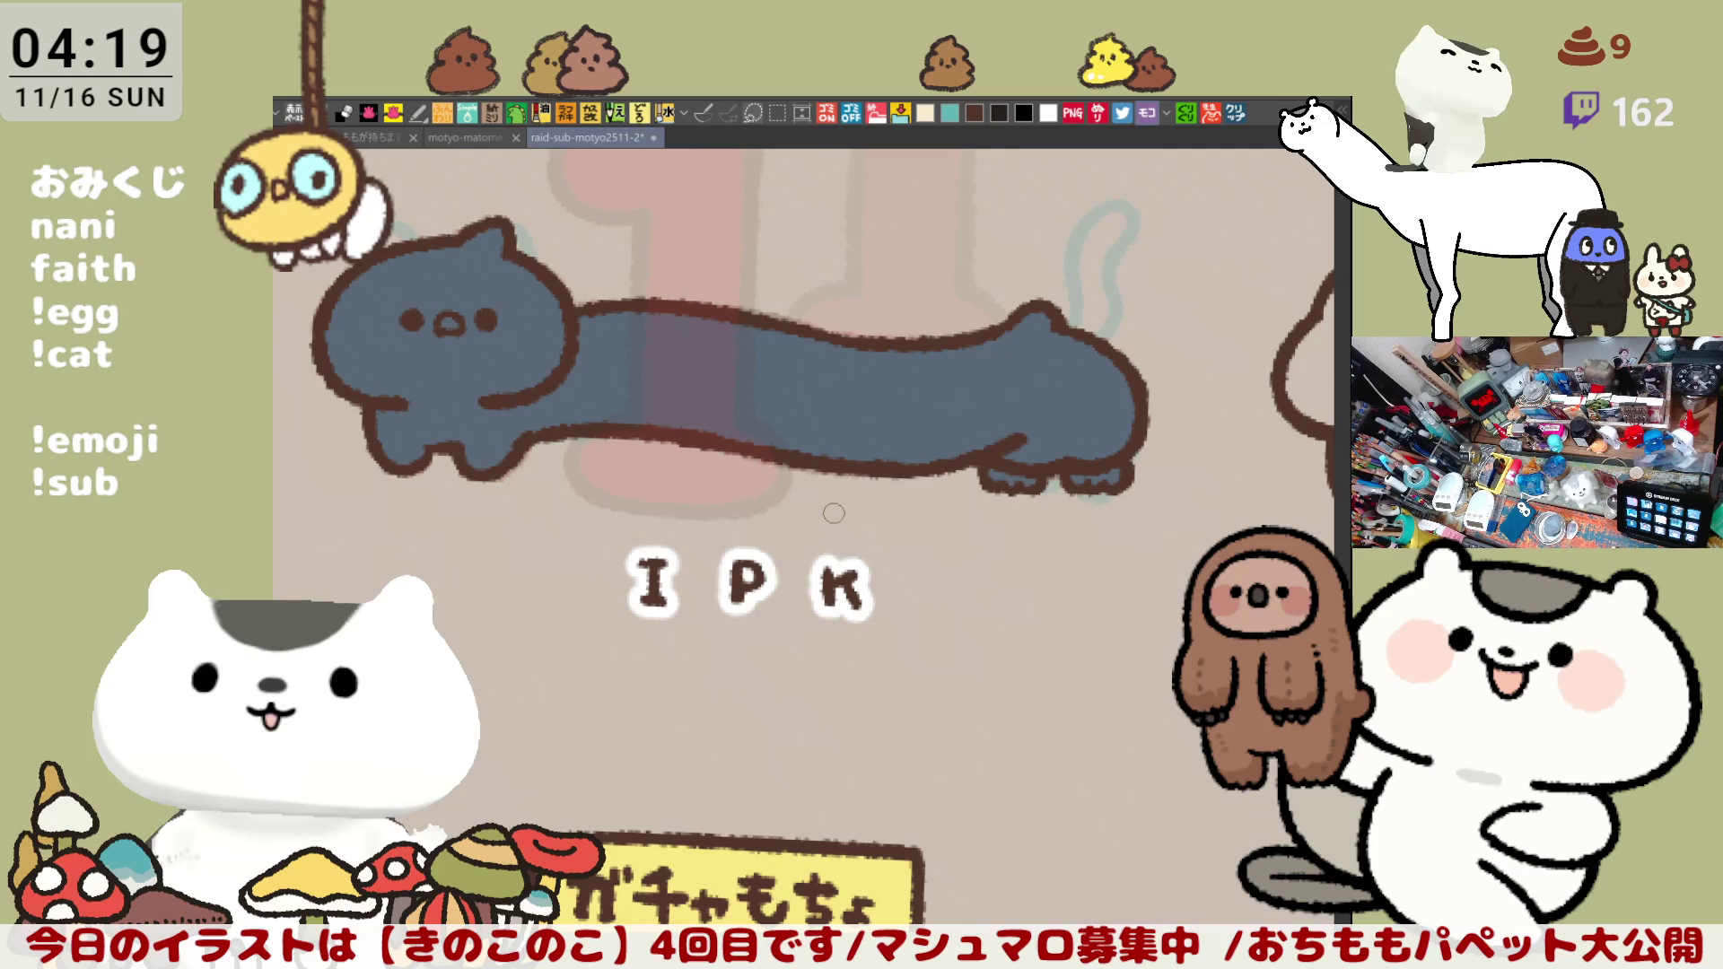
Step: Paint a white line along the belly and bucket-fill beneath it into a white band
mouse_move(570, 418)
mouse_down()
mouse_move(724, 406)
mouse_move(916, 428)
mouse_up()
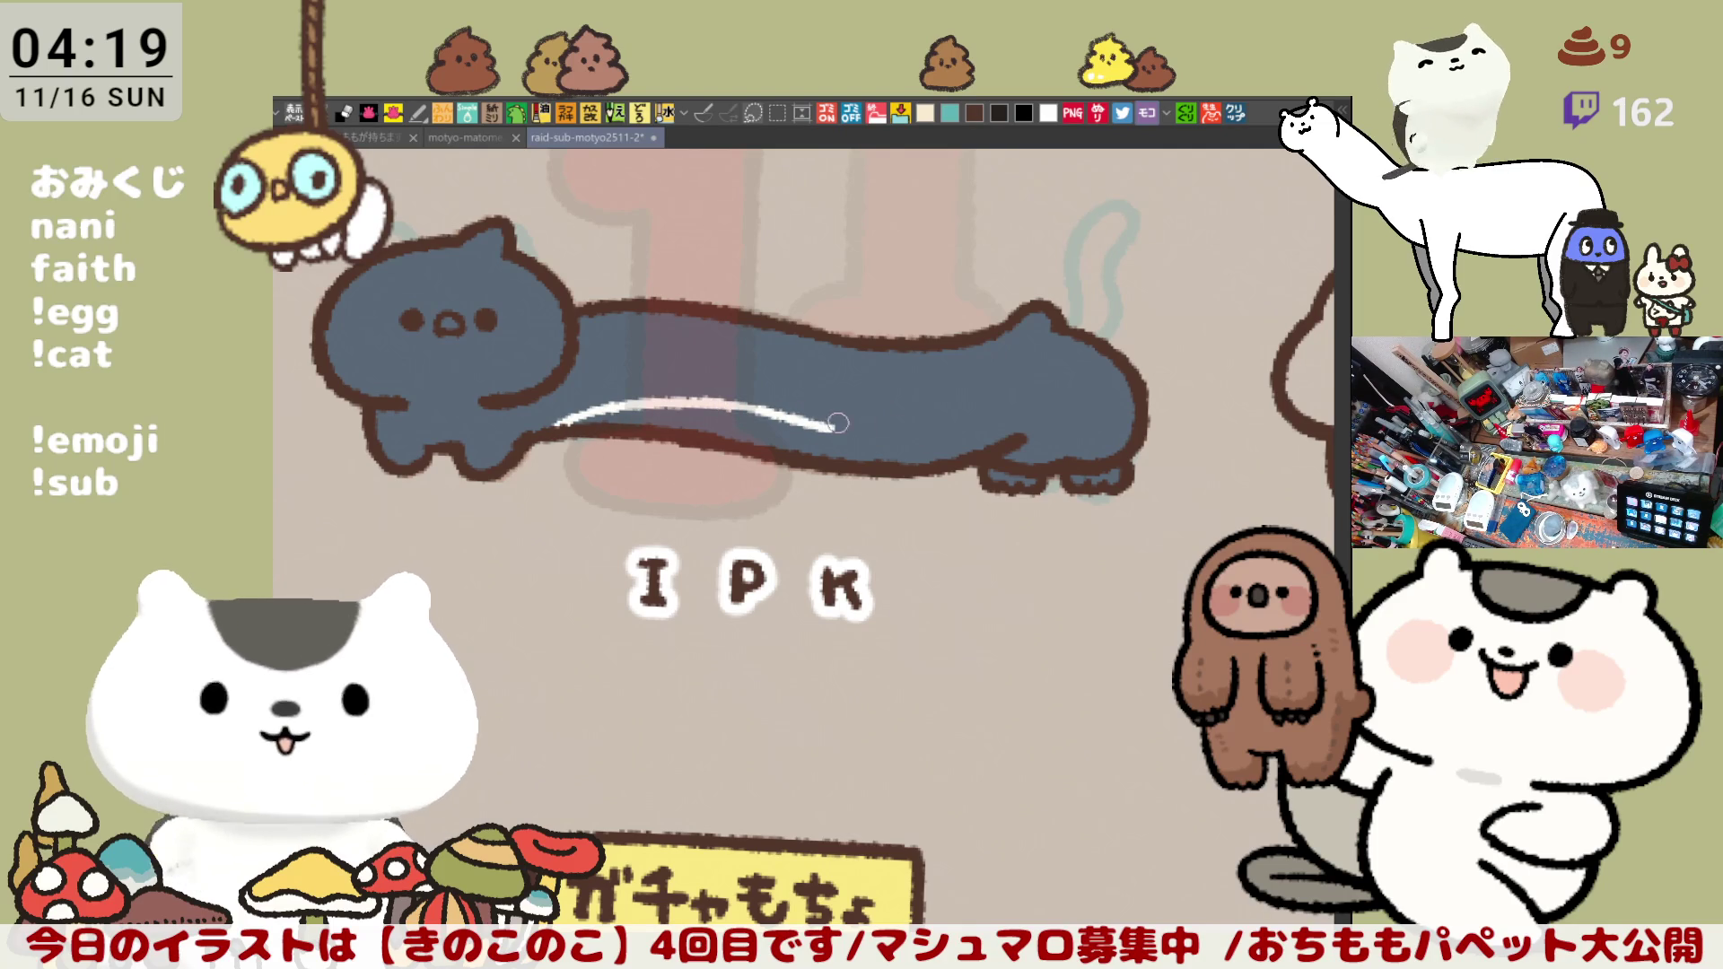
drag(912, 429, 1009, 433)
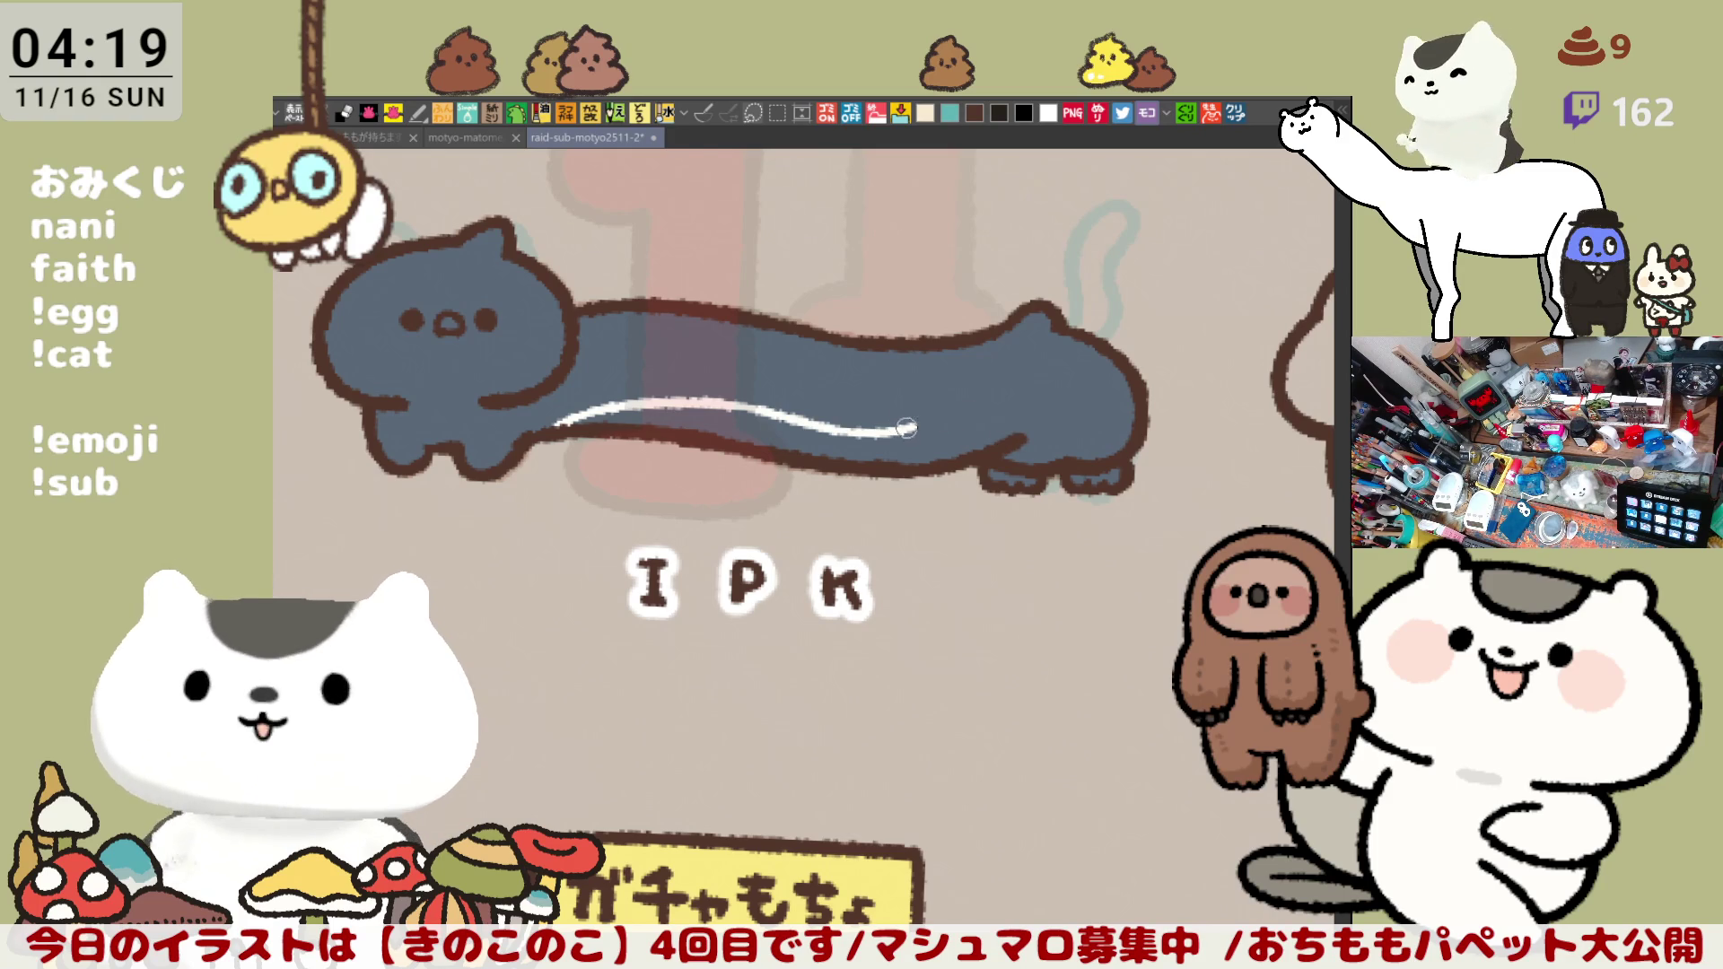
click(984, 430)
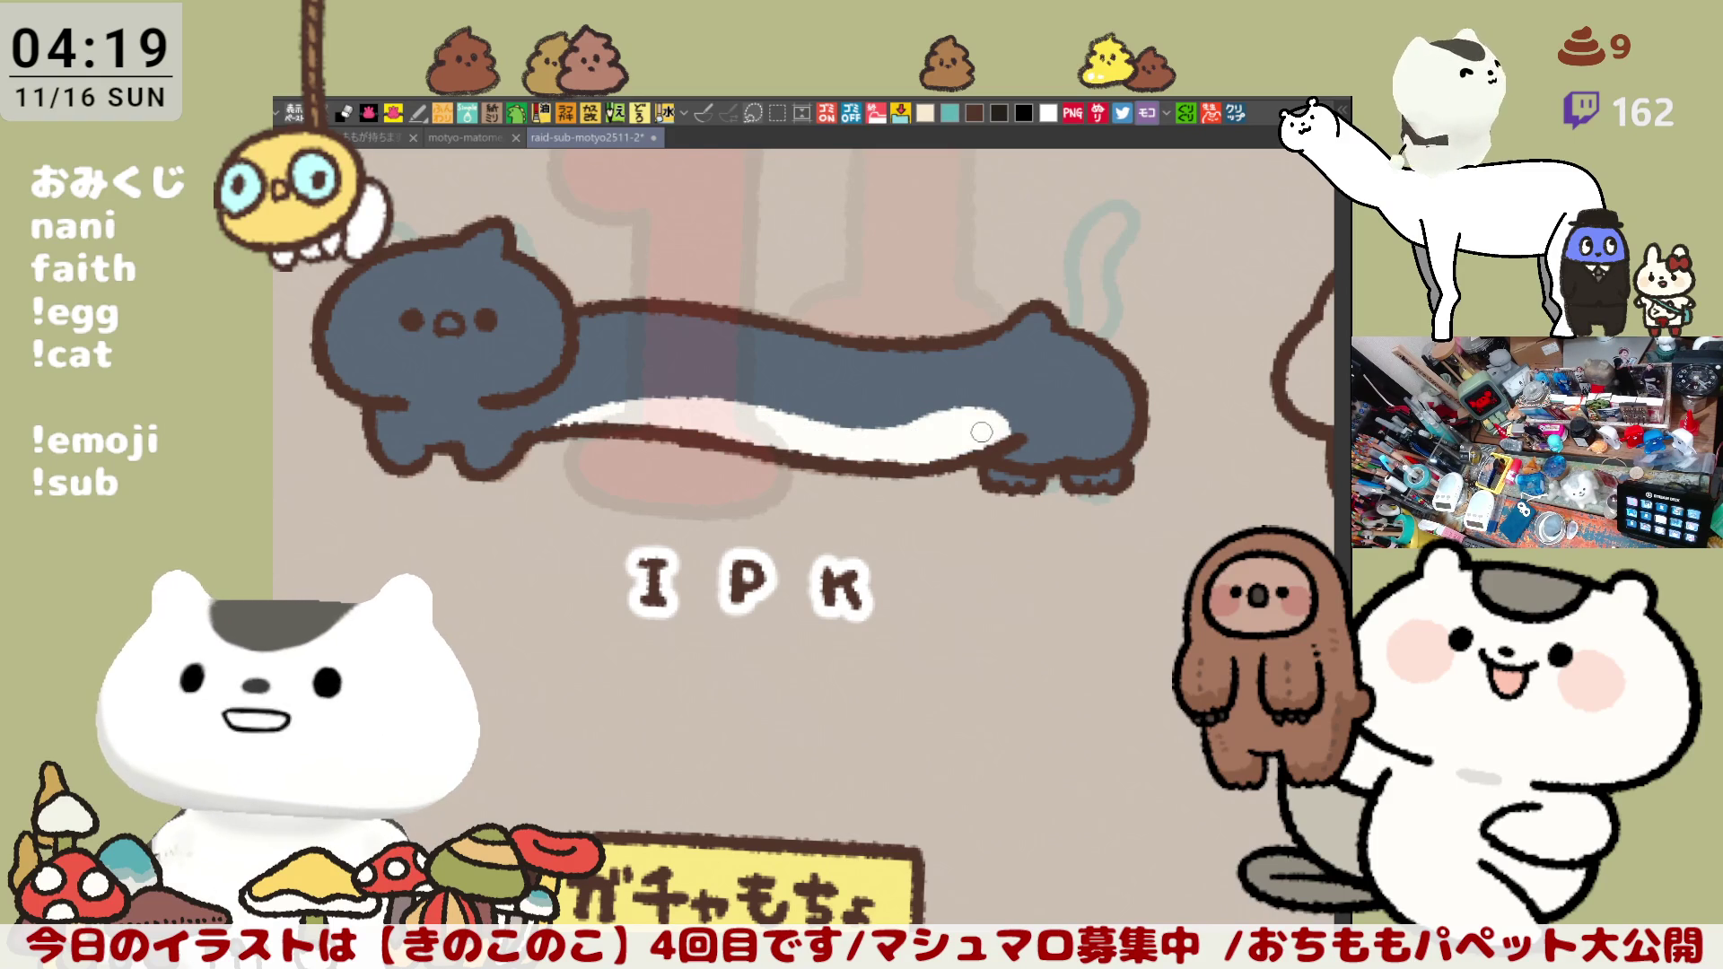
drag(777, 414, 908, 423)
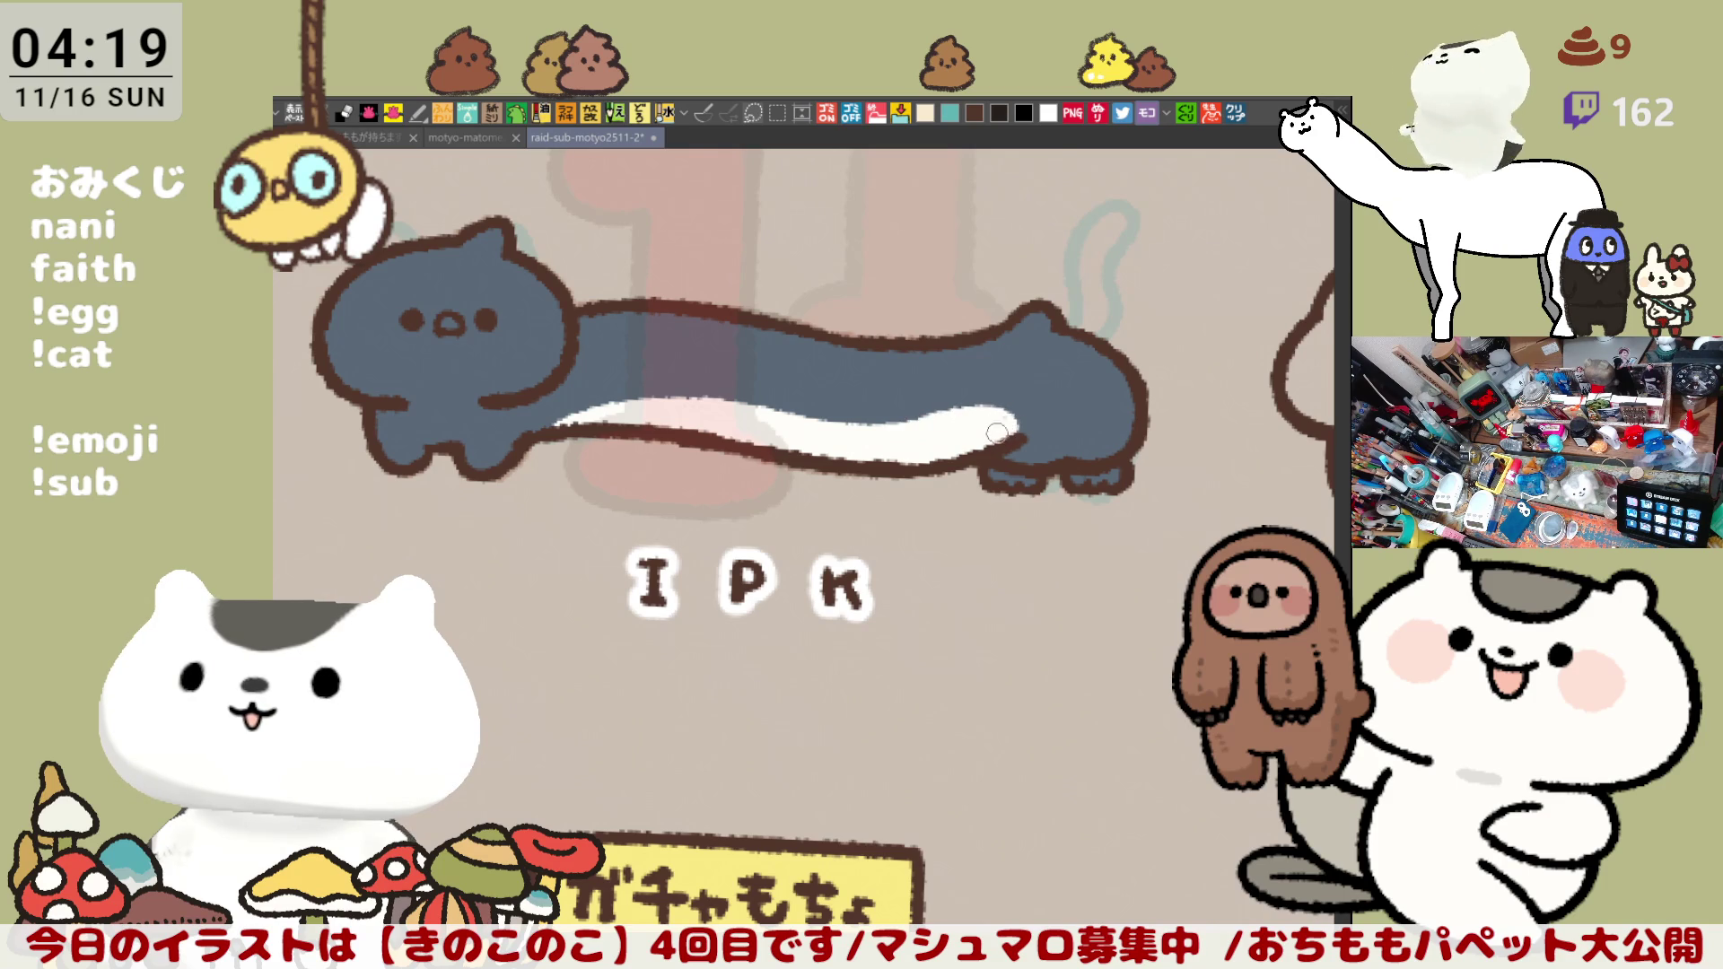
drag(782, 548, 861, 391)
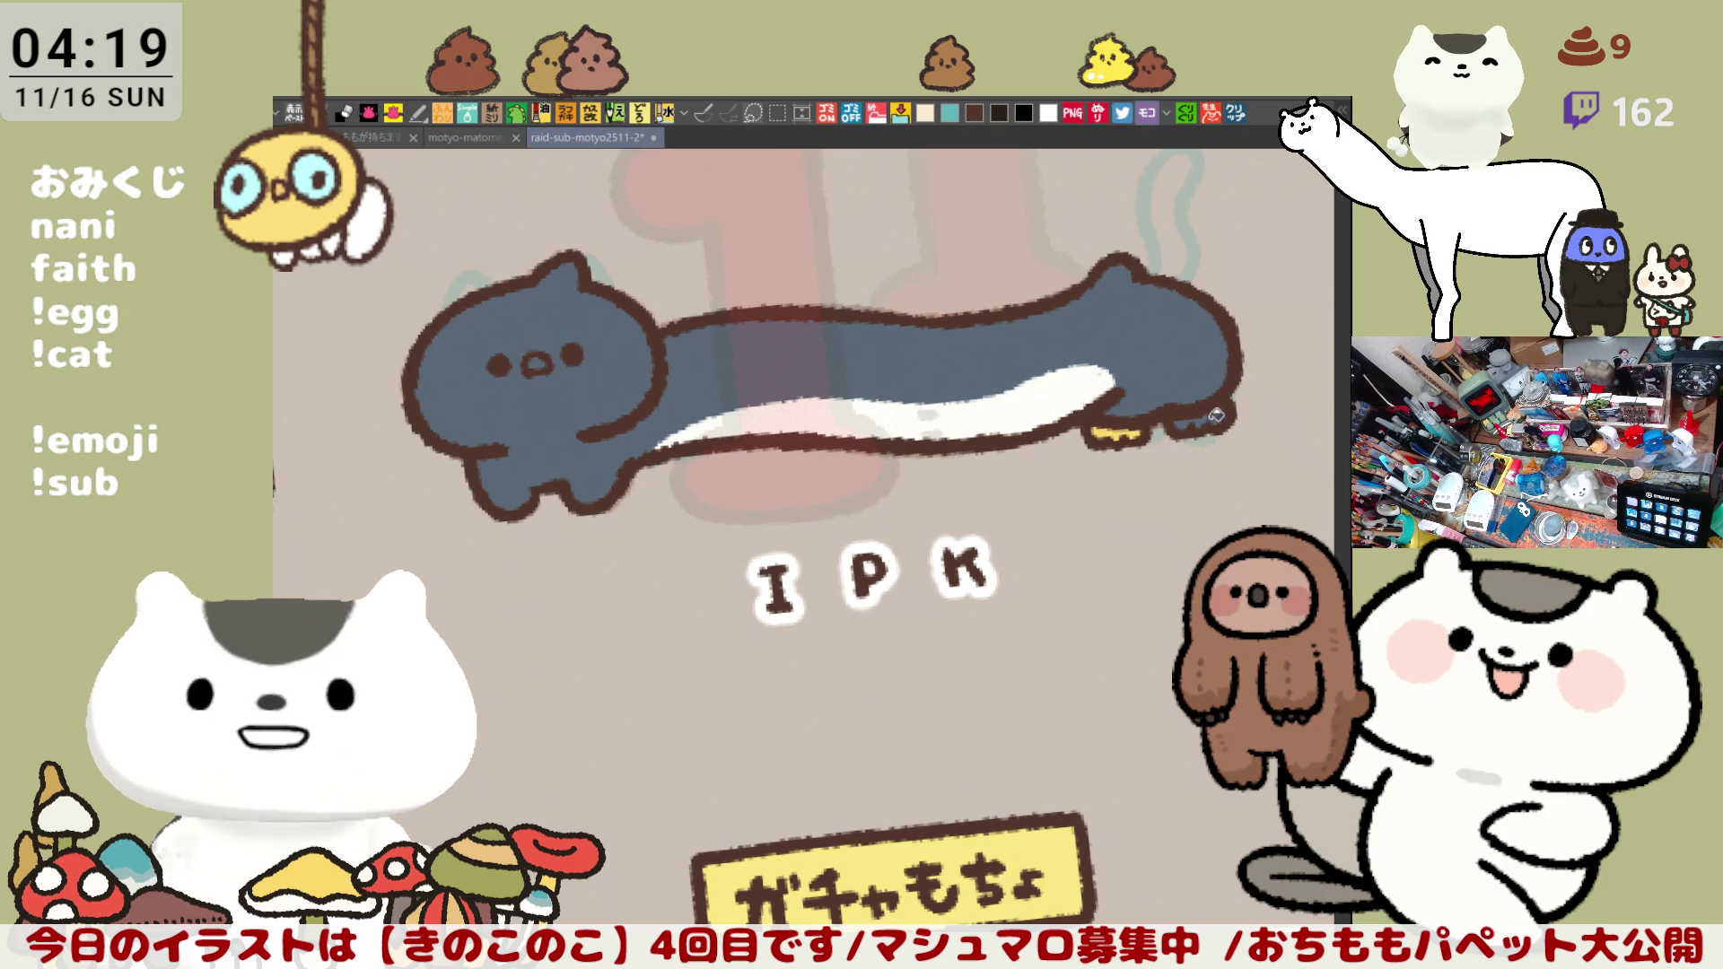
Step: Color both of the cat's feet yellow and save the sticker sheet with Ctrl+S
drag(1097, 434, 1242, 436)
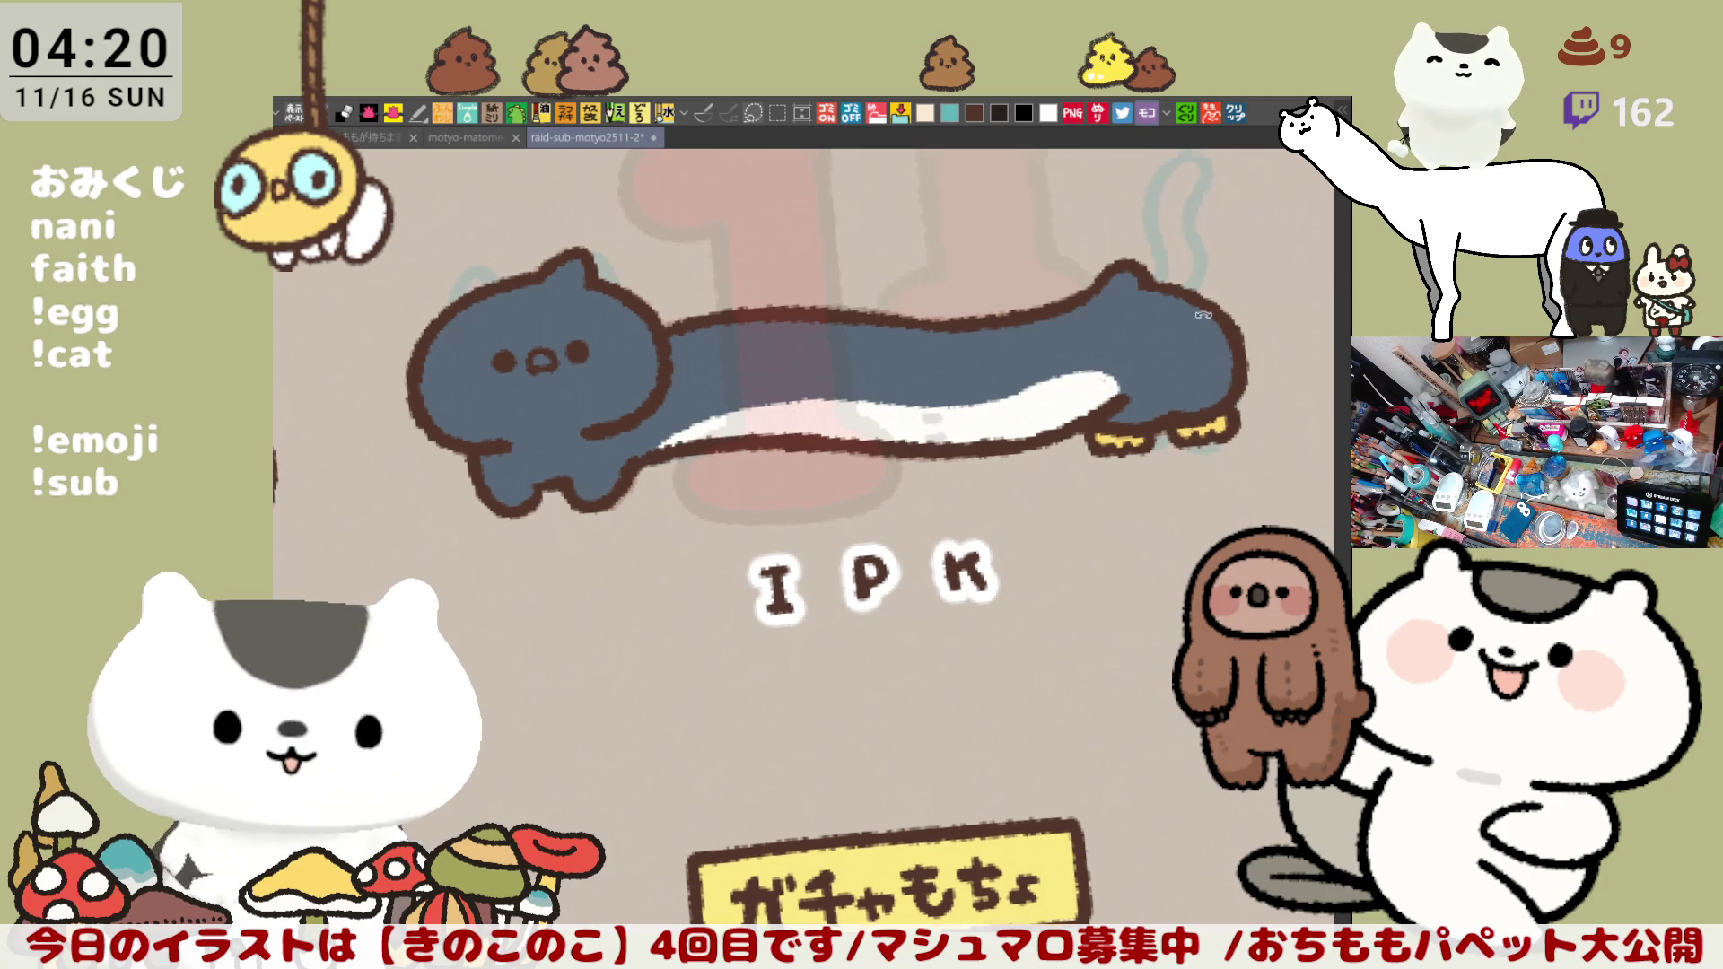
key(asciicircum)
key(minus)
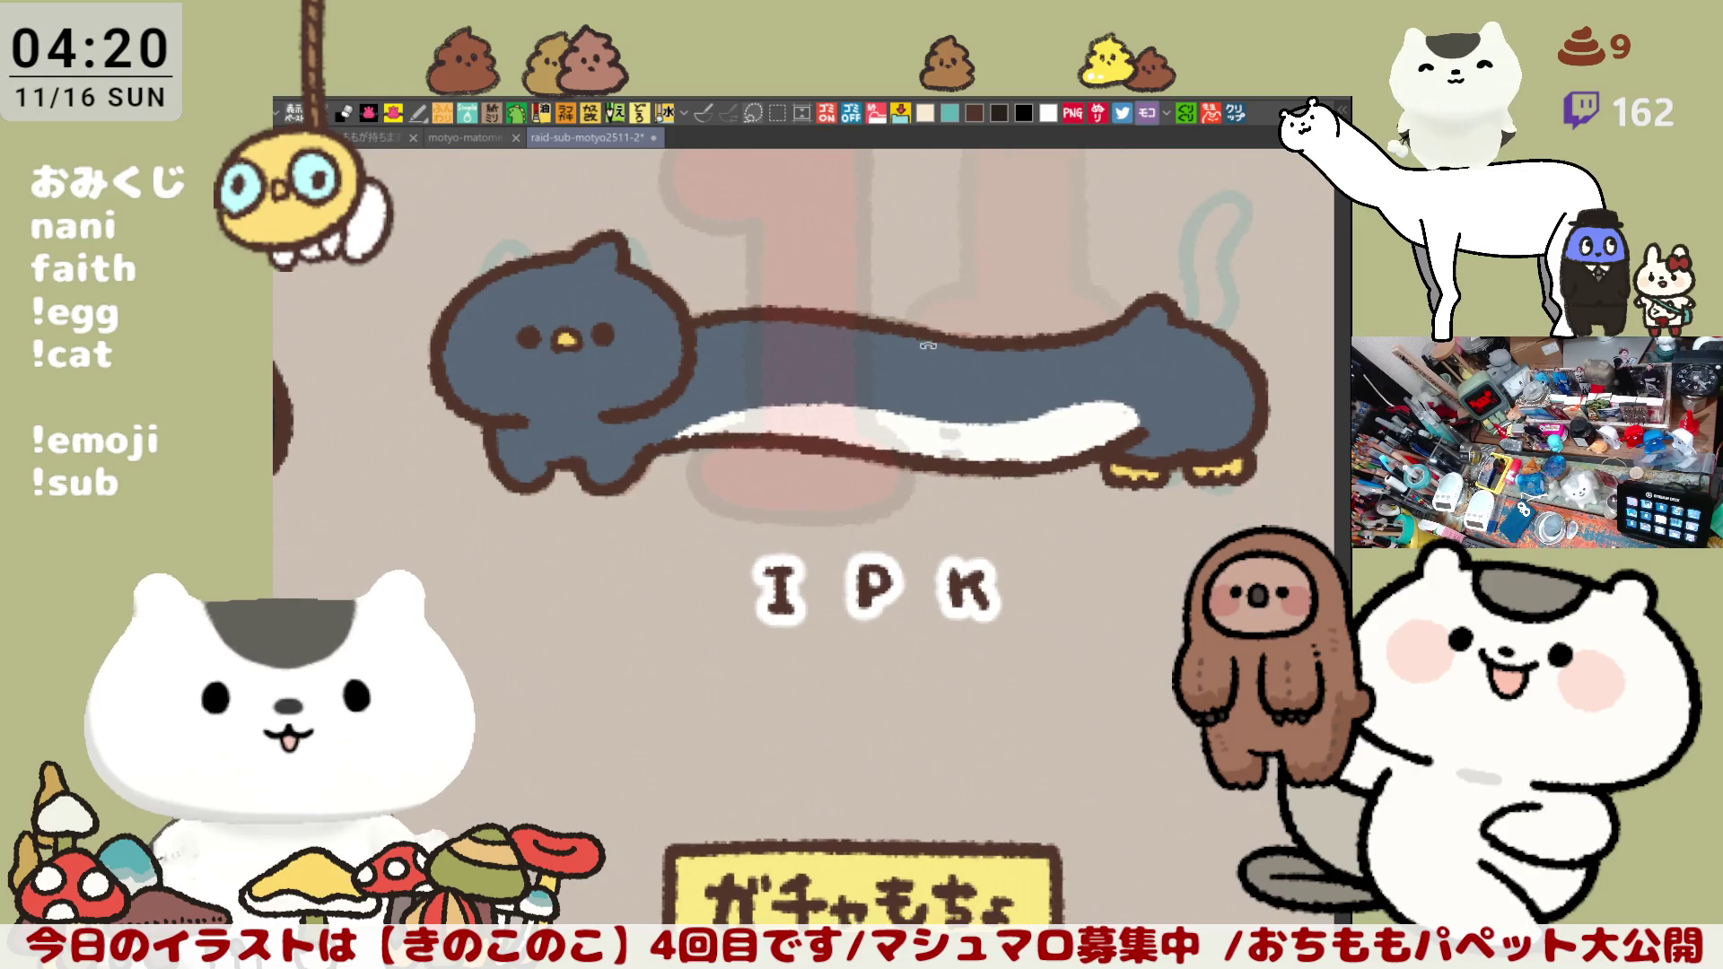
scroll(910, 409, down, 2)
scroll(910, 410, down, 2)
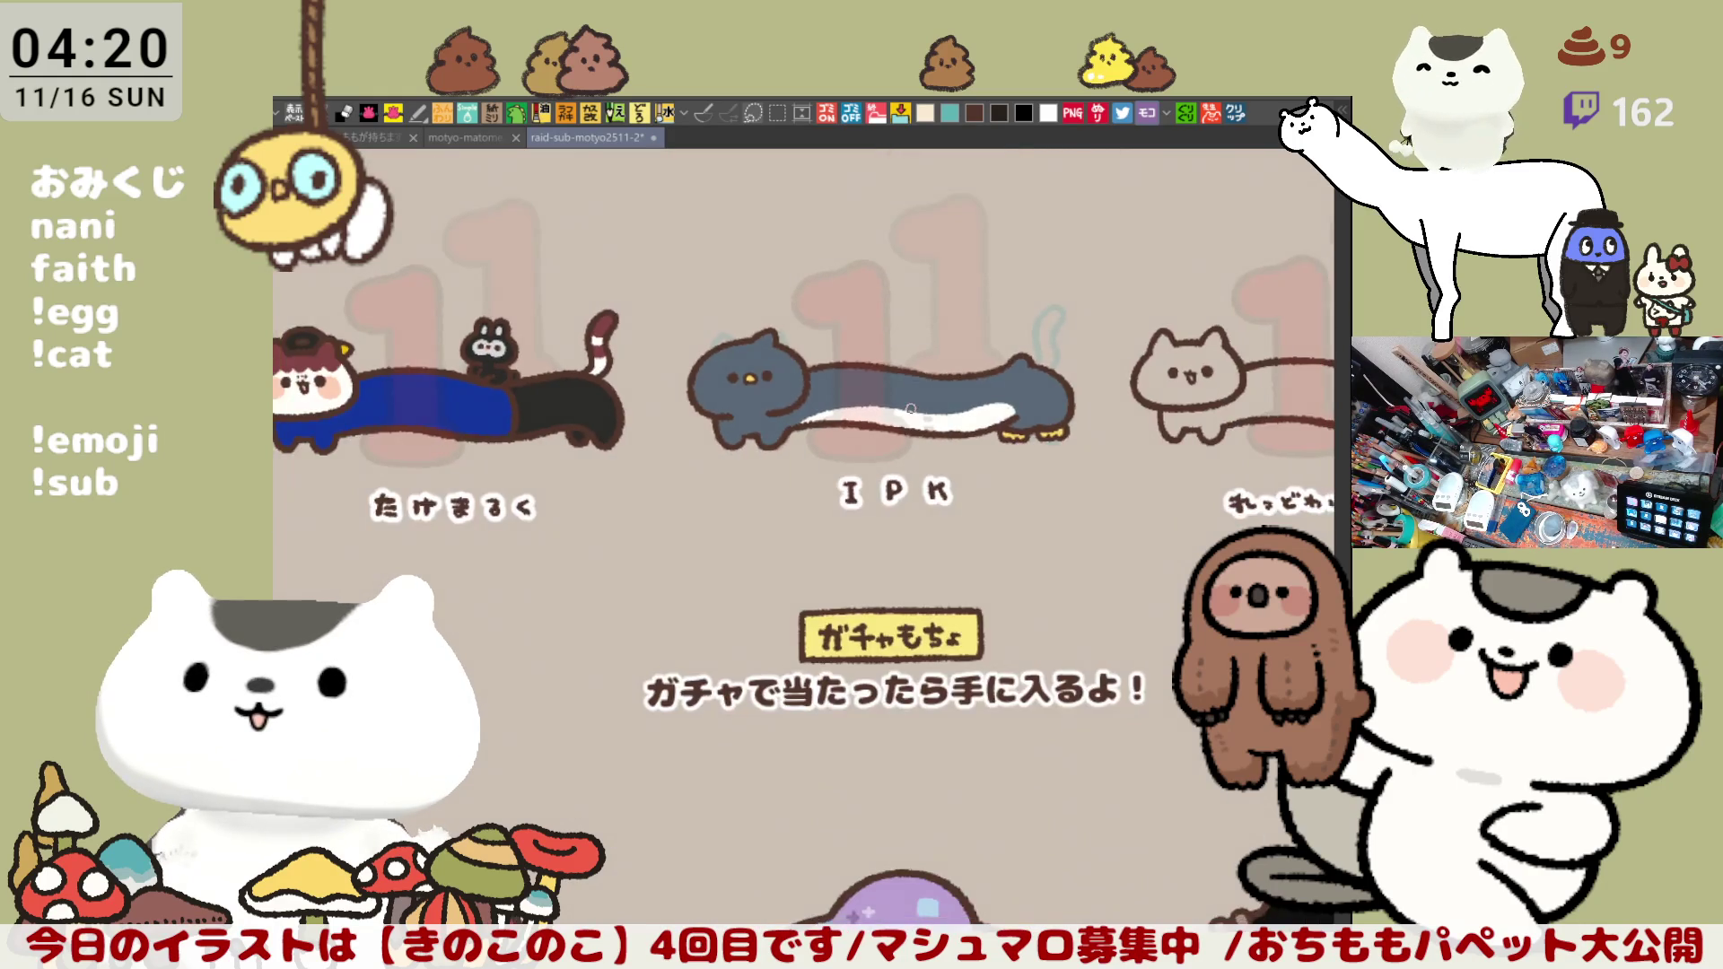
scroll(911, 410, down, 2)
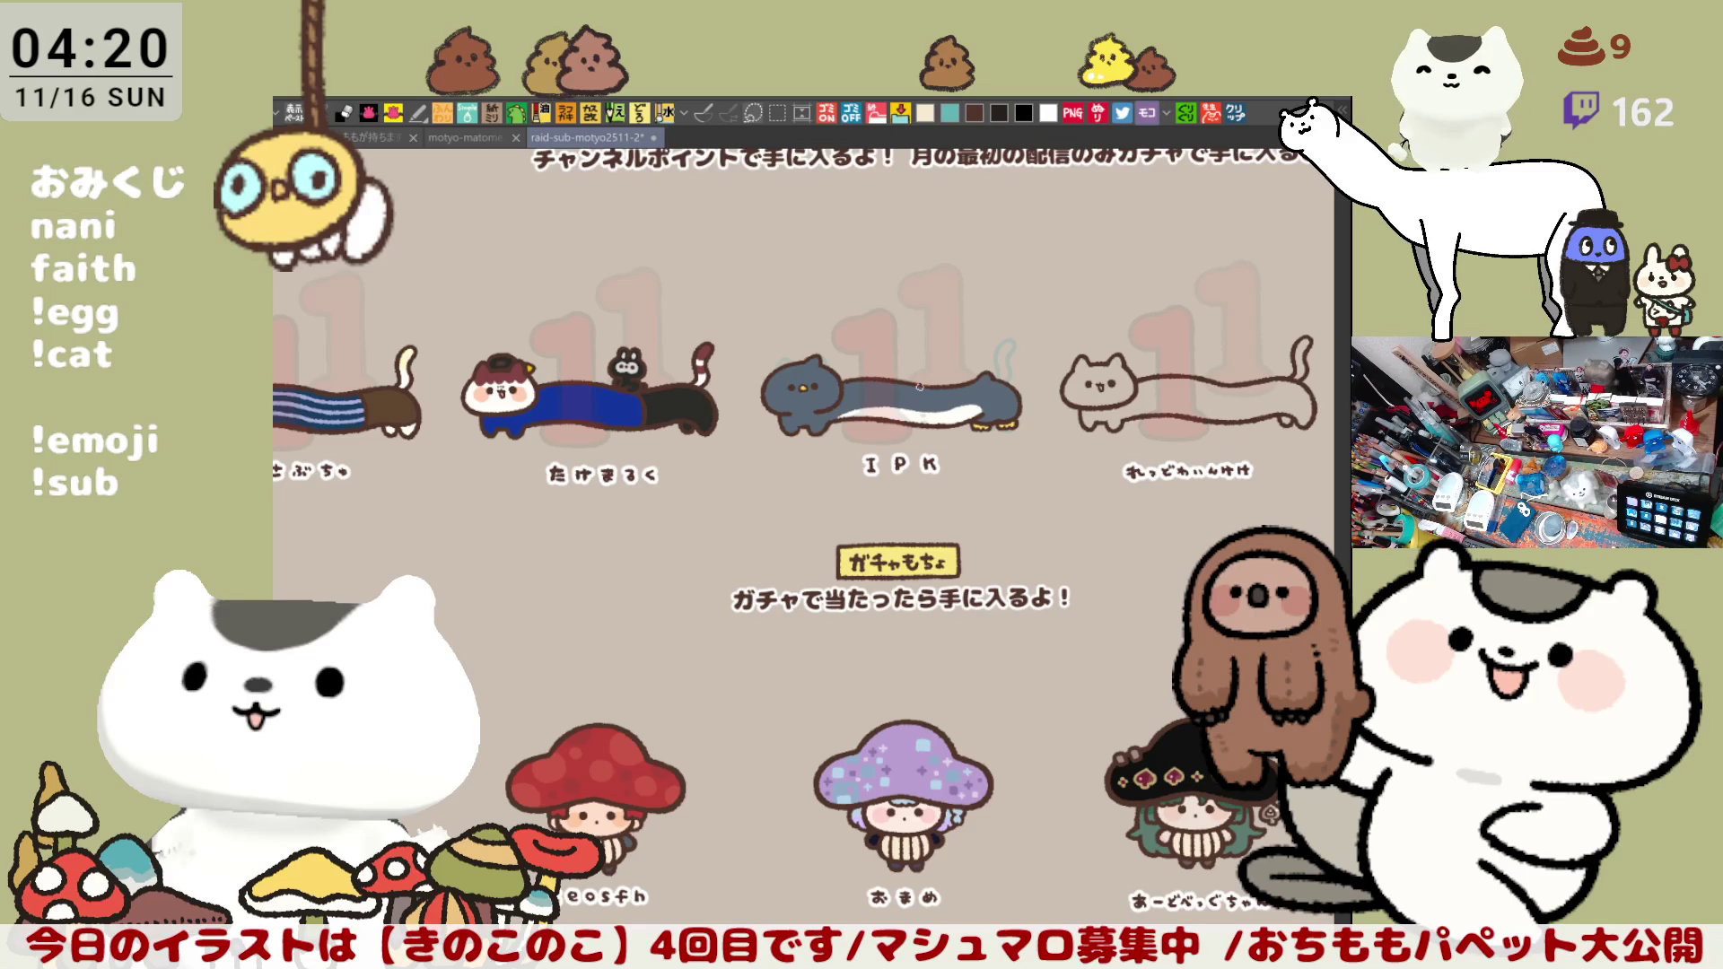
scroll(922, 388, up, 2)
scroll(754, 471, up, 2)
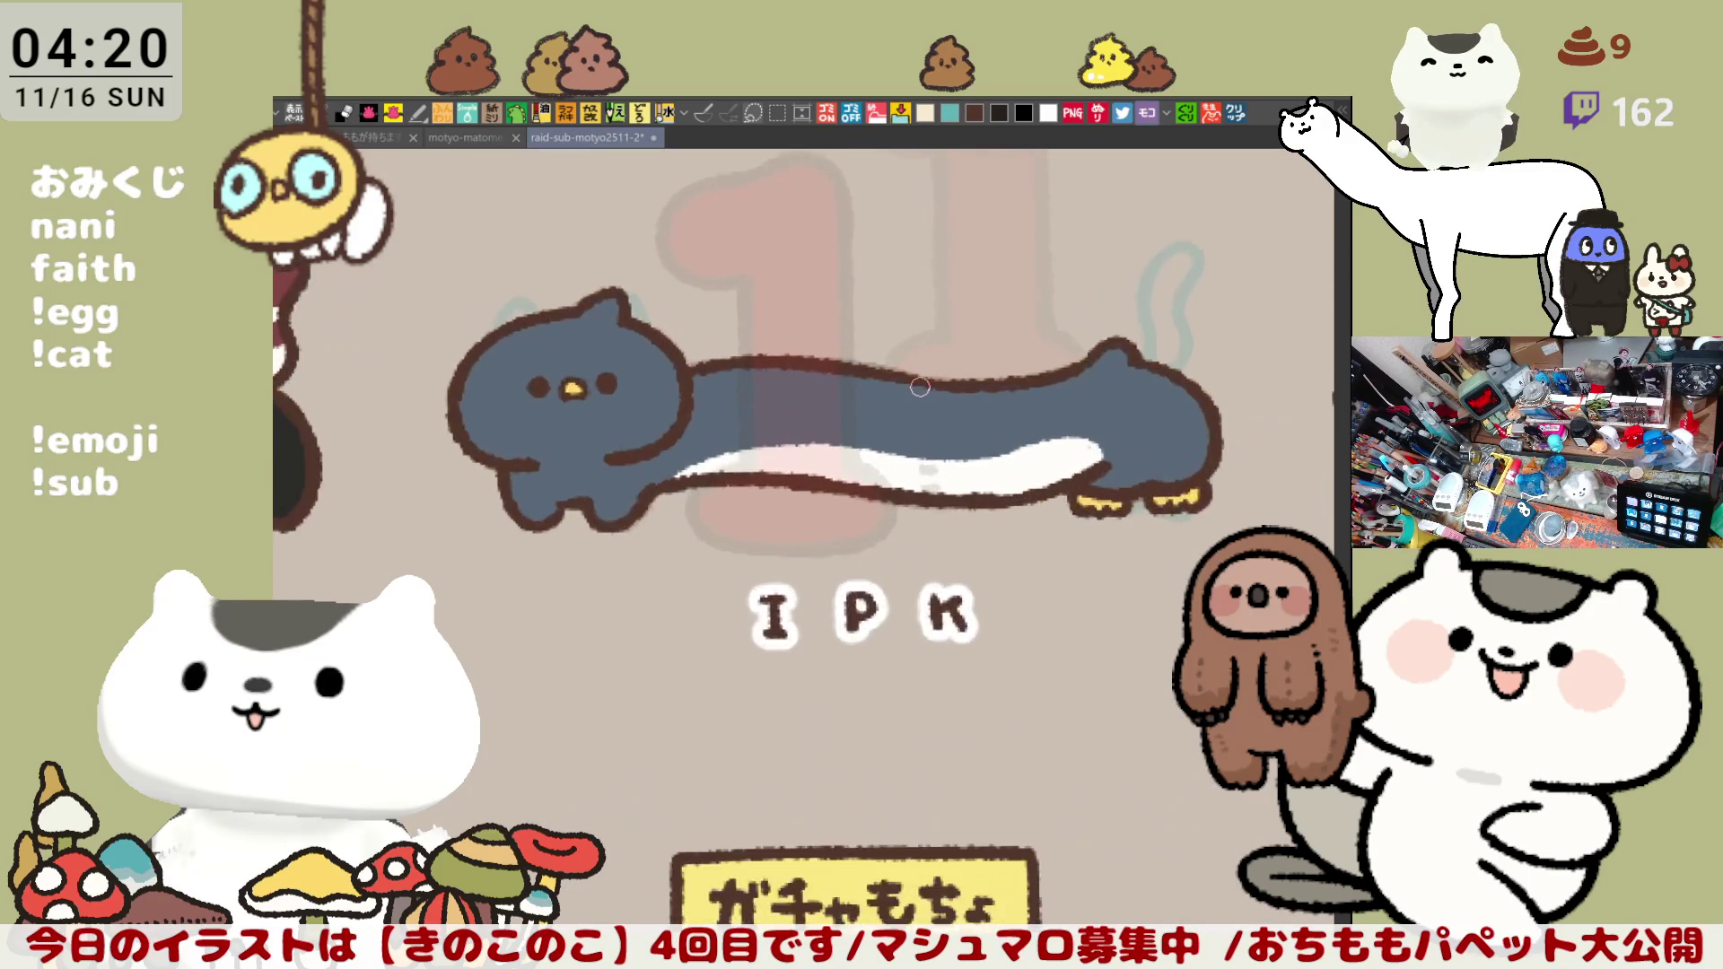
scroll(571, 557, up, 2)
scroll(573, 556, up, 2)
scroll(572, 556, down, 1)
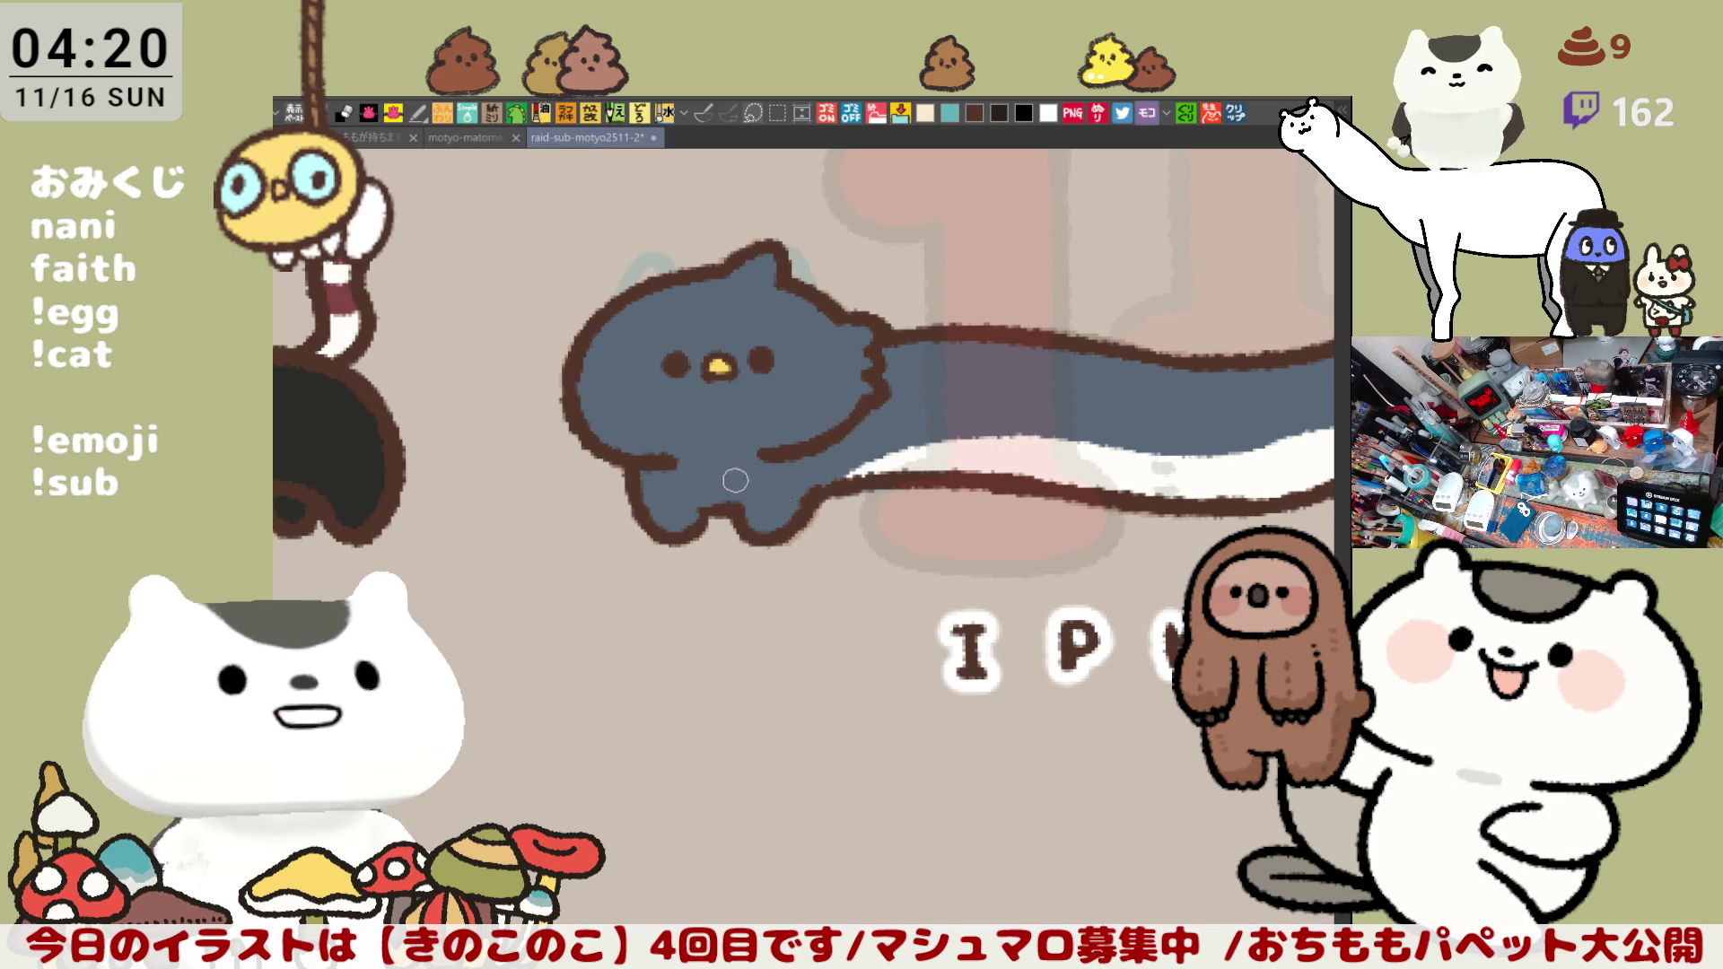
key(ctrl+s)
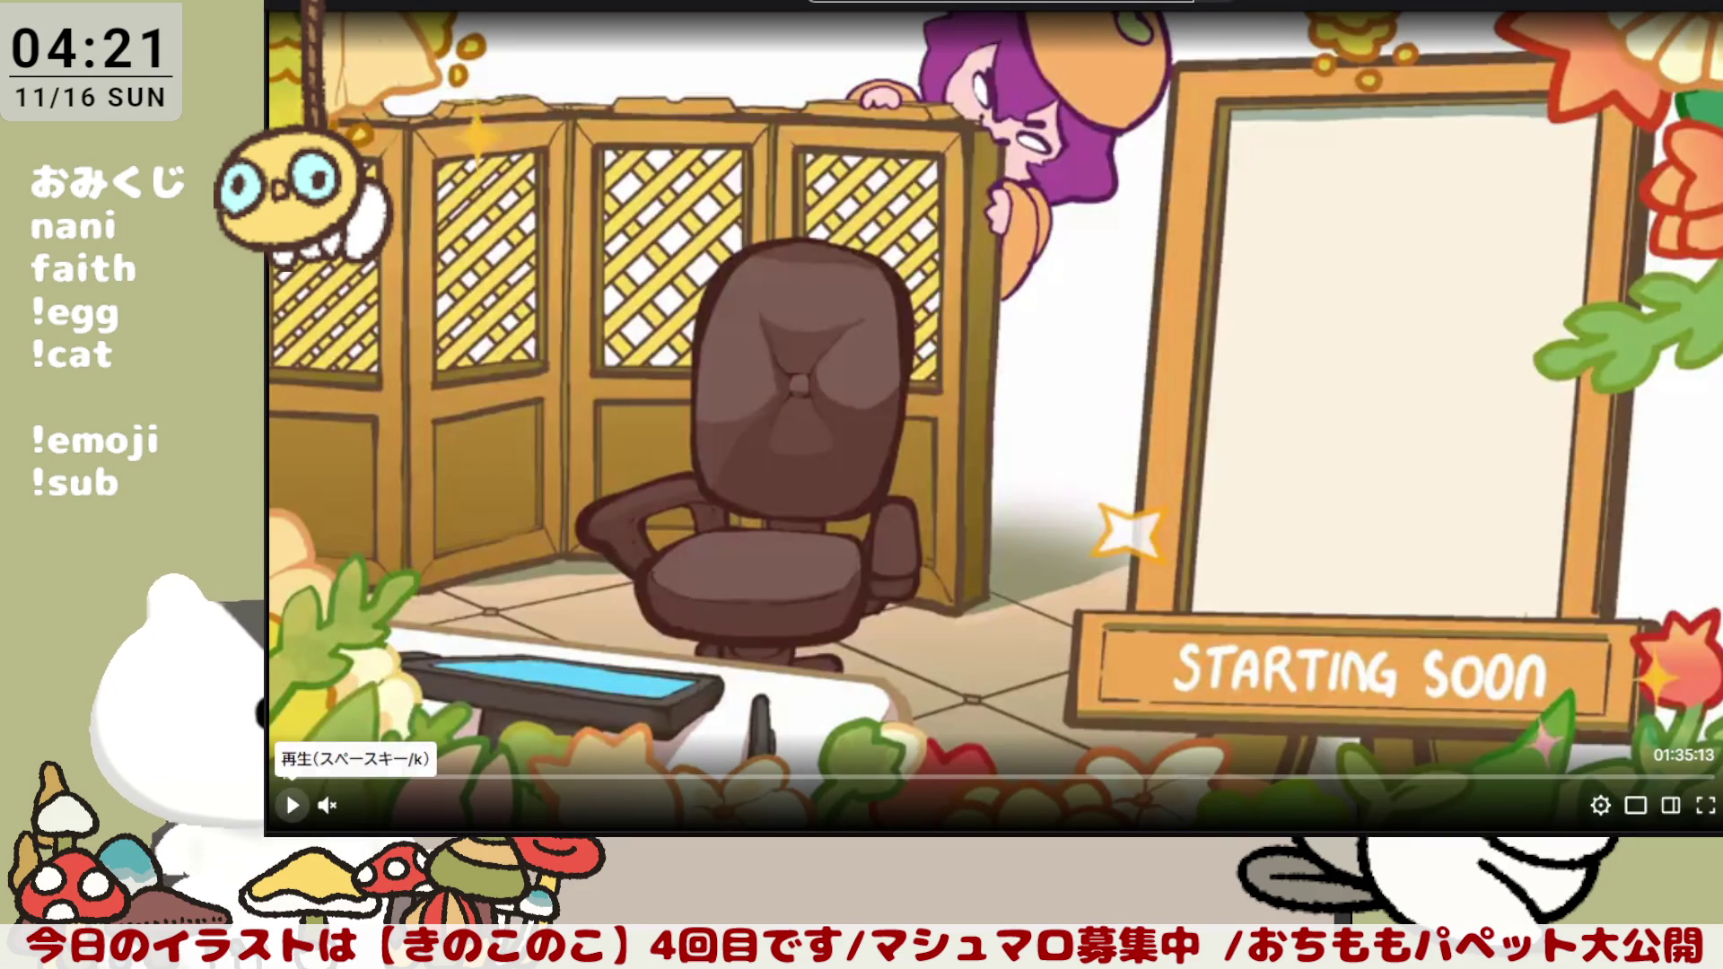
Step: Start the recorded art stream playing and return to near its beginning
click(549, 778)
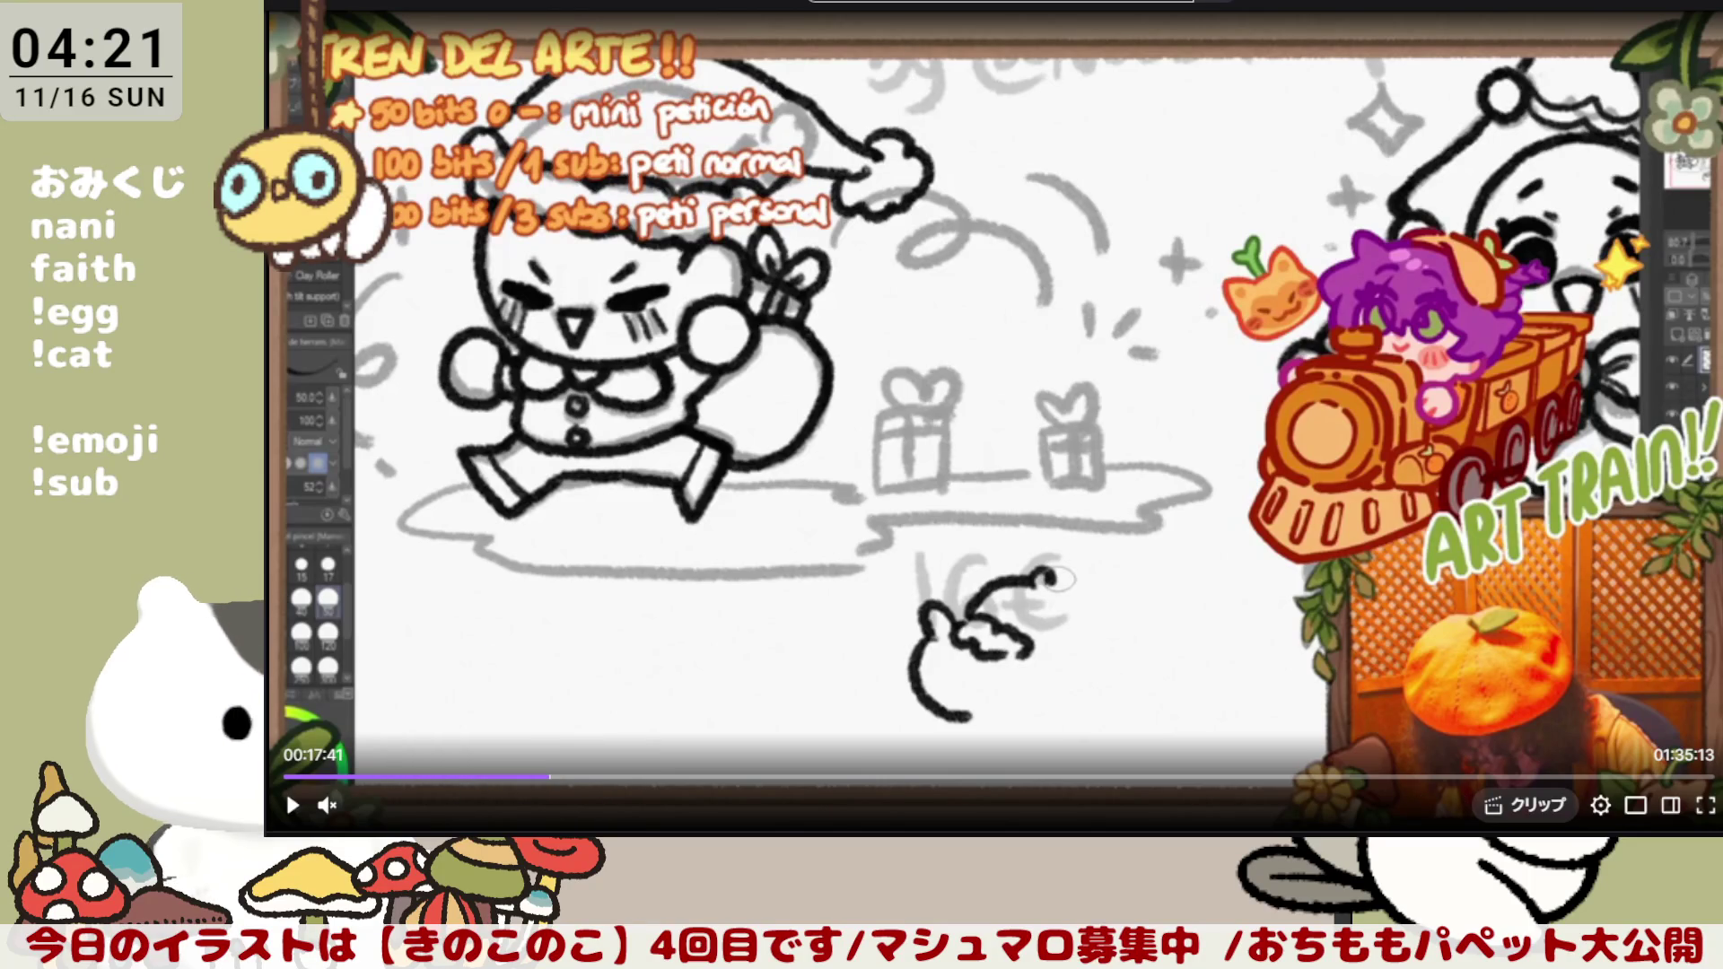
click(291, 805)
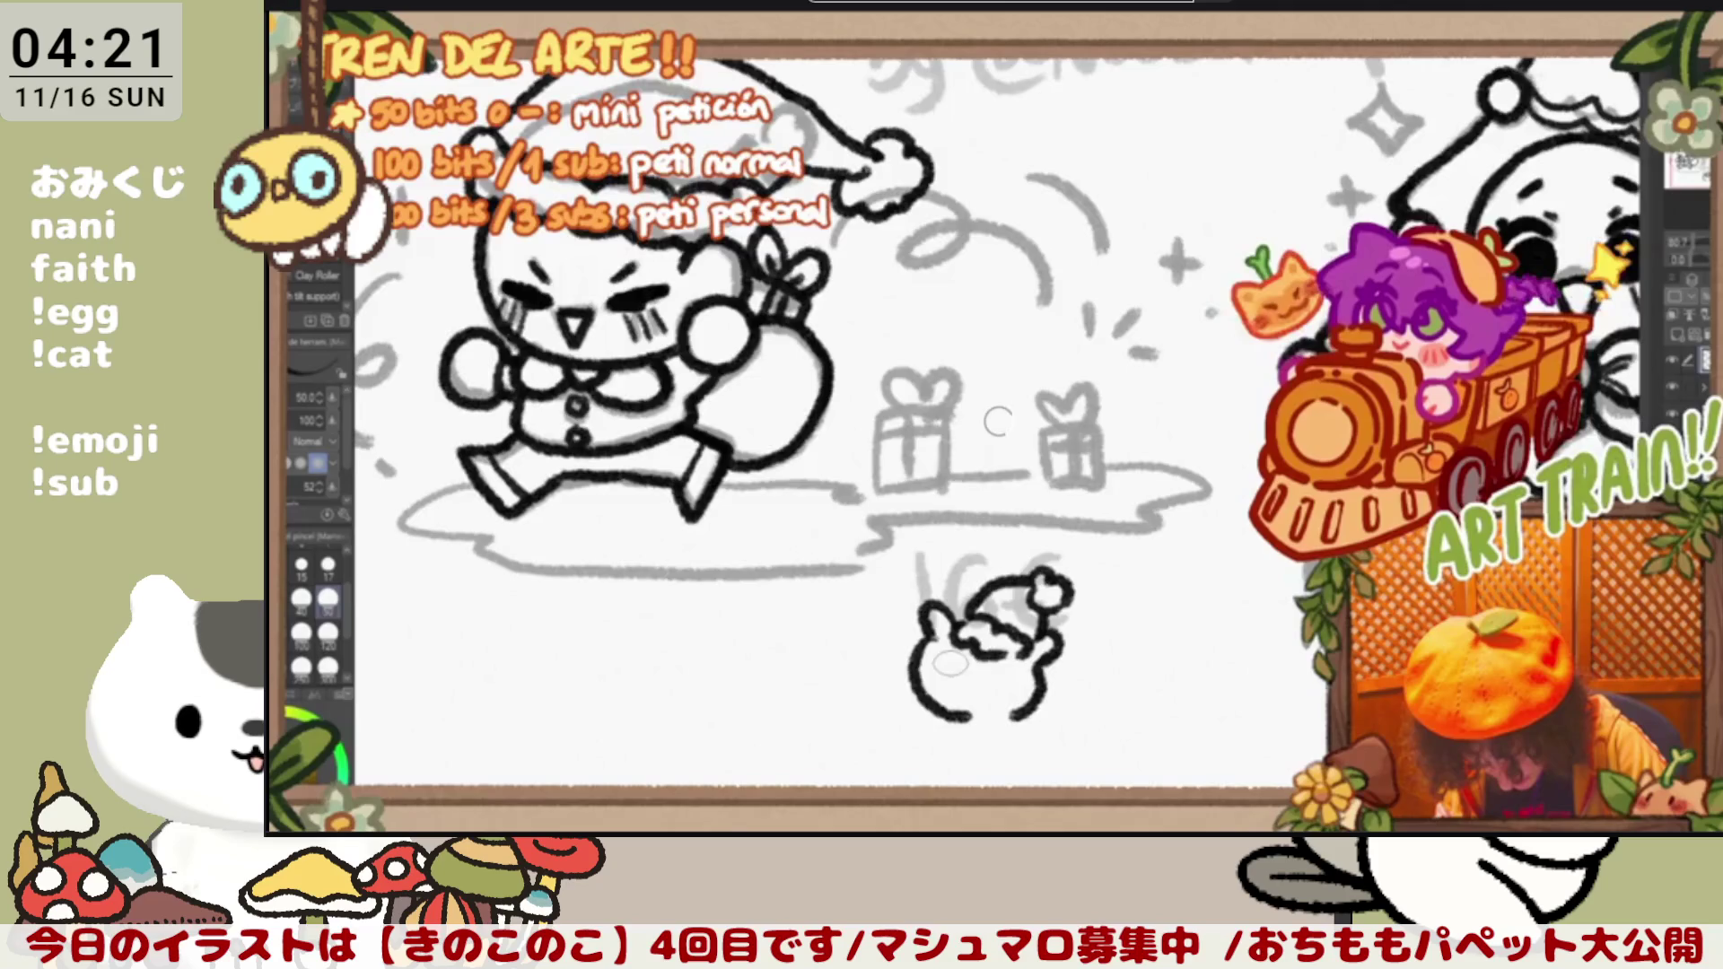
key(Right)
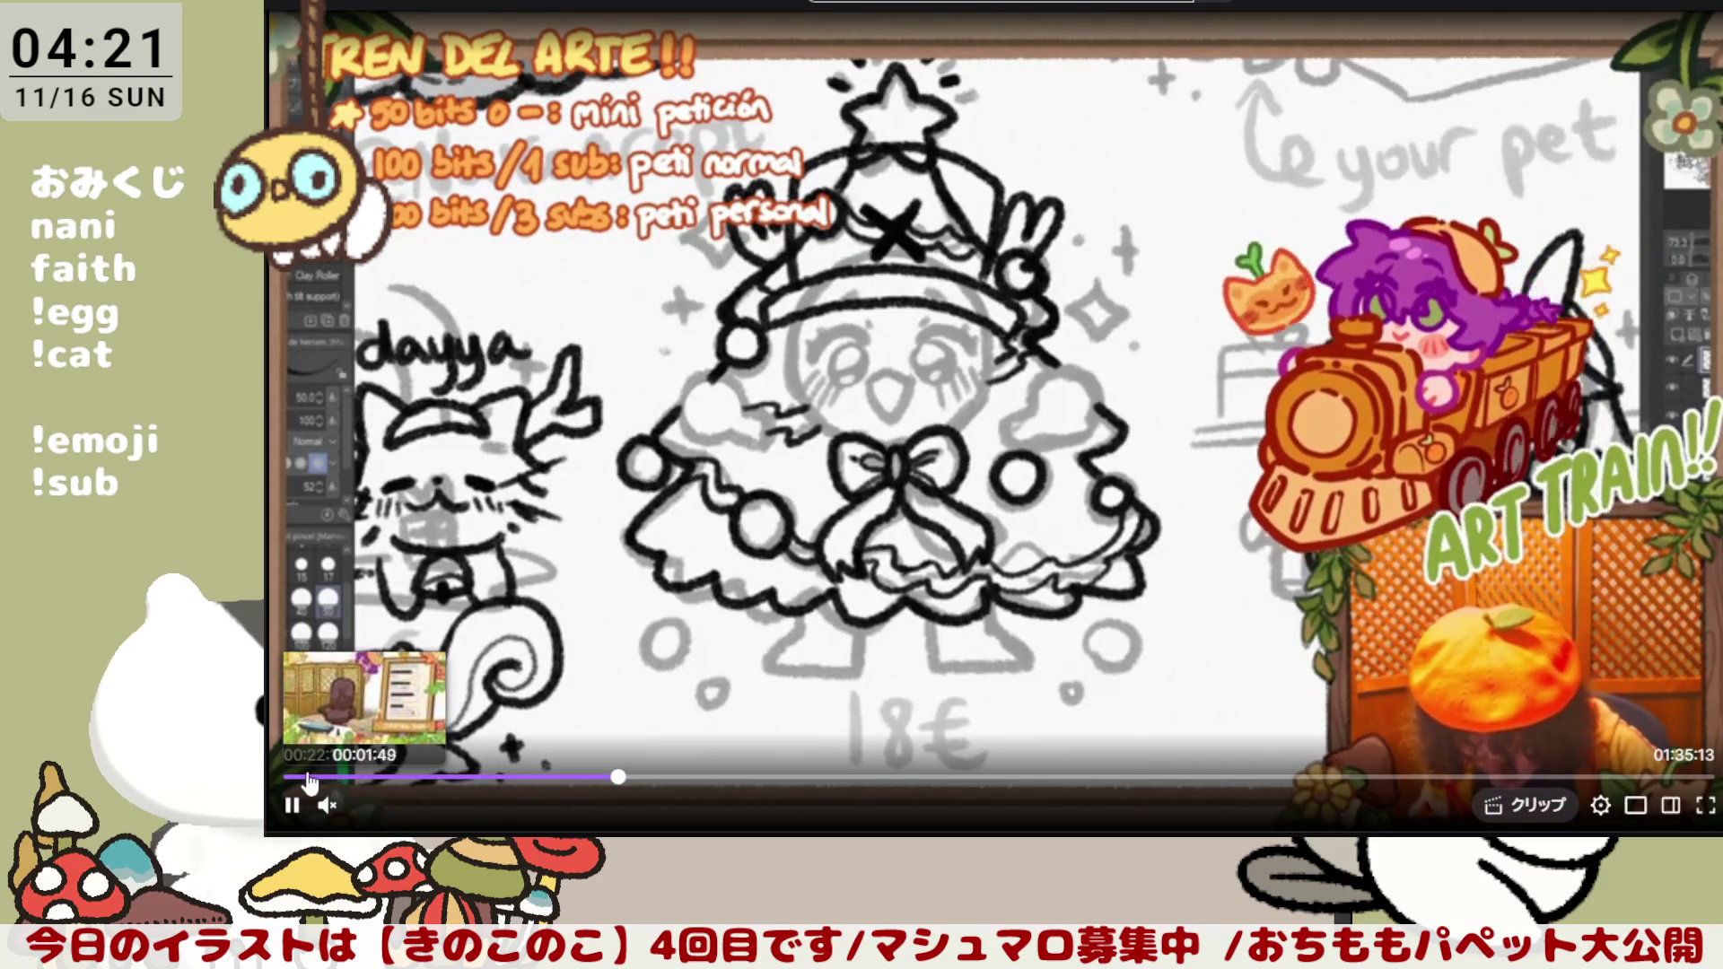
click(296, 779)
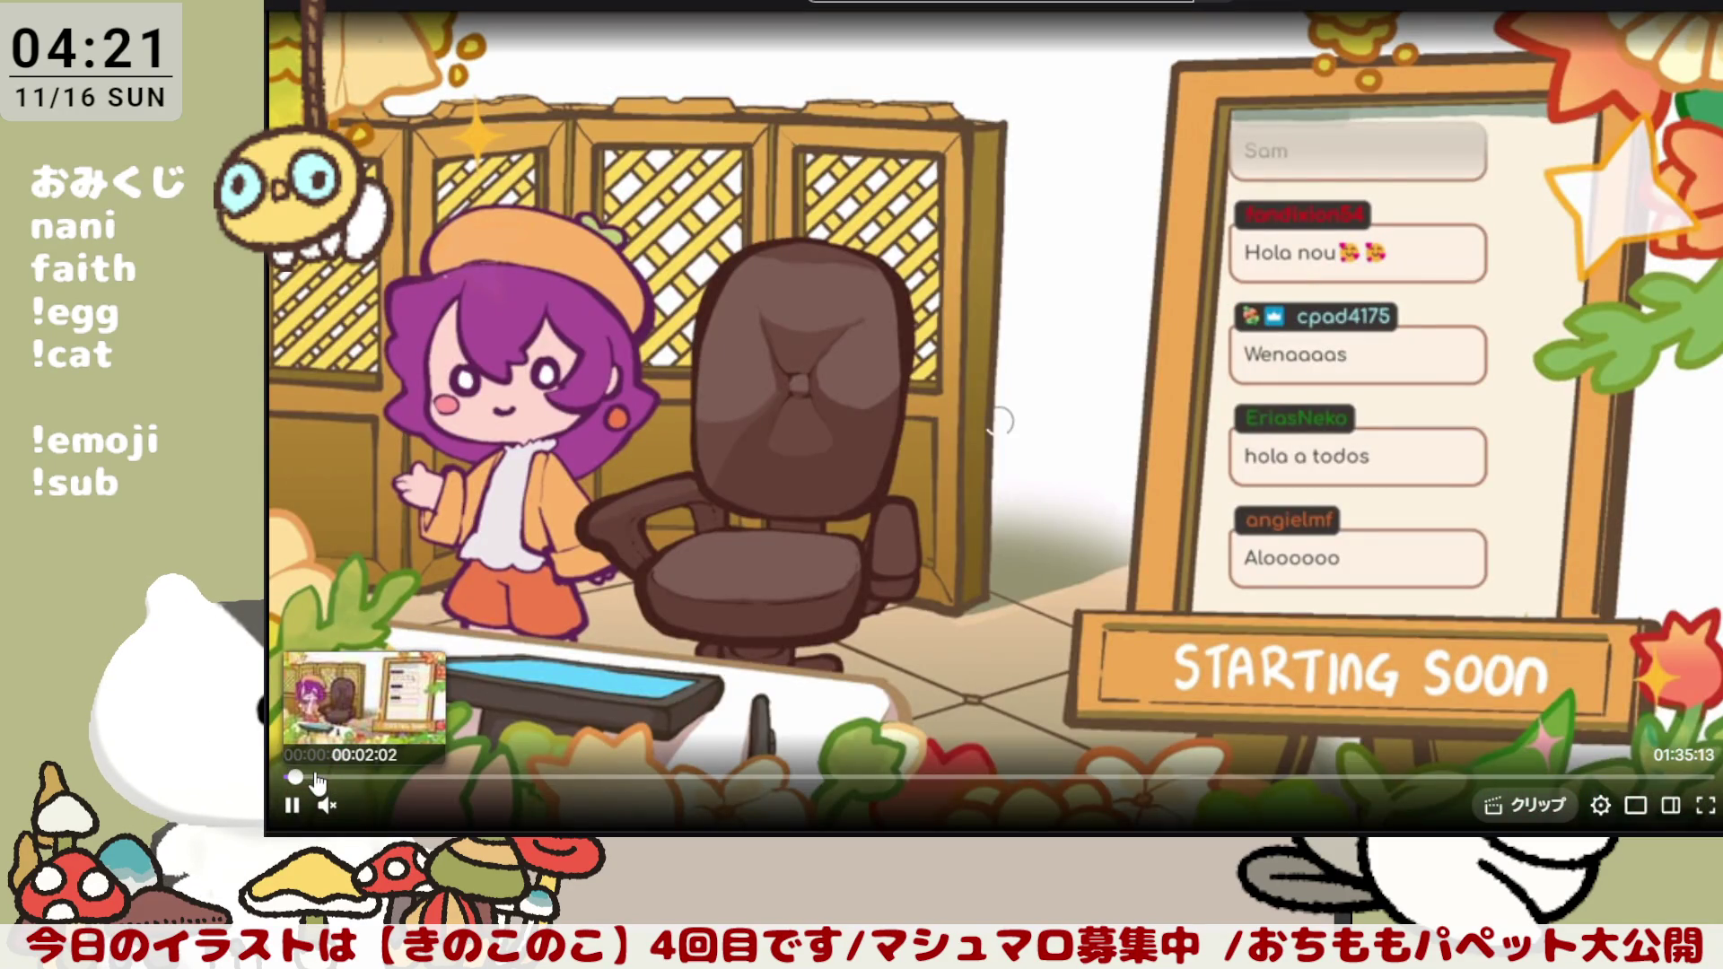
Step: Skip progressively ahead along the seek bar to the clothing-folds drawing tips near 1:04
click(315, 778)
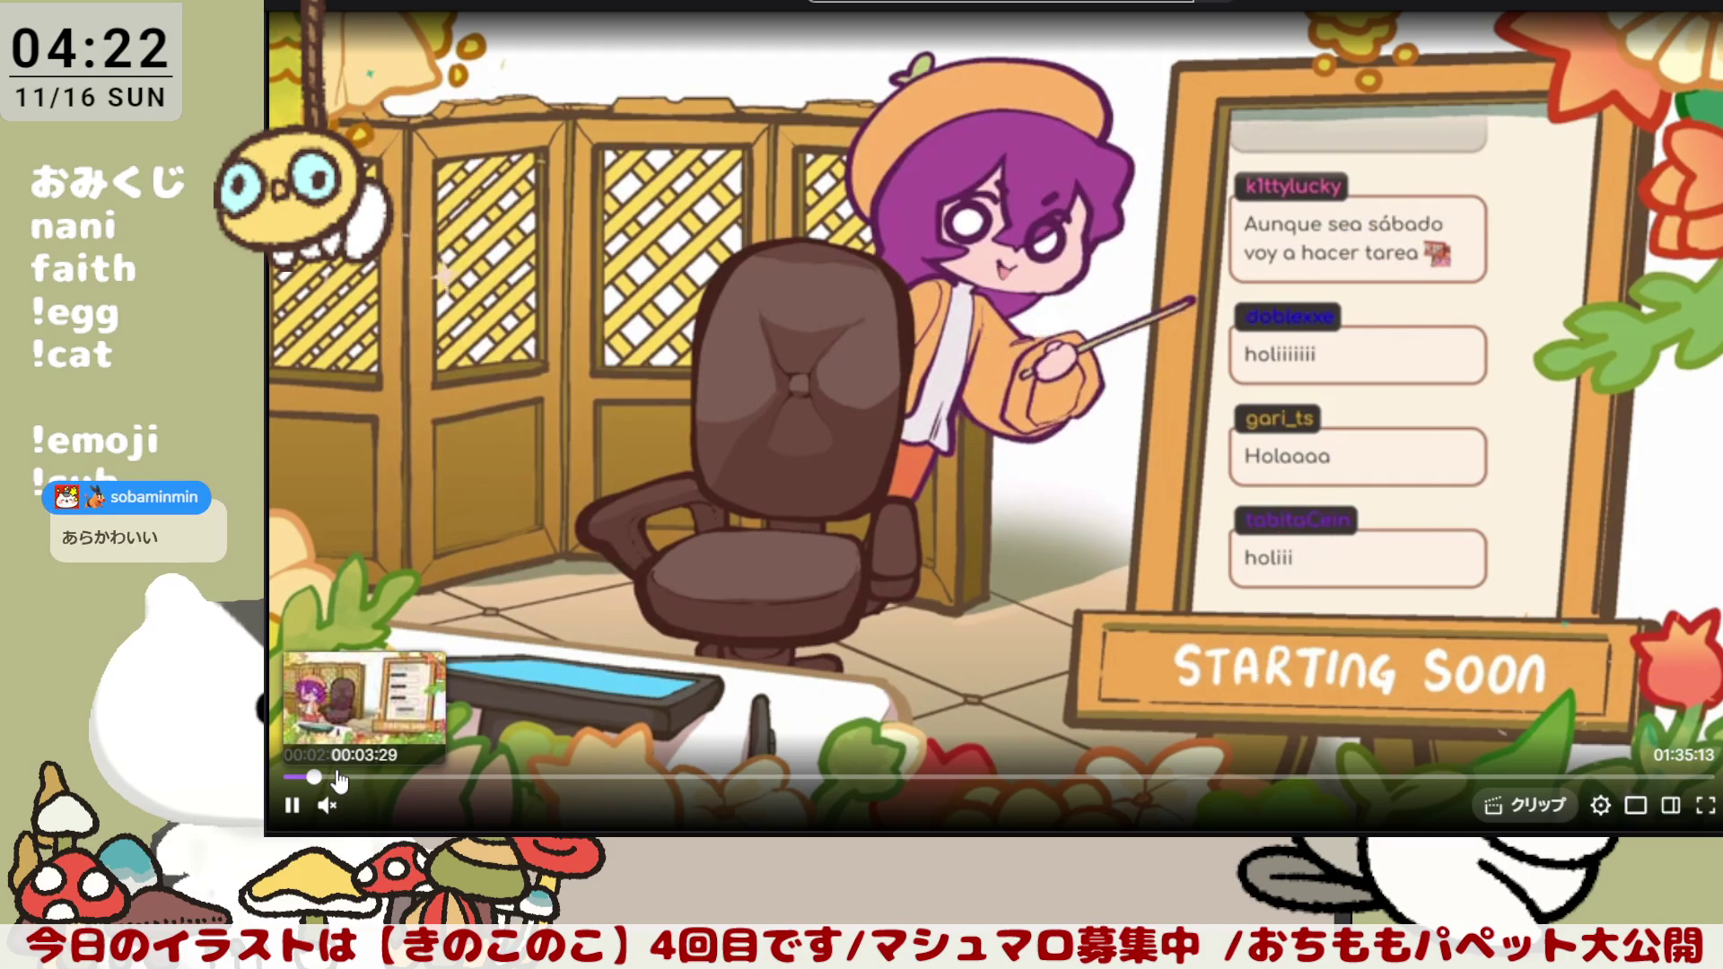
click(345, 778)
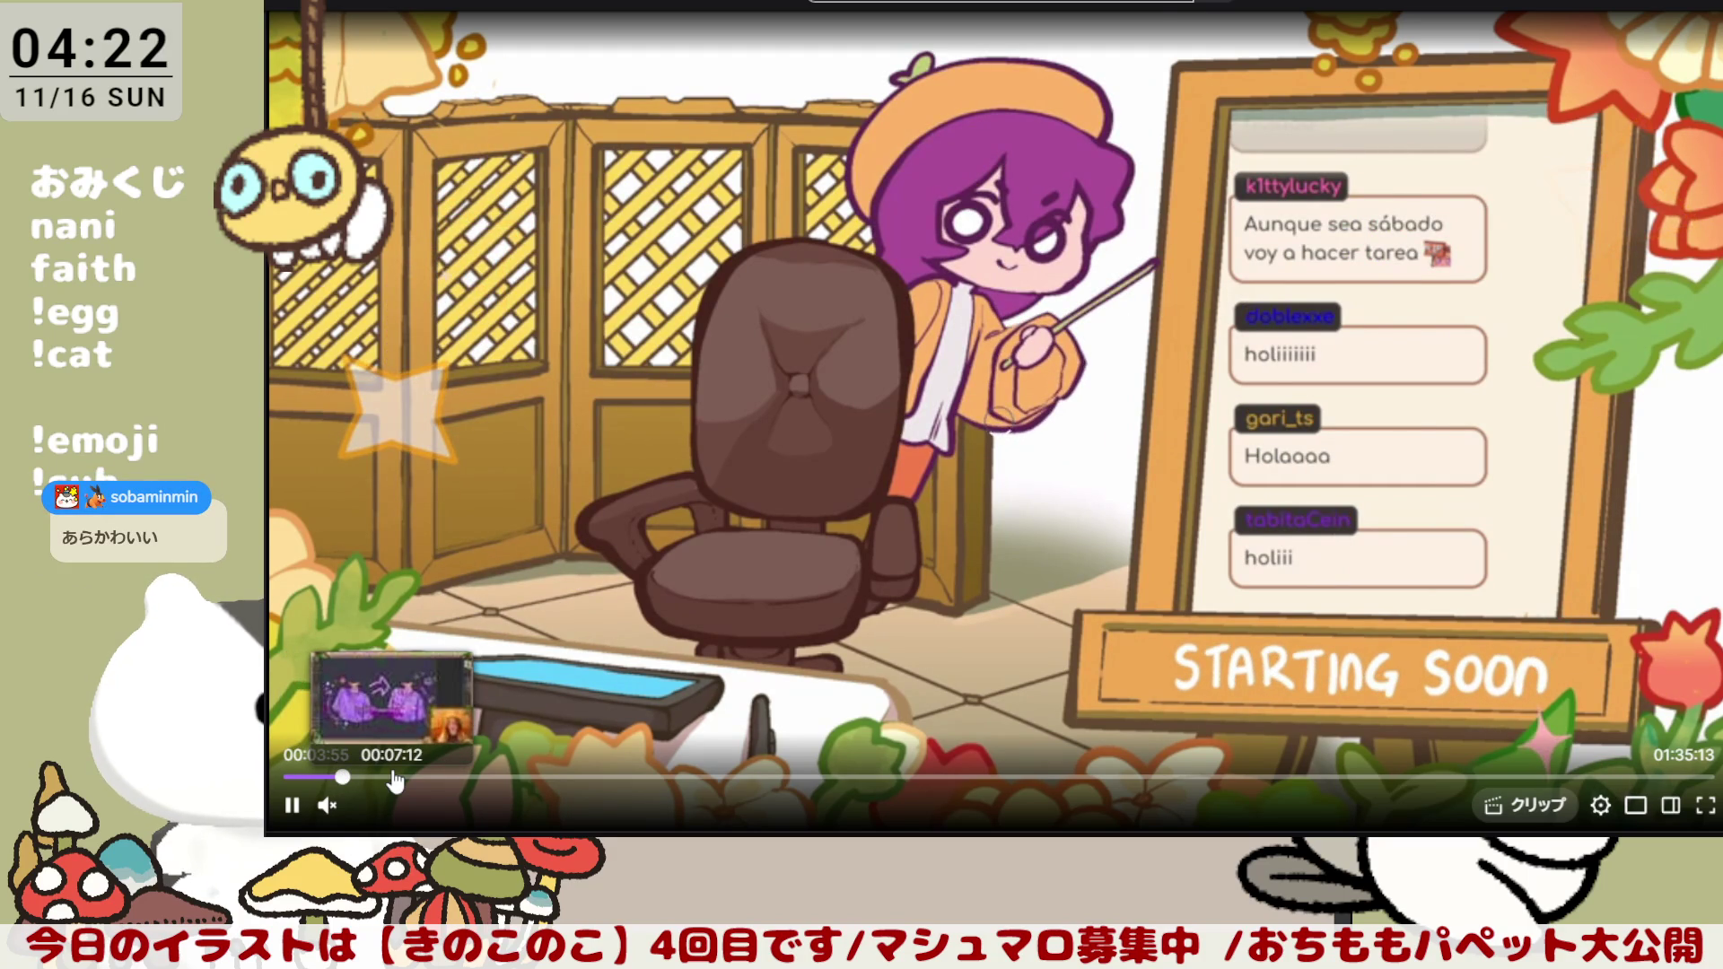
click(394, 779)
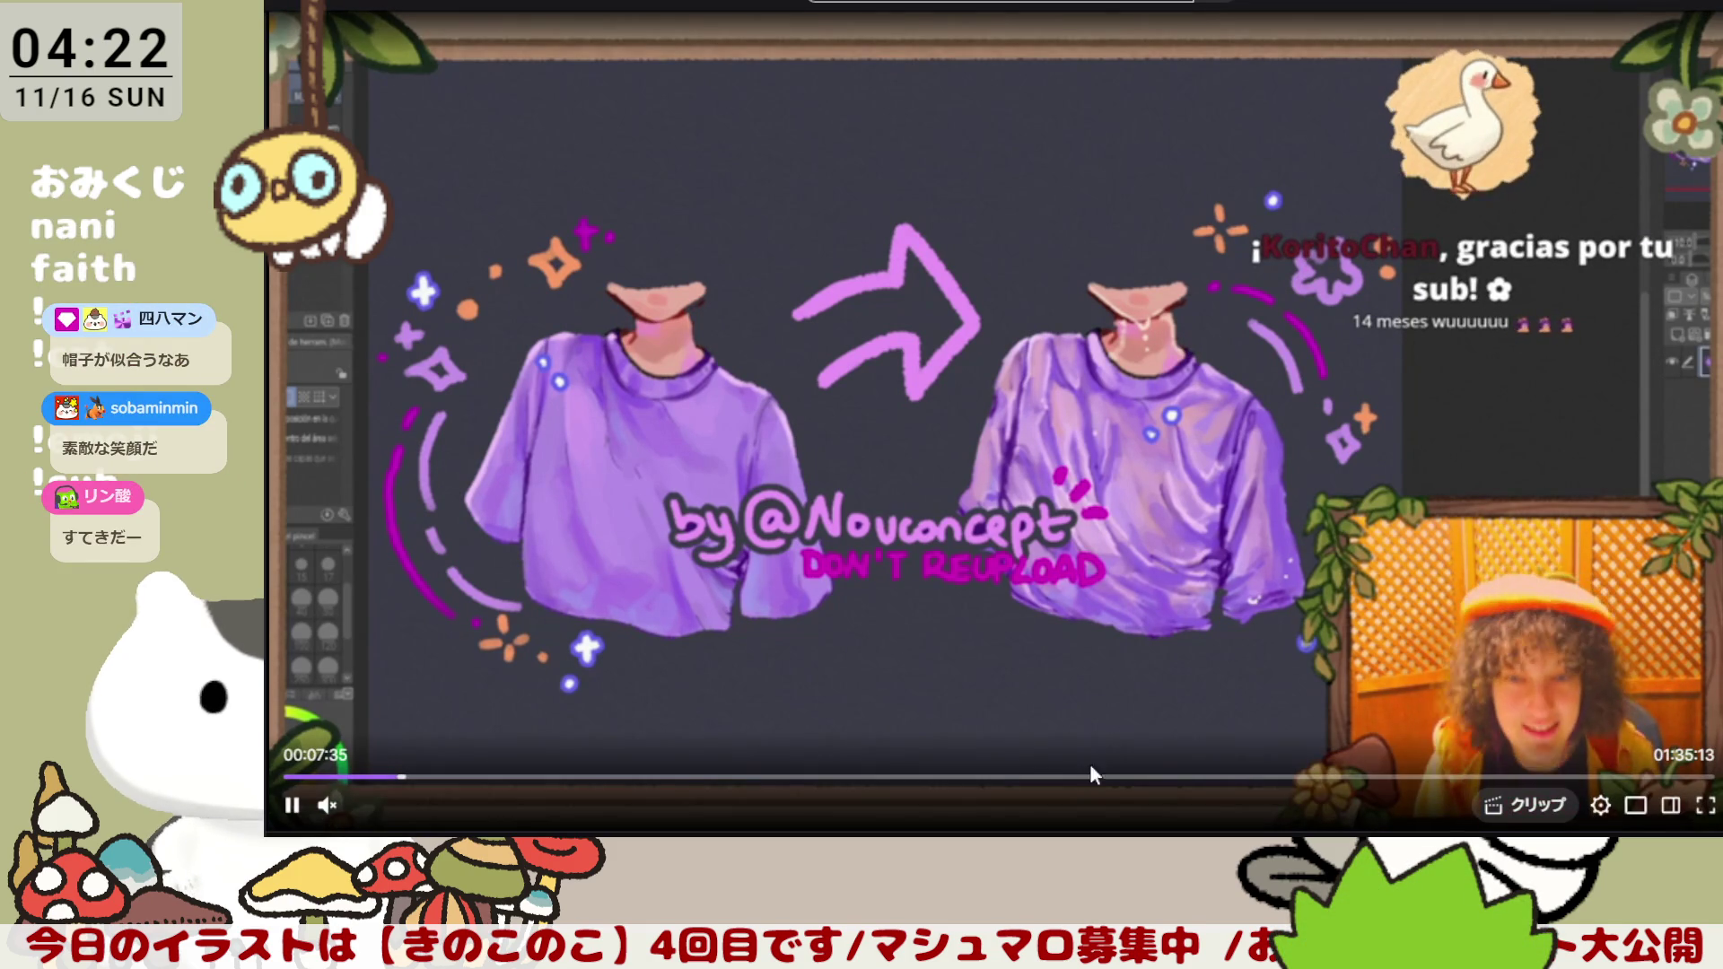
click(1087, 785)
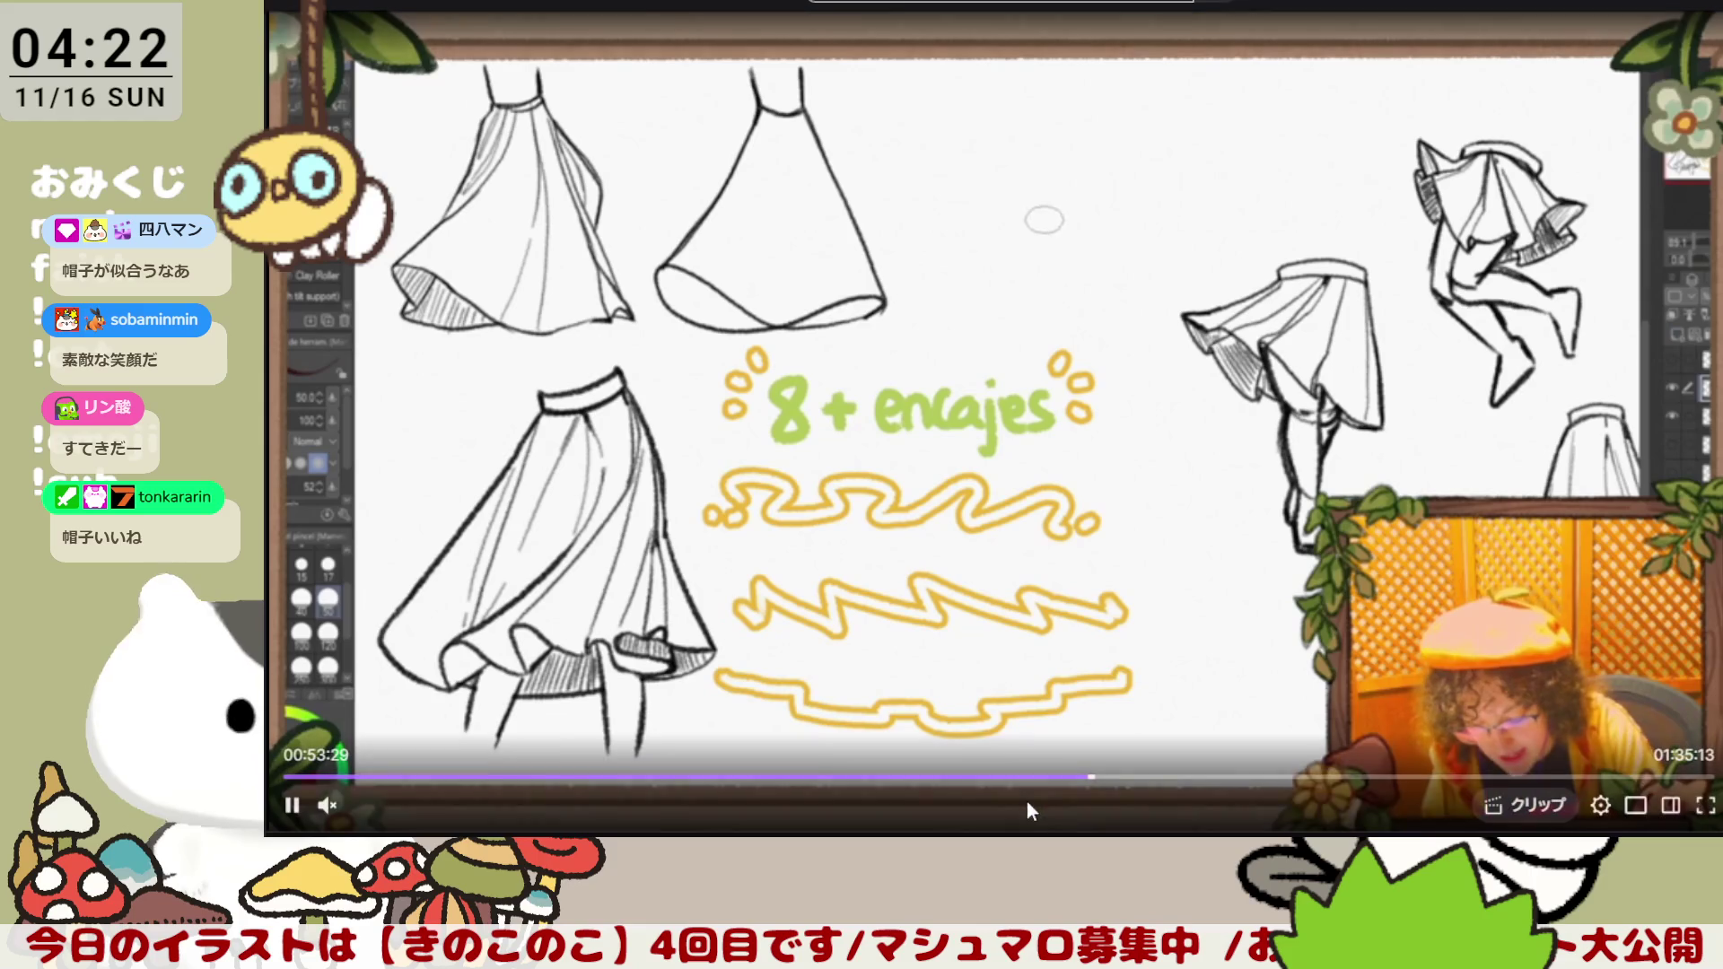
mouse_move(1427, 778)
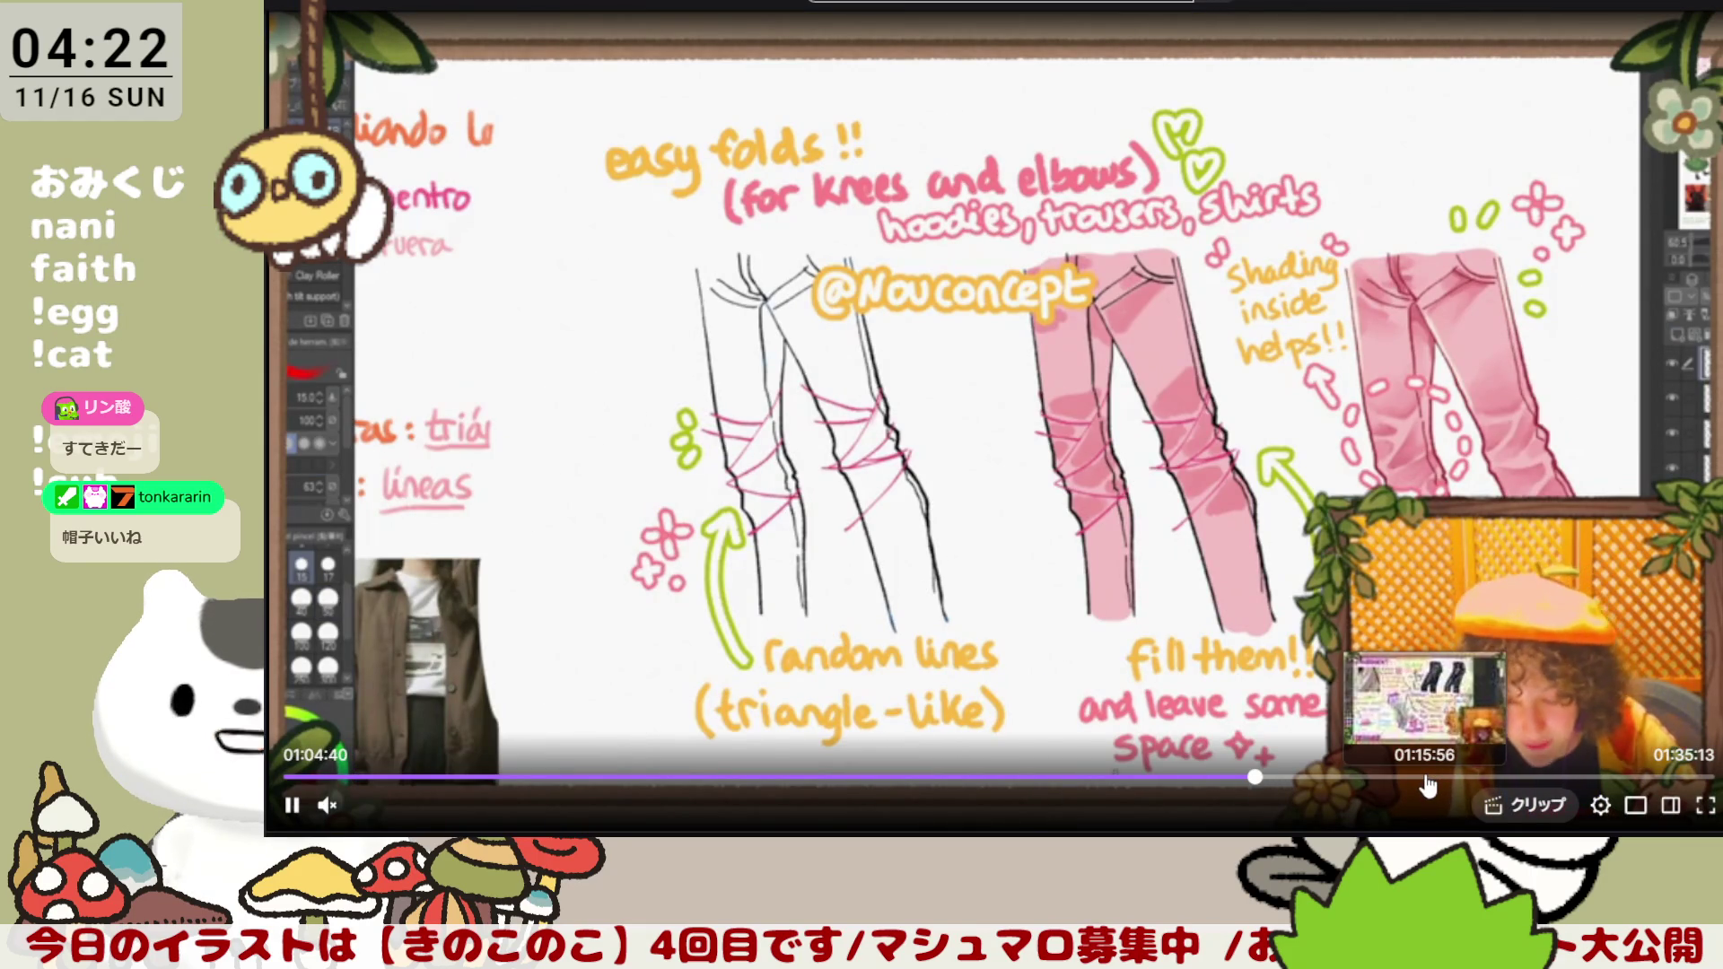
click(1437, 777)
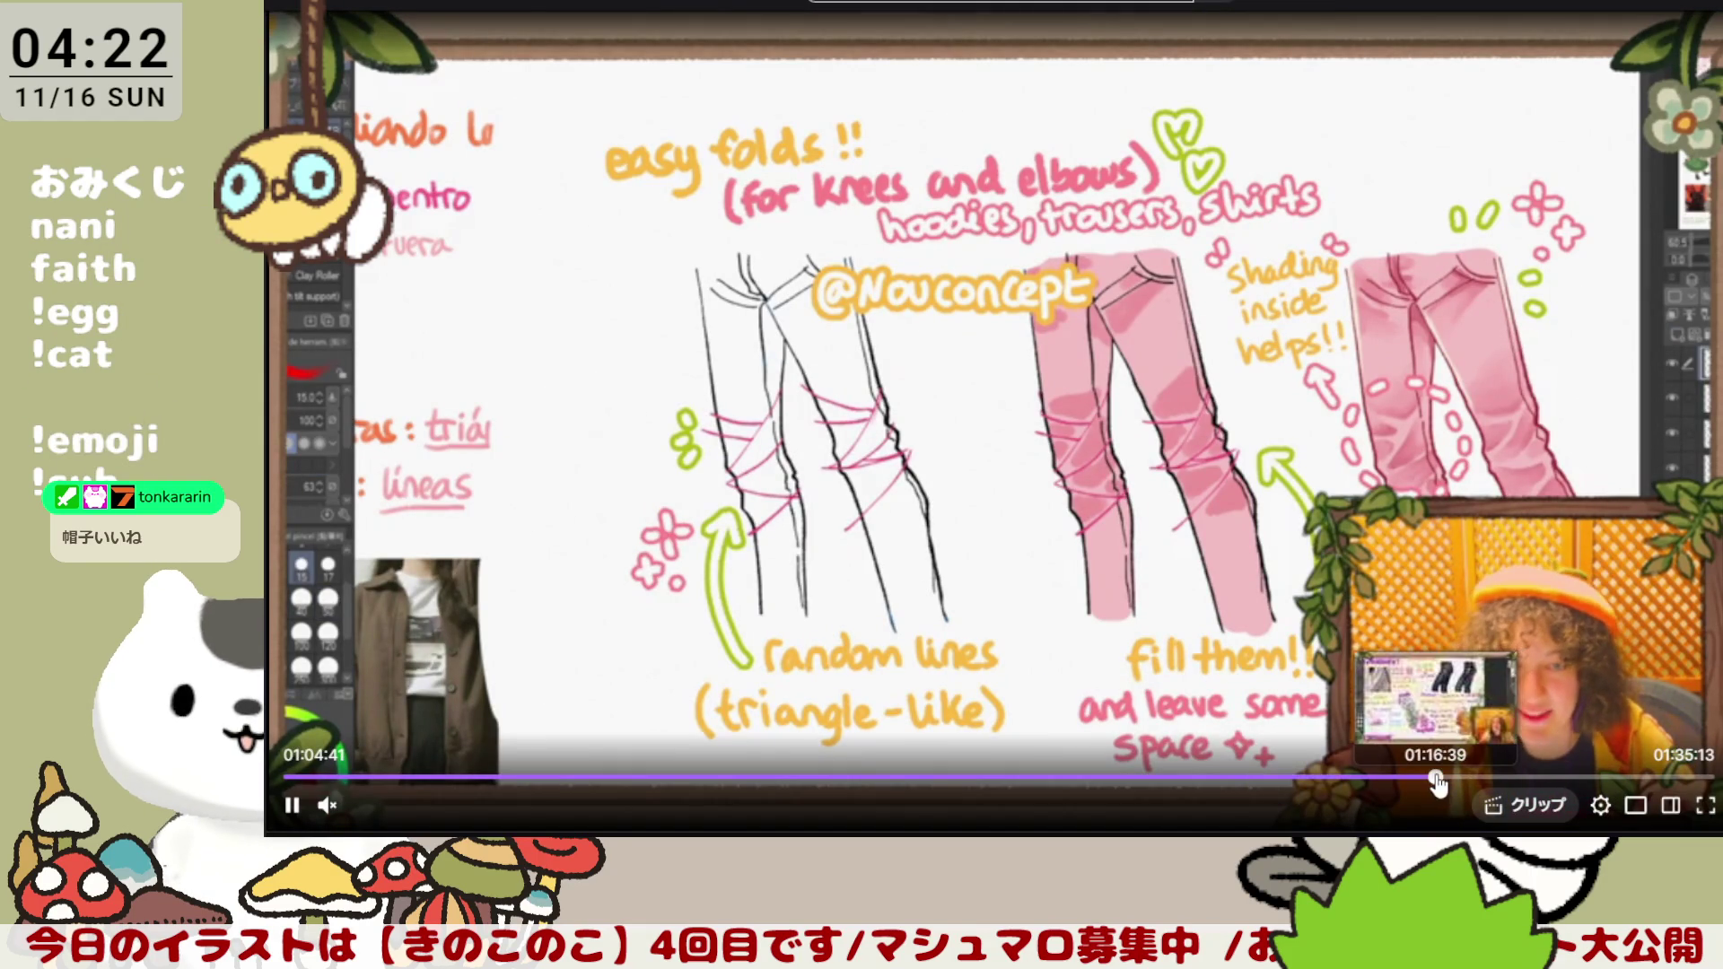
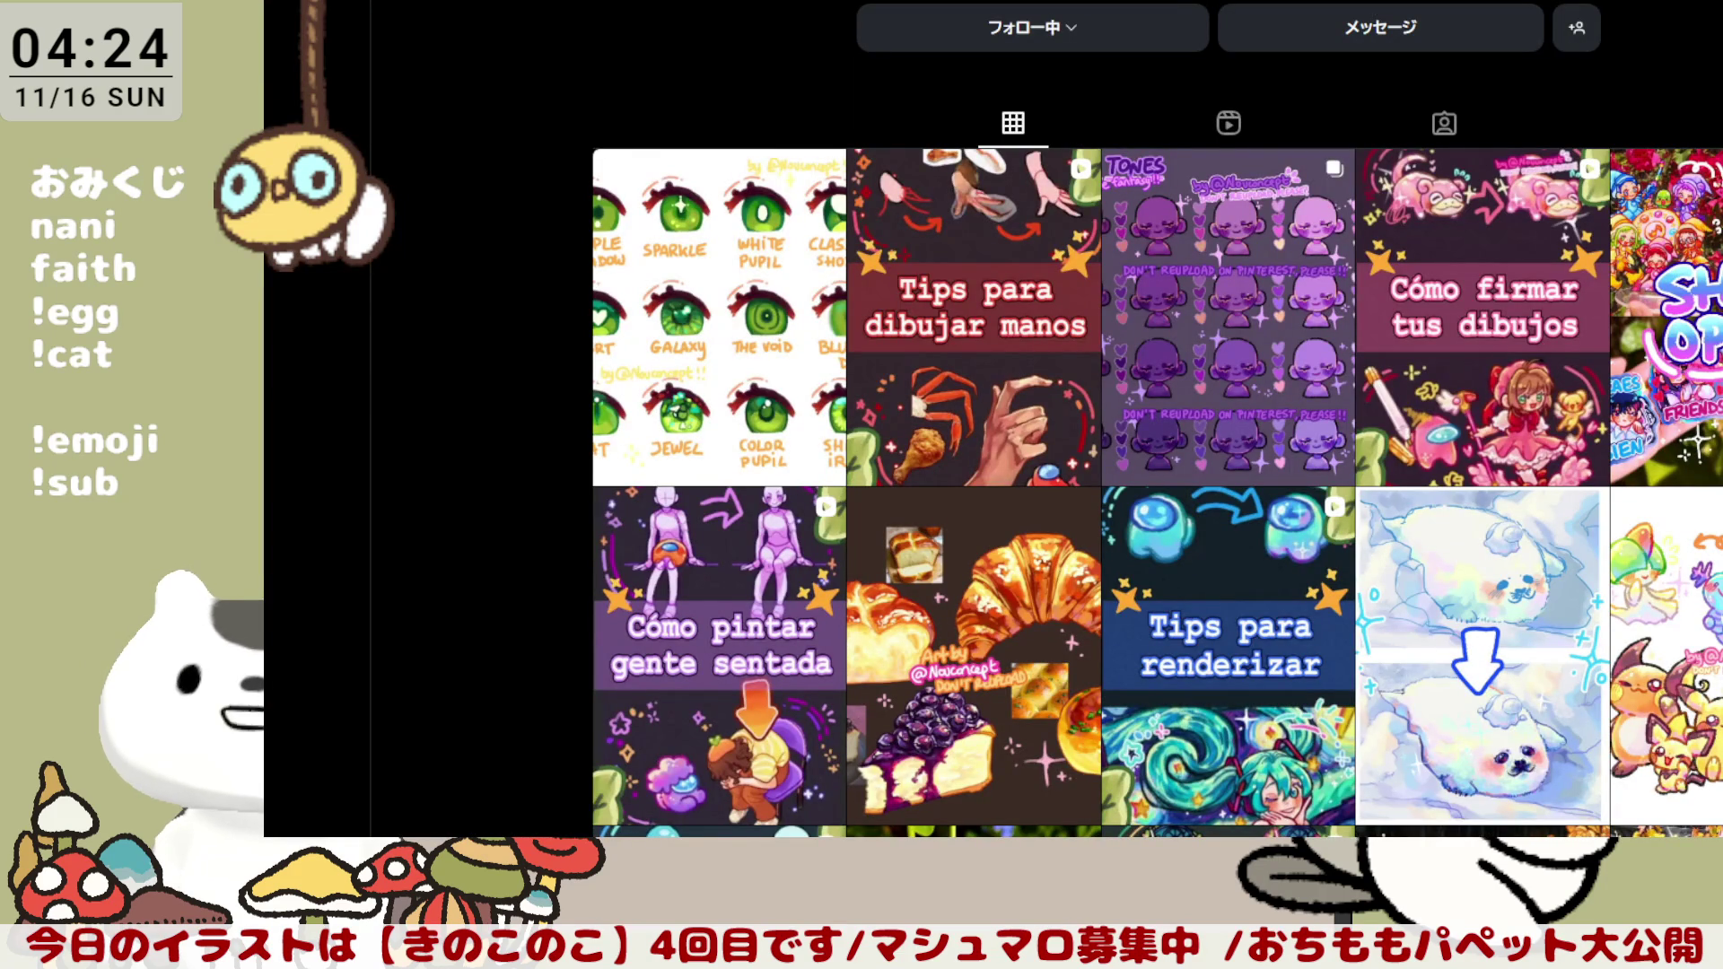
scroll(1157, 419, down, 1)
scroll(1158, 418, down, 3)
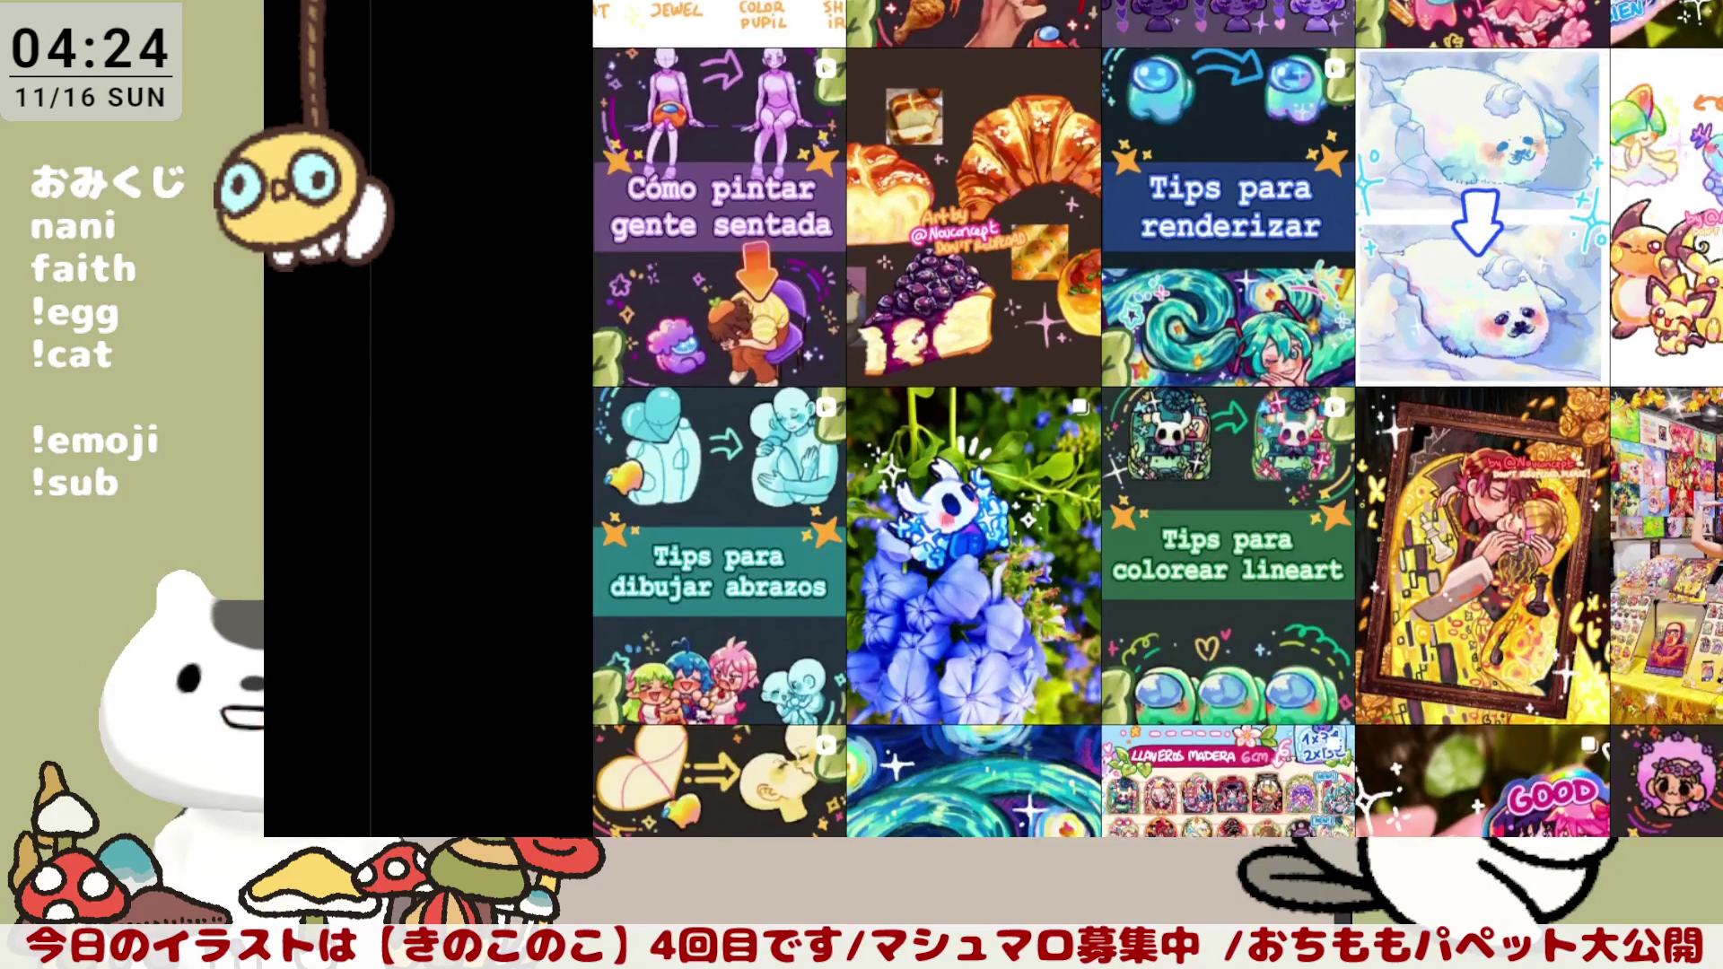
scroll(1158, 419, down, 3)
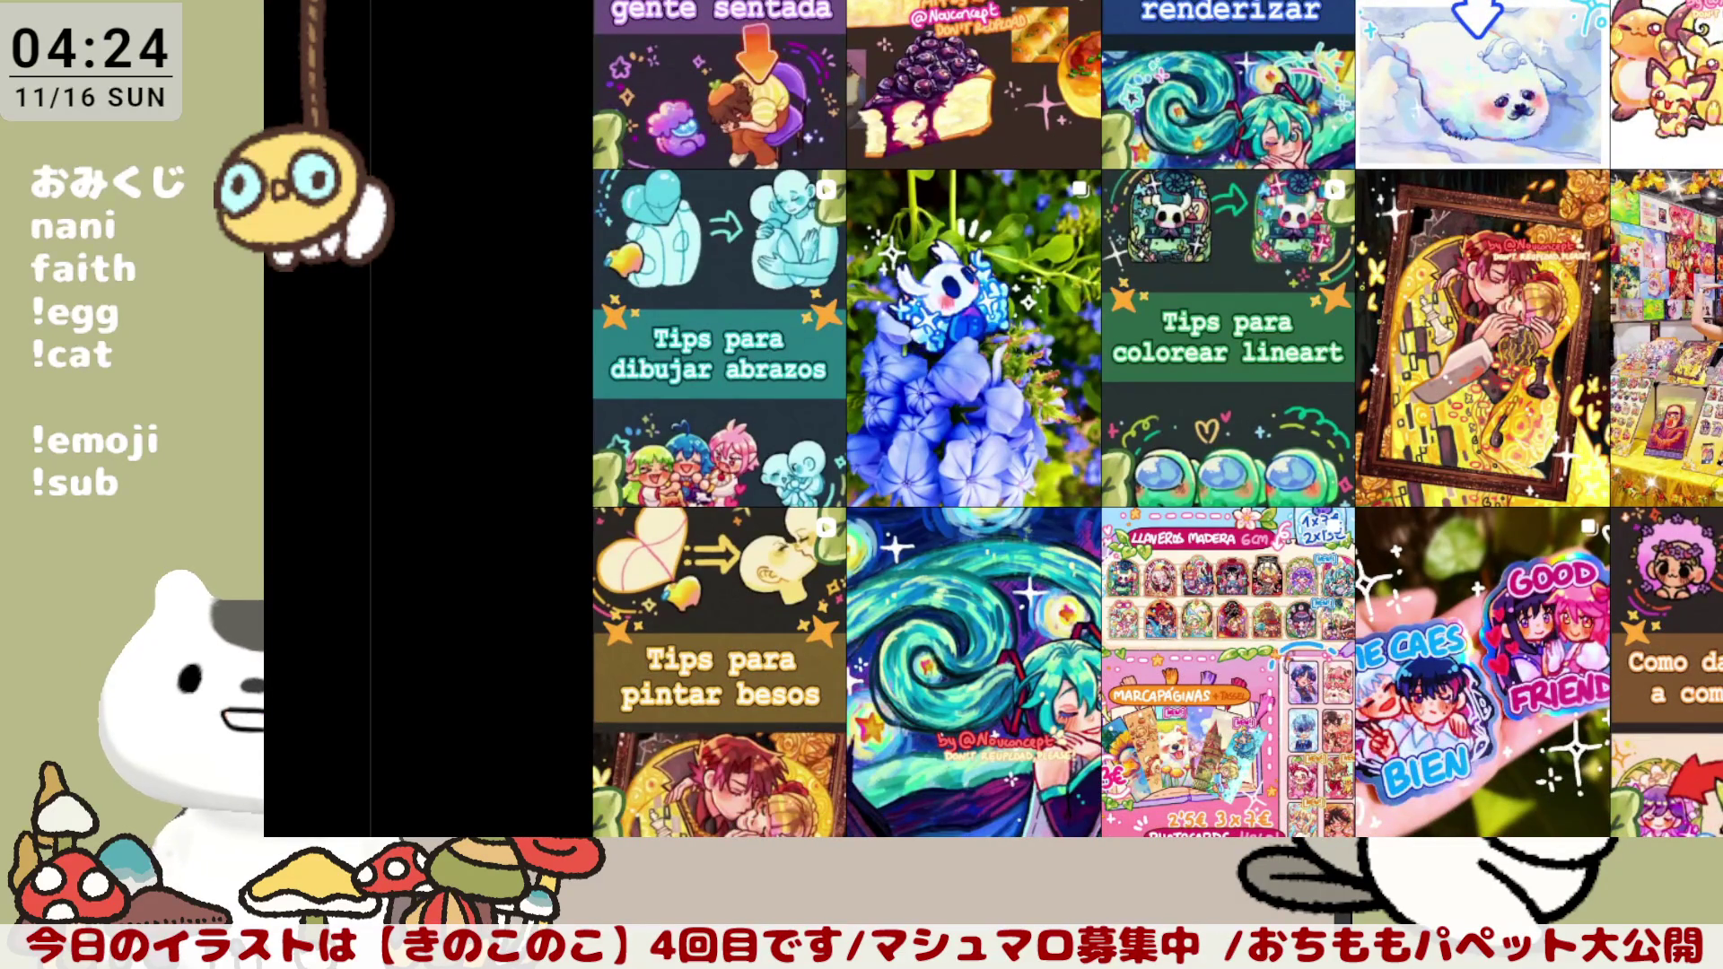
scroll(1159, 419, down, 3)
scroll(1157, 419, down, 1)
scroll(1159, 419, down, 5)
scroll(1158, 419, down, 2)
scroll(1159, 418, down, 3)
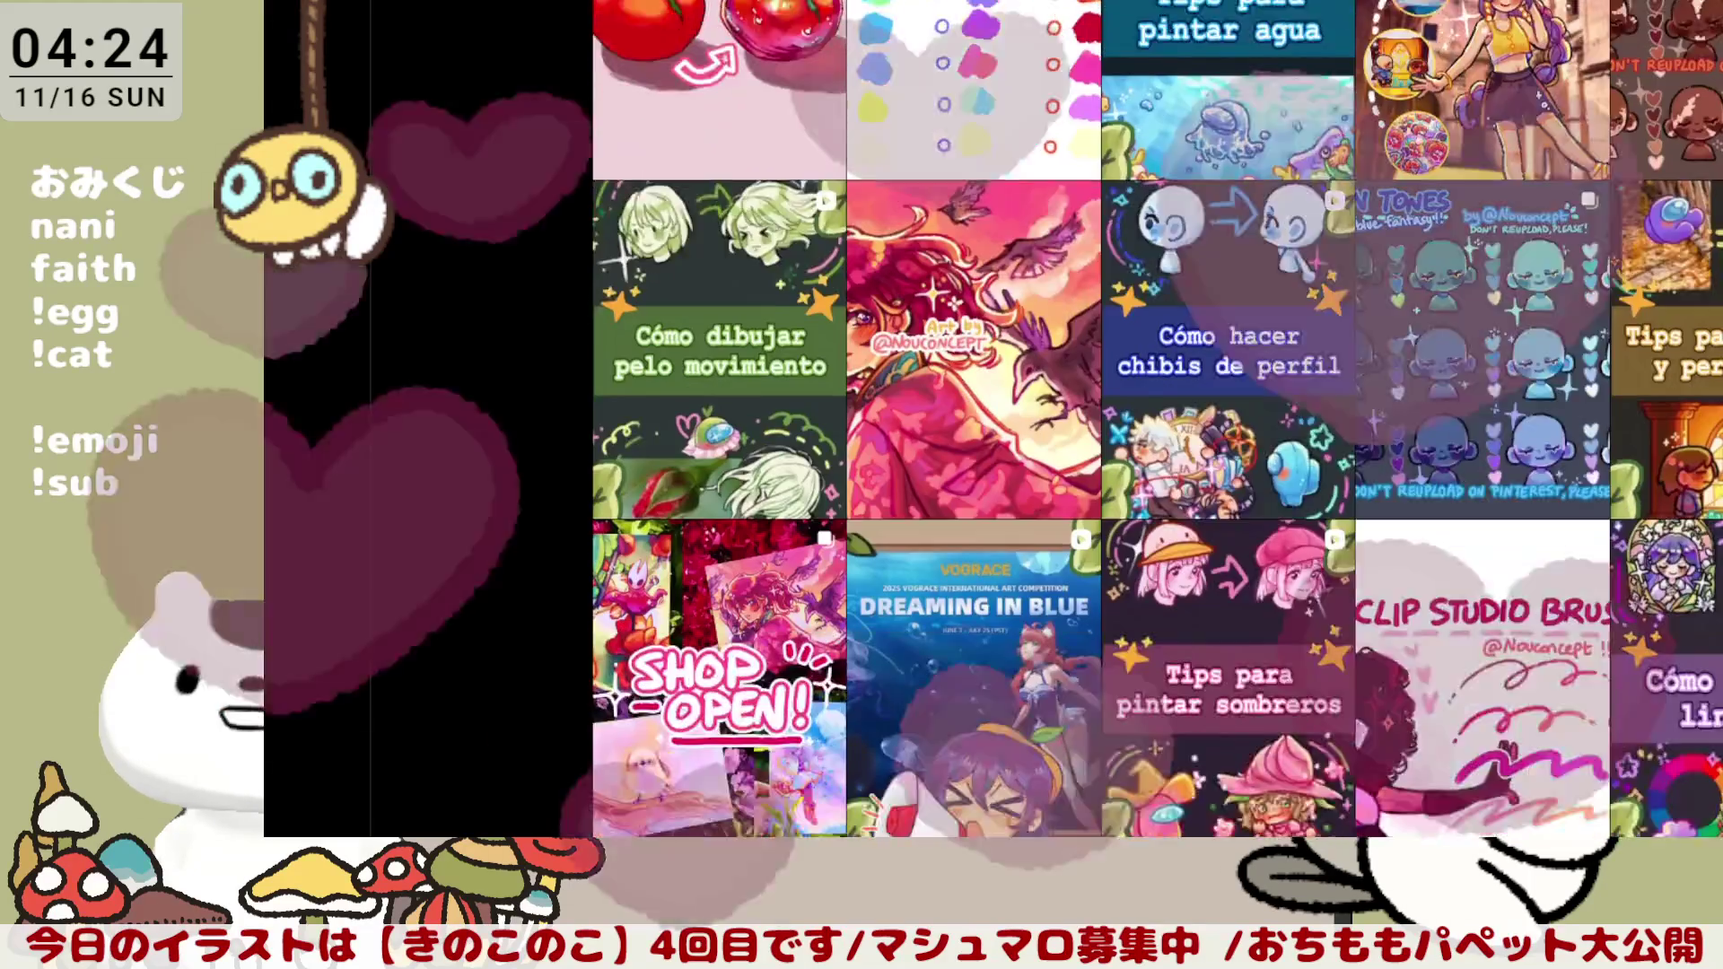
scroll(1159, 419, down, 1)
scroll(1159, 419, down, 2)
scroll(1158, 419, down, 3)
scroll(1159, 419, down, 3)
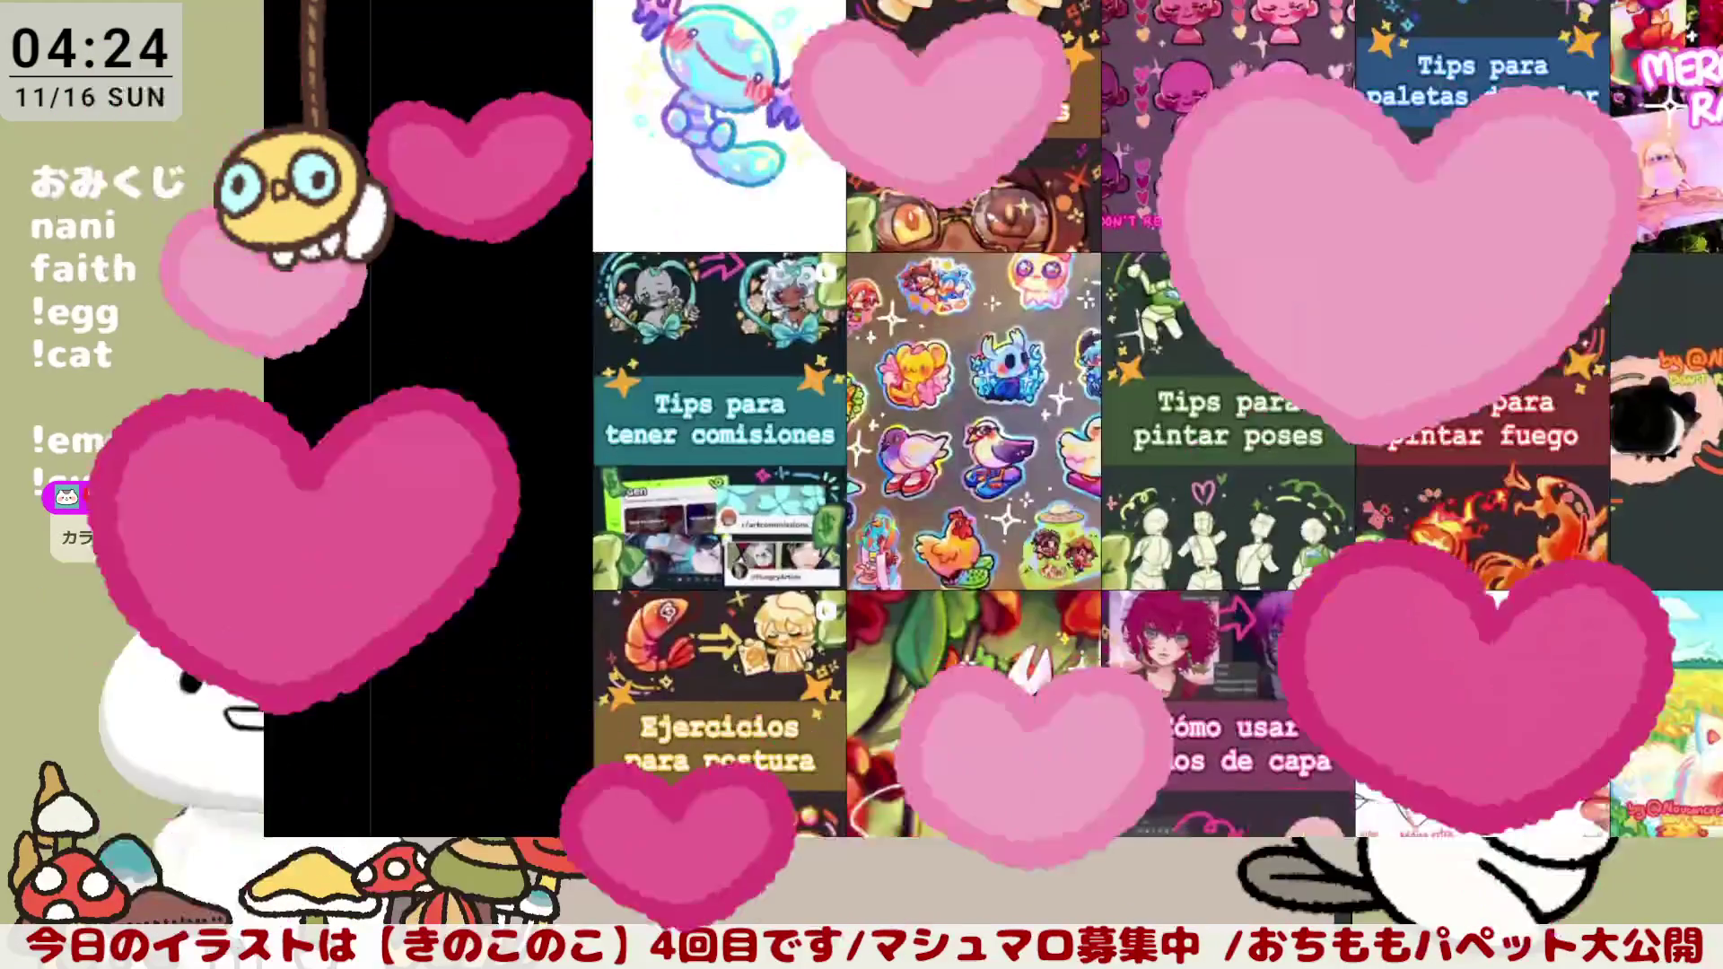
scroll(1158, 419, down, 2)
scroll(1158, 420, down, 3)
scroll(1158, 418, down, 3)
scroll(1157, 418, down, 3)
scroll(1159, 418, down, 1)
scroll(1157, 418, down, 1)
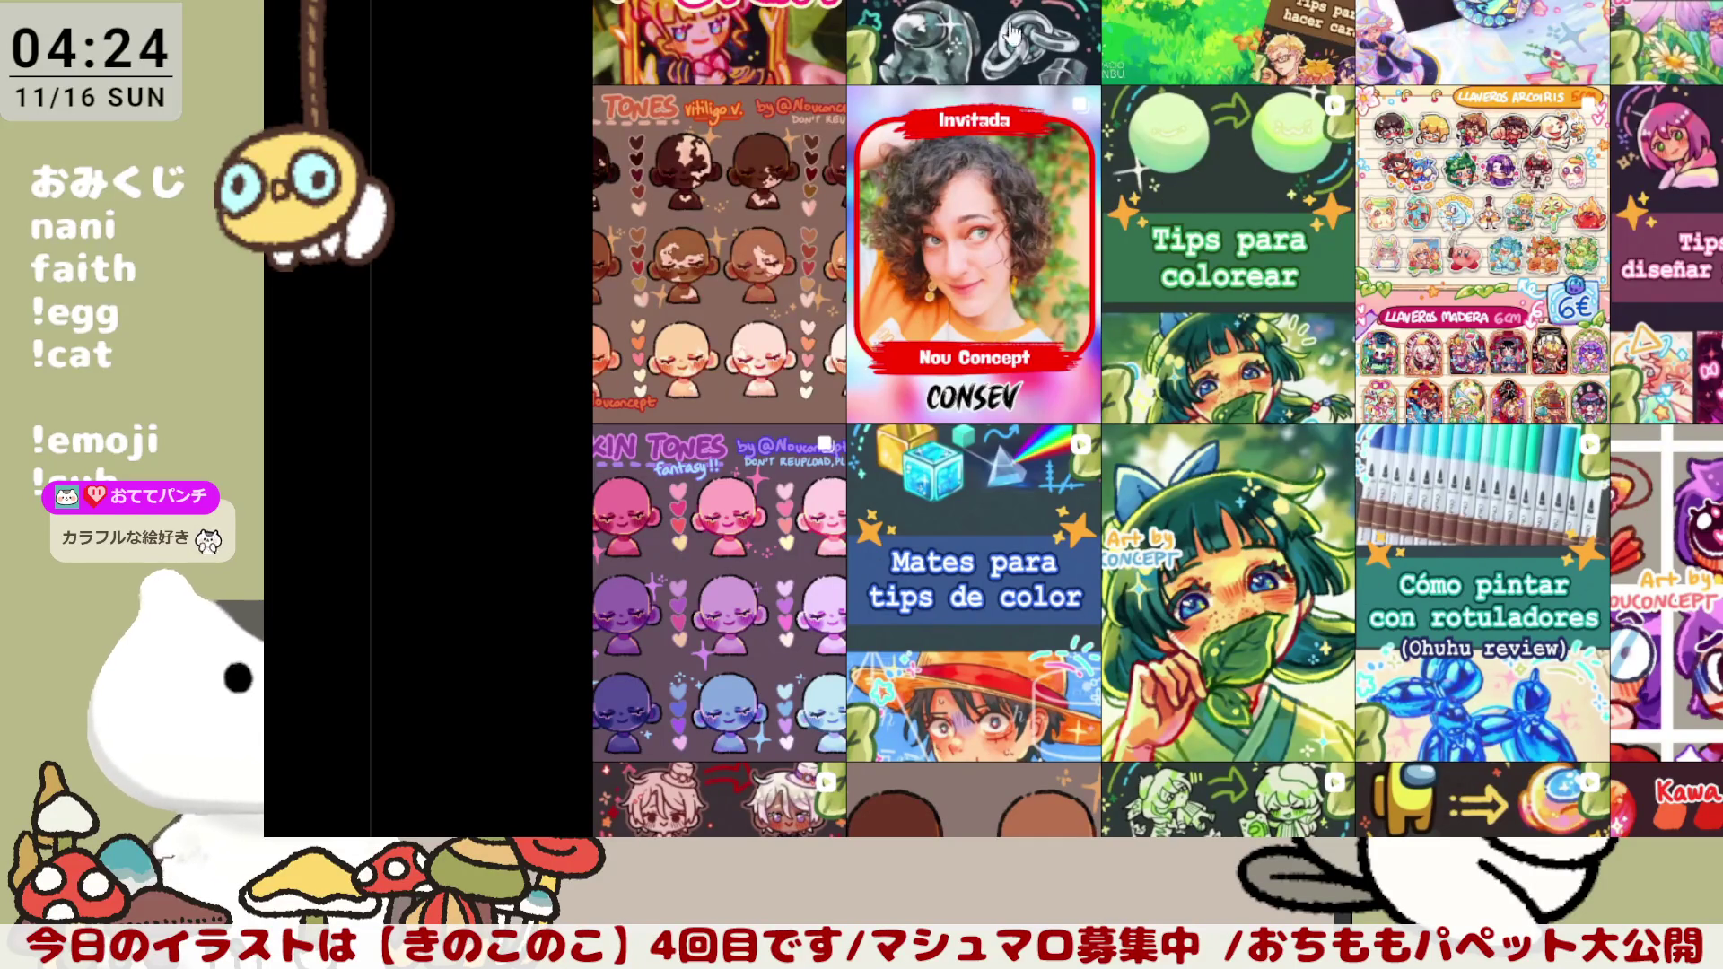
scroll(1158, 419, down, 3)
scroll(1158, 418, down, 1)
scroll(1158, 418, down, 1)
scroll(1158, 419, down, 2)
scroll(1718, 459, down, 2)
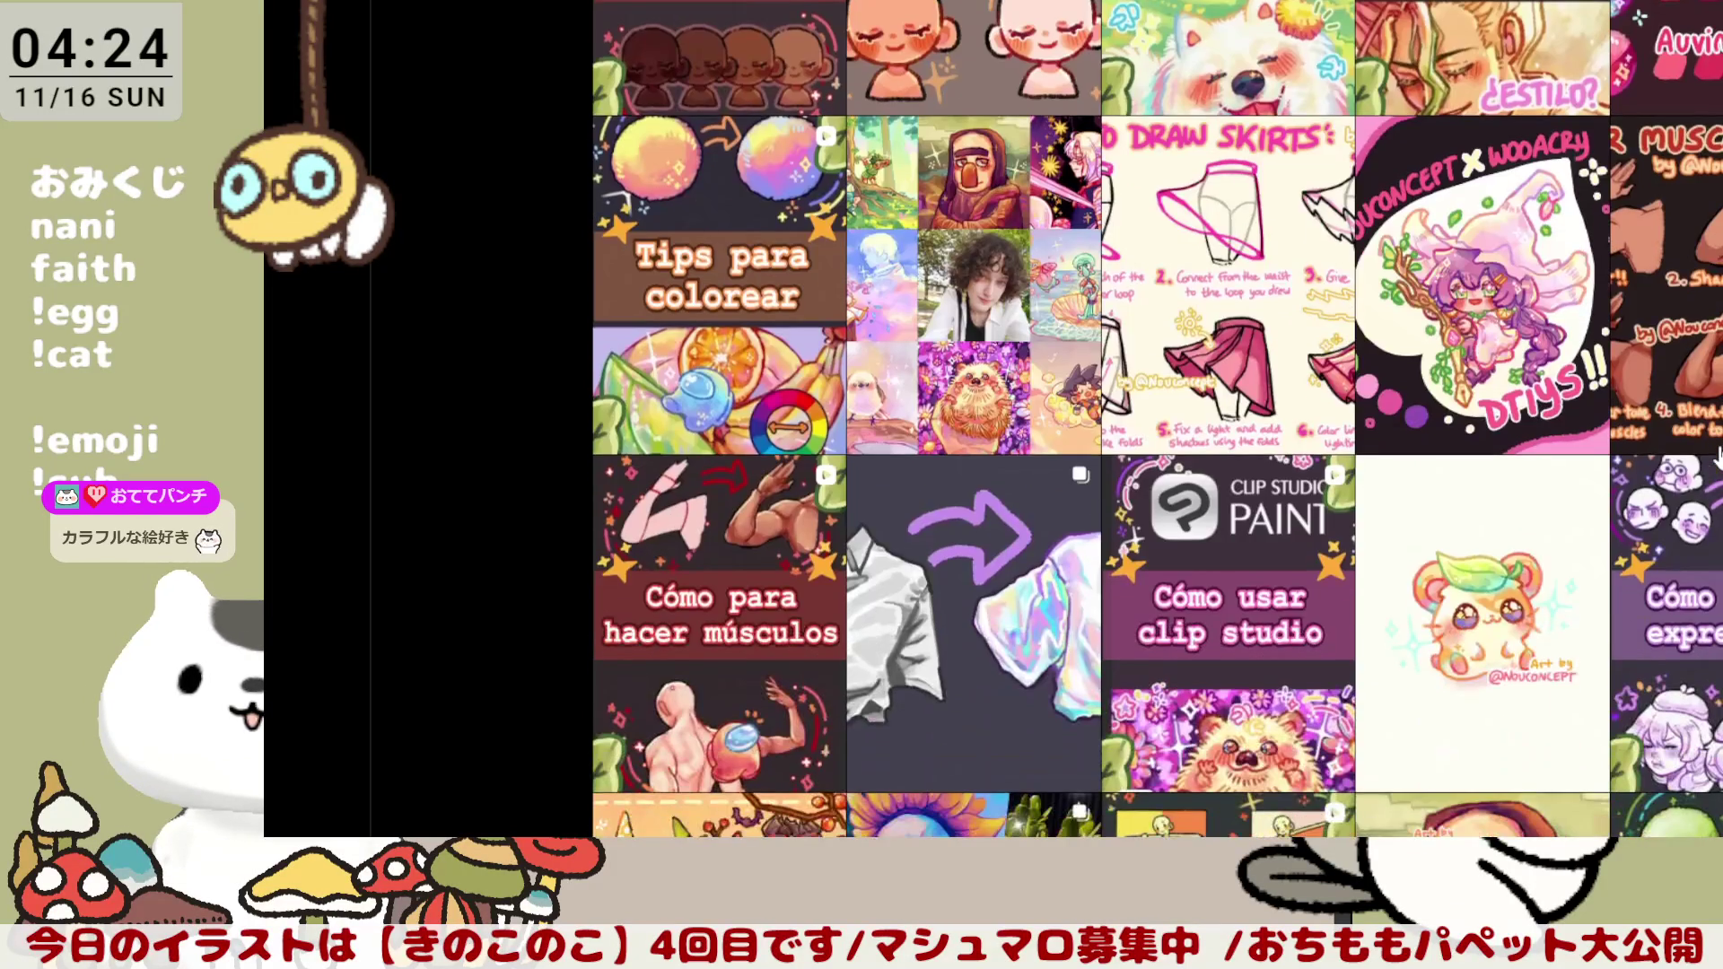
scroll(1718, 458, down, 2)
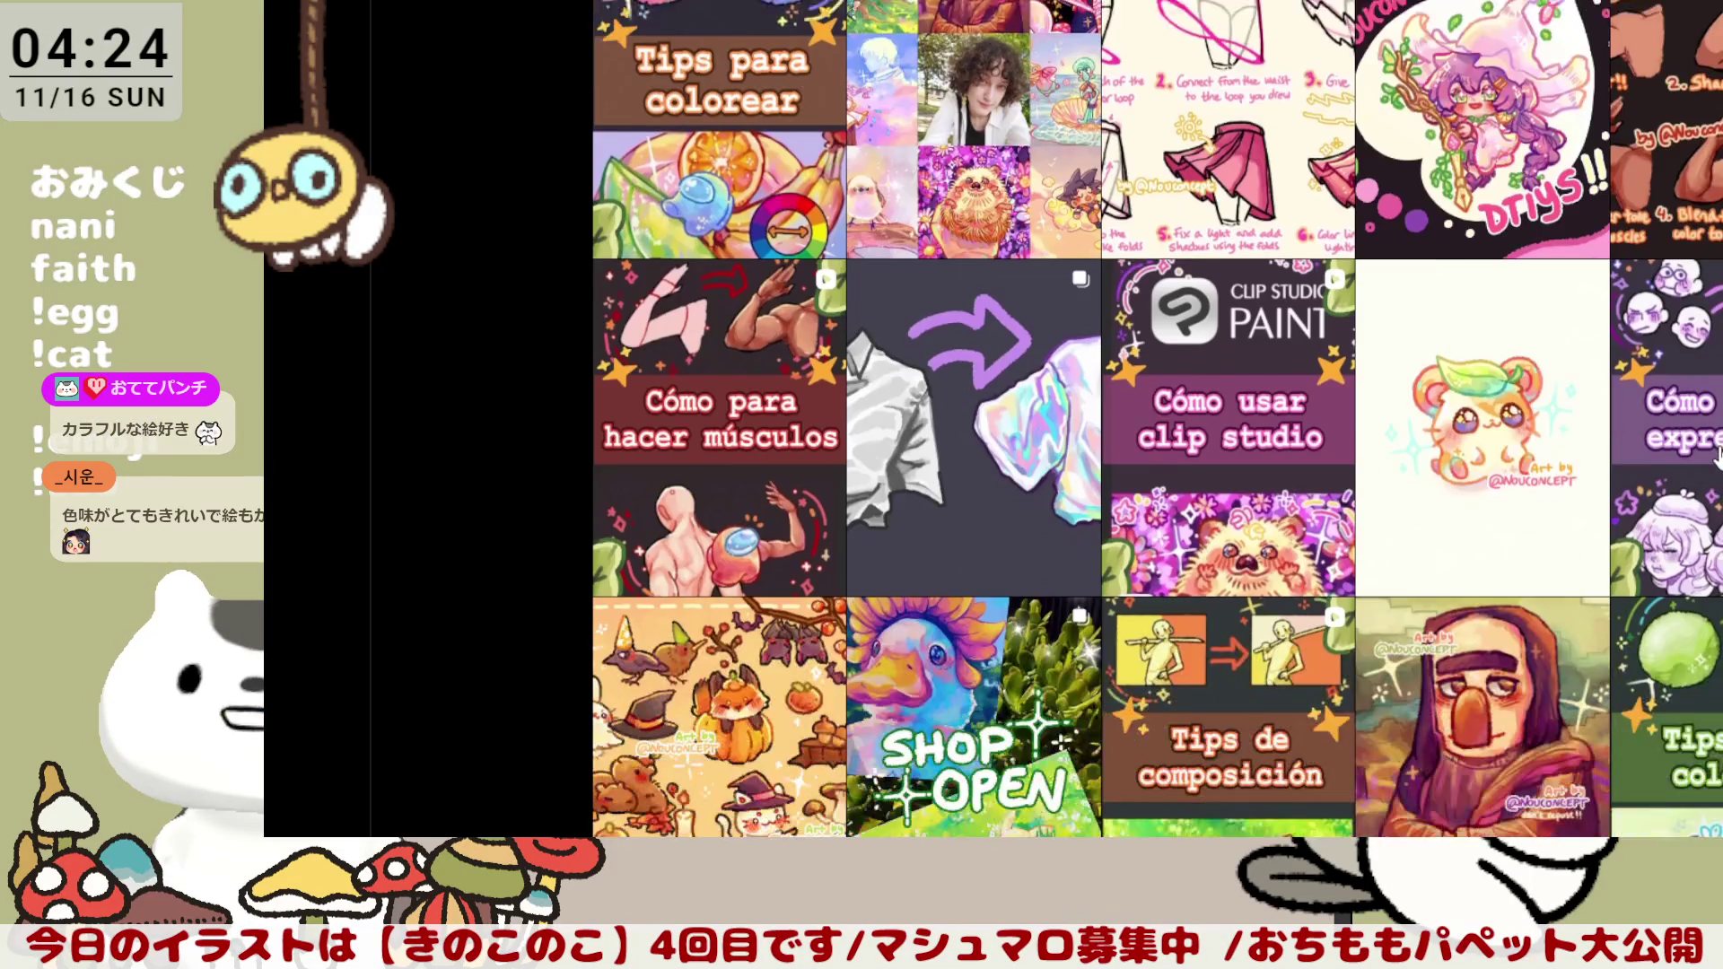
scroll(1718, 457, down, 1)
scroll(1718, 458, down, 1)
scroll(1719, 459, down, 2)
scroll(1718, 458, down, 4)
scroll(1718, 458, down, 1)
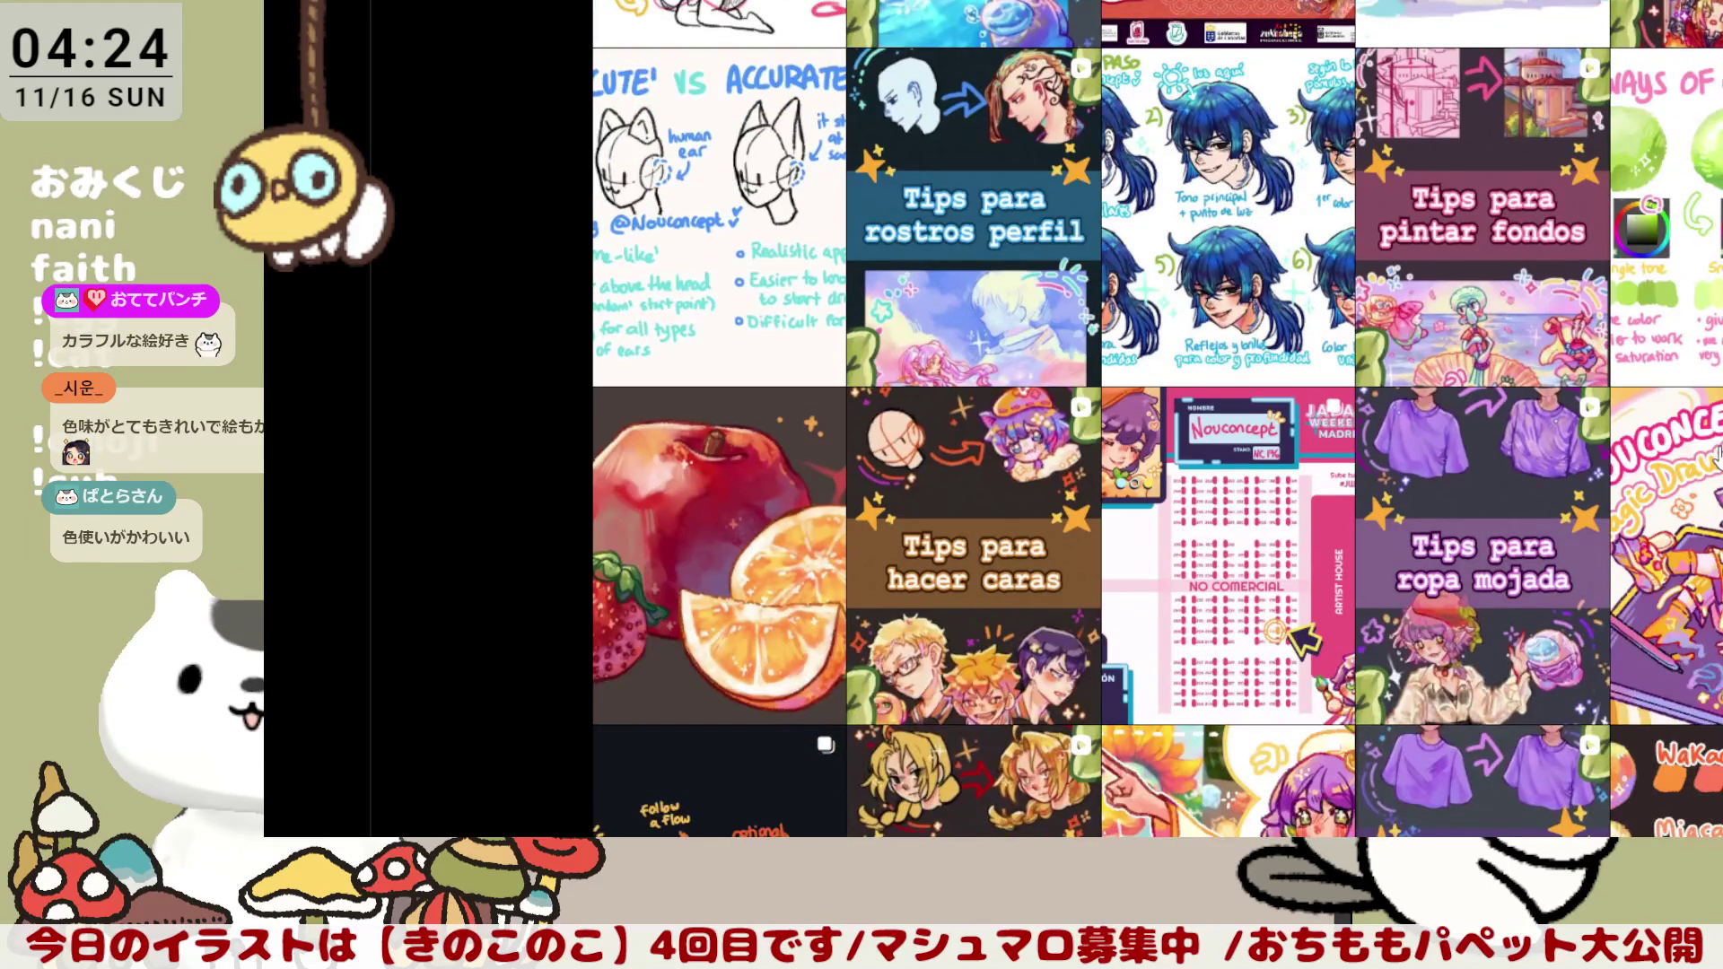
scroll(1718, 458, down, 2)
scroll(1718, 458, down, 2)
scroll(1718, 458, down, 2)
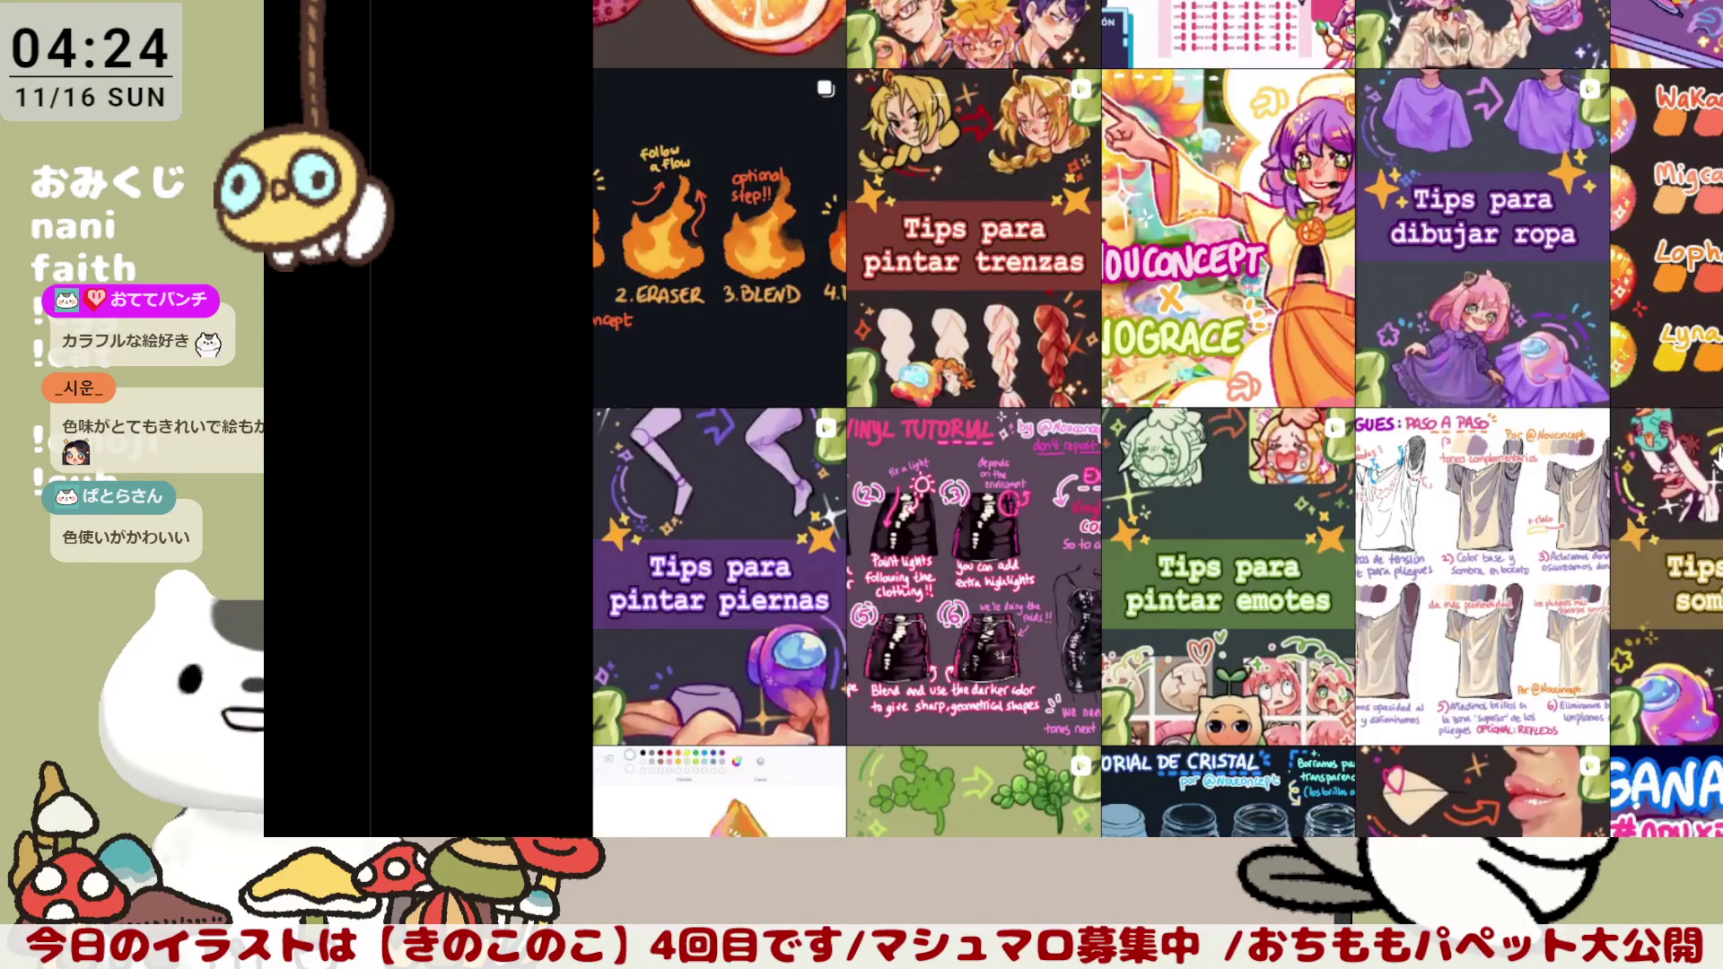
scroll(1718, 459, down, 2)
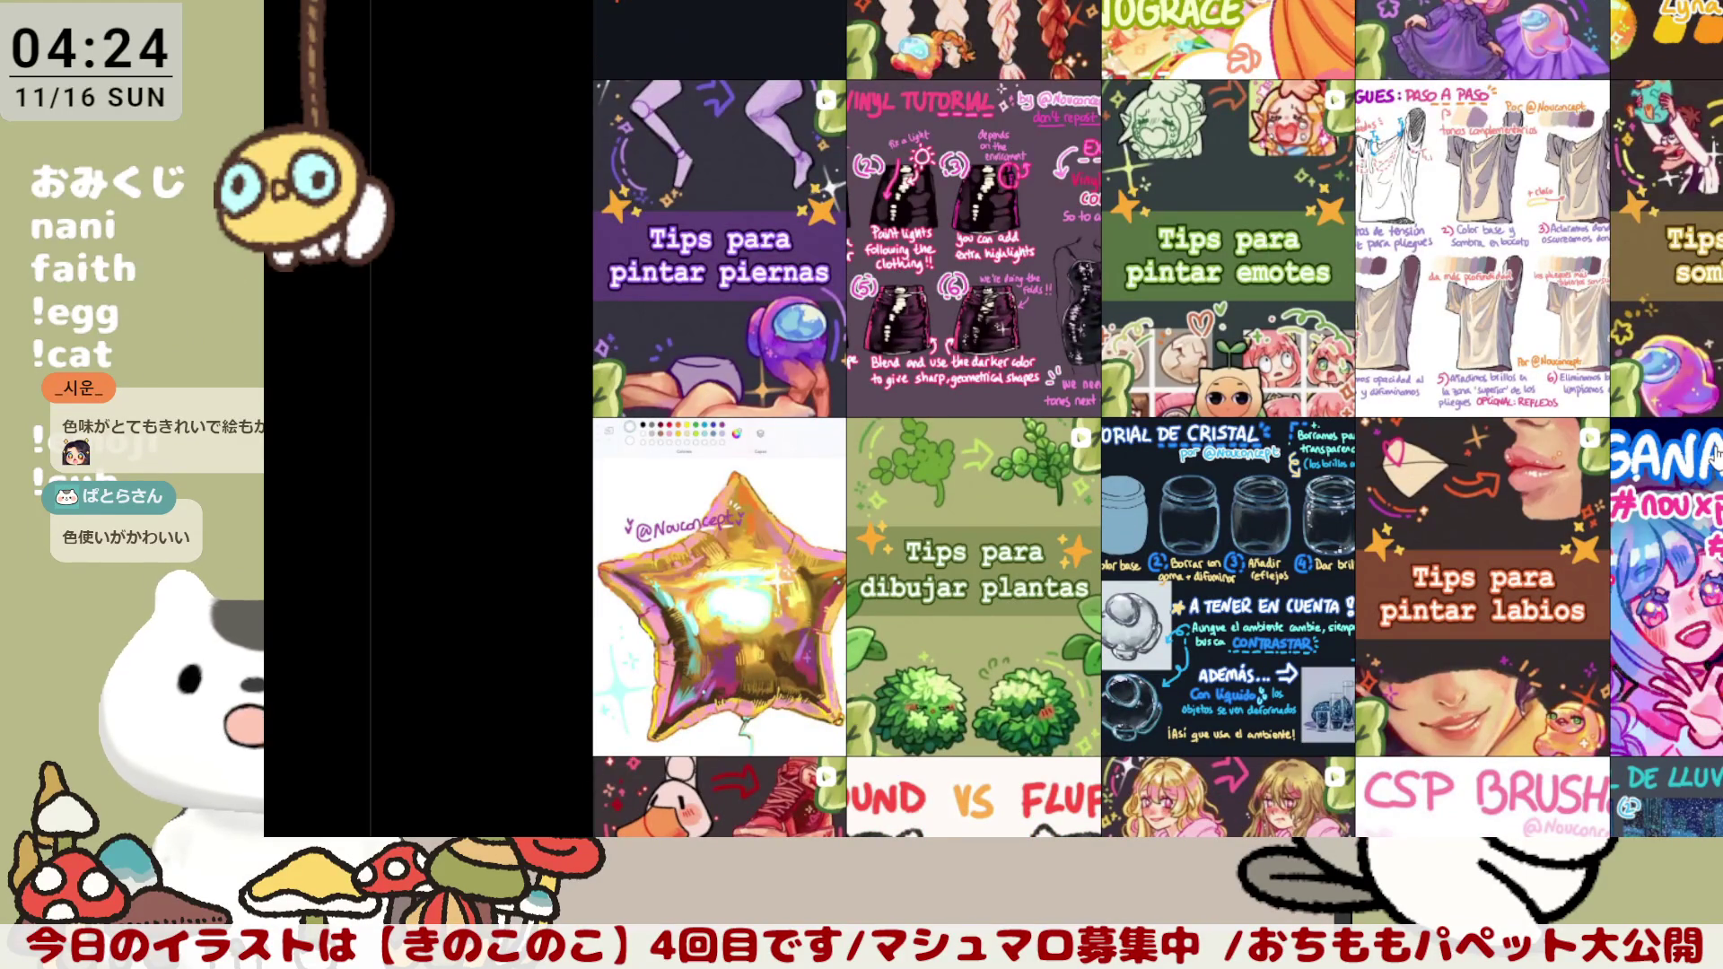
scroll(1717, 458, down, 1)
scroll(1716, 458, down, 2)
scroll(1717, 459, down, 2)
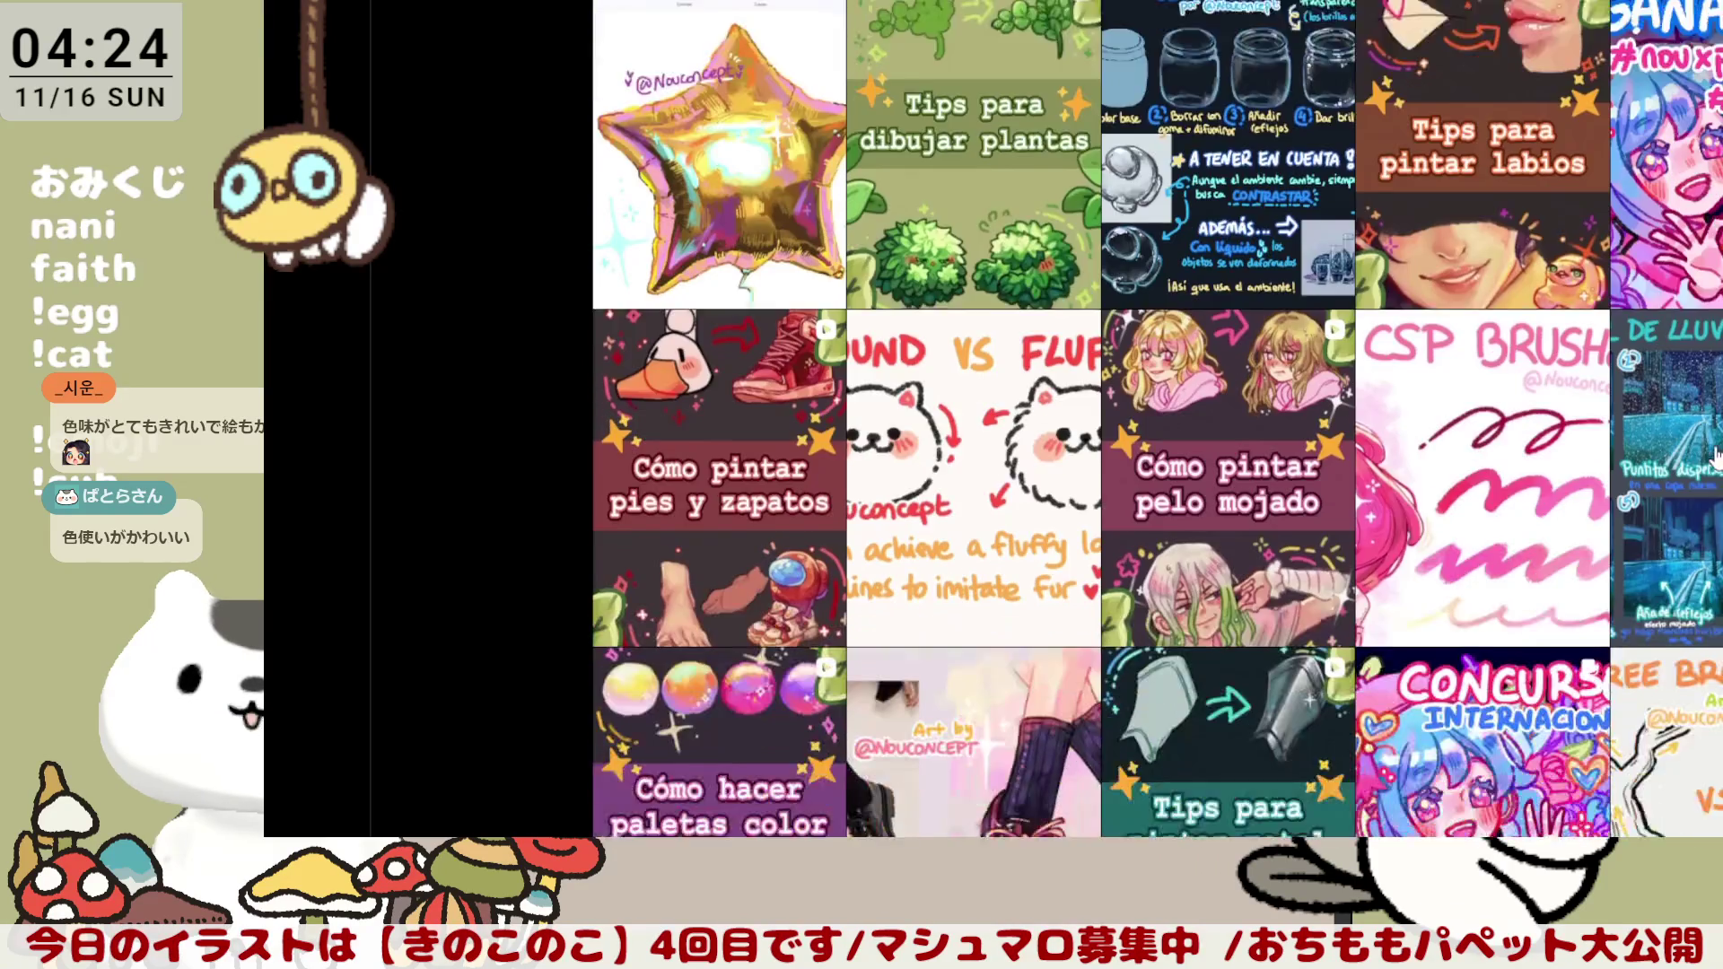
scroll(1717, 458, down, 2)
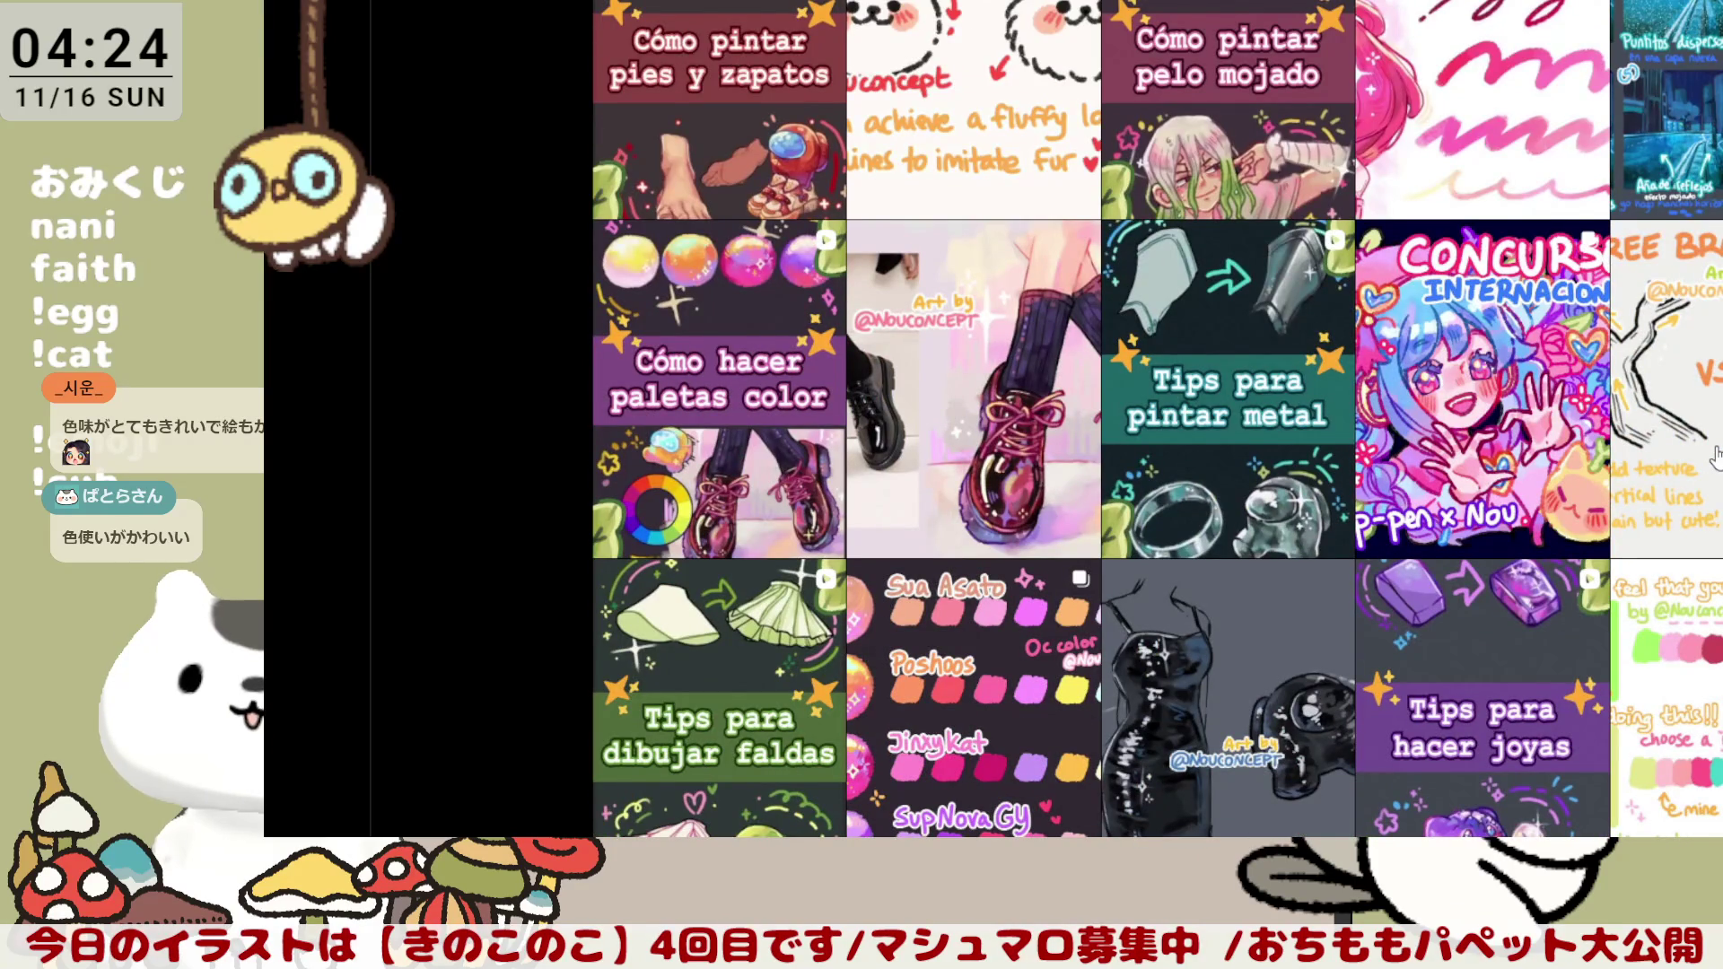
scroll(1716, 458, down, 1)
scroll(1717, 458, down, 1)
scroll(1717, 458, down, 2)
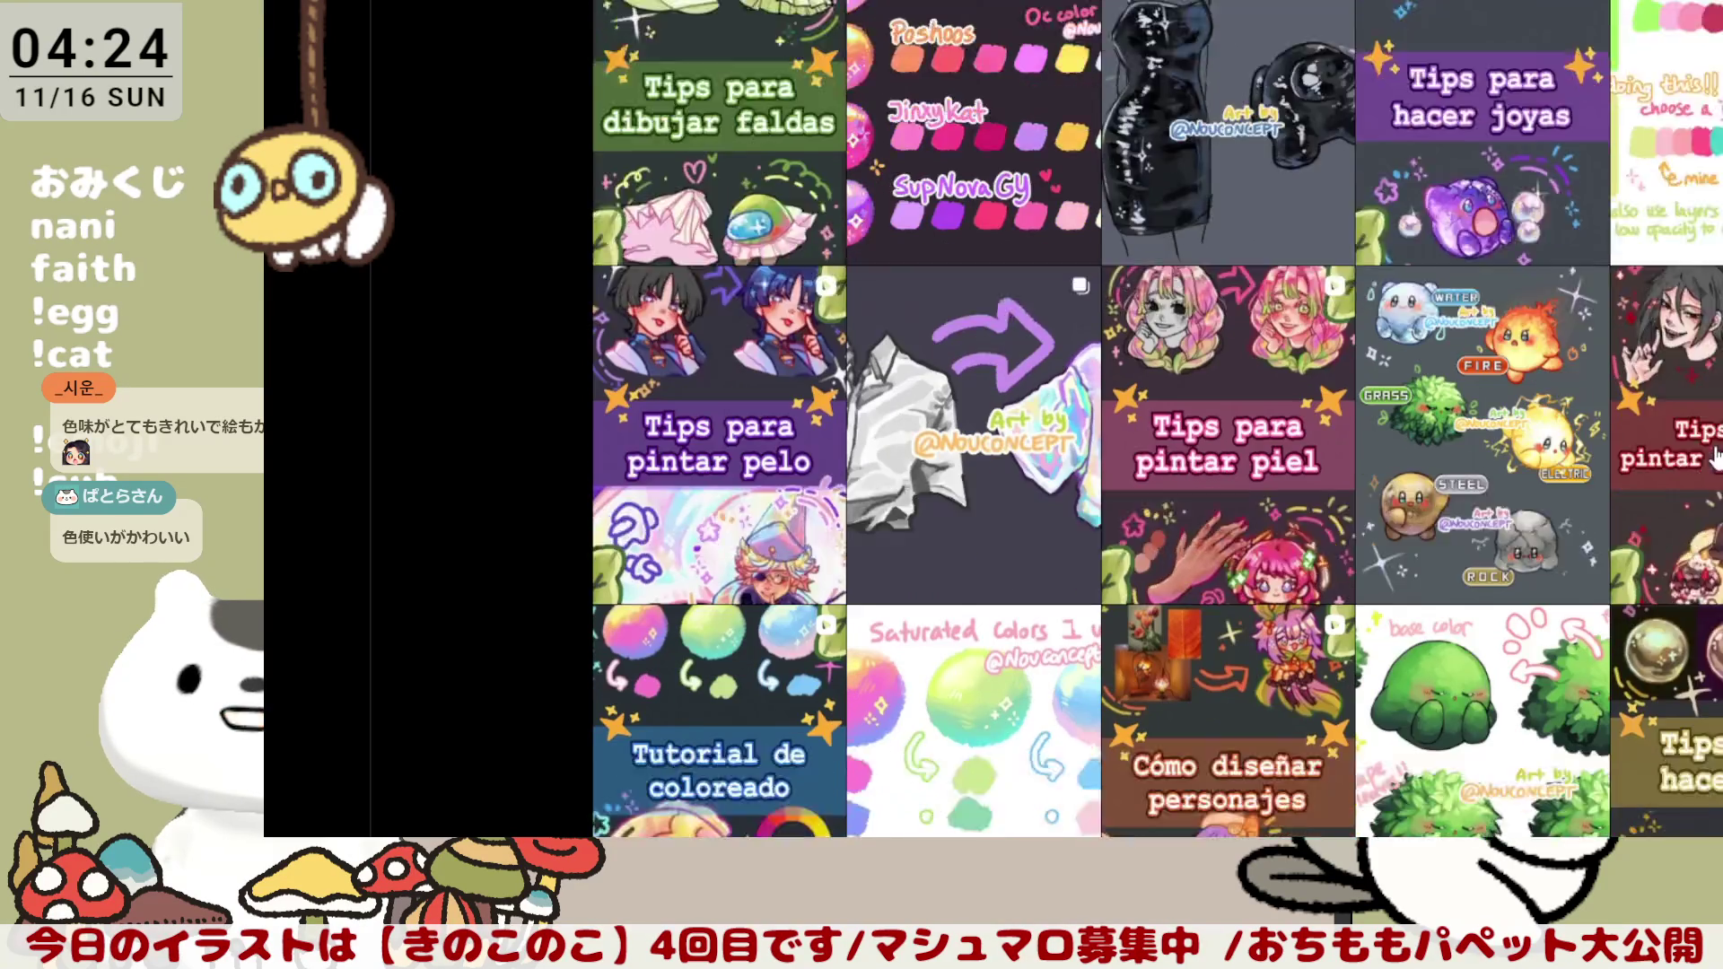
scroll(1716, 458, down, 2)
scroll(1717, 458, down, 1)
scroll(1717, 458, down, 2)
scroll(1717, 457, down, 1)
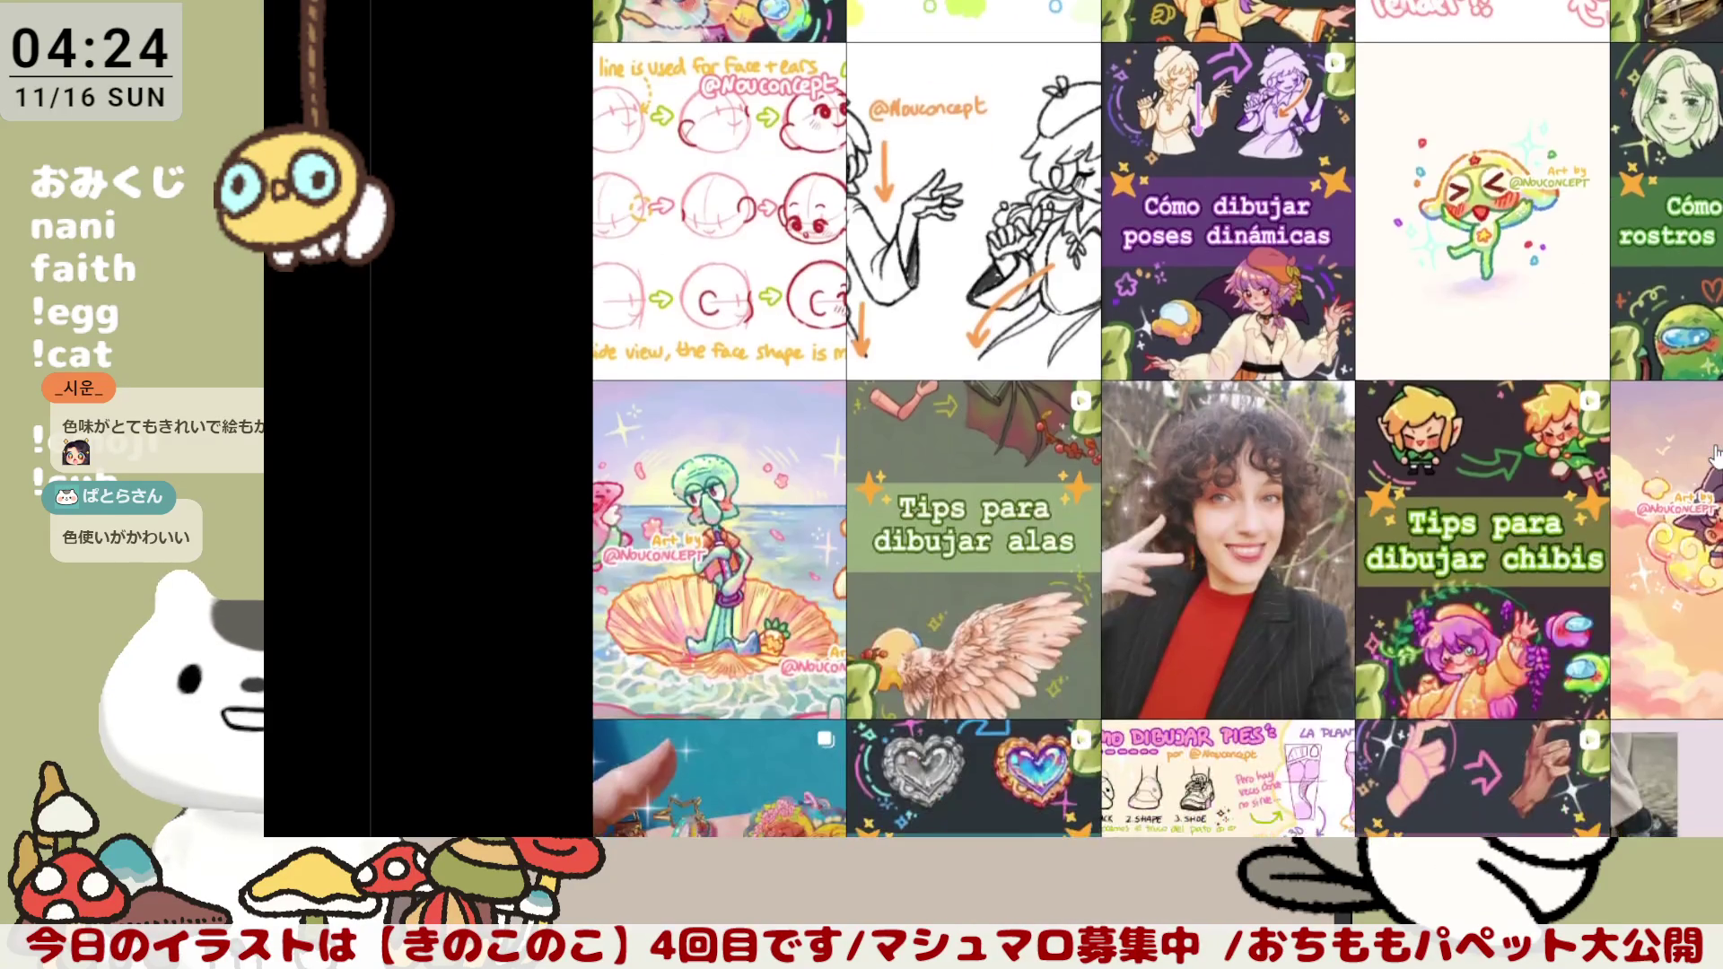
scroll(1716, 458, down, 2)
scroll(1717, 459, down, 2)
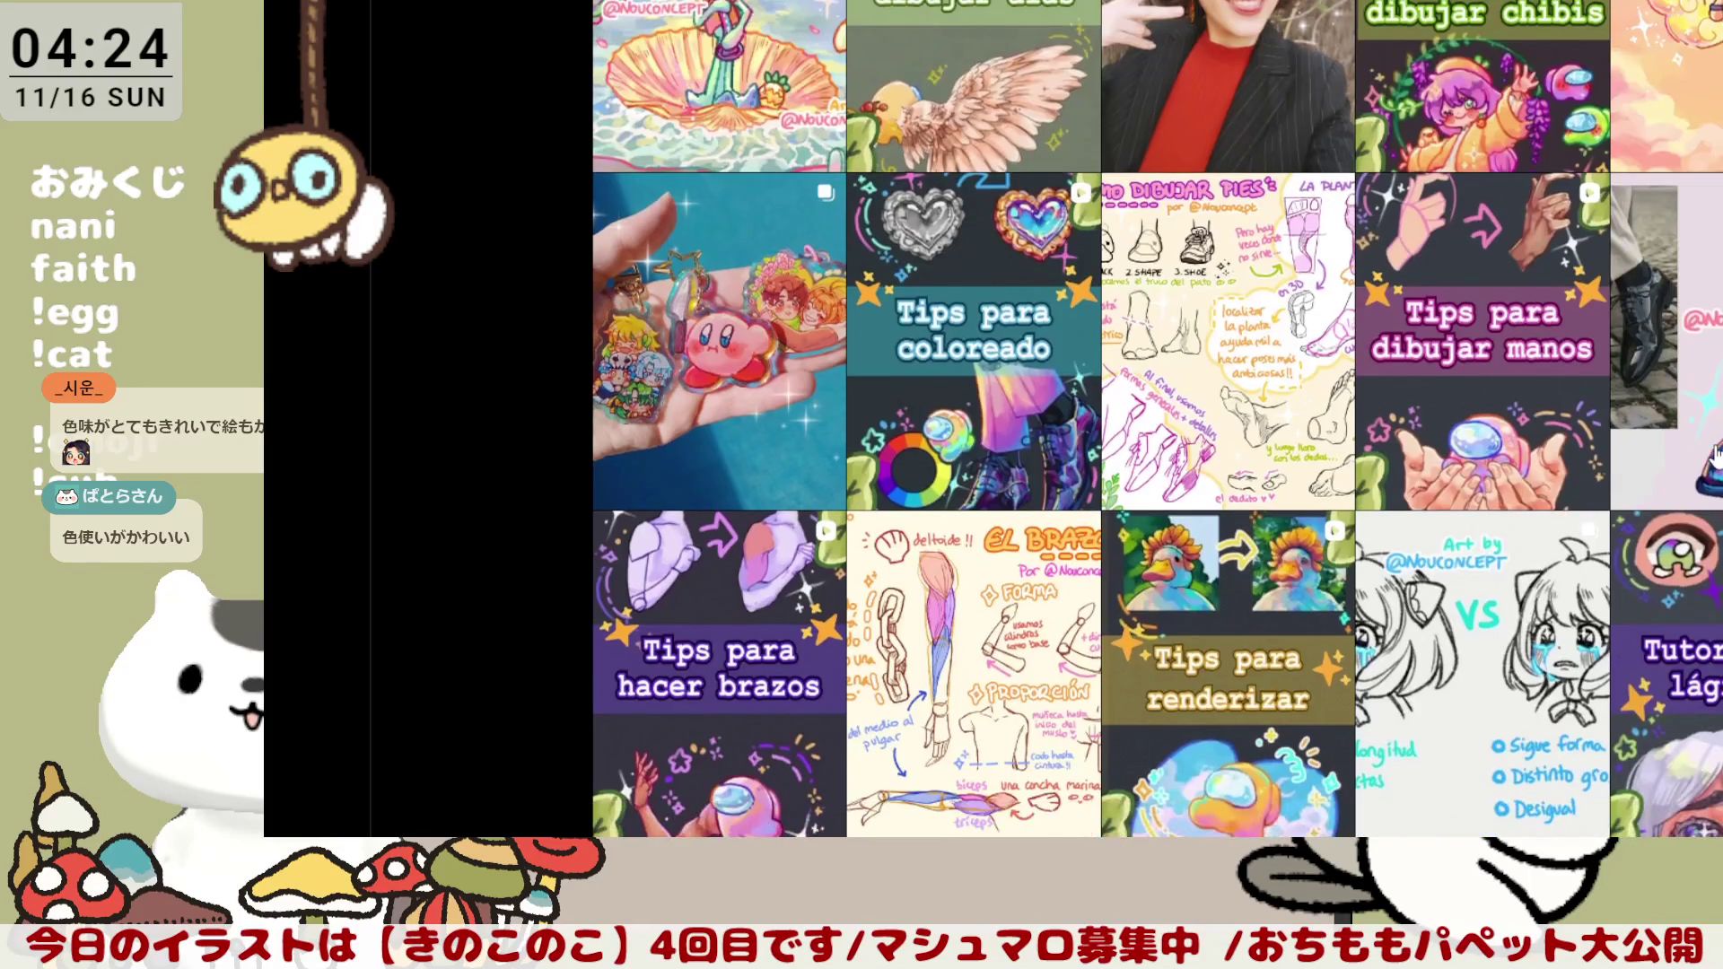
scroll(1716, 458, down, 1)
scroll(1717, 458, down, 1)
scroll(1717, 458, down, 1)
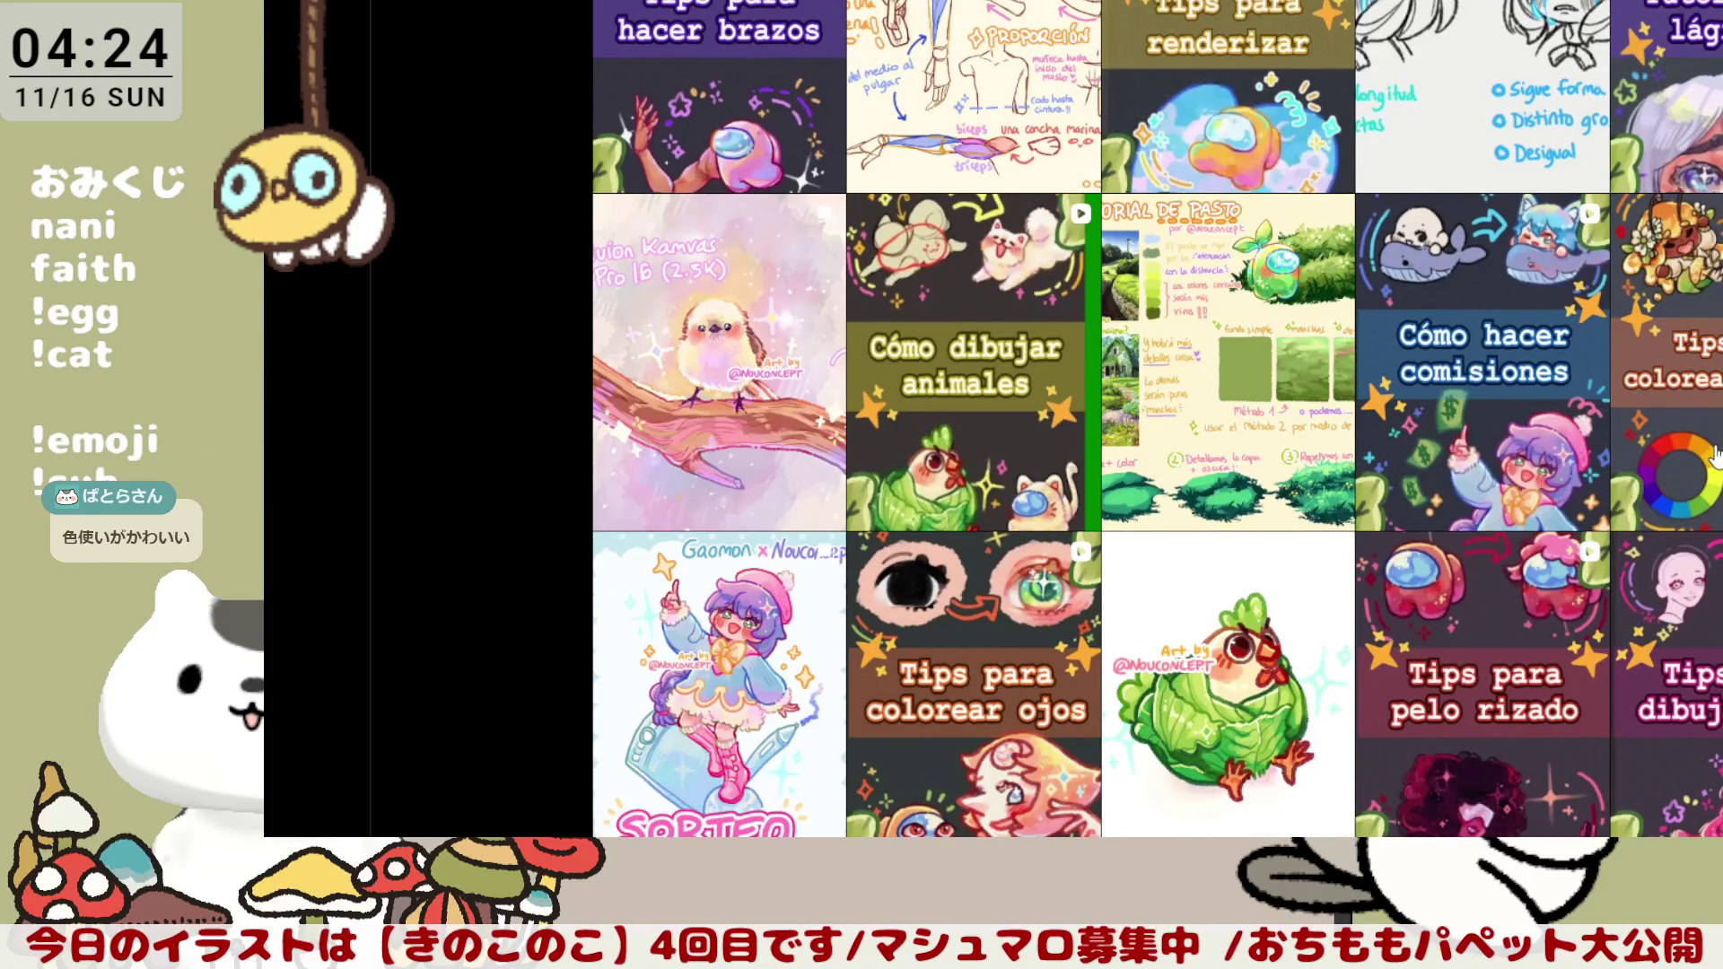
scroll(1717, 459, down, 1)
scroll(1716, 459, down, 1)
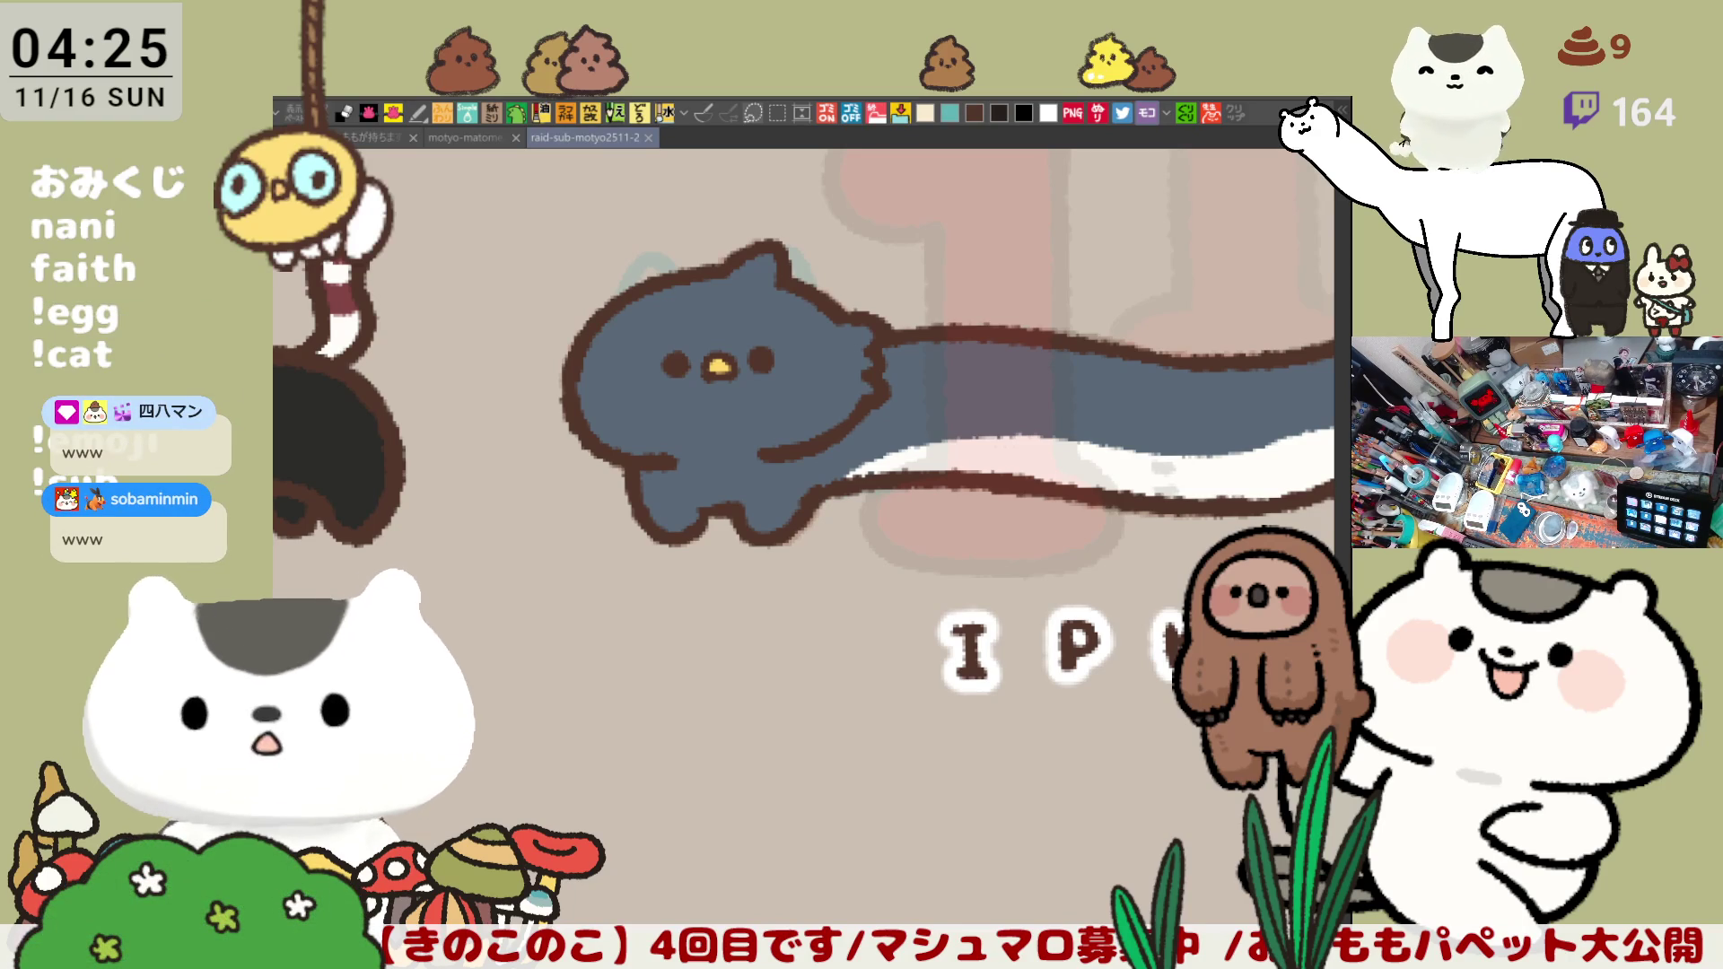
Step: Touch up the dark long cat above the IPK label and save the thank-you sheet
drag(978, 474, 742, 474)
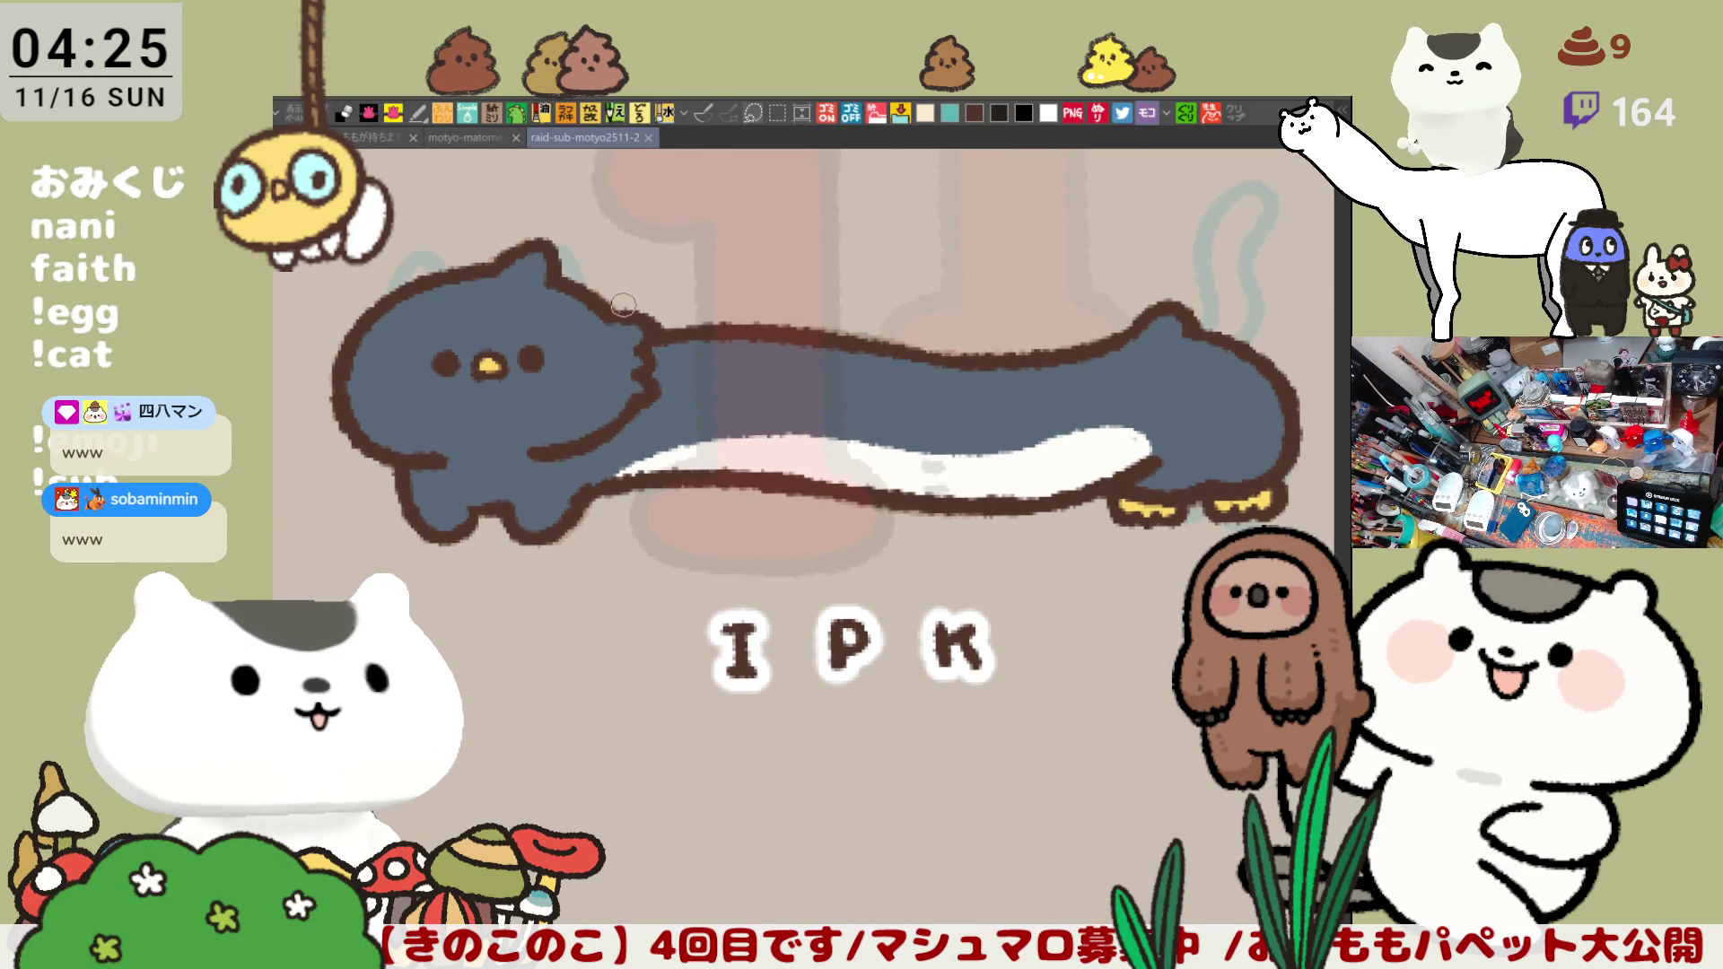
click(652, 316)
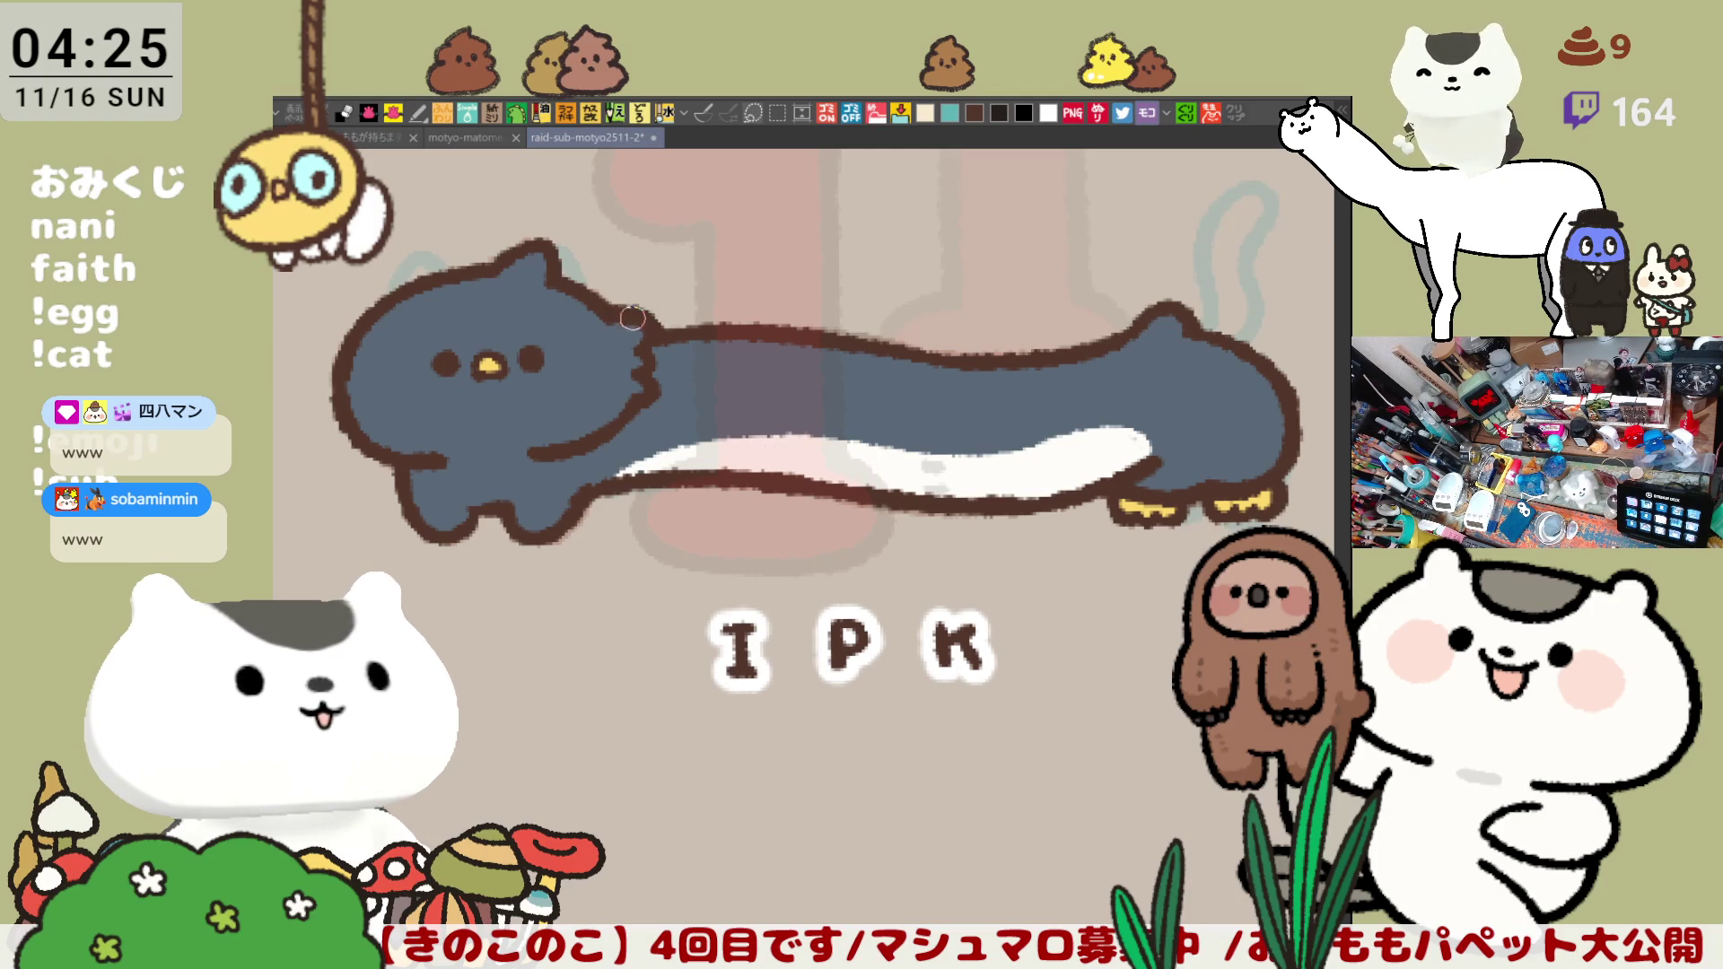
scroll(719, 374, left, 2)
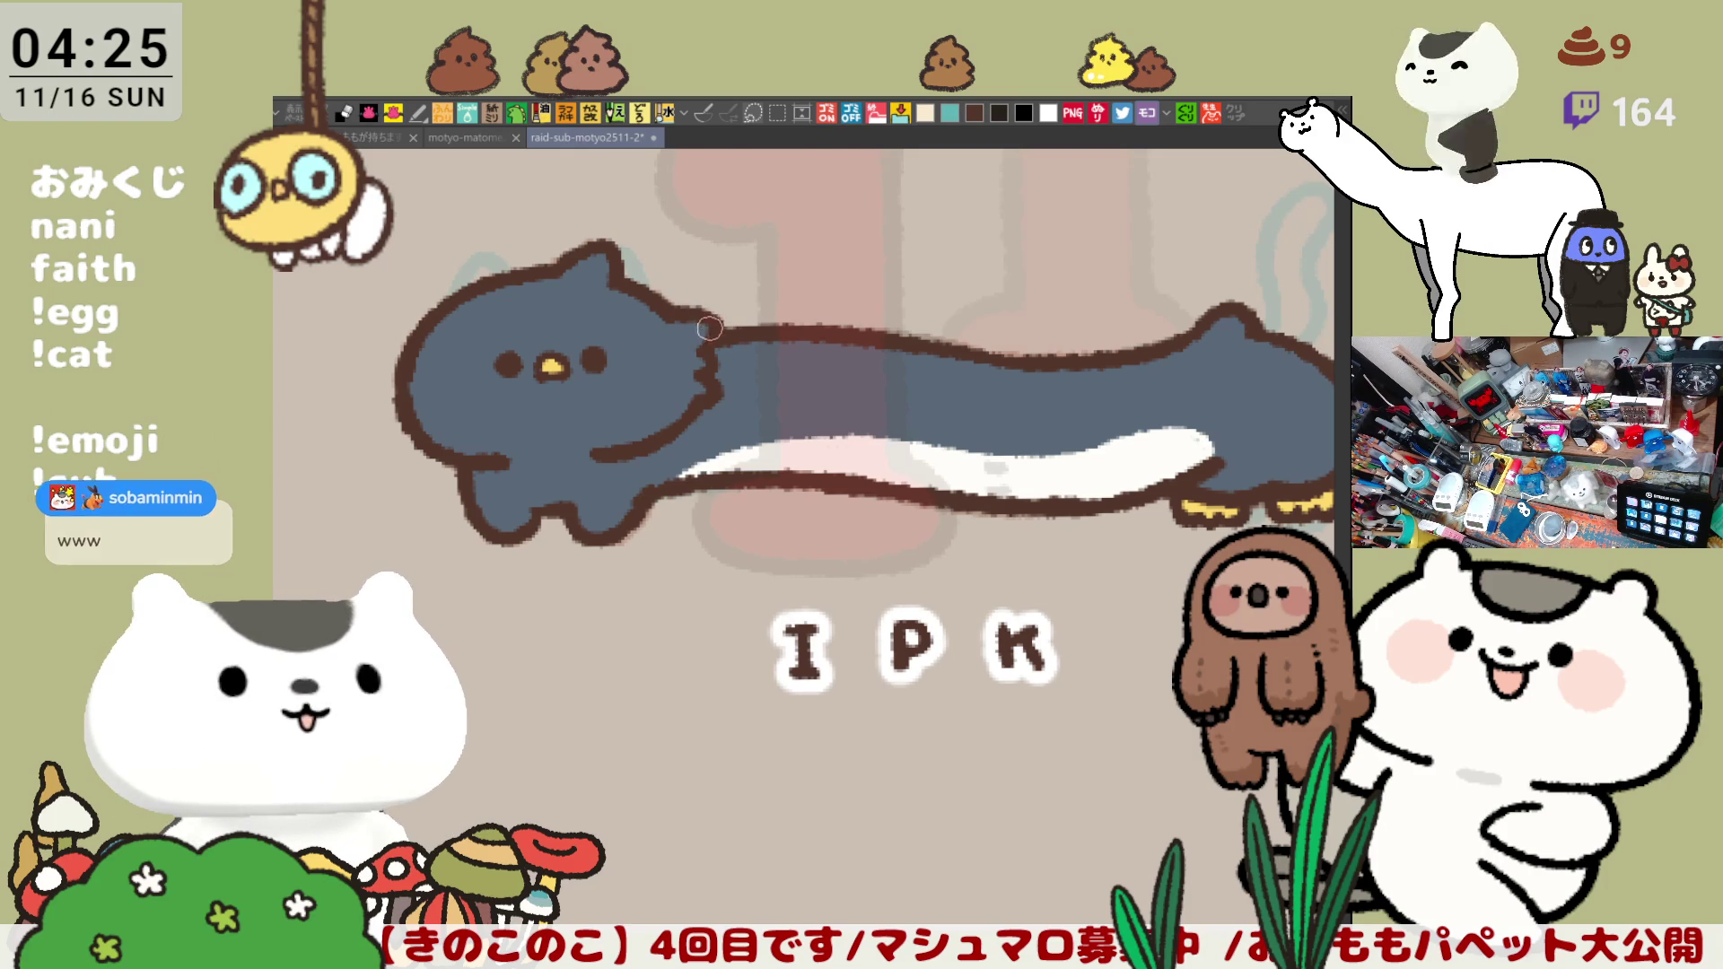
scroll(673, 310, left, 2)
scroll(674, 309, up, 1)
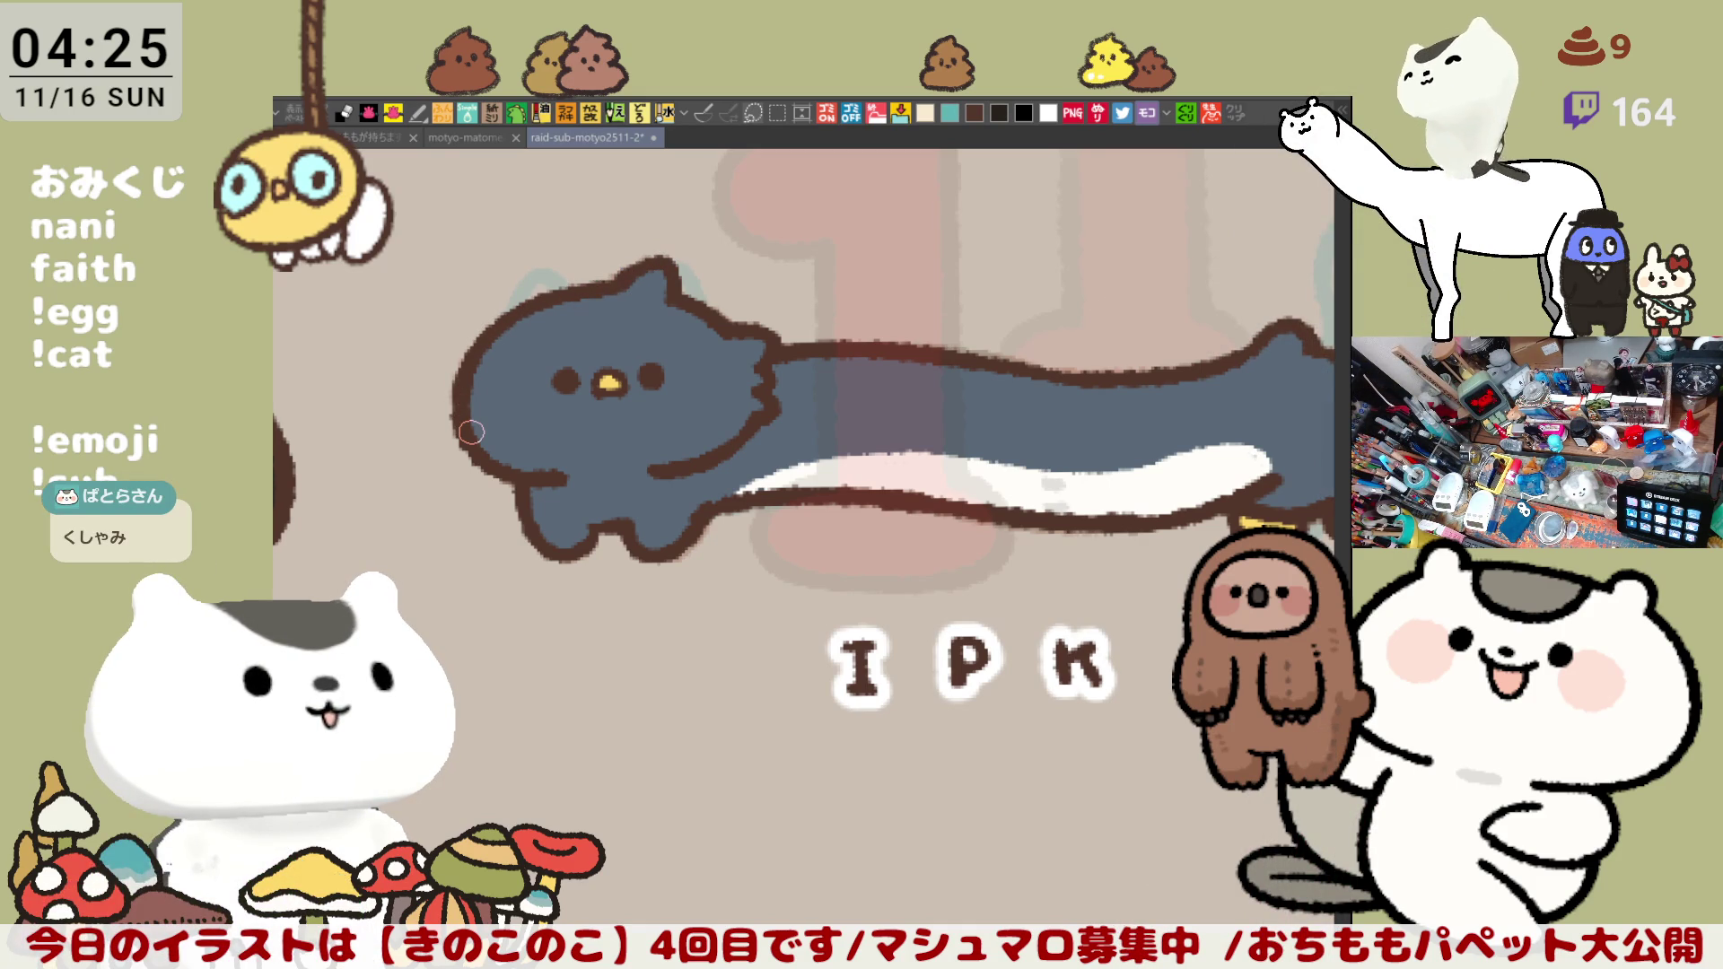
scroll(471, 430, down, 3)
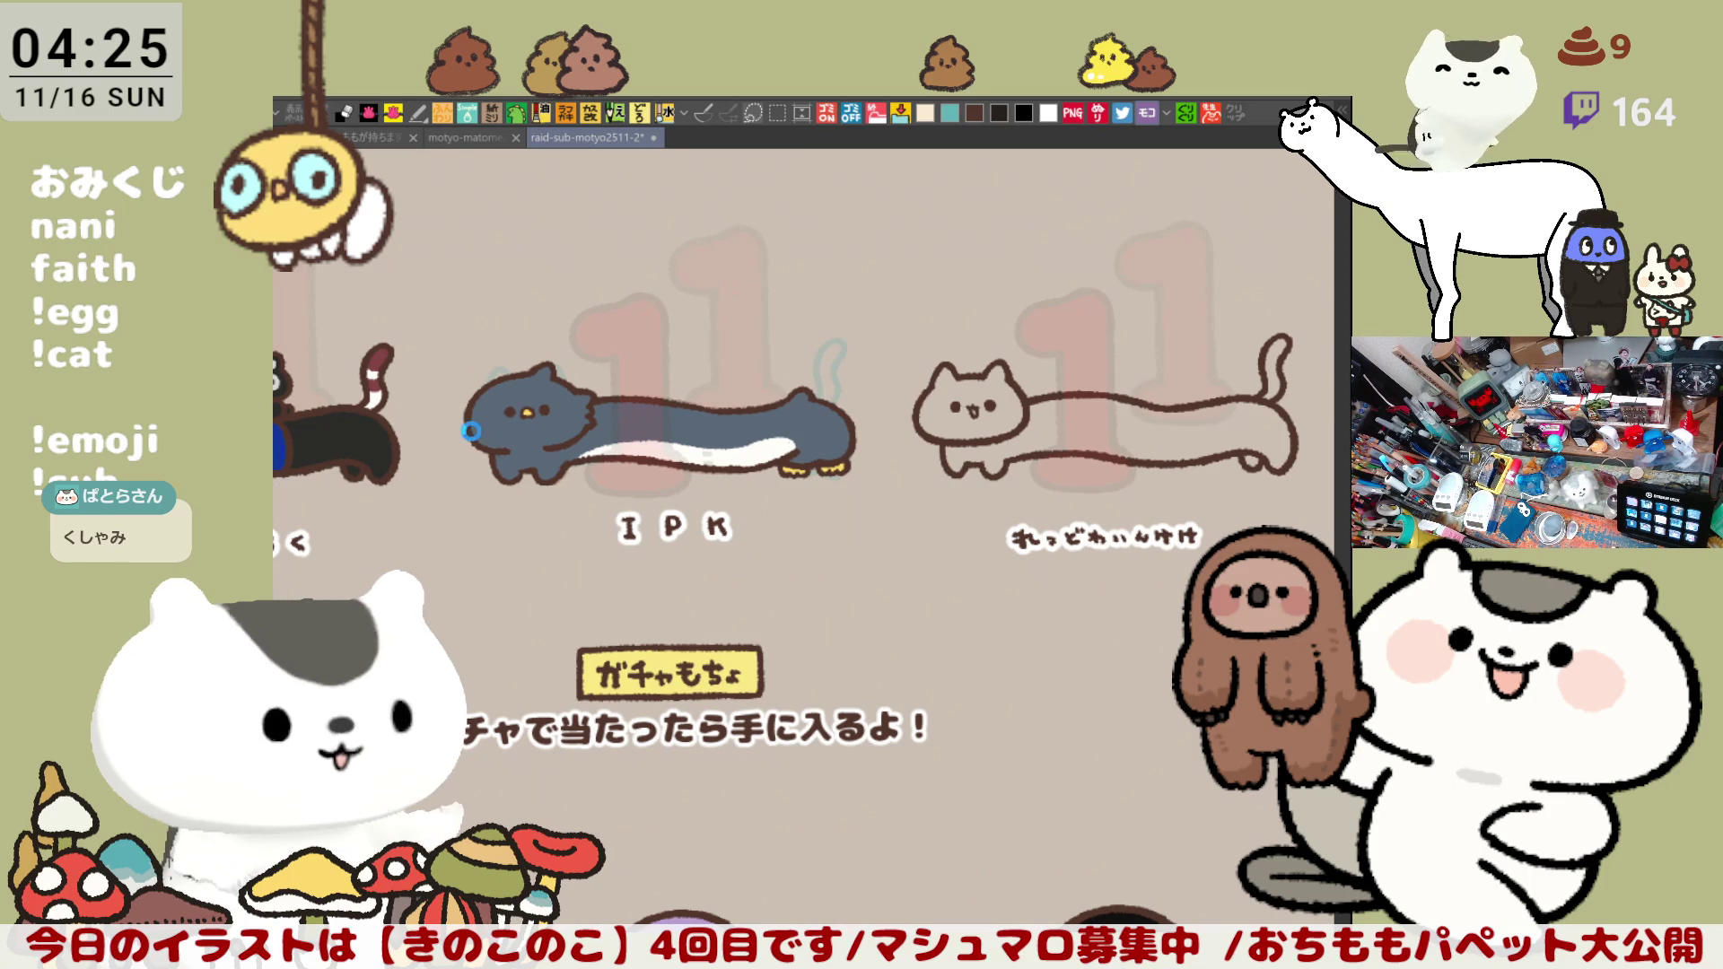
key(ctrl+s)
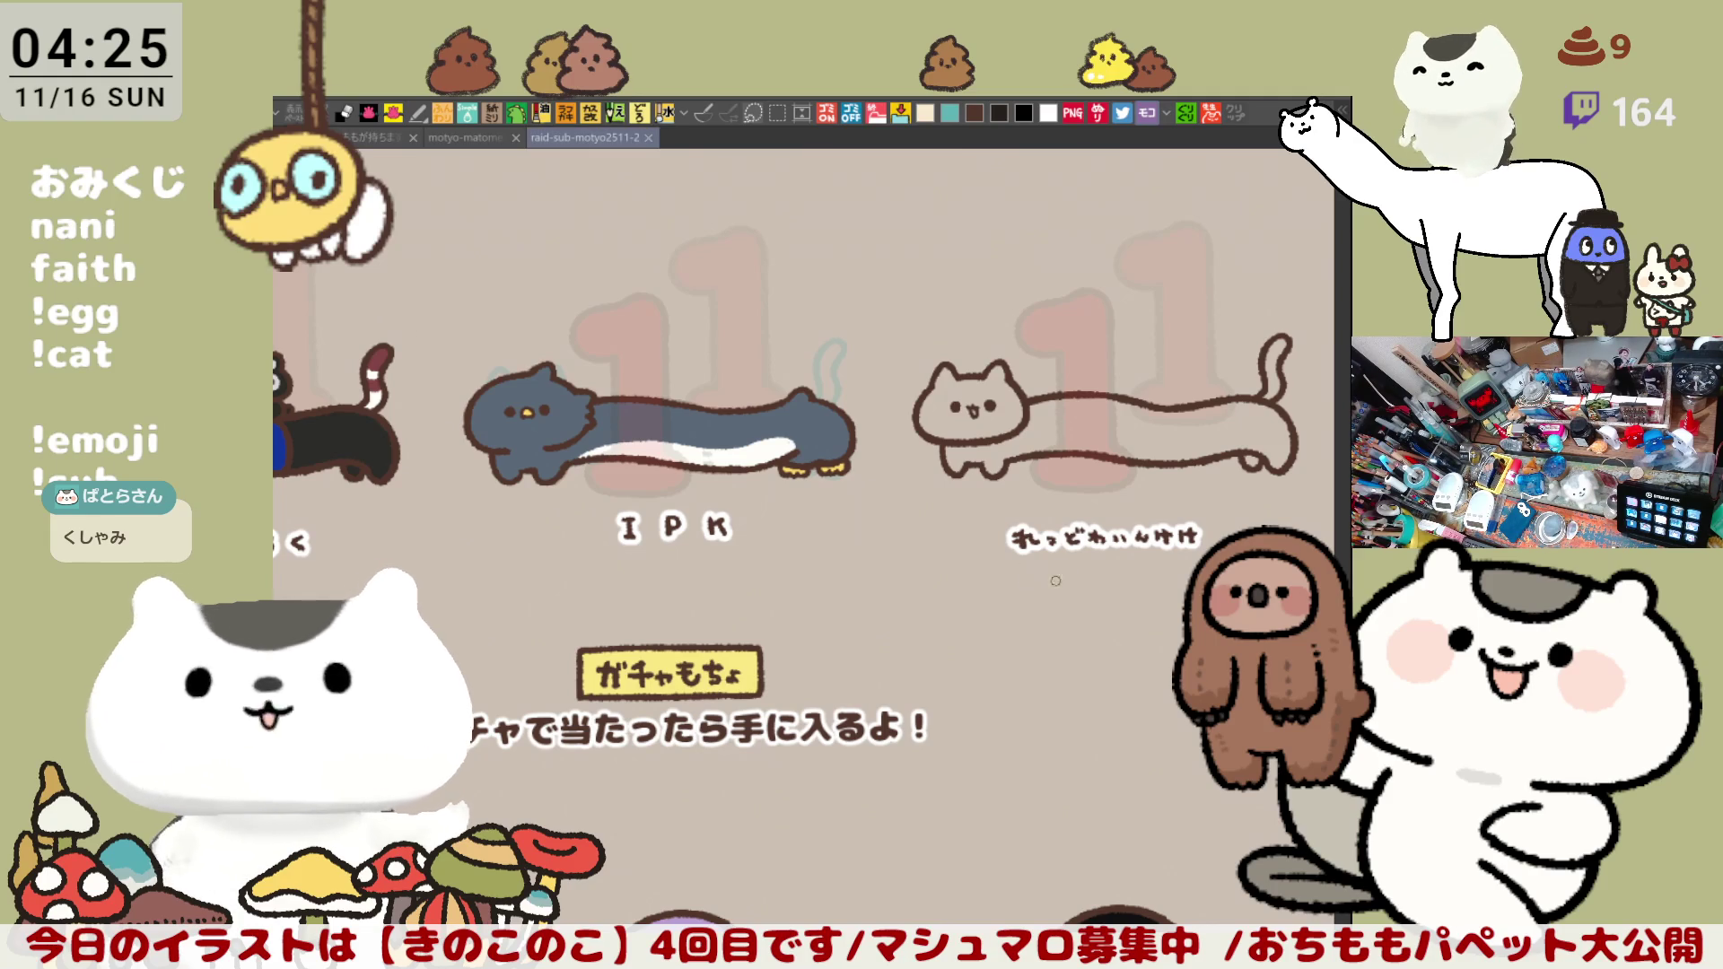
Step: Add a small white touch to the dark cat's belly, review the pale cat, then switch documents
drag(415, 320, 234, 380)
scroll(798, 574, up, 3)
scroll(798, 574, up, 3)
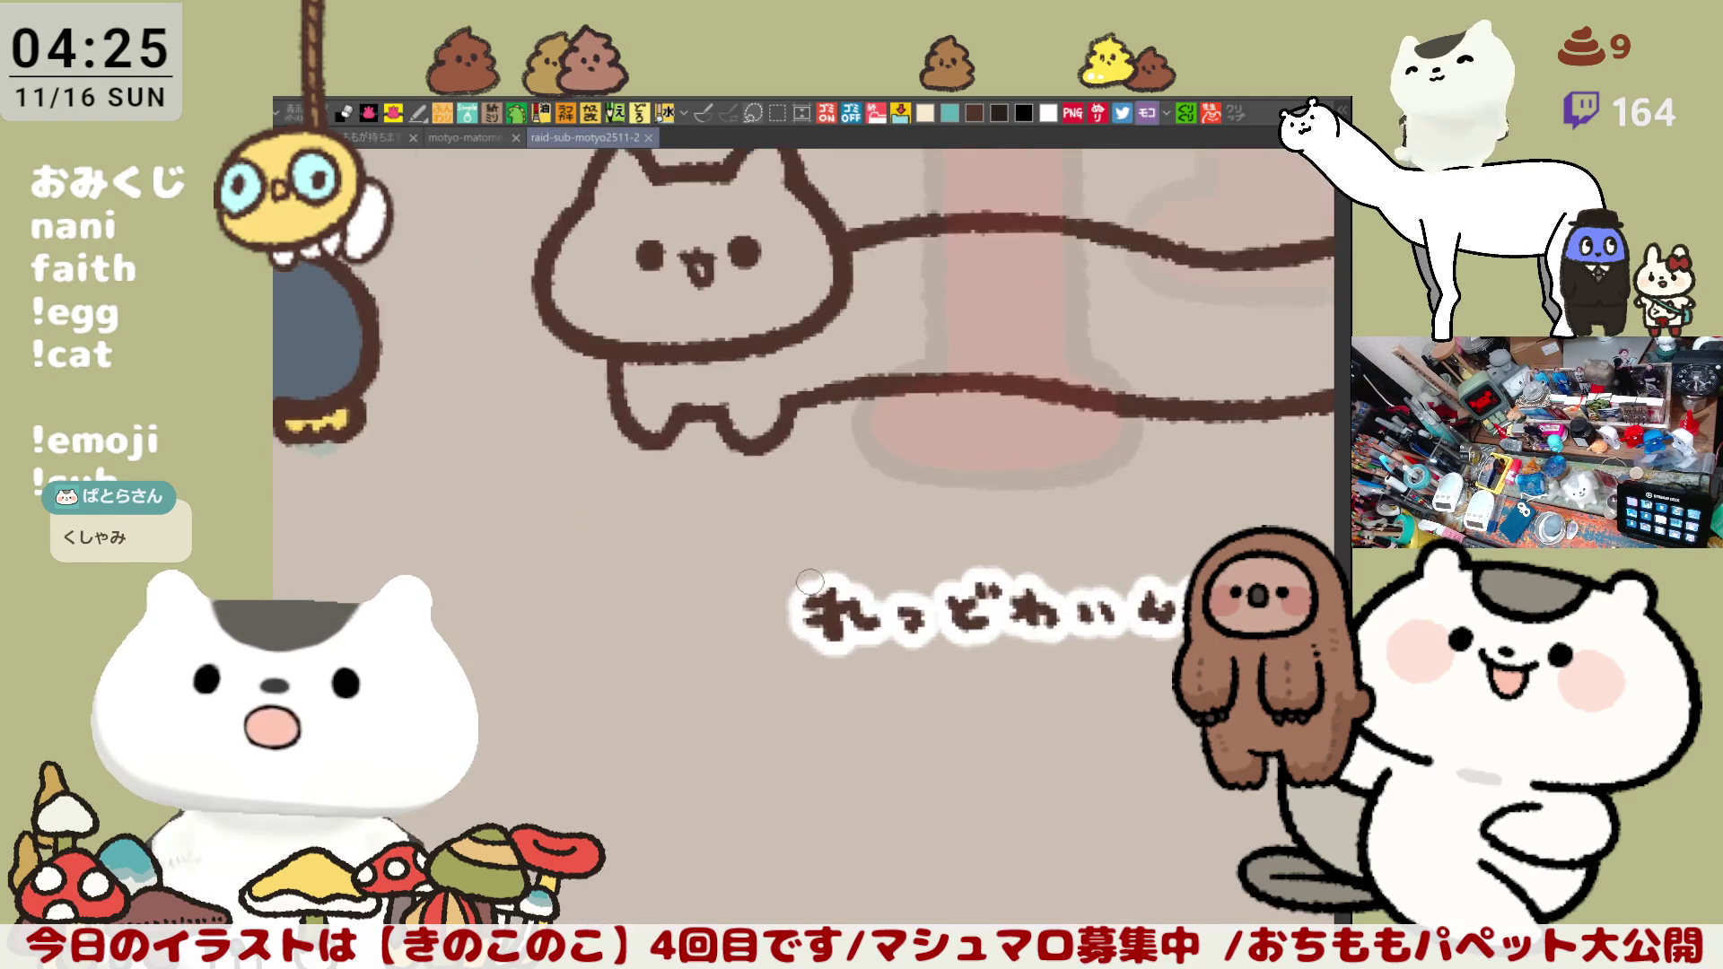
scroll(799, 574, up, 3)
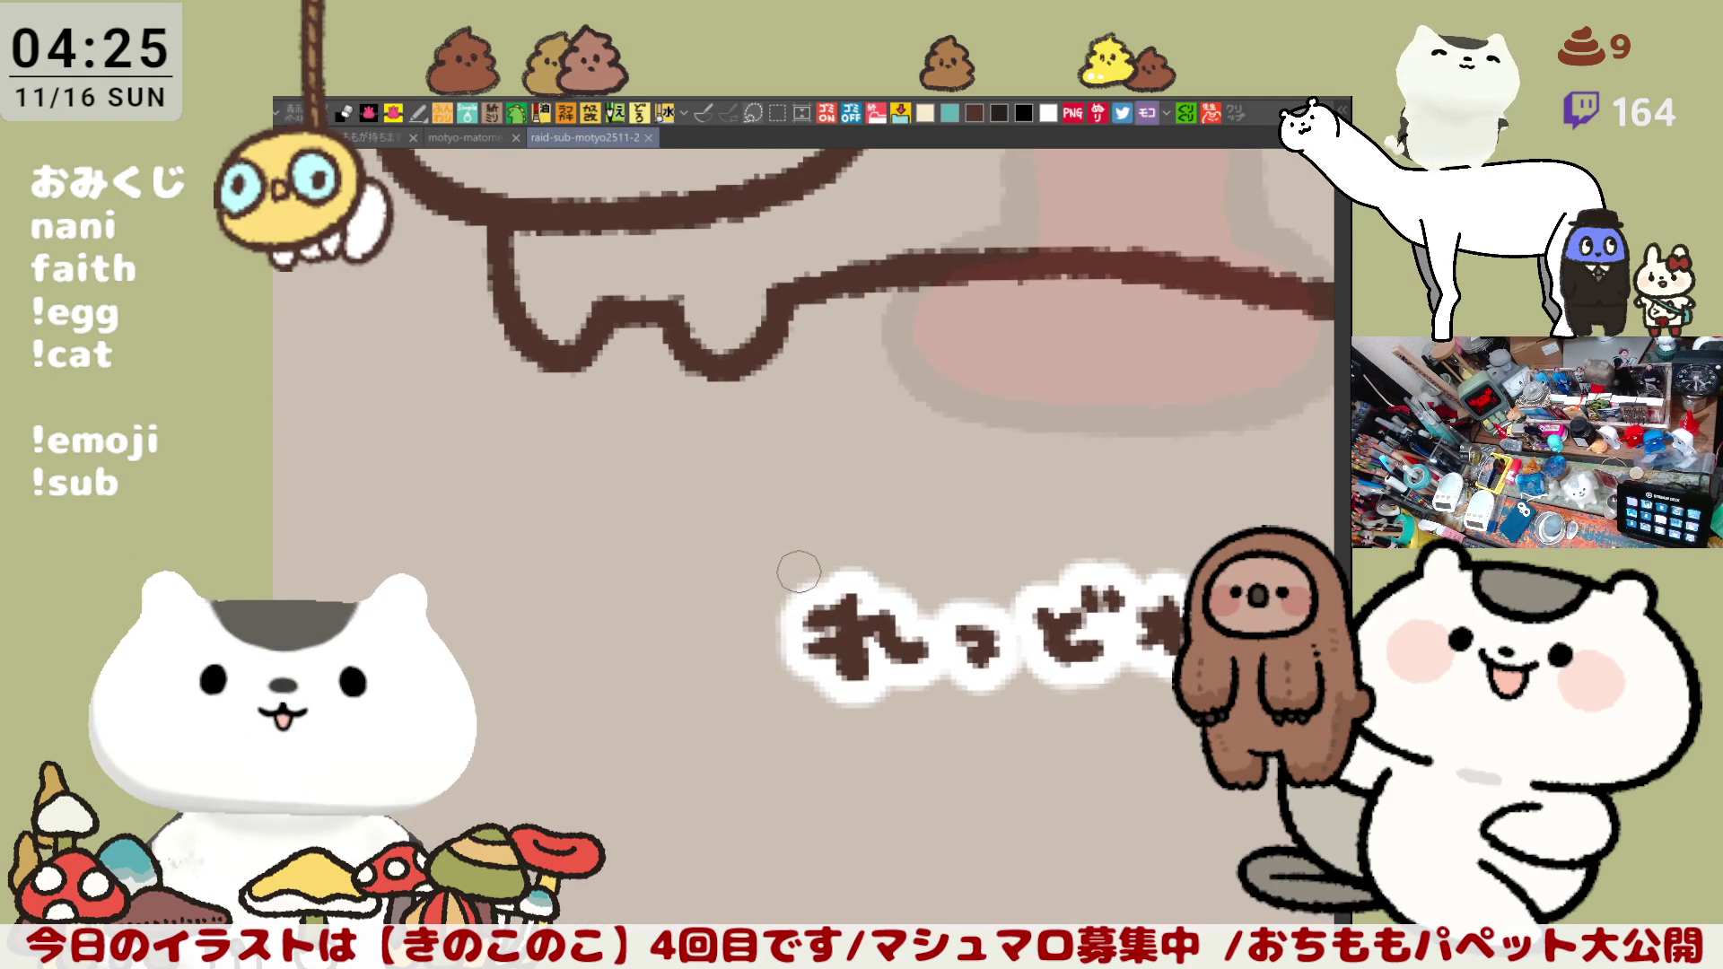
drag(799, 574, 982, 624)
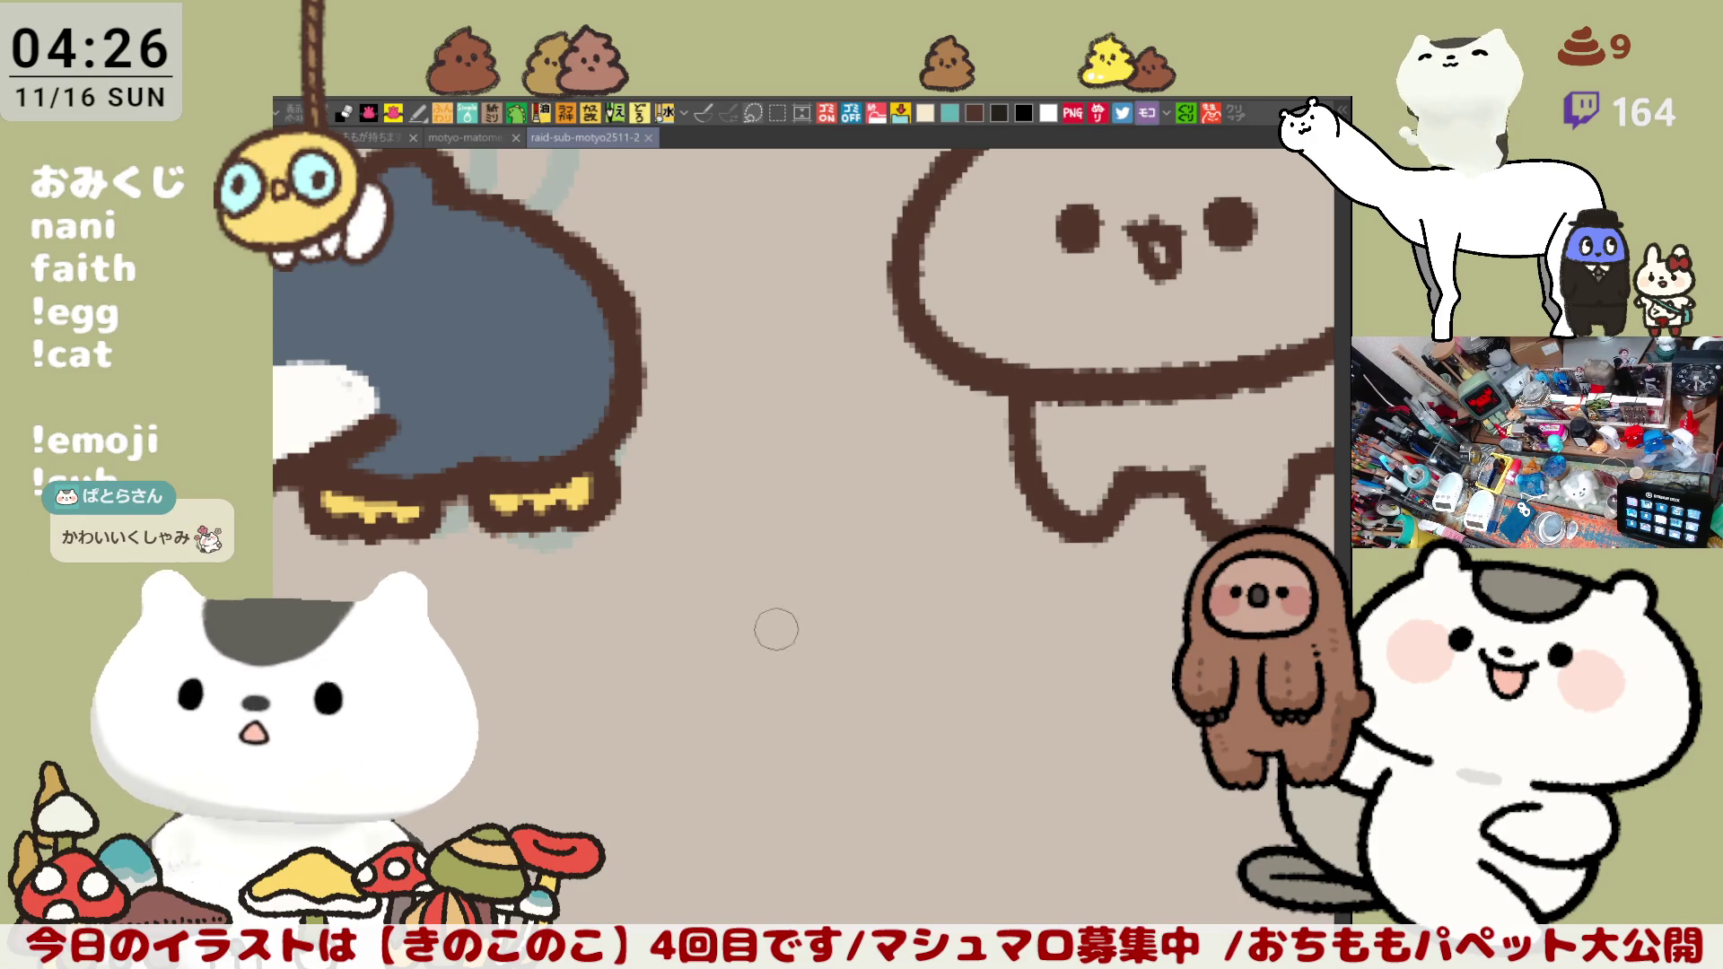
drag(337, 383, 345, 392)
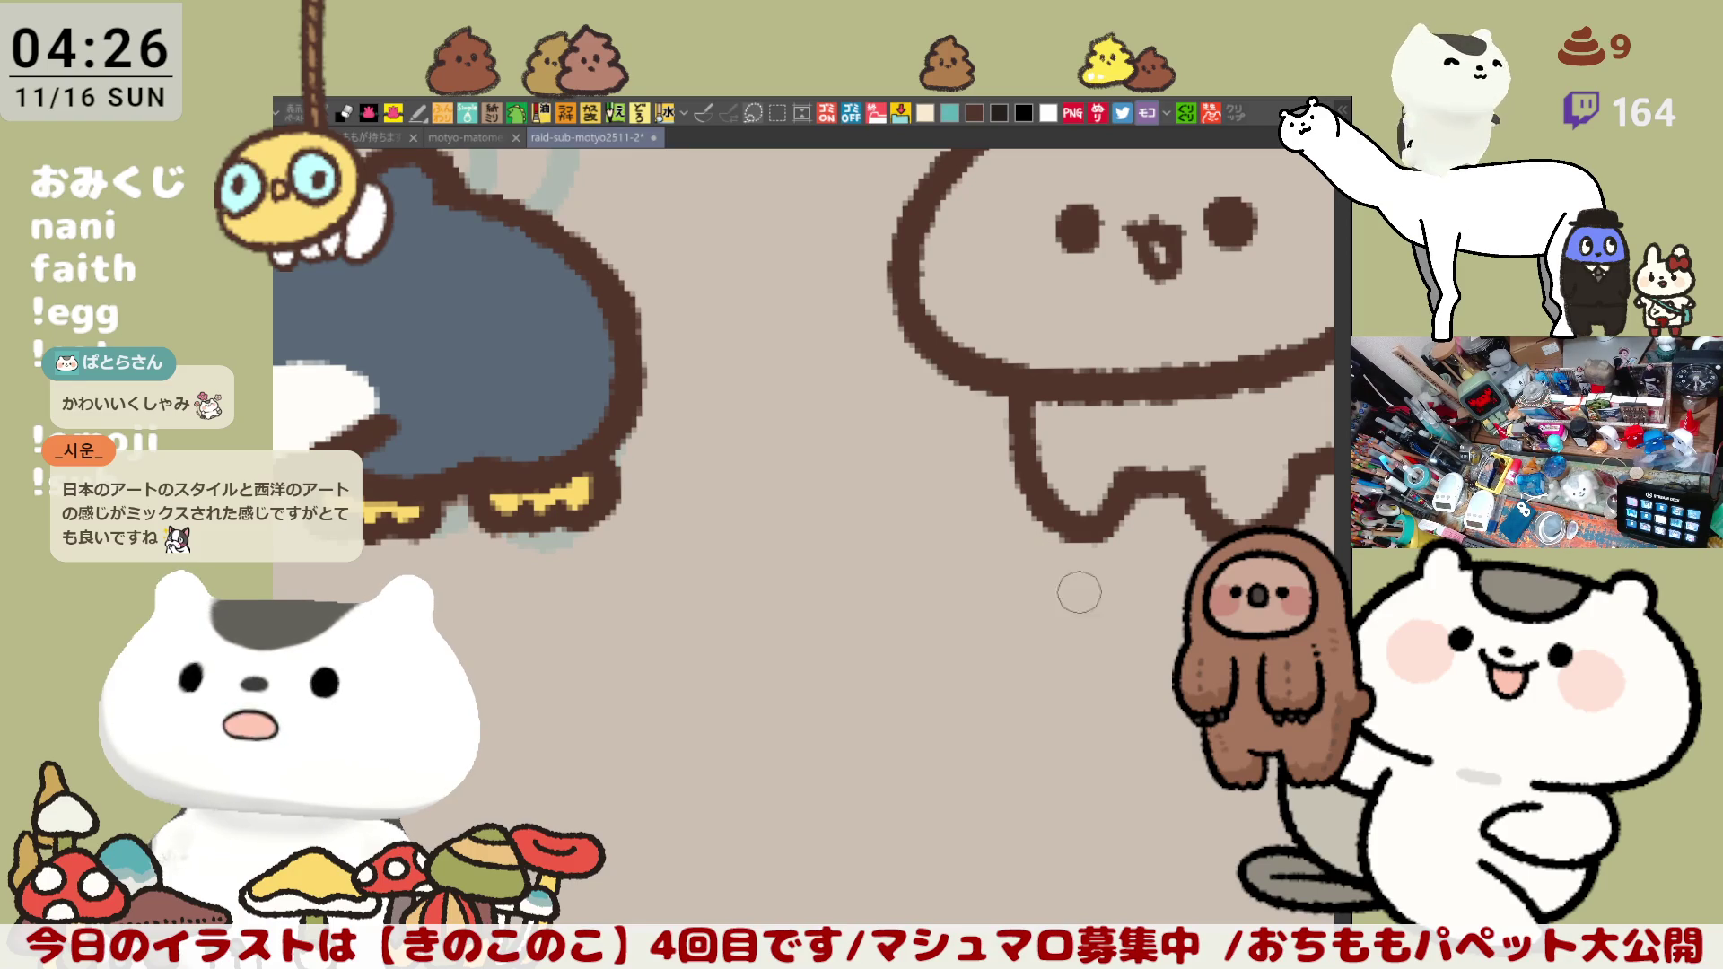
drag(1079, 593, 750, 731)
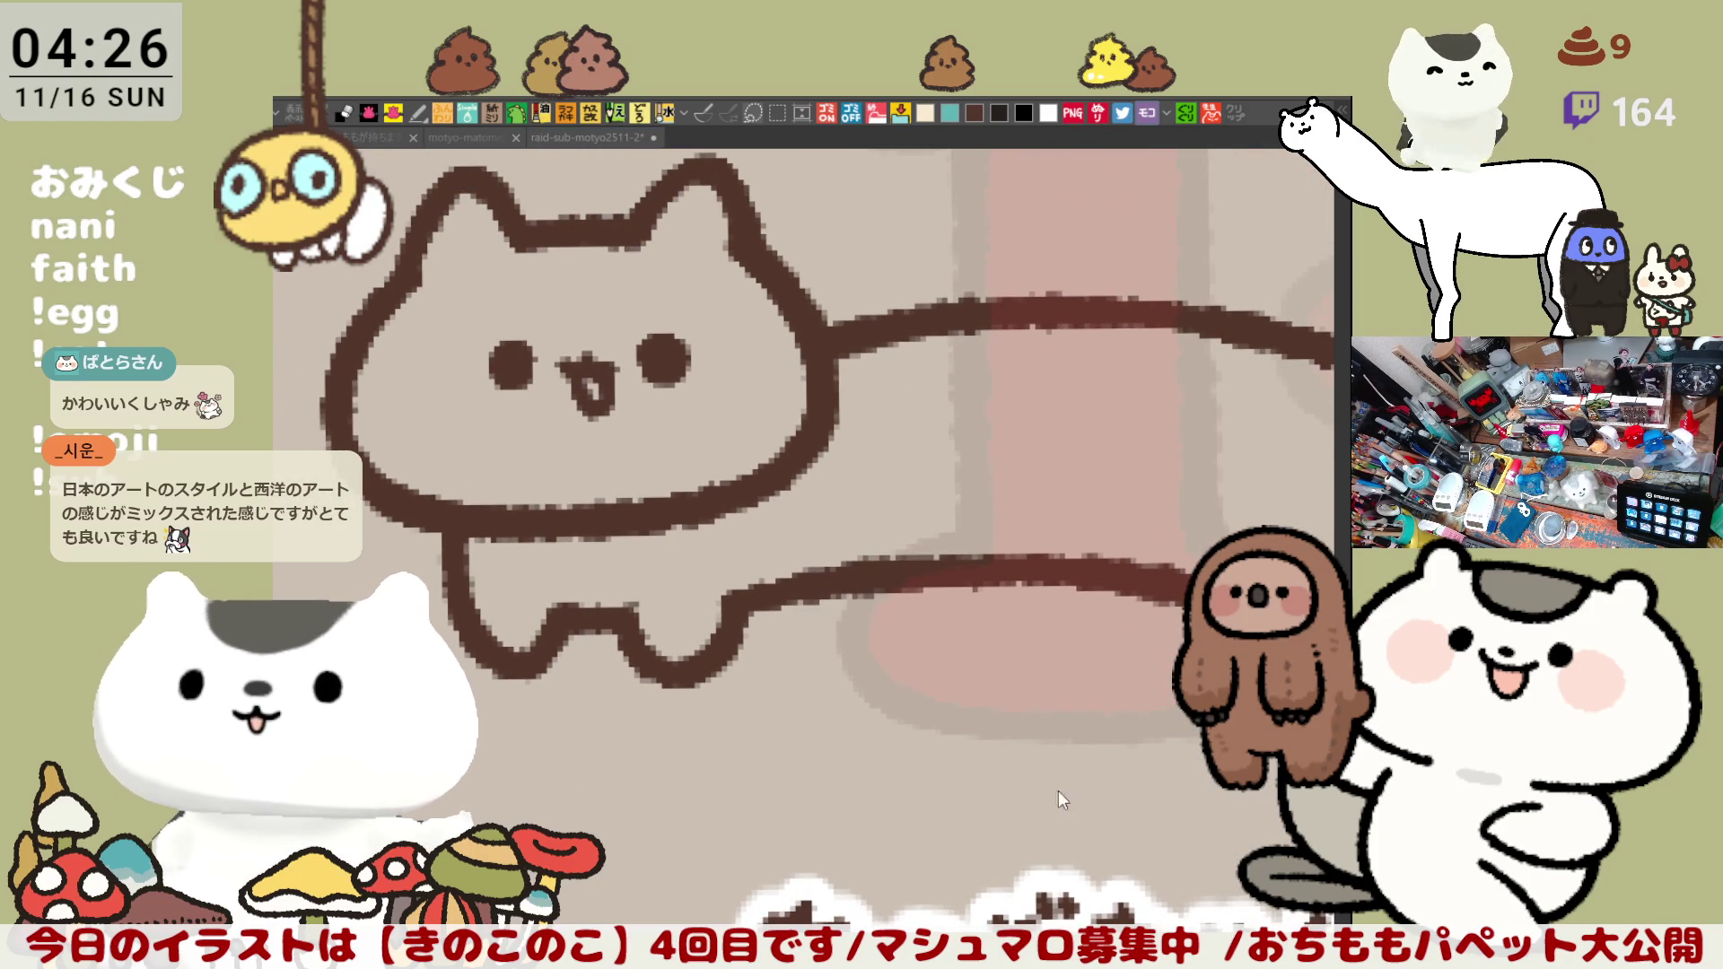
drag(1059, 798, 838, 716)
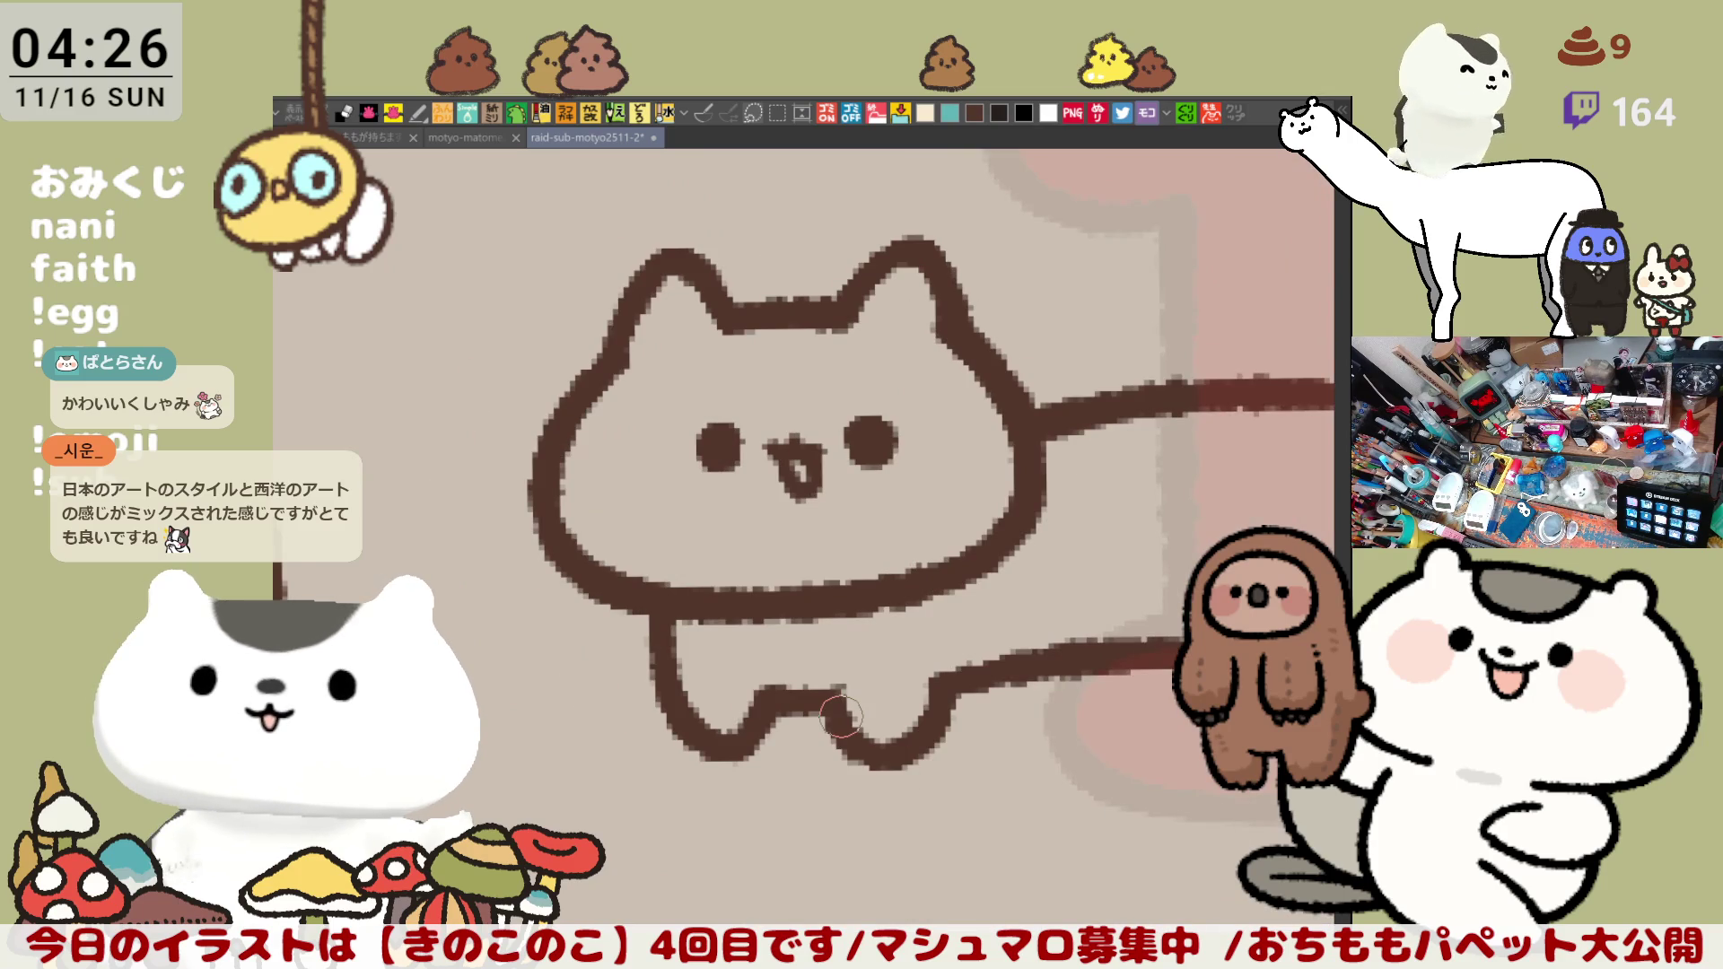
scroll(838, 714, up, 2)
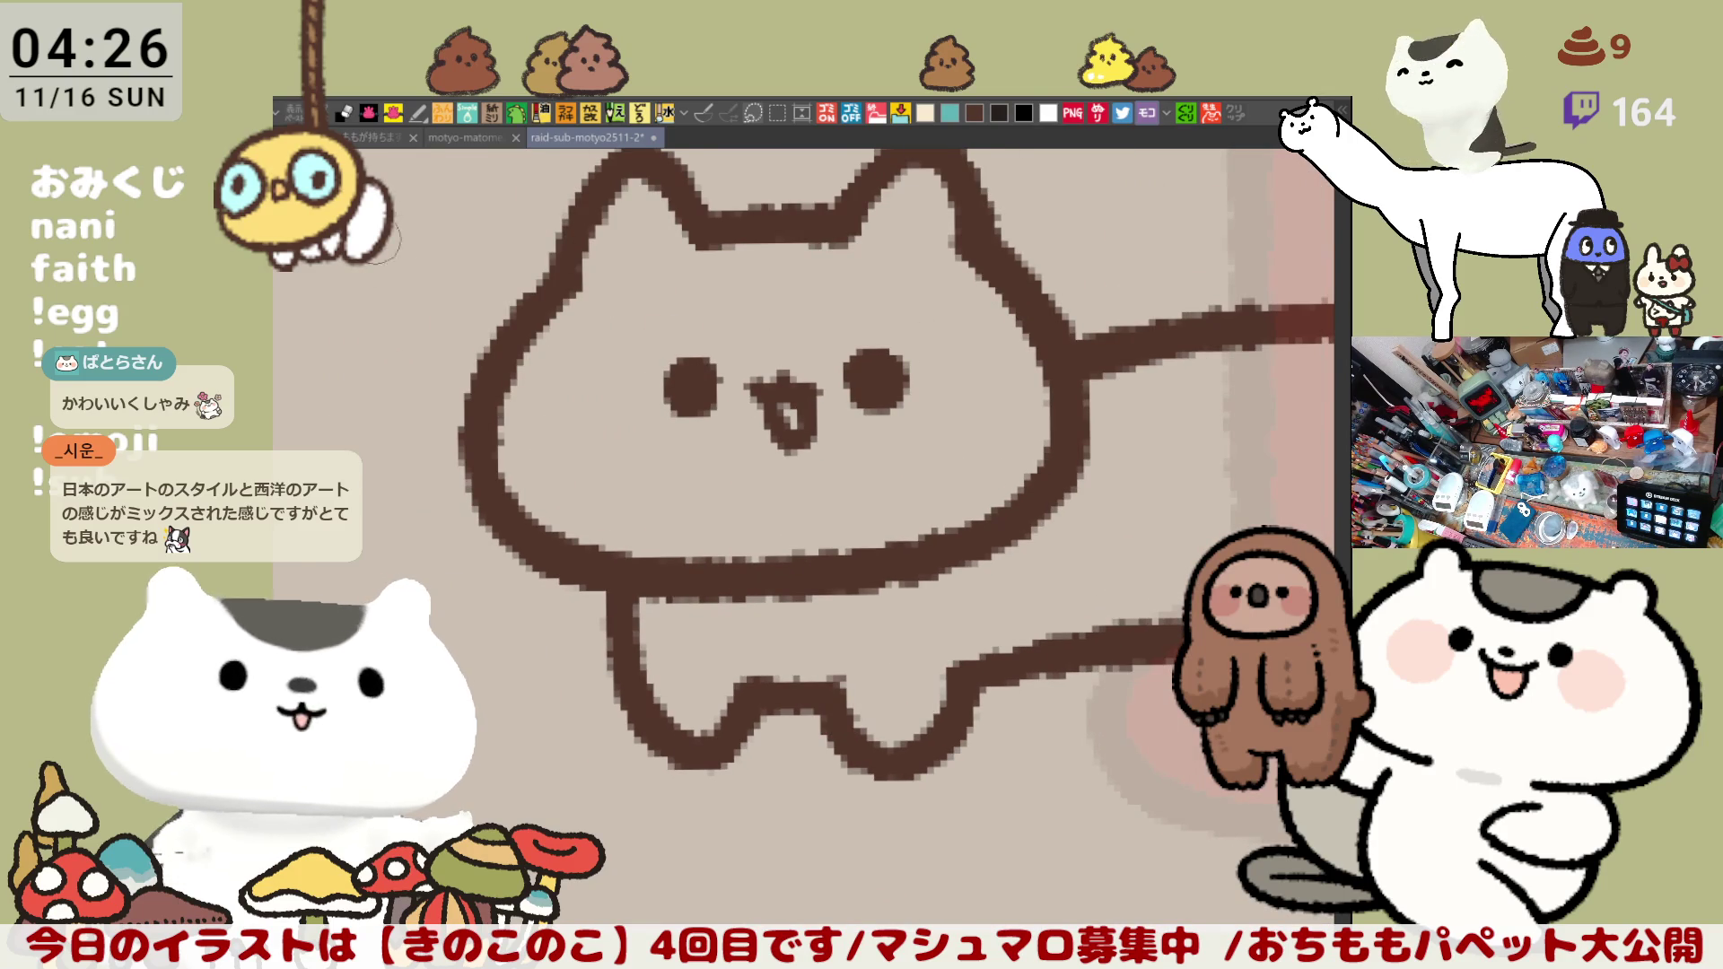
click(377, 140)
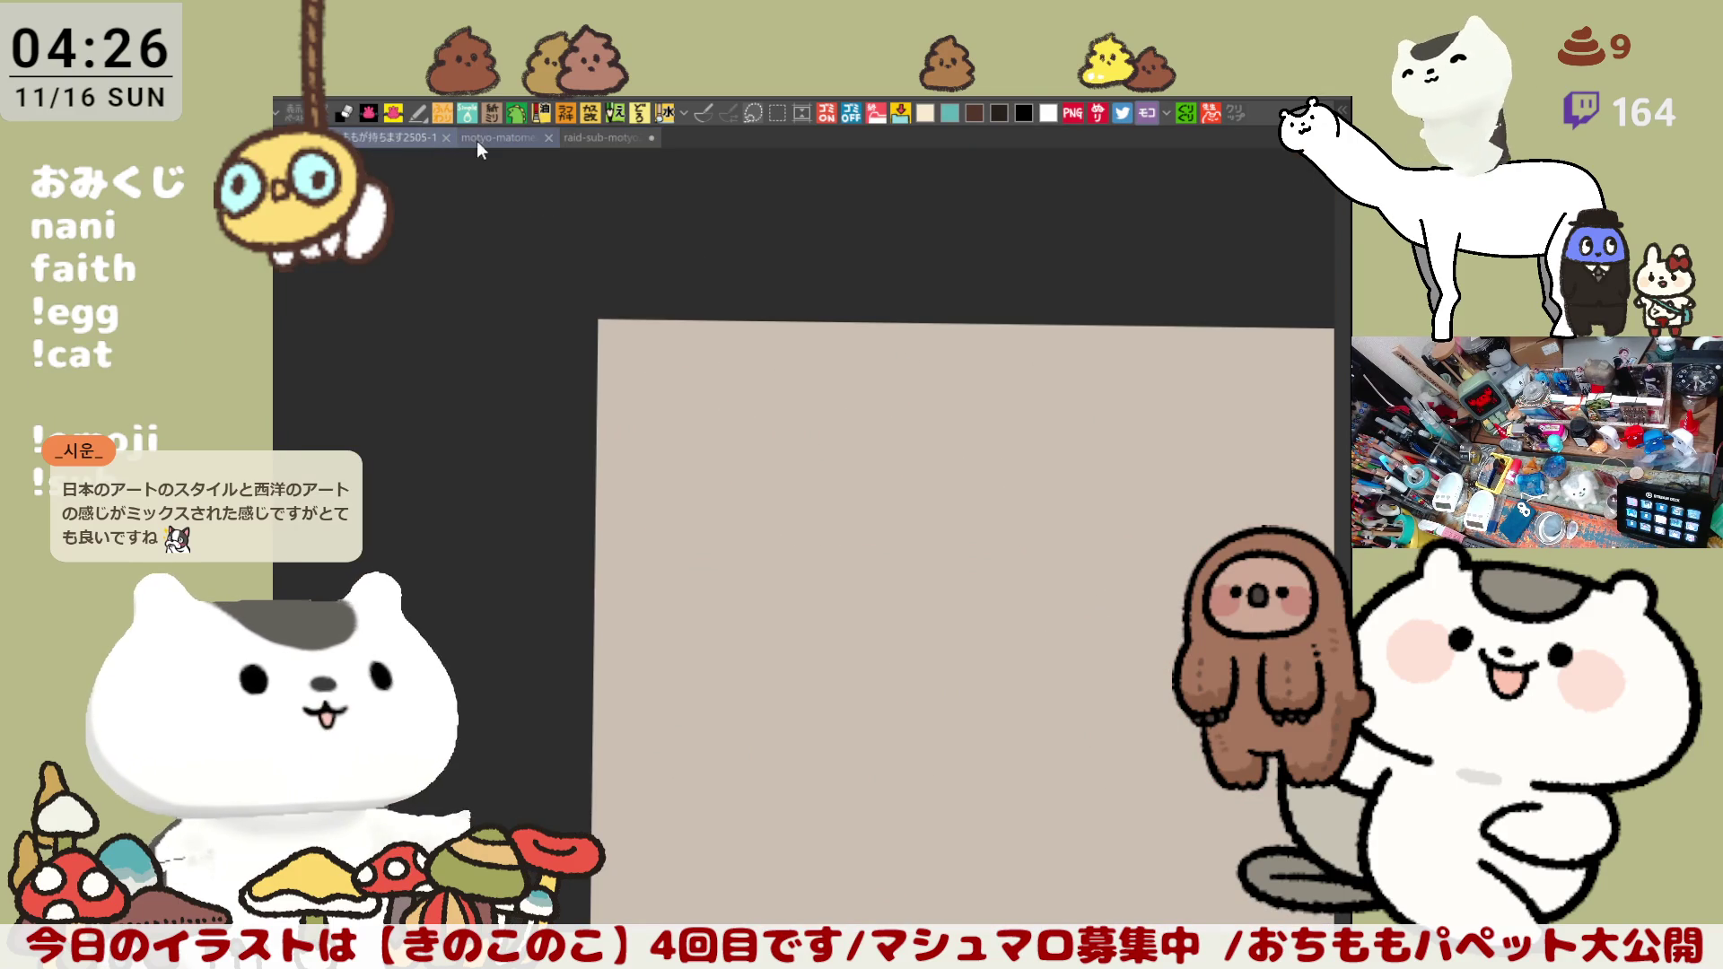
Step: Bring up the mushroom character summary sheet and centre the robot cat stamp in view
click(477, 141)
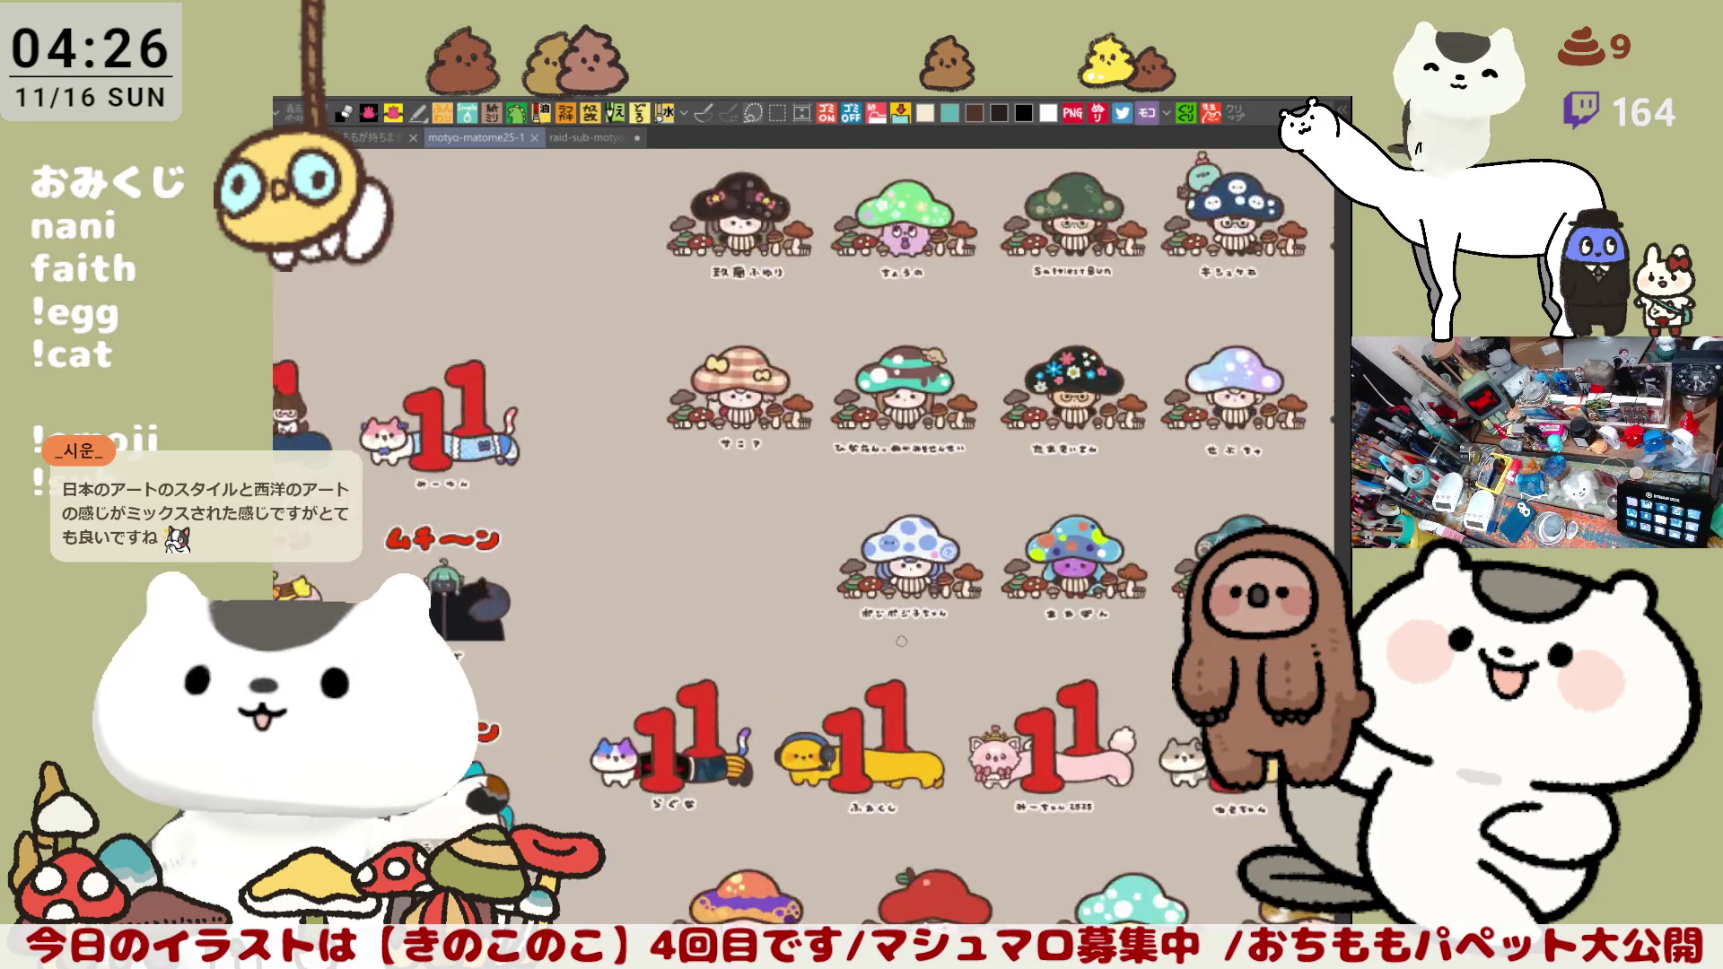
scroll(902, 643, up, 2)
mouse_move(341, 723)
mouse_down()
mouse_move(865, 656)
mouse_move(919, 434)
mouse_up()
scroll(975, 591, up, 1)
scroll(974, 589, up, 2)
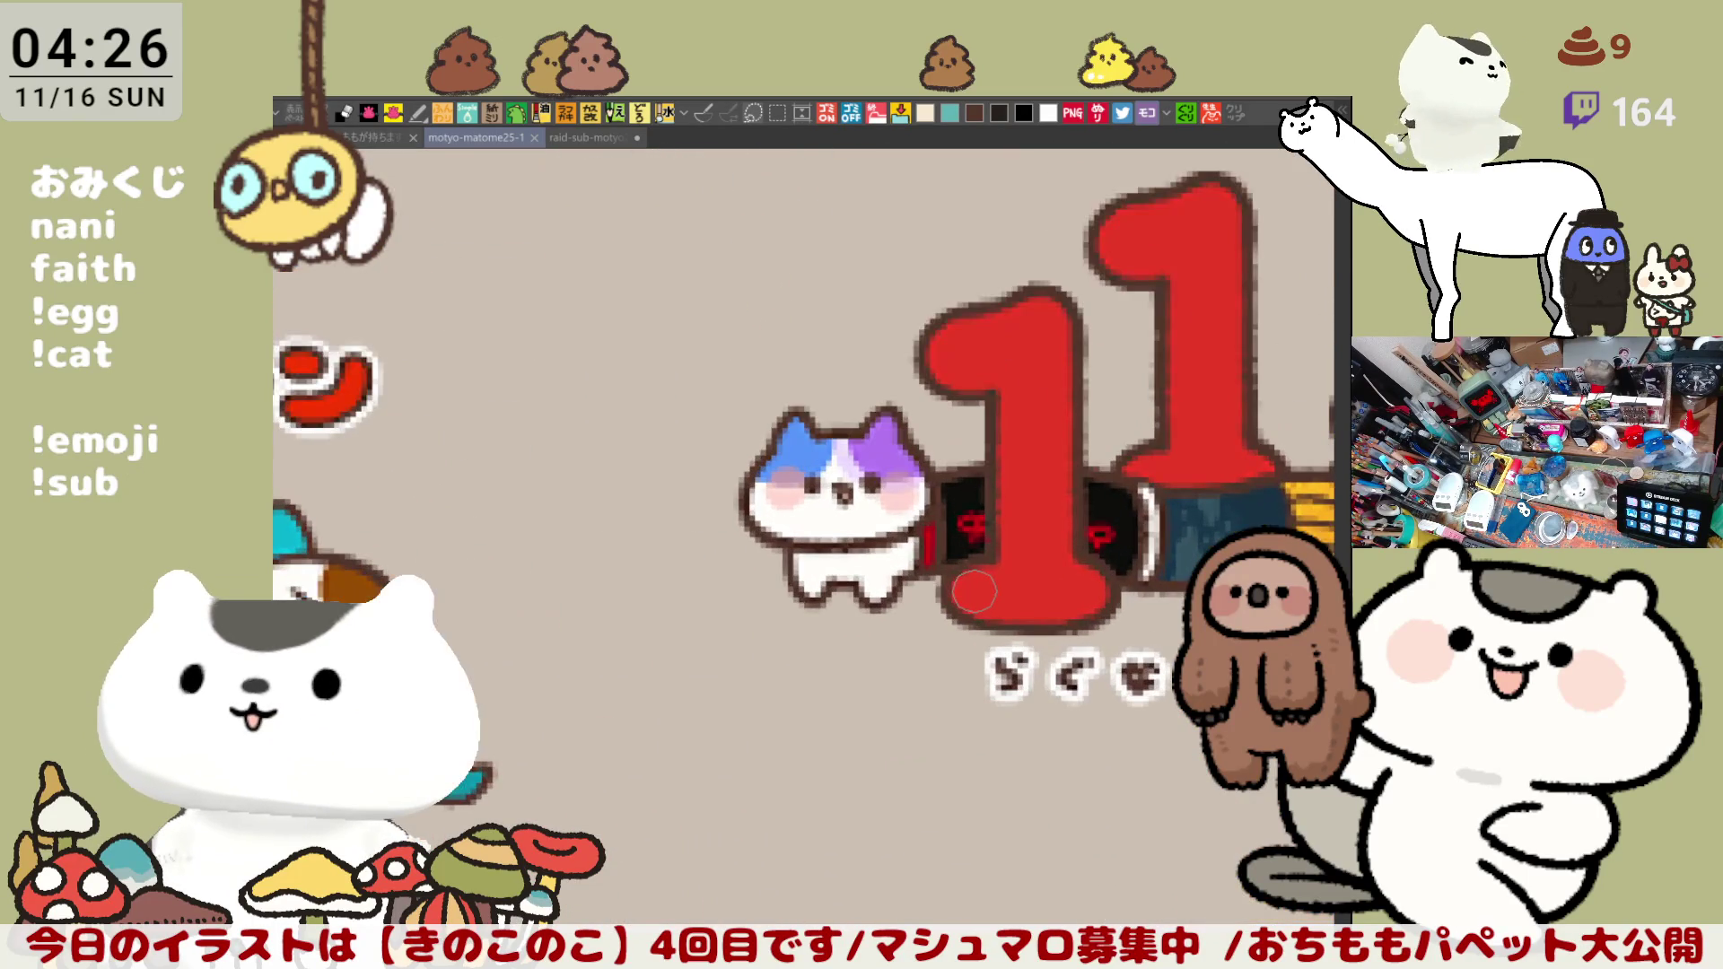
scroll(1050, 617, down, 2)
scroll(1051, 617, down, 1)
scroll(1050, 617, down, 1)
scroll(1050, 617, down, 1)
scroll(1050, 617, left, 1)
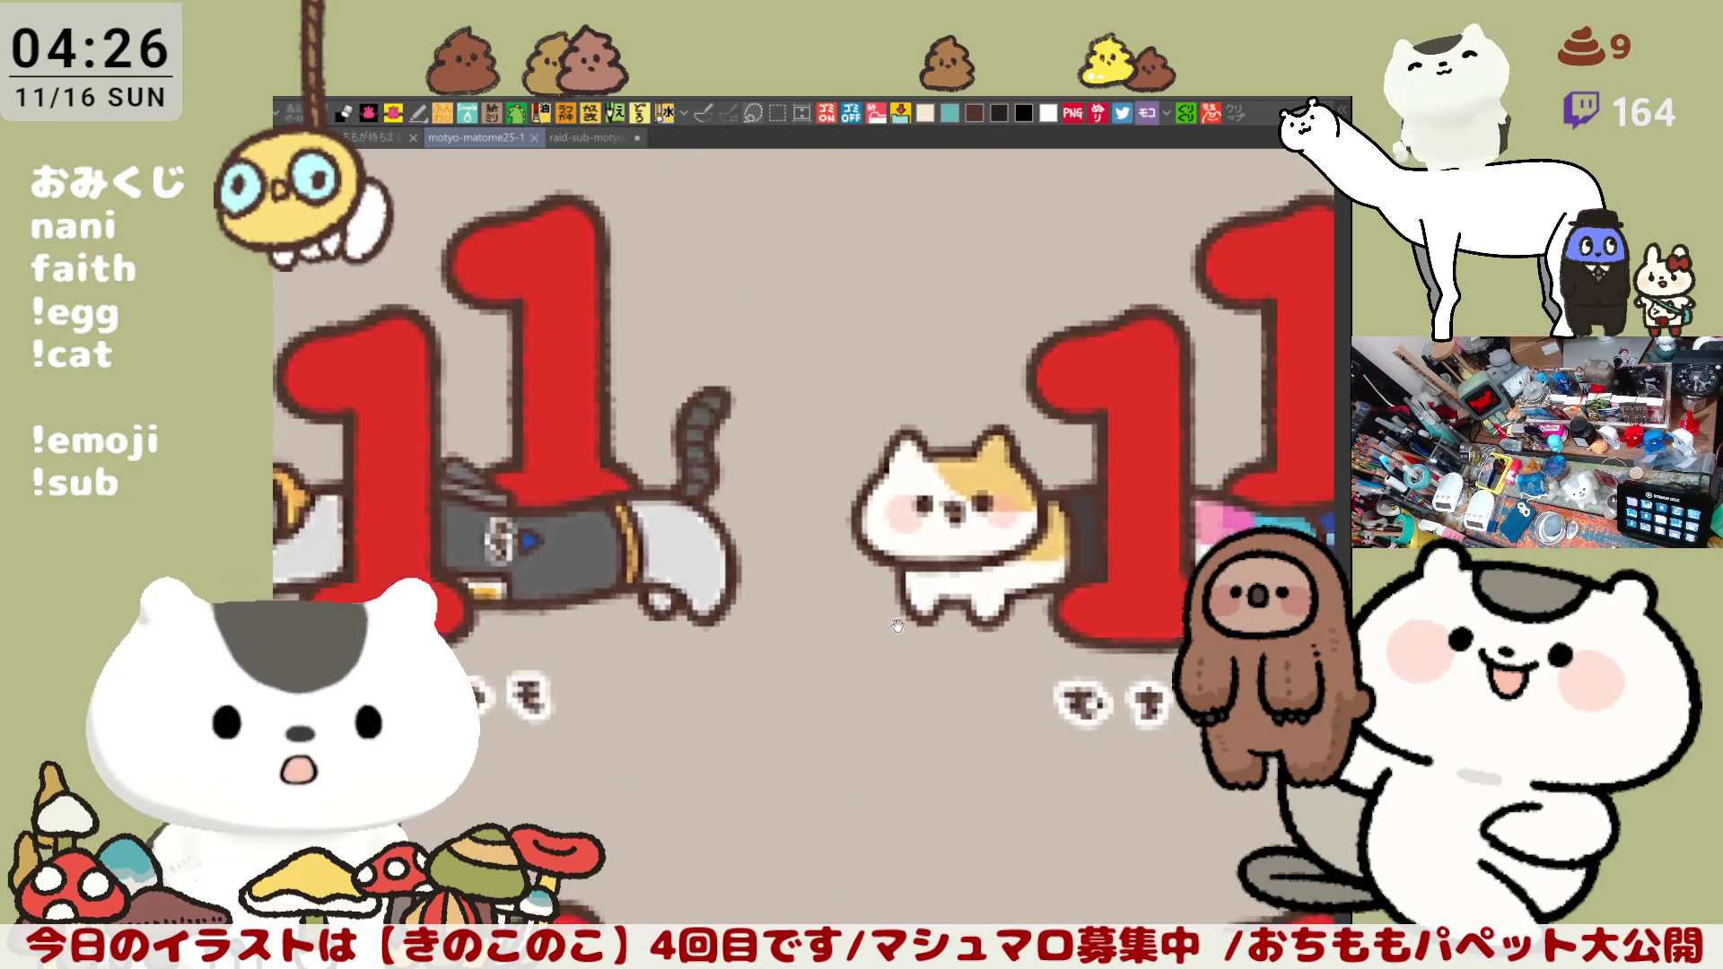
scroll(1063, 553, left, 1)
scroll(1077, 485, left, 1)
drag(1085, 449, 806, 511)
scroll(805, 512, down, 2)
scroll(805, 509, down, 1)
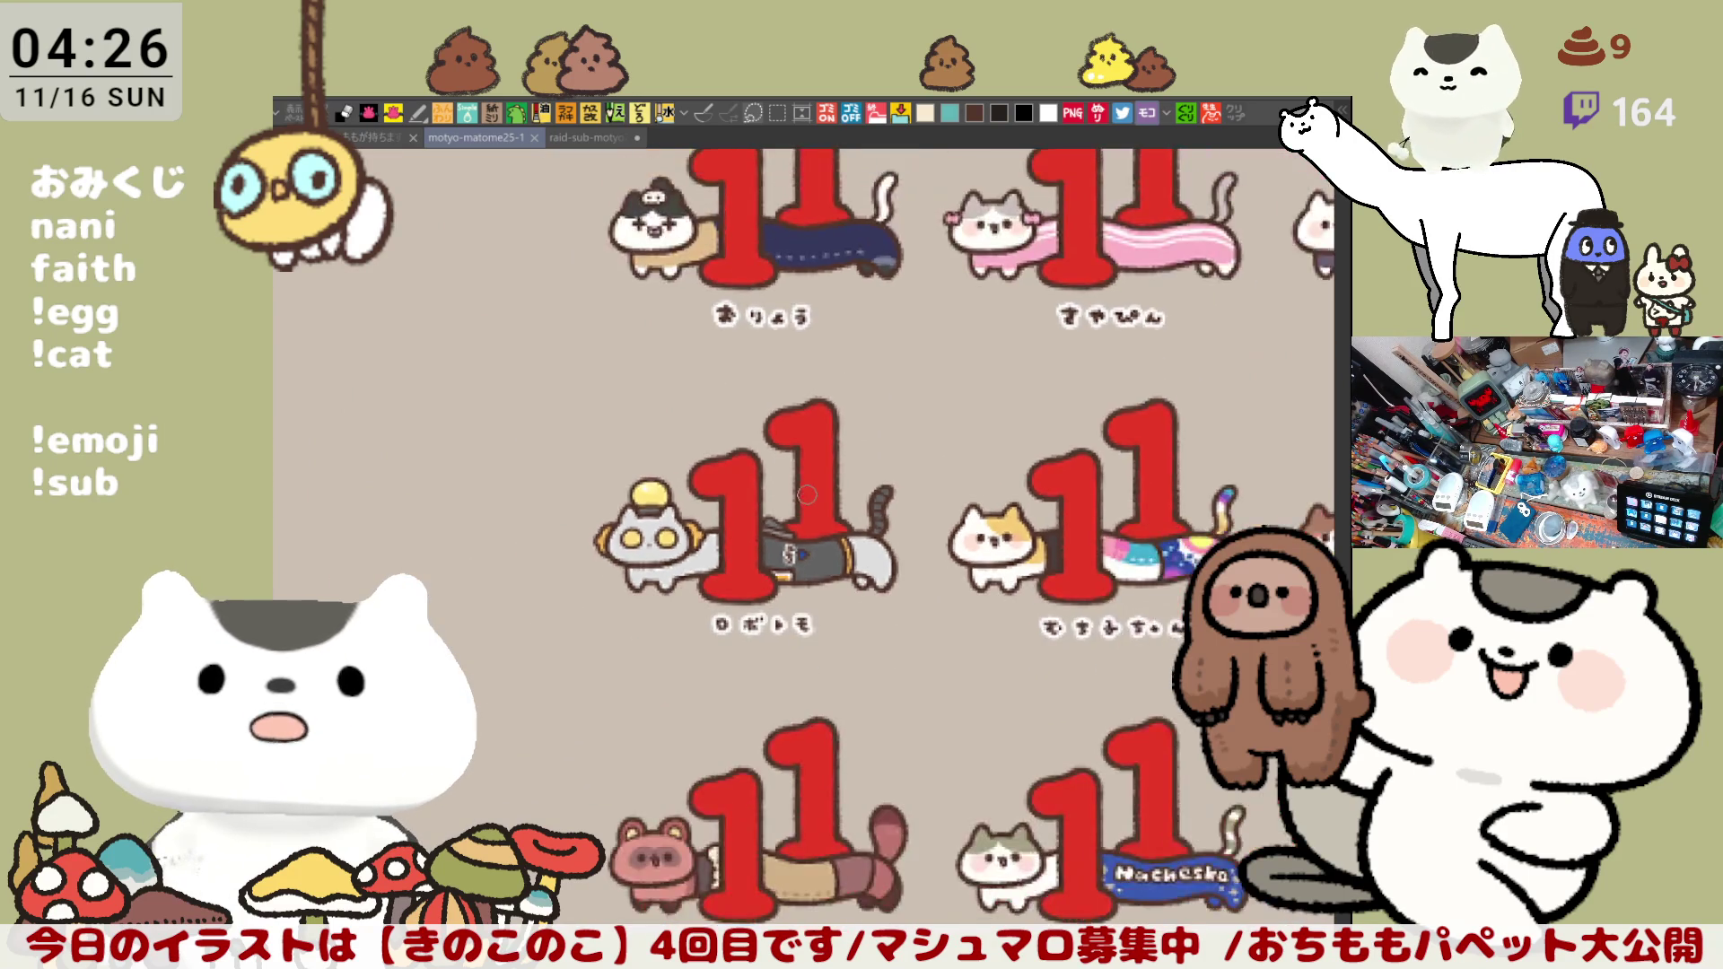
scroll(808, 498, down, 1)
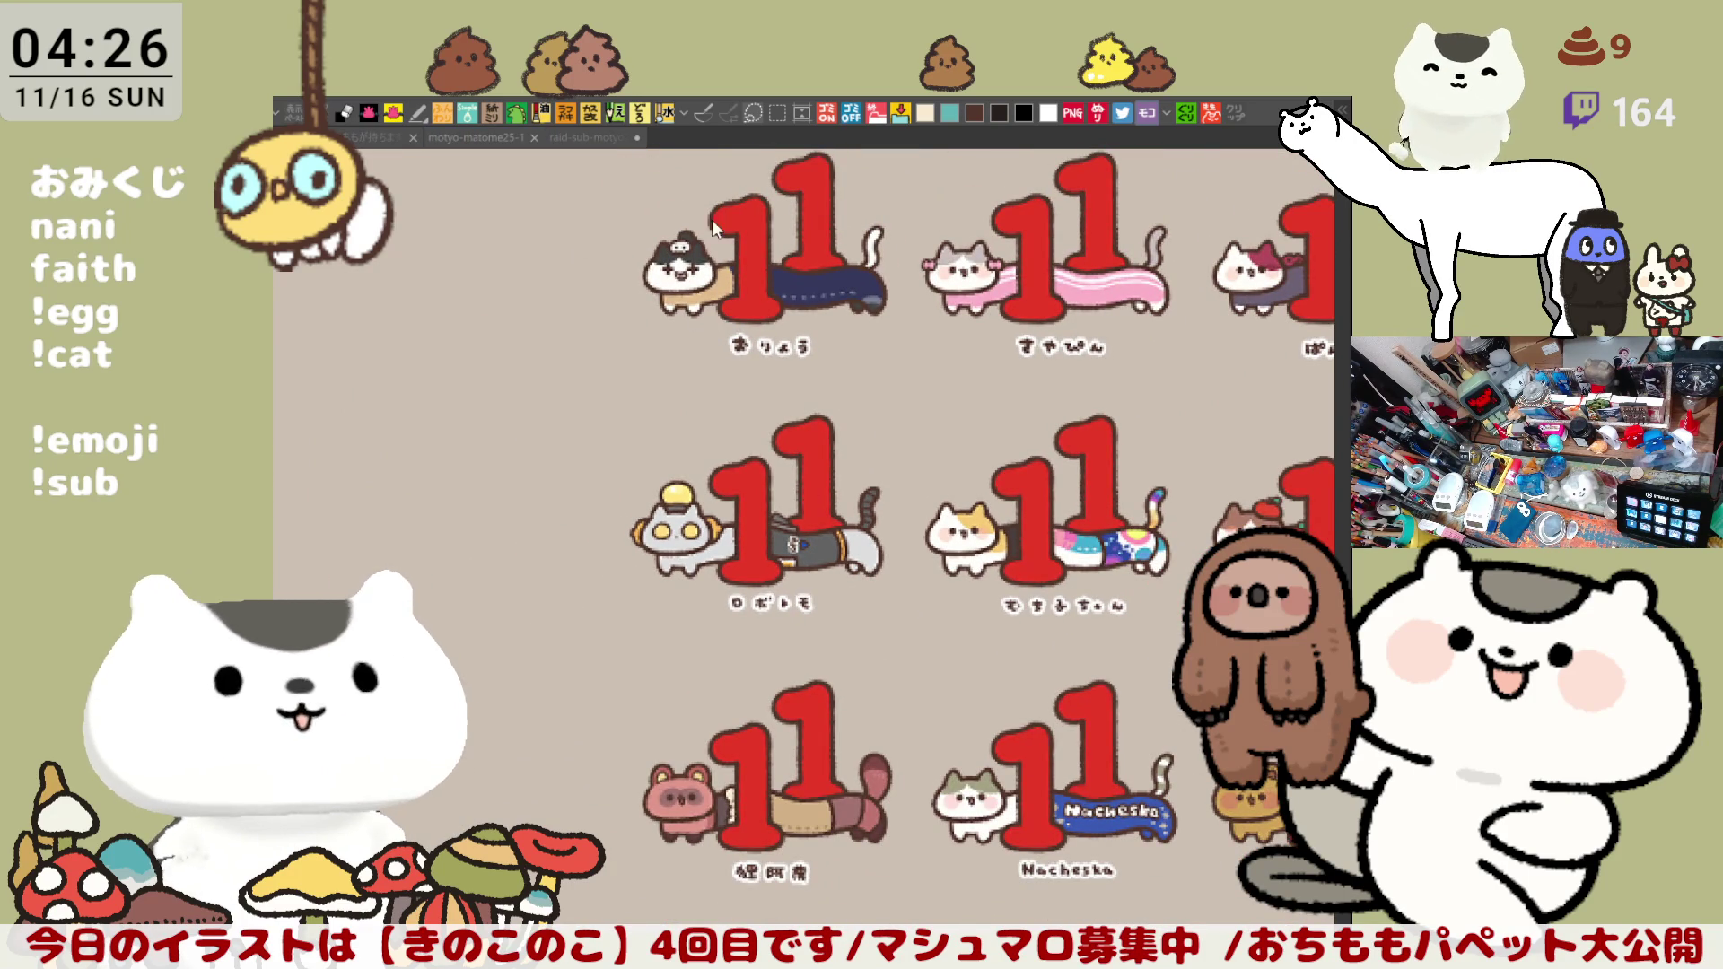
Step: On the raid/sub cat sheet, repeatedly attempt and undo a curve around the big cat's left eye
click(586, 130)
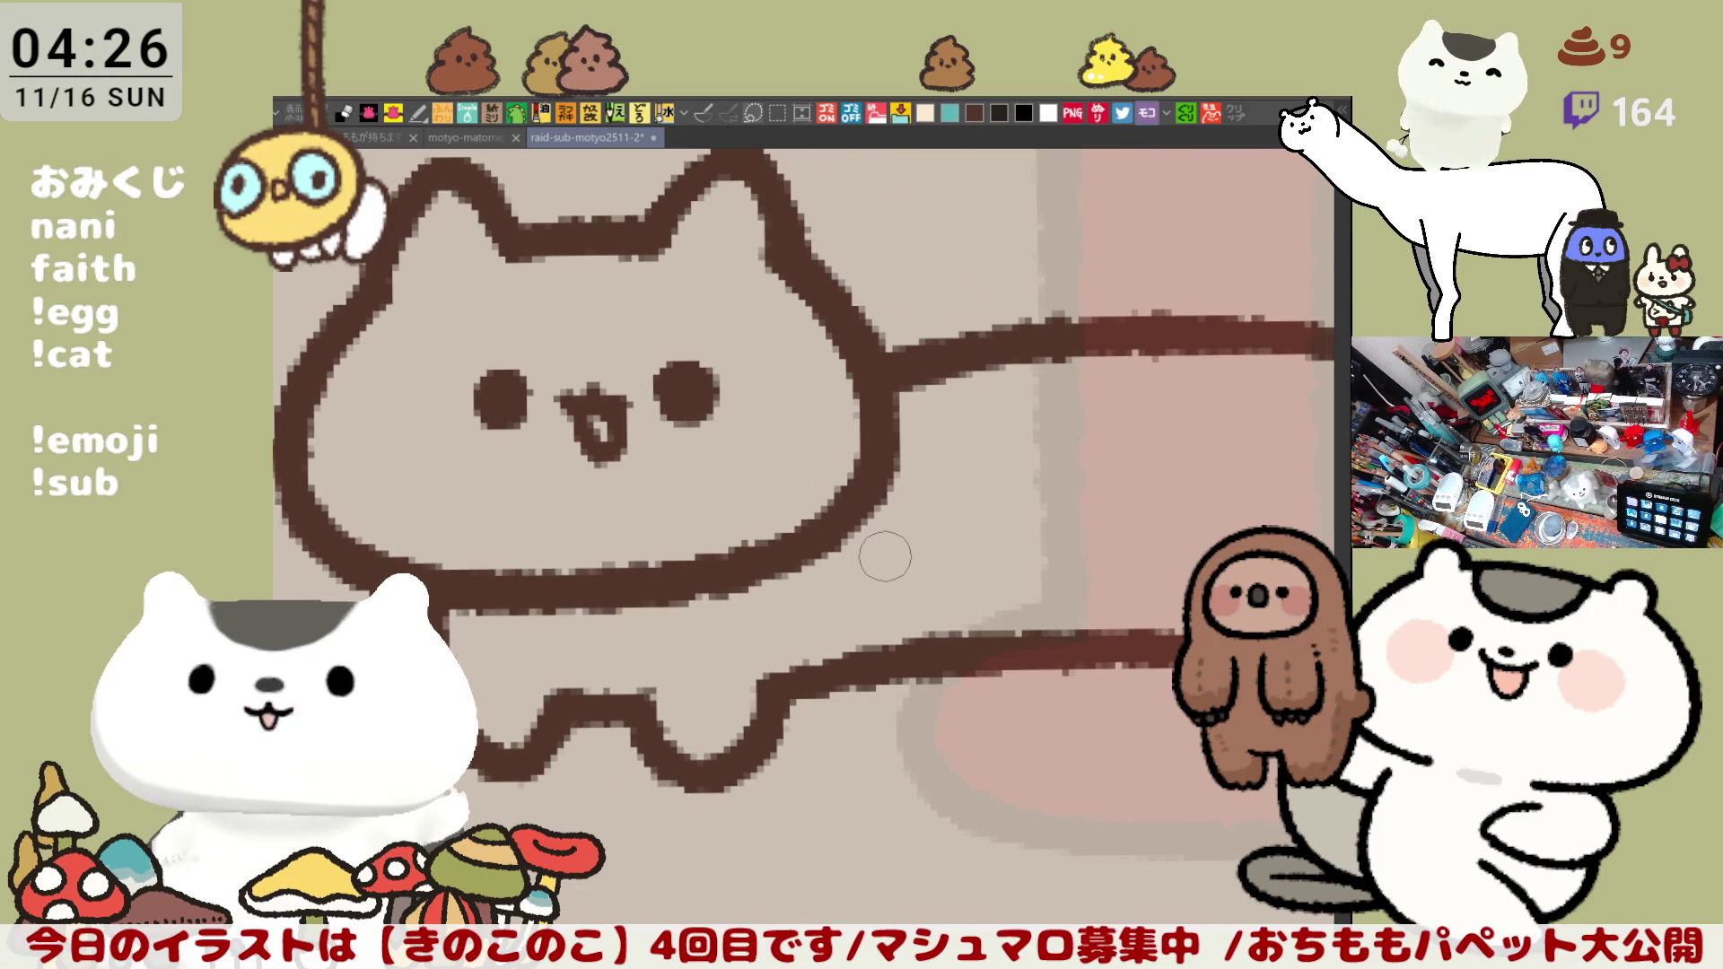
scroll(885, 557, down, 2)
scroll(884, 553, up, 3)
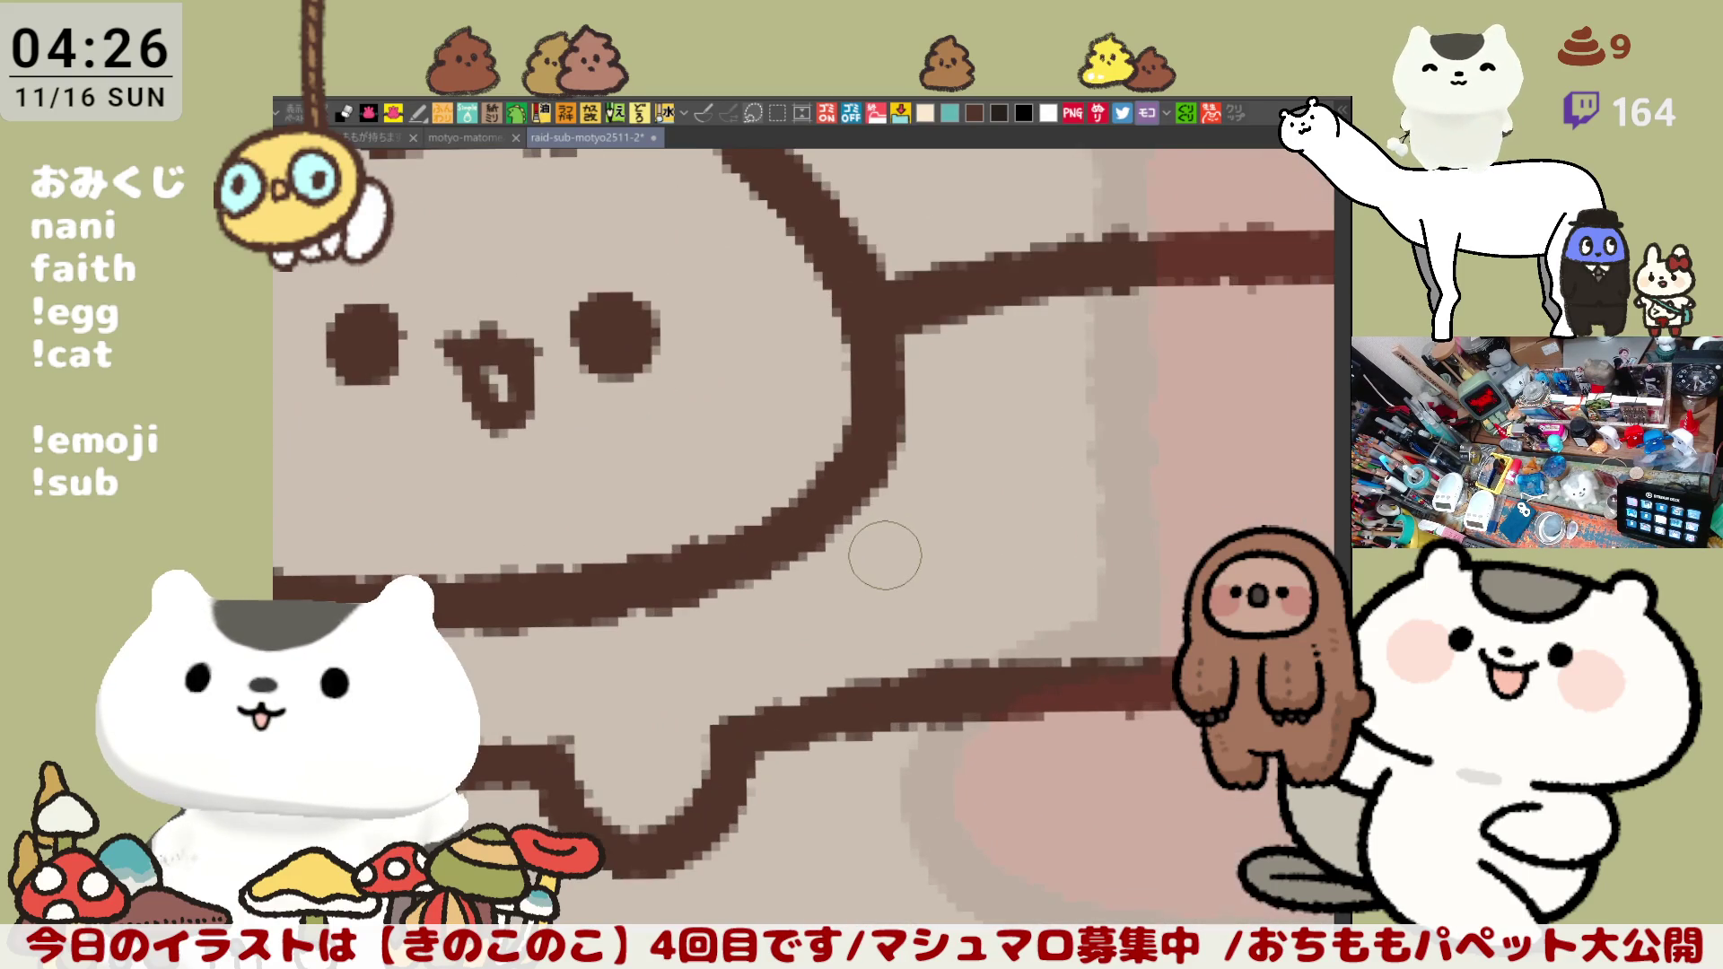
drag(671, 447, 734, 505)
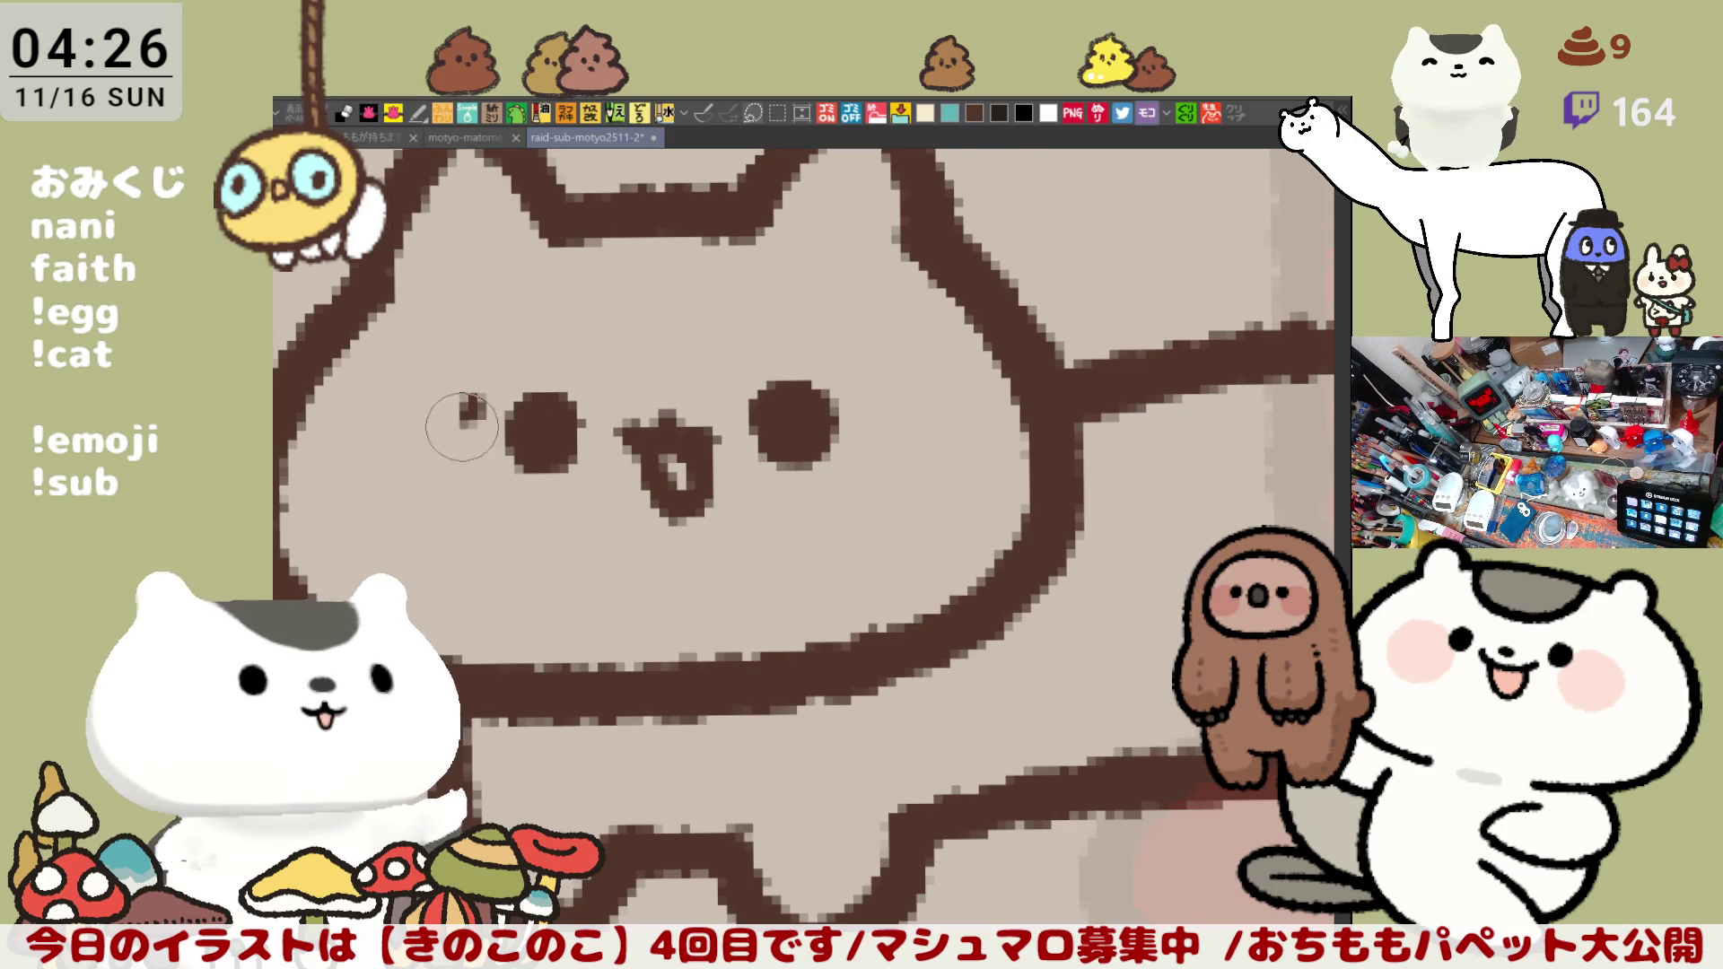
drag(459, 402, 616, 399)
key(ctrl+z)
drag(477, 386, 602, 398)
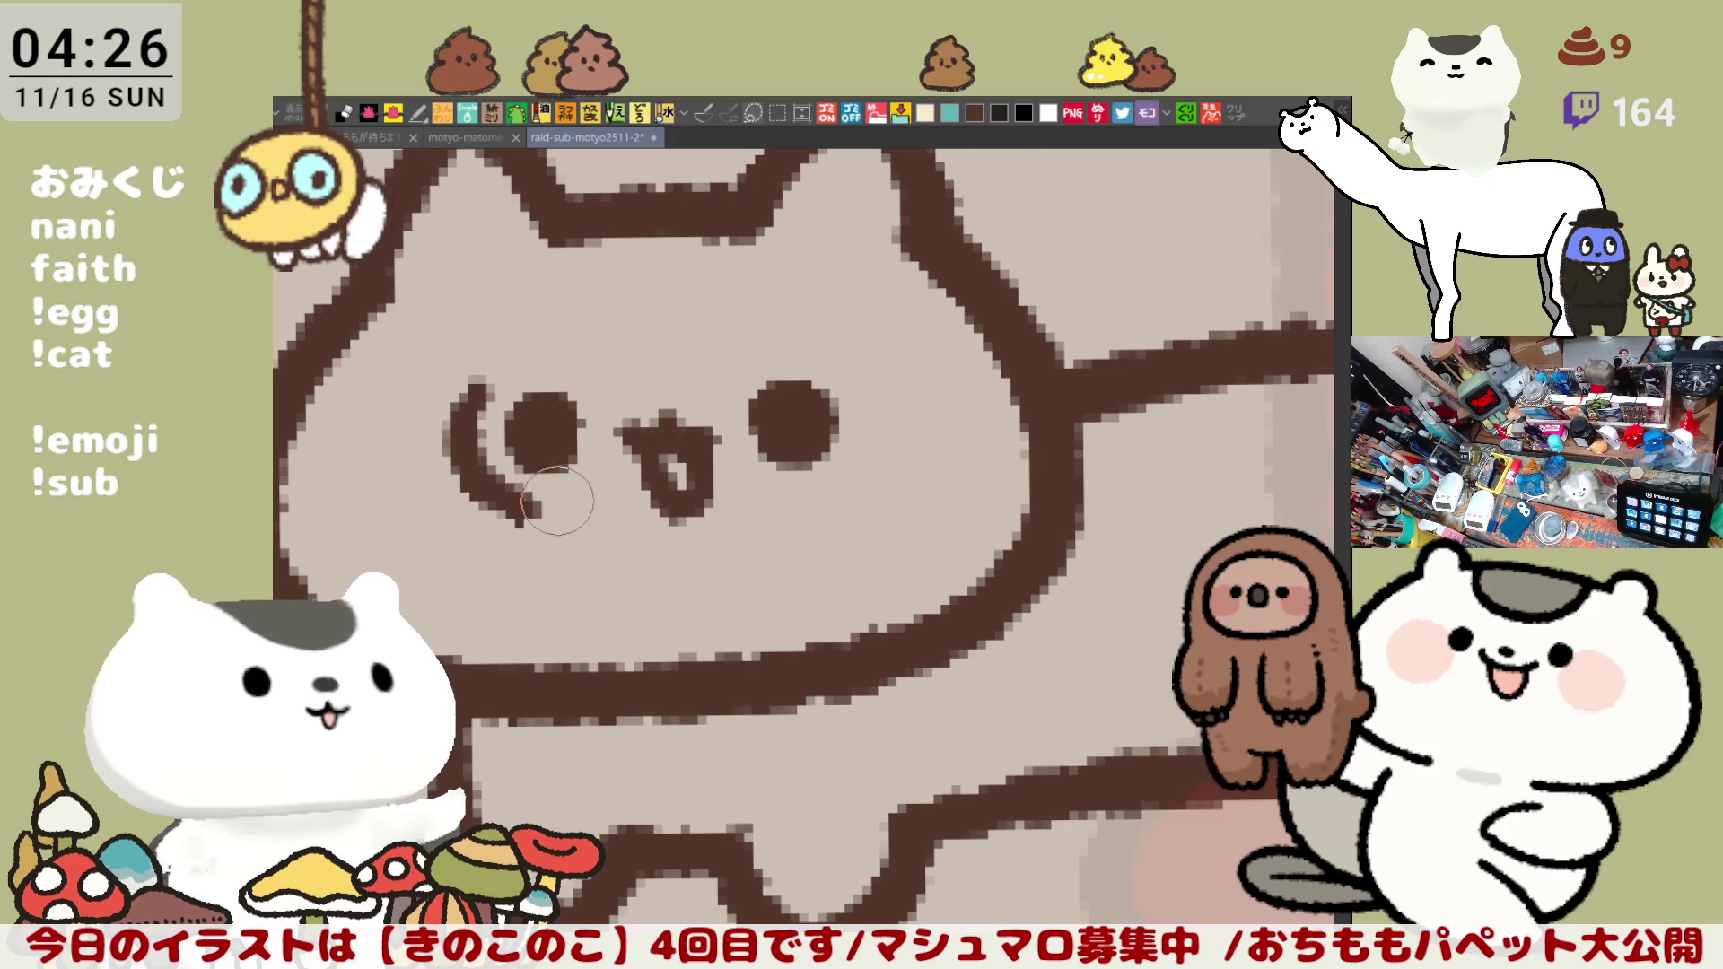
key(ctrl+z)
drag(461, 385, 610, 404)
key(ctrl+z)
mouse_move(468, 394)
mouse_down()
mouse_move(455, 452)
mouse_move(627, 404)
mouse_up()
key(ctrl+z)
mouse_move(470, 391)
mouse_down()
mouse_move(462, 449)
mouse_move(626, 491)
mouse_up()
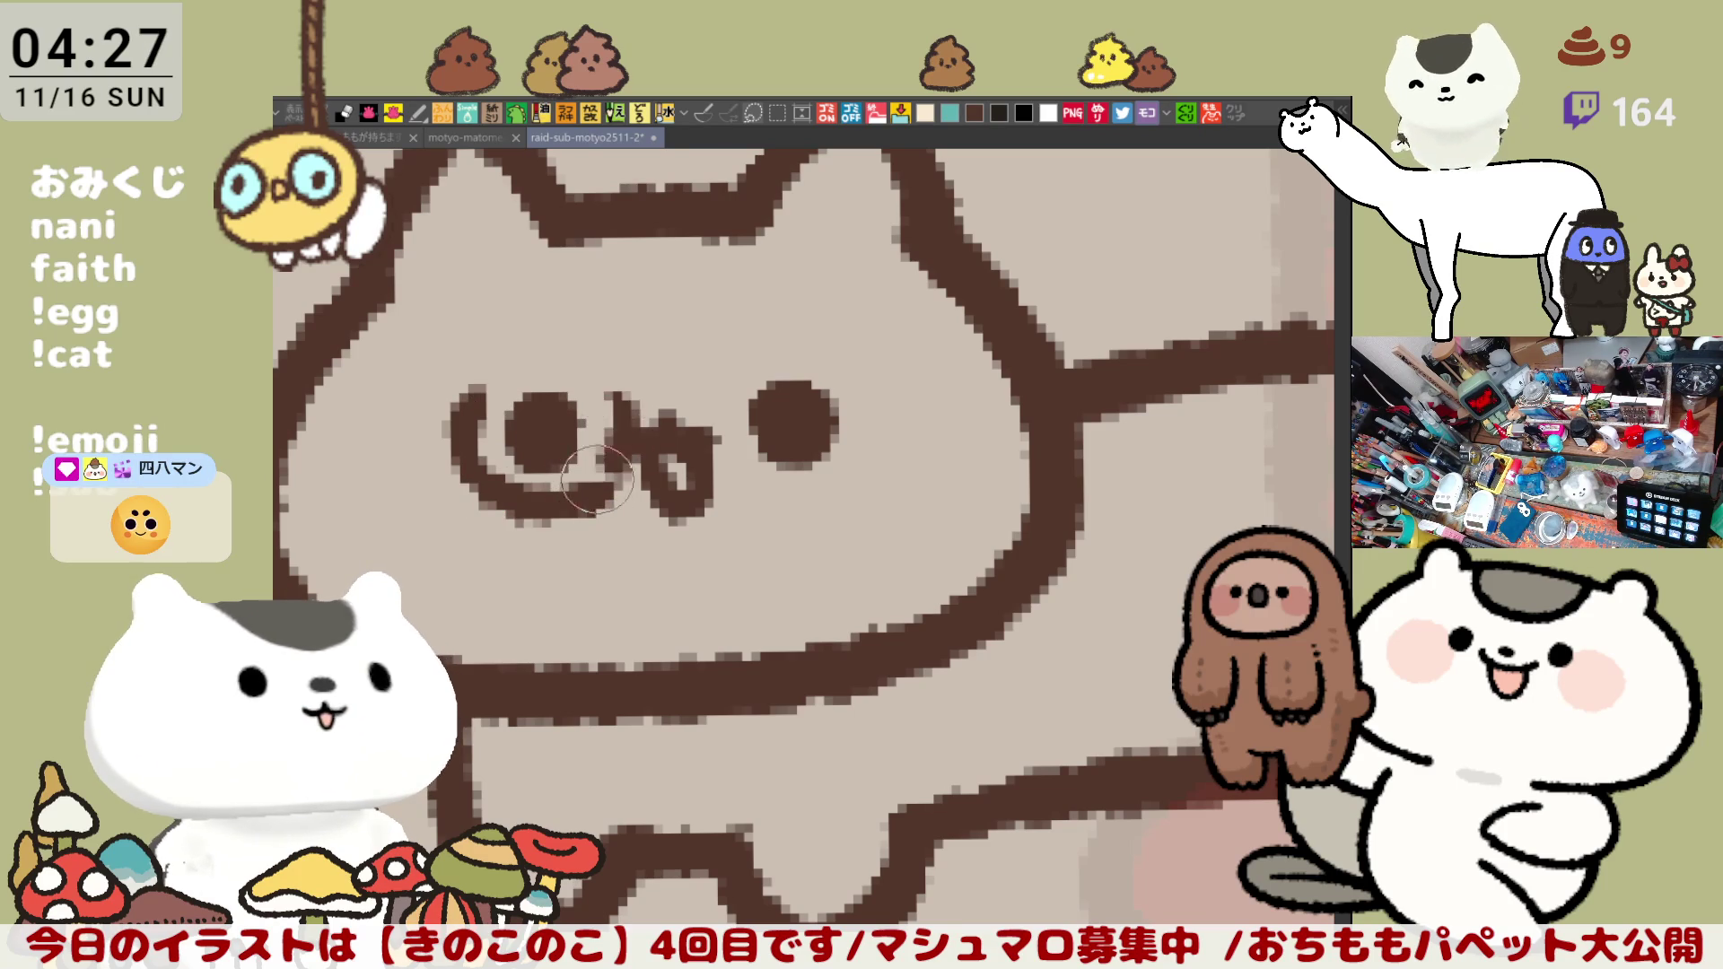
key(ctrl+z)
drag(470, 387, 622, 492)
key(ctrl+z)
Step: Retry the curve until it wraps from the left eye toward the mouth, undoing the final extra attempt
mouse_move(473, 389)
mouse_down()
mouse_move(458, 465)
mouse_move(606, 498)
mouse_up()
key(ctrl+z)
drag(470, 391, 600, 499)
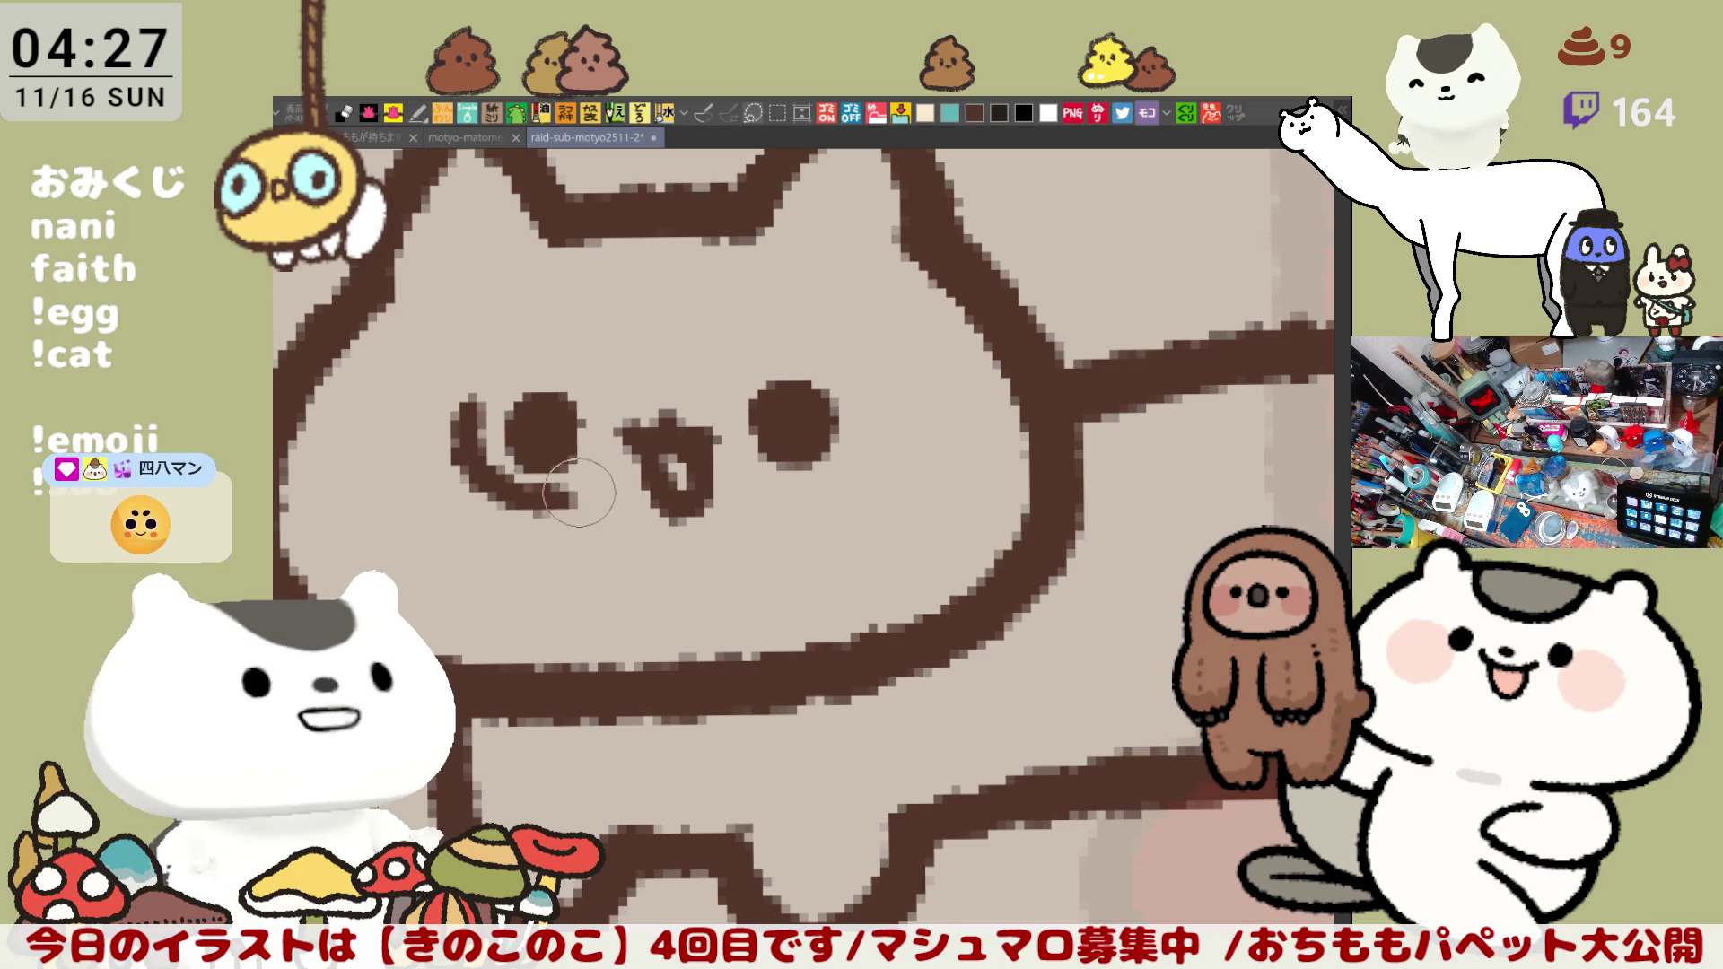
key(ctrl+z)
drag(471, 392, 597, 501)
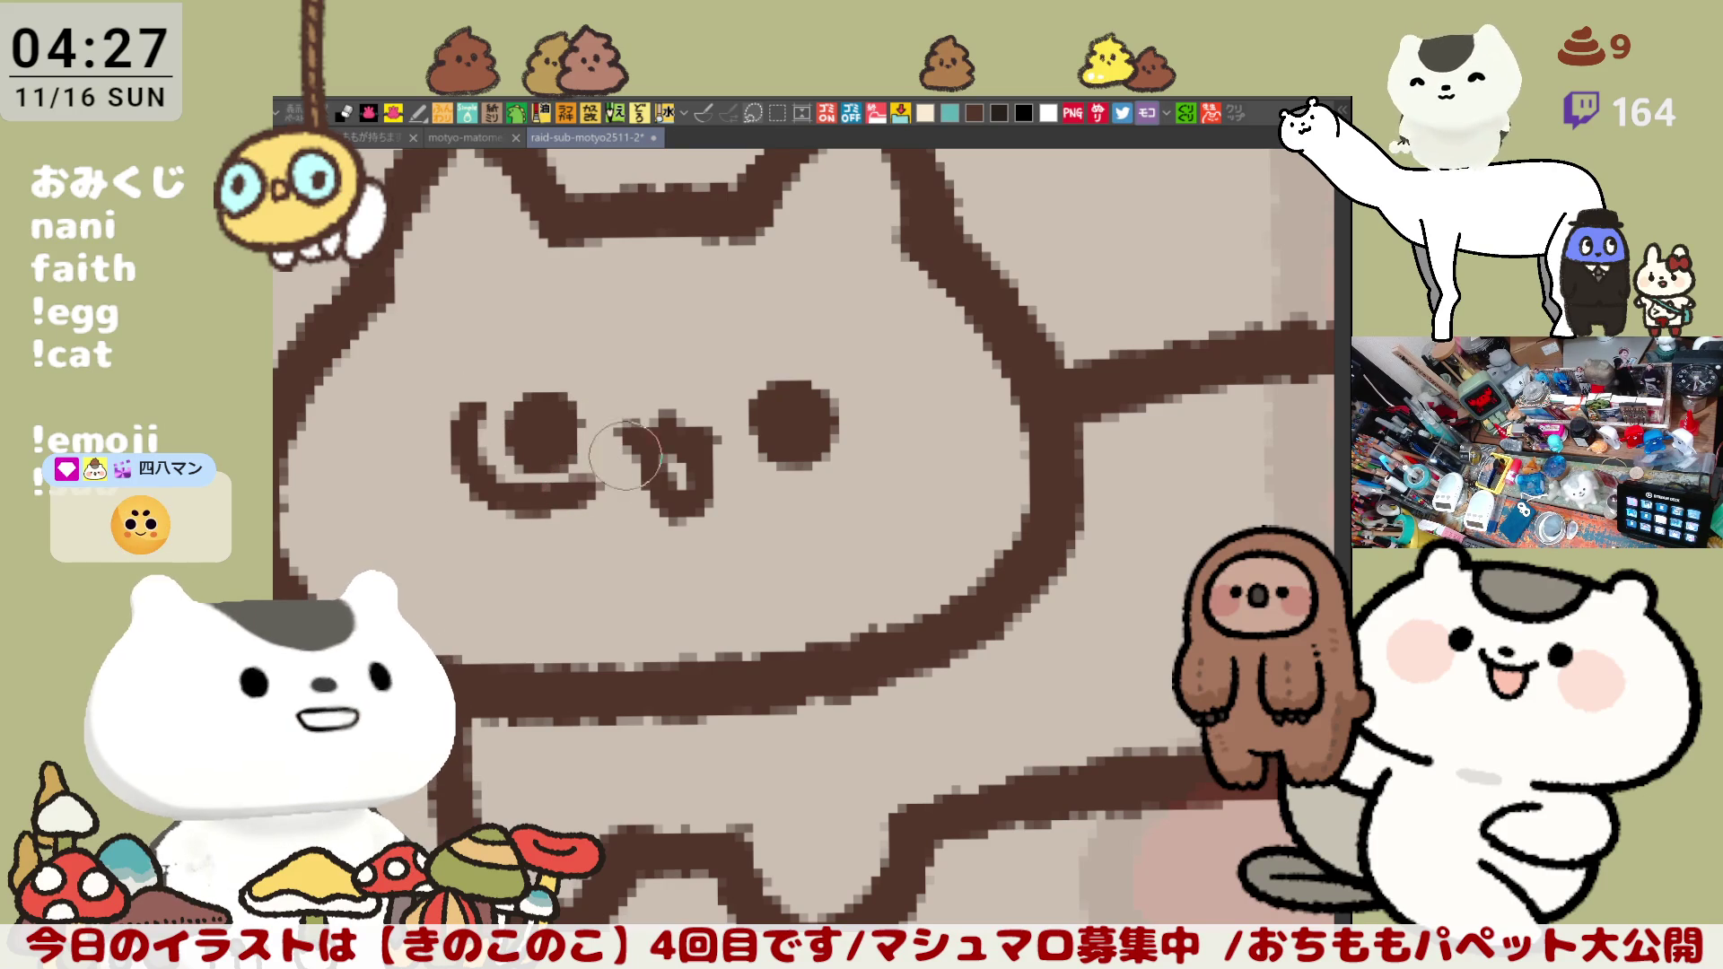
key(ctrl+z)
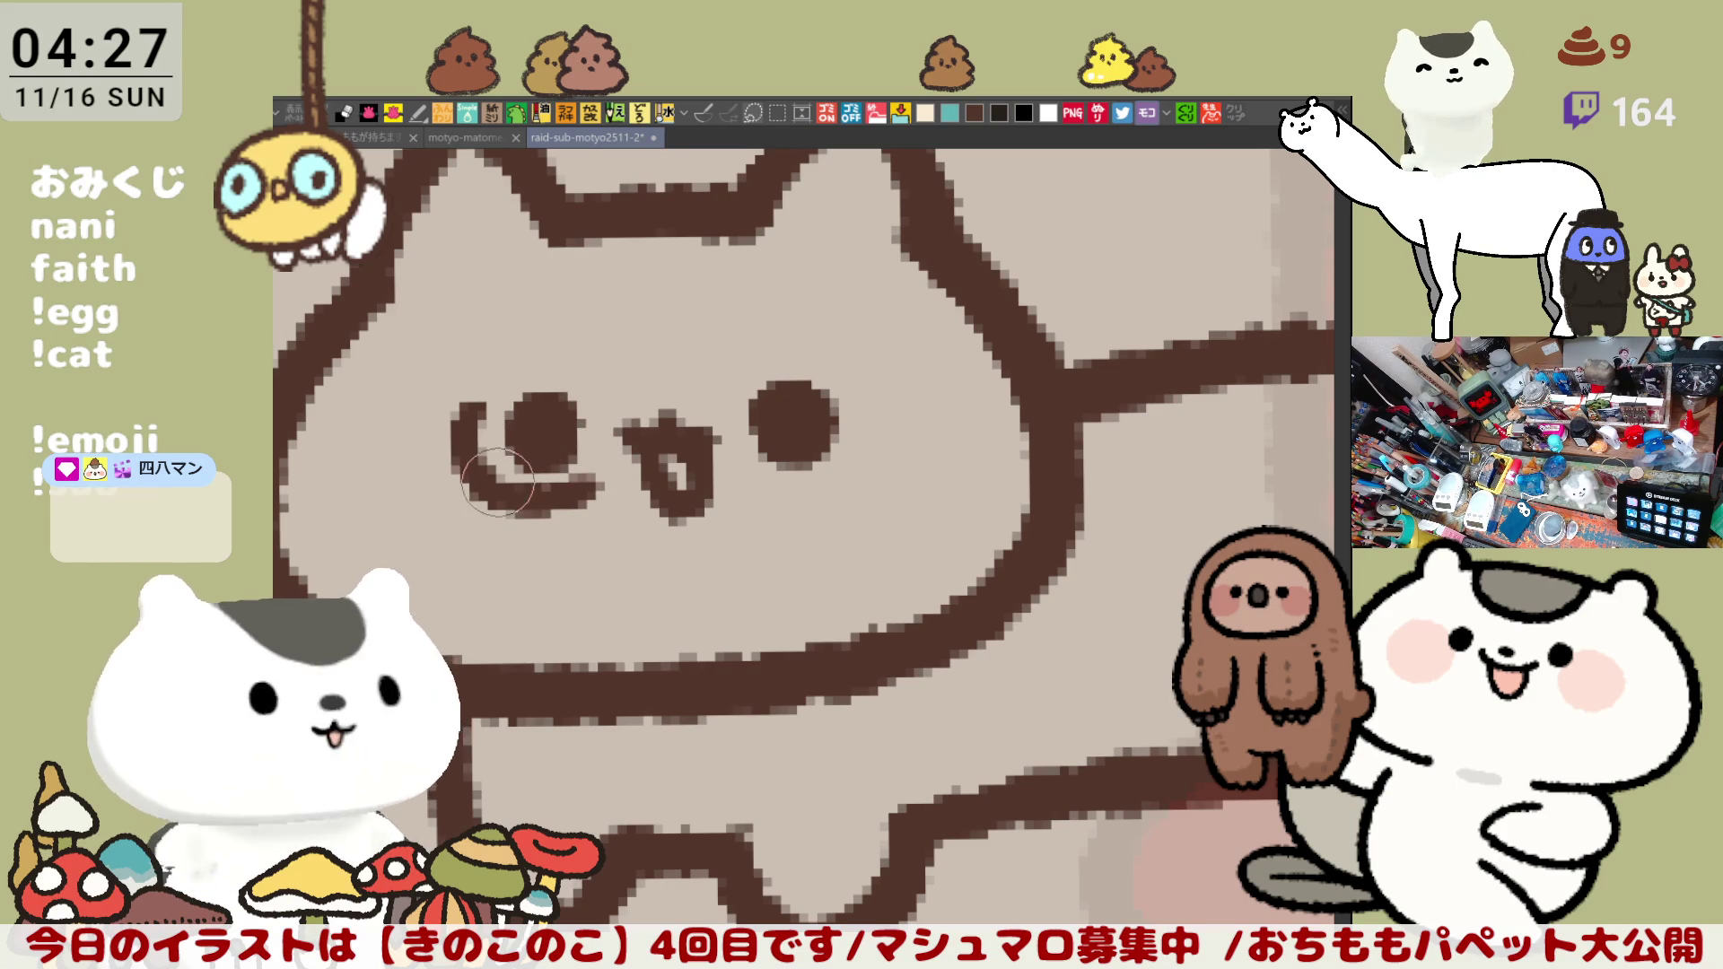
drag(470, 398, 581, 475)
key(ctrl+z)
drag(464, 405, 600, 484)
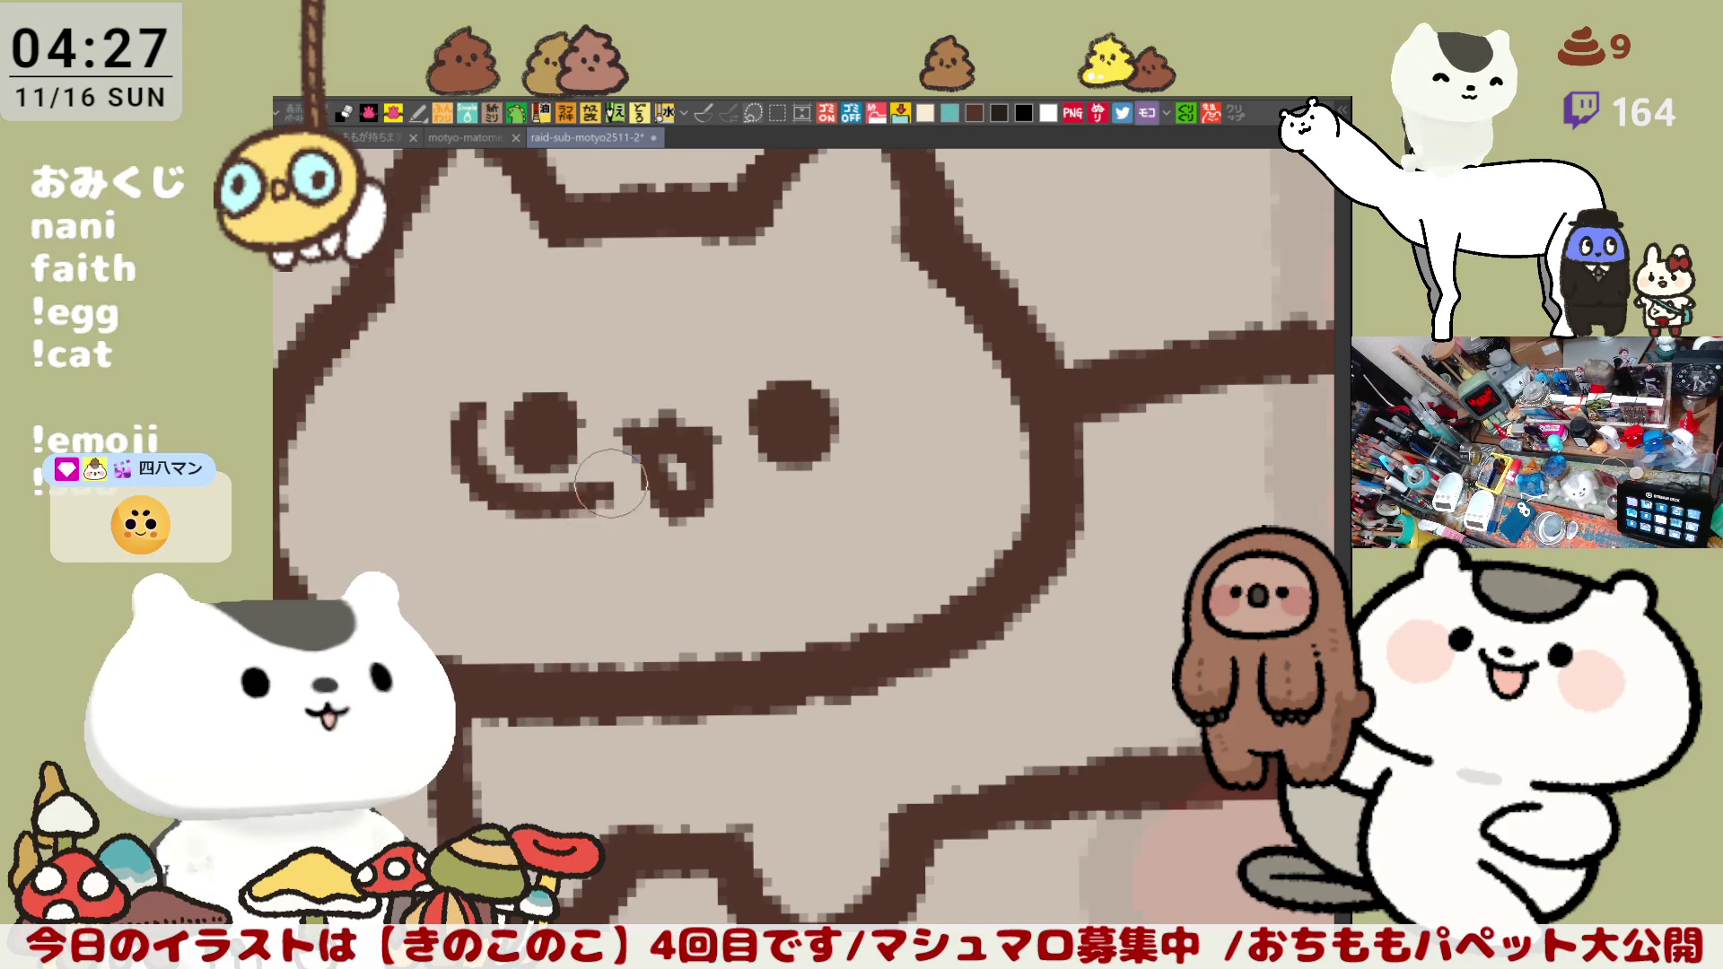
key(ctrl+z)
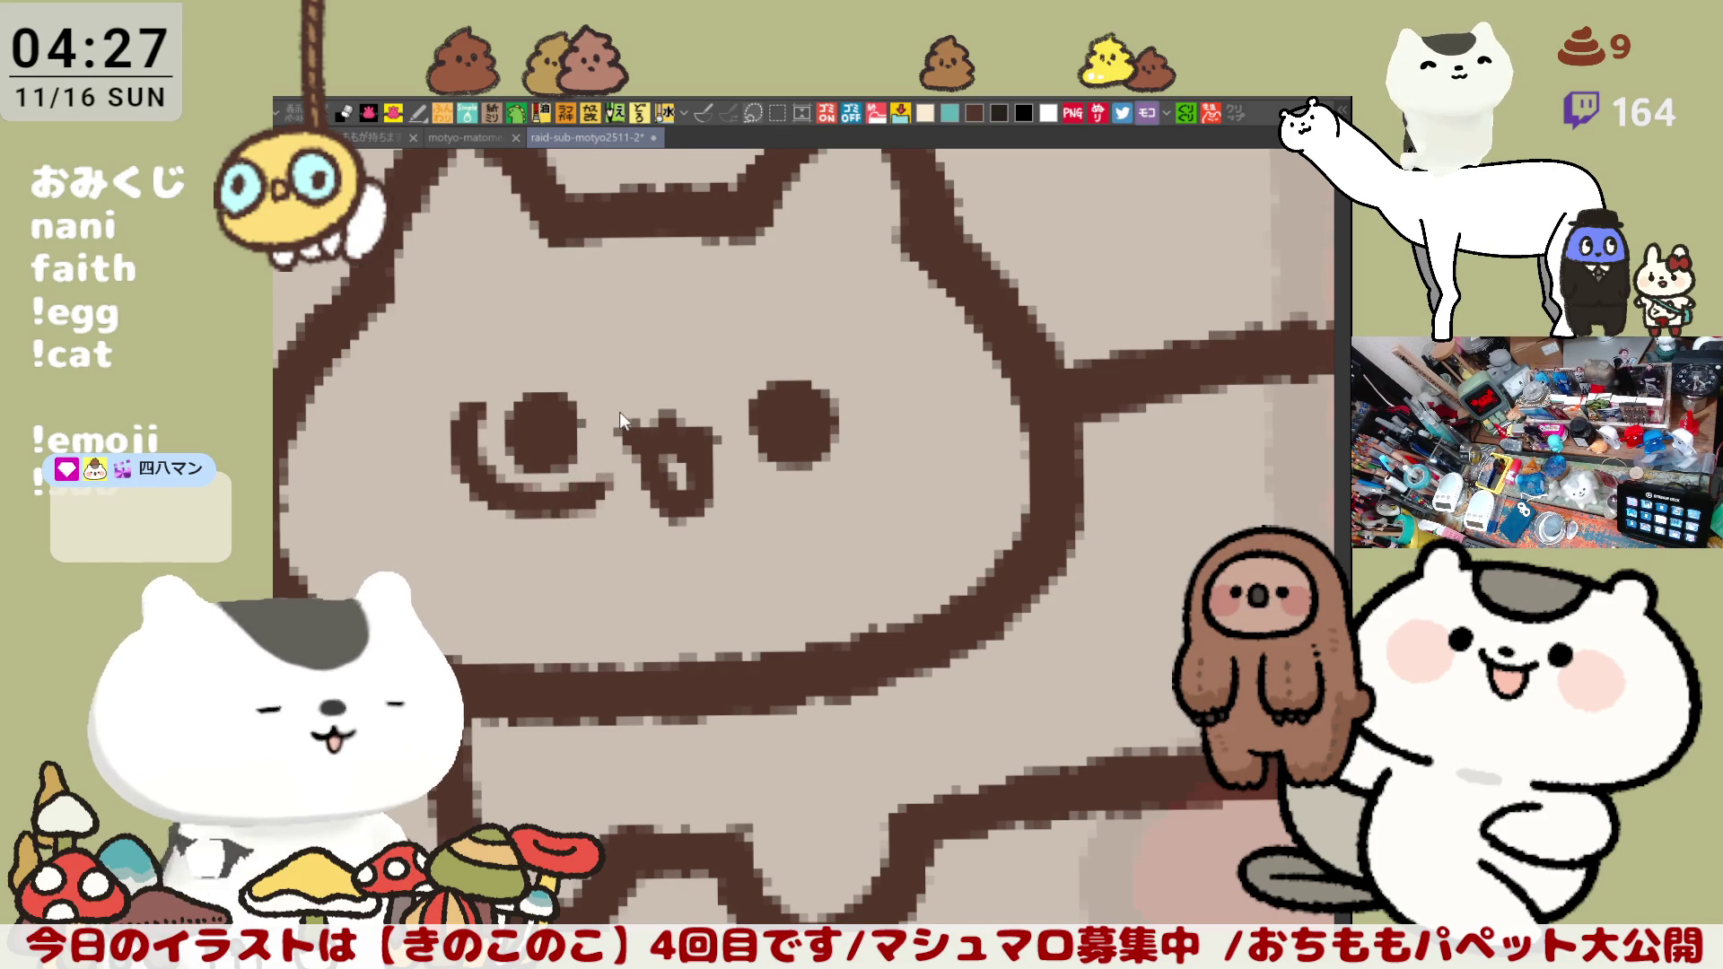
drag(558, 404, 585, 501)
key(ctrl+z)
drag(579, 404, 634, 471)
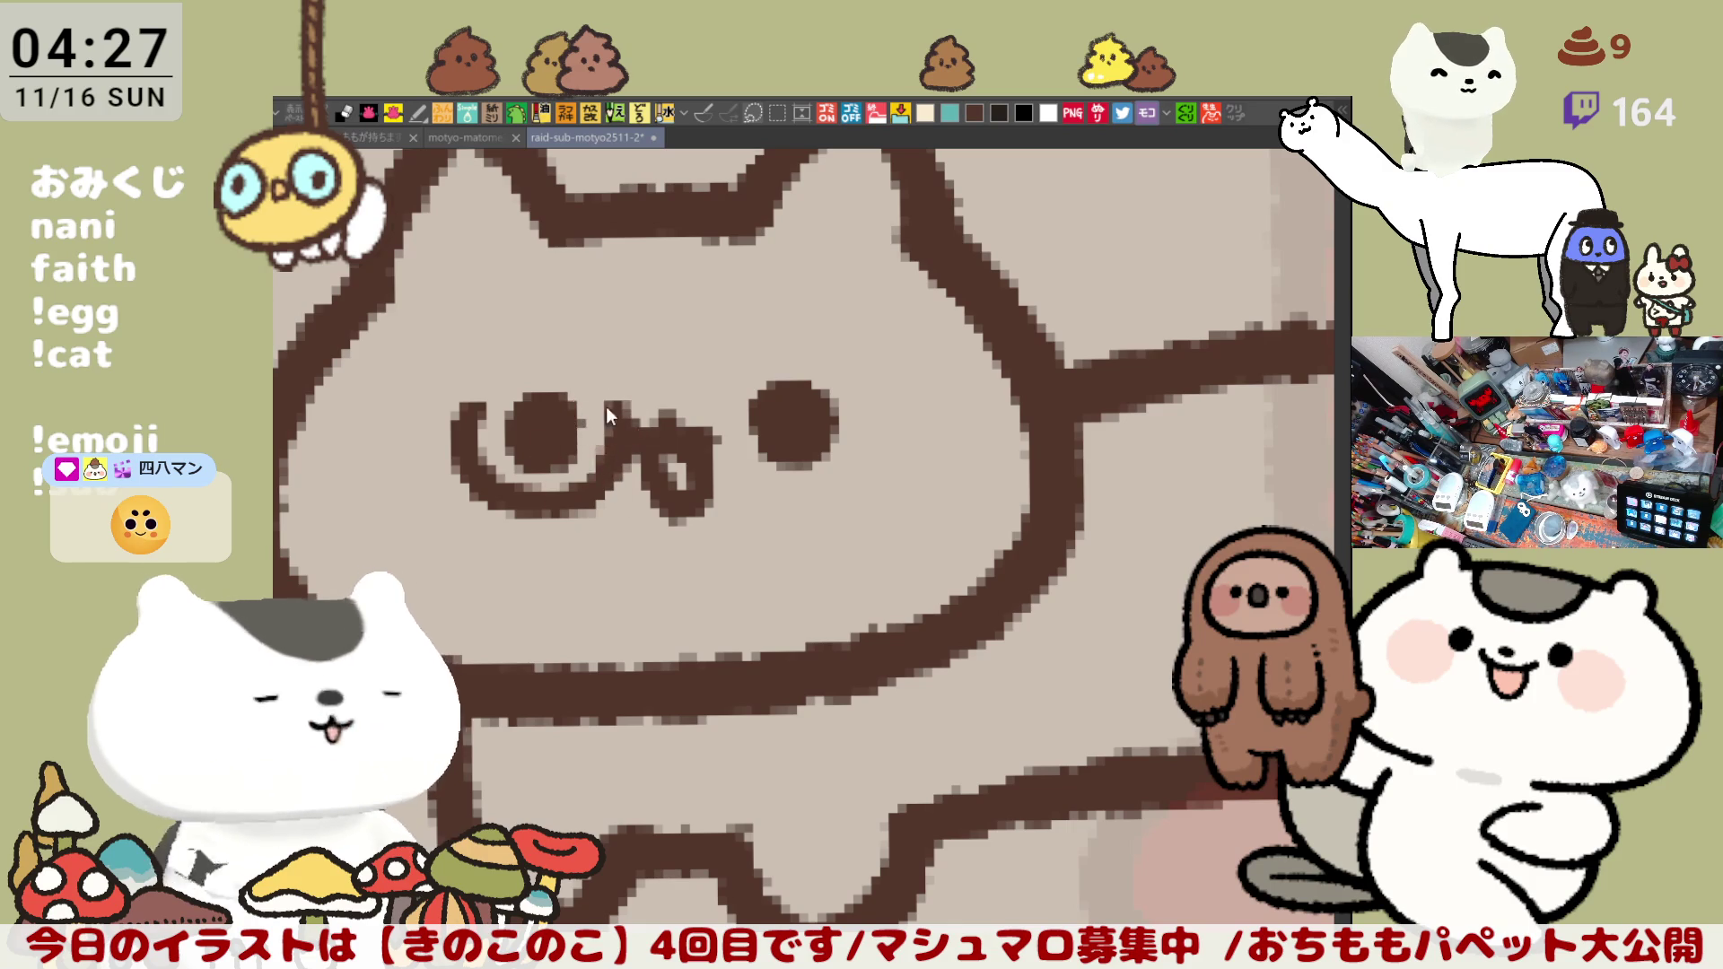
key(ctrl+z)
drag(572, 390, 565, 492)
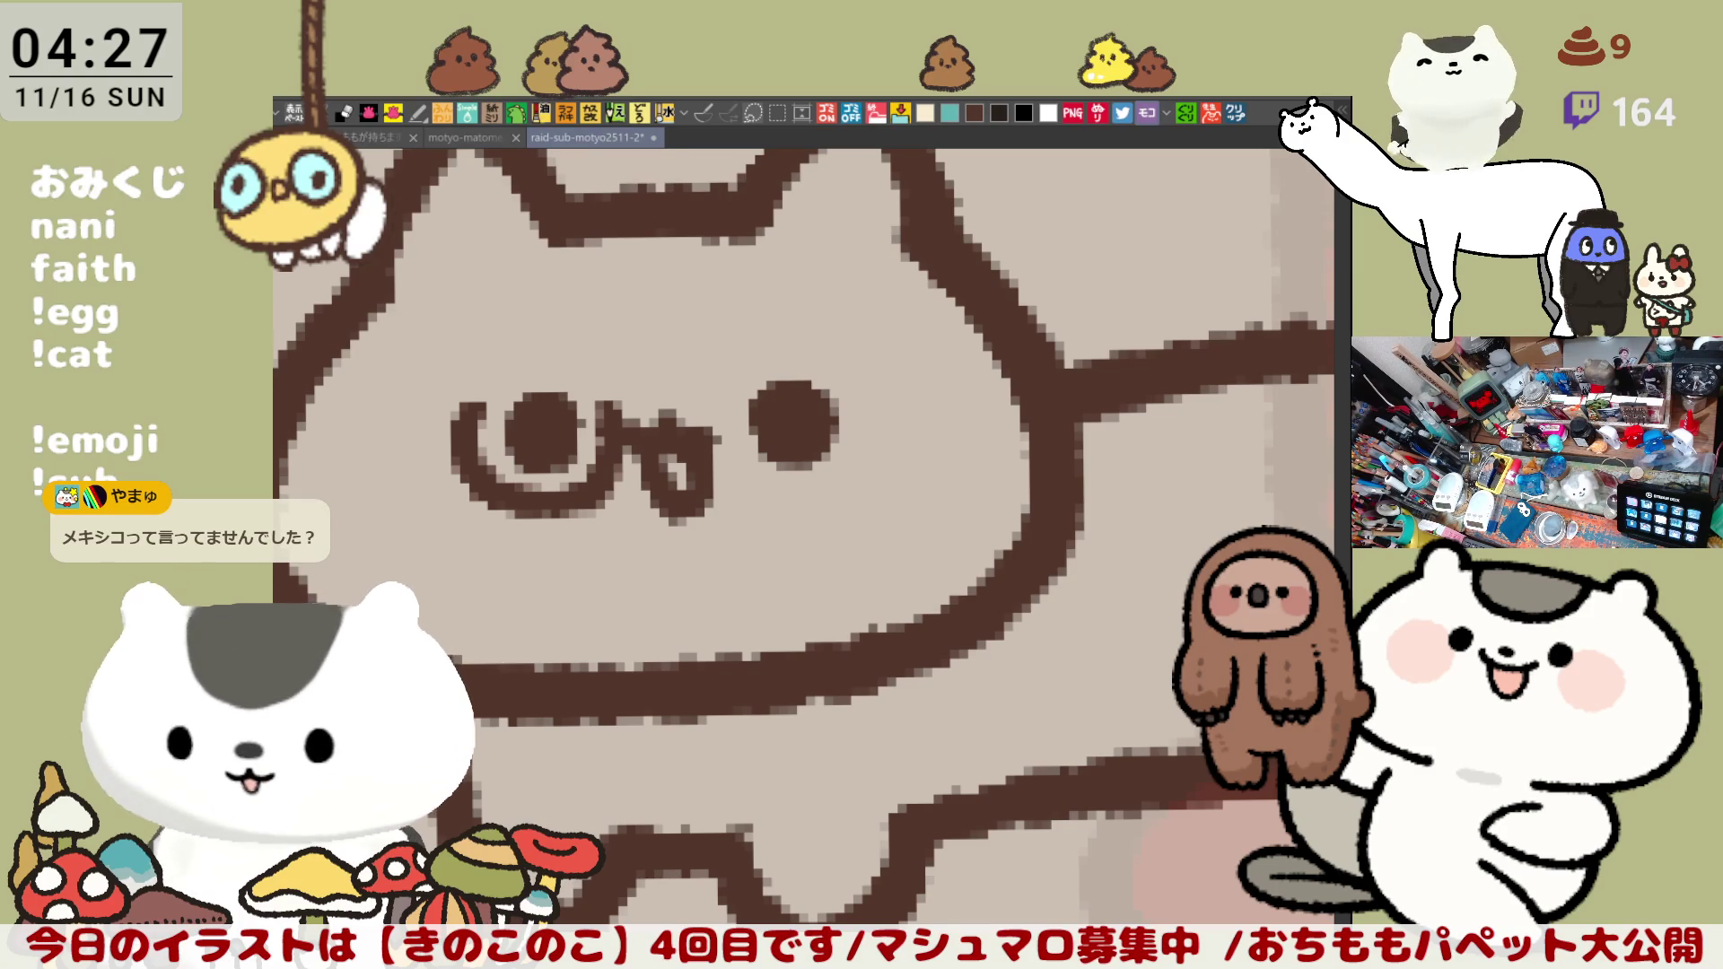
Step: Open the burrito-and-taco photo canvas and undo every sketched pink and red line on the burrito
click(1240, 112)
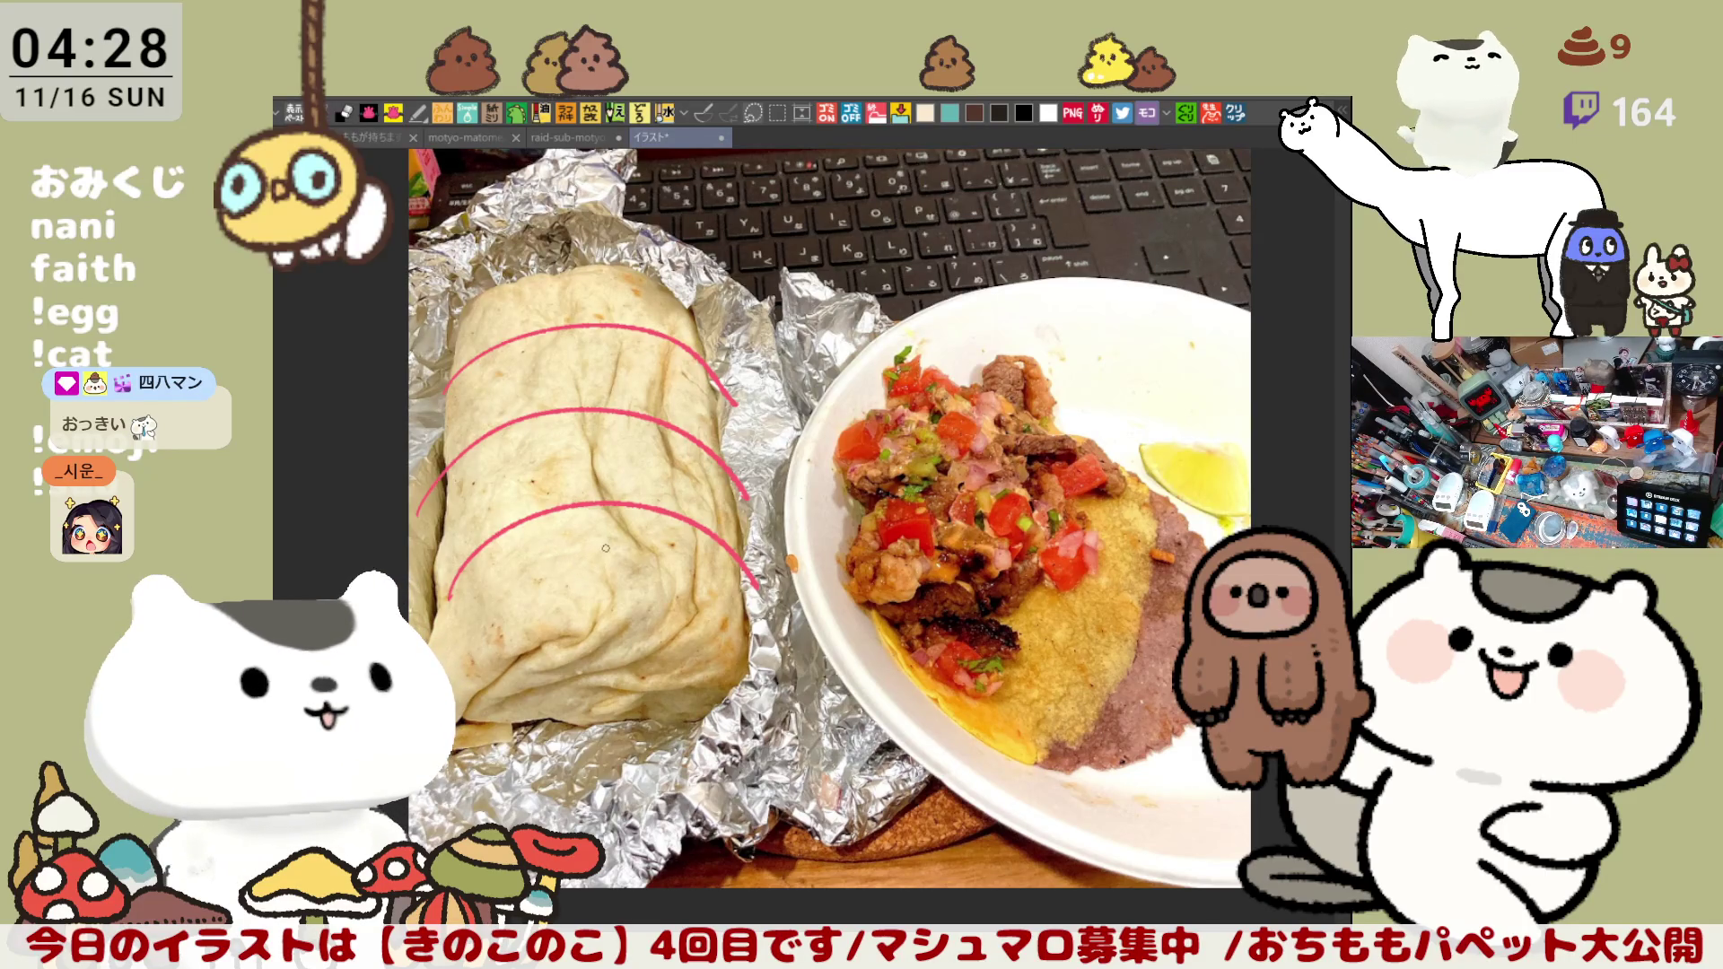
key(ctrl+z)
key(ctrl+z)
key(ctrl+z)
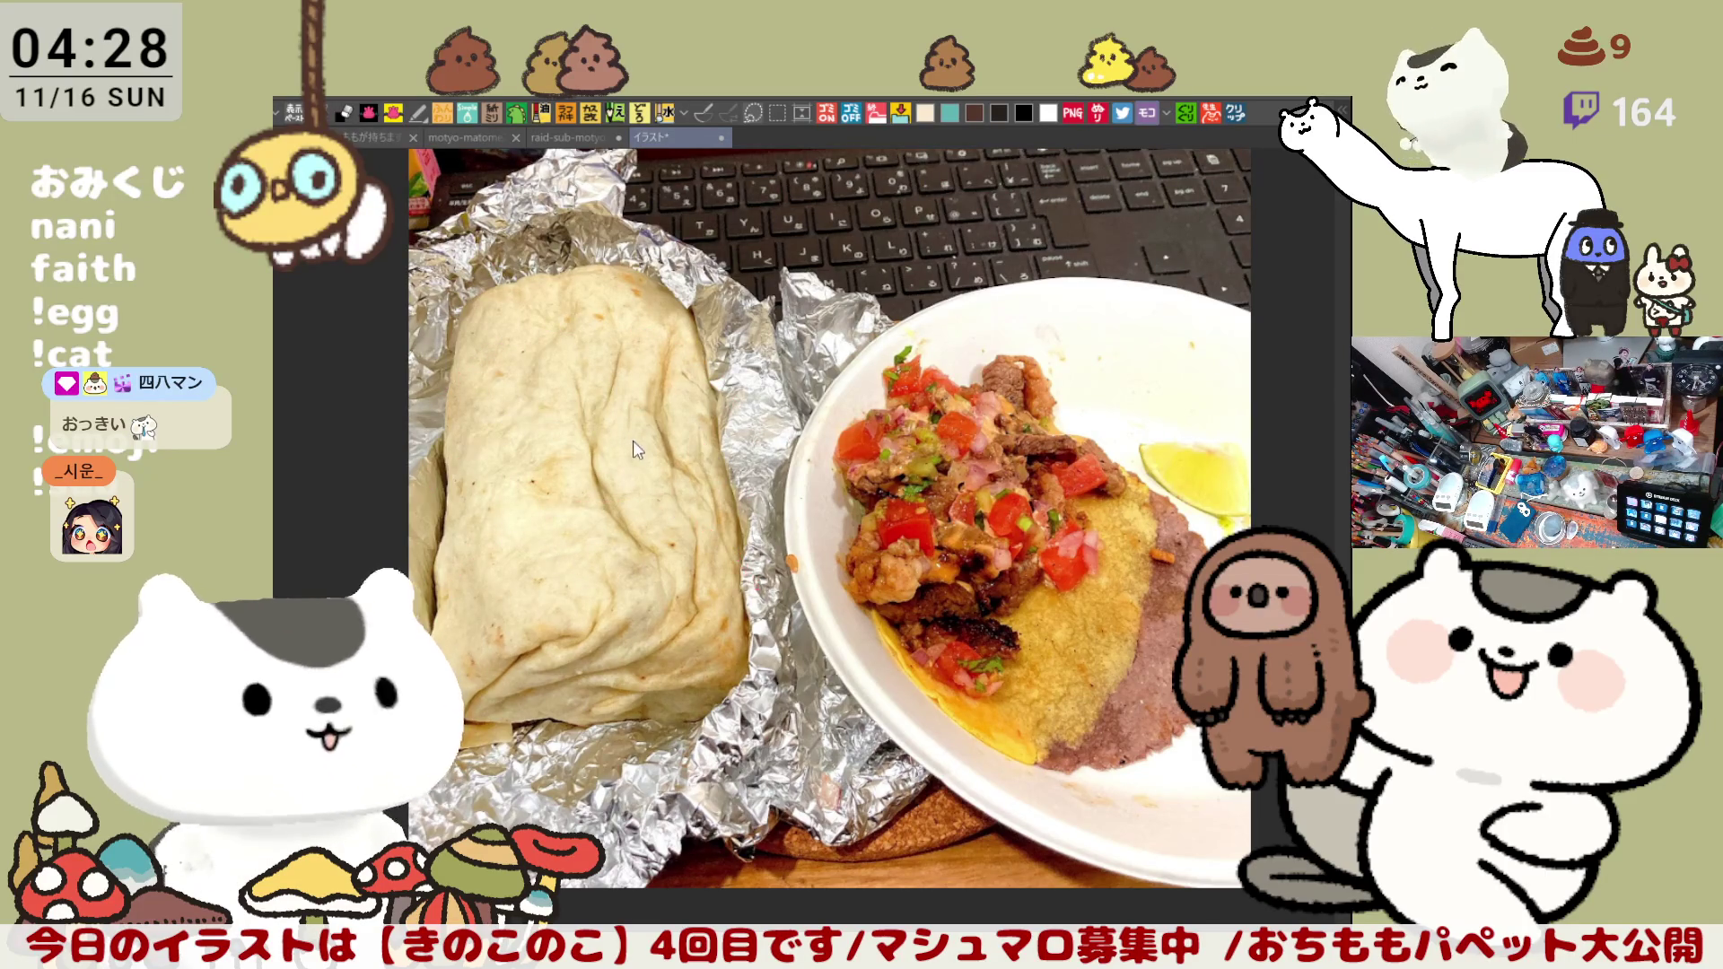
drag(586, 437, 599, 757)
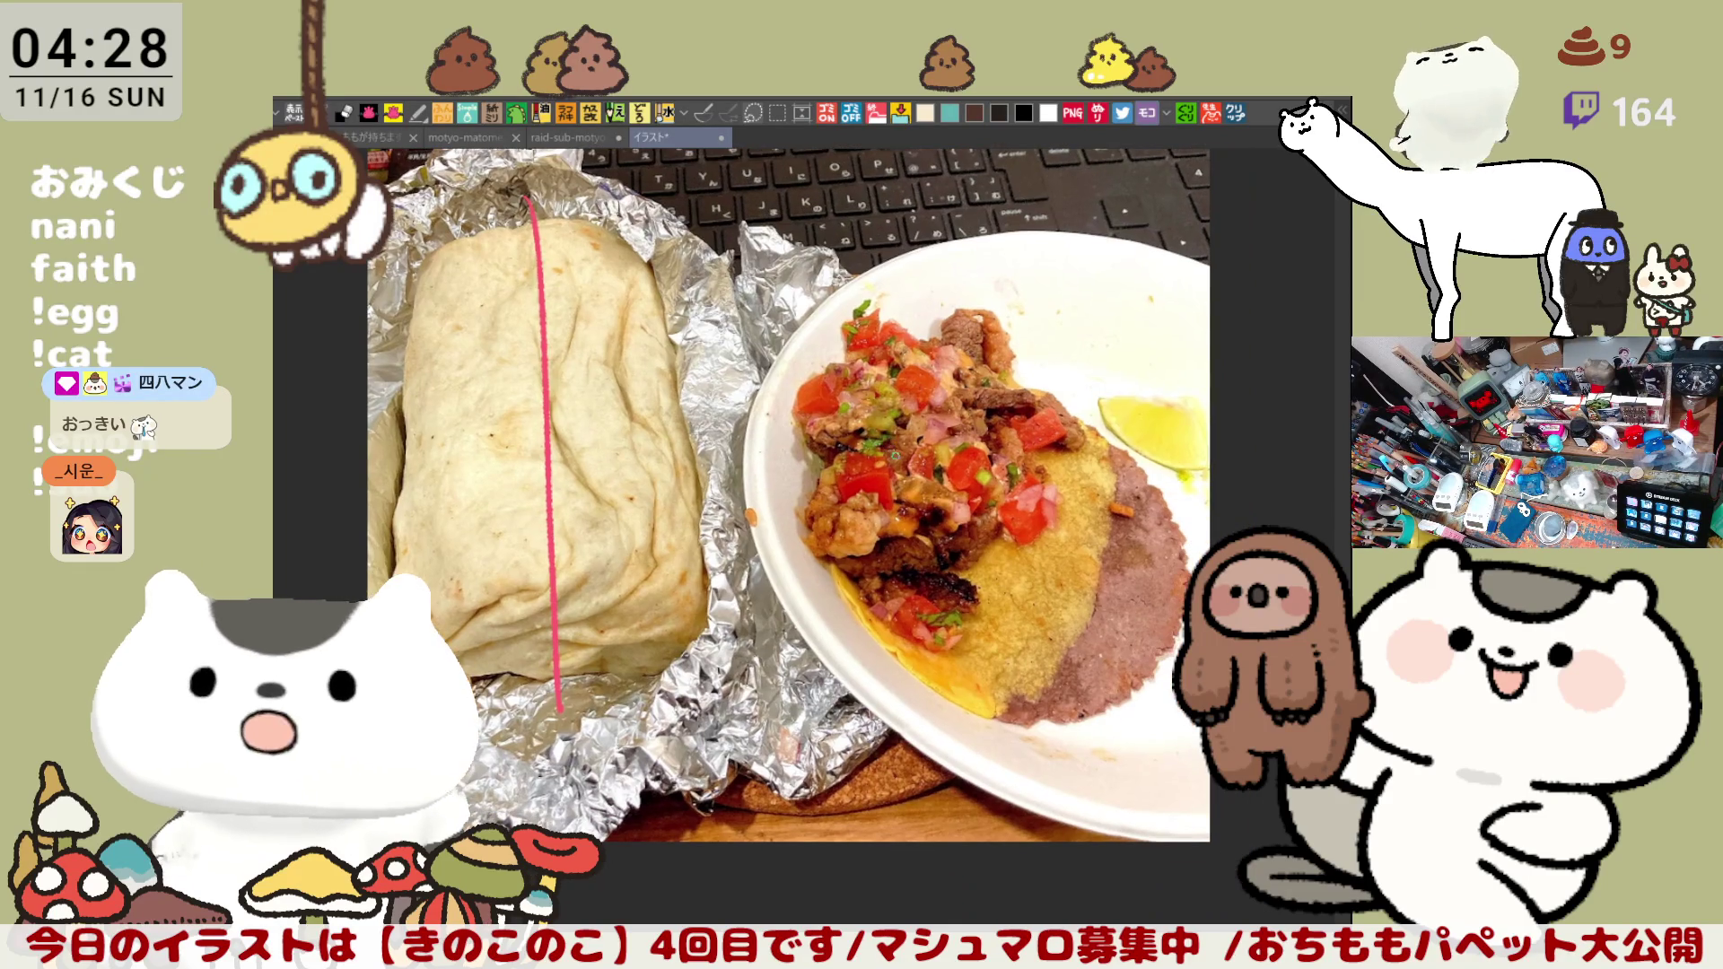
drag(809, 540, 768, 493)
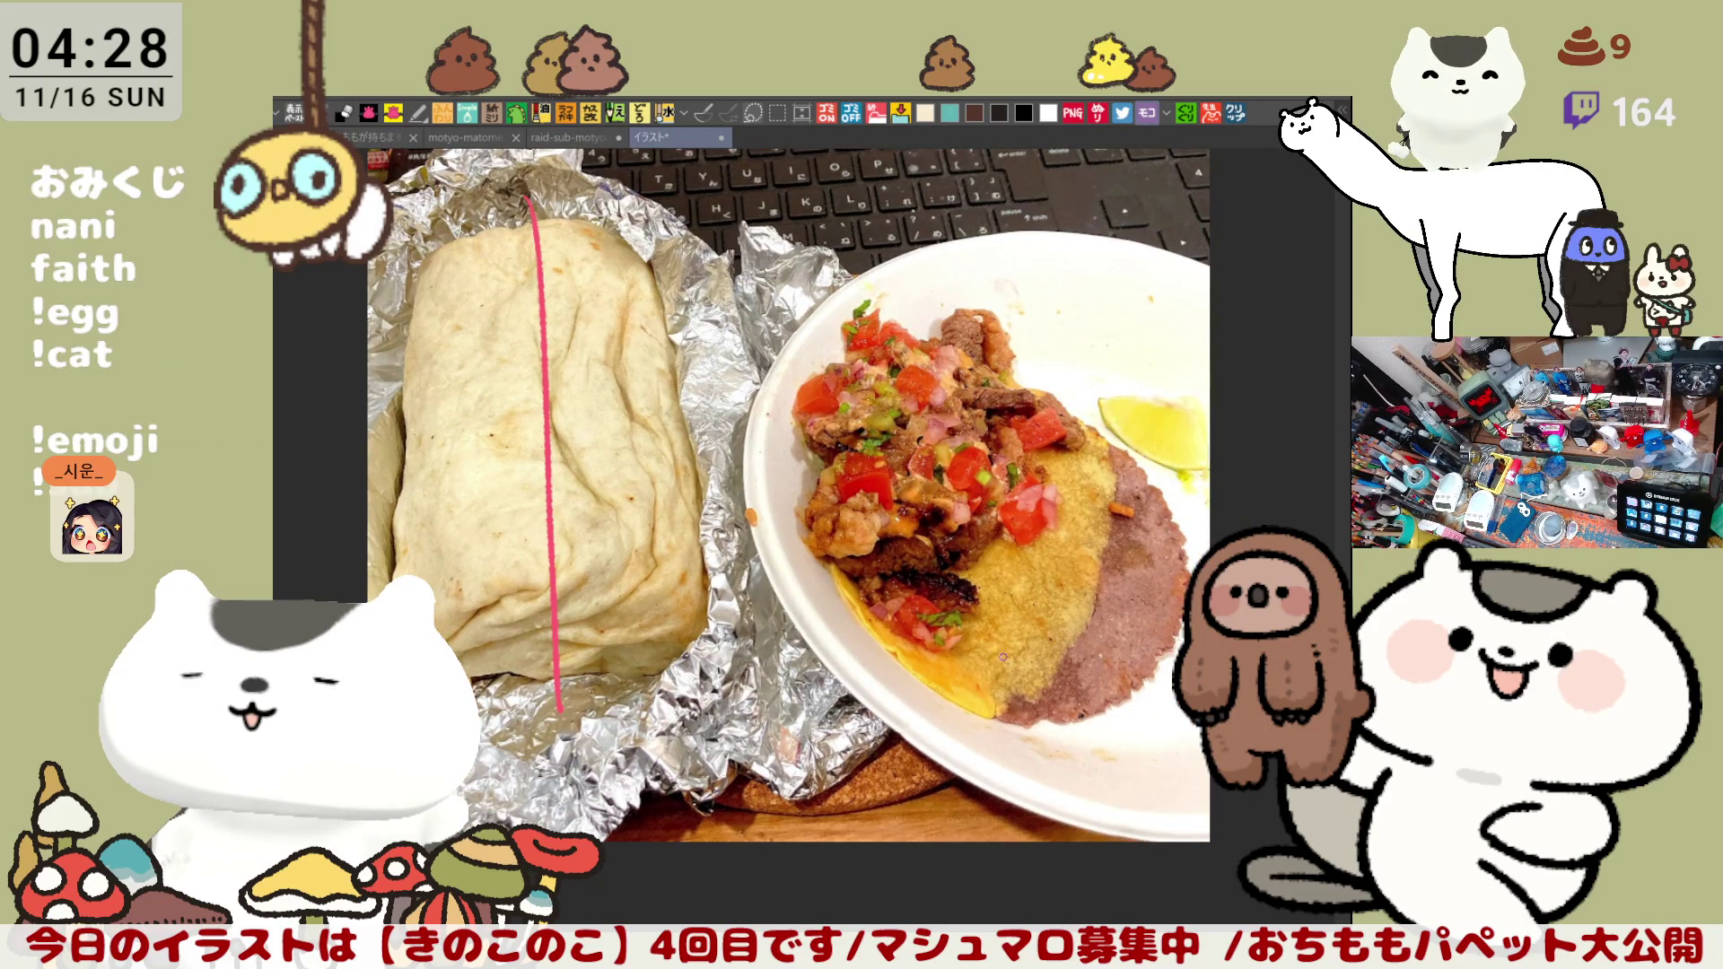
key(ctrl+z)
drag(410, 537, 619, 489)
key(ctrl+z)
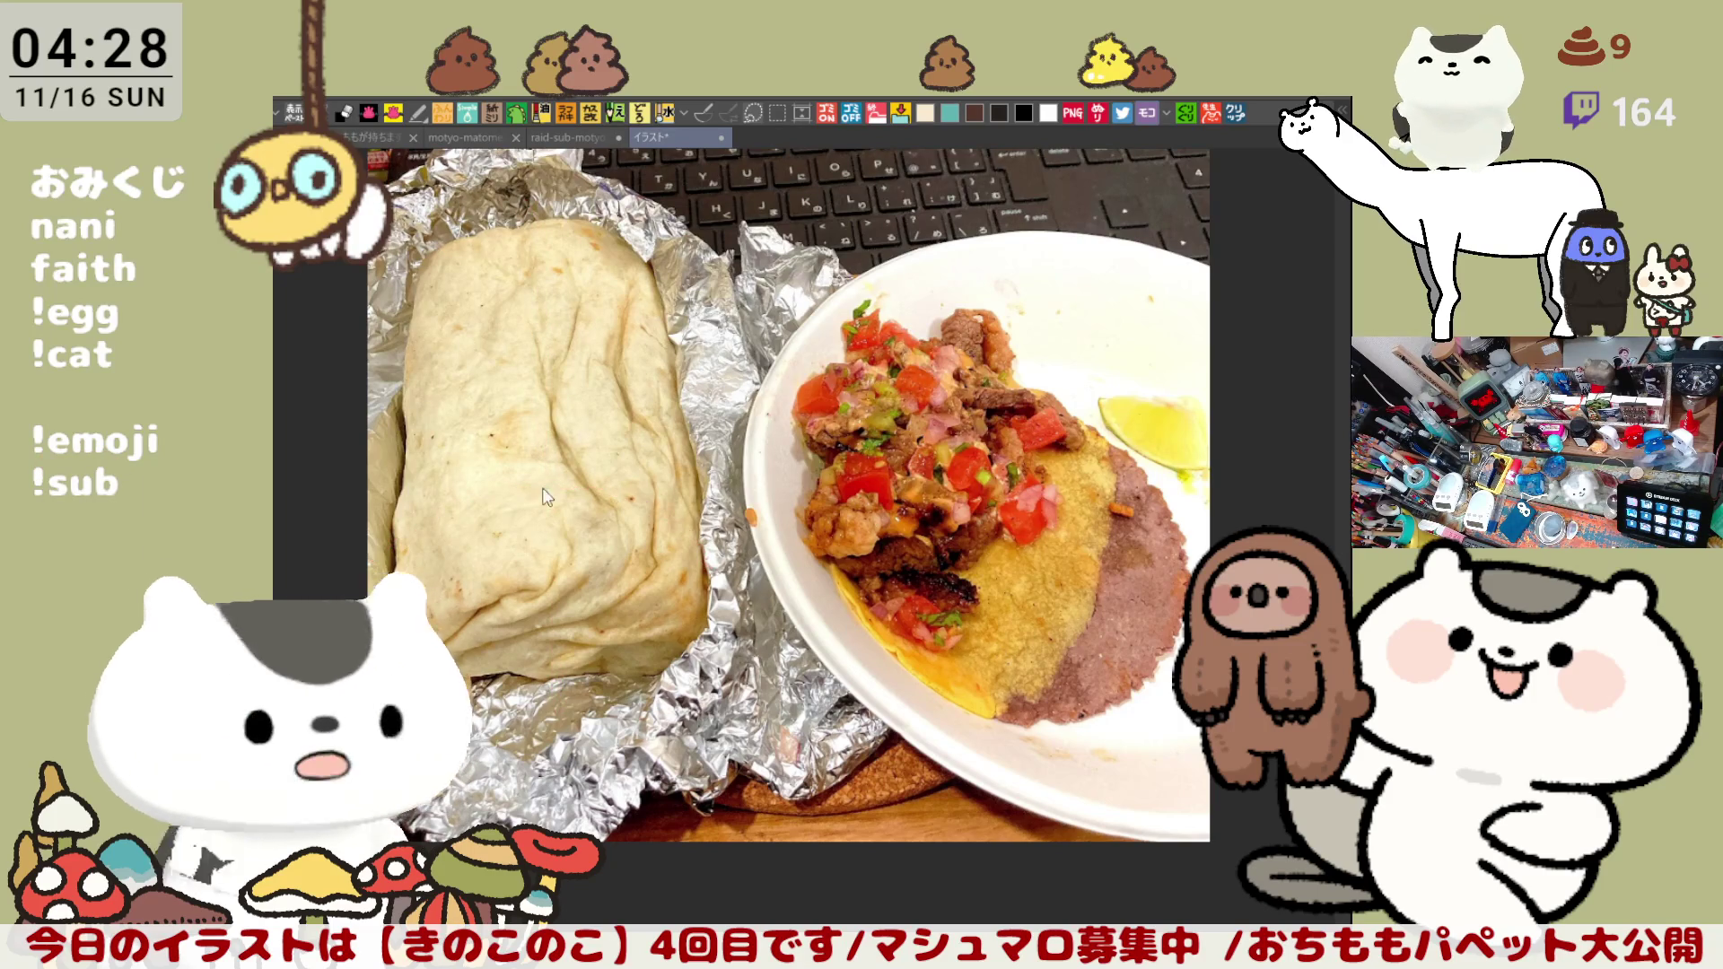
drag(395, 566, 745, 582)
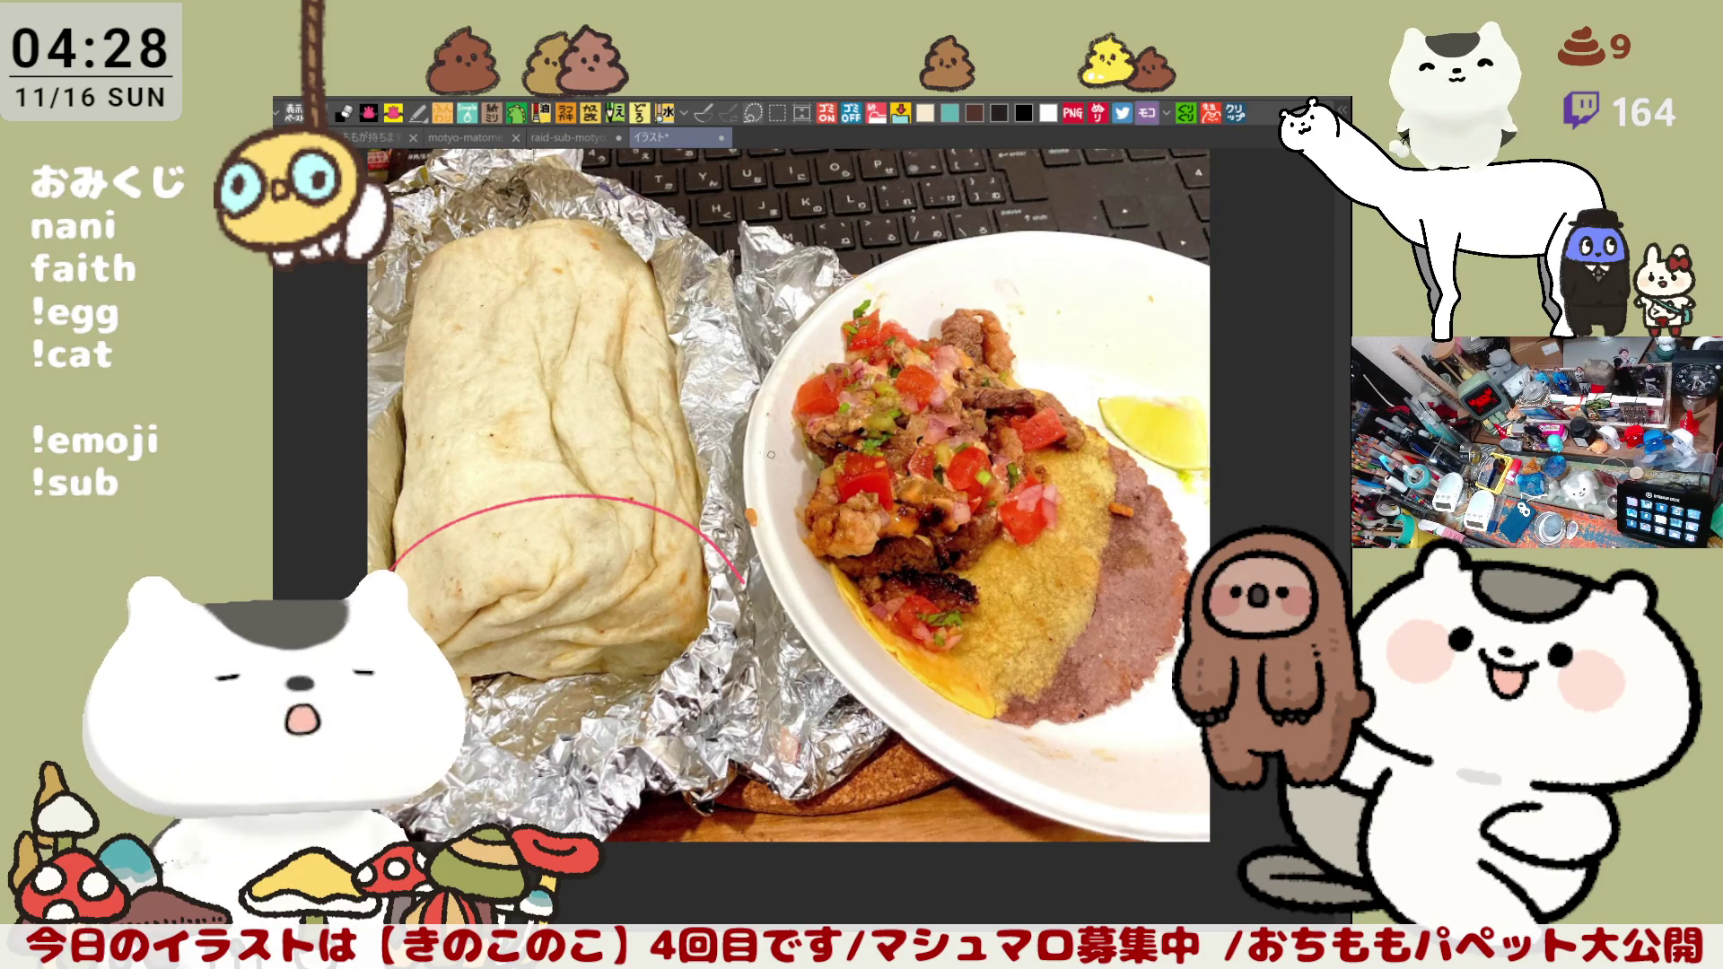
key(ctrl+z)
drag(771, 462, 822, 453)
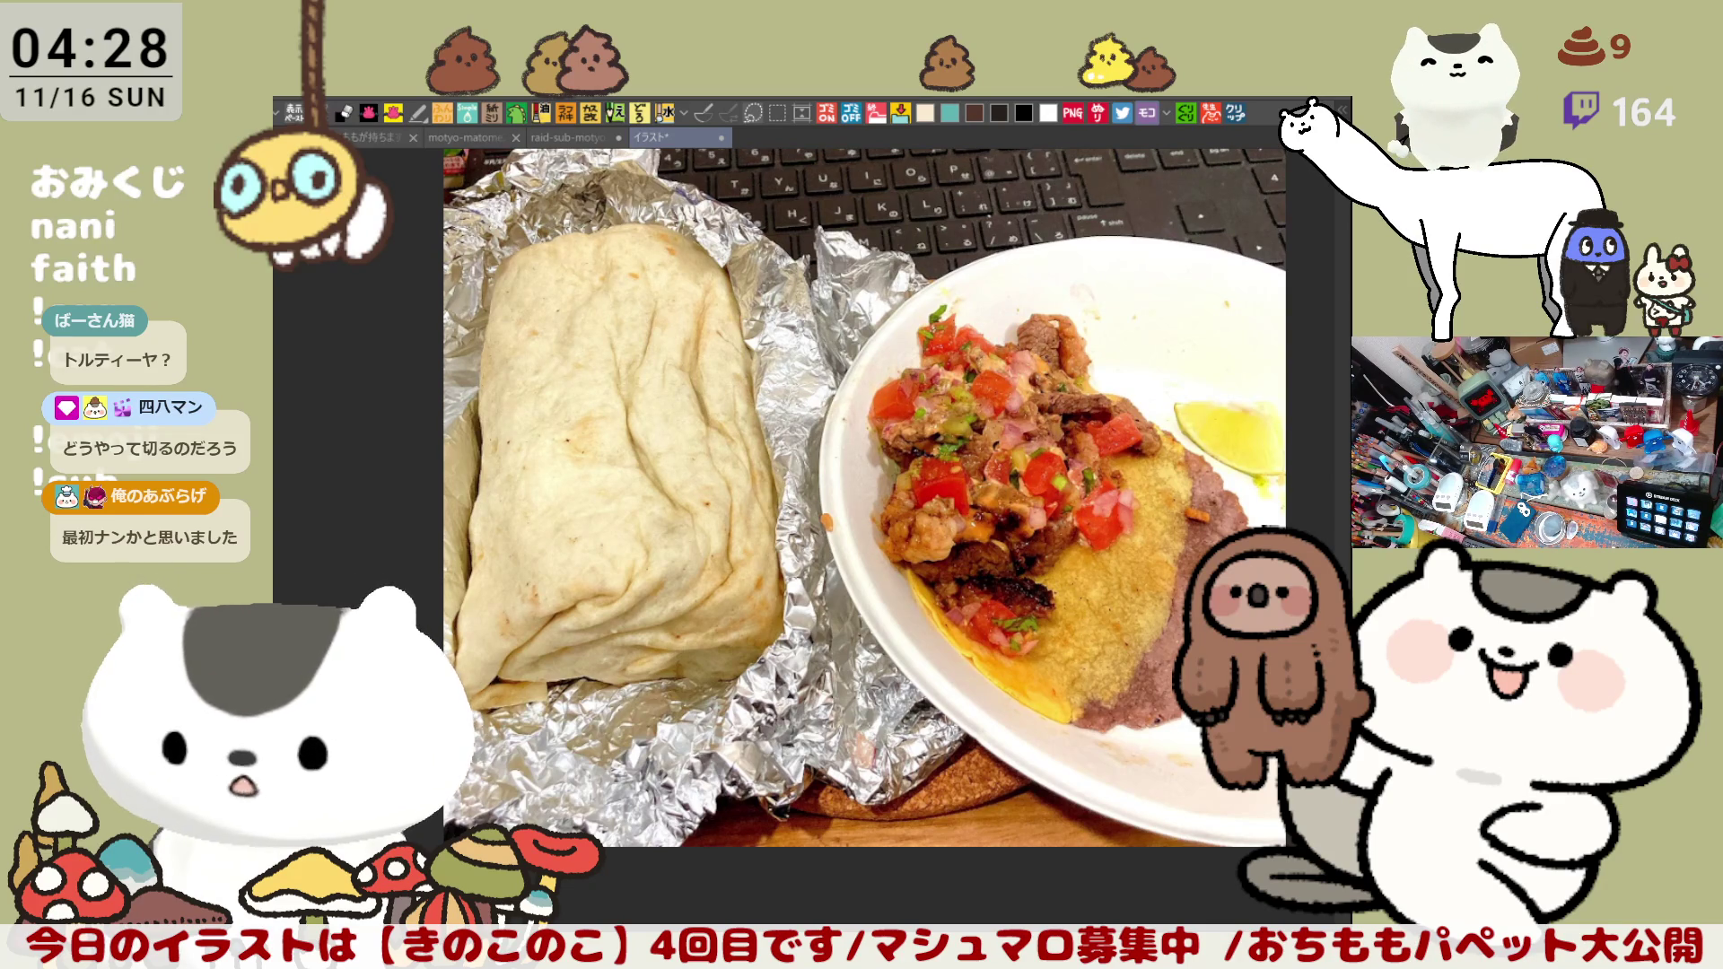
click(1234, 114)
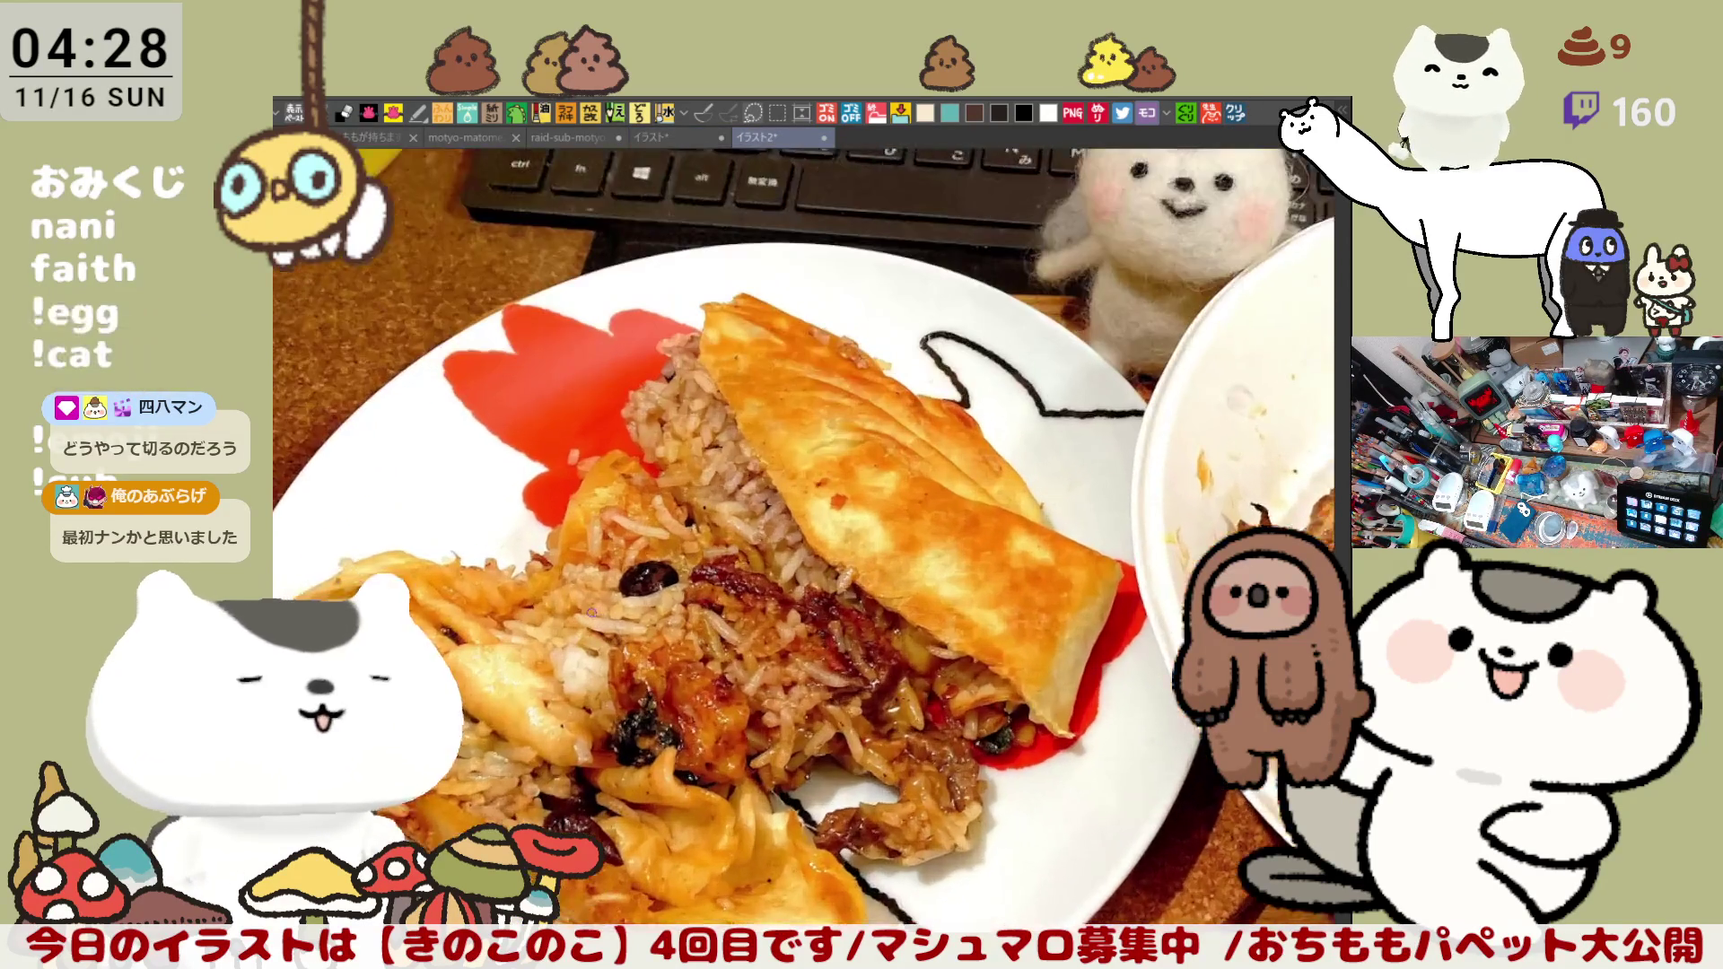
key(ctrl+plus)
key(ctrl+plus)
key(ctrl+plus)
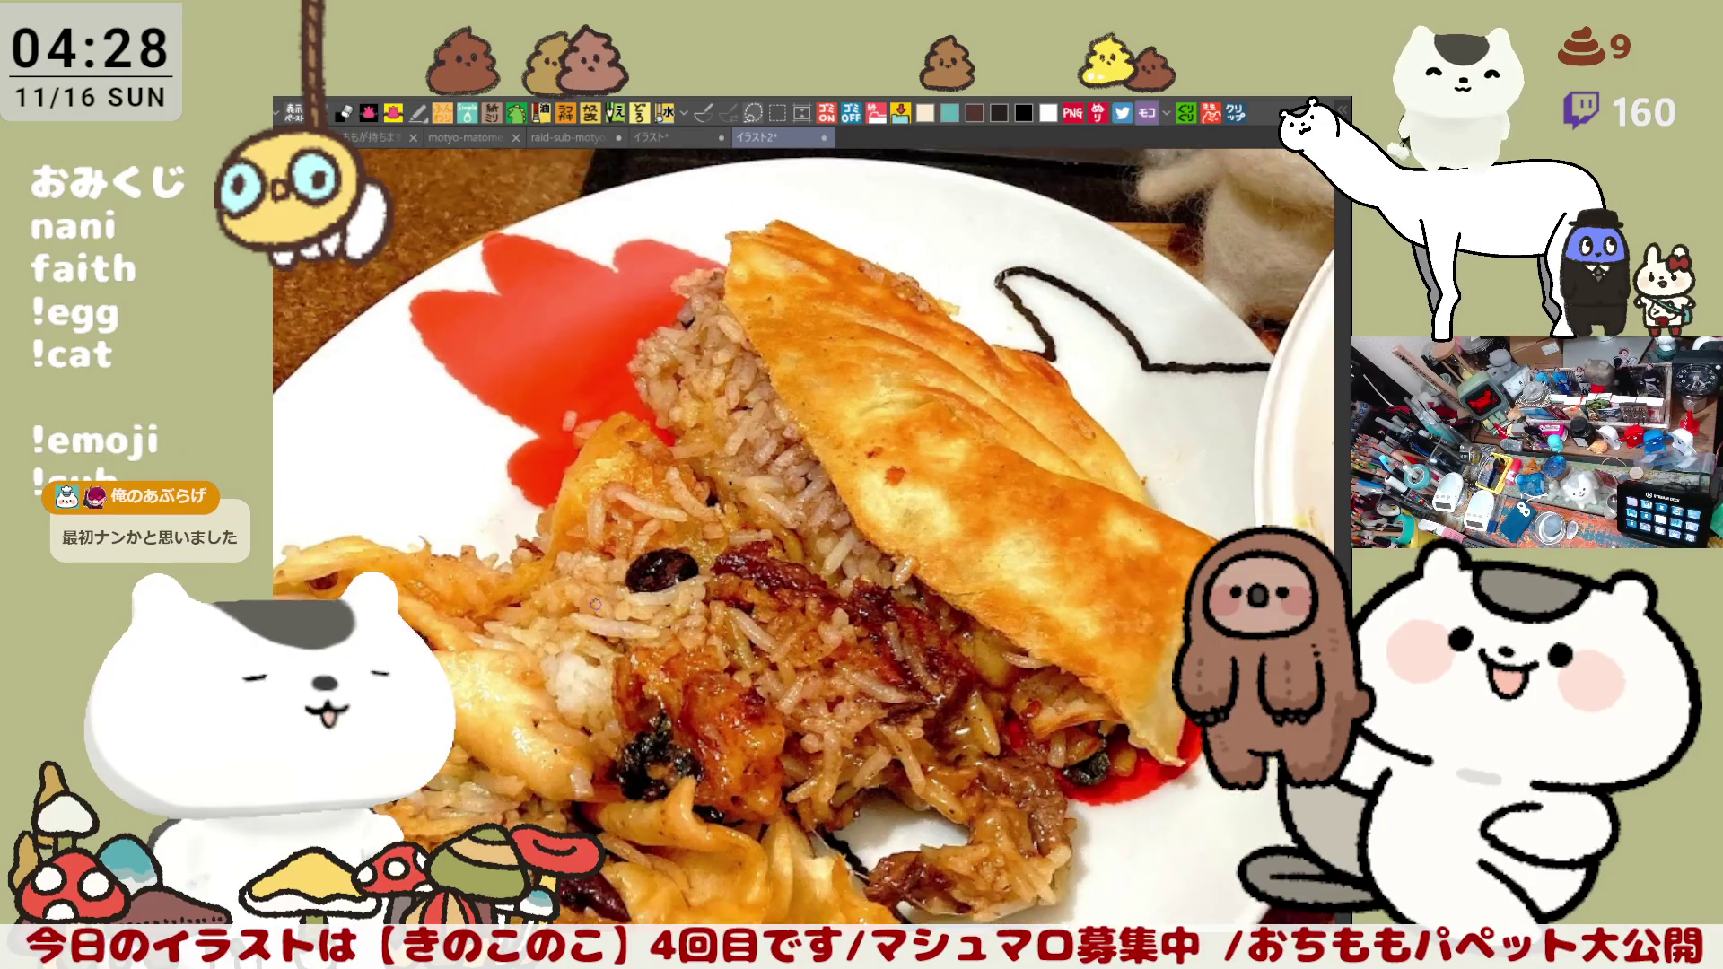
scroll(596, 601, up, 1)
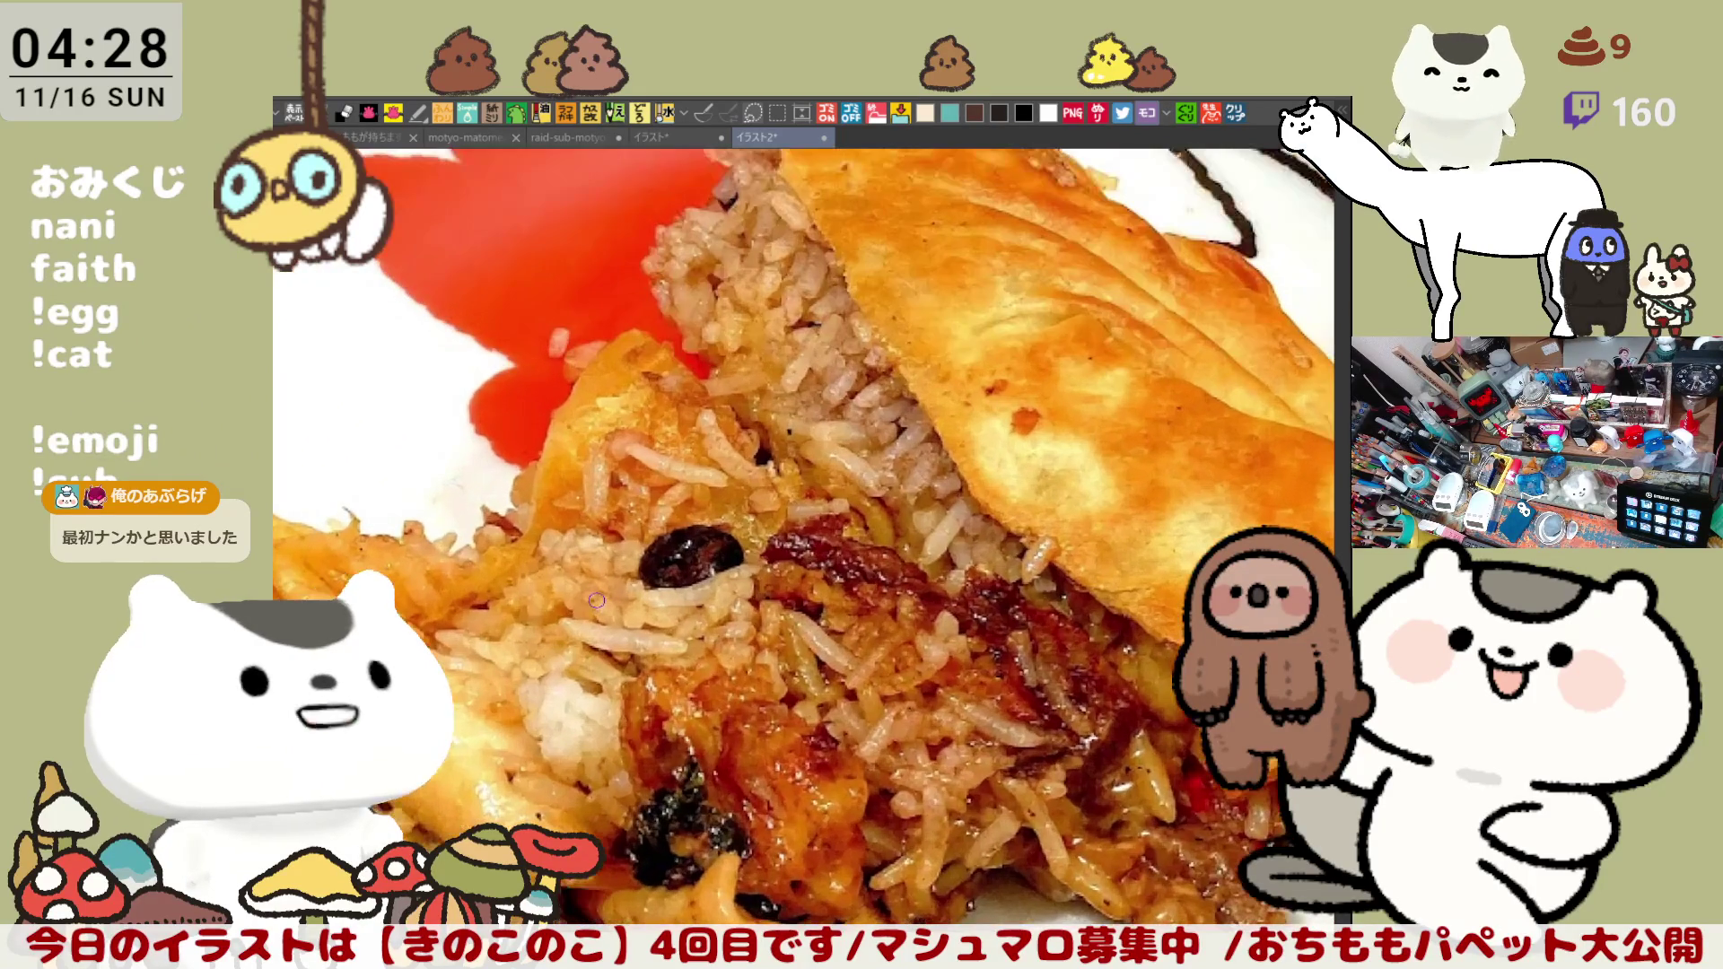
scroll(596, 602, up, 1)
scroll(595, 597, down, 1)
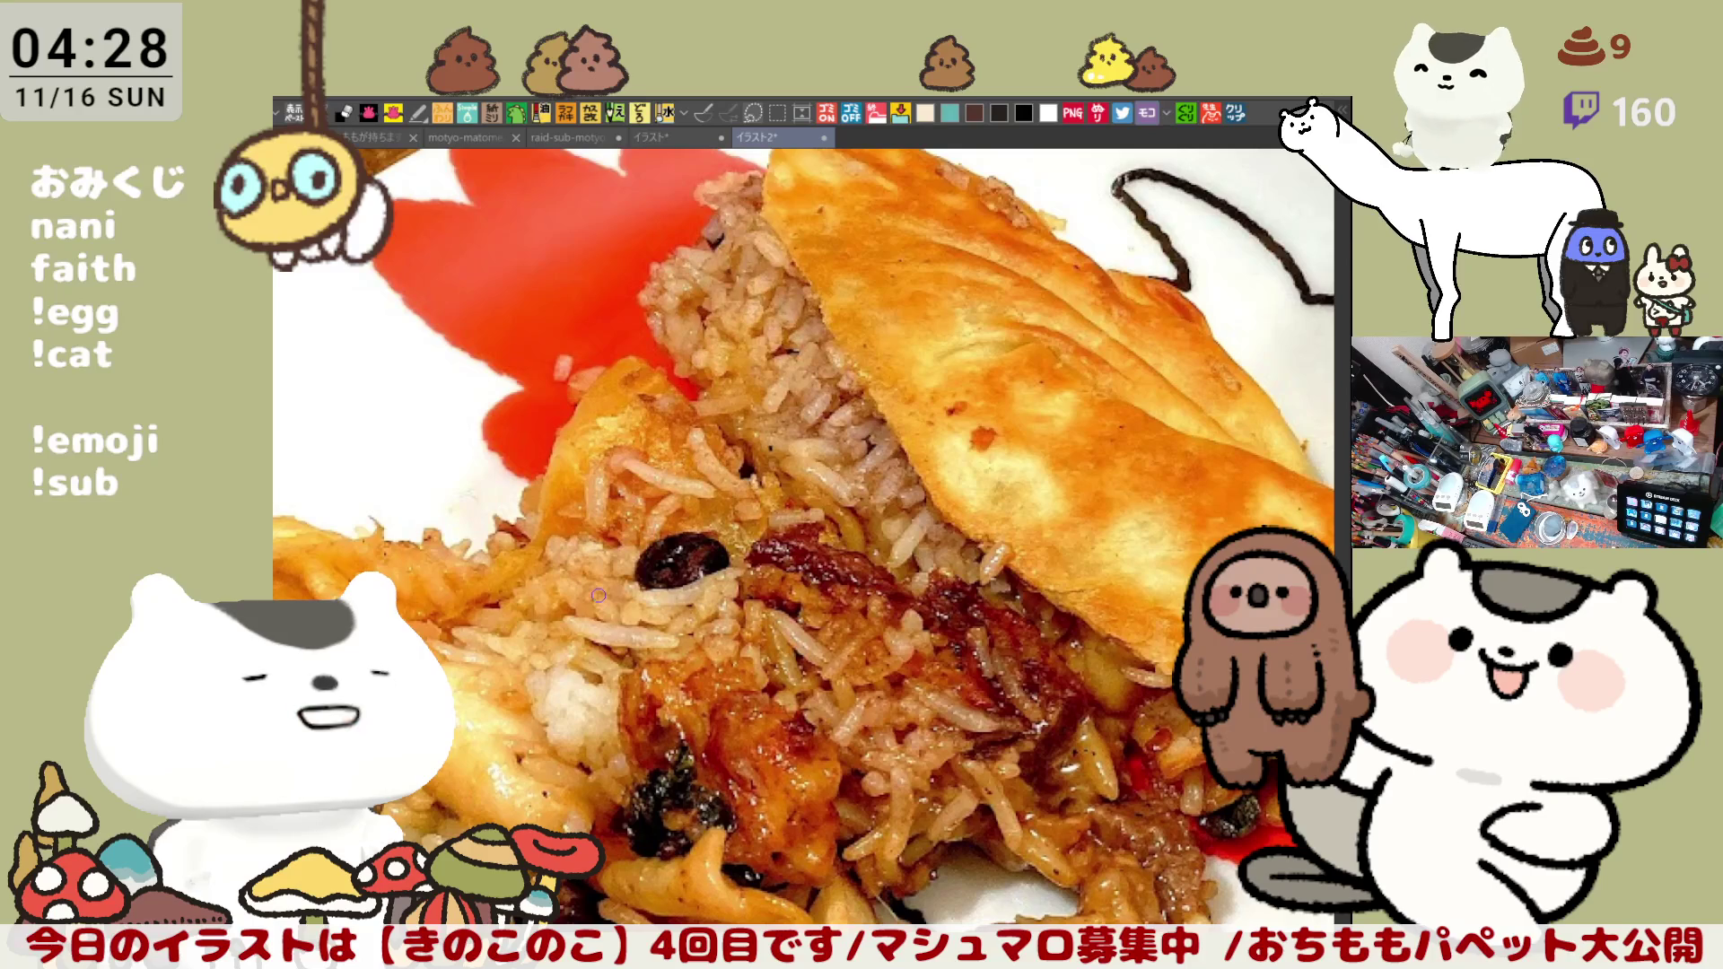
scroll(598, 593, down, 1)
scroll(597, 593, down, 1)
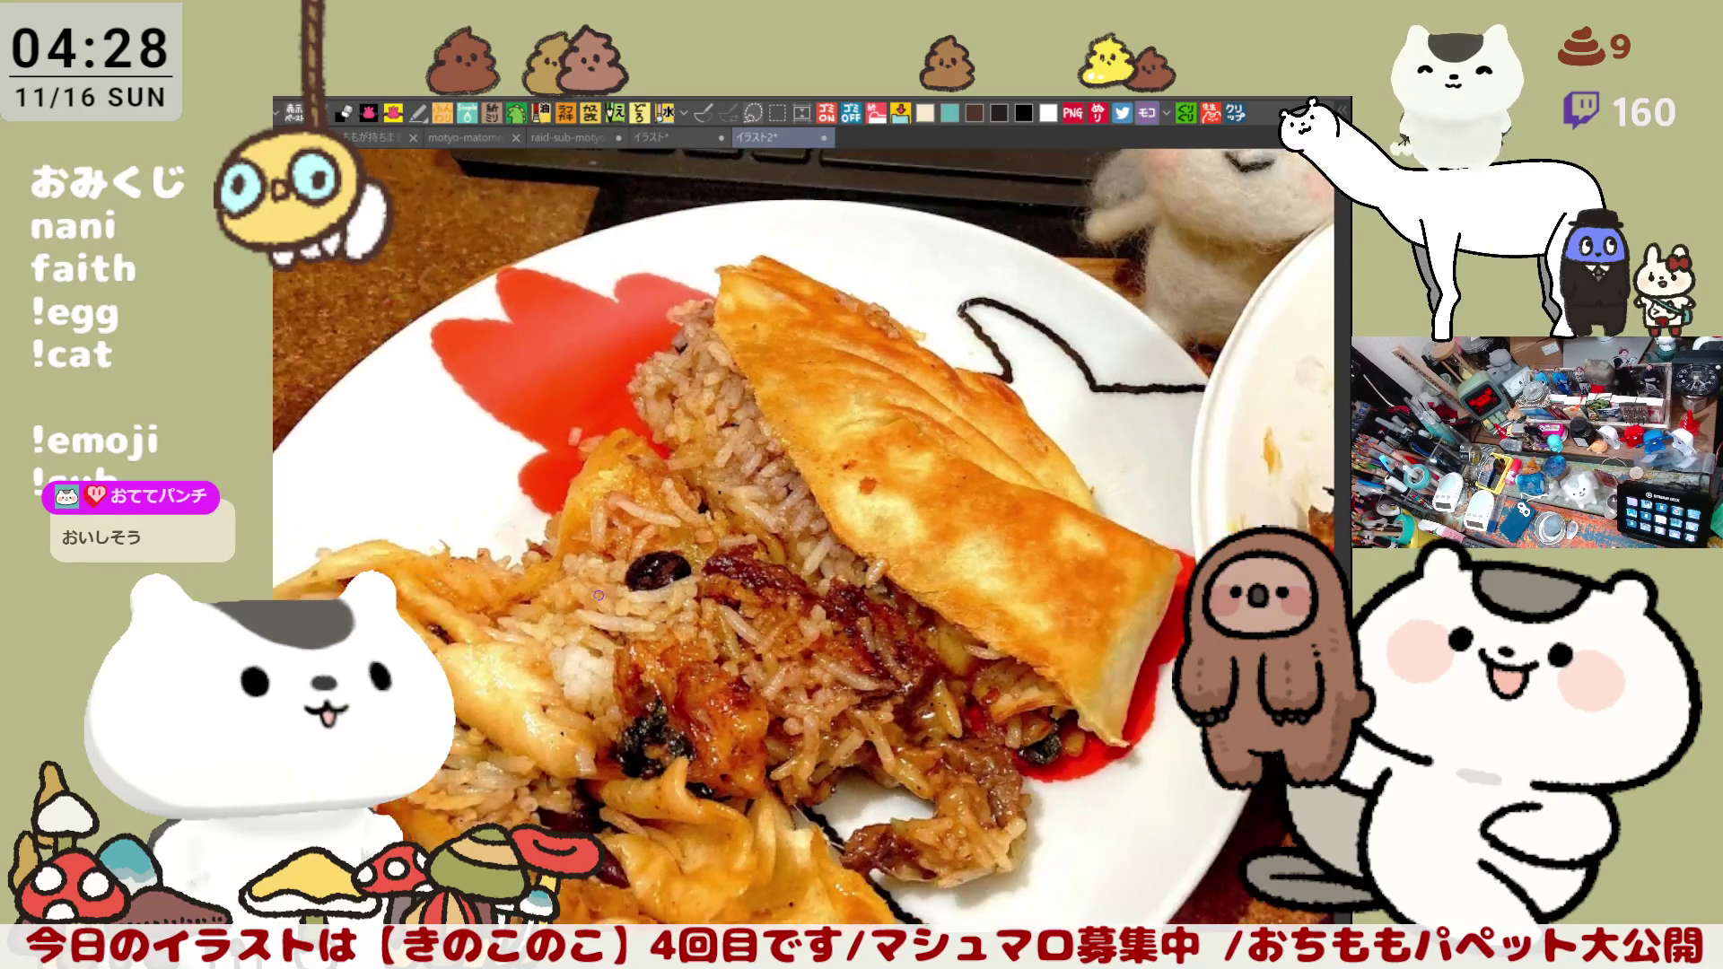
scroll(599, 596, up, 1)
scroll(597, 595, up, 1)
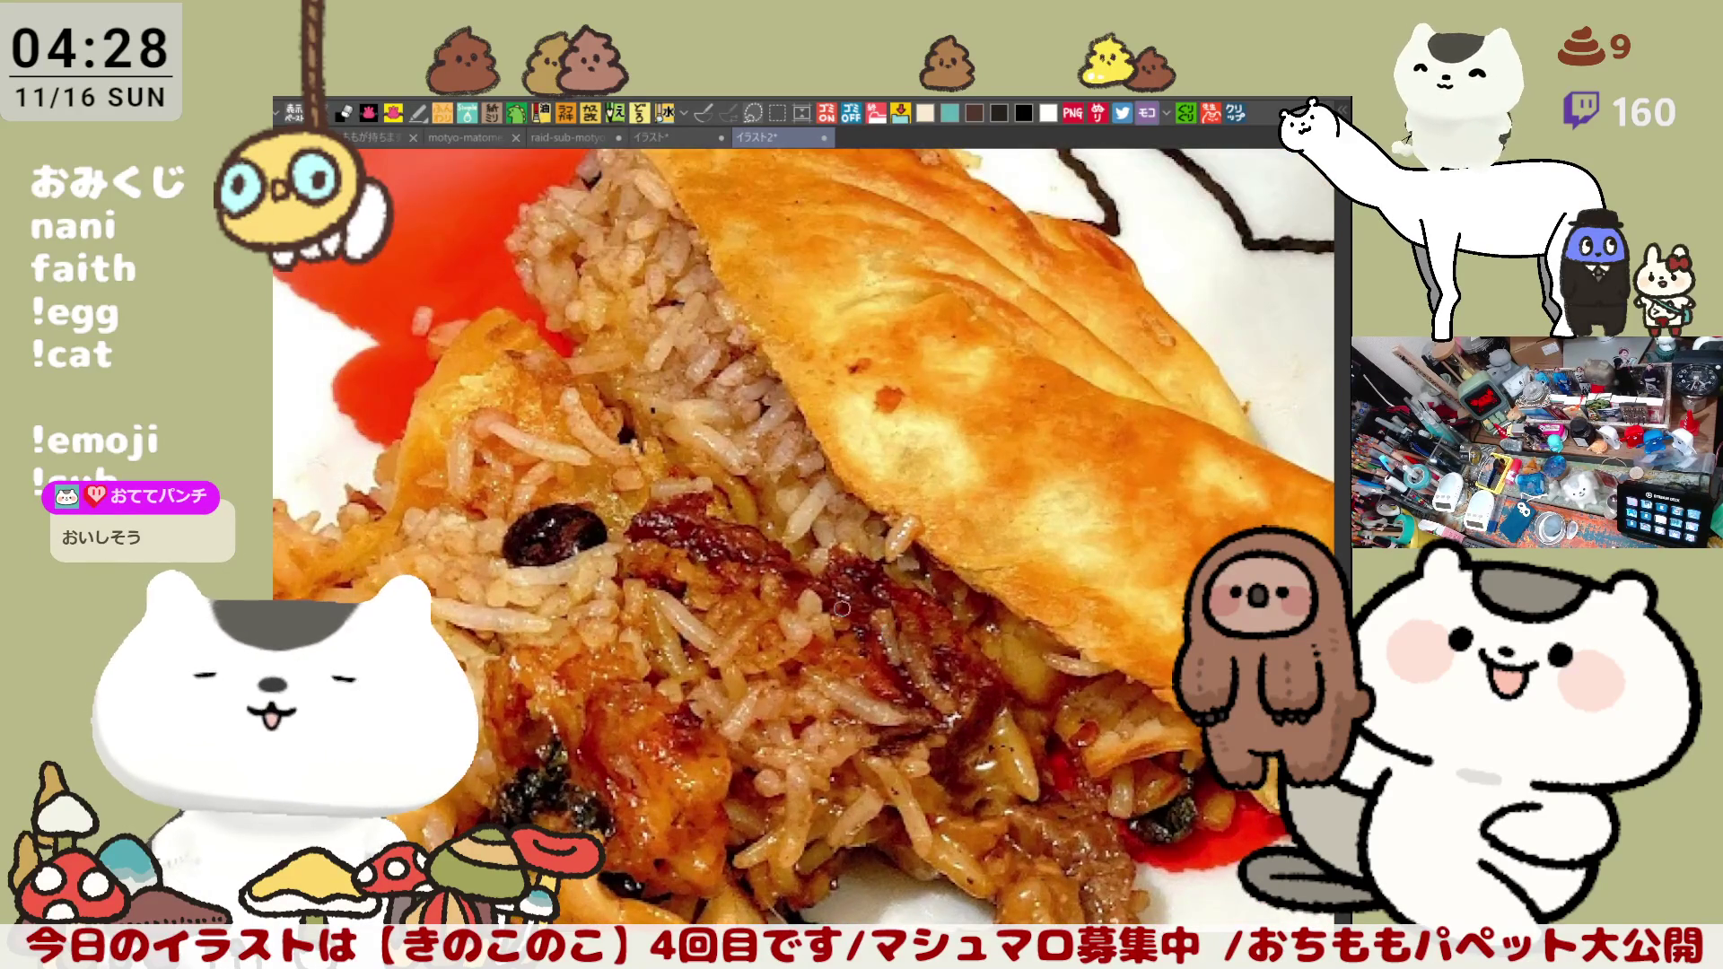
scroll(598, 596, up, 1)
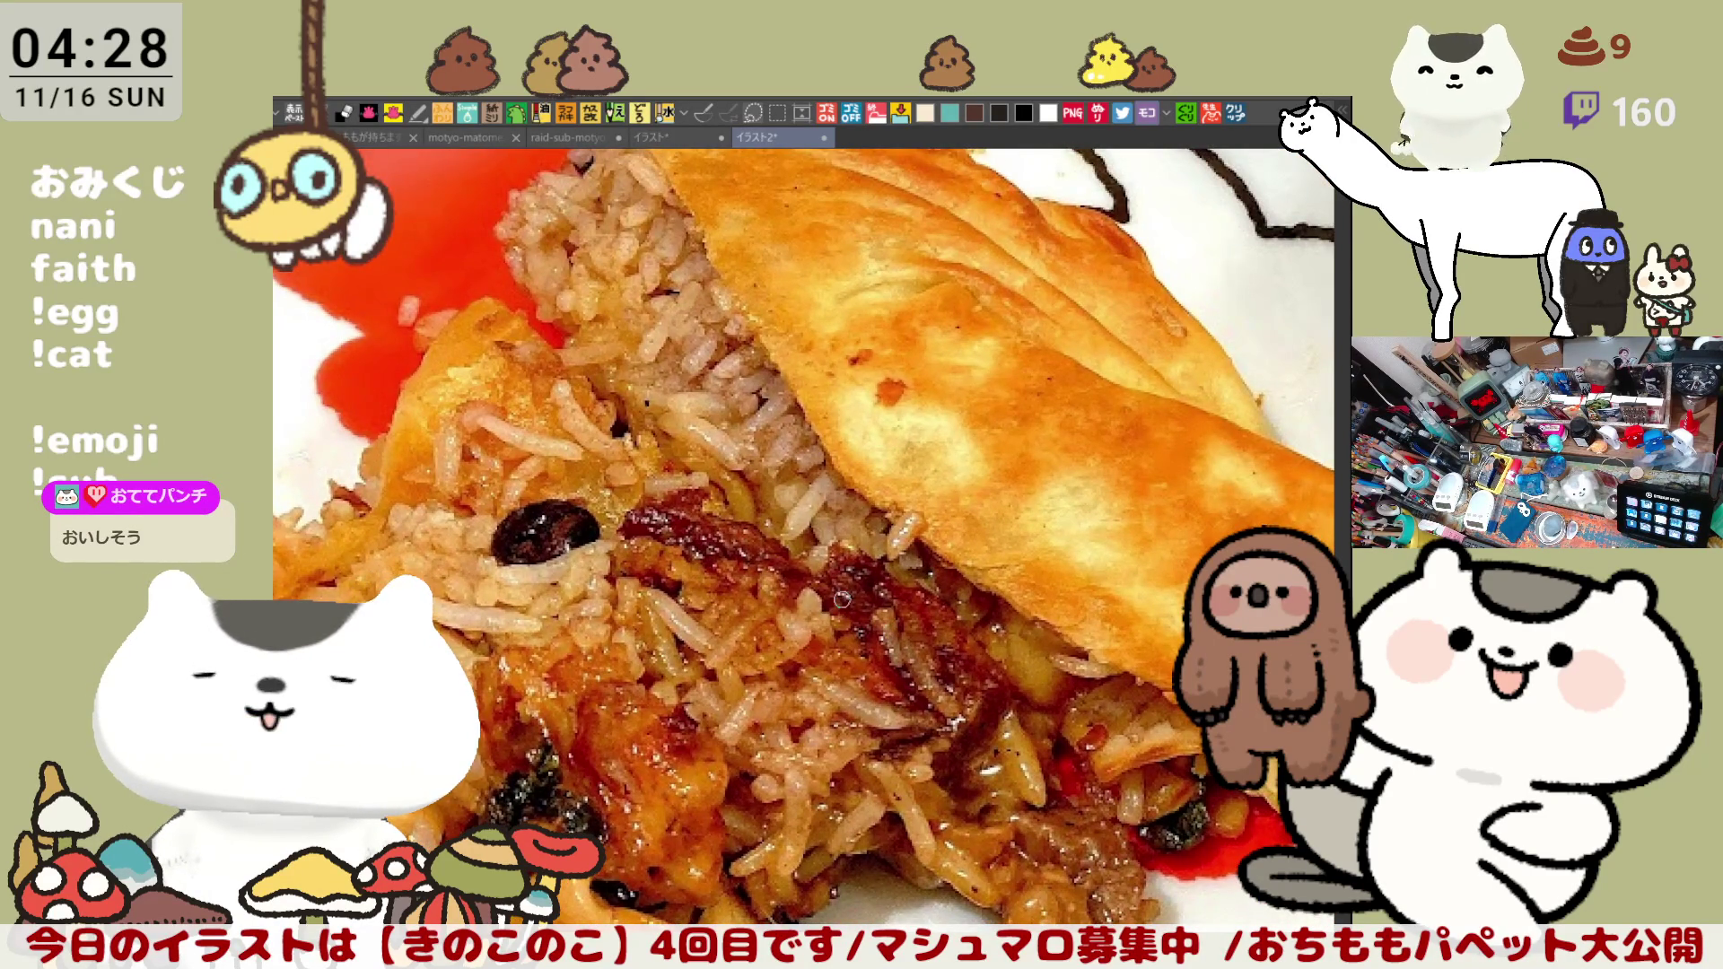
scroll(842, 599, down, 1)
scroll(841, 599, down, 1)
scroll(842, 599, down, 1)
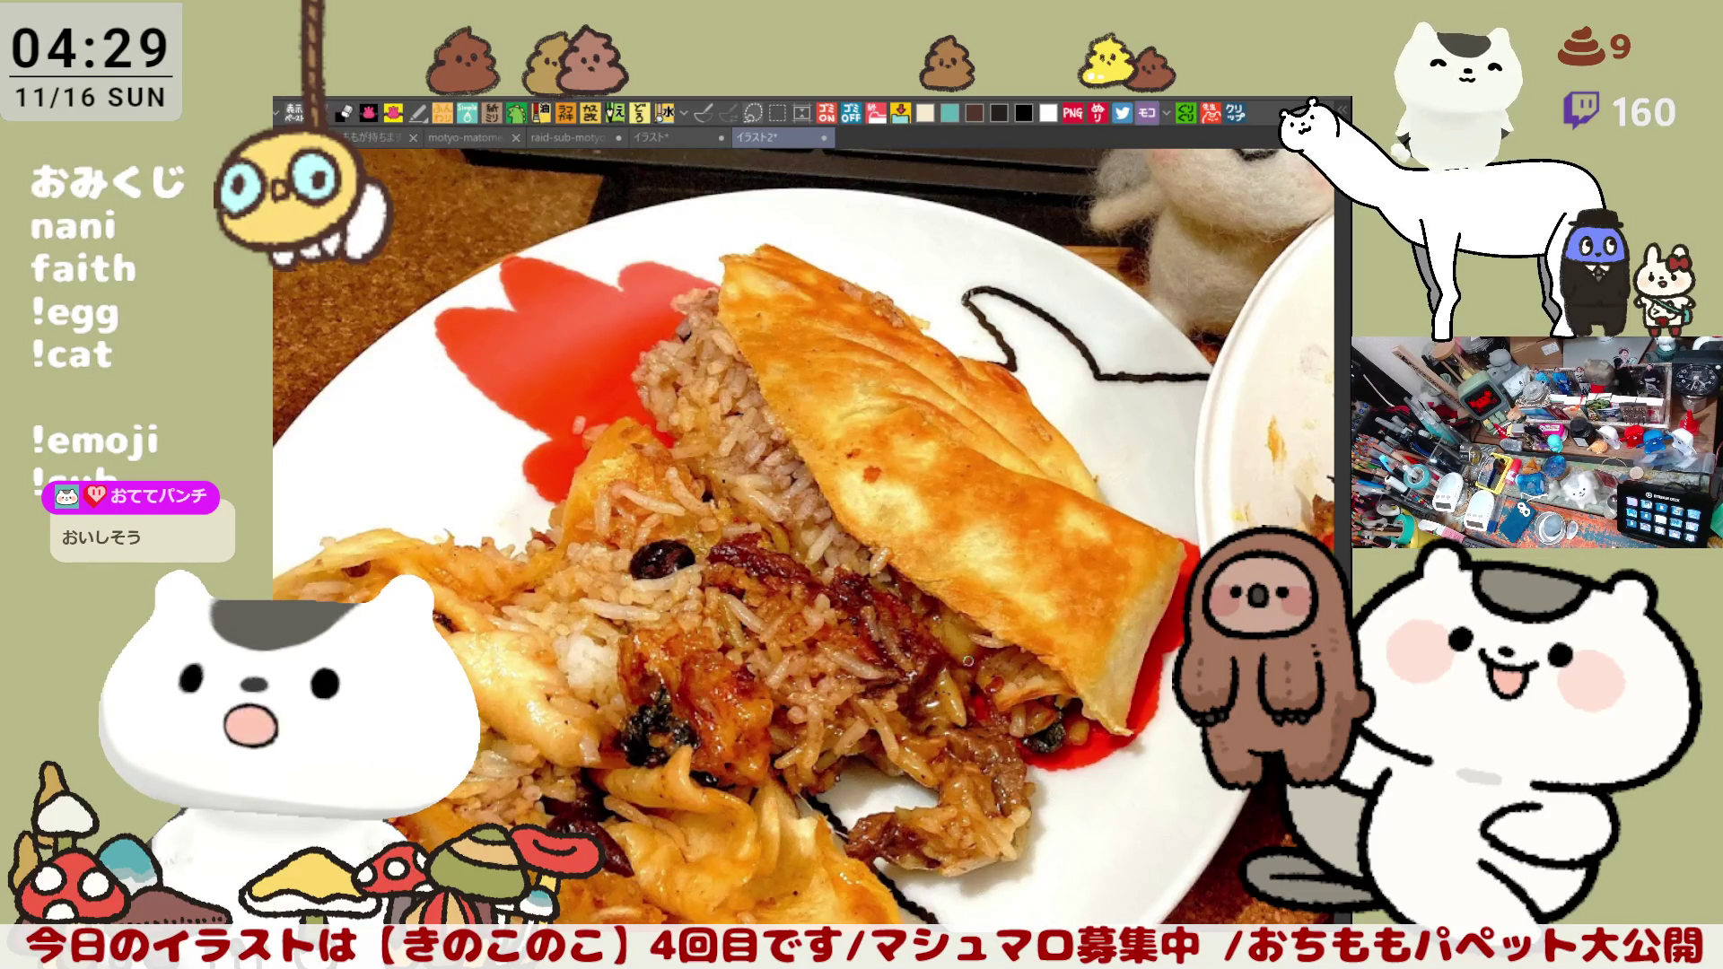
scroll(841, 599, down, 1)
scroll(842, 599, down, 1)
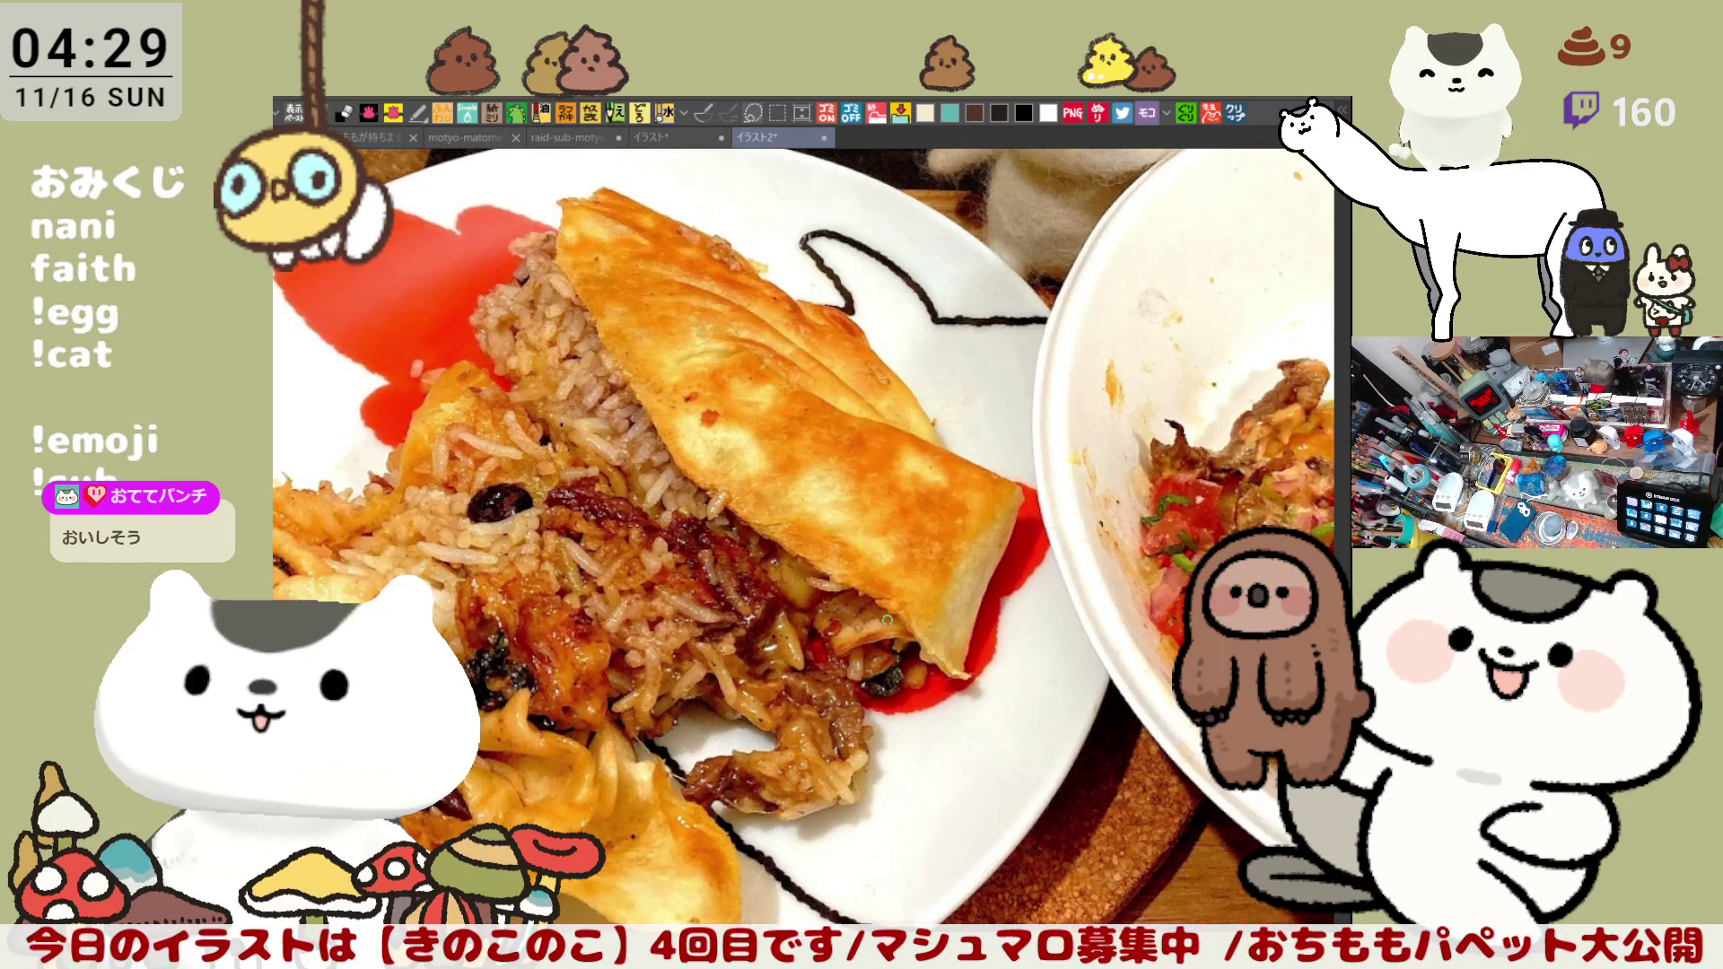
scroll(842, 598, down, 1)
scroll(842, 599, down, 1)
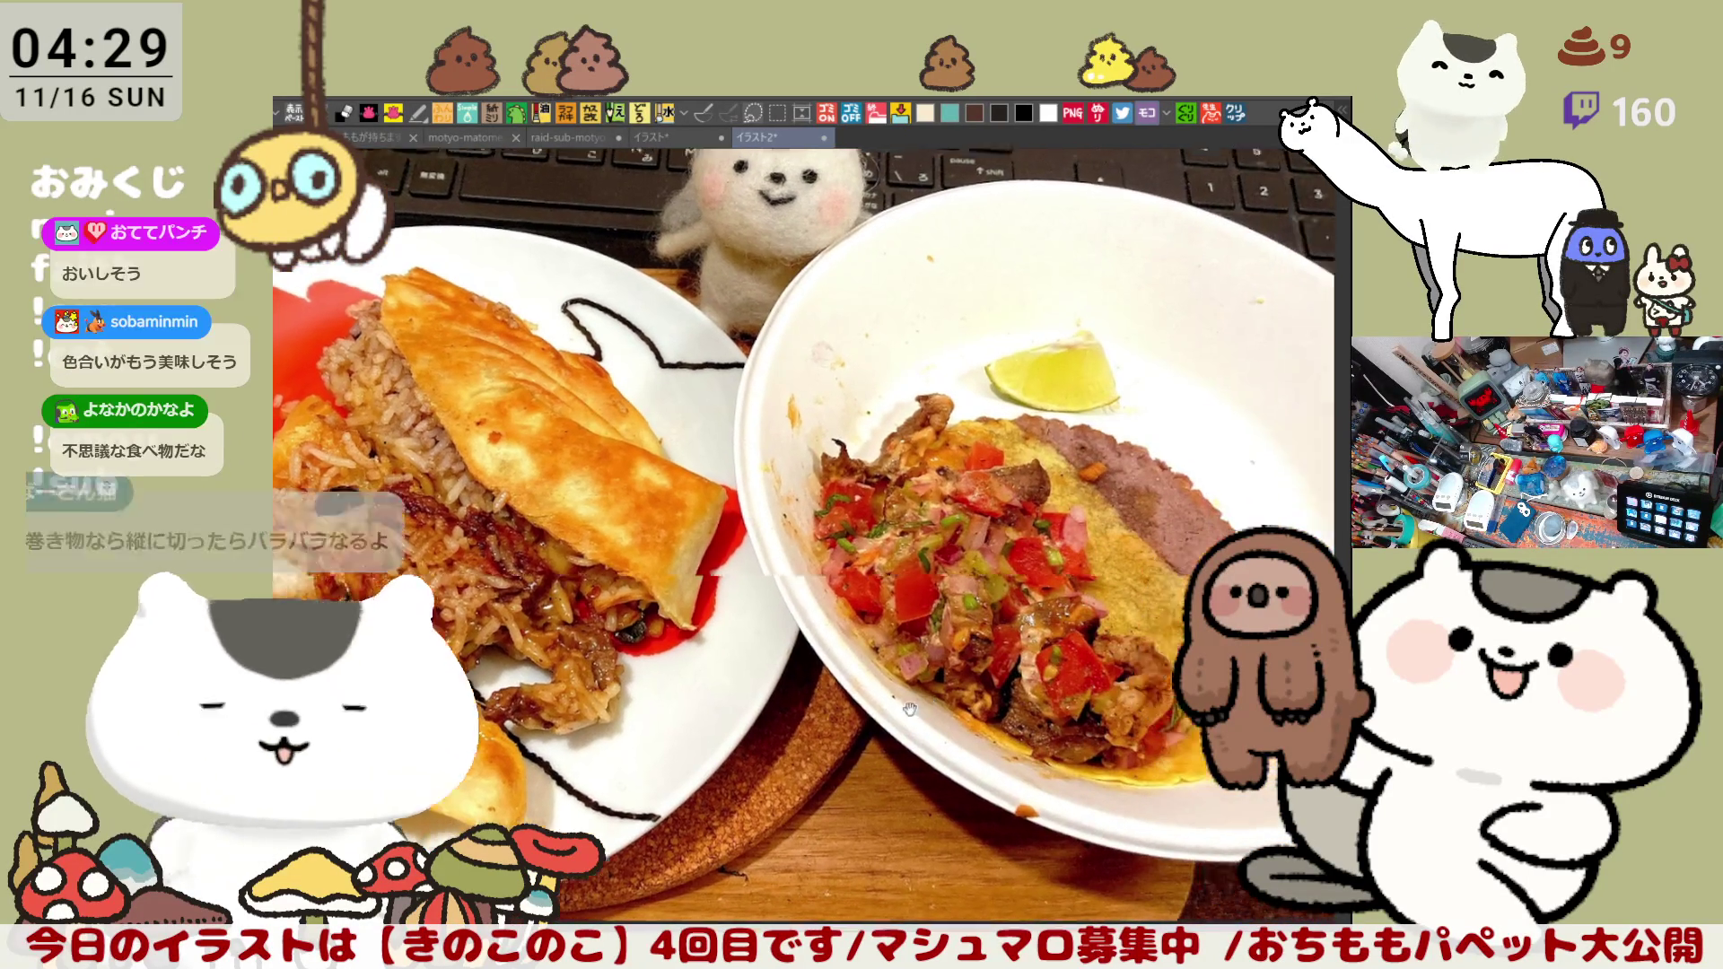
scroll(658, 737, up, 1)
scroll(658, 736, up, 1)
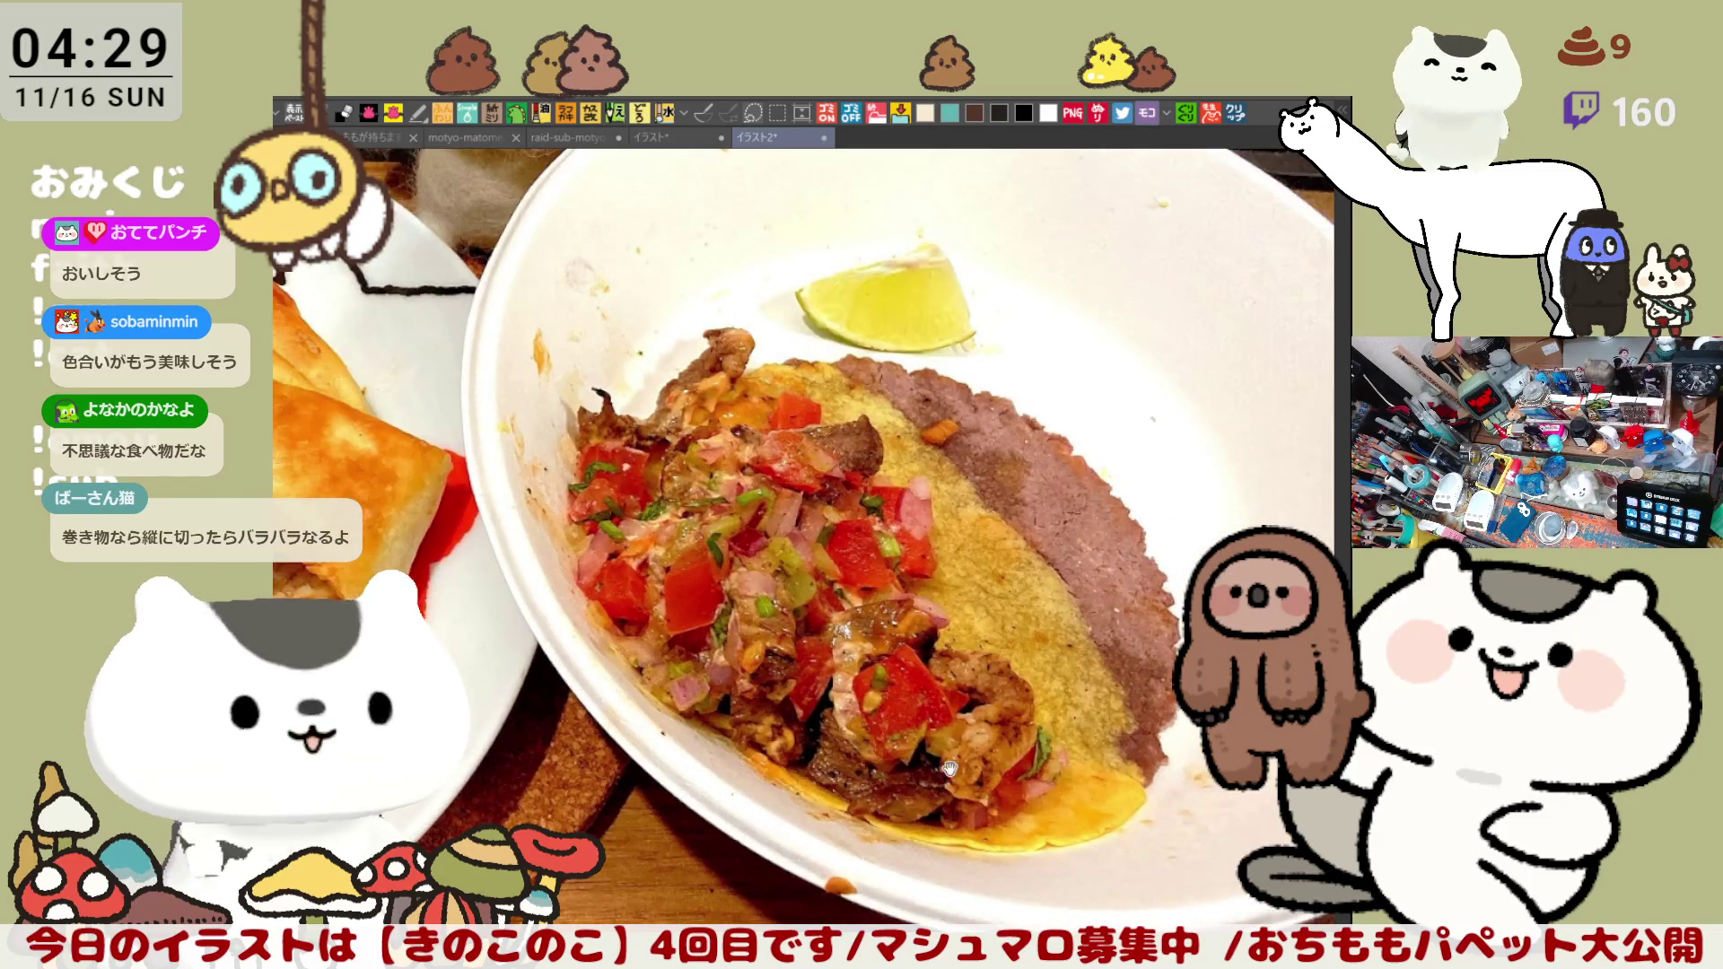
scroll(658, 736, up, 1)
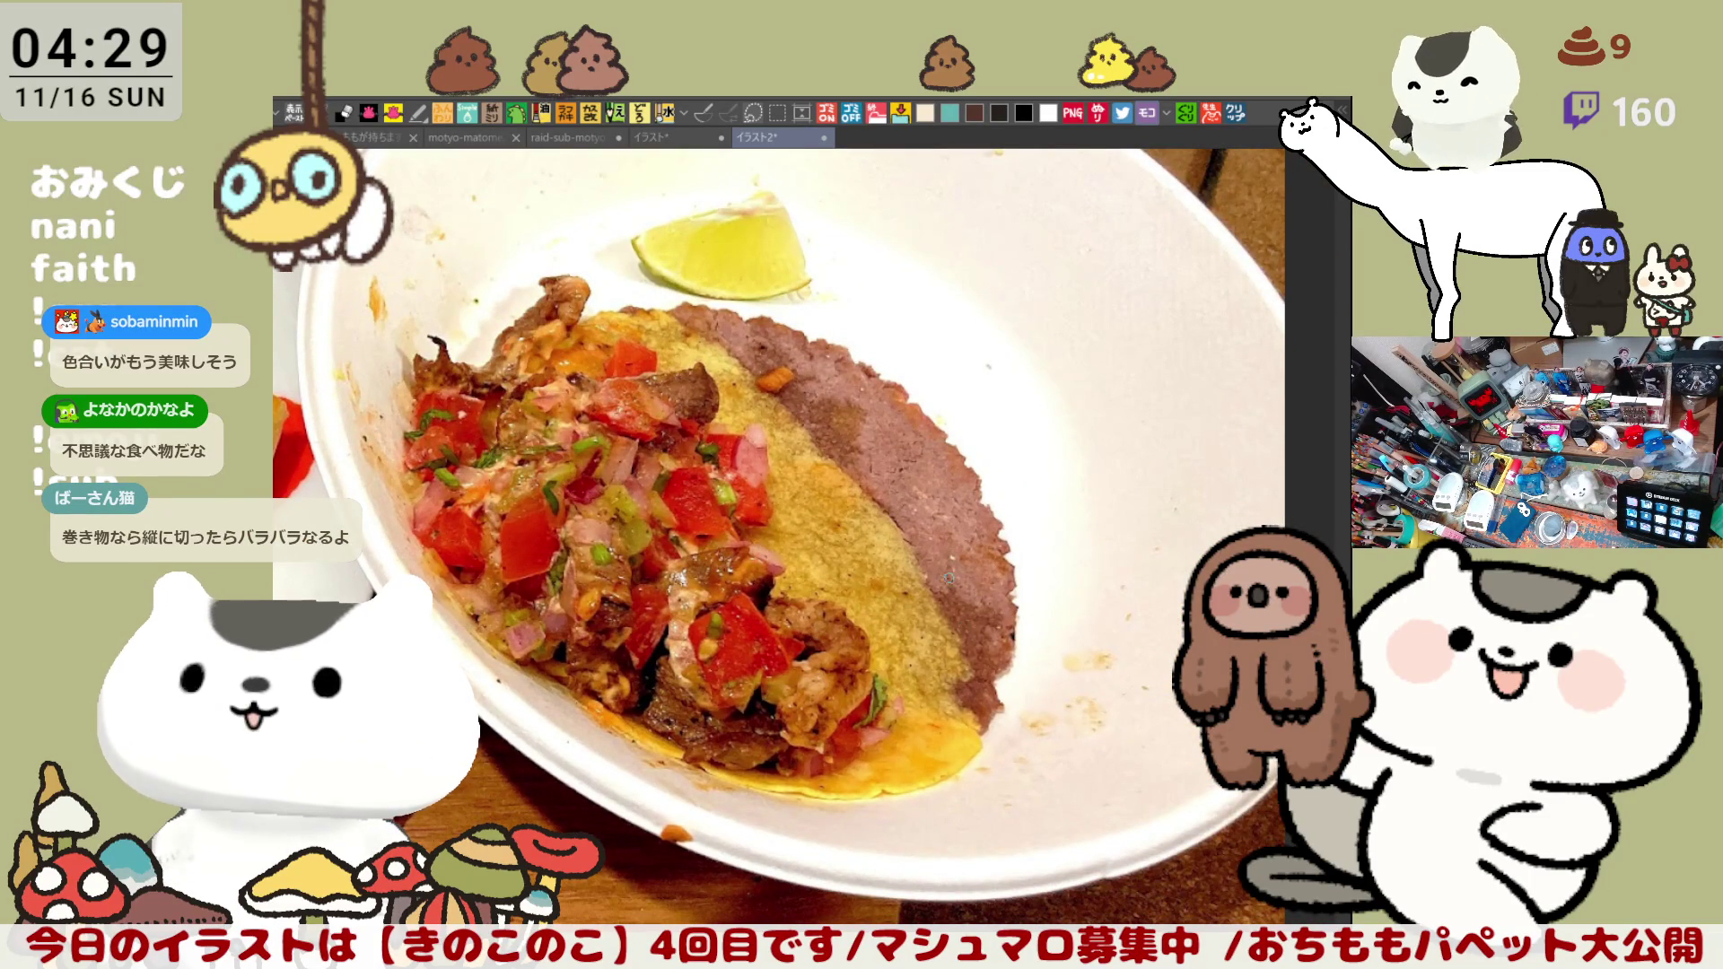
mouse_move(961, 774)
mouse_down()
mouse_move(601, 330)
mouse_move(916, 748)
mouse_up()
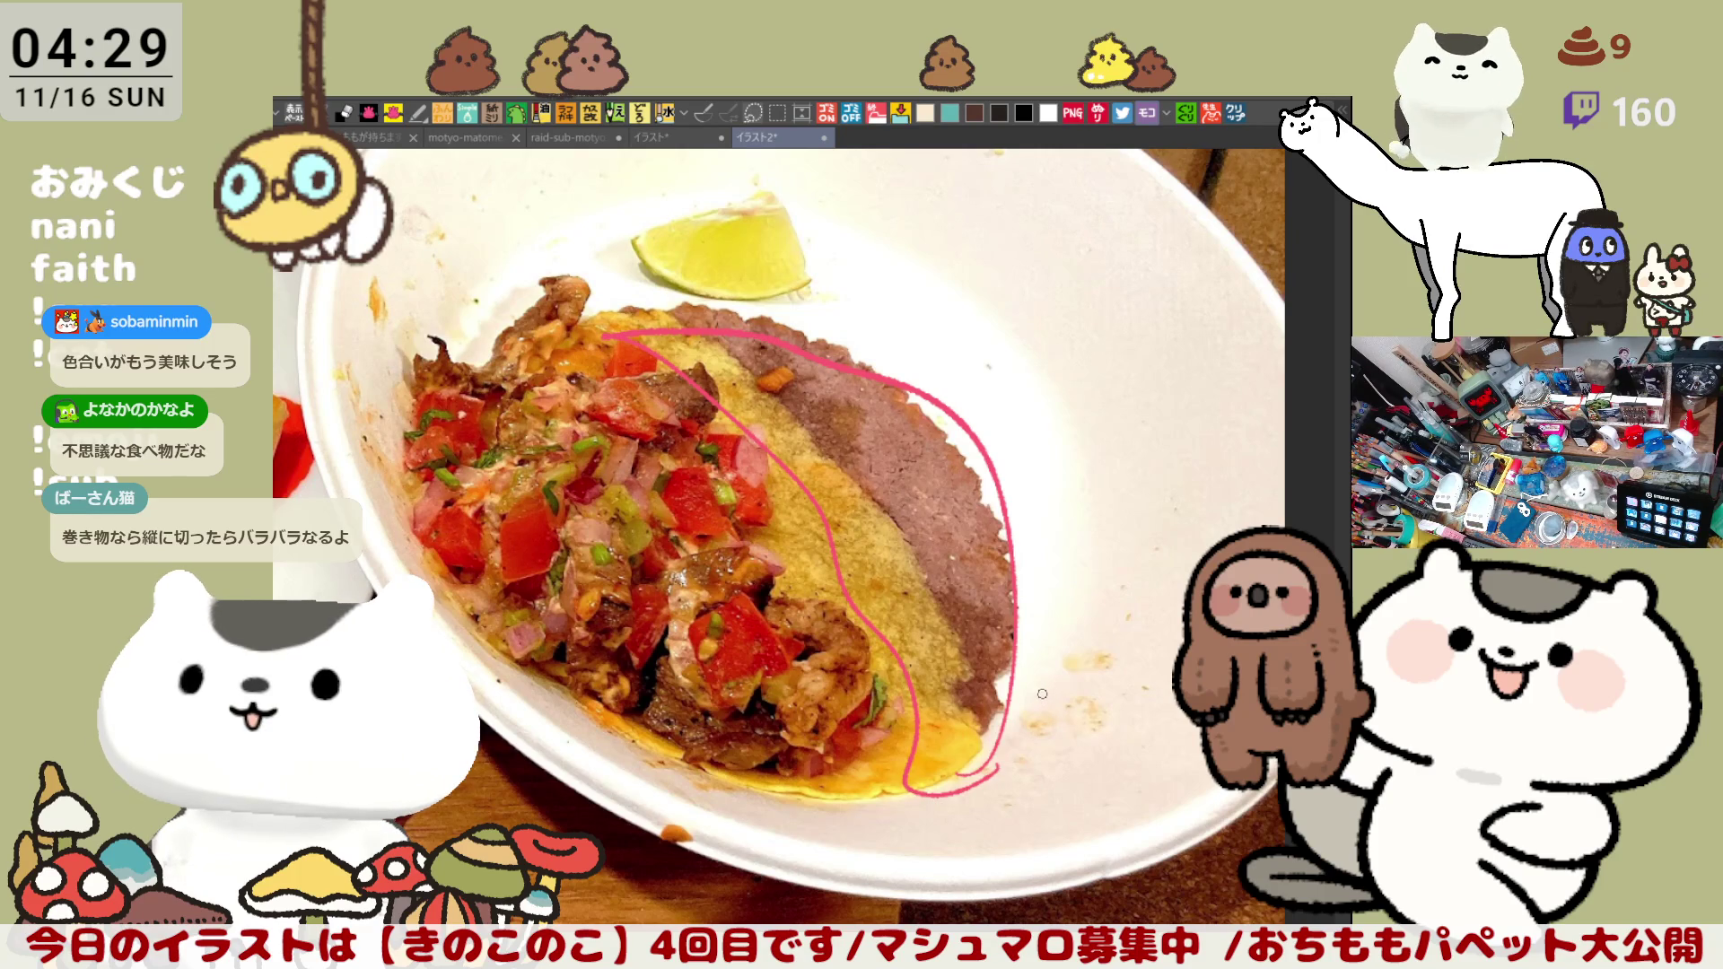
key(Delete)
mouse_move(296, 701)
mouse_down()
mouse_move(699, 688)
mouse_move(924, 716)
mouse_up()
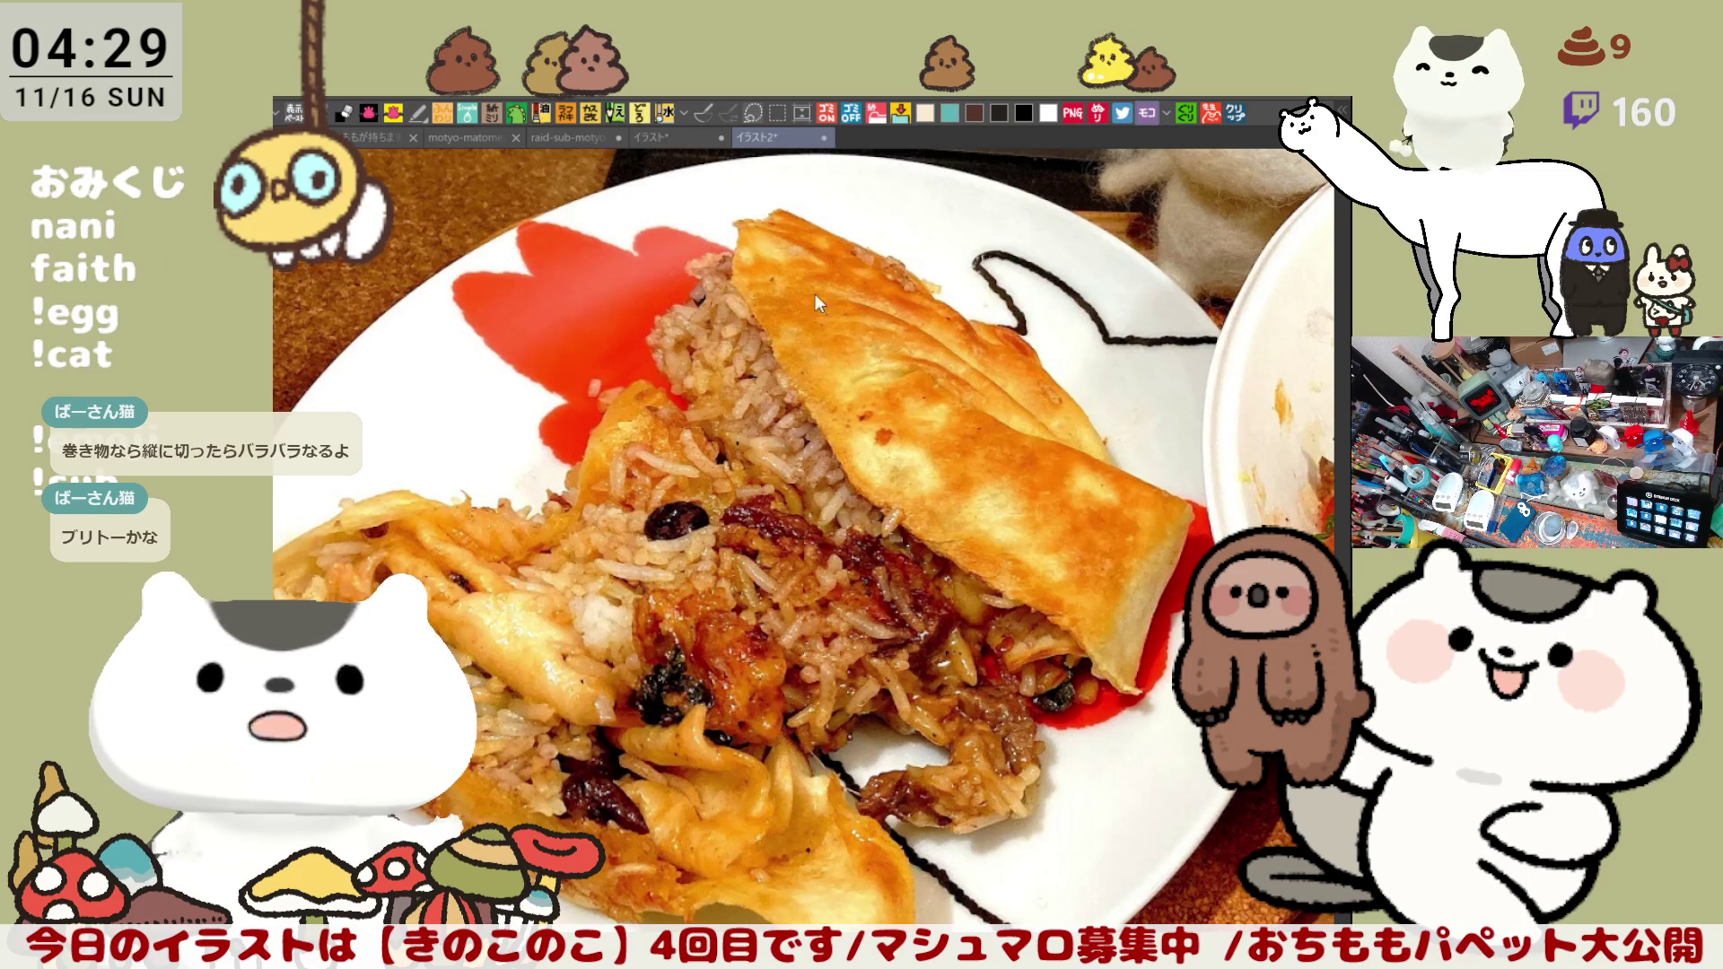
key(ctrl+w)
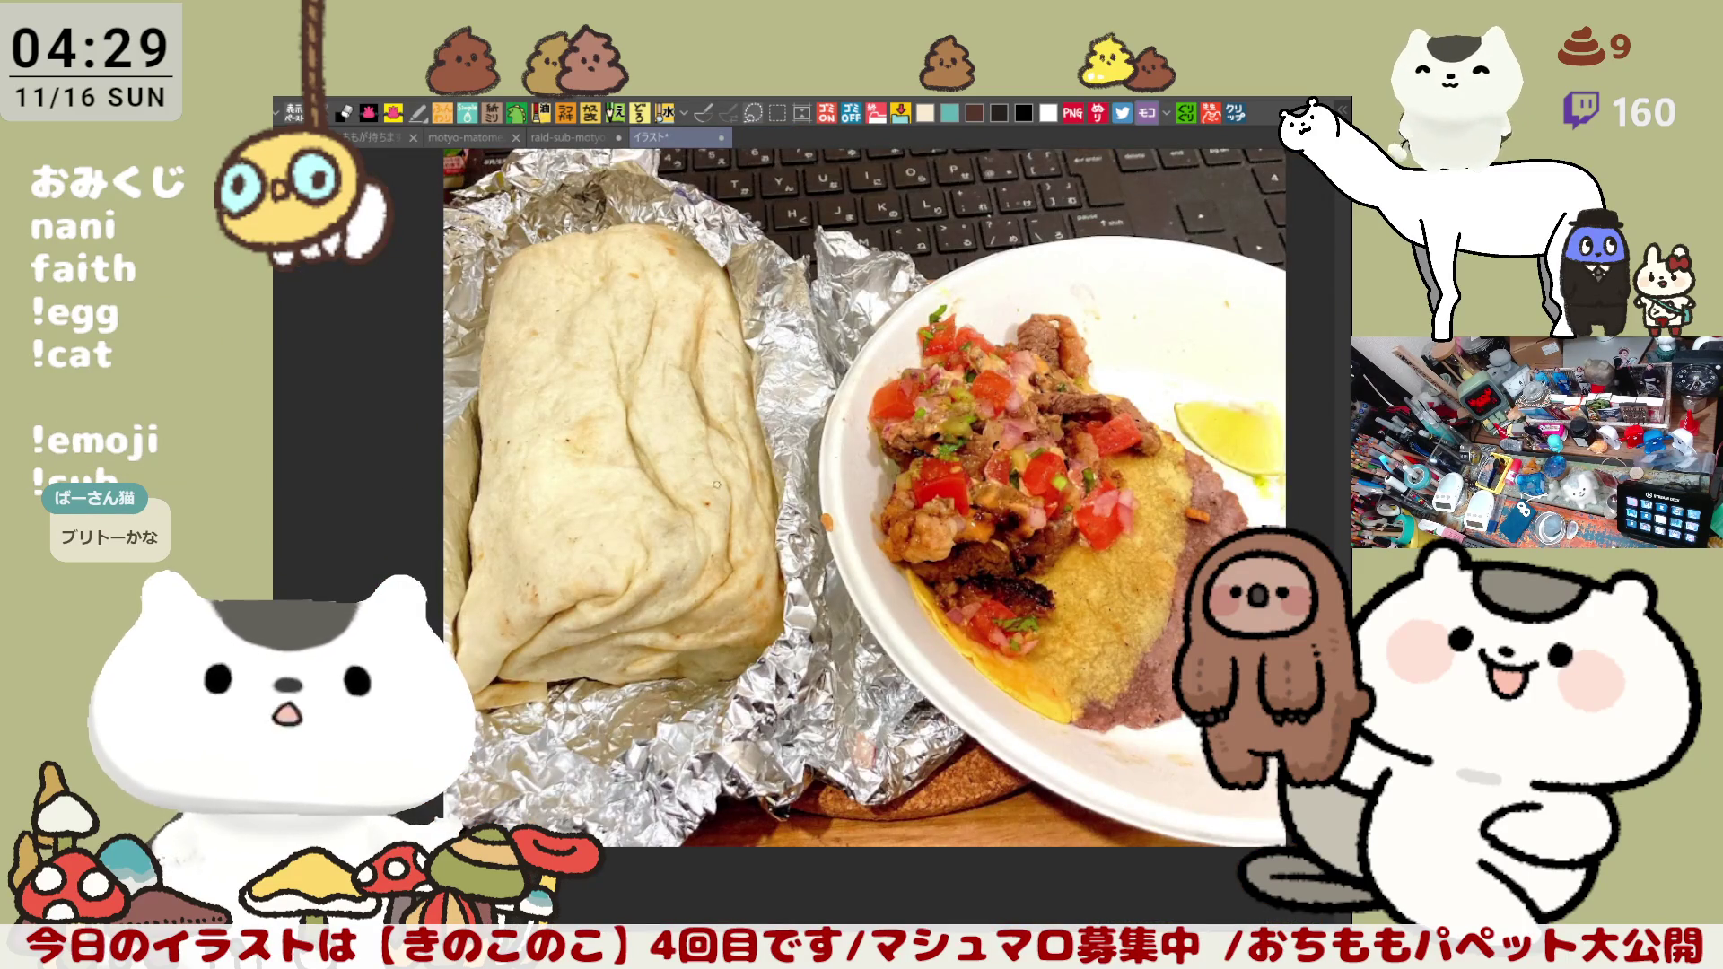
Step: Try pink arcs and a vertical line over the burrito, undoing each one
drag(467, 535, 800, 534)
key(ctrl+z)
drag(449, 557, 789, 572)
mouse_move(472, 428)
mouse_down()
mouse_move(773, 404)
mouse_move(803, 469)
mouse_up()
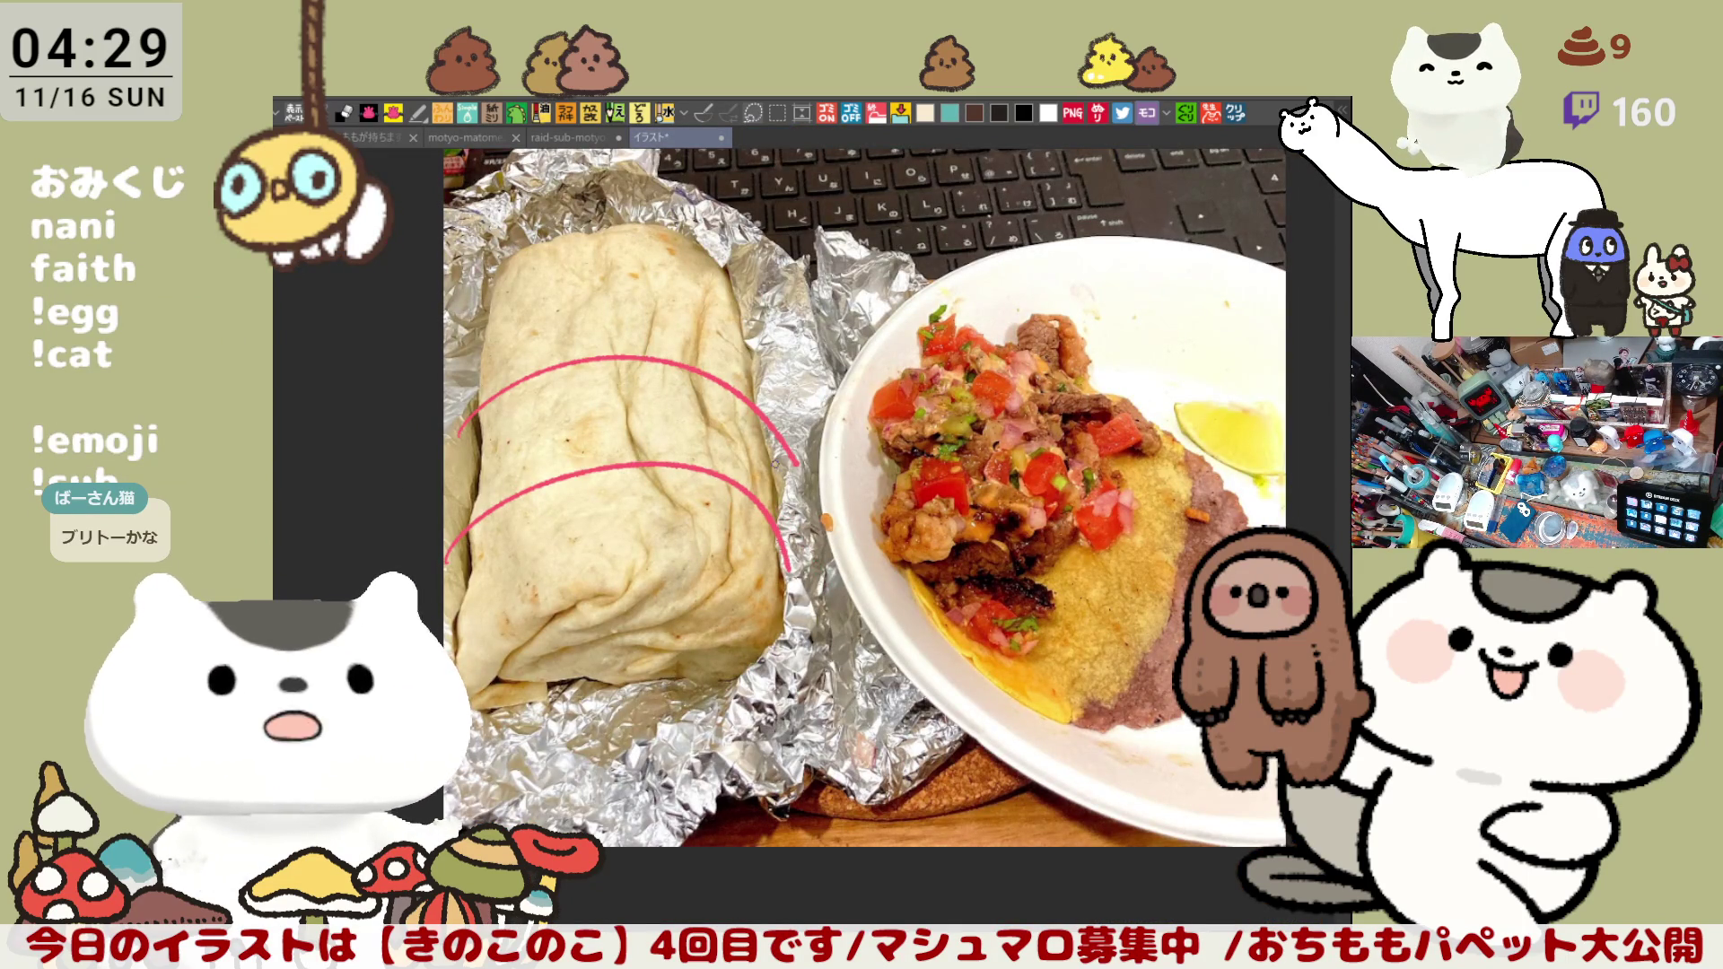
key(ctrl+z)
key(ctrl+z)
drag(447, 569, 799, 588)
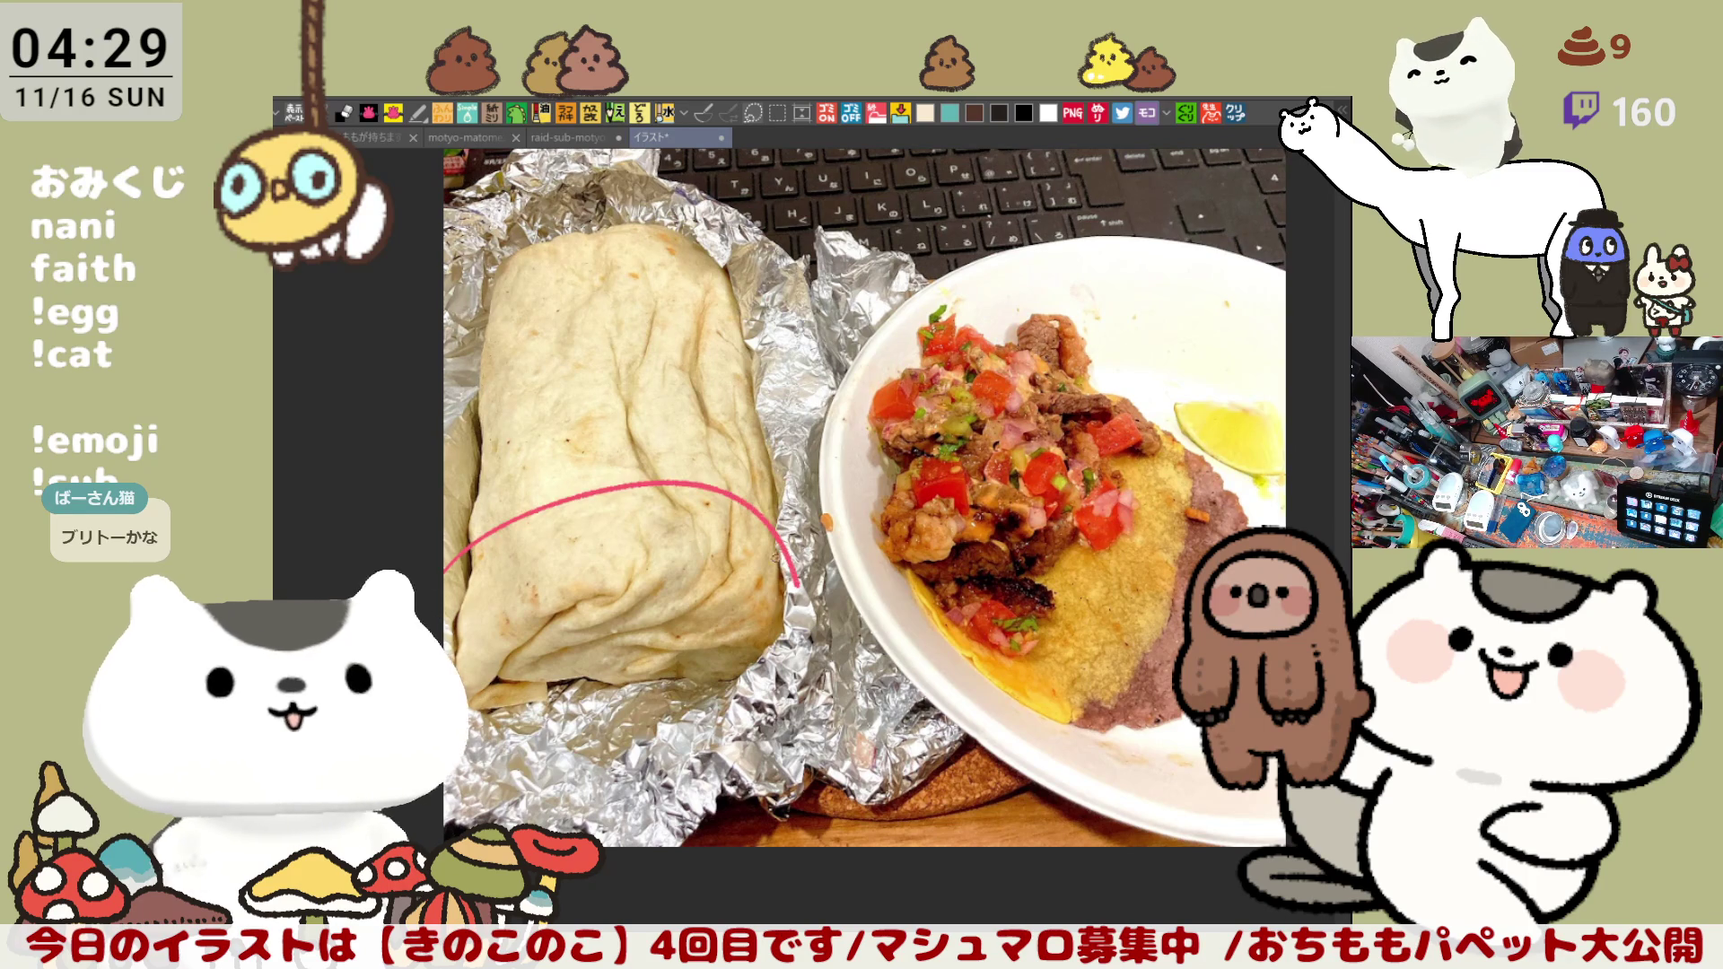
drag(456, 476, 786, 485)
key(ctrl+z)
key(ctrl+z)
mouse_move(453, 589)
mouse_down()
mouse_move(505, 524)
mouse_move(778, 538)
mouse_up()
key(ctrl+z)
key(ctrl+z)
drag(612, 227, 653, 711)
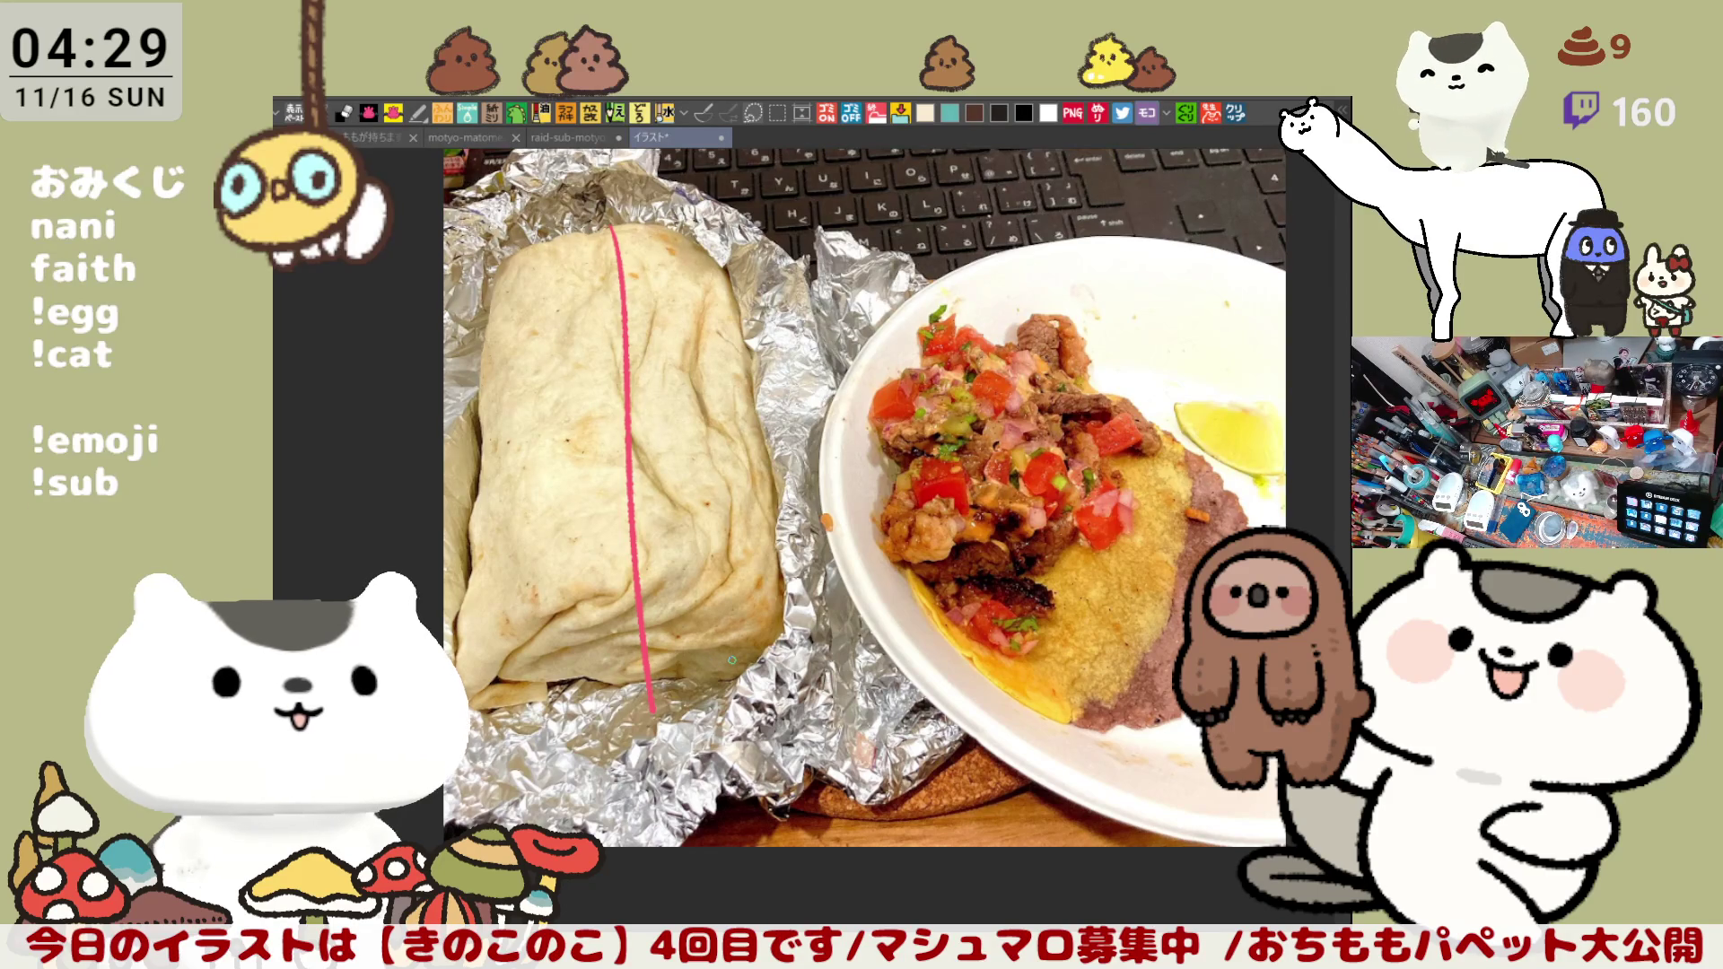
key(ctrl+z)
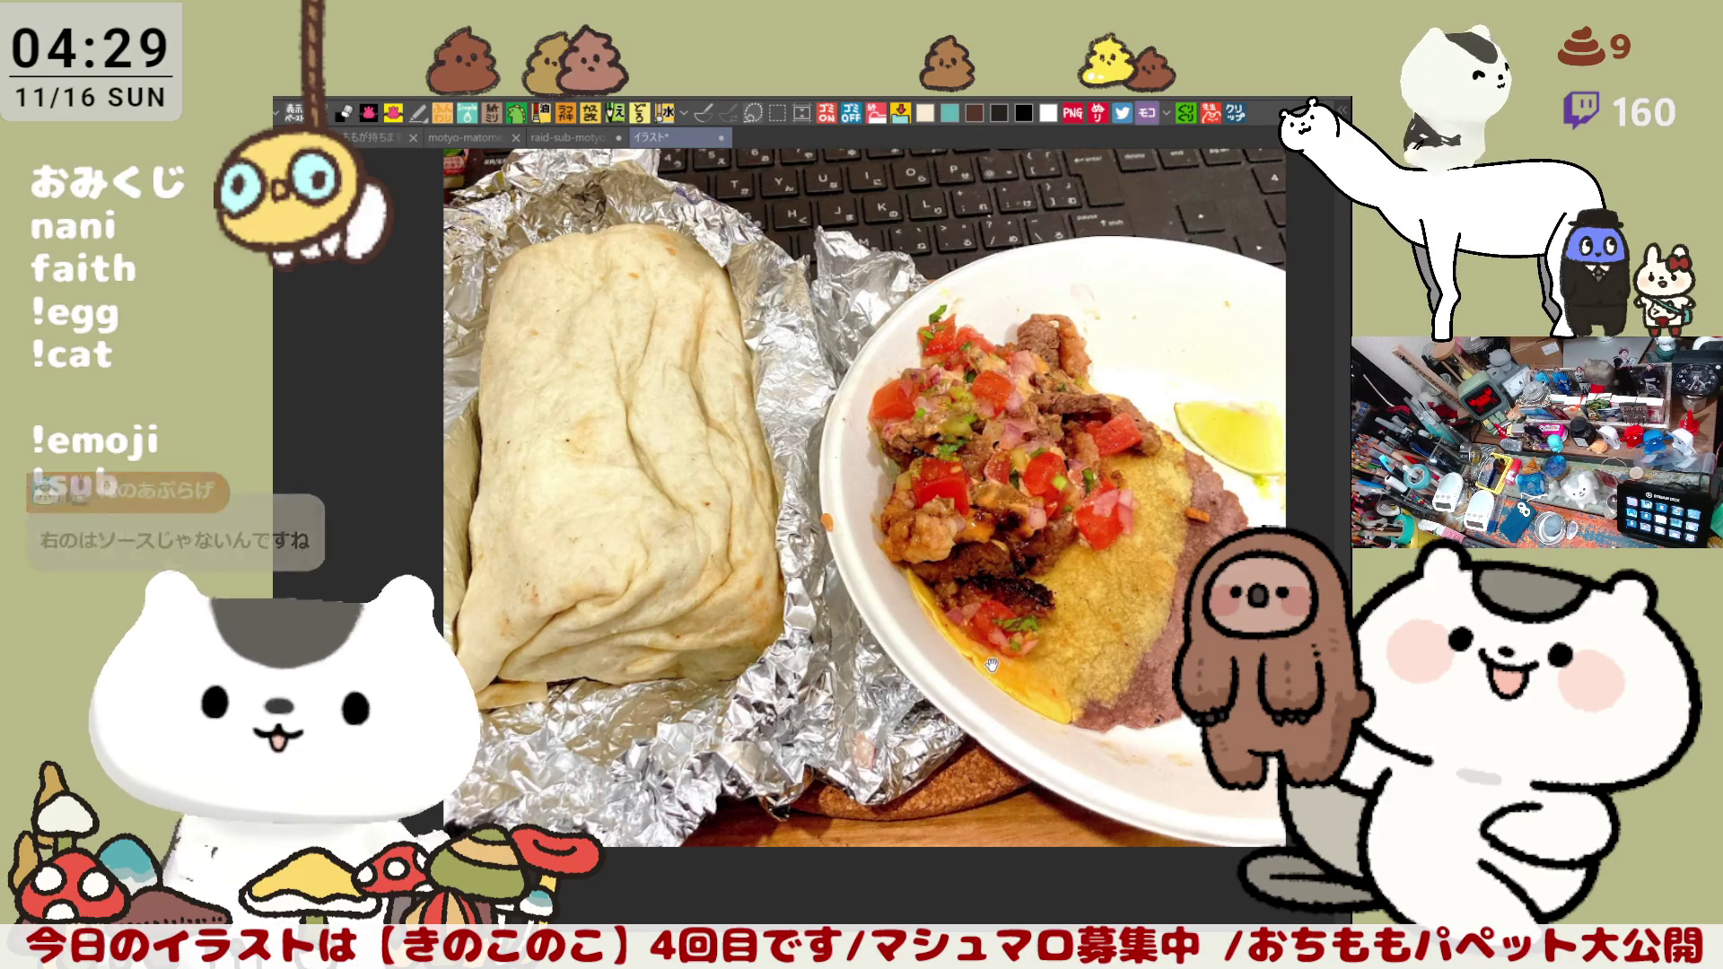
Step: Circle the taco's tortilla and beans in pink, then close the photo document
drag(862, 498, 803, 474)
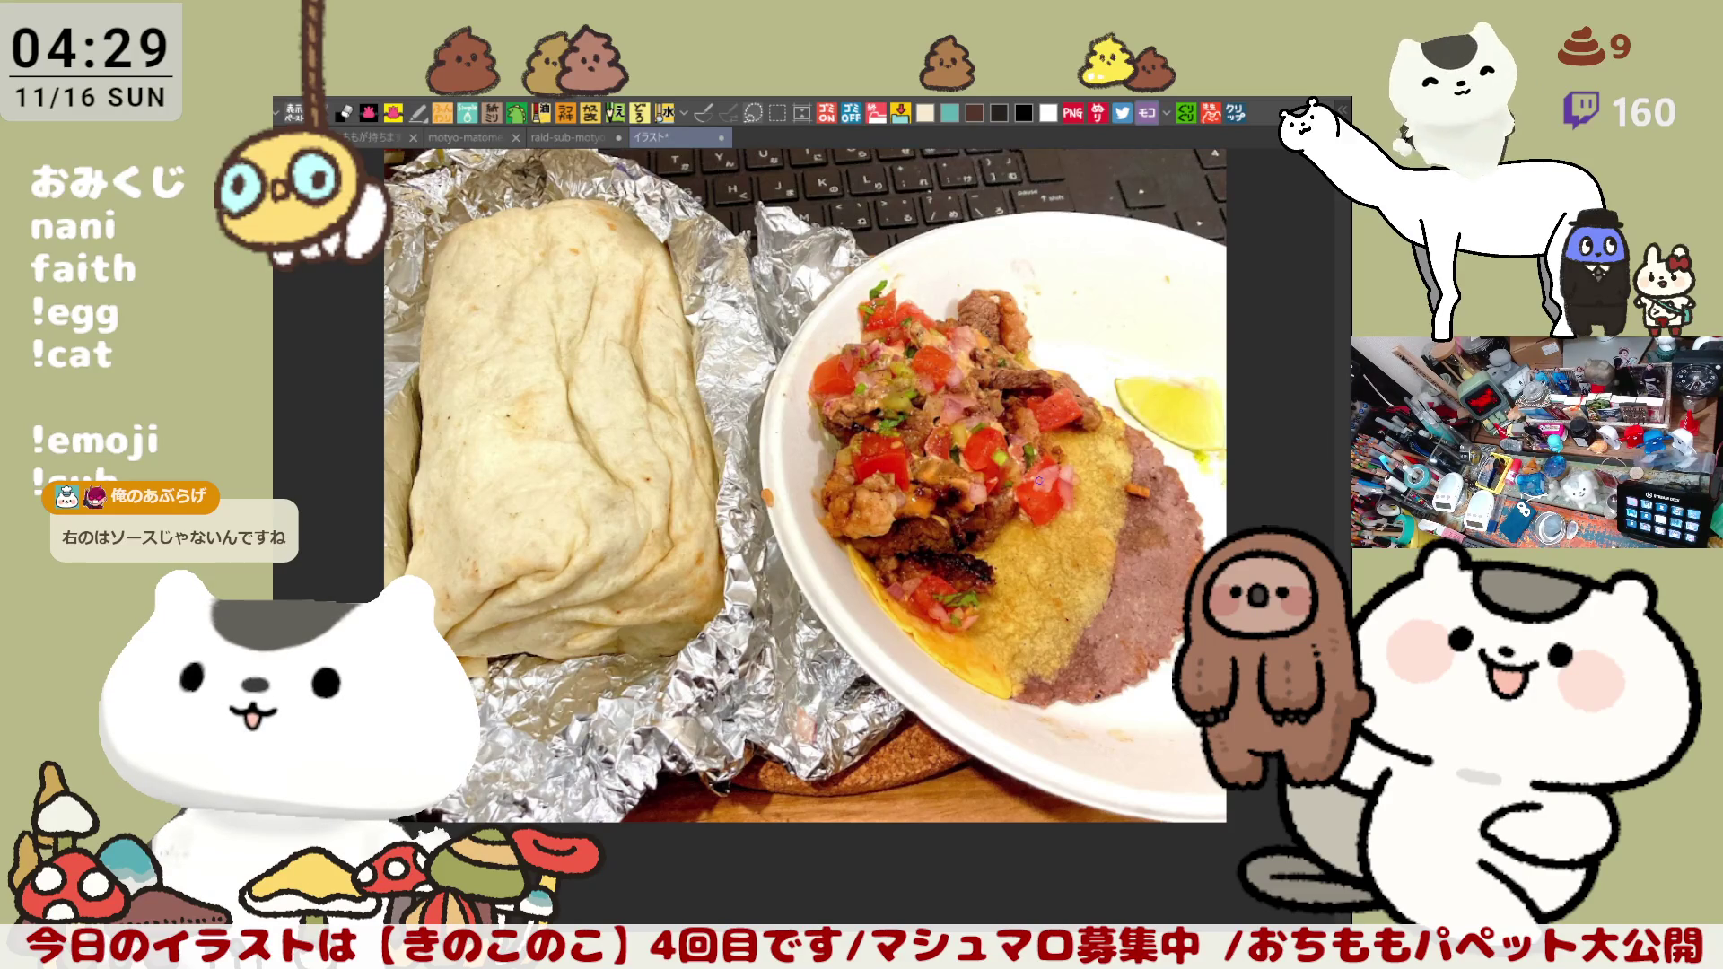
scroll(1038, 480, up, 2)
scroll(1037, 480, up, 2)
scroll(1038, 482, up, 2)
scroll(1038, 480, up, 2)
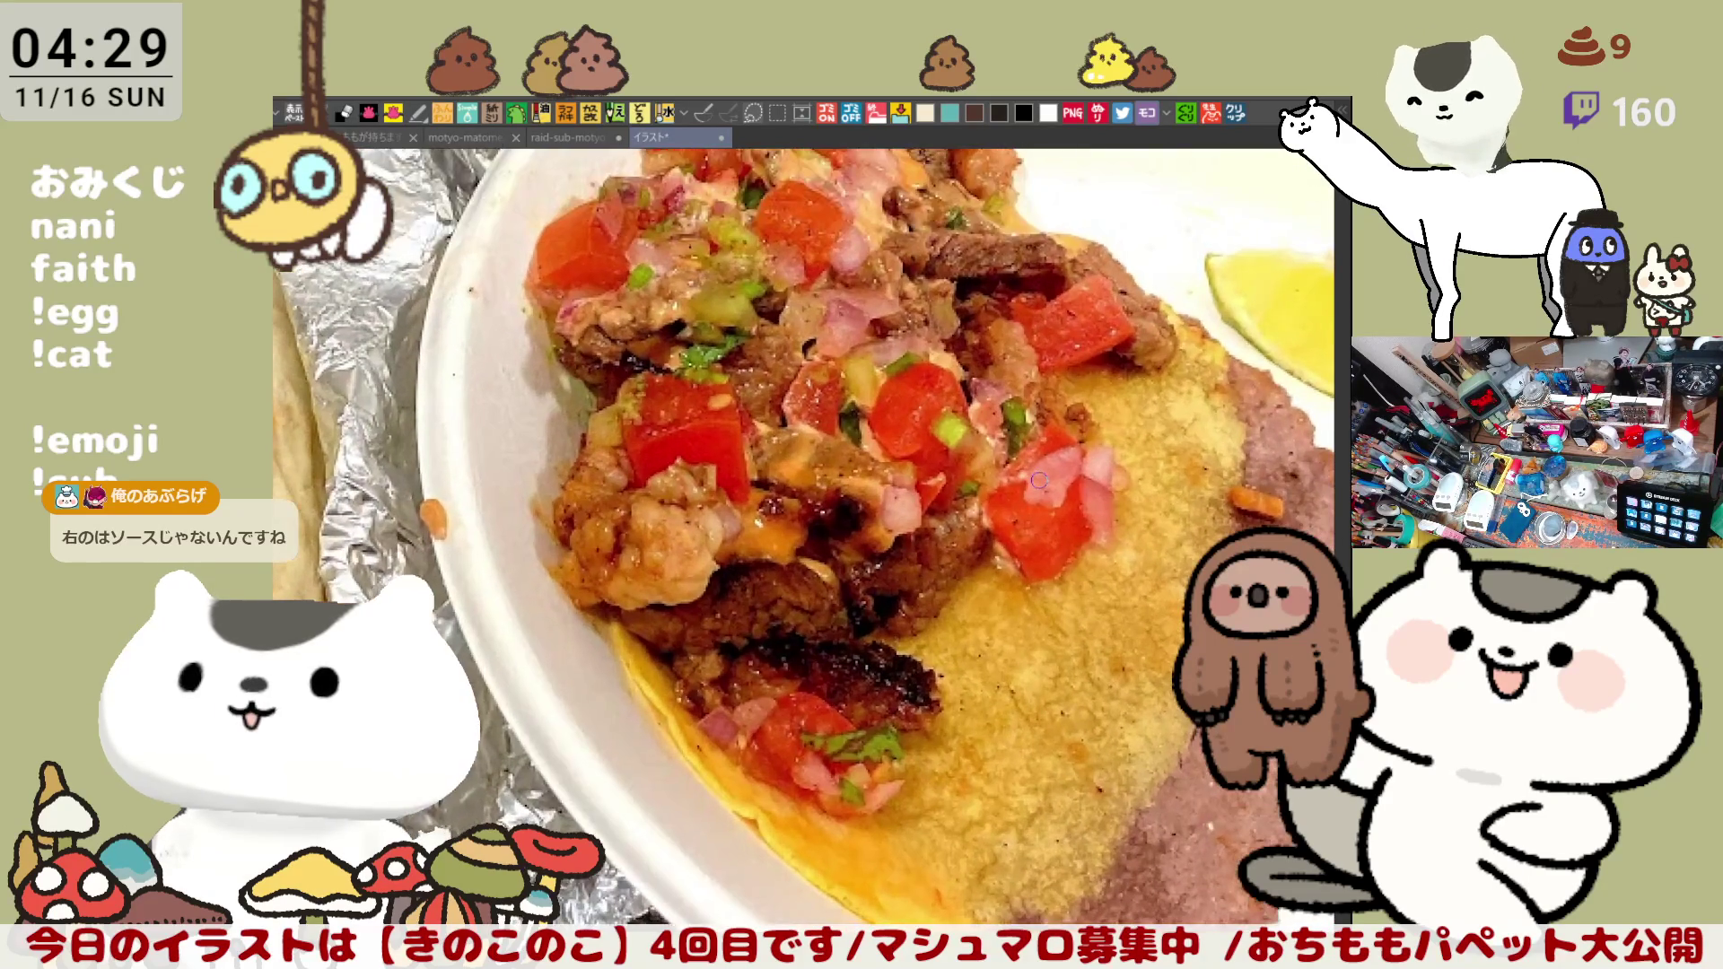
drag(1037, 481, 843, 386)
drag(690, 862, 993, 301)
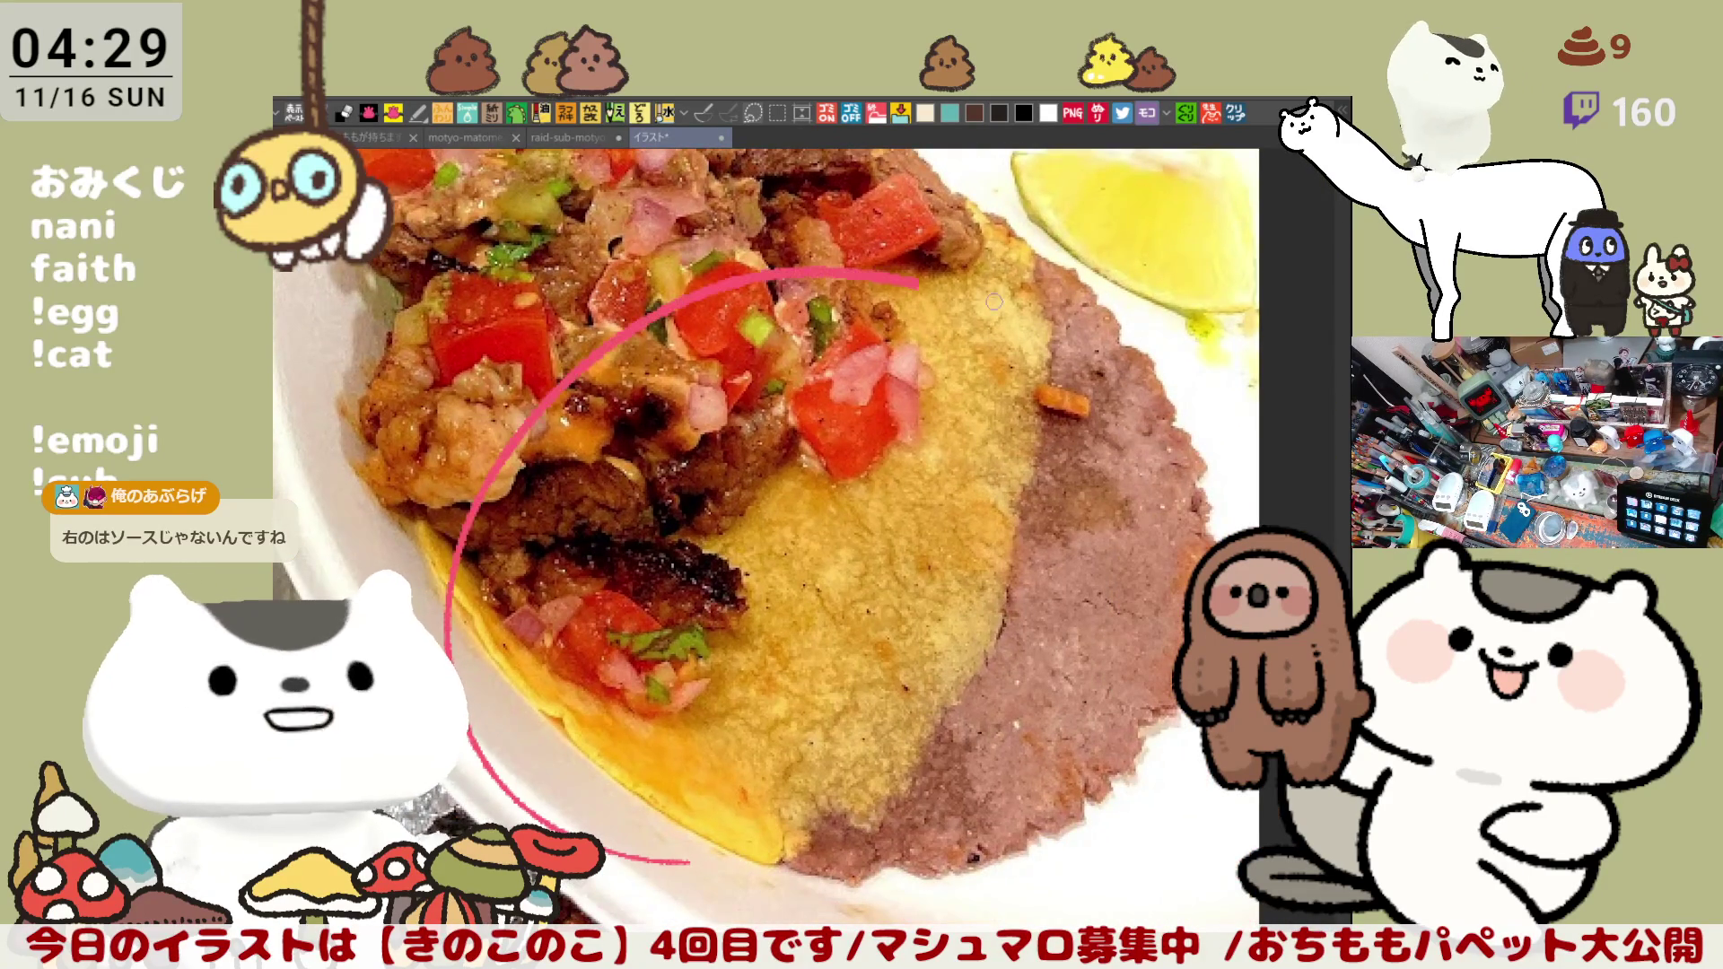
key(ctrl+z)
mouse_move(895, 203)
mouse_down()
mouse_move(1050, 801)
mouse_move(458, 432)
mouse_move(582, 320)
mouse_up()
scroll(636, 493, down, 2)
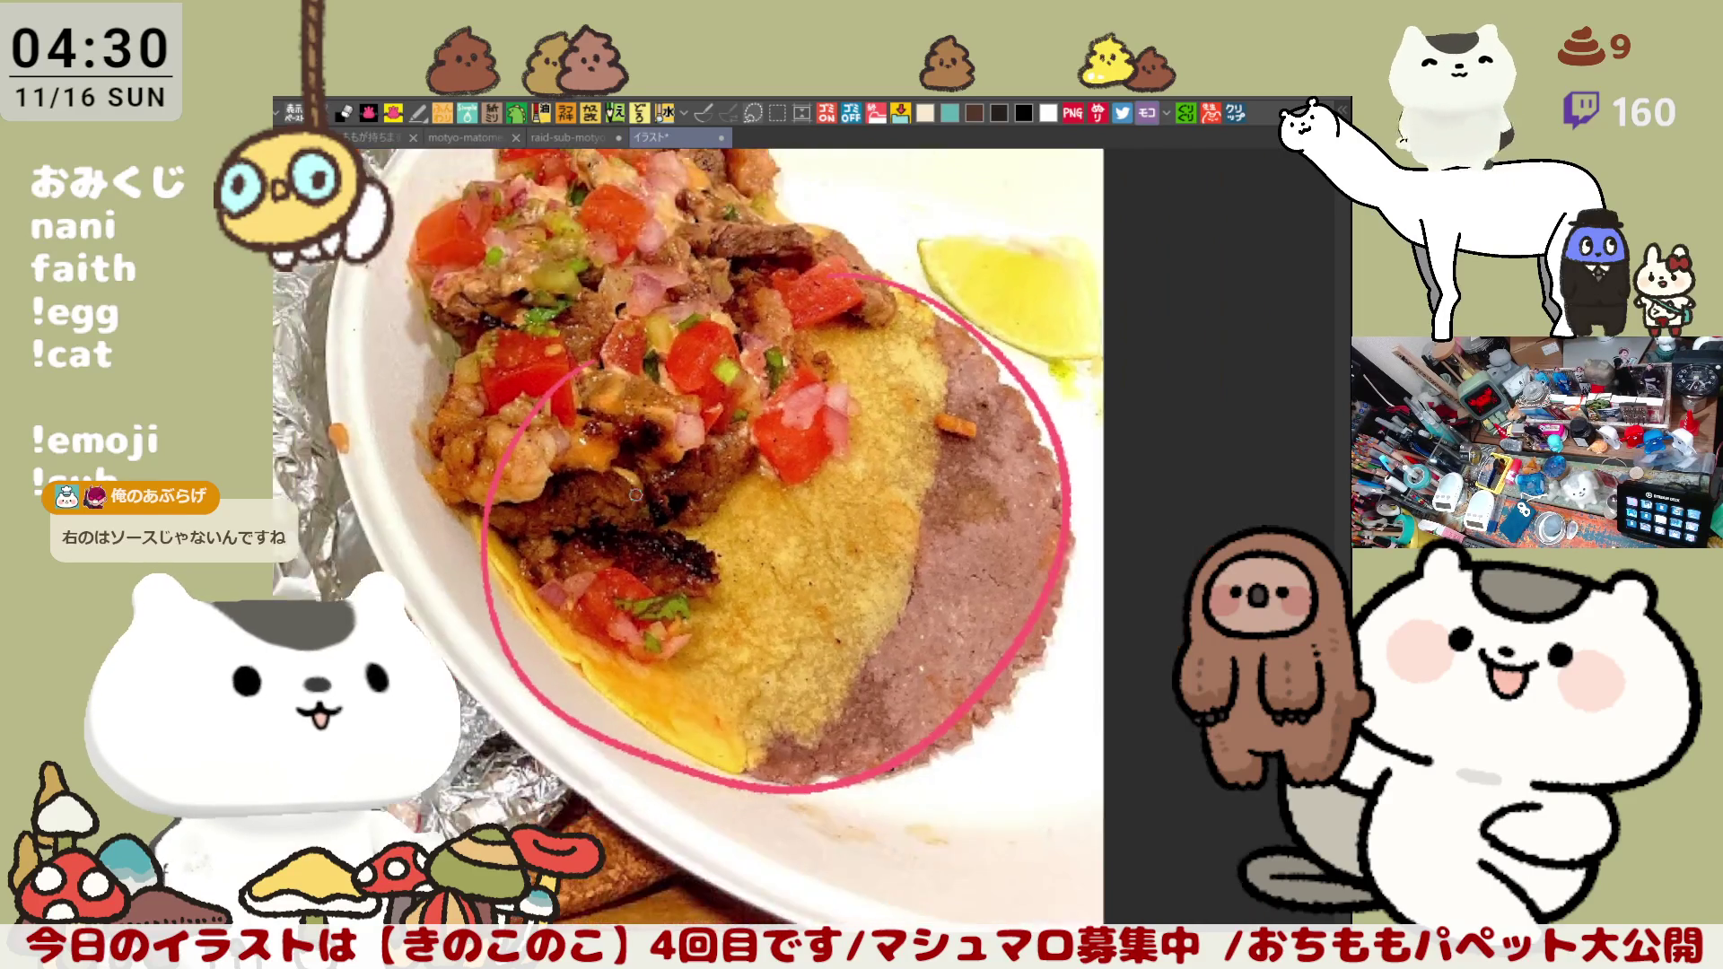
scroll(635, 493, down, 2)
scroll(636, 493, up, 2)
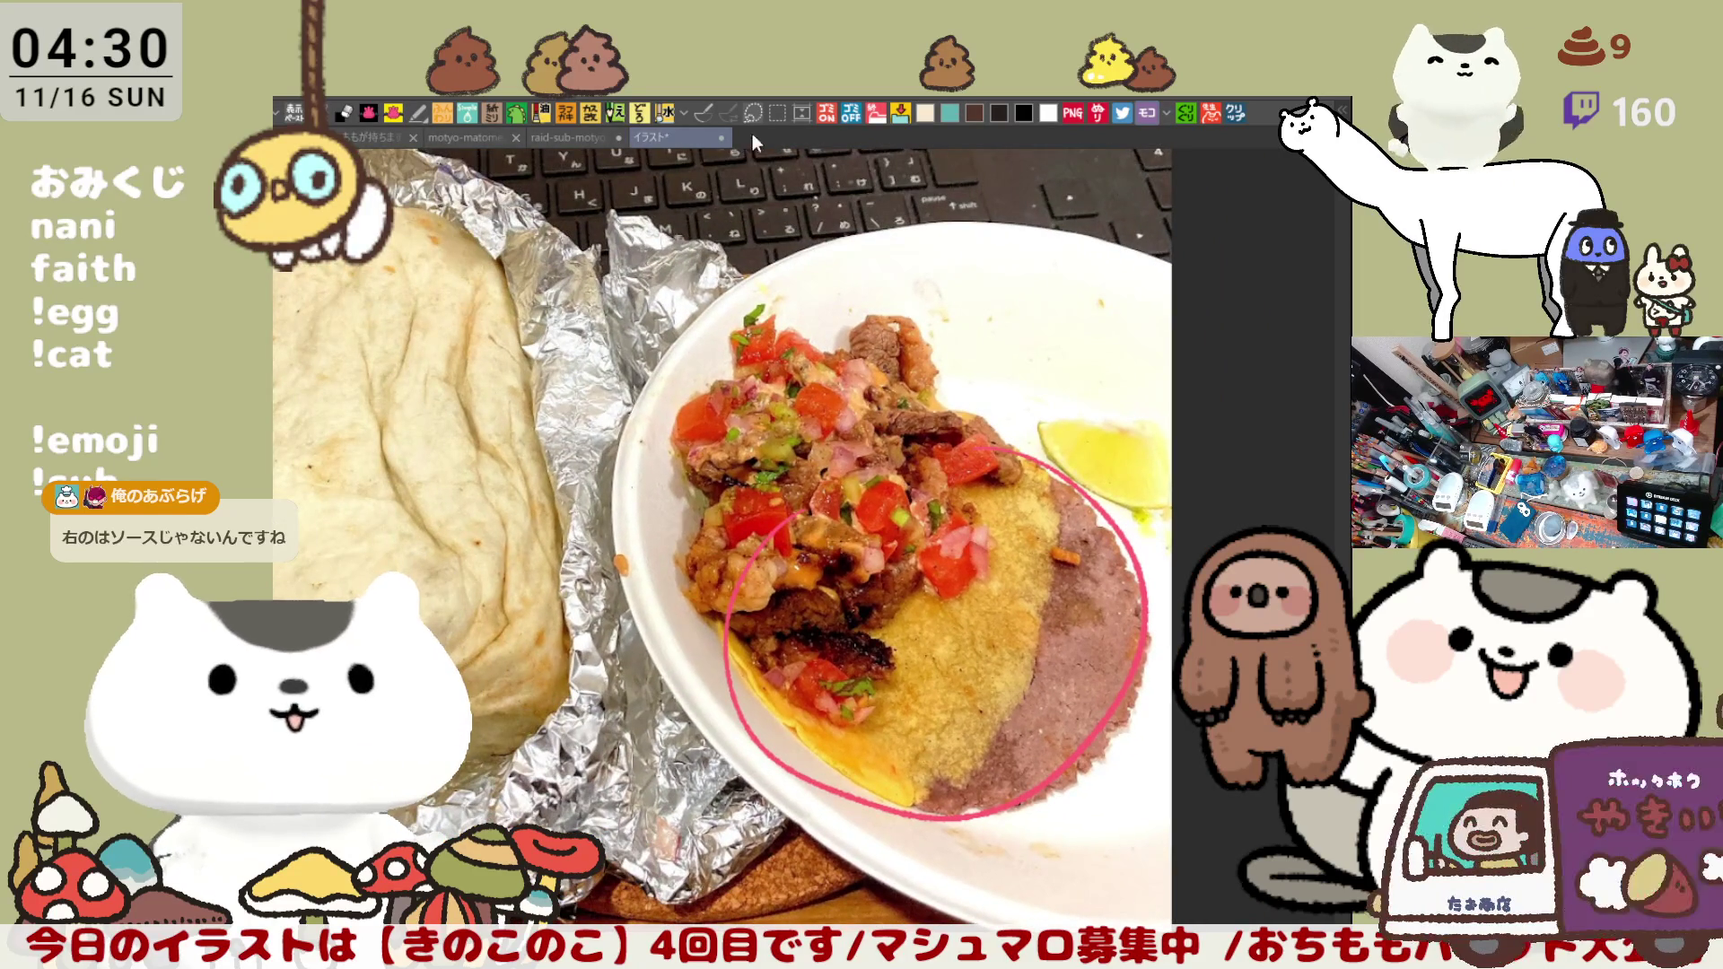
key(ctrl+w)
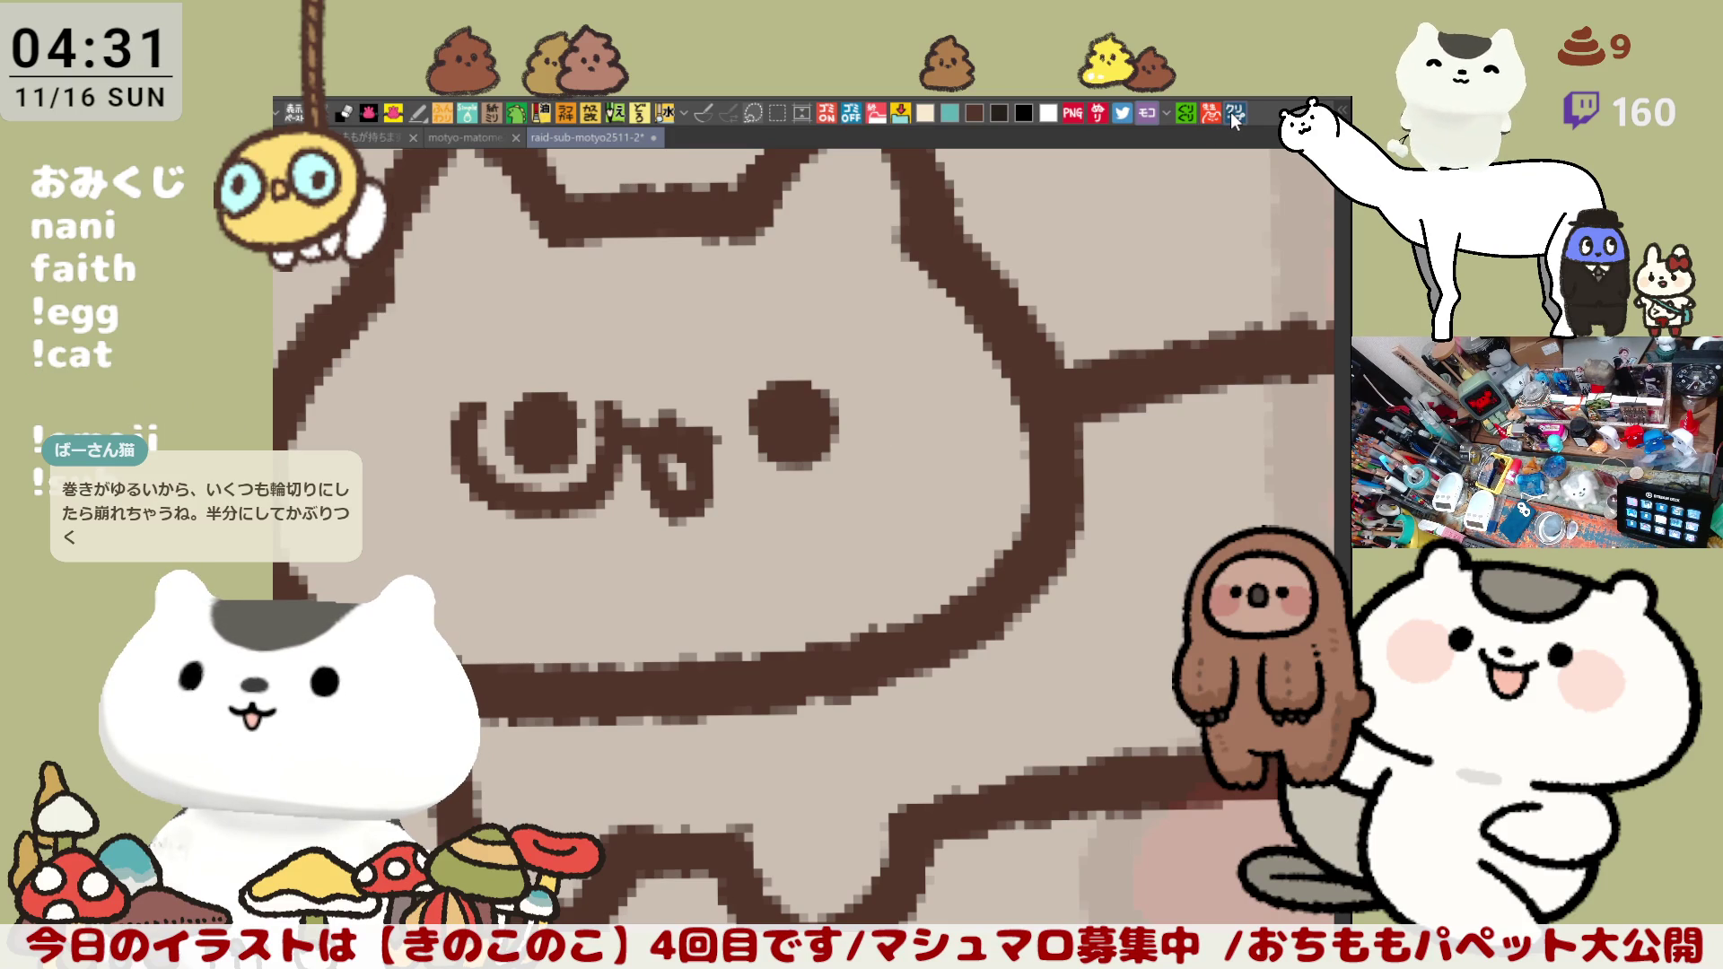
Step: Create a new canvas from the copied restaurant food photo grid screenshot
click(1233, 119)
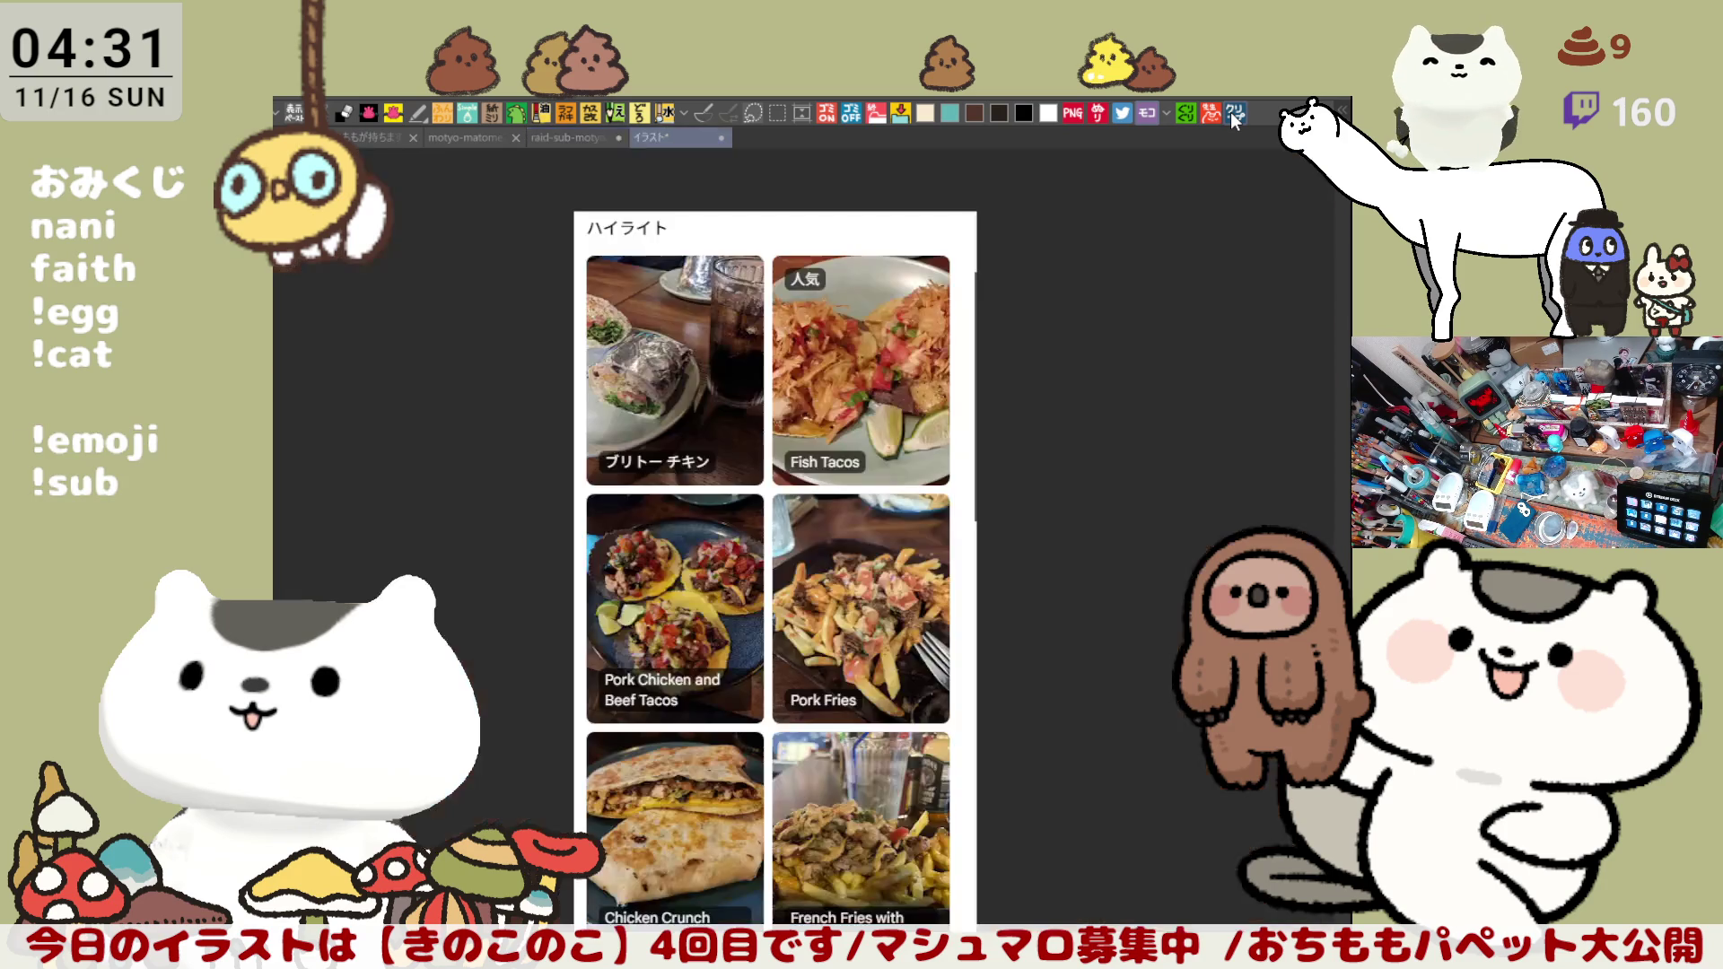
scroll(1171, 257, up, 2)
scroll(1145, 310, up, 1)
scroll(1064, 449, up, 3)
scroll(1064, 449, up, 1)
scroll(997, 431, down, 1)
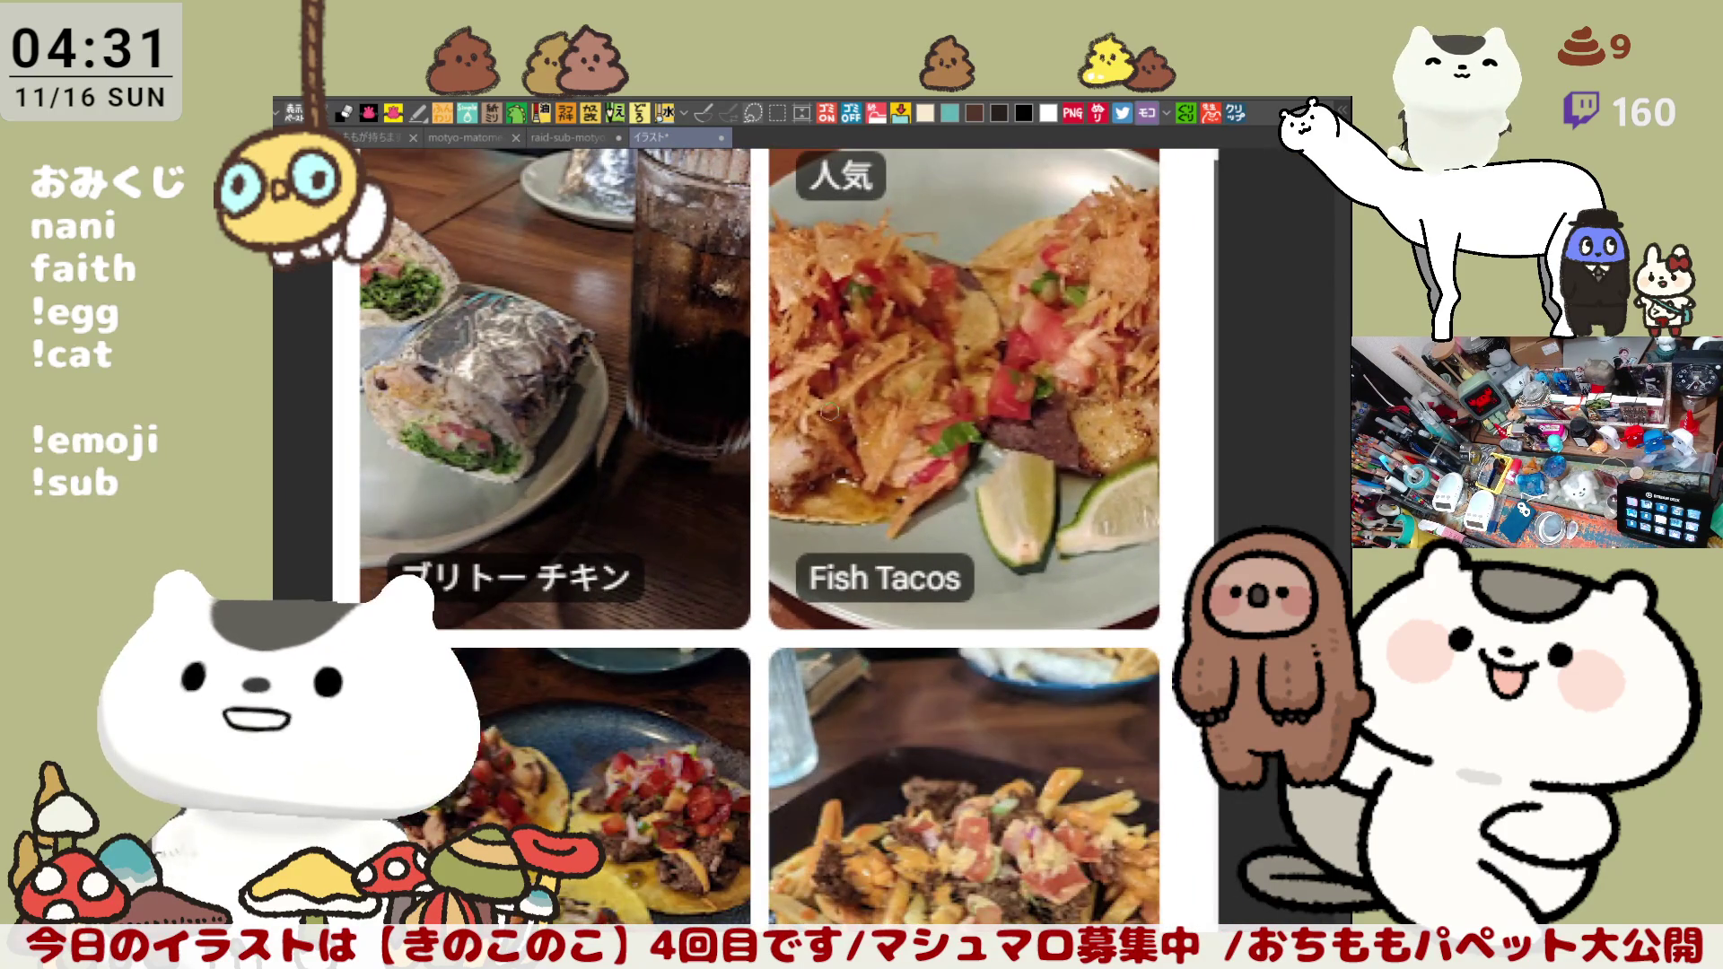
scroll(453, 458, up, 1)
scroll(454, 457, up, 1)
scroll(445, 404, up, 1)
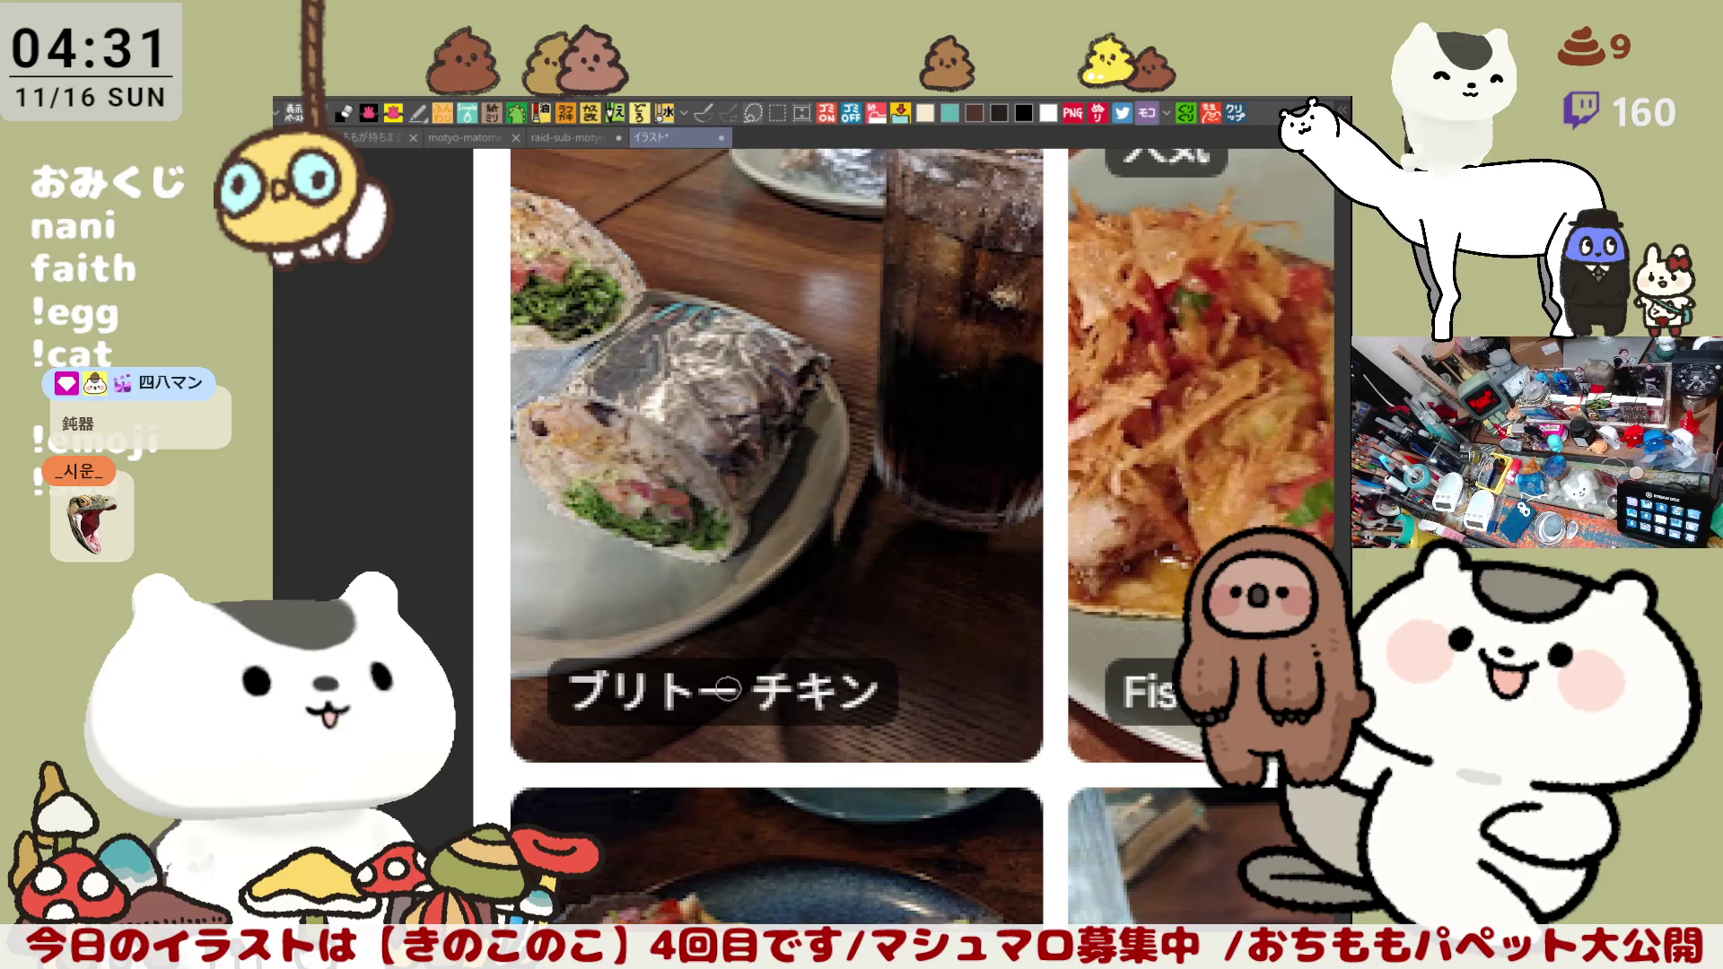
scroll(727, 689, down, 3)
scroll(840, 663, up, 1)
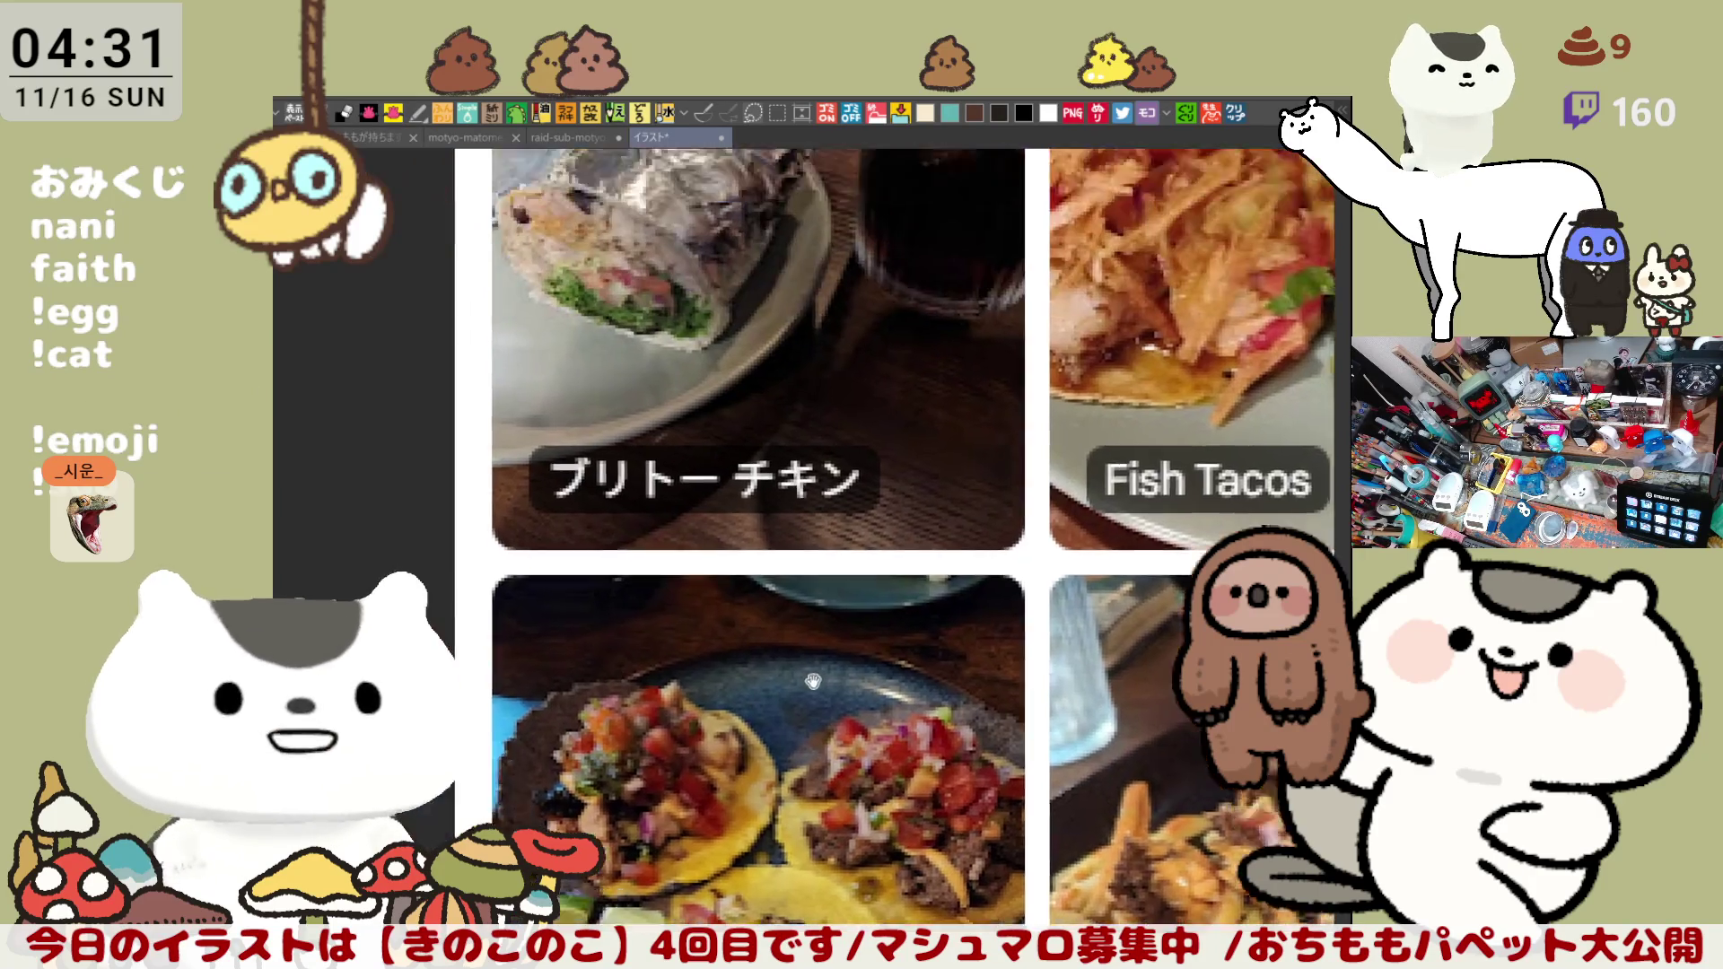
Step: Circle the pork on the French Fries with Pork photo in pink, then close the reference canvas
click(802, 490)
scroll(802, 491, up, 1)
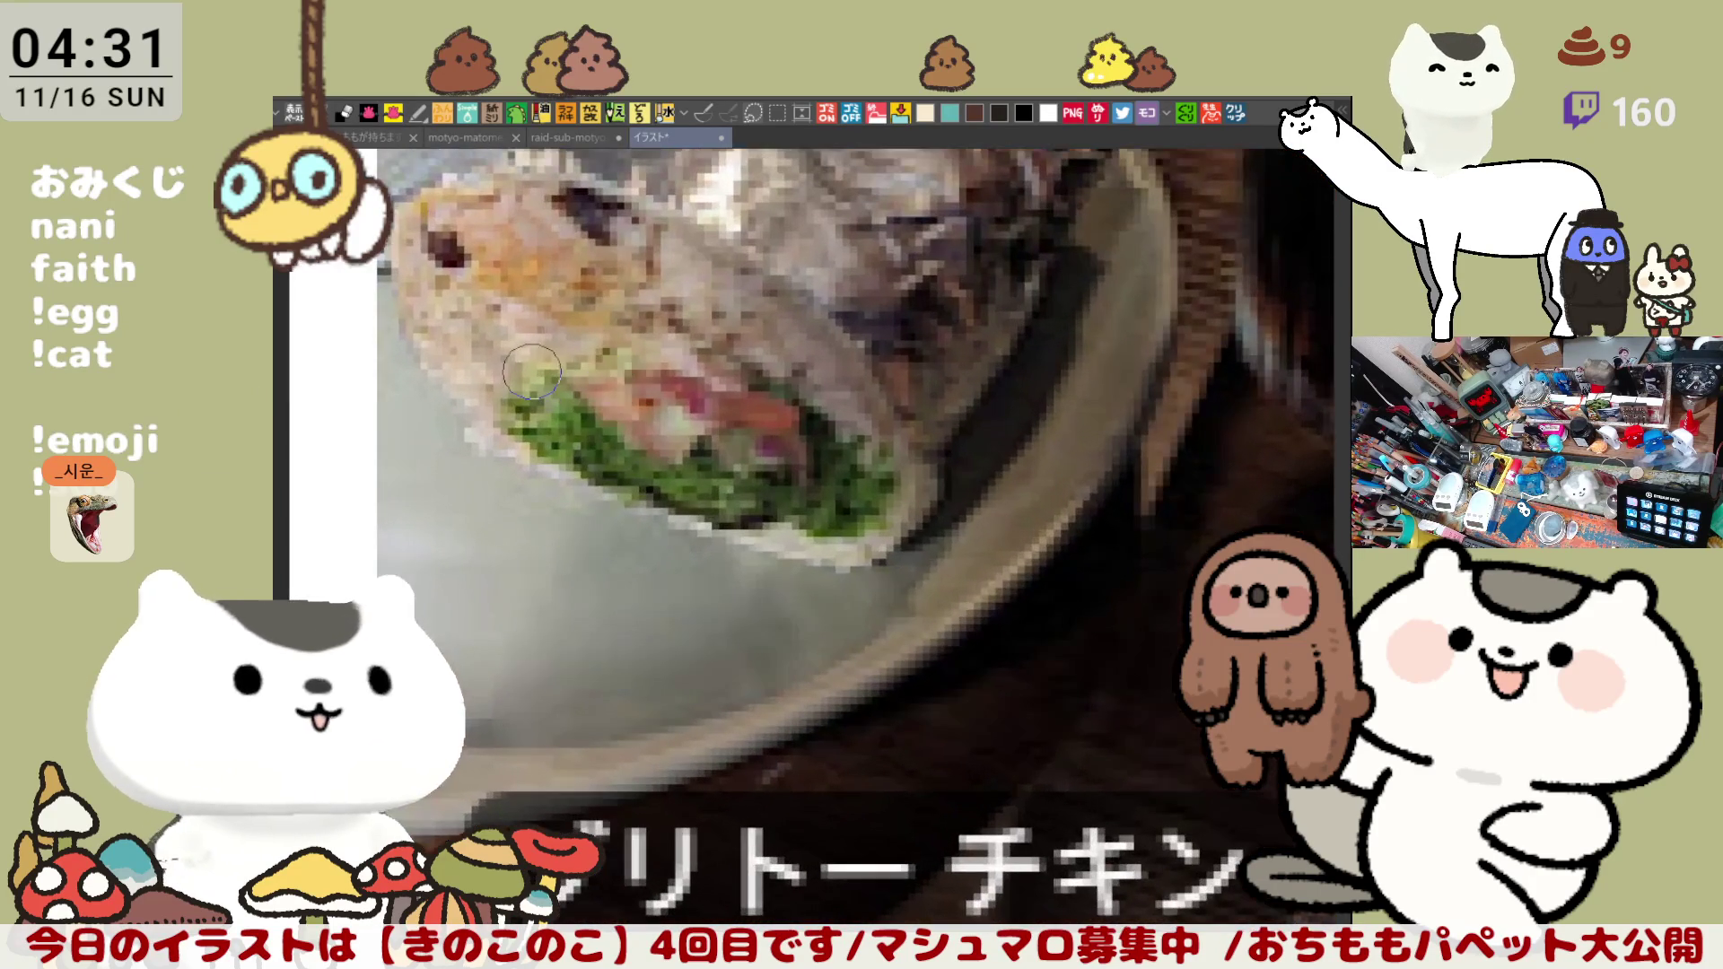
scroll(605, 404, down, 1)
scroll(532, 370, down, 1)
scroll(532, 371, up, 1)
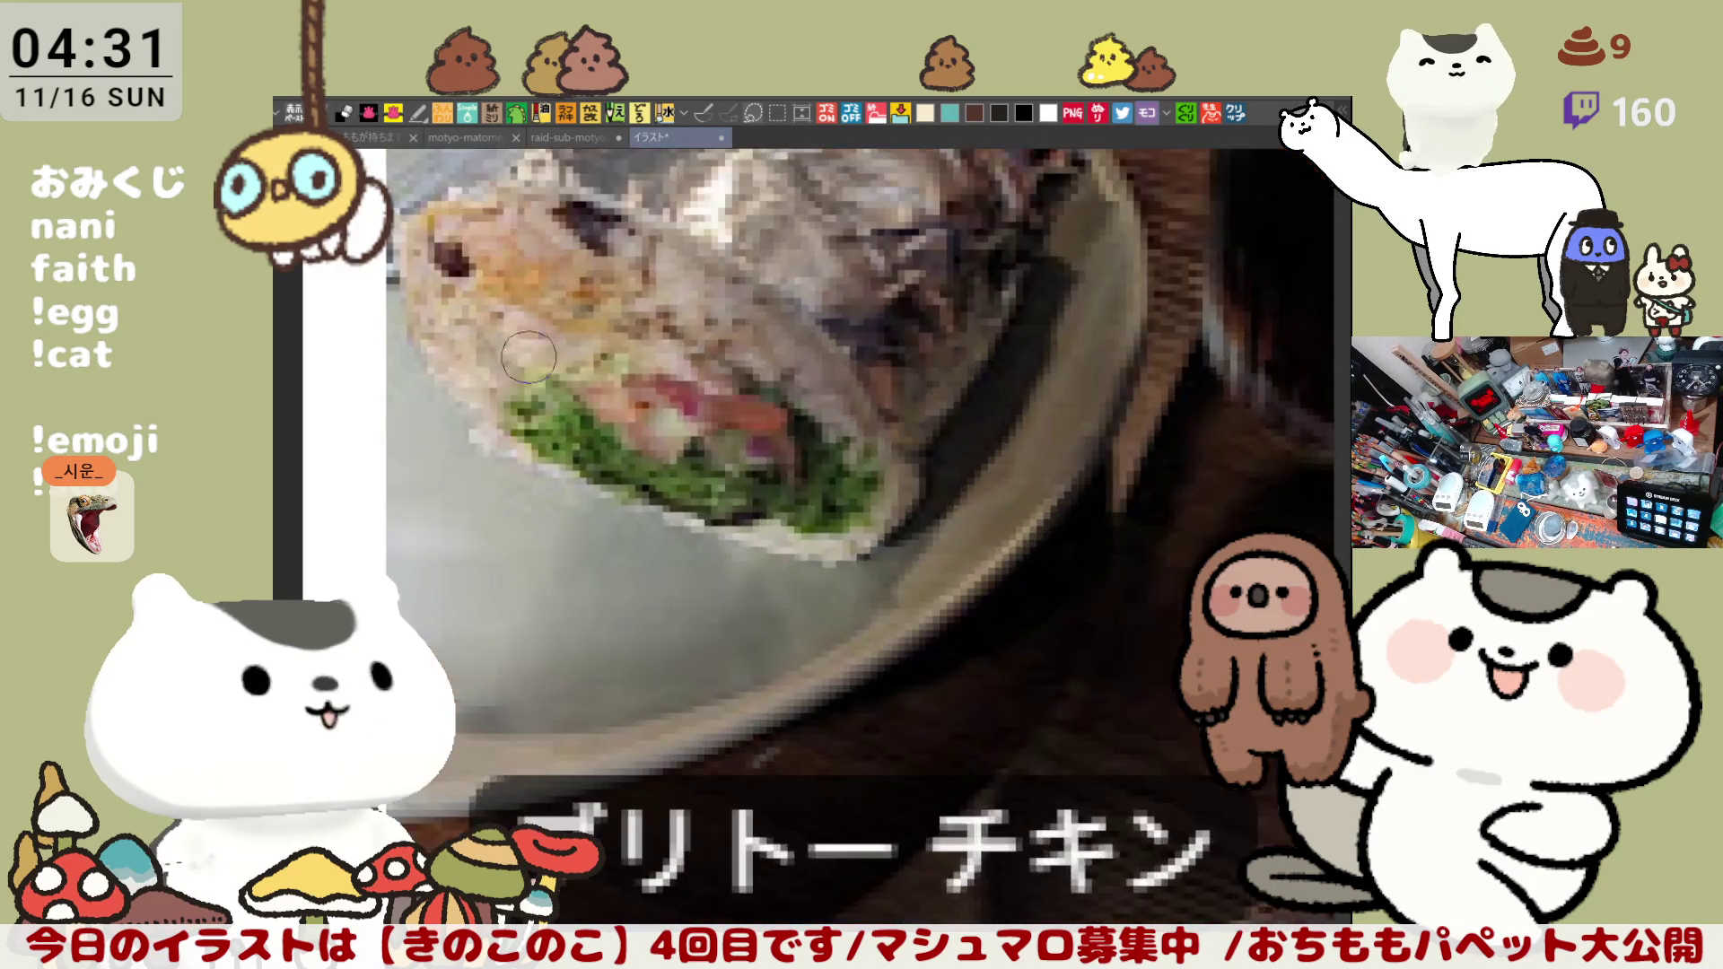
scroll(537, 356, up, 1)
scroll(538, 344, up, 1)
scroll(545, 326, up, 1)
scroll(545, 326, down, 1)
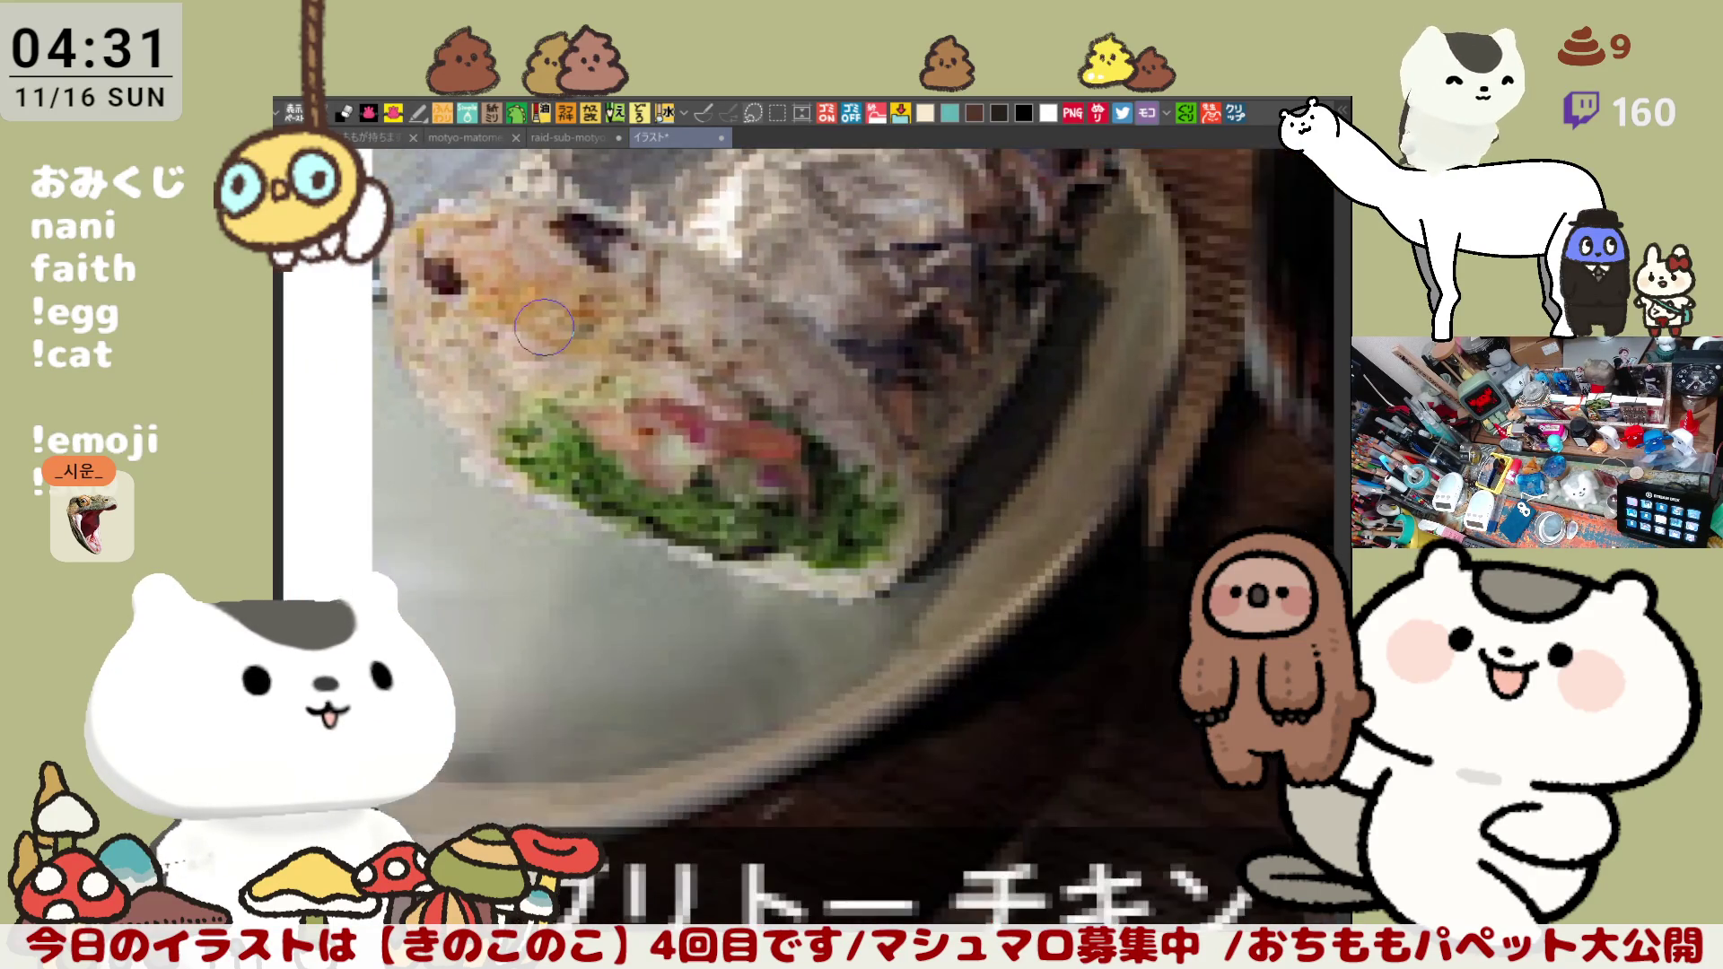
scroll(544, 326, down, 1)
scroll(545, 326, down, 1)
scroll(544, 327, down, 1)
scroll(544, 326, down, 1)
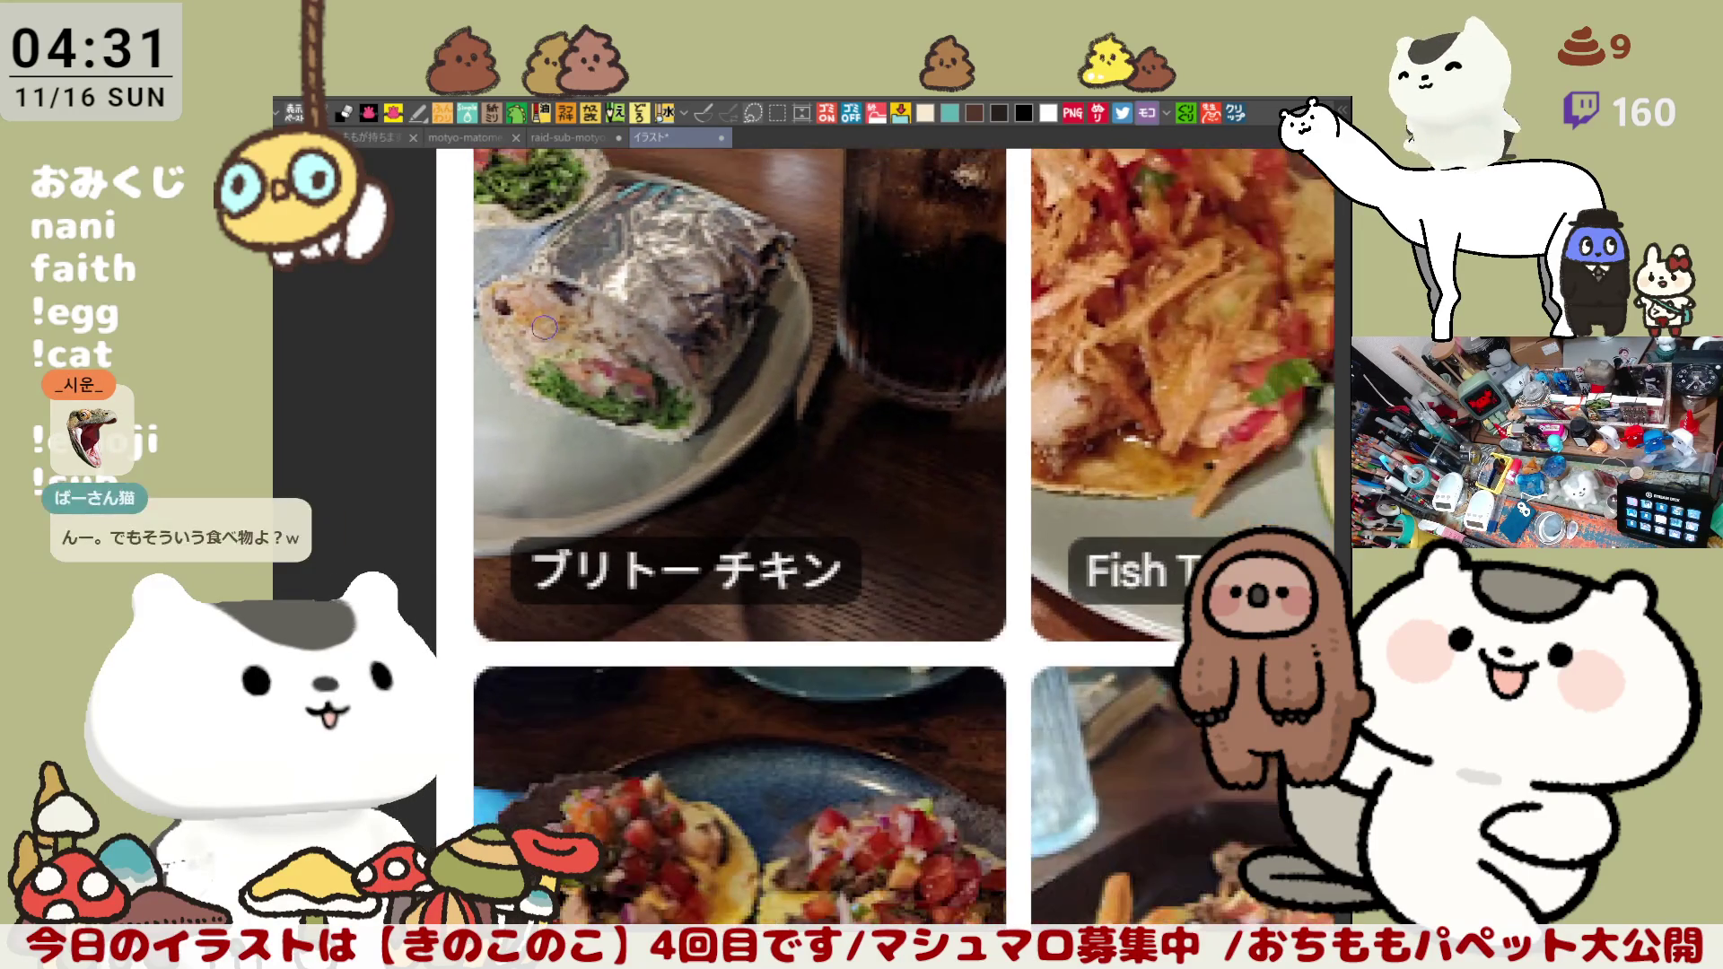
scroll(545, 327, down, 1)
scroll(647, 445, down, 1)
scroll(808, 619, up, 1)
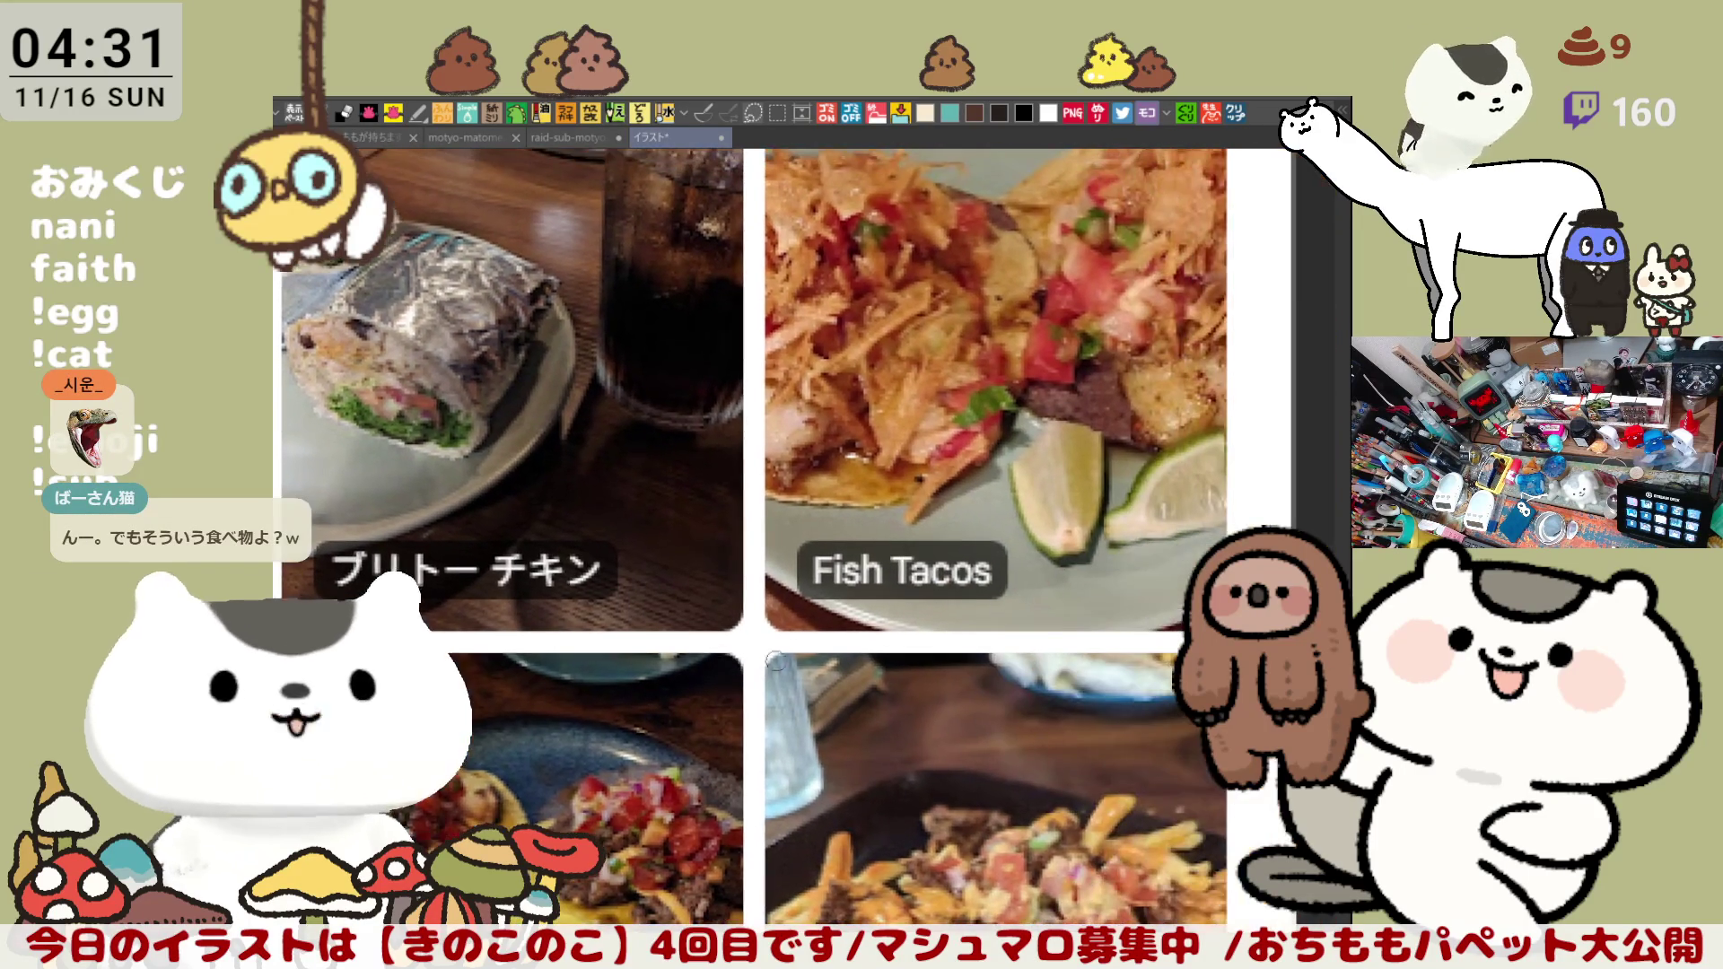
scroll(862, 700, down, 1)
scroll(911, 754, up, 1)
scroll(914, 755, down, 2)
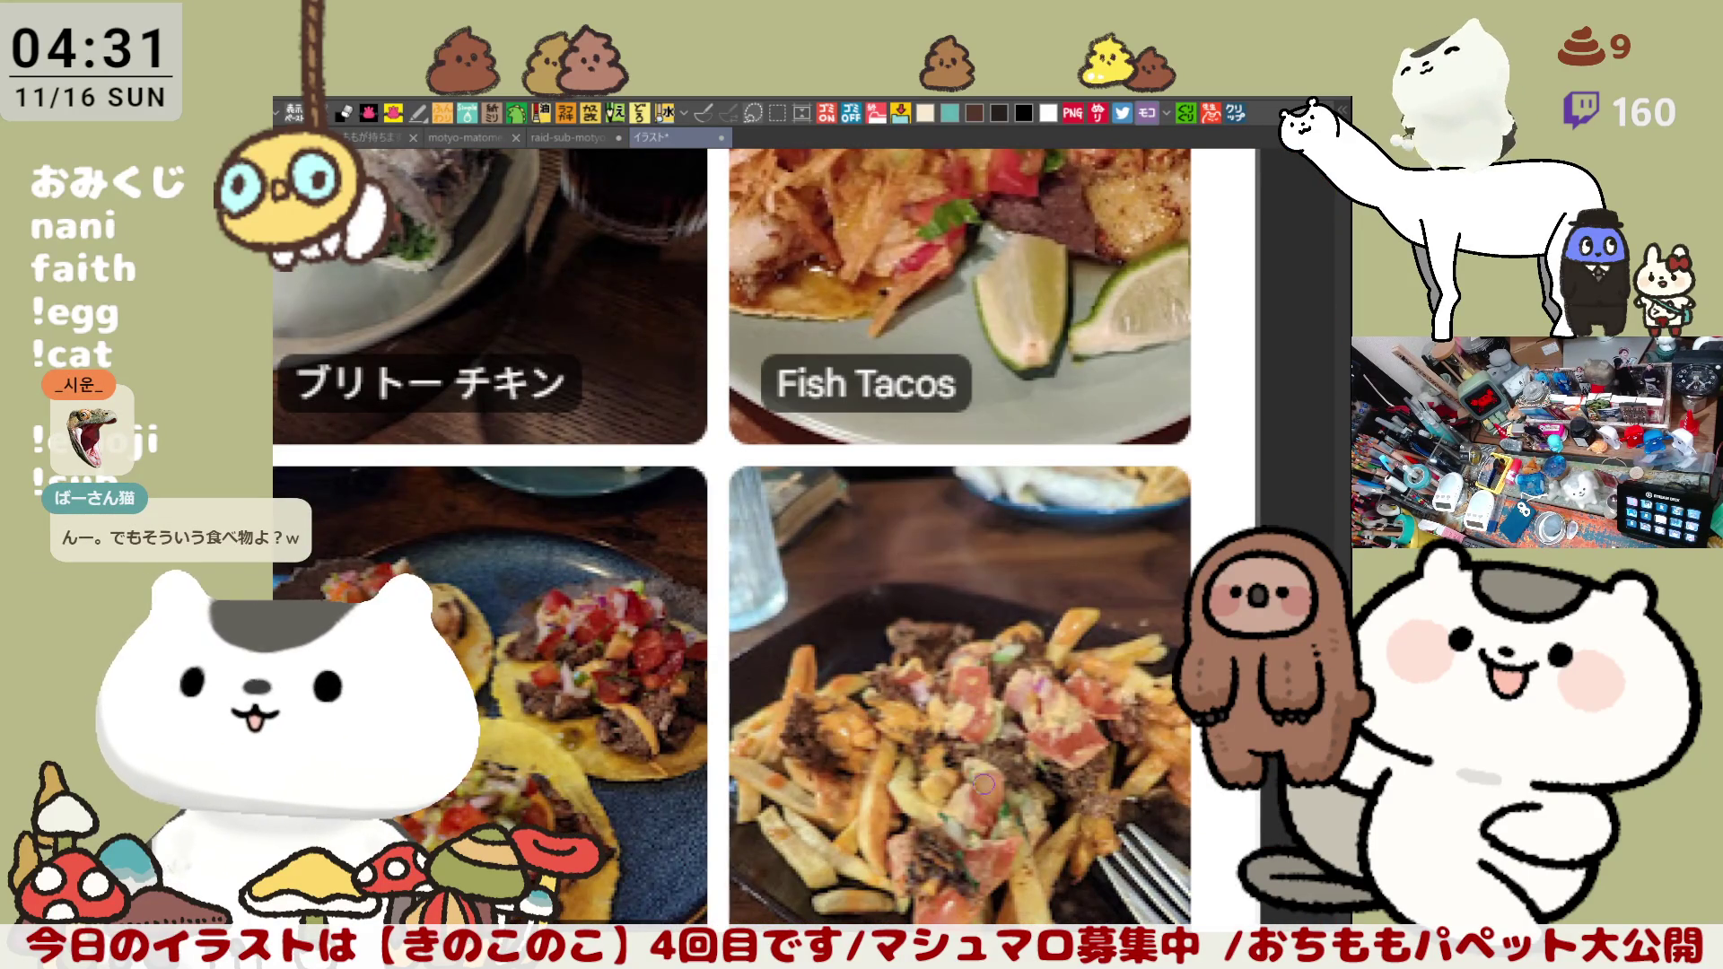
scroll(983, 775, down, 2)
scroll(982, 741, down, 1)
scroll(983, 700, down, 1)
scroll(990, 700, down, 1)
scroll(1023, 738, down, 2)
scroll(1020, 710, down, 1)
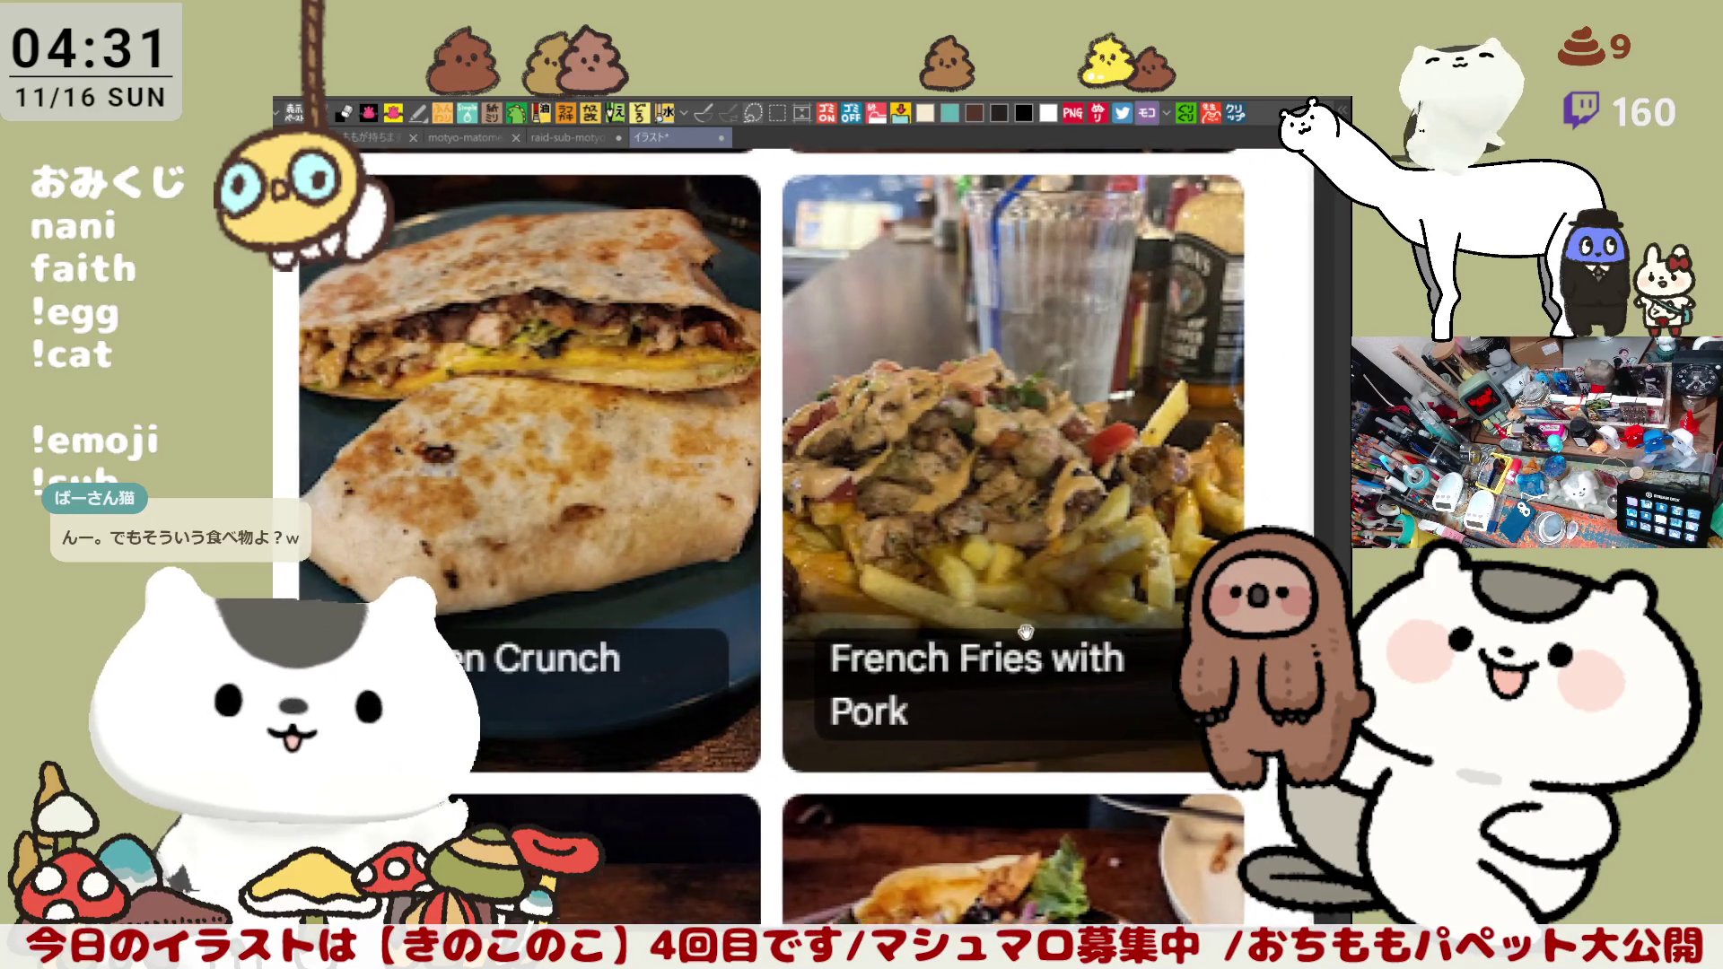
scroll(1025, 632, up, 1)
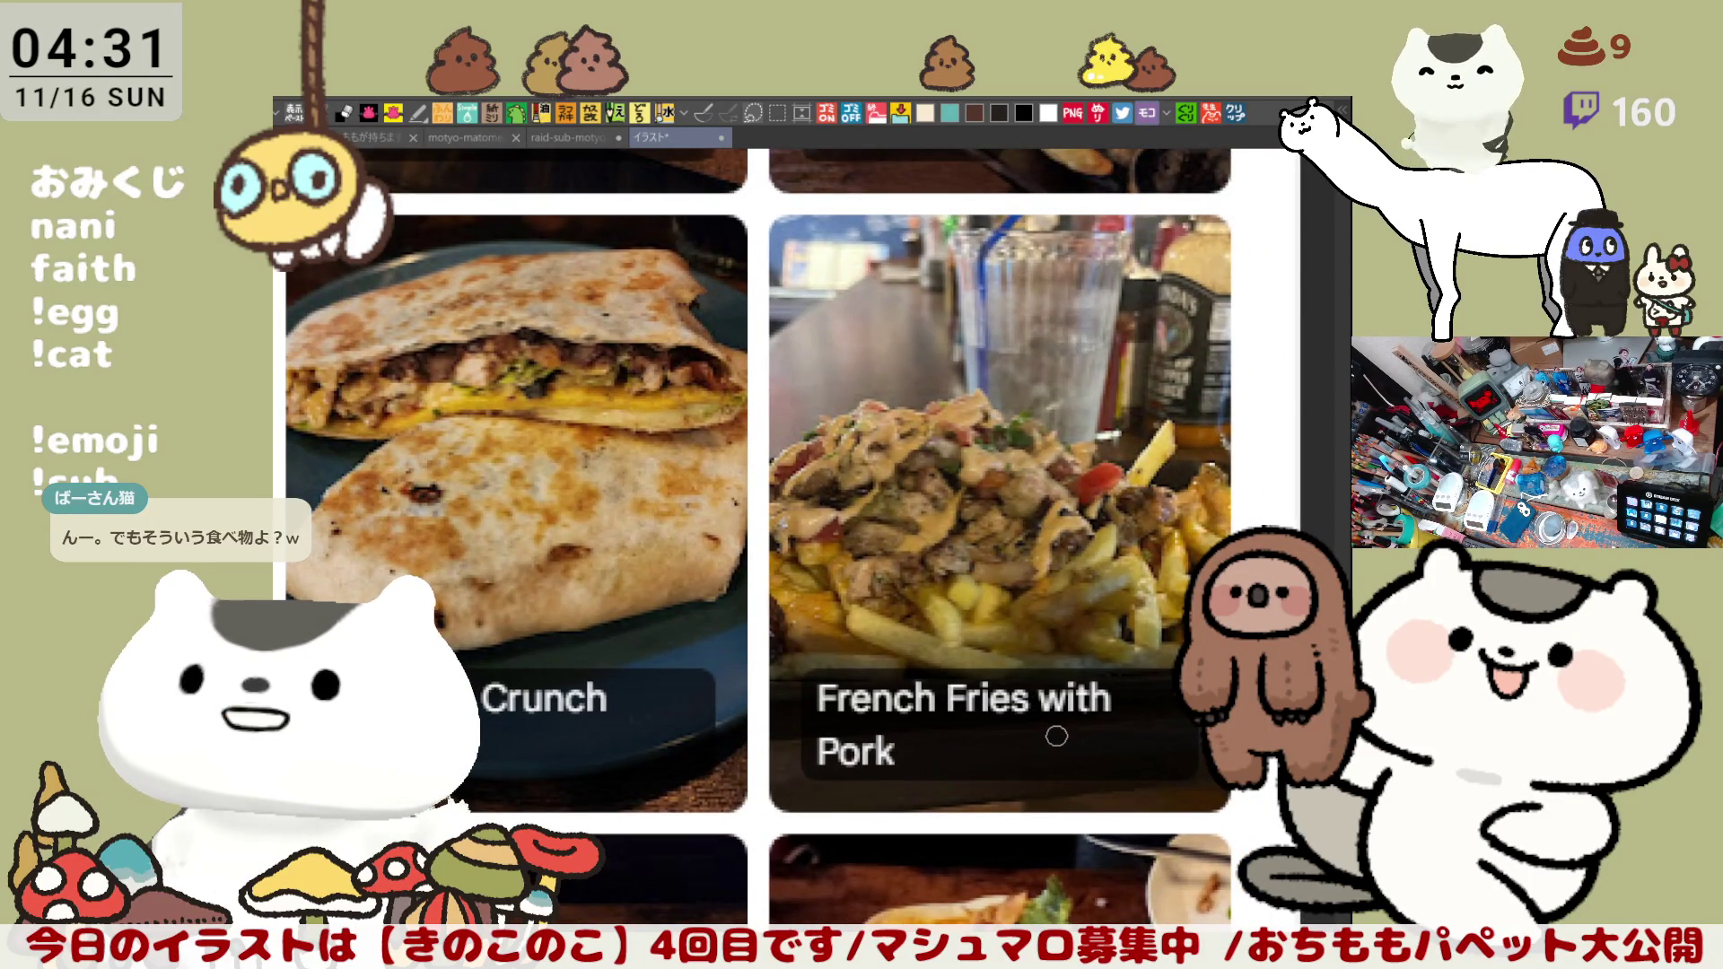
mouse_move(966, 572)
mouse_down()
mouse_move(807, 539)
mouse_move(1064, 612)
mouse_up()
drag(958, 628, 808, 539)
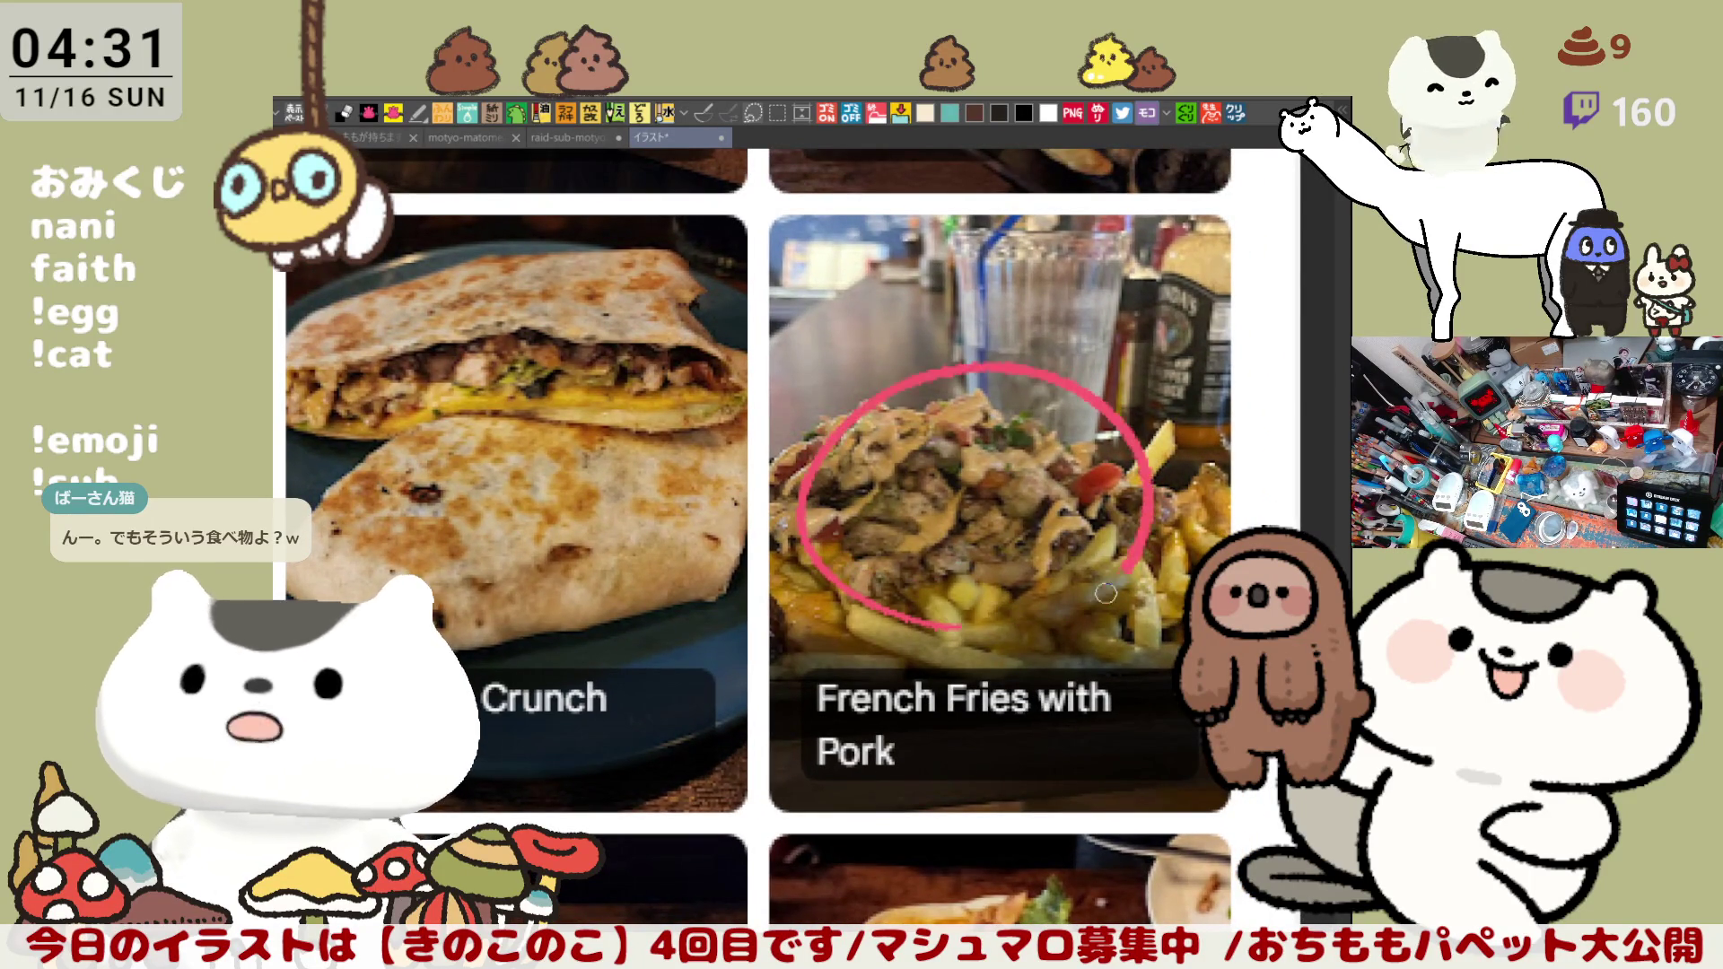
scroll(973, 392, up, 2)
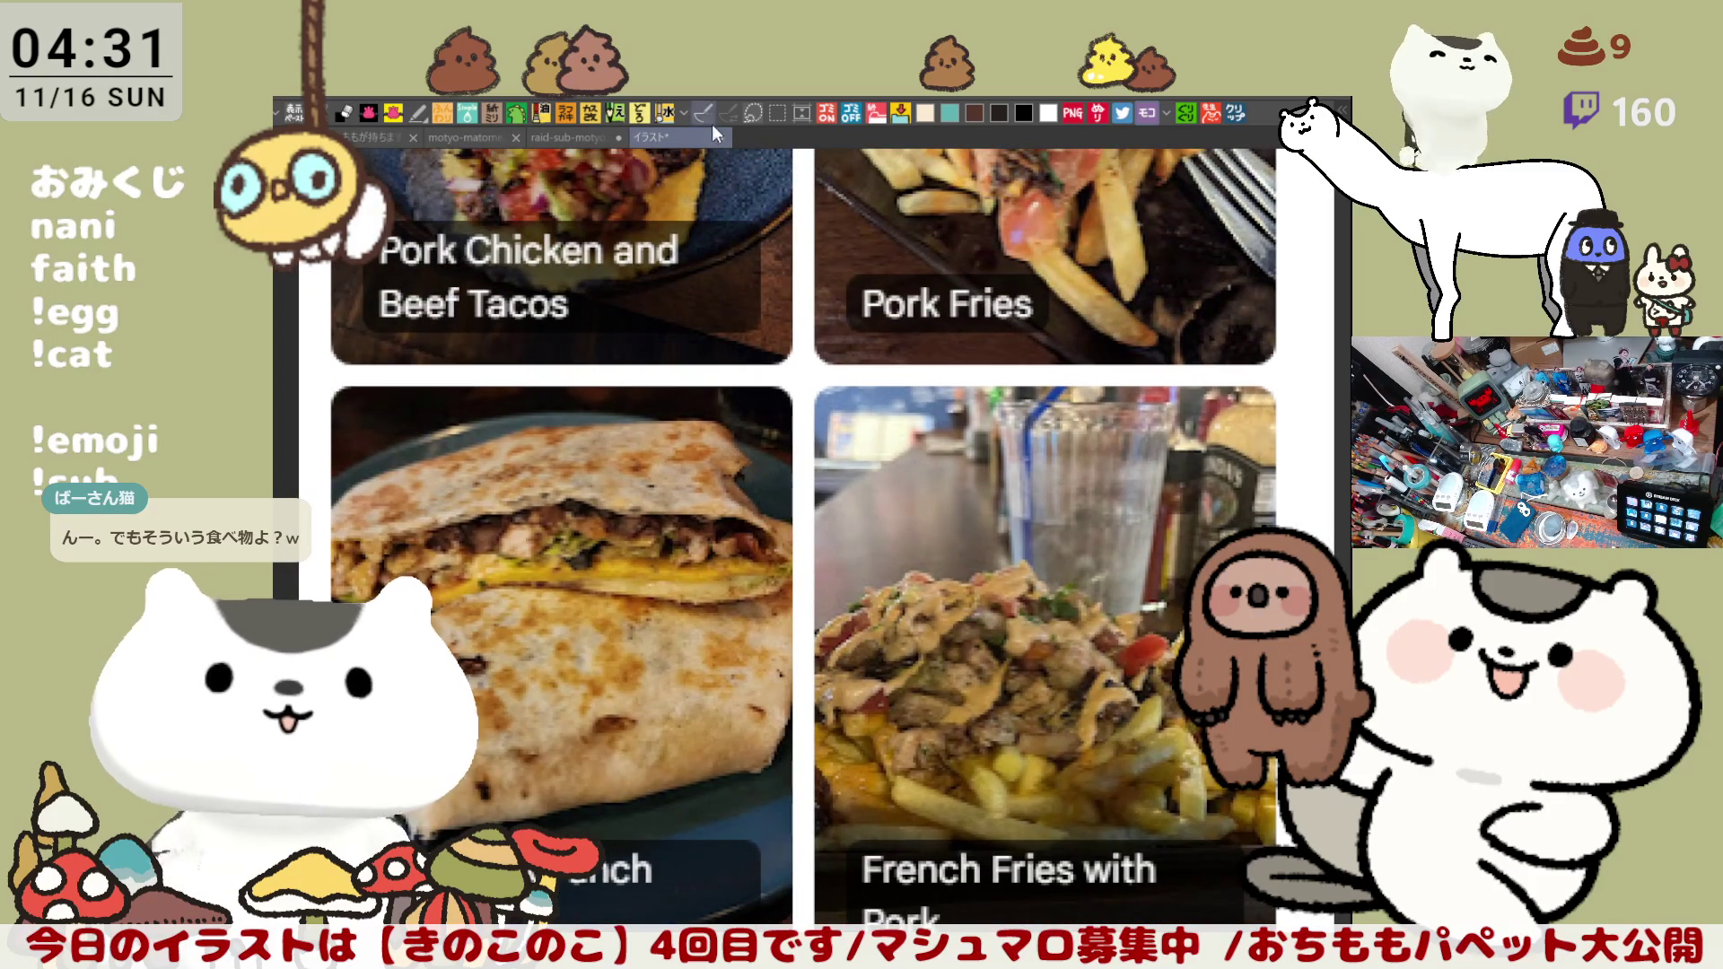
key(ctrl+w)
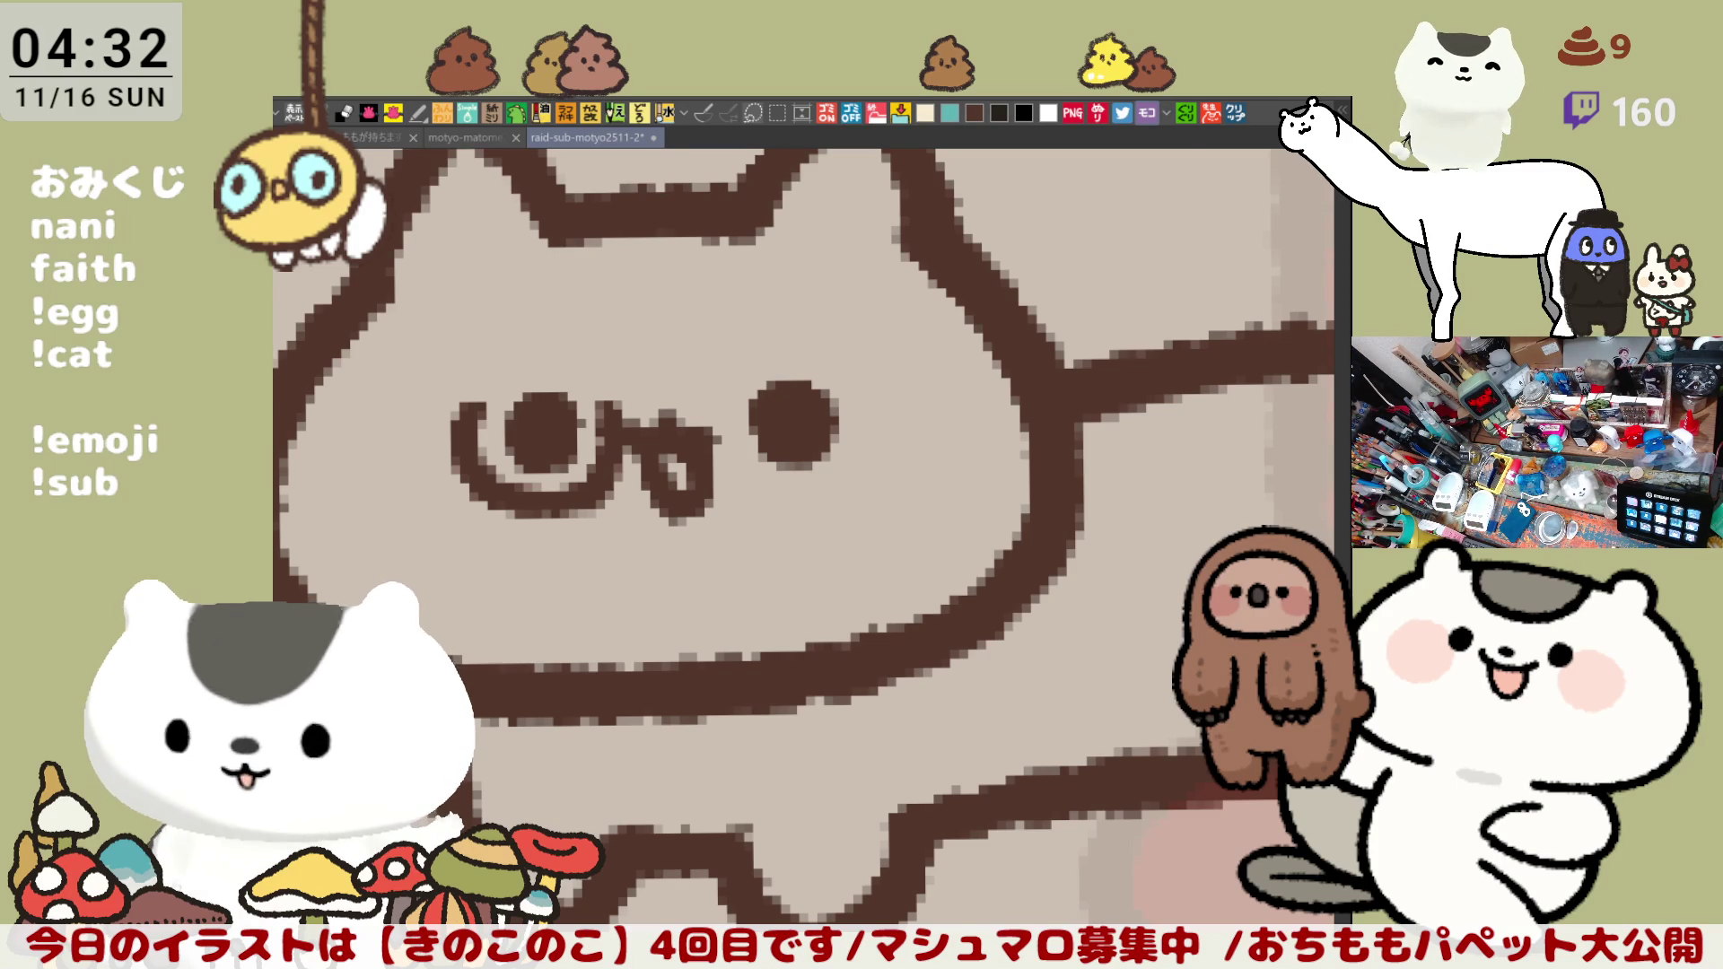
Step: Open the copied map menu screenshot as a new canvas
click(1234, 113)
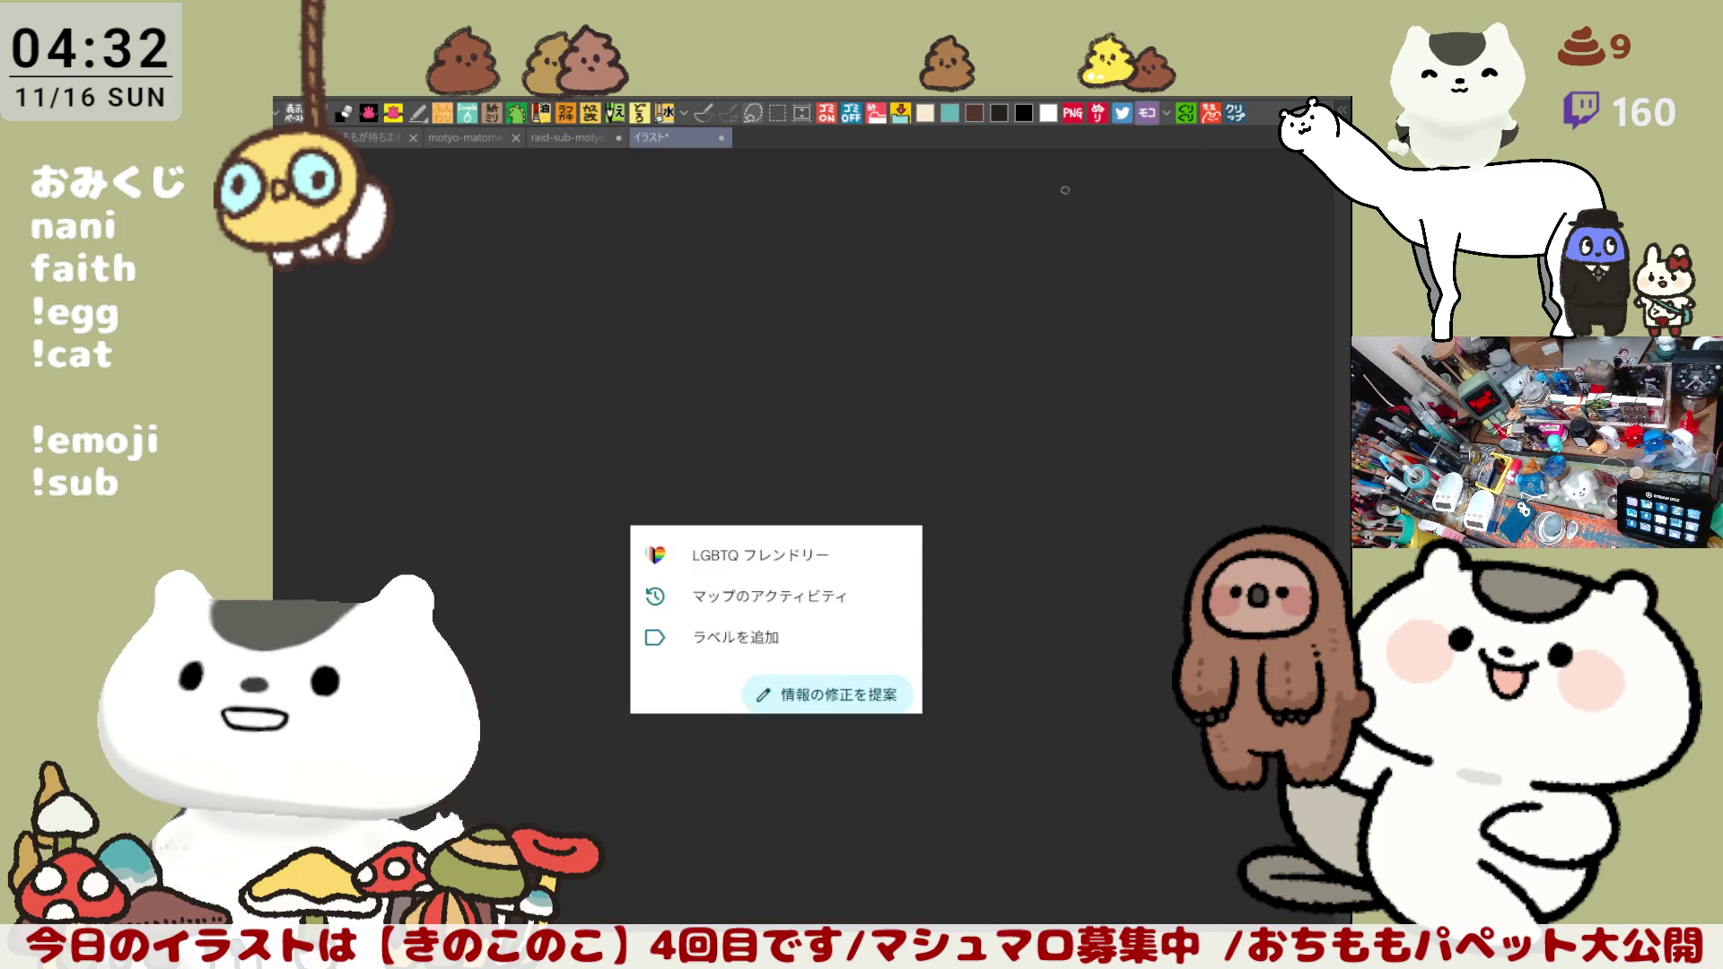
scroll(781, 605, up, 2)
scroll(763, 607, up, 1)
scroll(763, 600, up, 1)
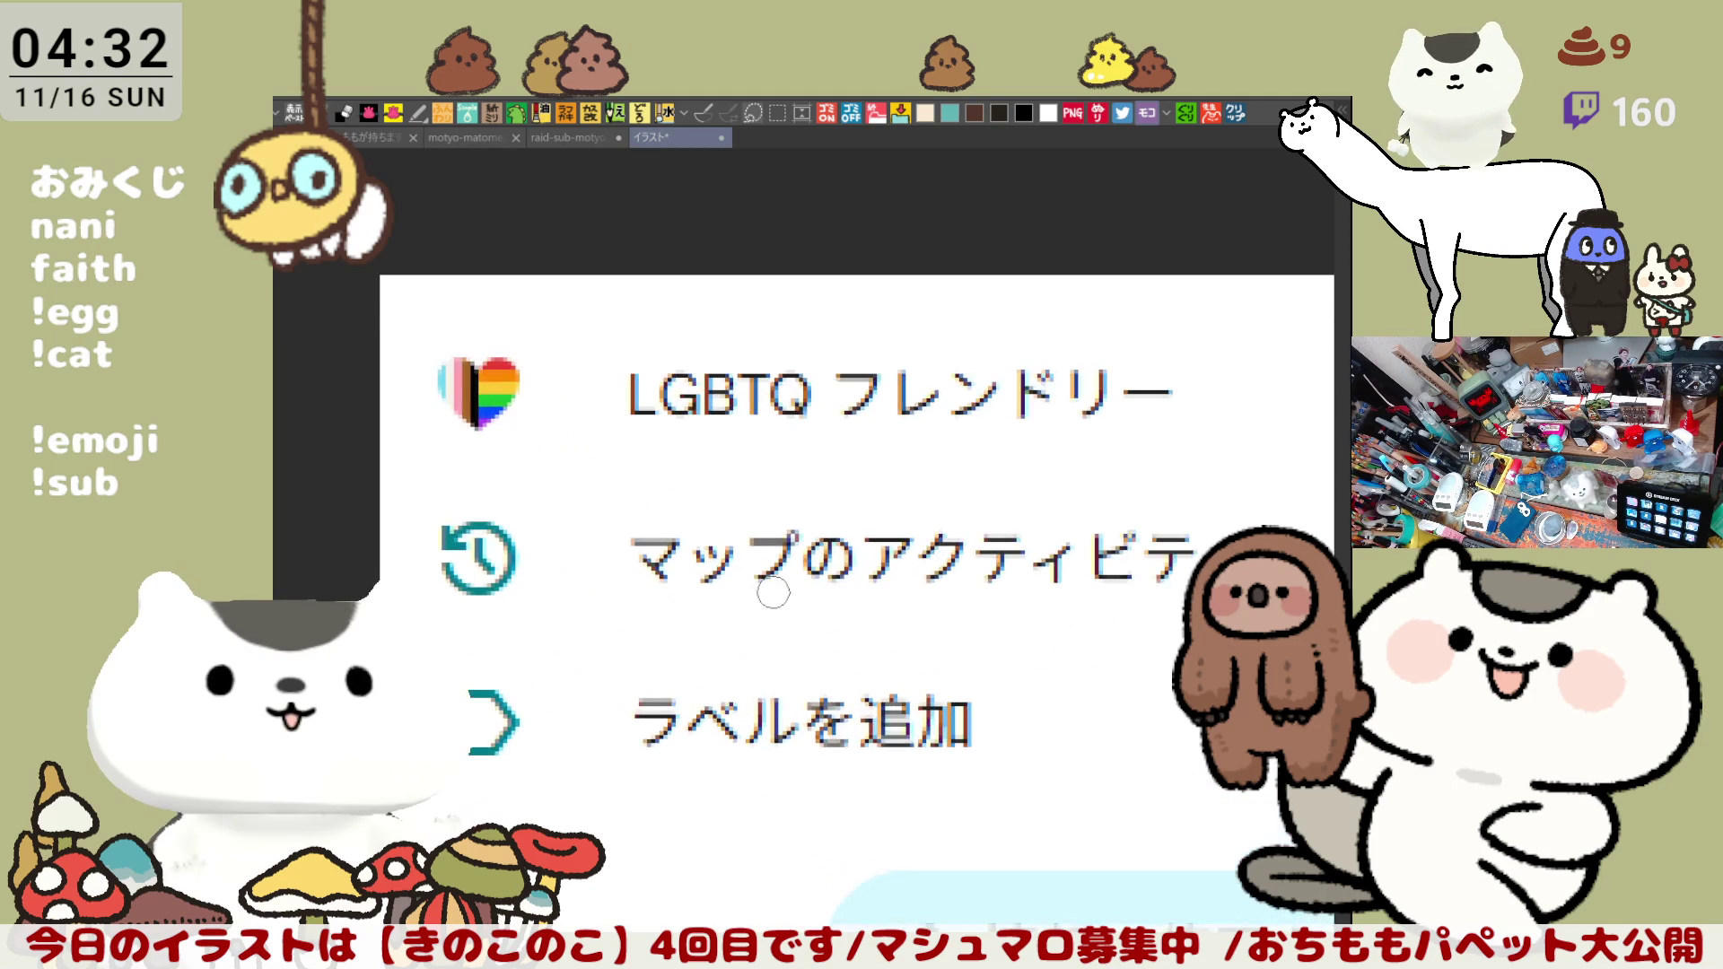
scroll(1064, 455, down, 1)
scroll(942, 465, up, 1)
scroll(821, 461, up, 1)
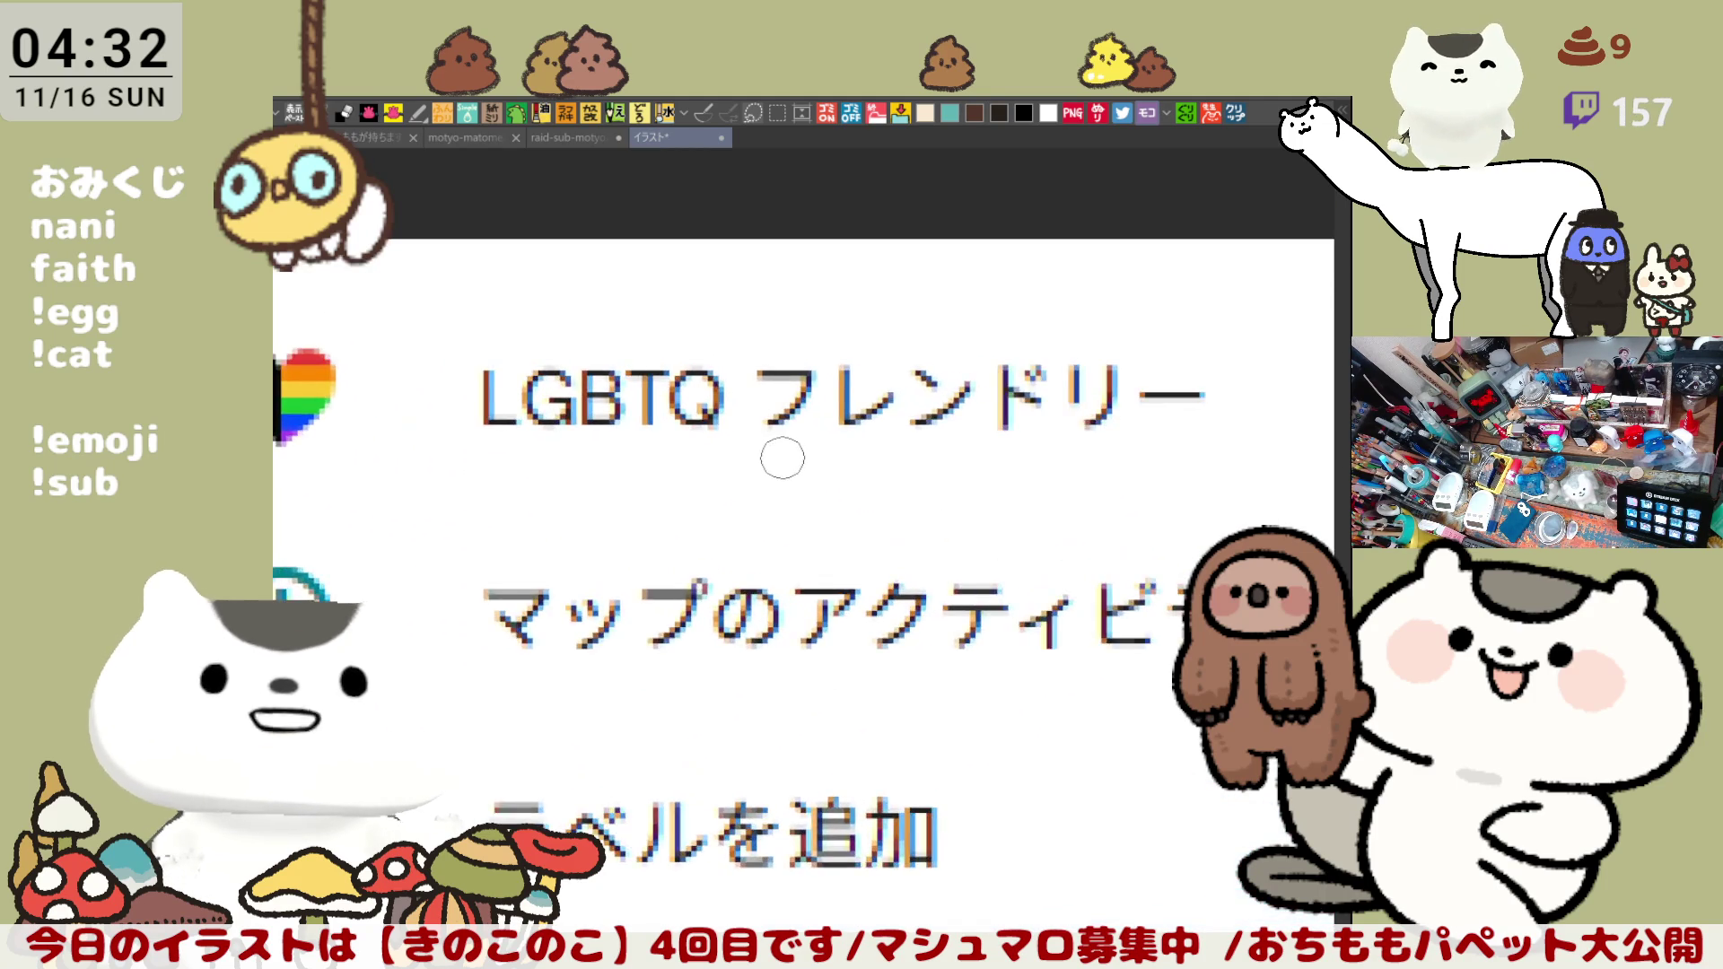
scroll(783, 458, down, 1)
scroll(782, 459, down, 1)
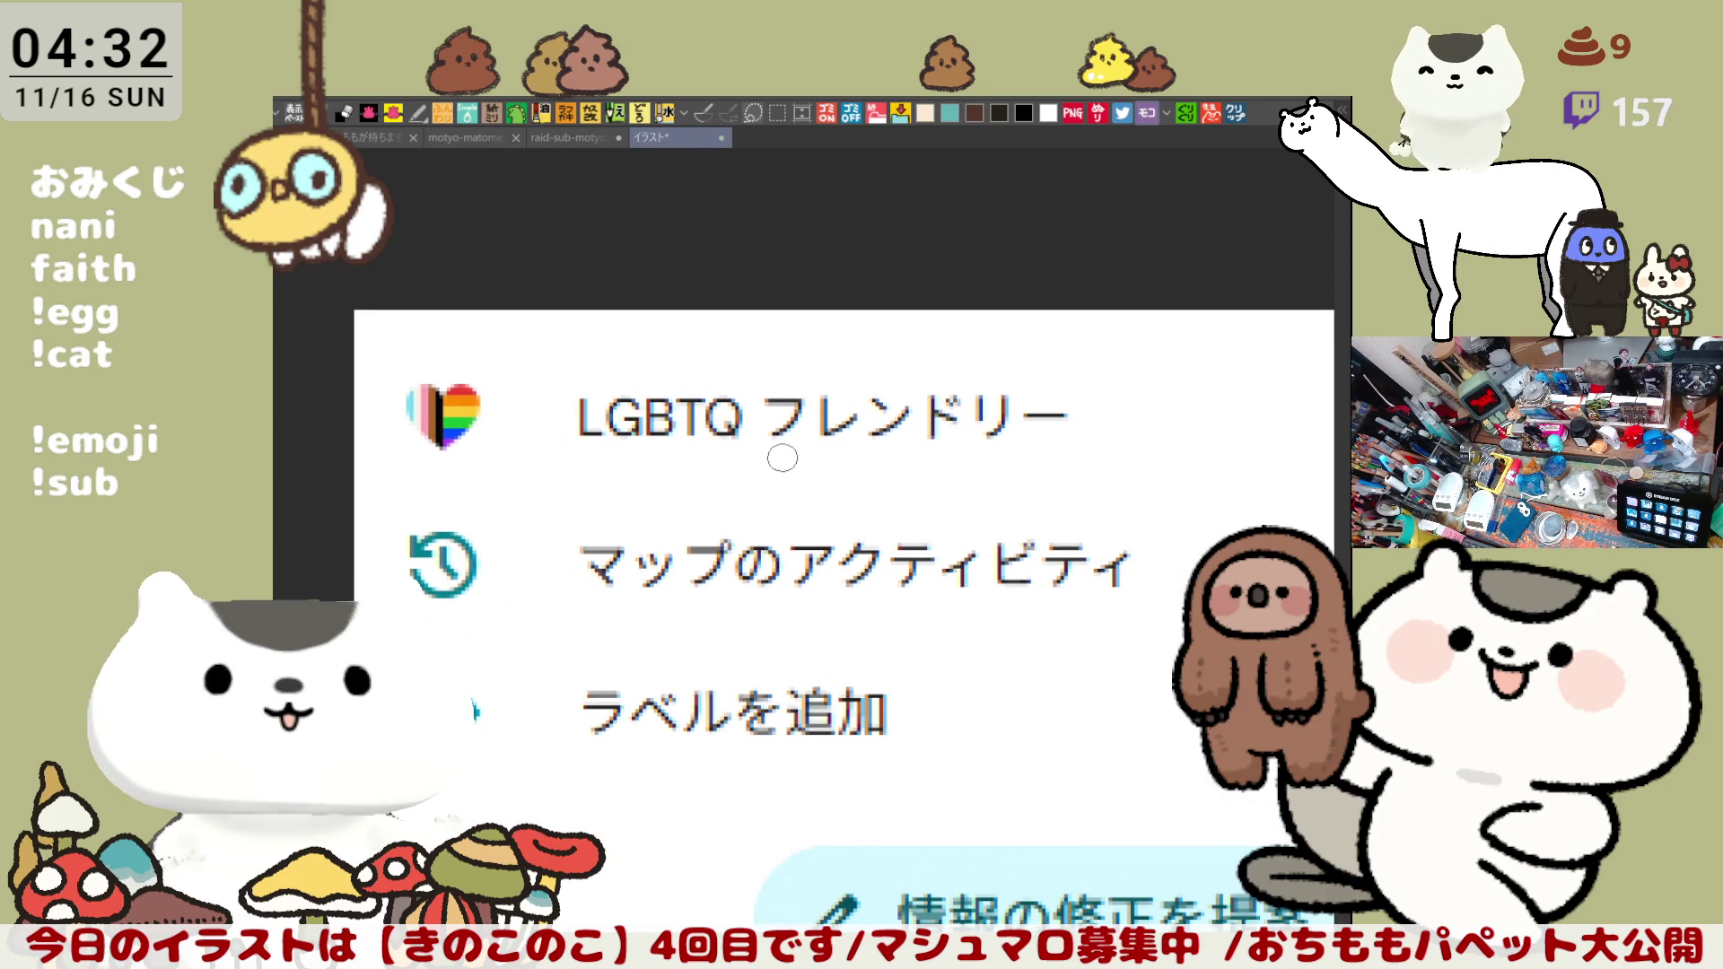
Step: Close the map screenshot canvas to return to the cat drawing
click(723, 139)
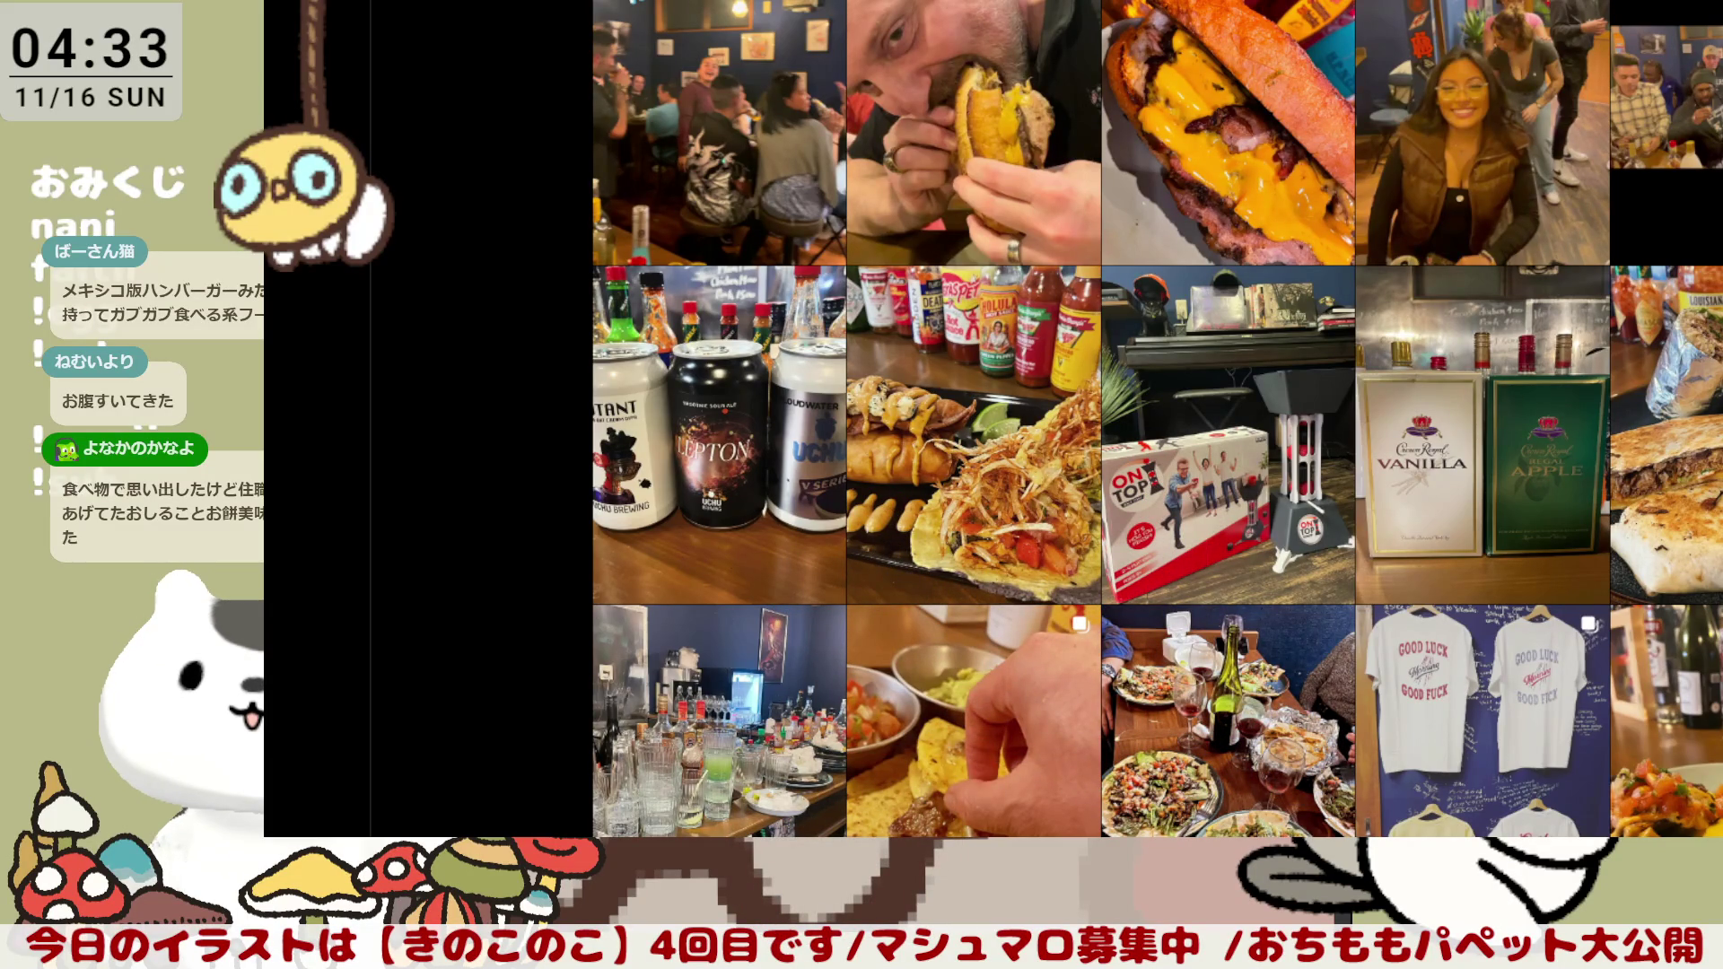
scroll(969, 333, up, 2)
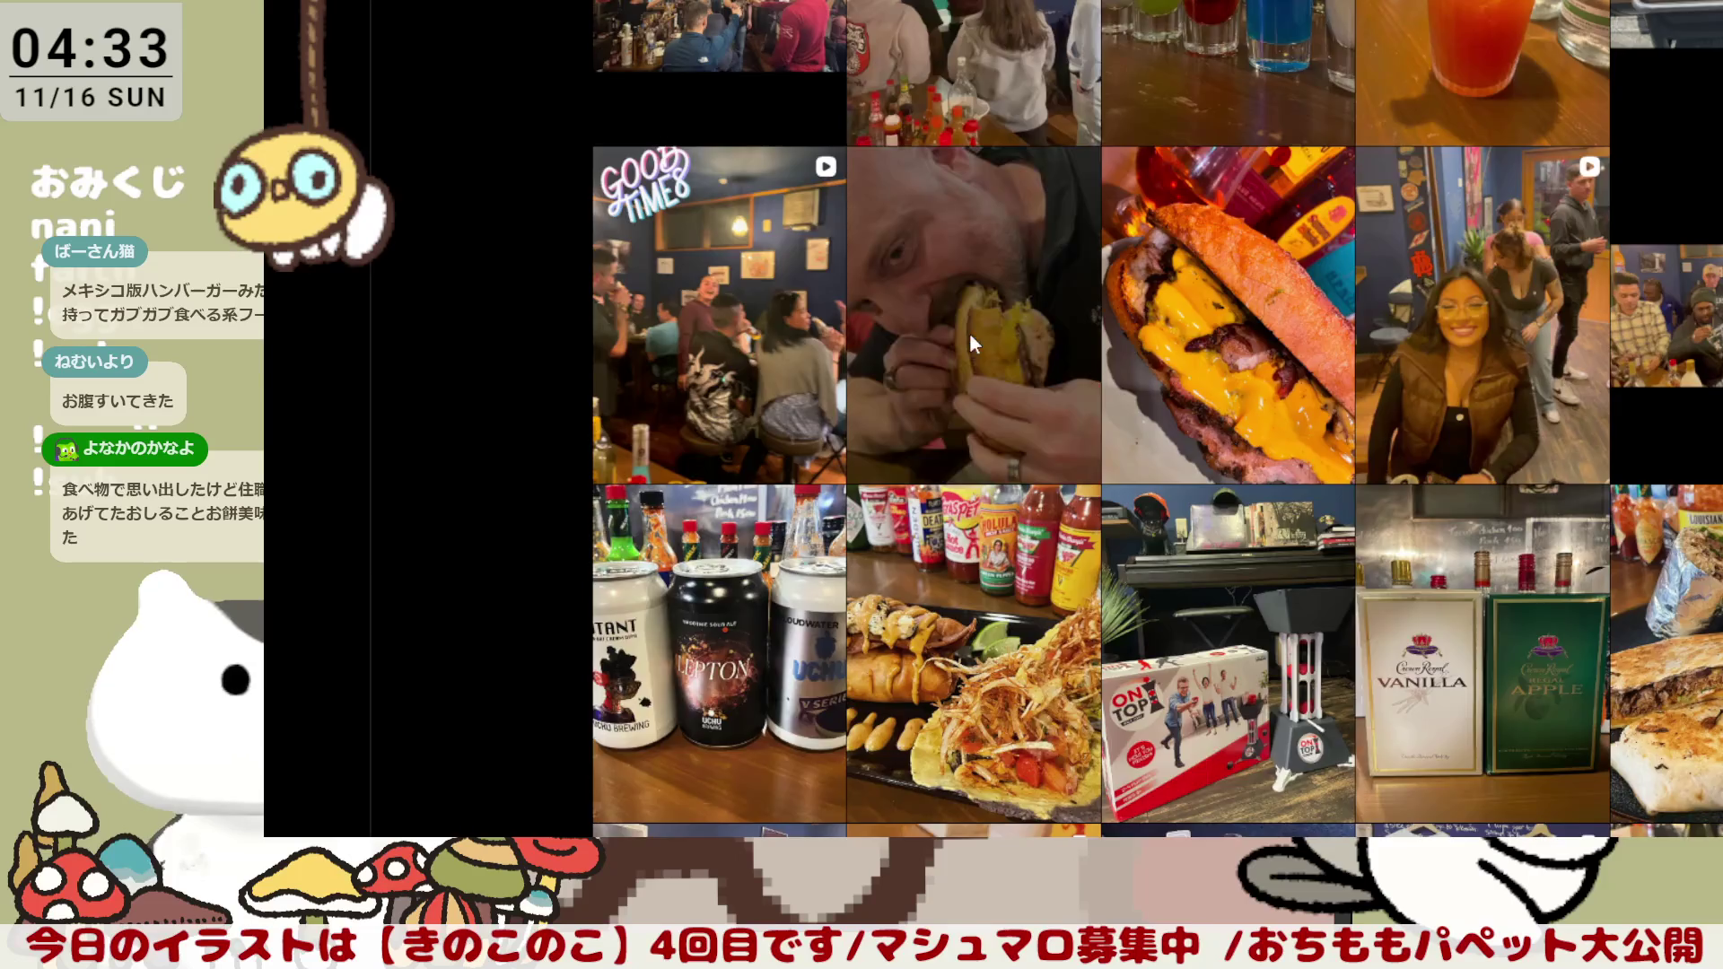
Step: View the burger-eating, pork belly sandwich and chicken salad quesadilla posts one after another
click(970, 332)
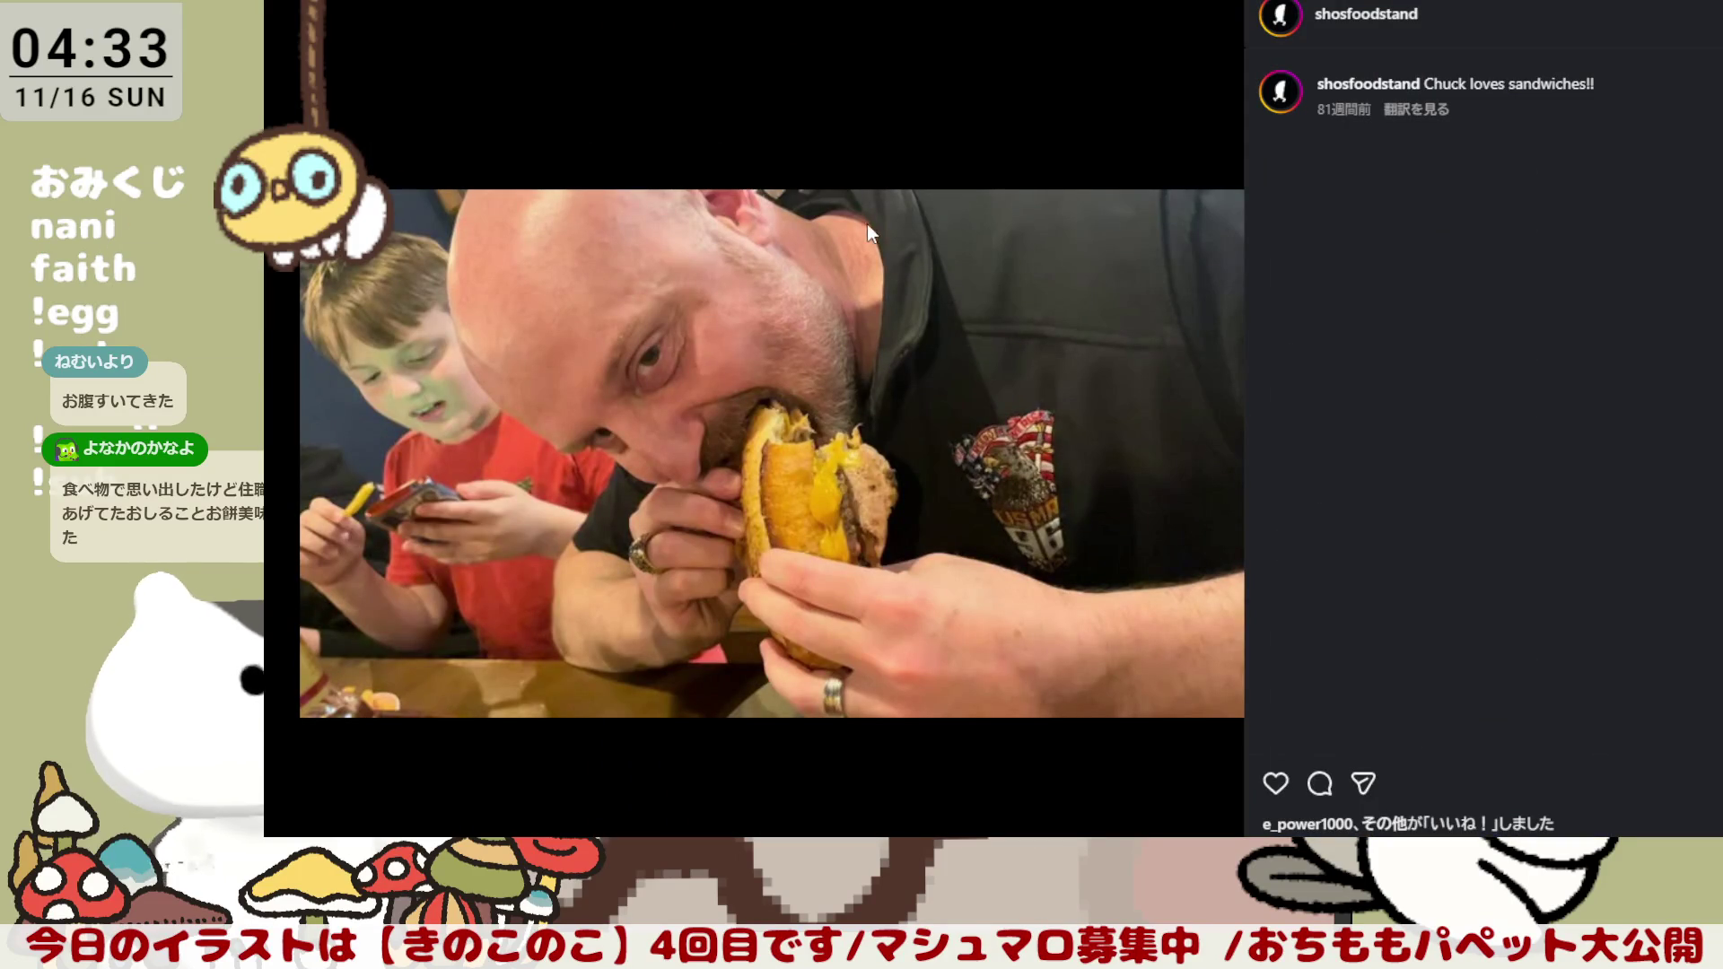
key(Escape)
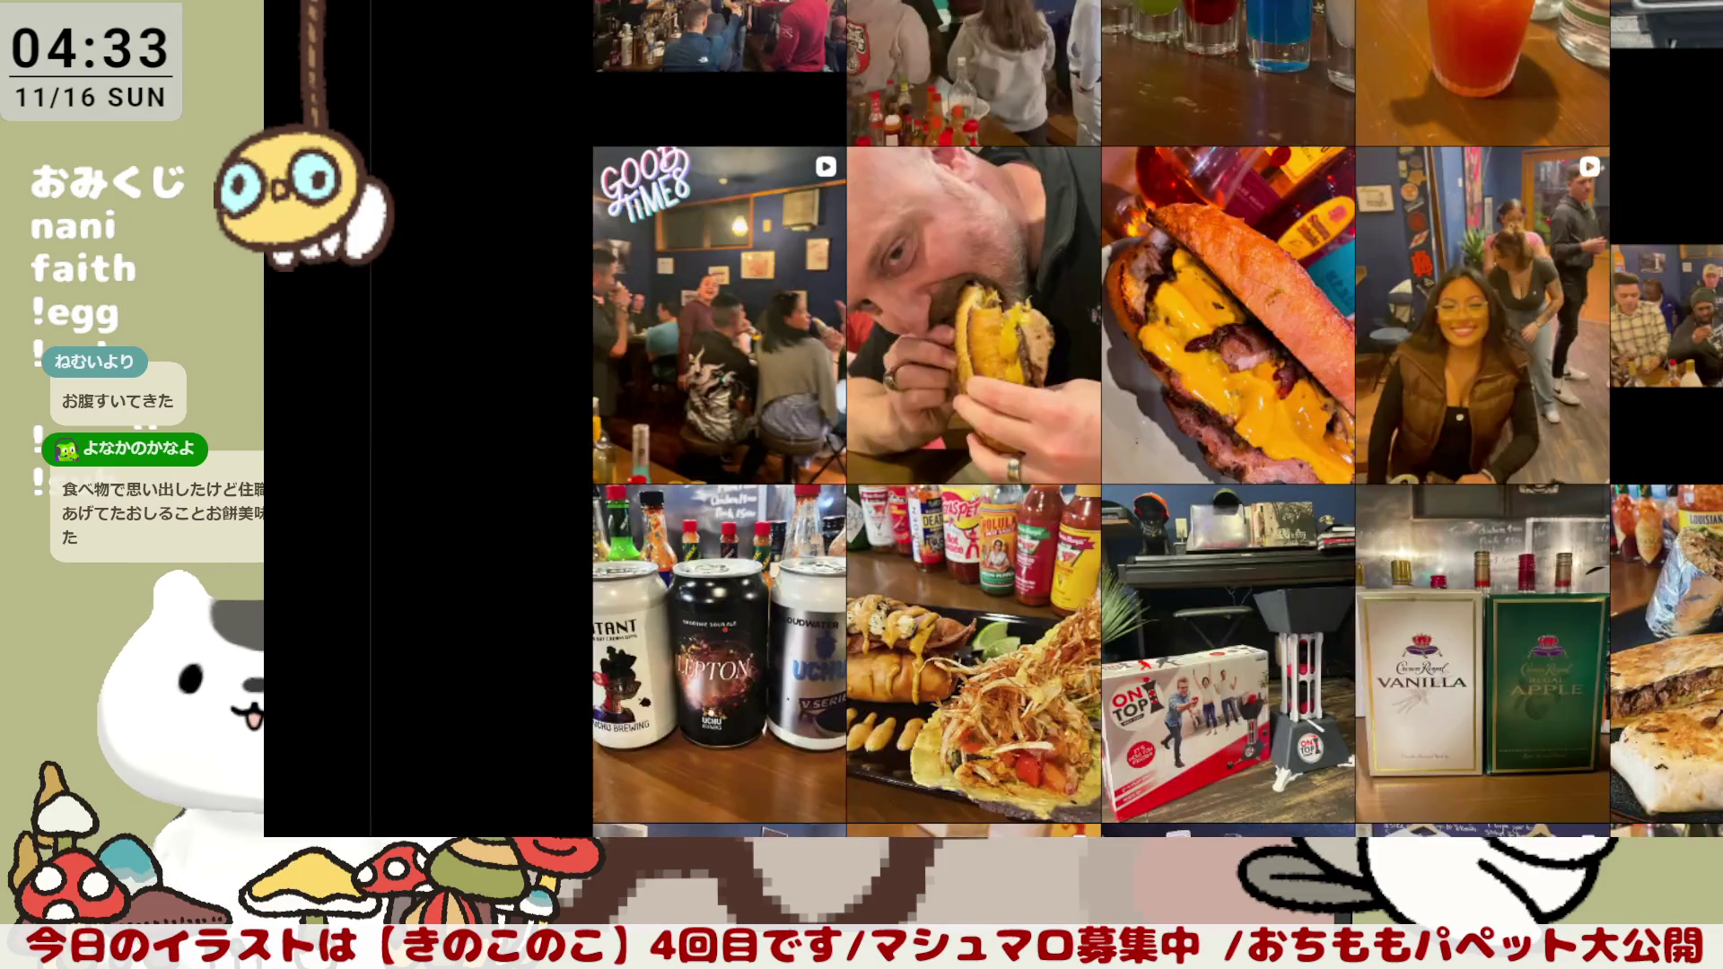
scroll(1340, 360, up, 1)
scroll(1340, 360, up, 2)
scroll(1328, 390, down, 2)
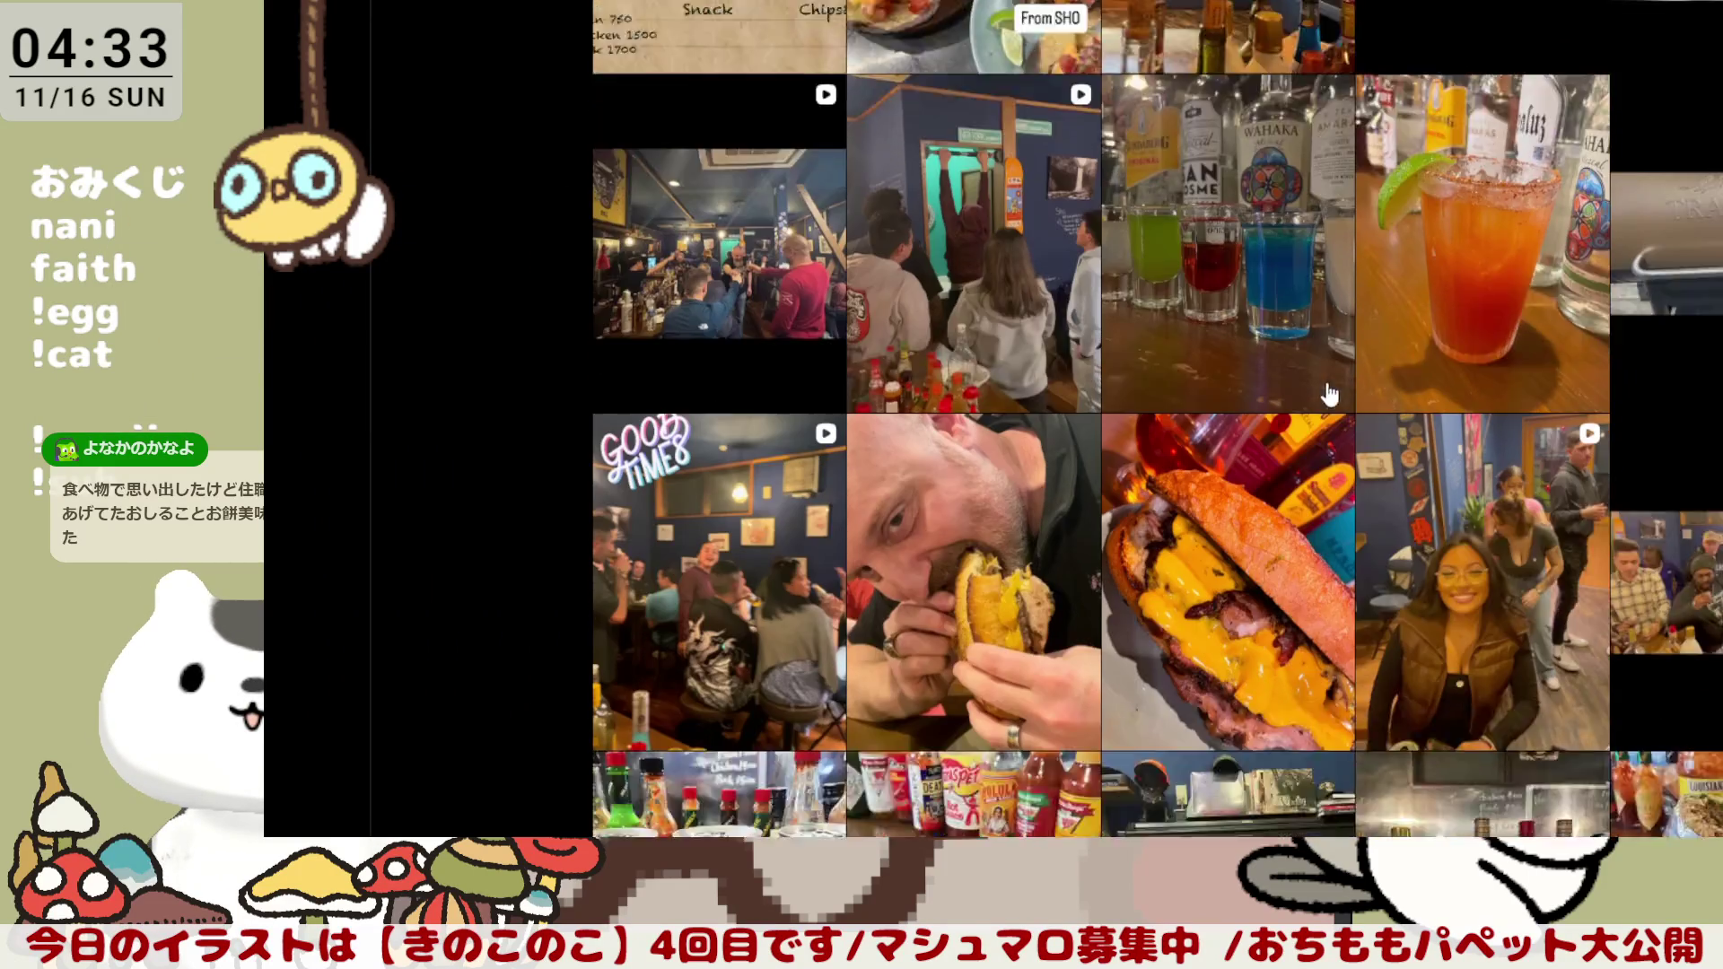
click(1252, 363)
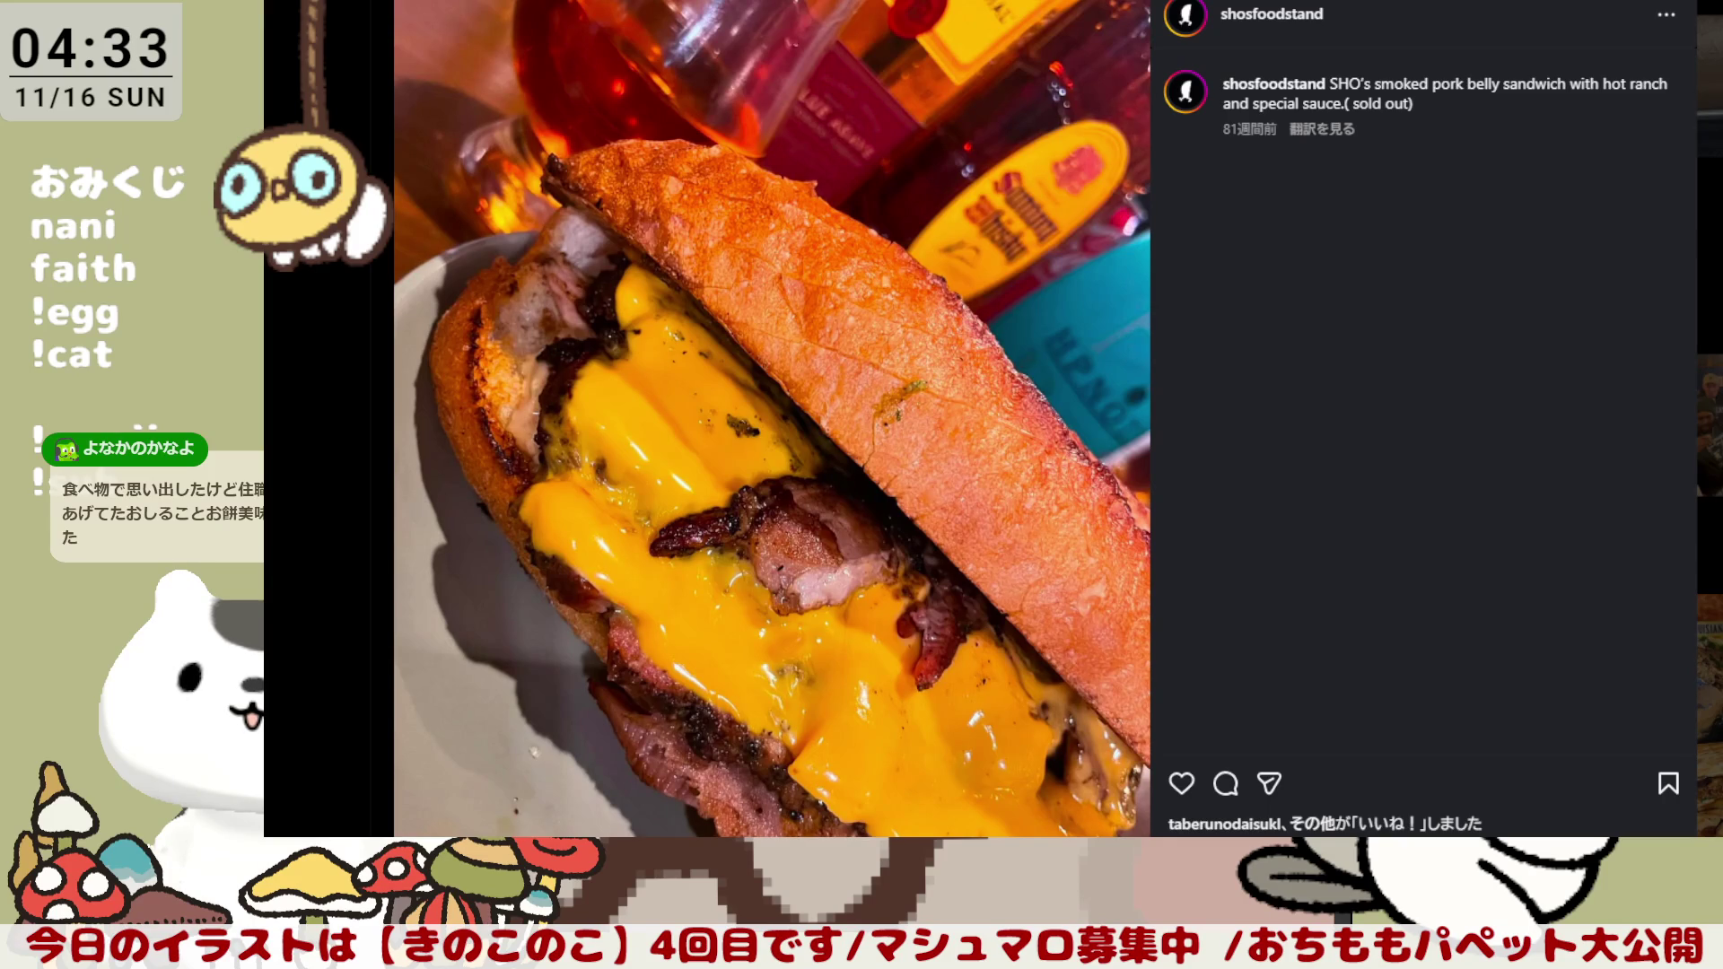
key(Escape)
scroll(1158, 420, down, 2)
scroll(1158, 420, down, 2)
scroll(1159, 420, down, 2)
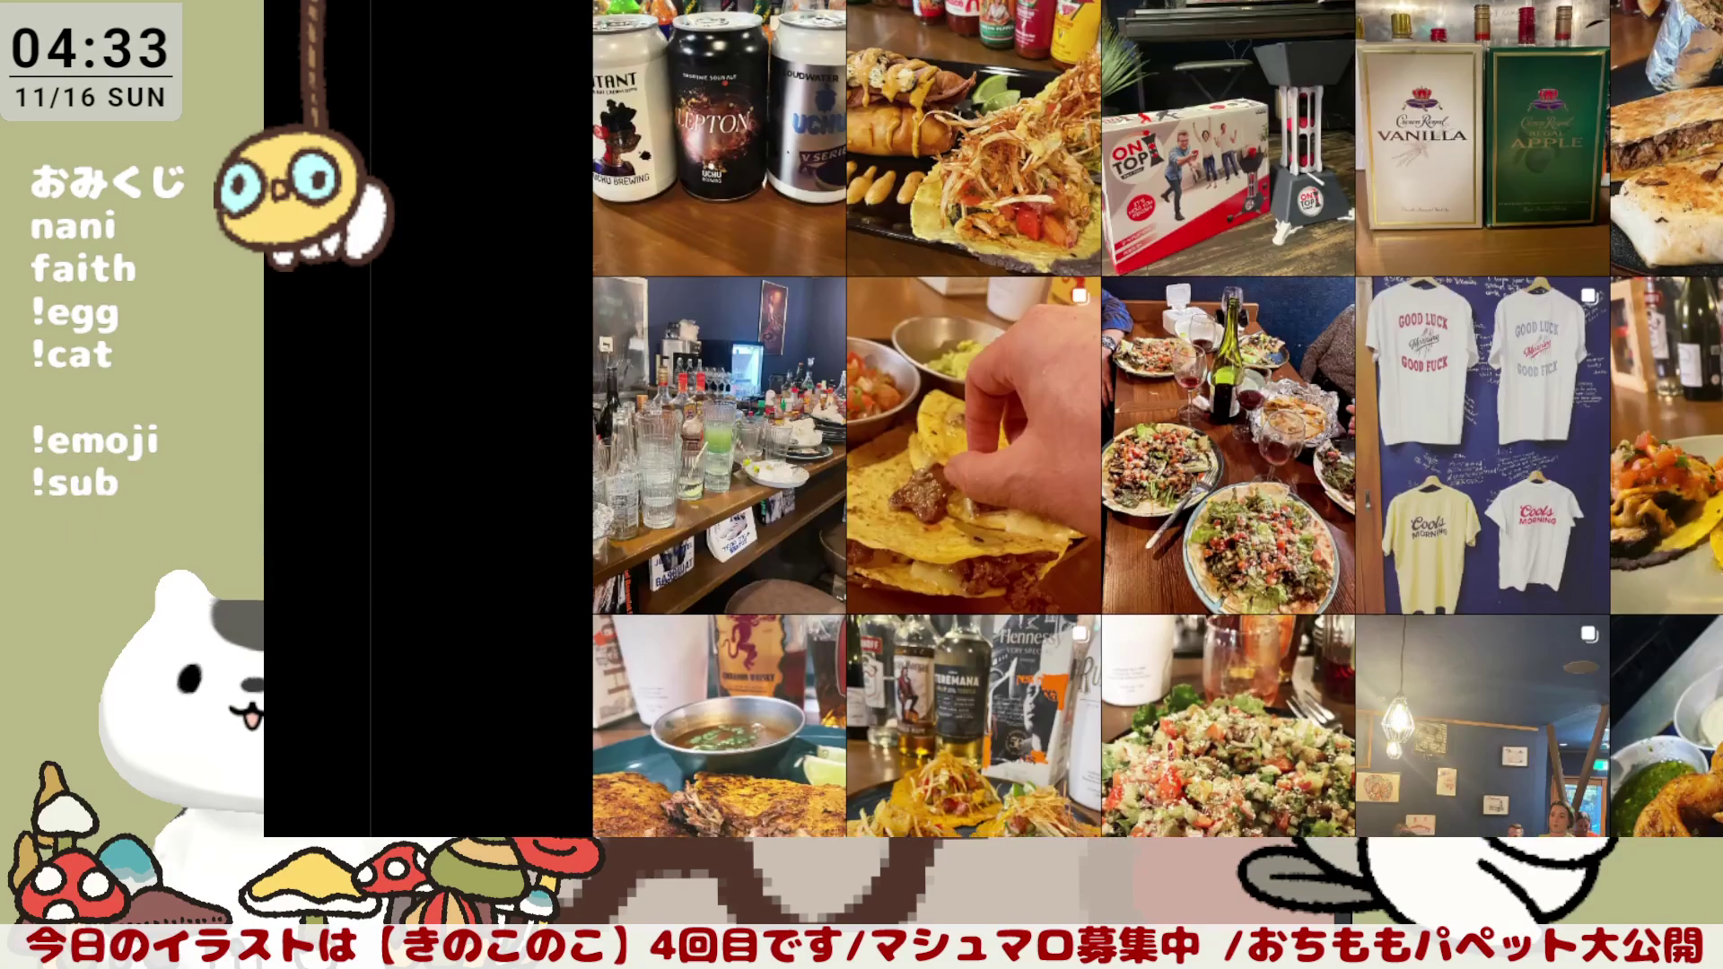
scroll(1158, 420, down, 2)
click(1112, 407)
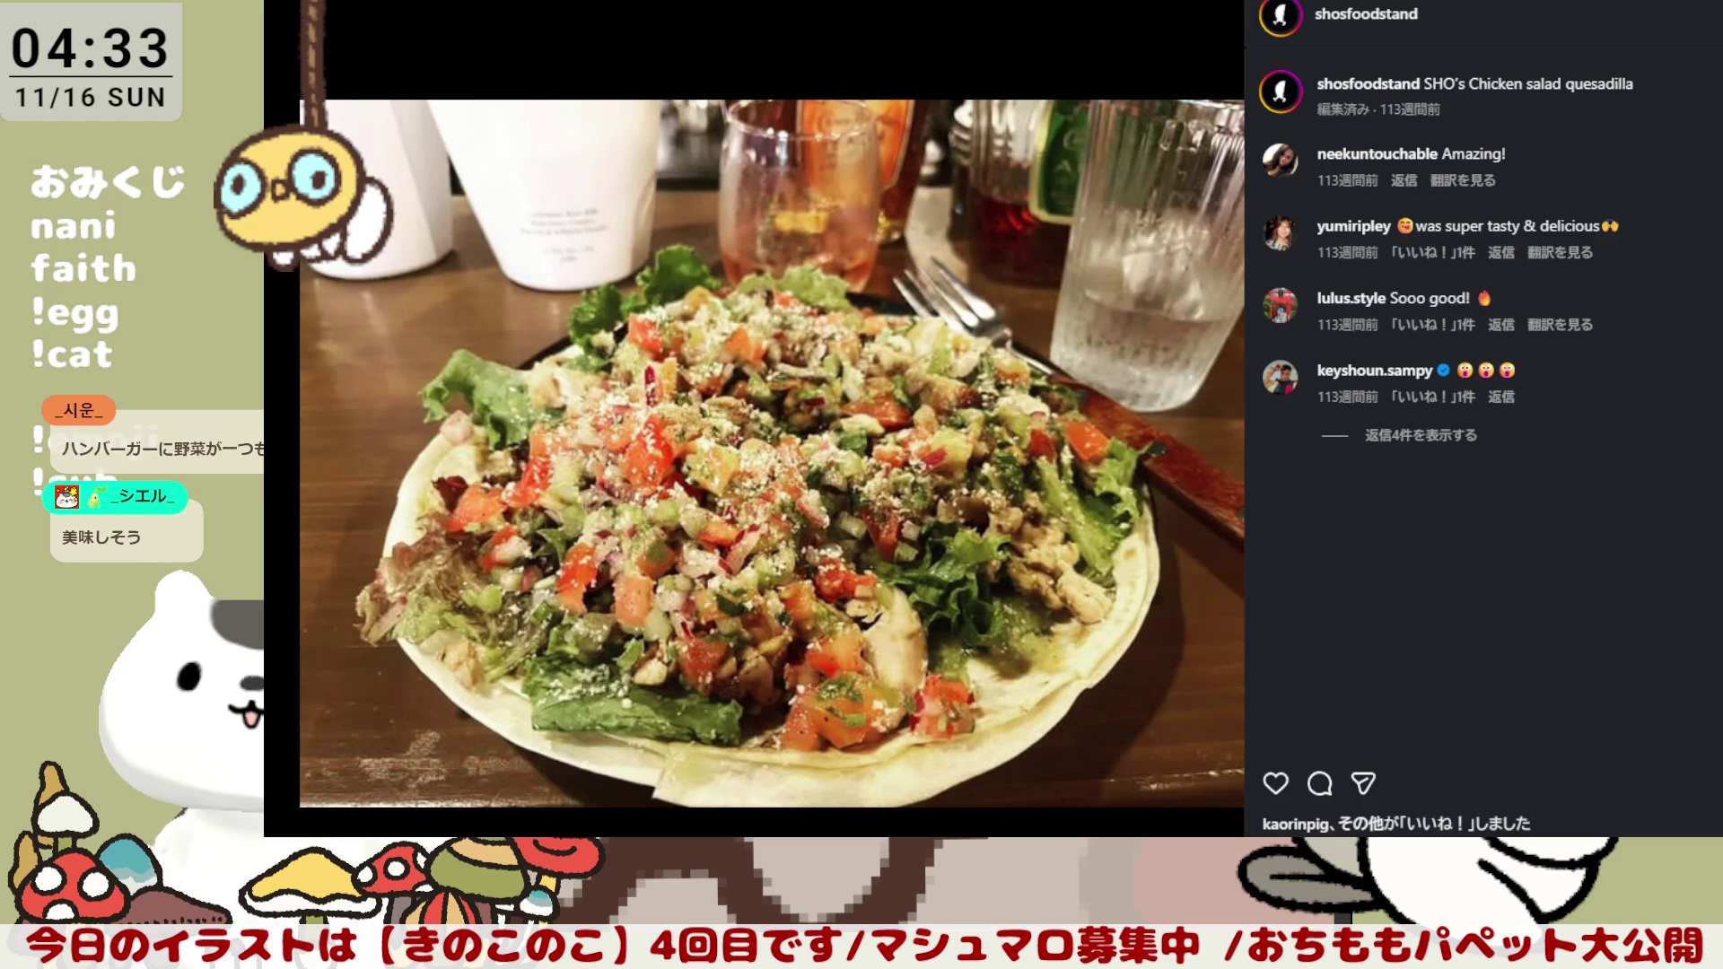
key(Escape)
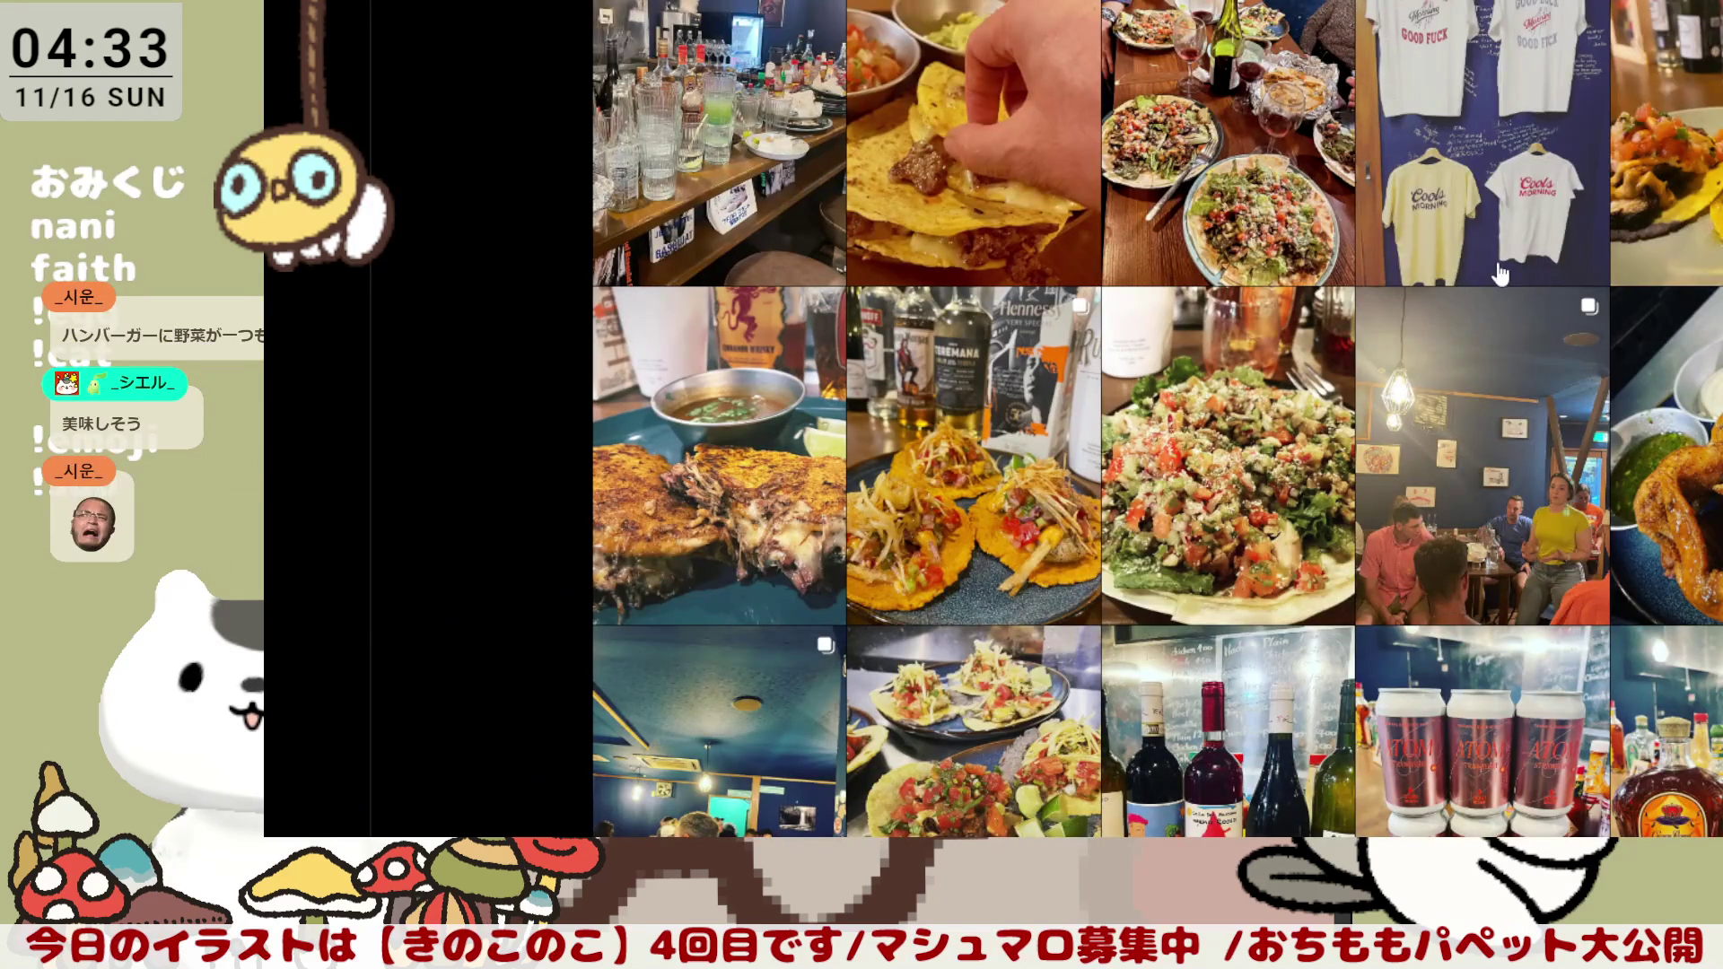
scroll(1476, 270, down, 2)
scroll(1477, 270, down, 2)
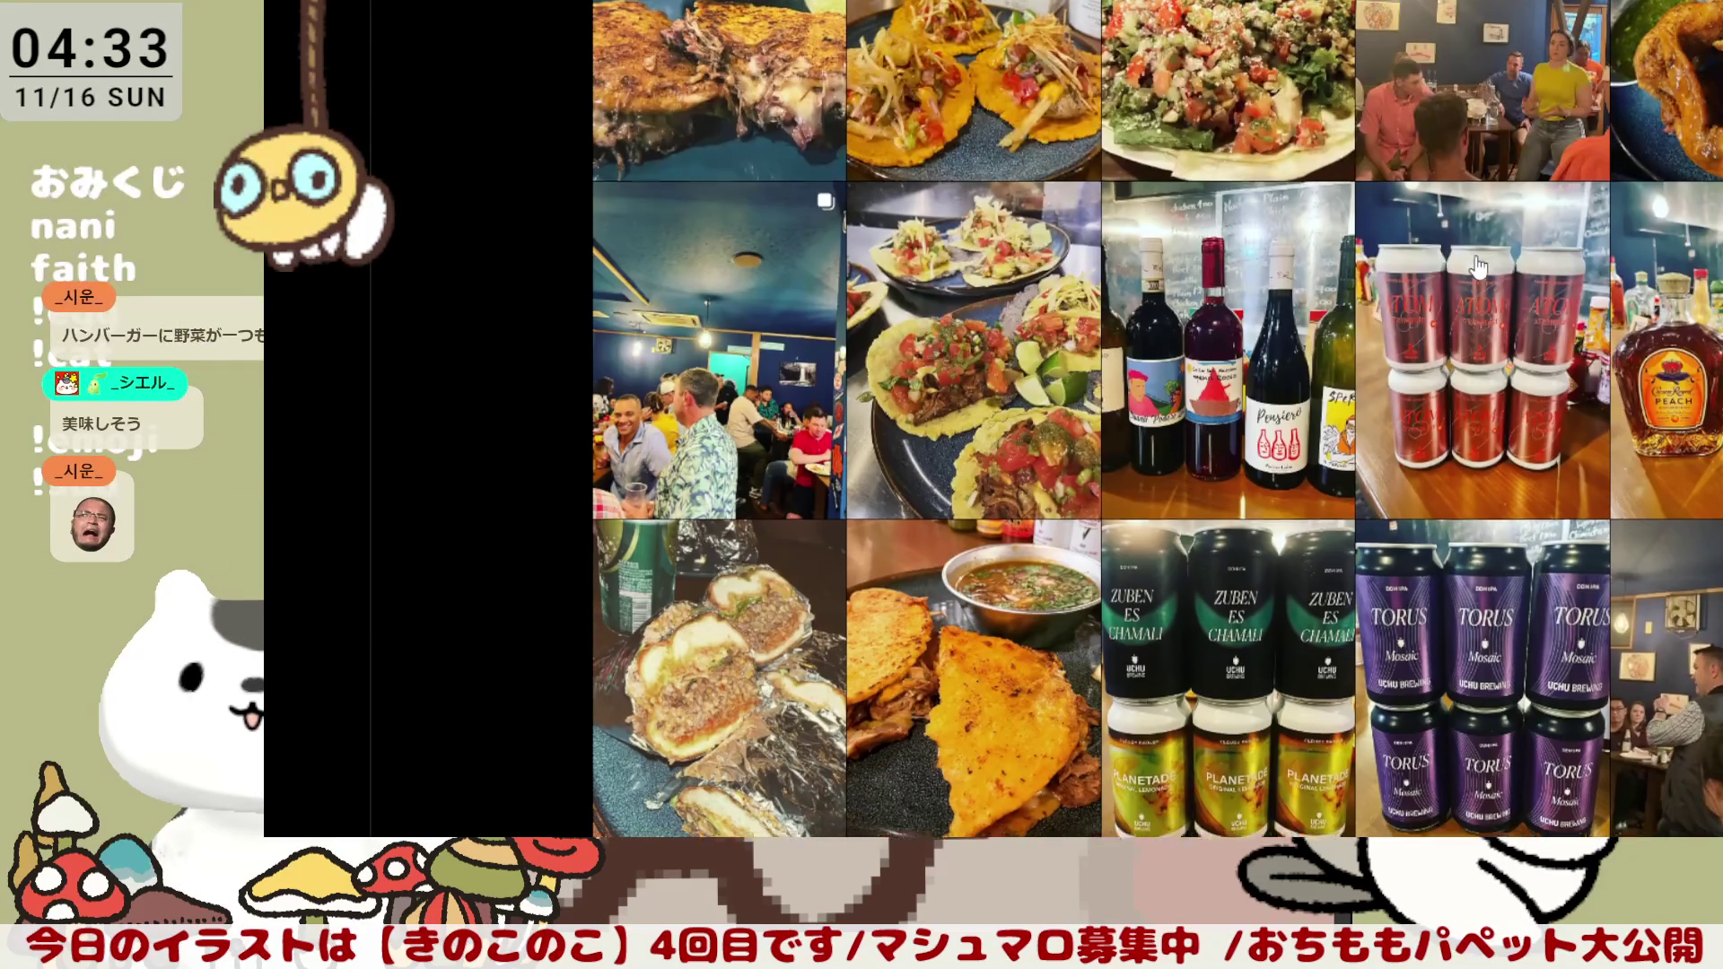
scroll(1477, 271, down, 3)
scroll(1478, 269, down, 2)
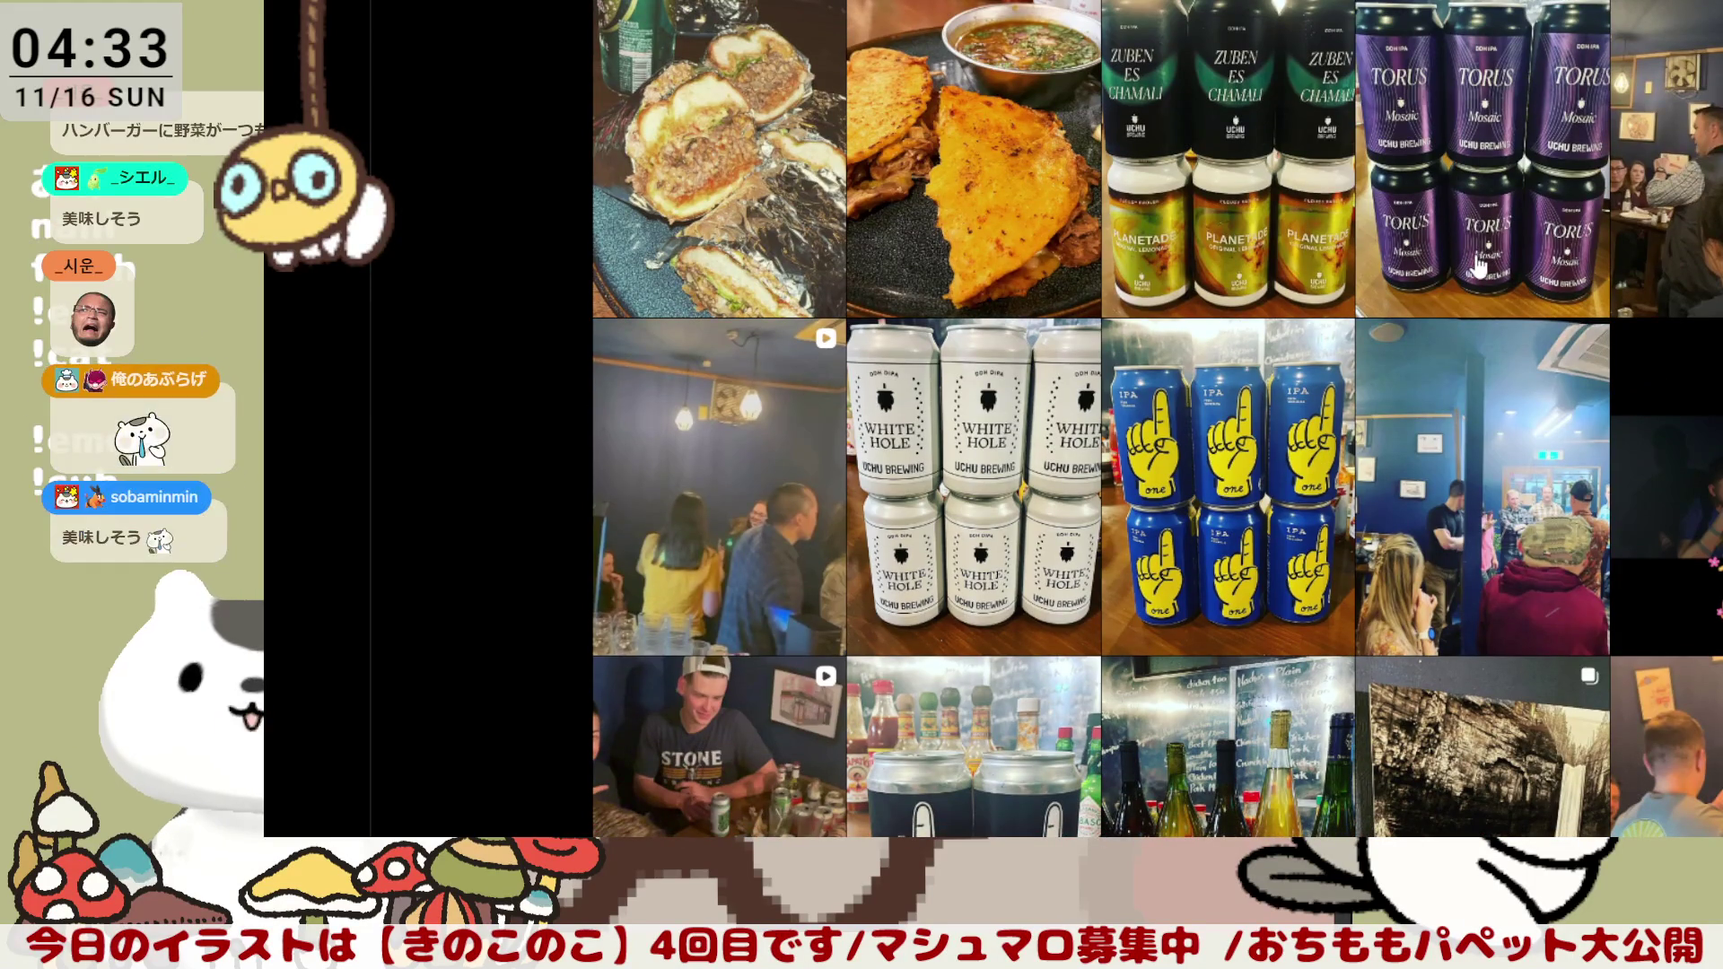
scroll(1477, 266, down, 2)
scroll(1477, 265, down, 2)
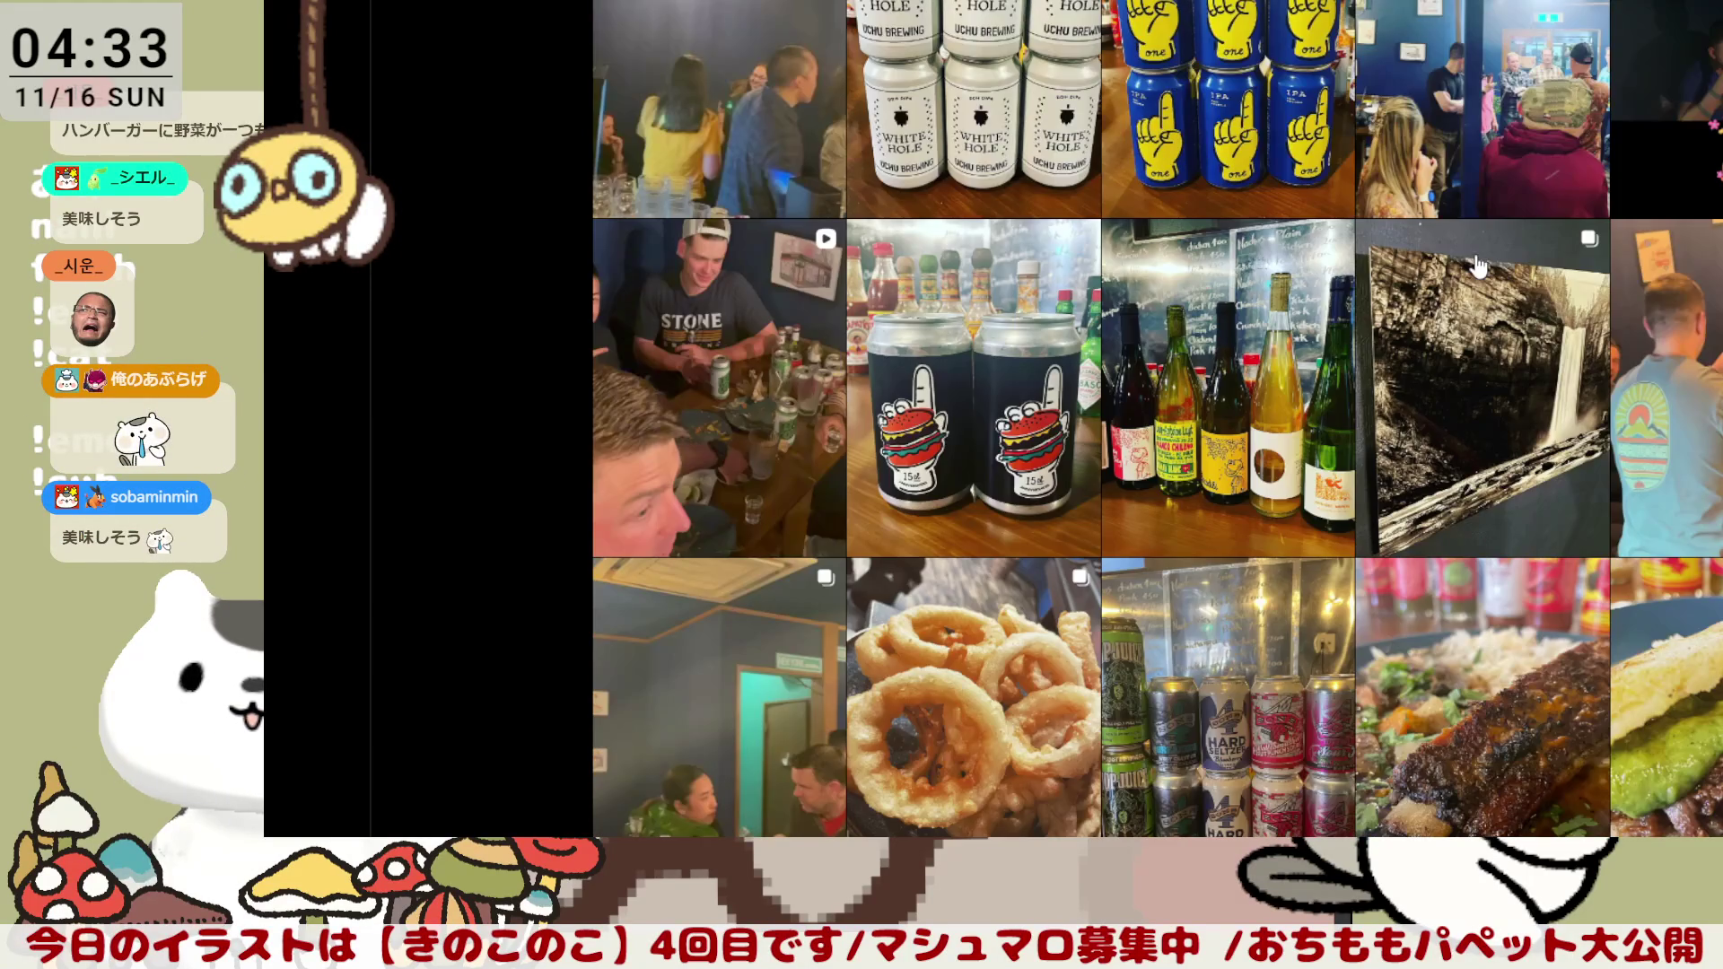
scroll(1476, 265, down, 1)
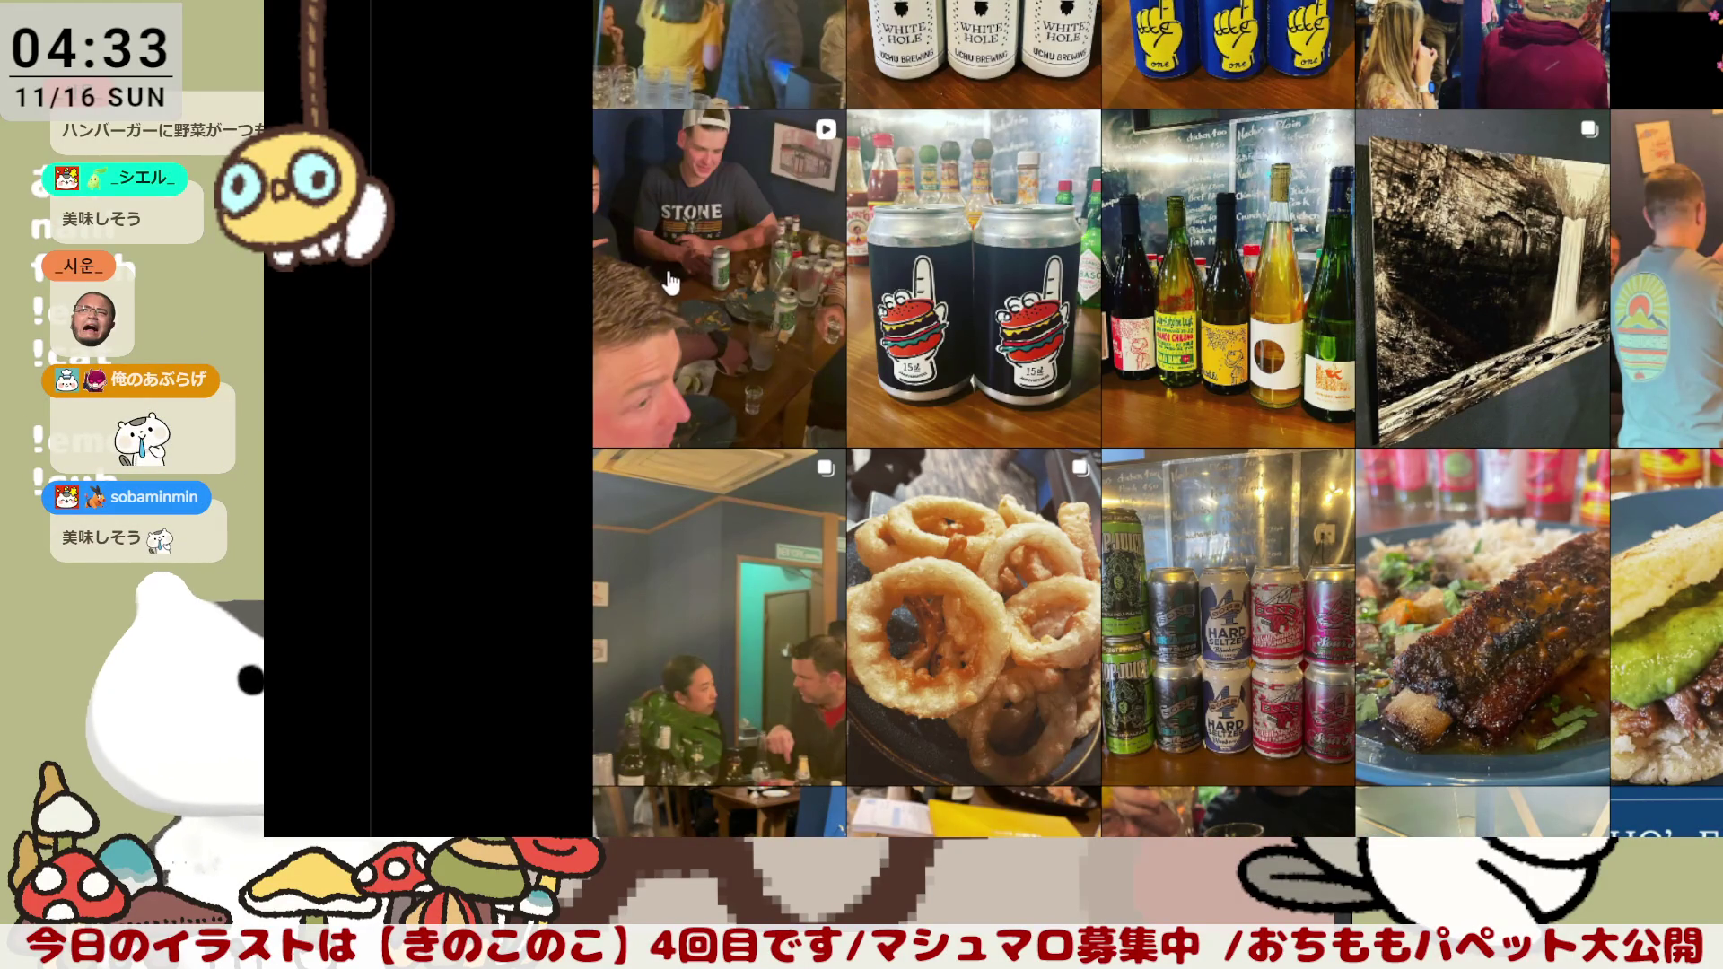
Step: View the friends-at-the-table video, the chicken lime soup and the garlic bread soup posts
click(703, 269)
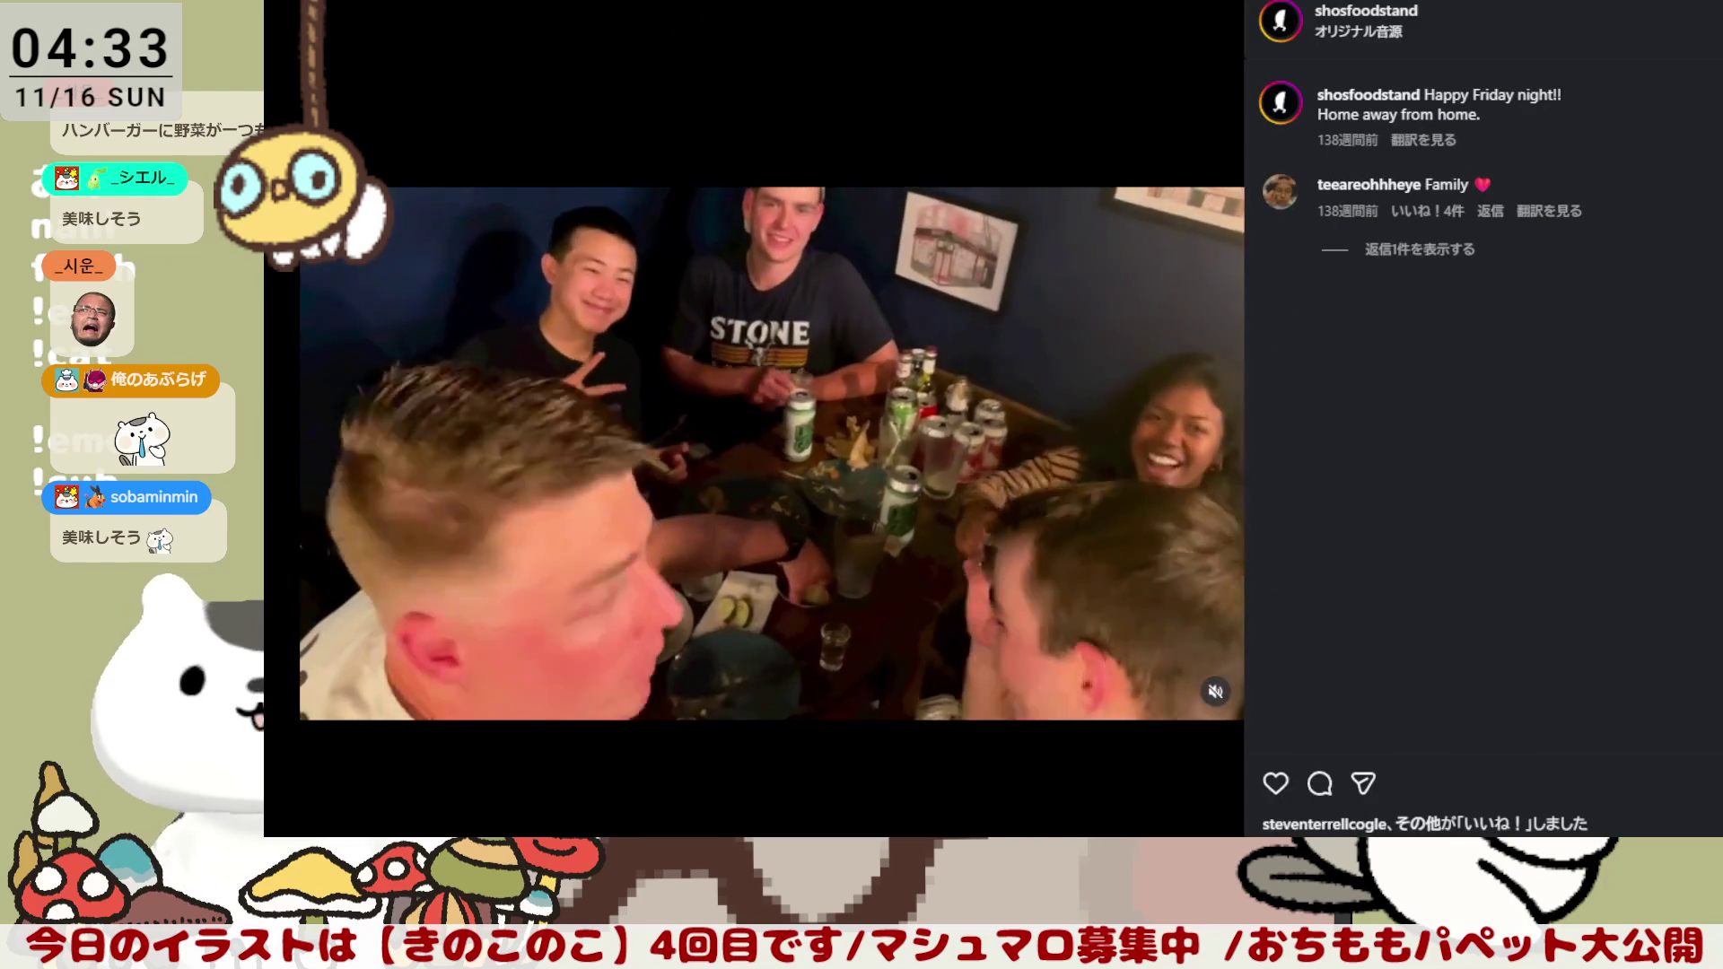
key(Escape)
scroll(1520, 333, down, 3)
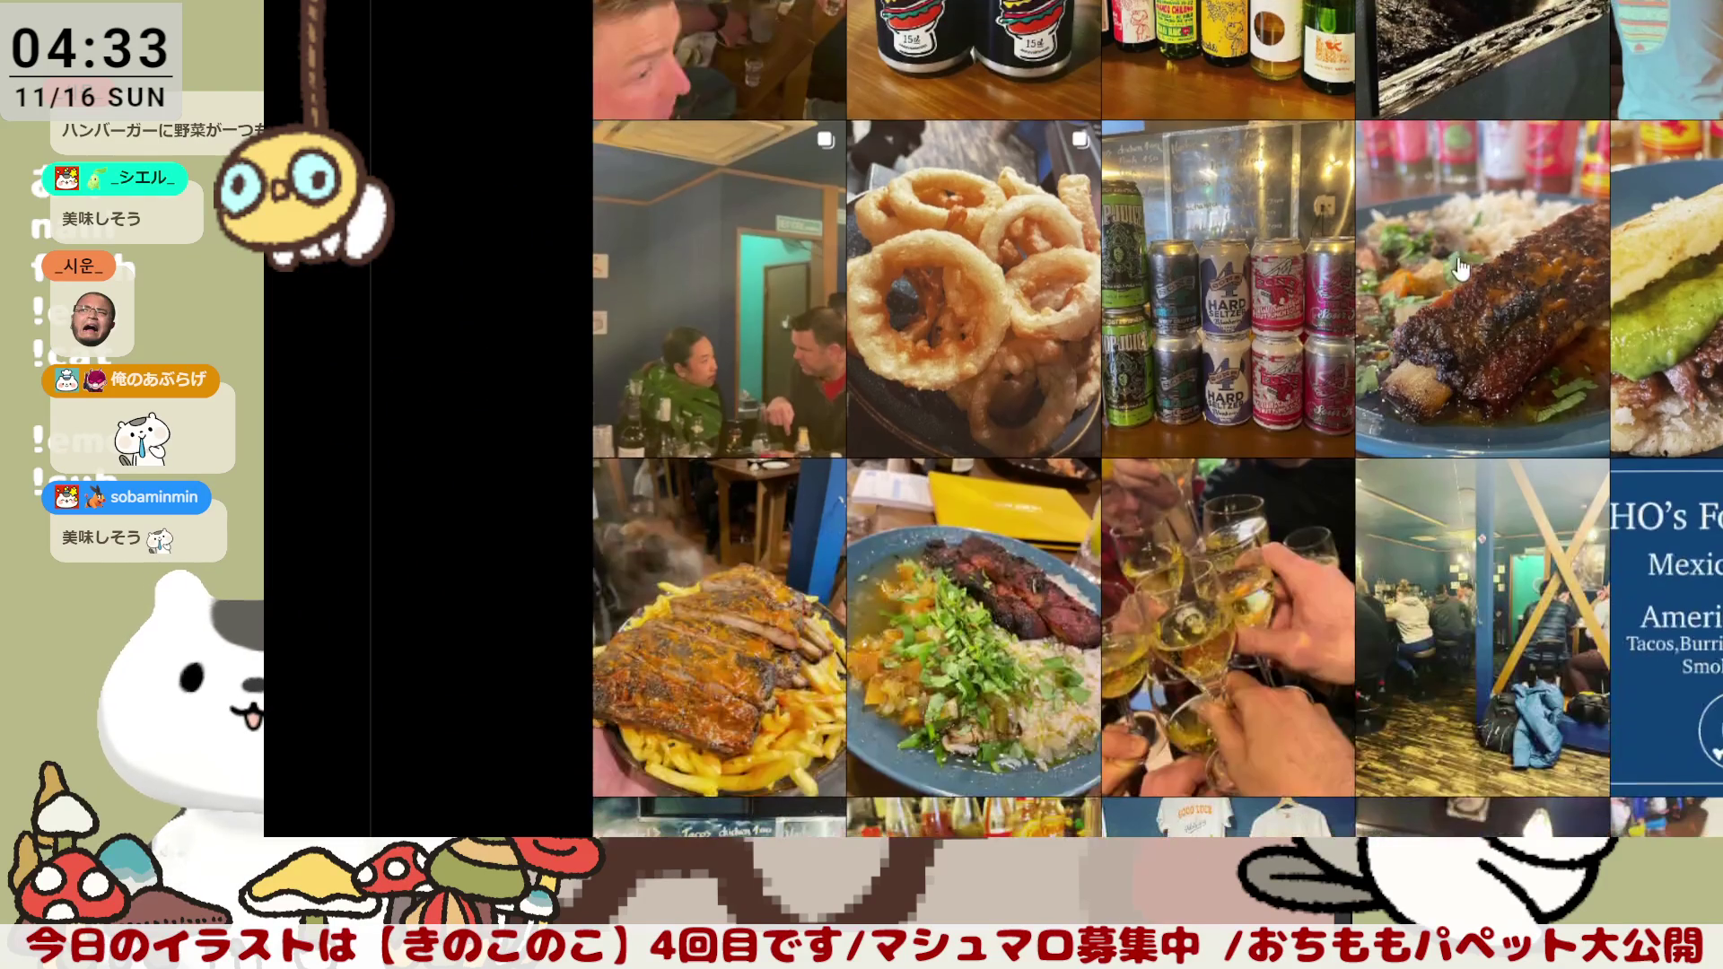
scroll(1465, 252, down, 2)
click(970, 377)
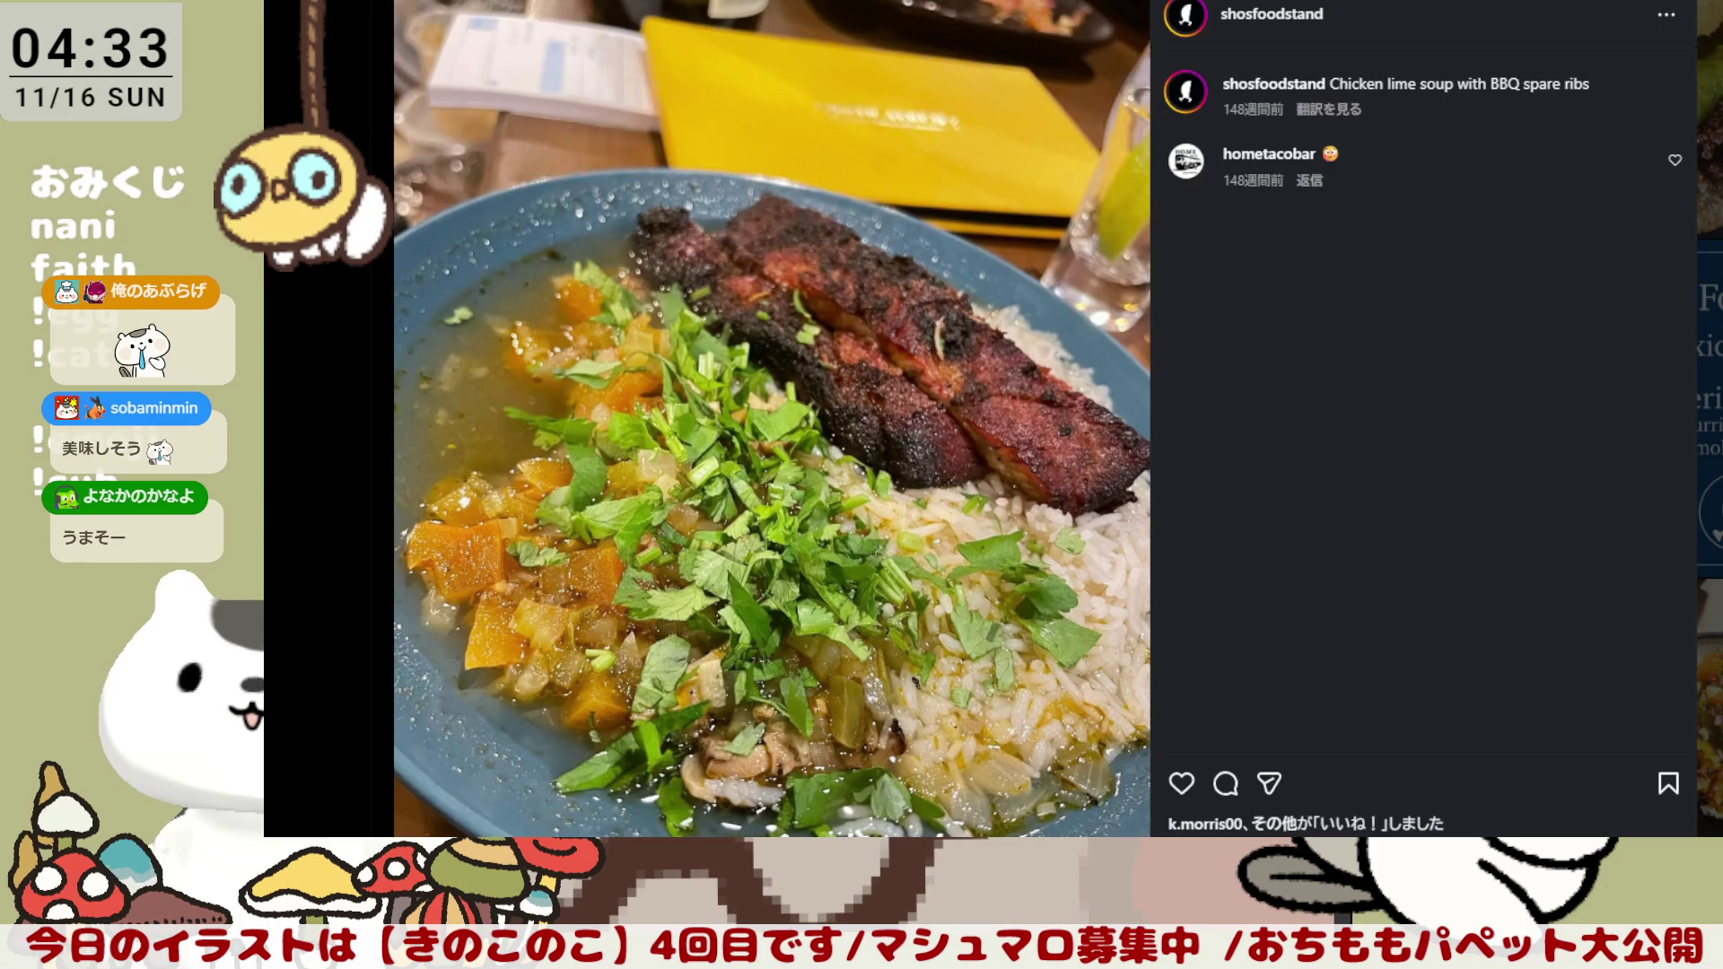
key(Escape)
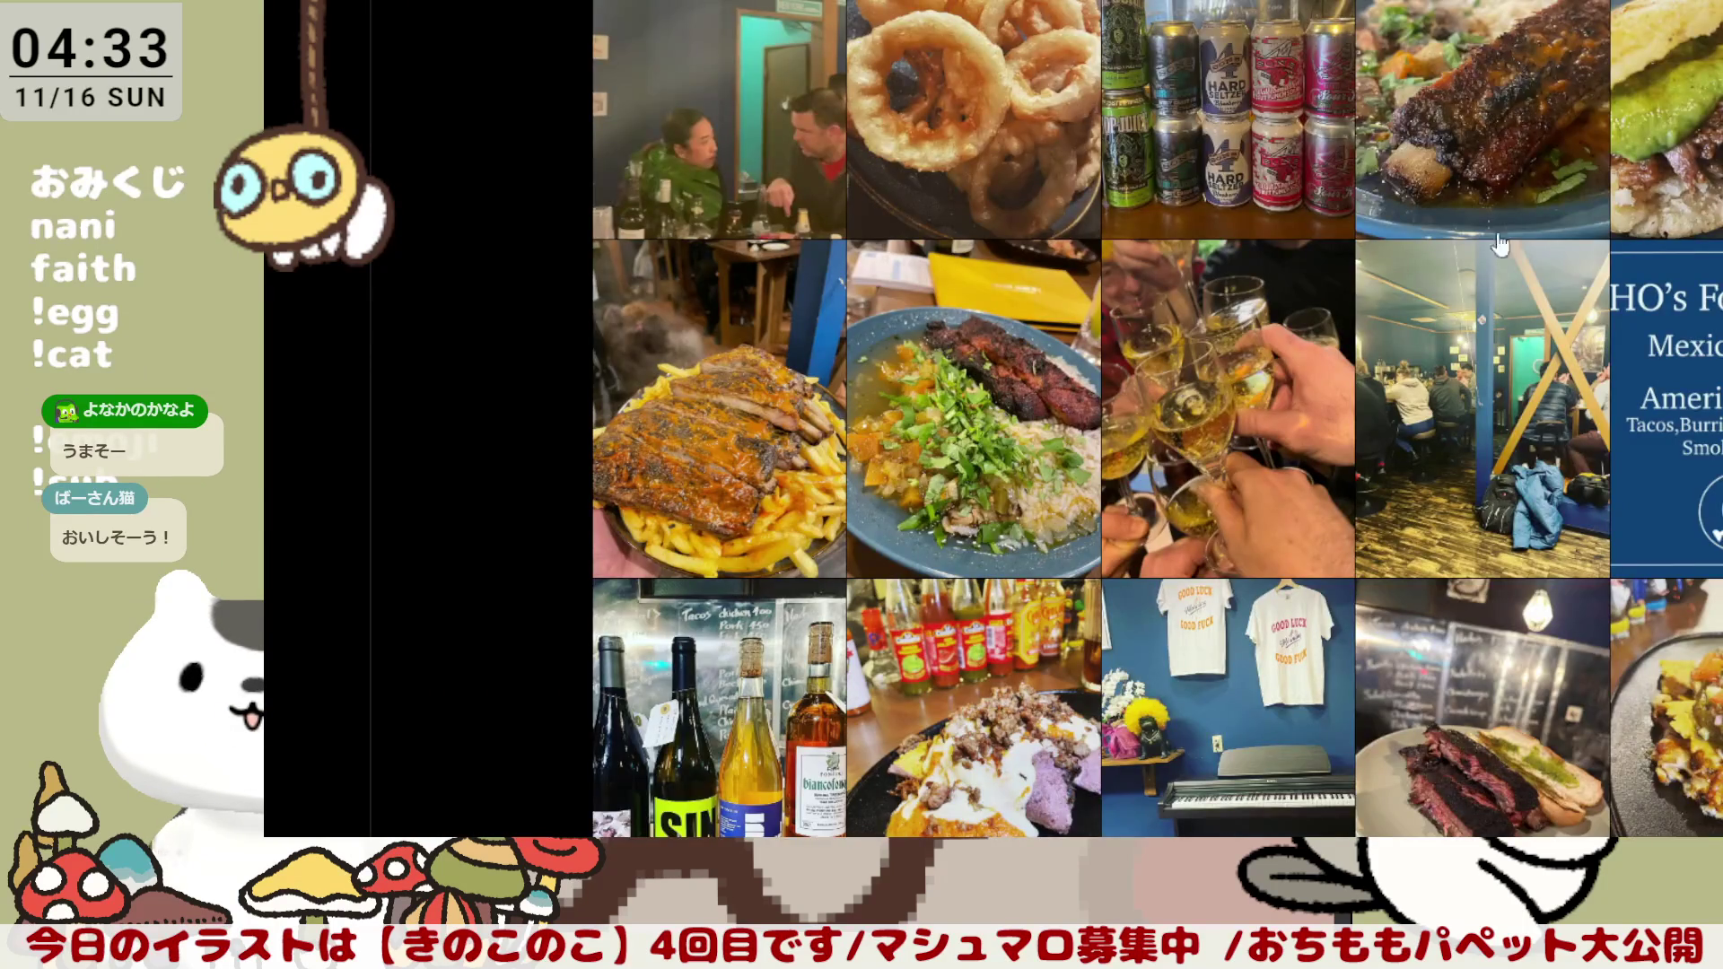
scroll(1499, 243, down, 2)
scroll(1380, 241, down, 3)
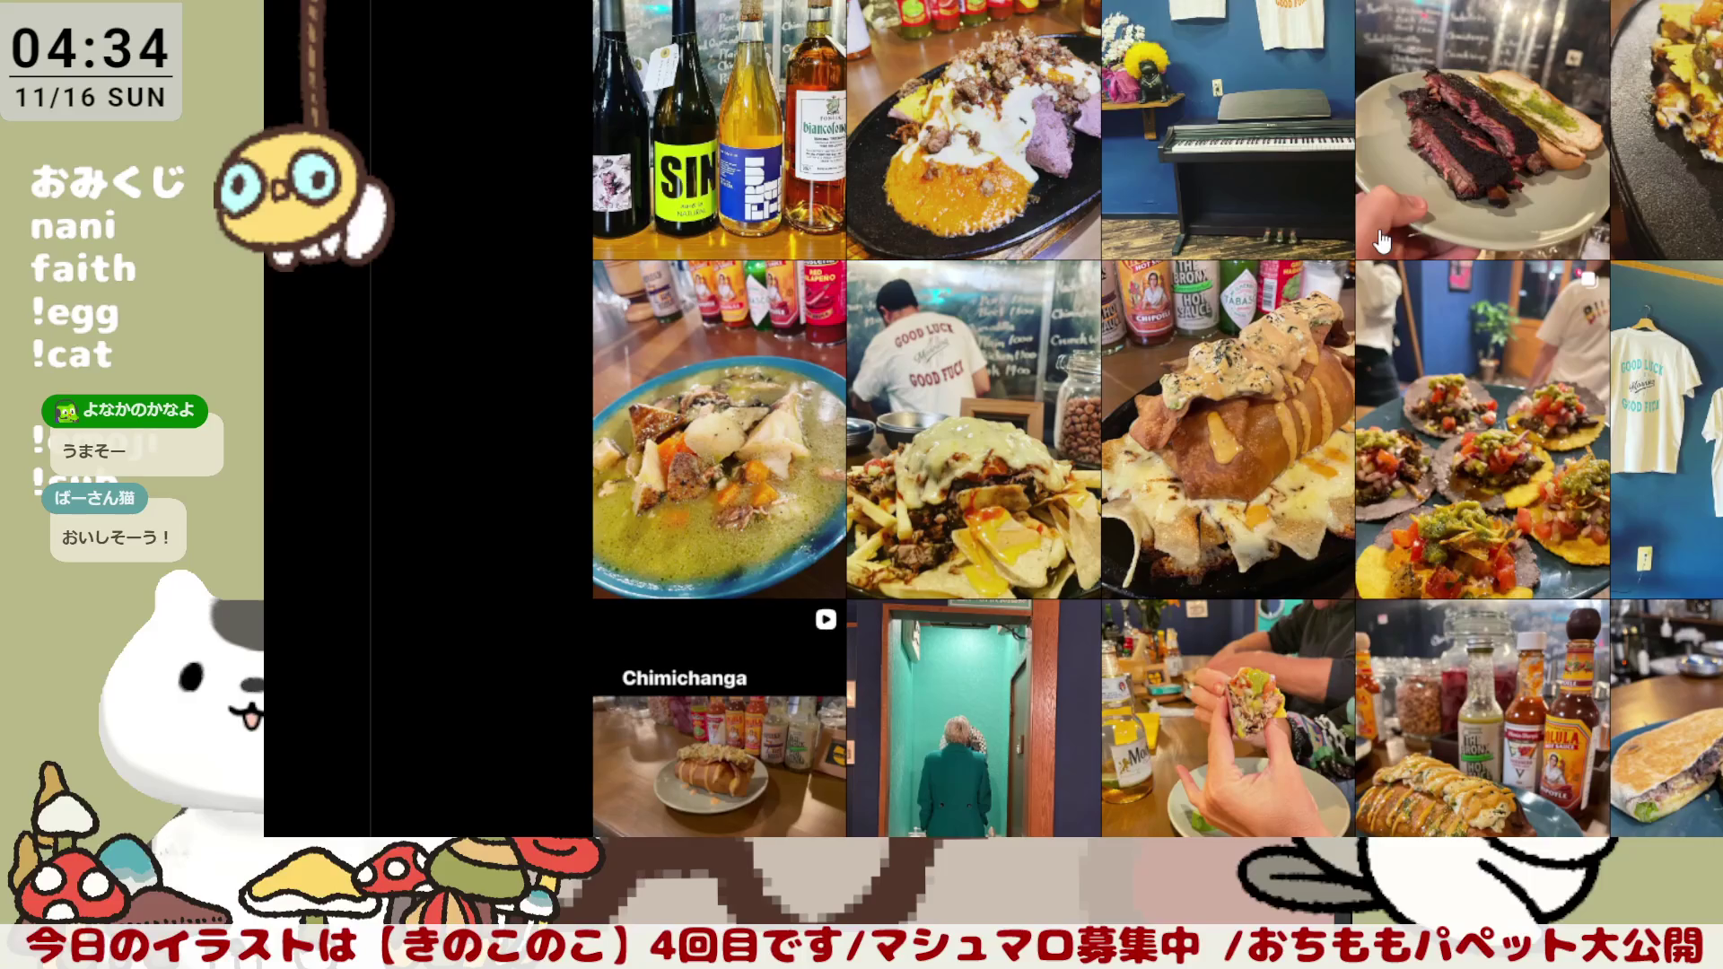
scroll(1380, 241, down, 2)
scroll(1400, 211, down, 2)
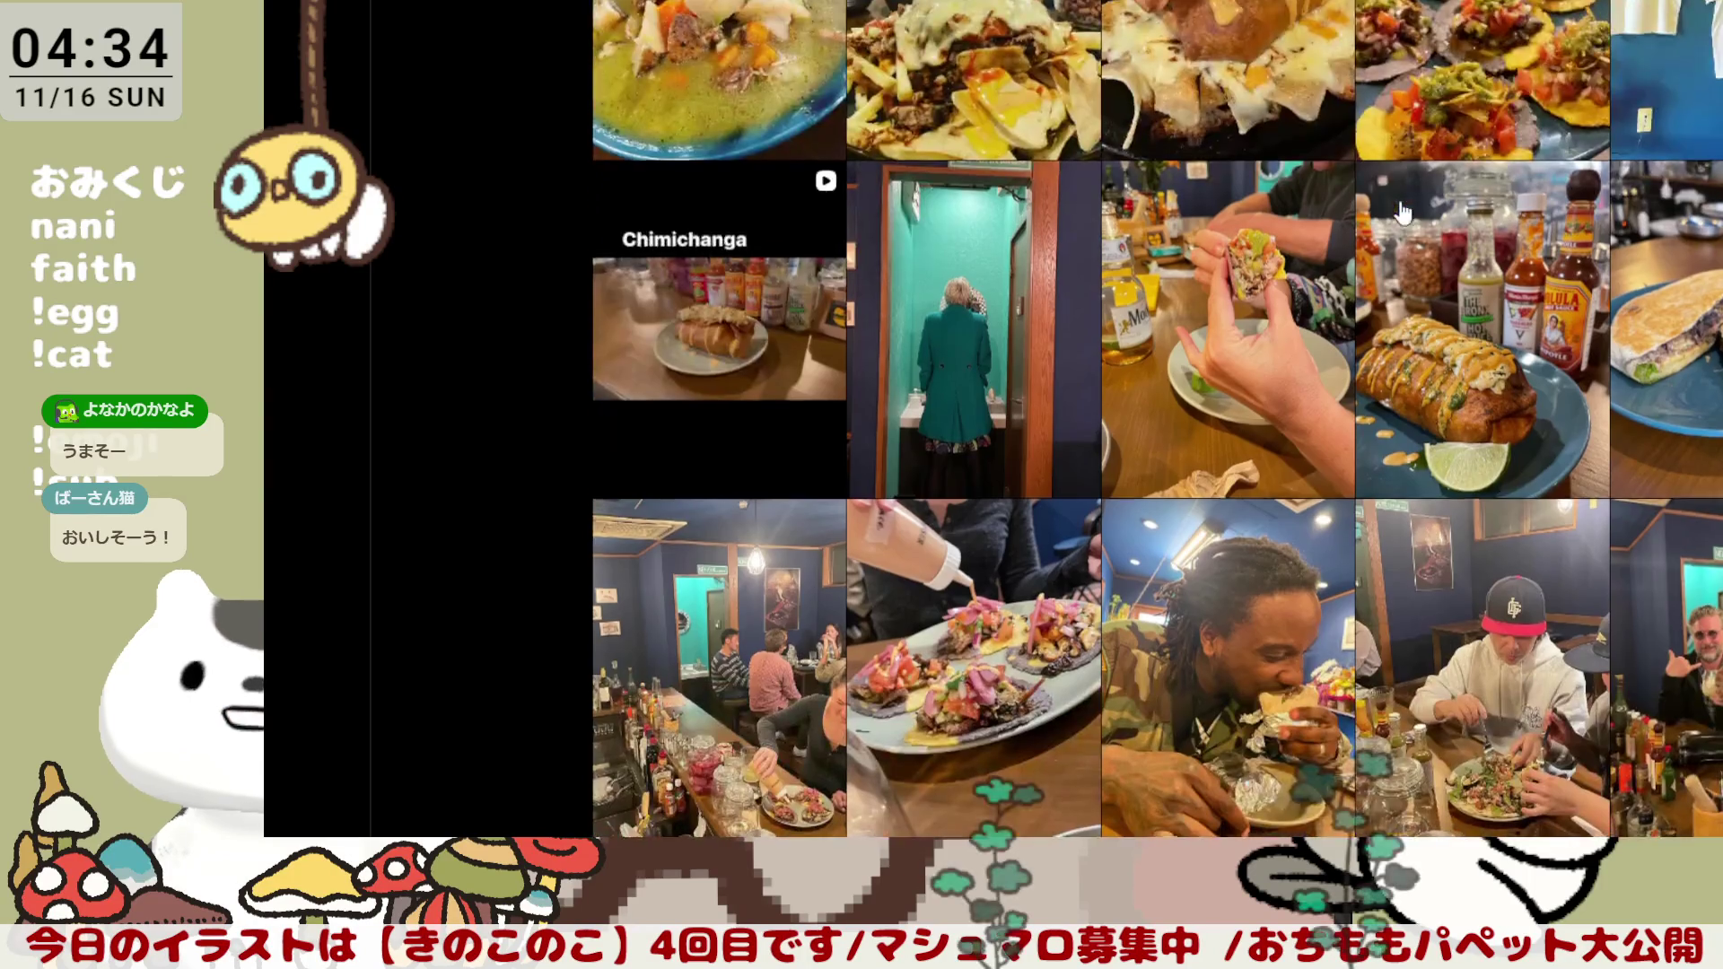
scroll(1400, 212, down, 2)
scroll(1400, 212, down, 1)
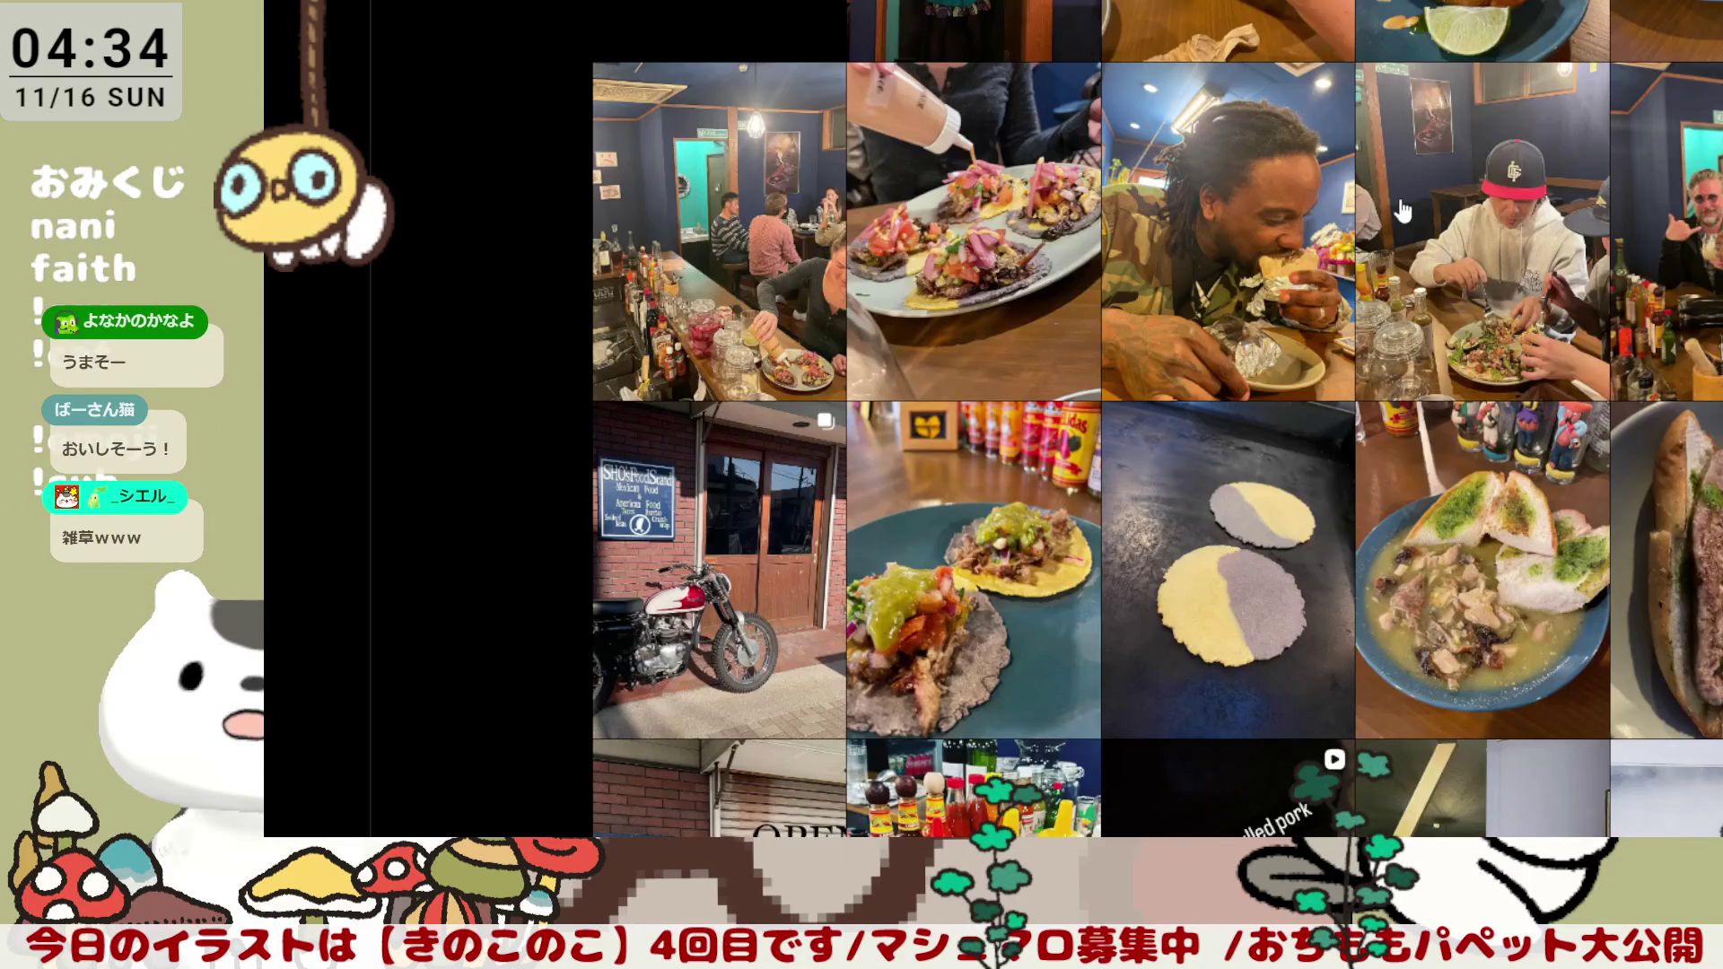
scroll(1401, 211, down, 1)
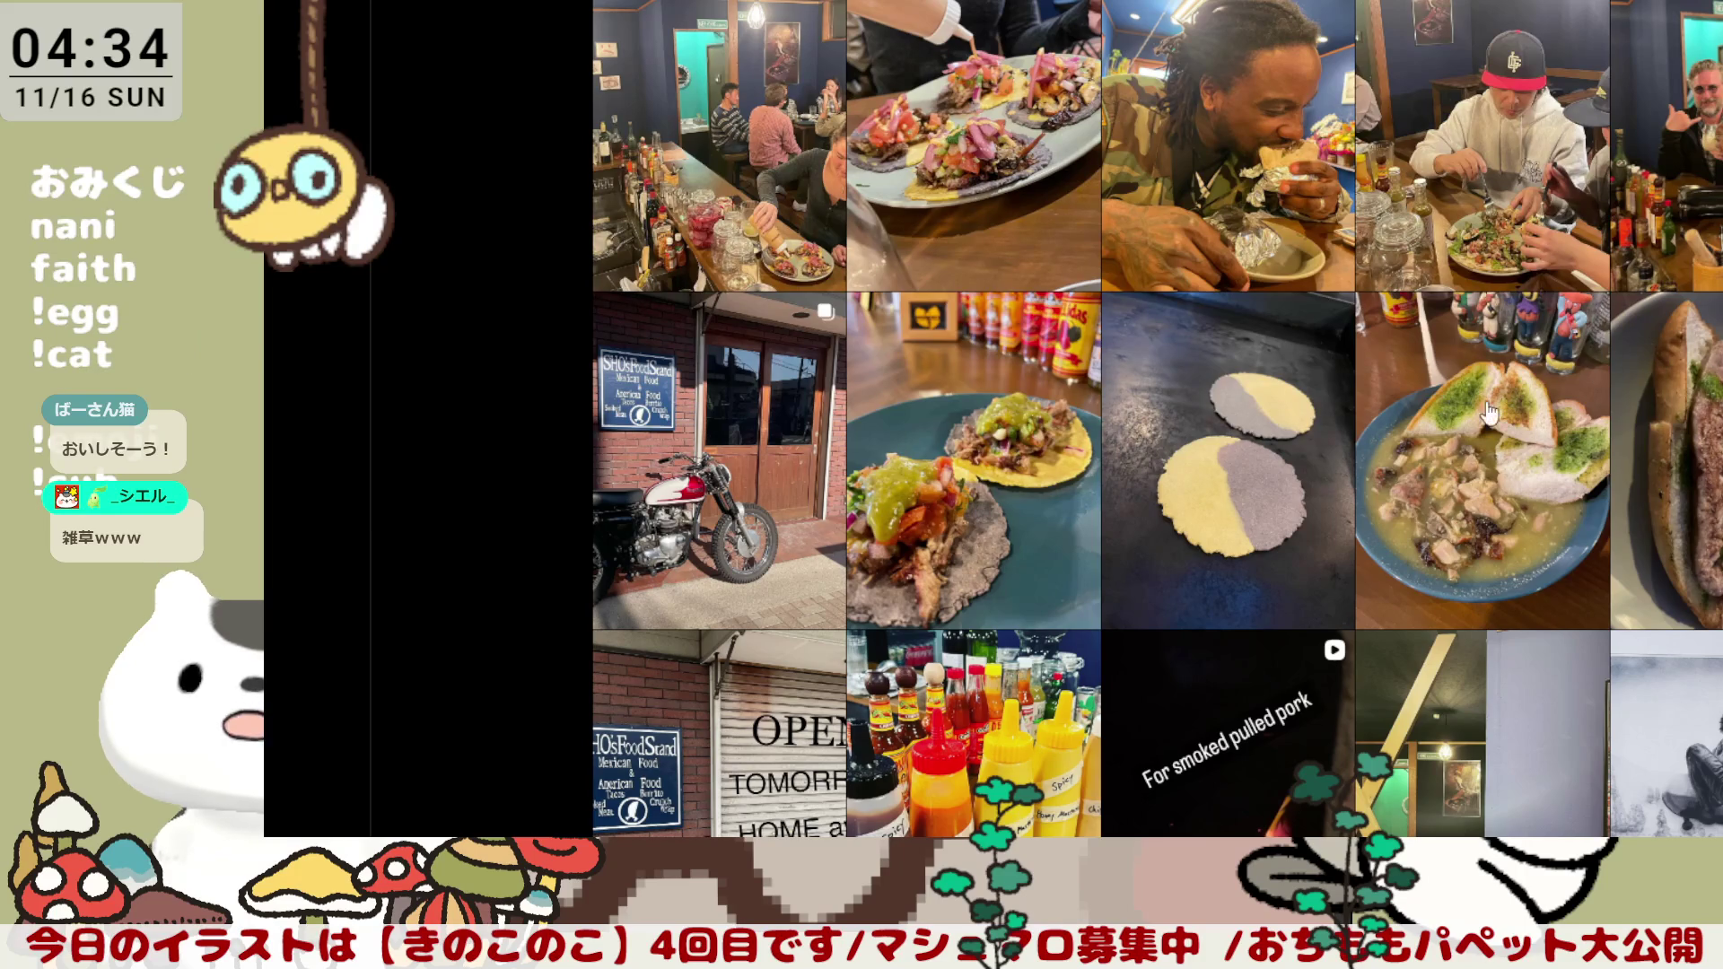
click(1425, 428)
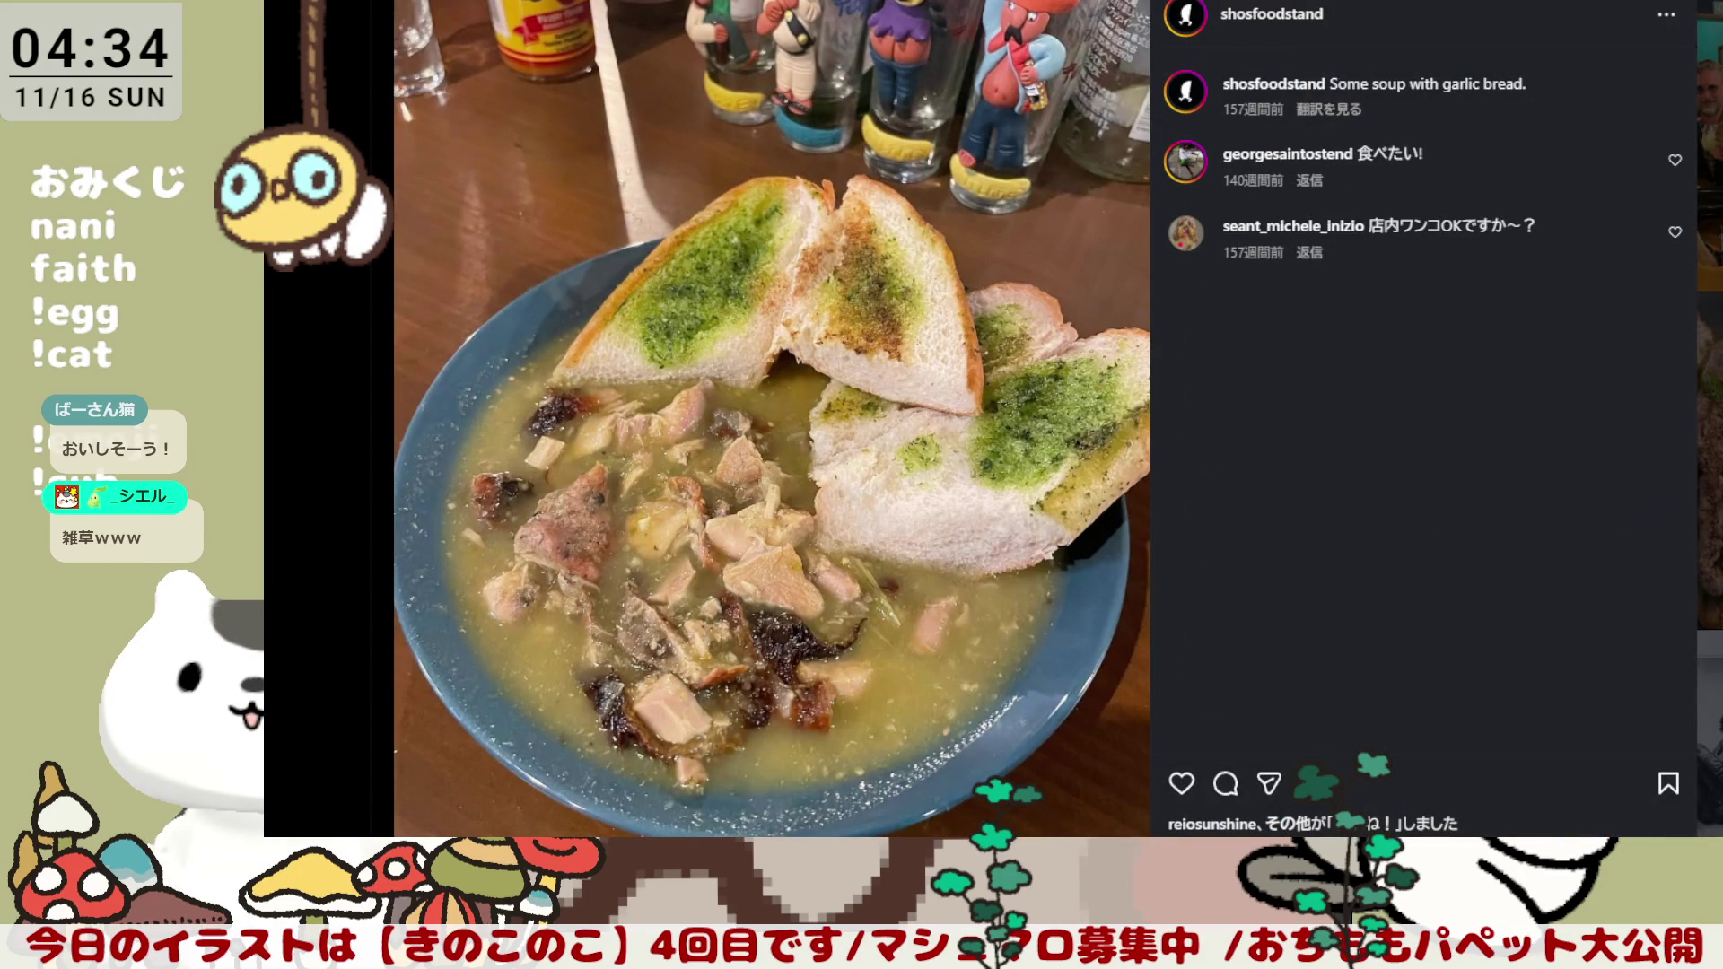
key(Escape)
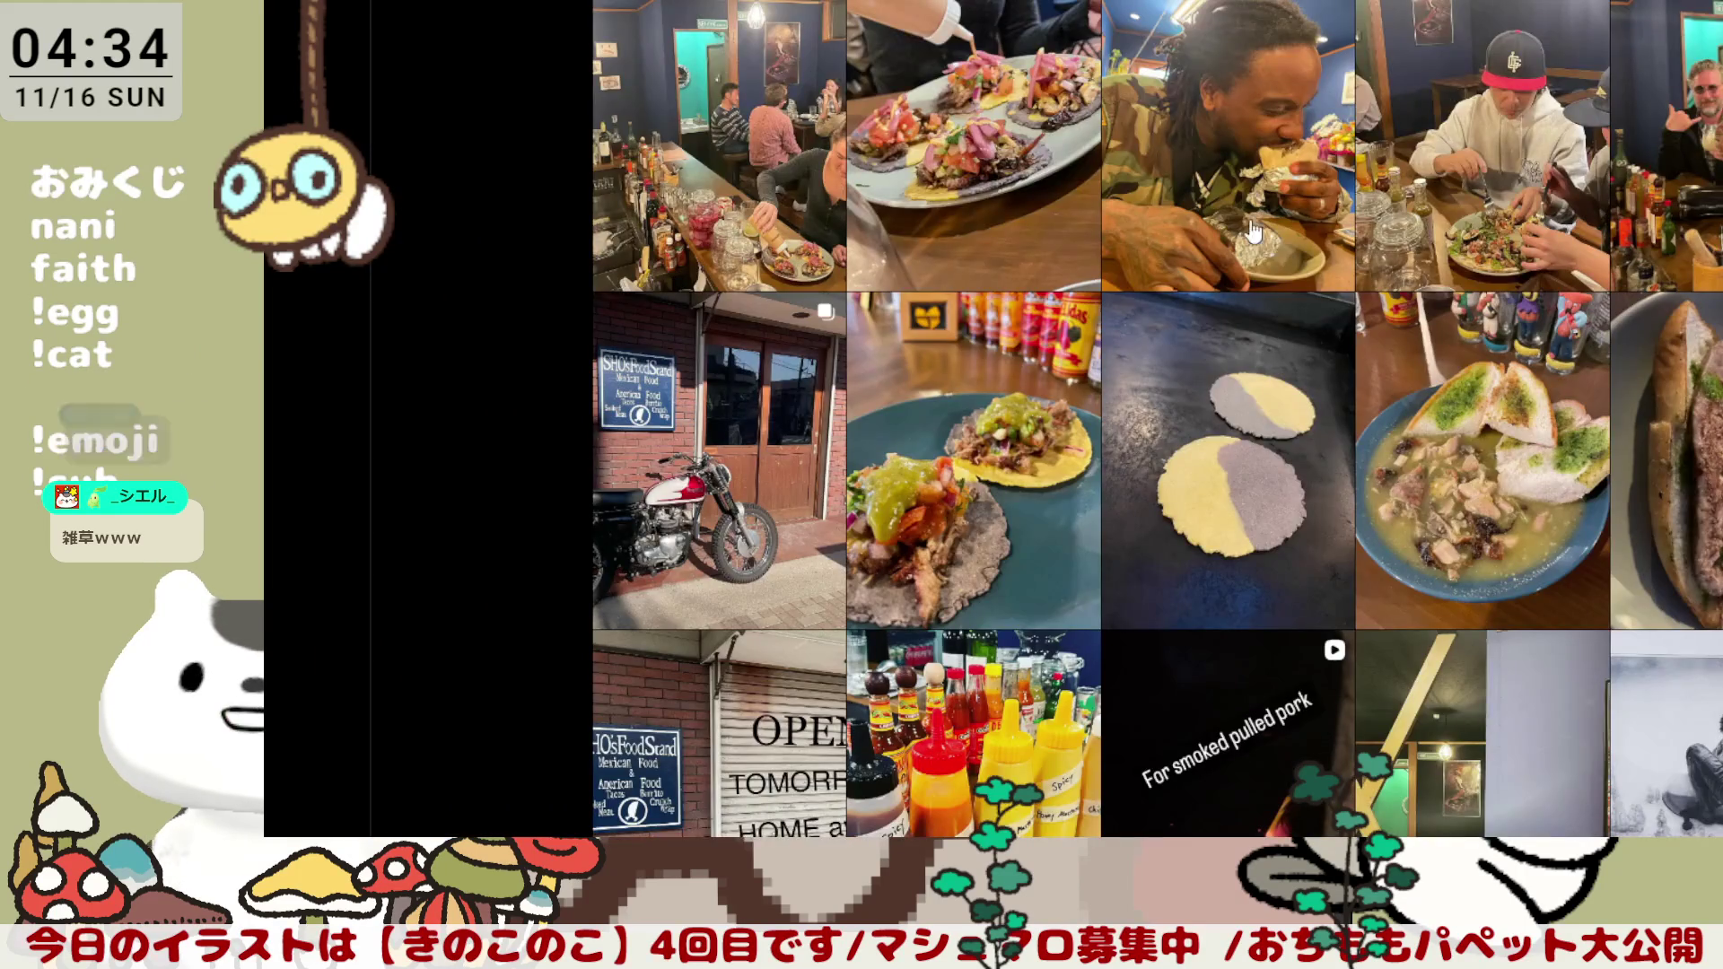
scroll(1124, 155, down, 3)
scroll(1125, 155, up, 3)
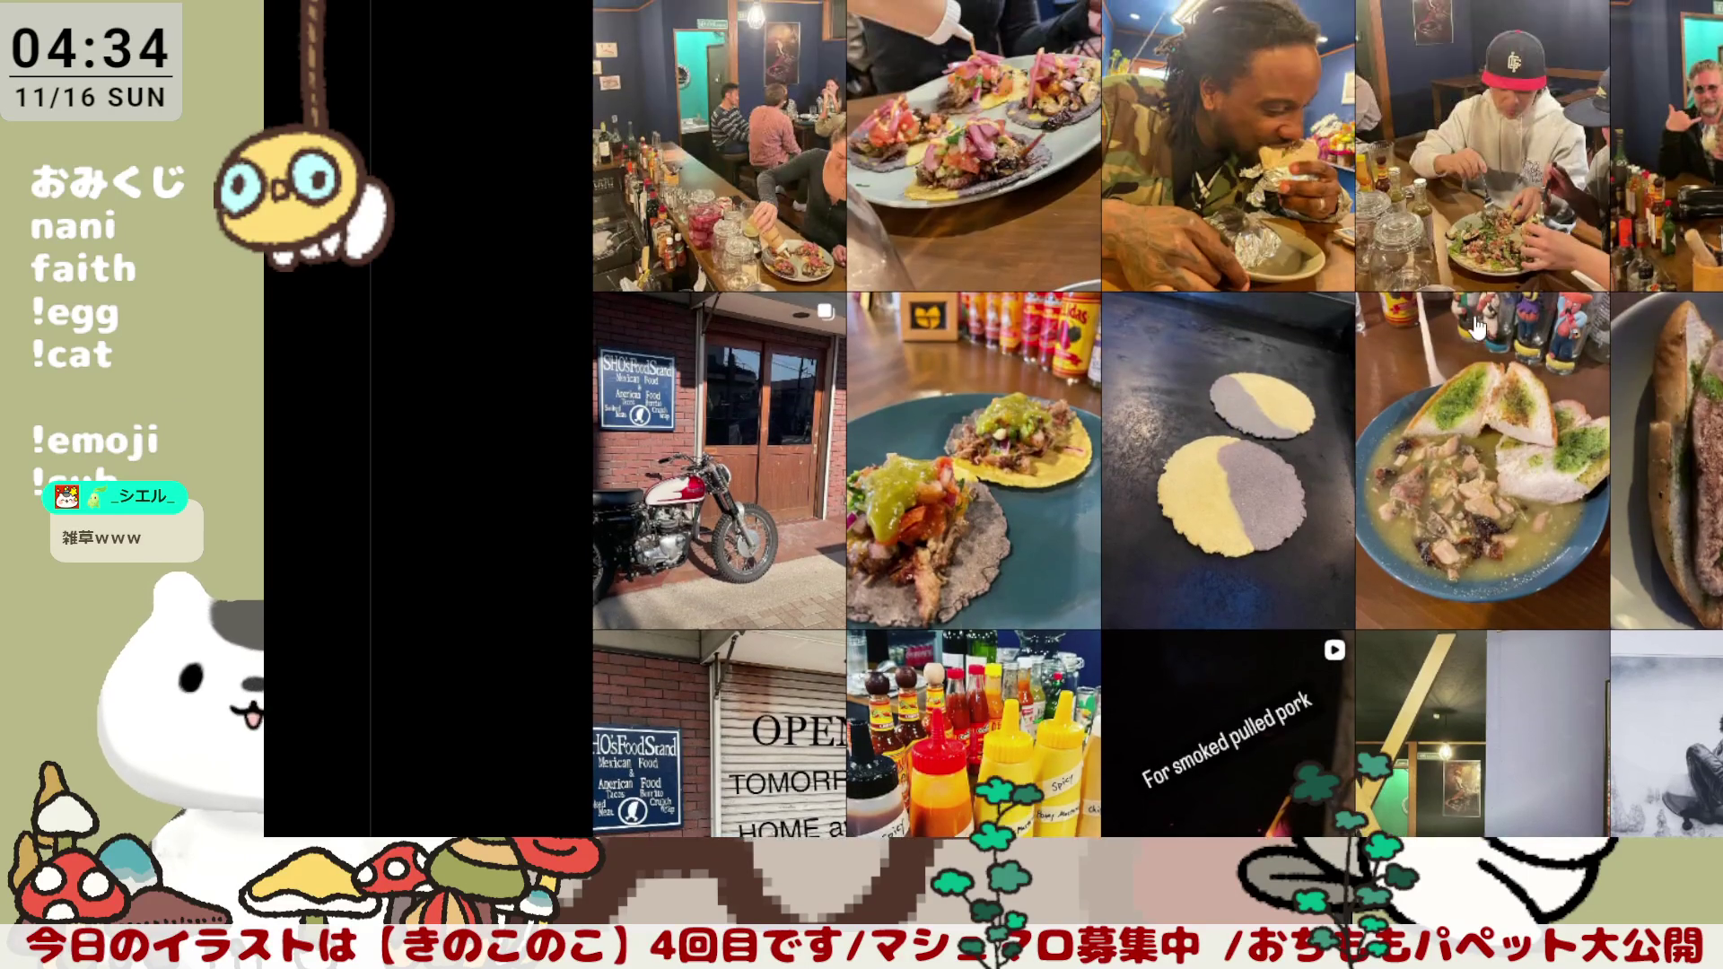
Step: View the choripan, the man eating a burrito and the bar interior posts
click(1670, 566)
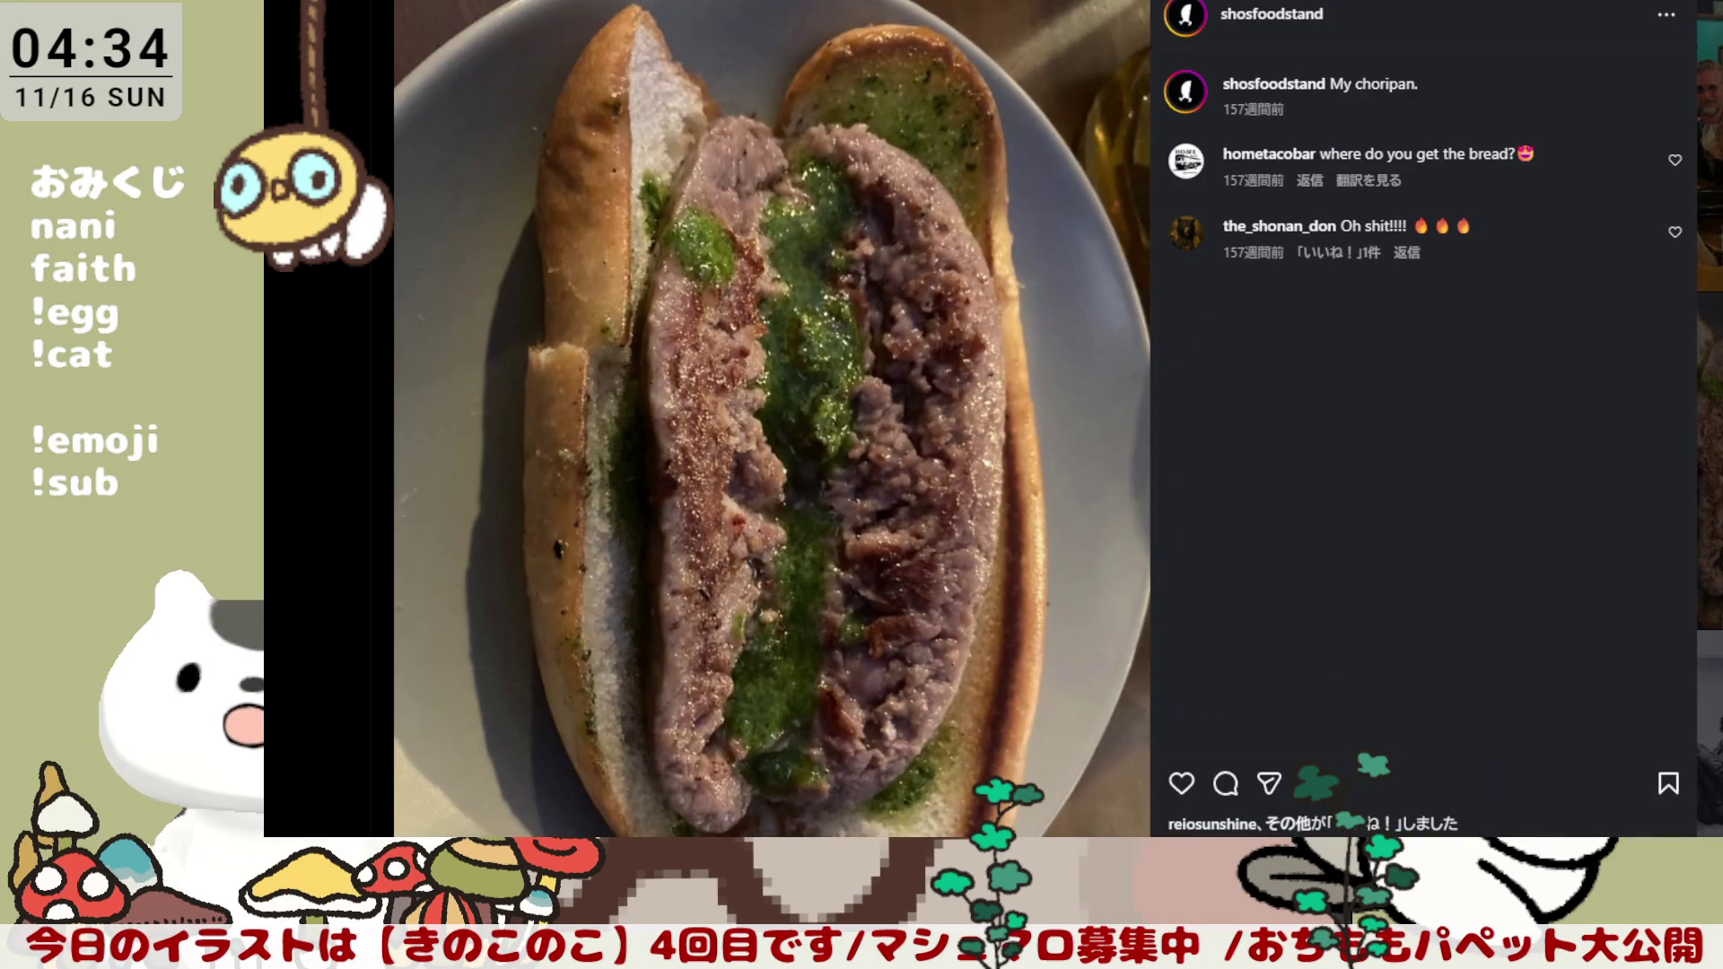
key(Escape)
scroll(1158, 421, up, 3)
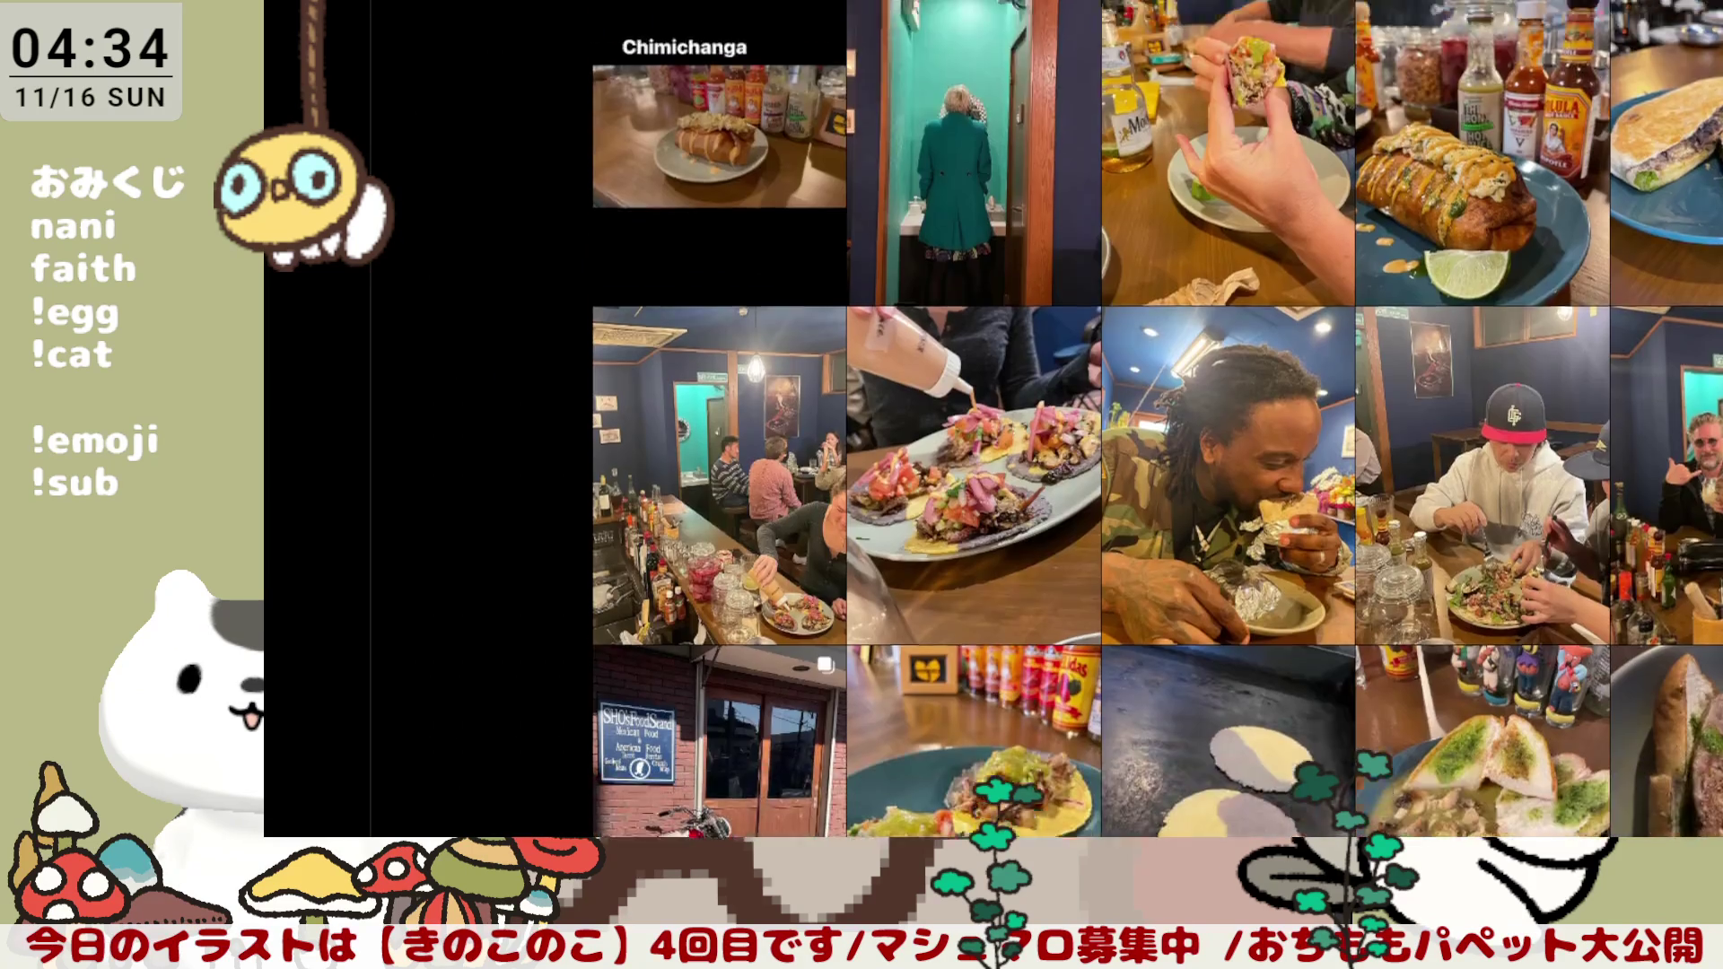
scroll(1158, 420, down, 1)
click(1228, 338)
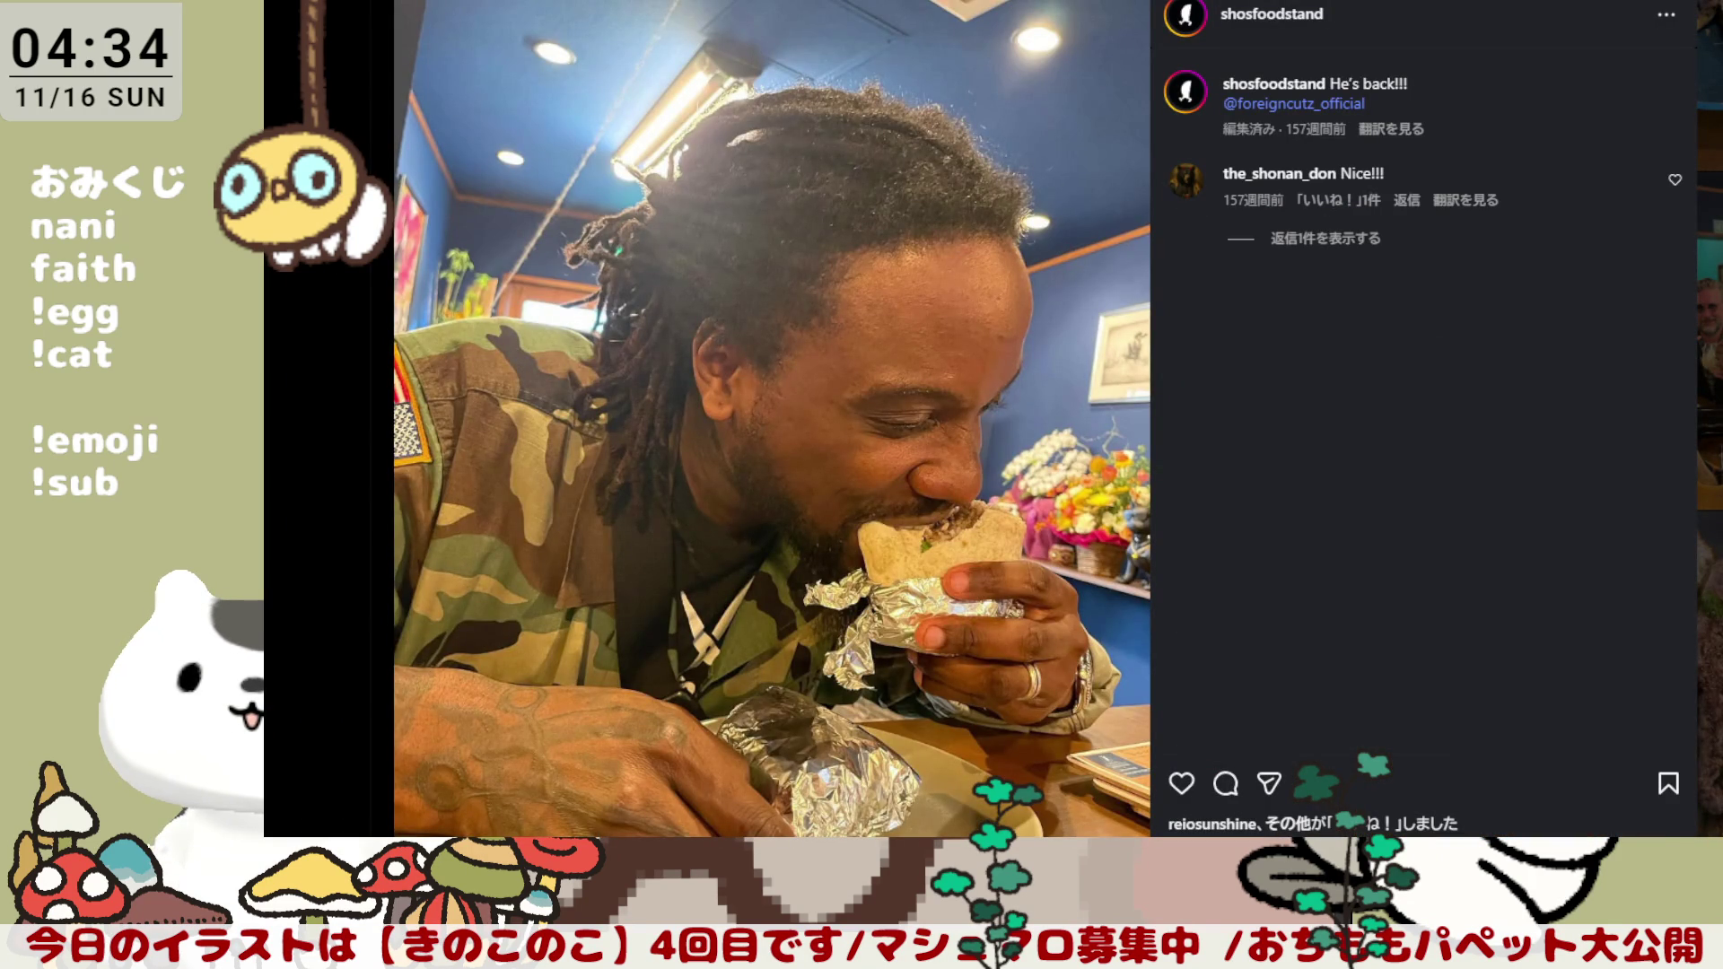
key(Escape)
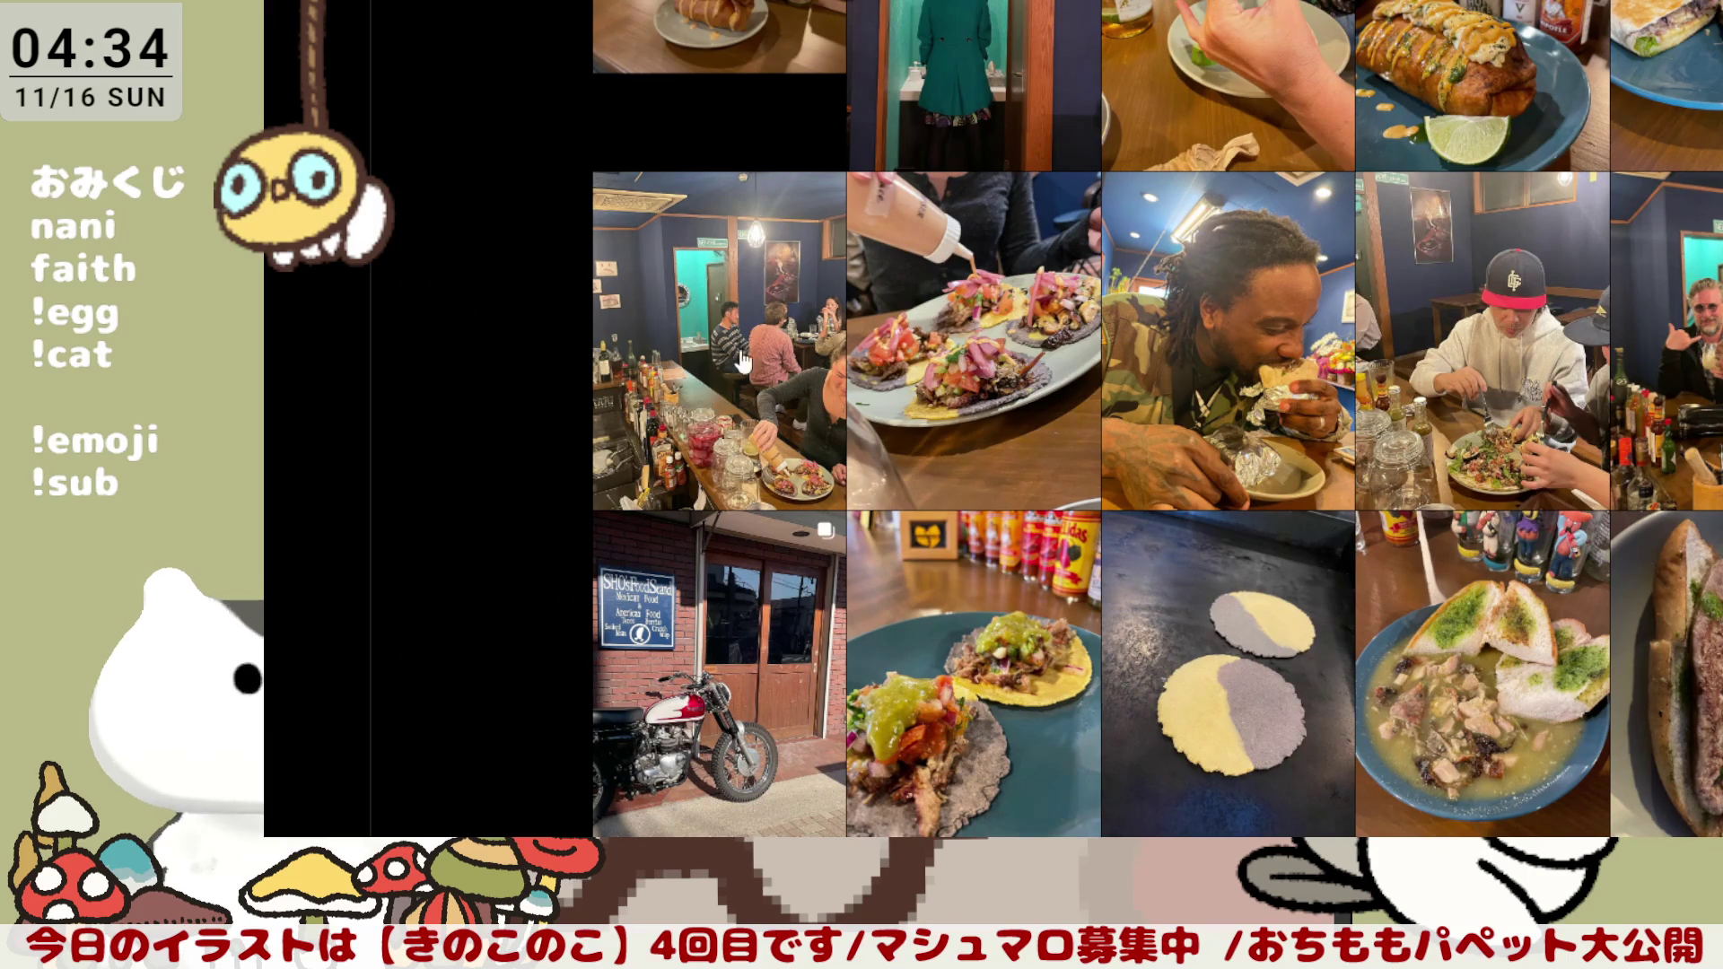
click(741, 349)
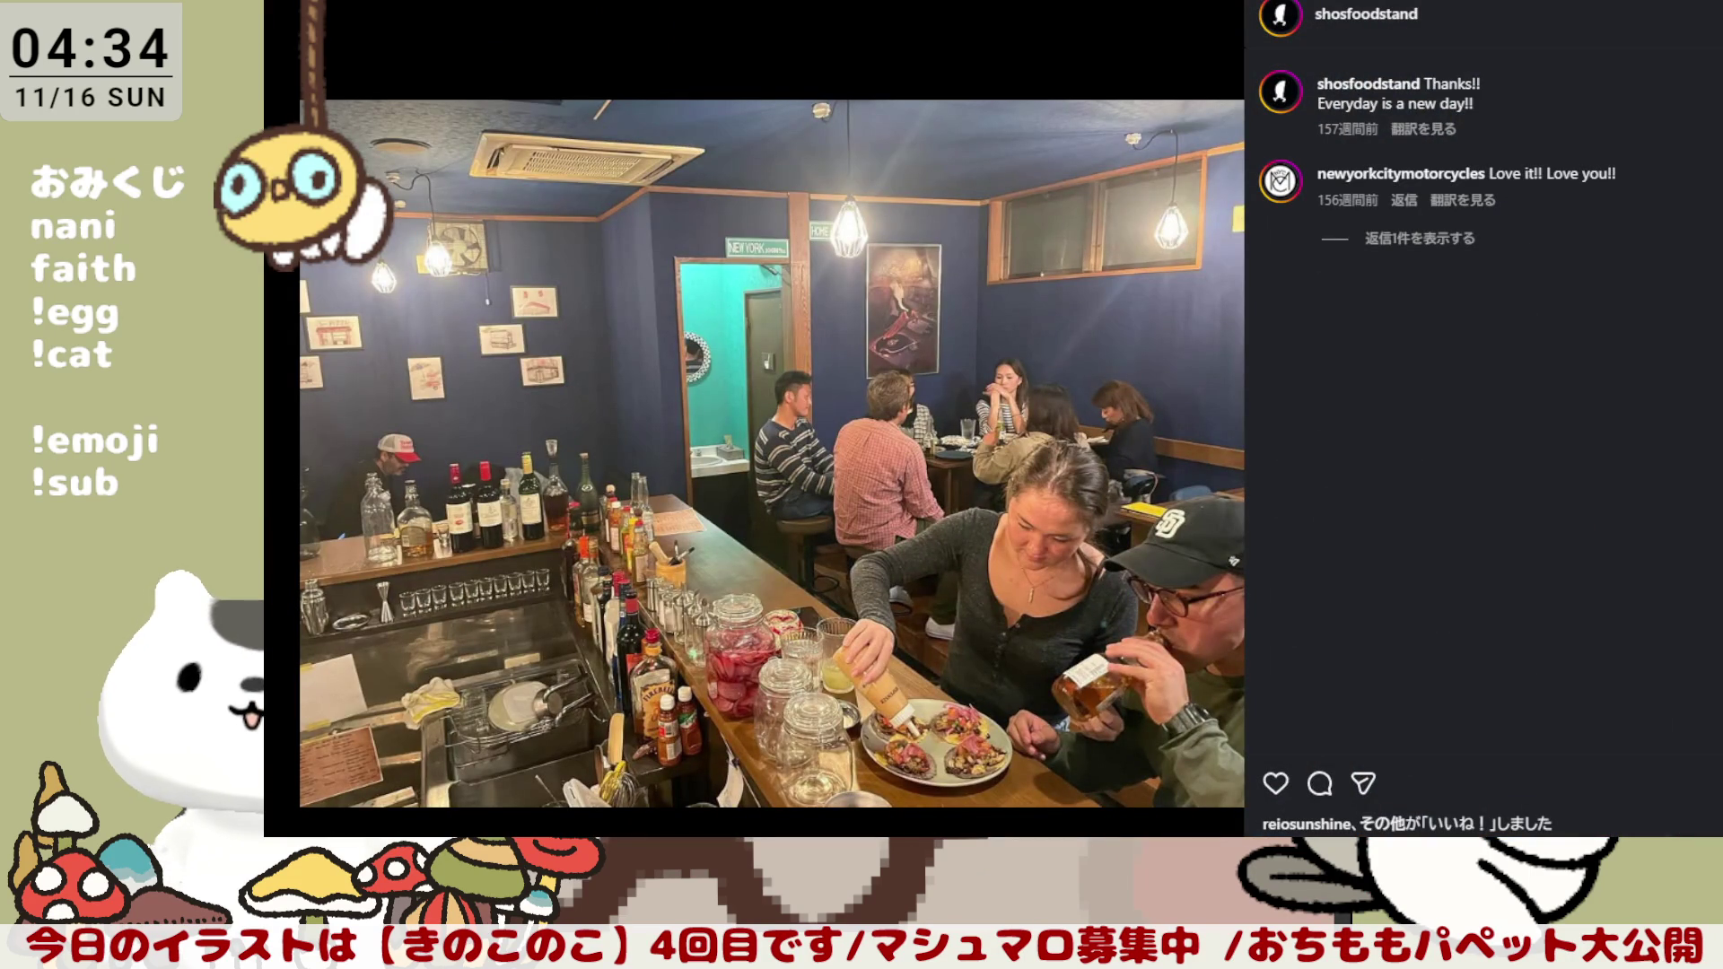
key(Escape)
scroll(1158, 419, up, 1)
scroll(1159, 420, up, 1)
scroll(1158, 418, up, 1)
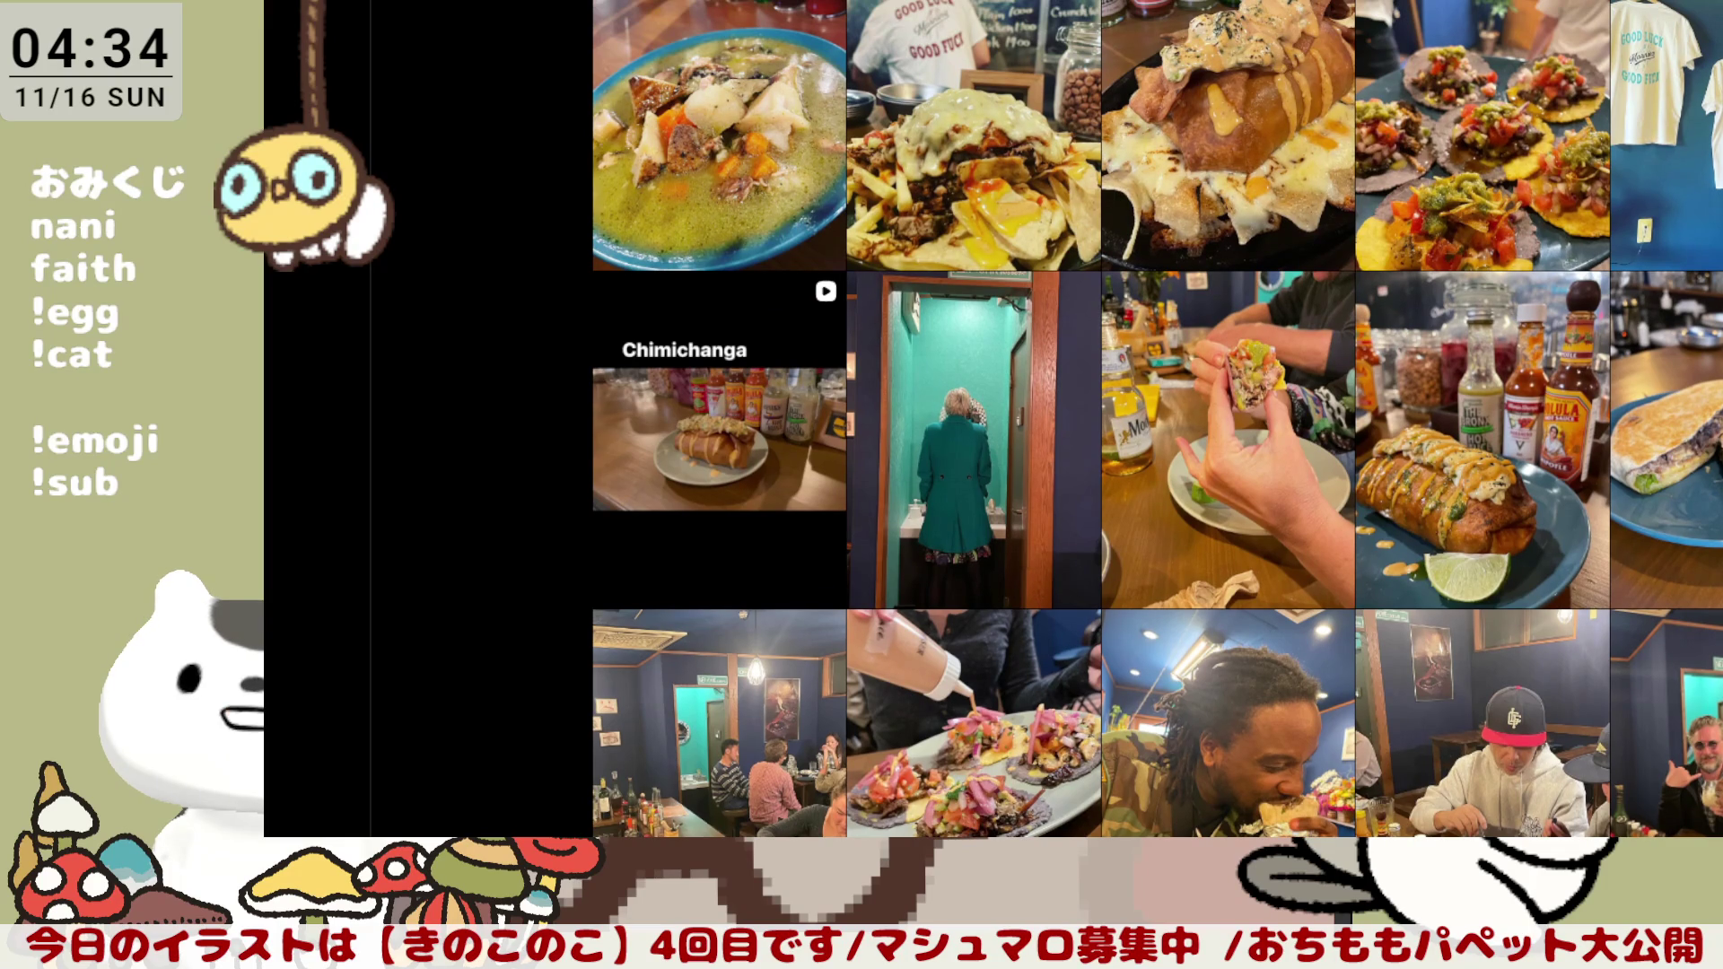
scroll(1158, 419, up, 1)
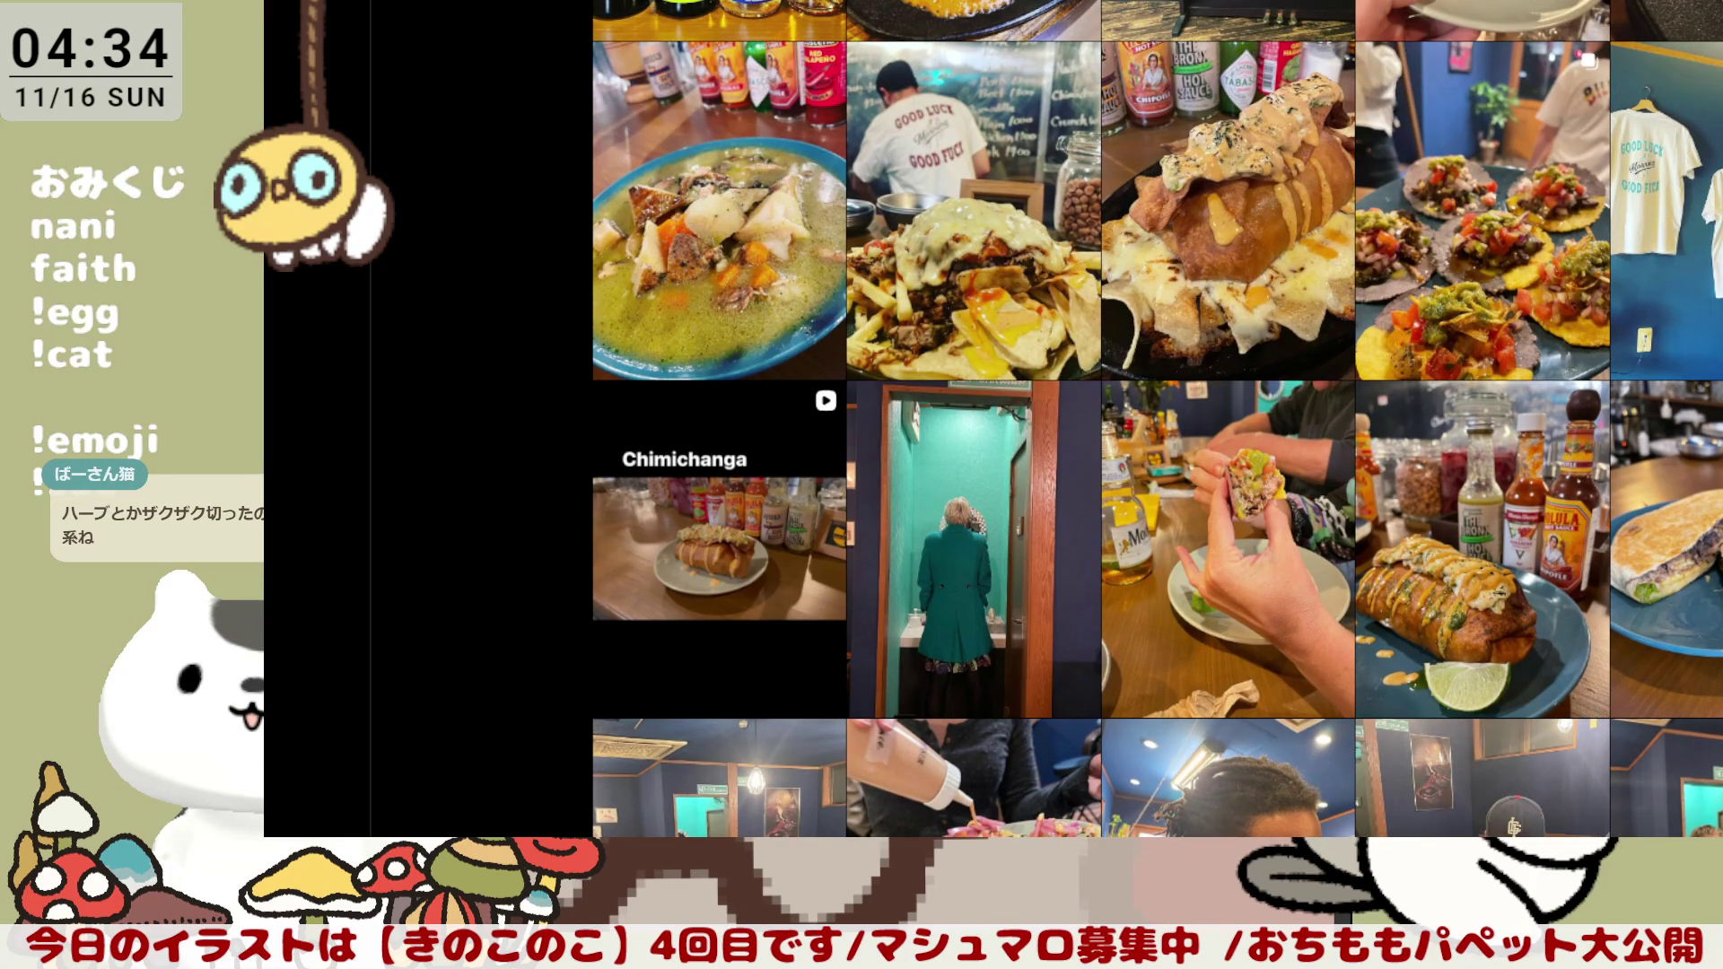
scroll(1158, 419, up, 1)
scroll(1159, 419, up, 1)
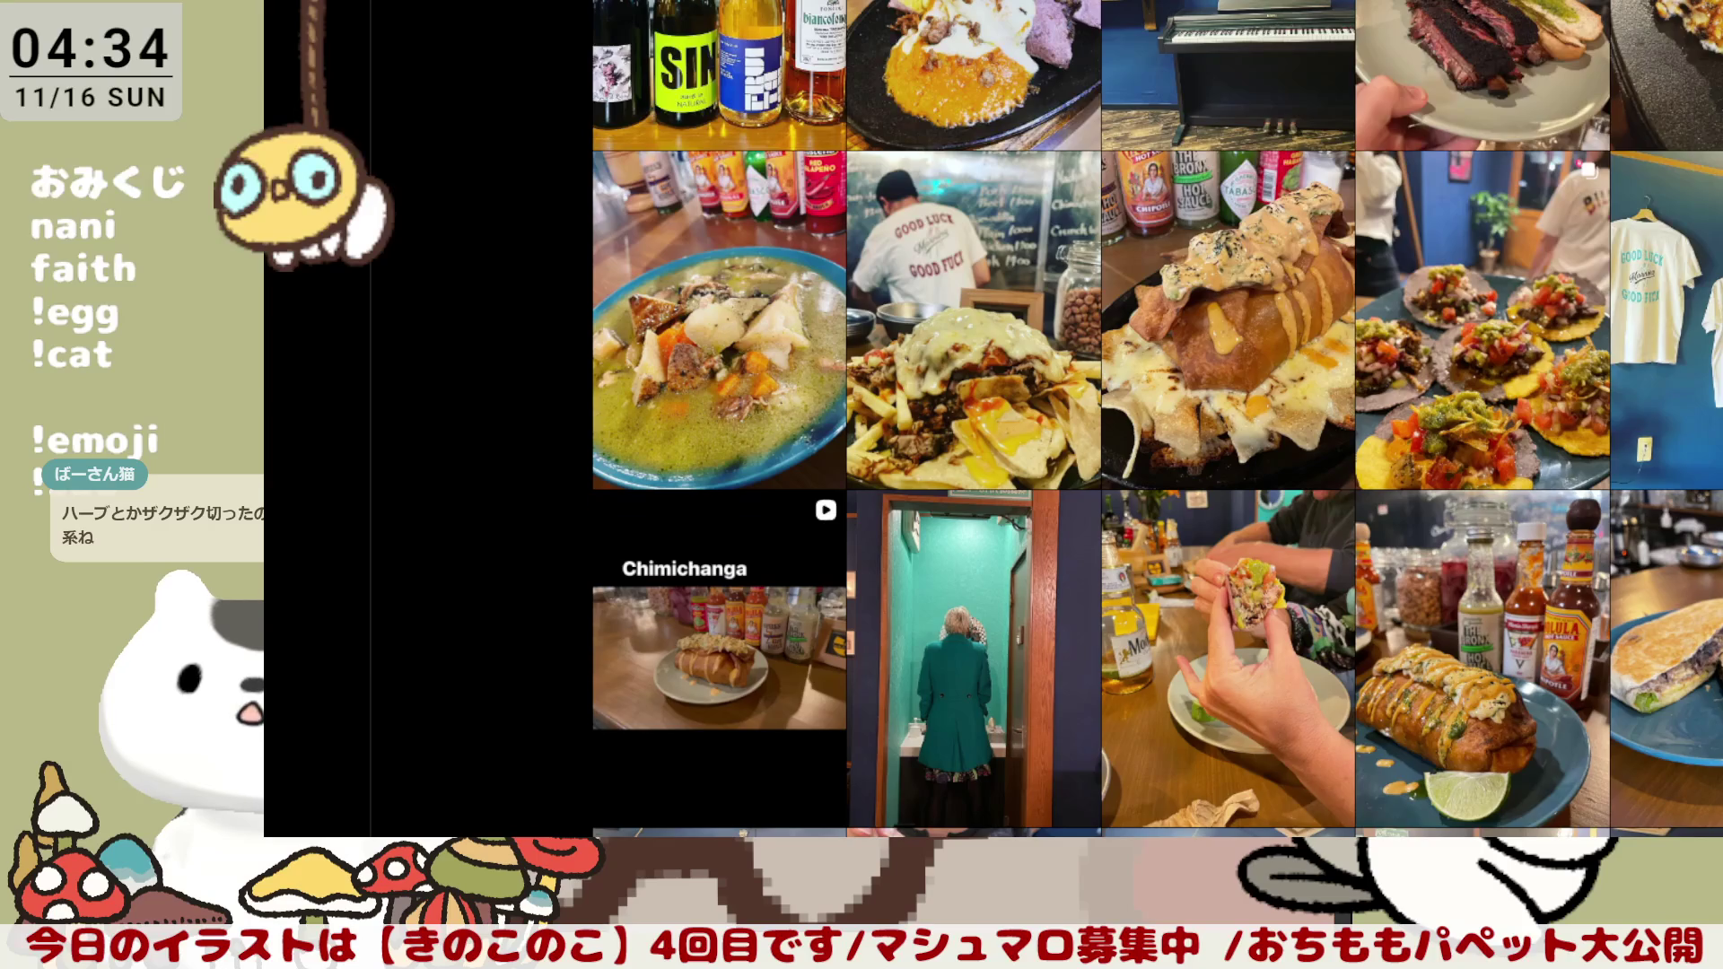
scroll(1158, 420, up, 1)
Step: View the enchiladas and smoked back rib posts while moving up the grid
click(1691, 186)
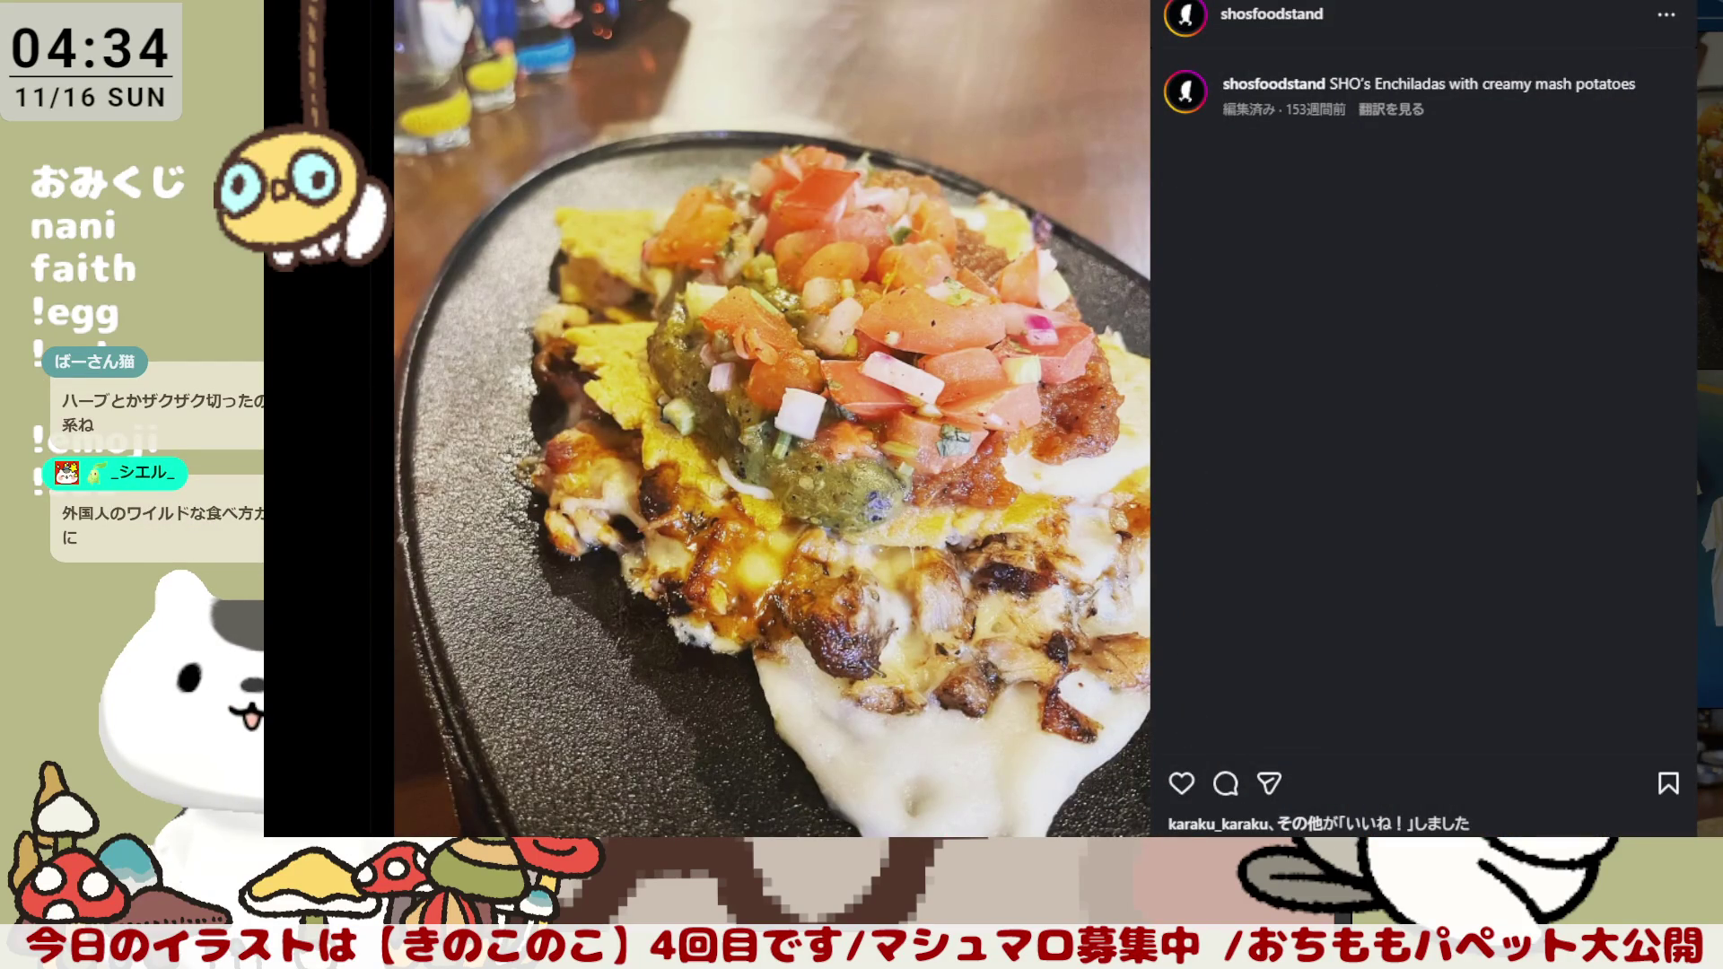
key(Escape)
scroll(1159, 419, up, 2)
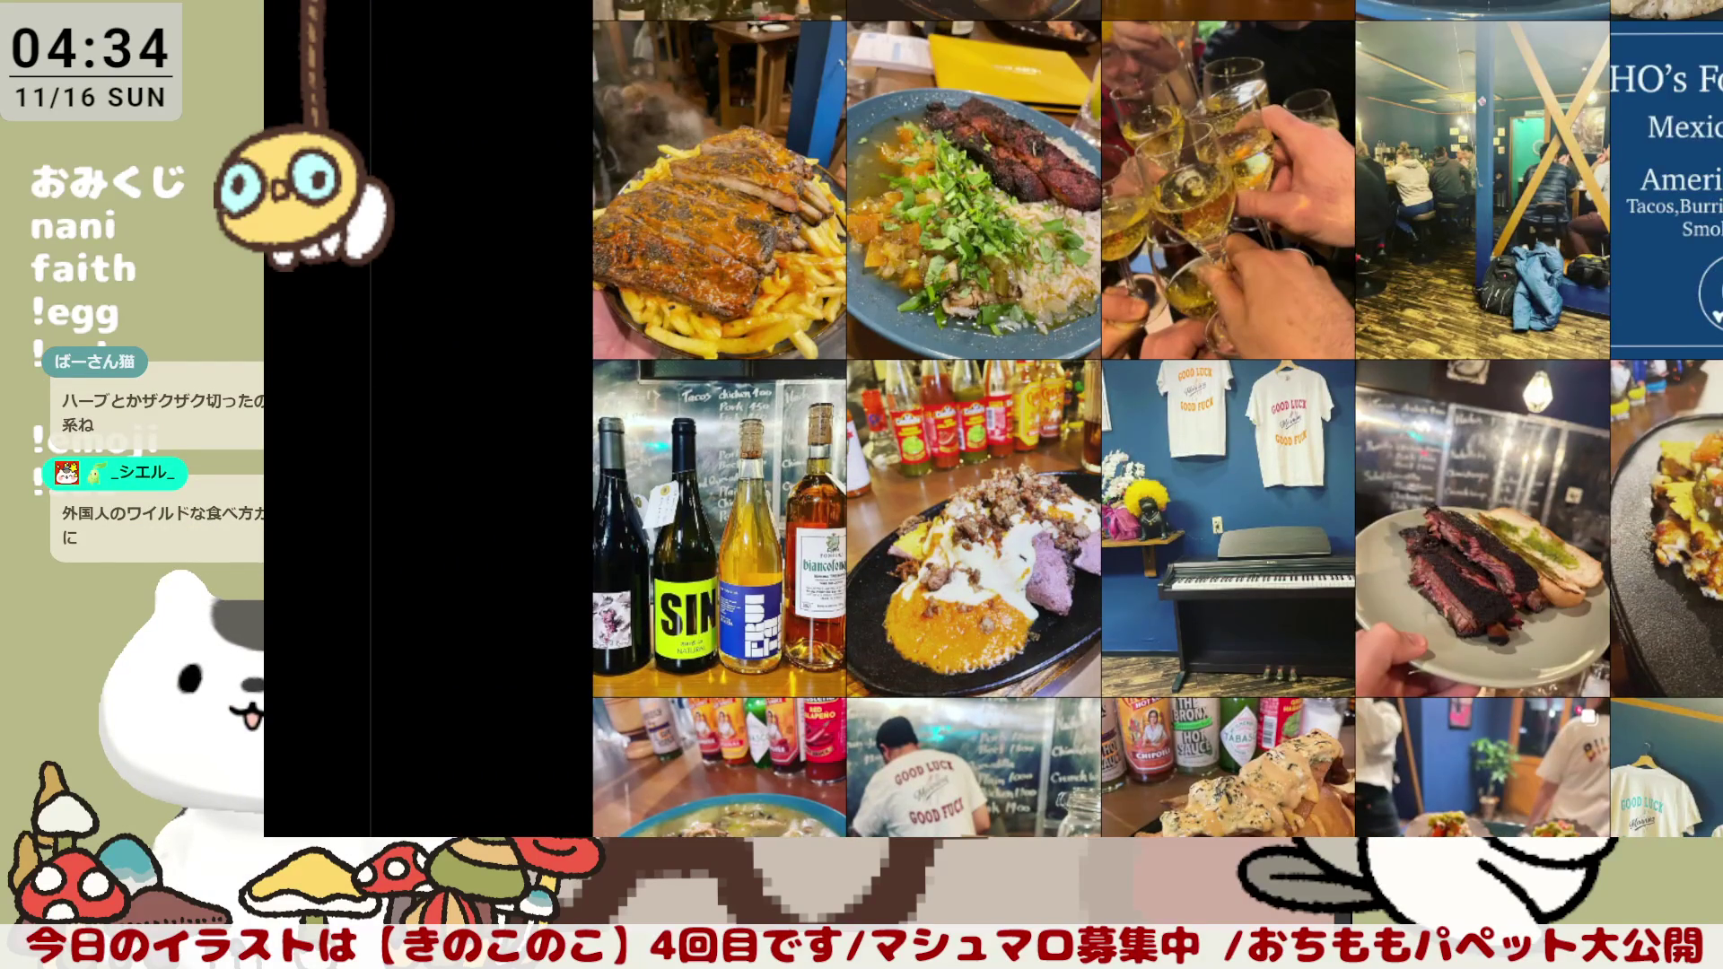
click(1543, 538)
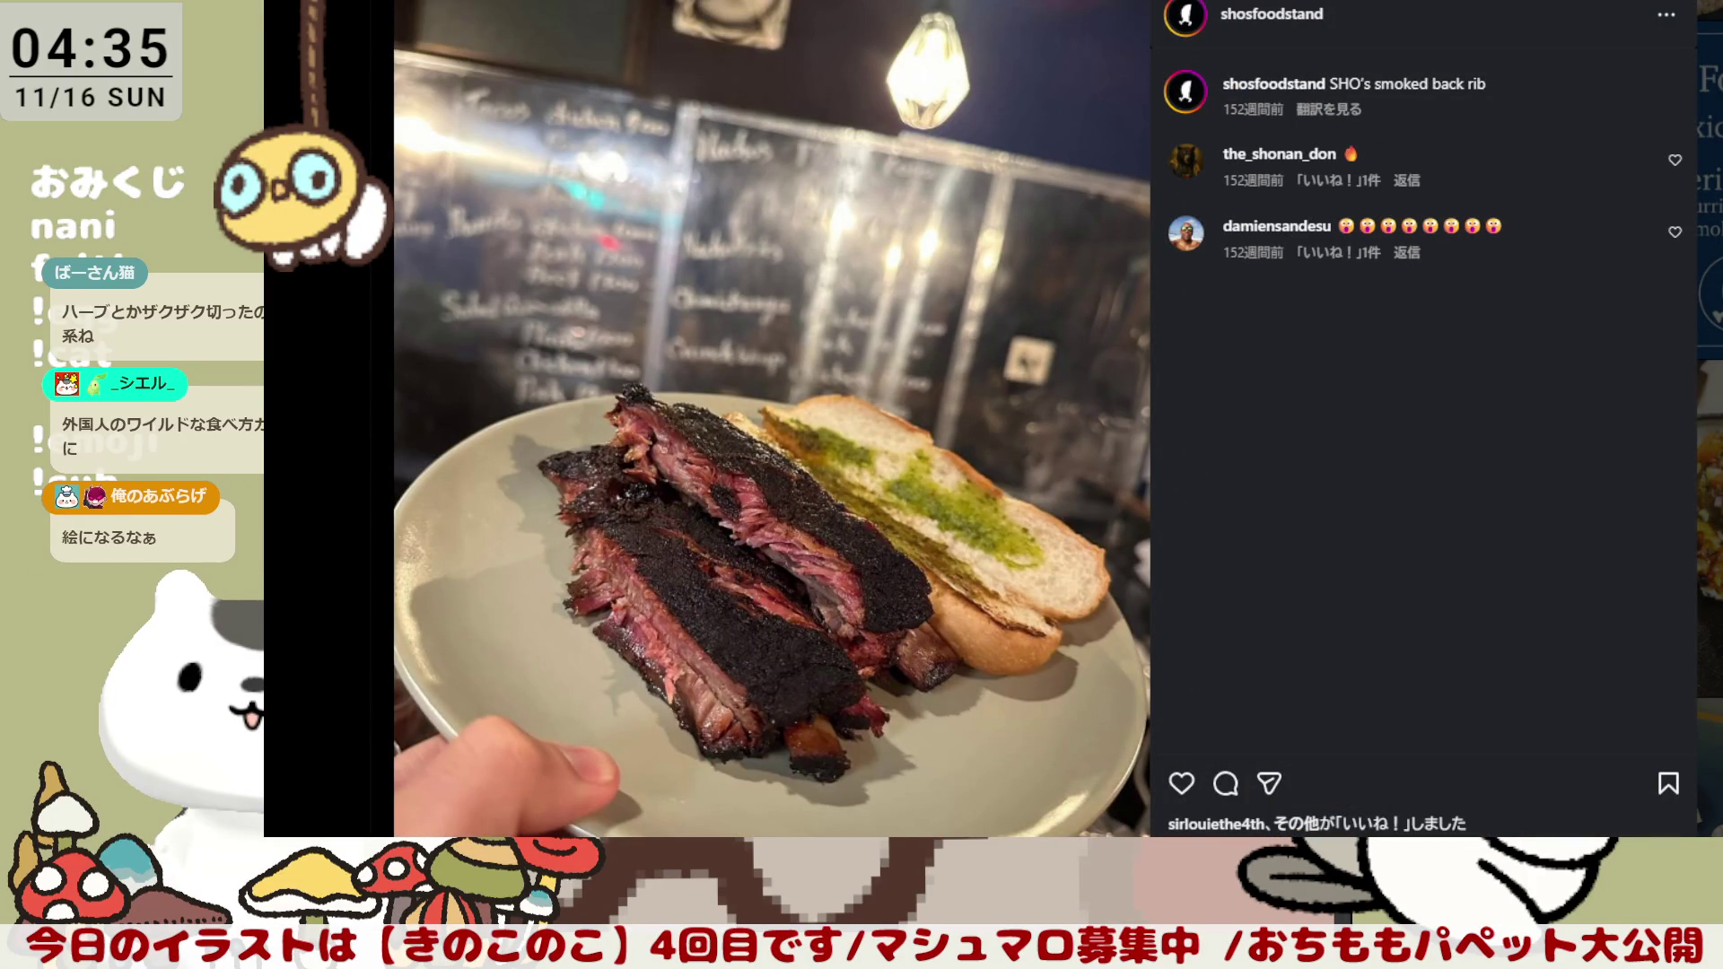
key(Escape)
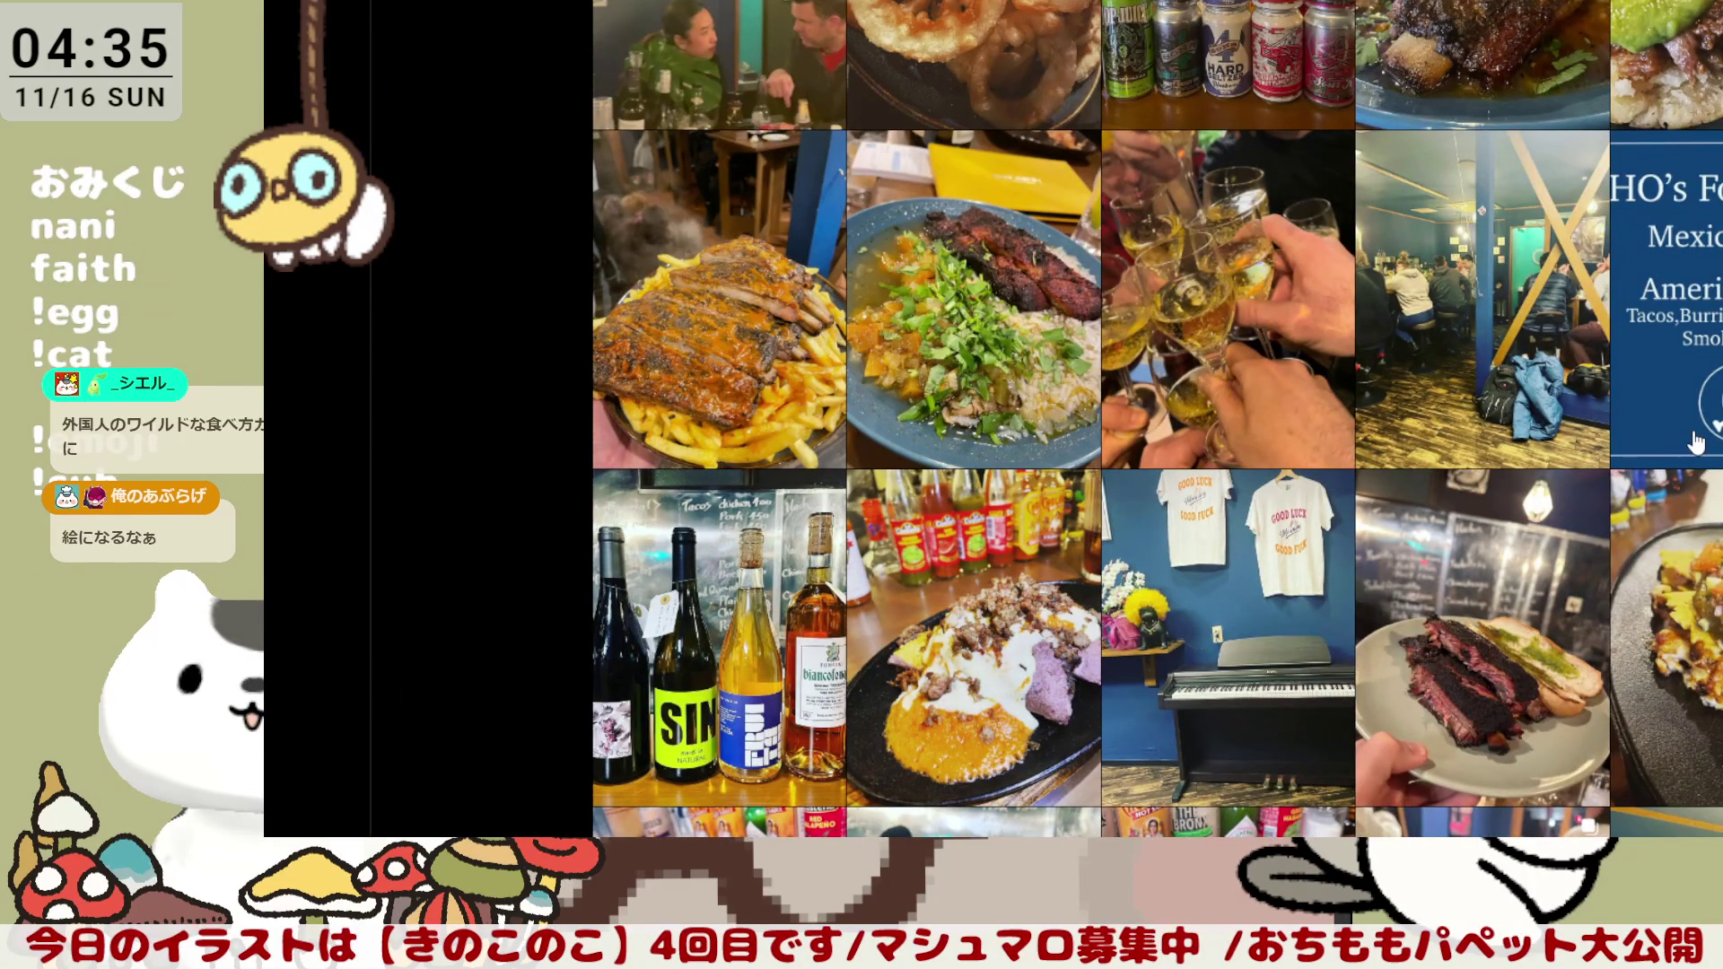
scroll(1696, 446, up, 1)
scroll(1696, 442, up, 1)
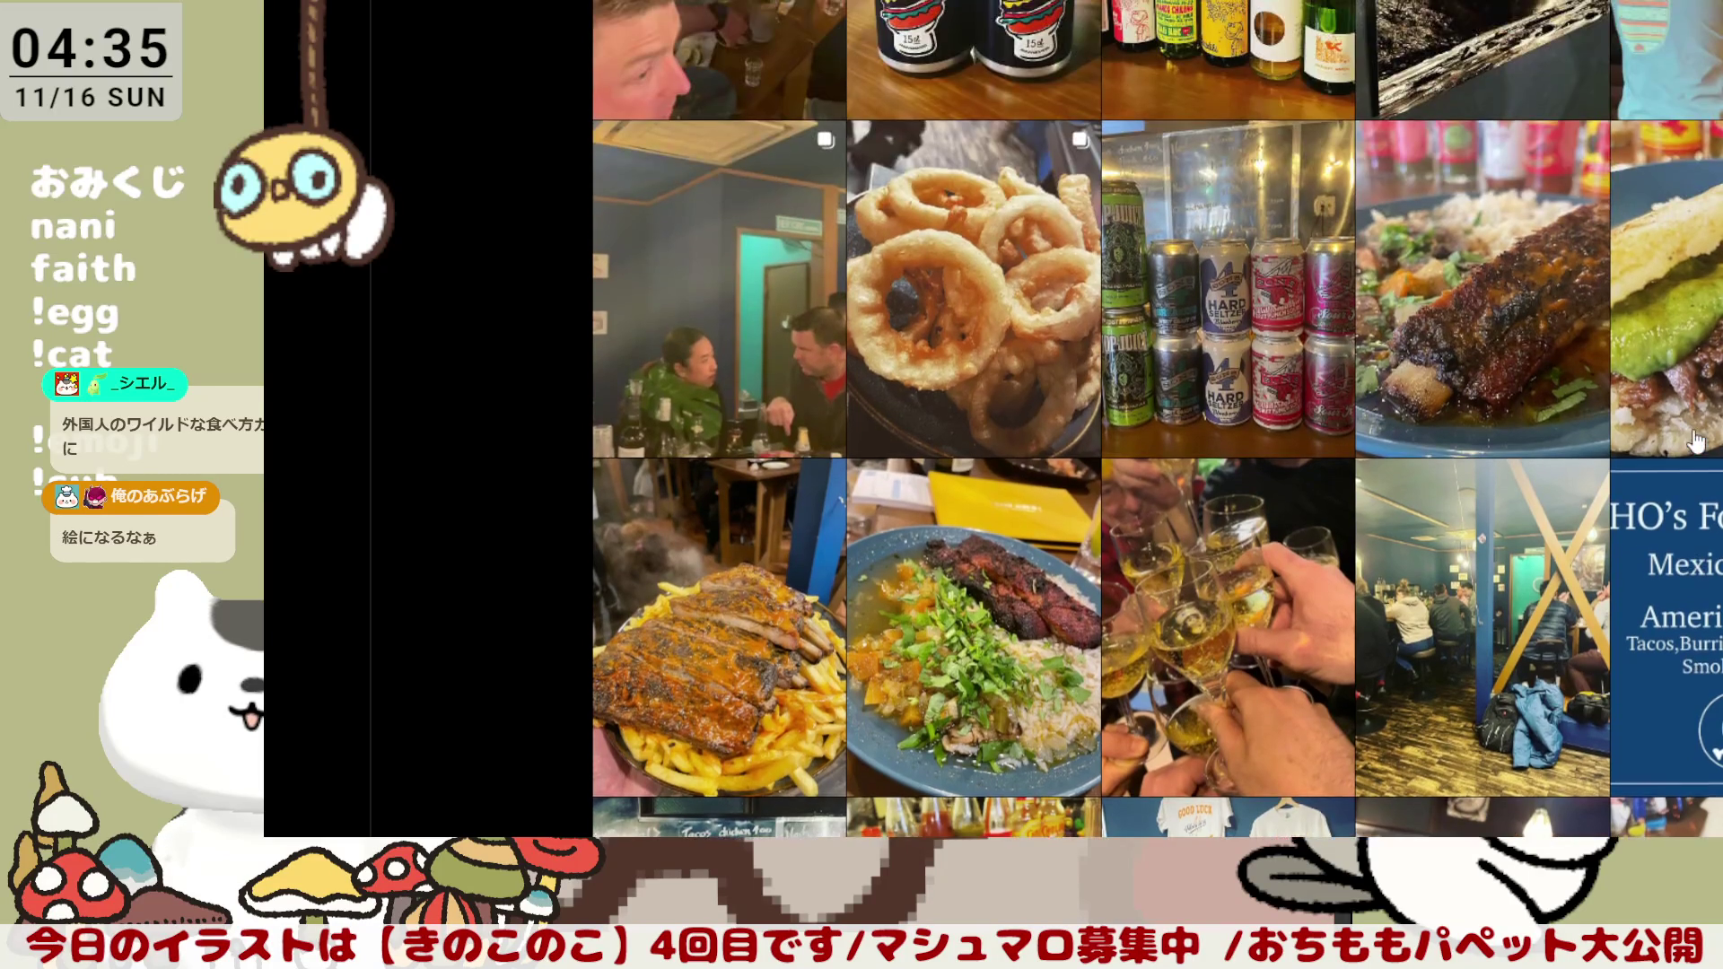
Step: View the onion rings post and the crowded restaurant photo near the top of the grid
click(969, 289)
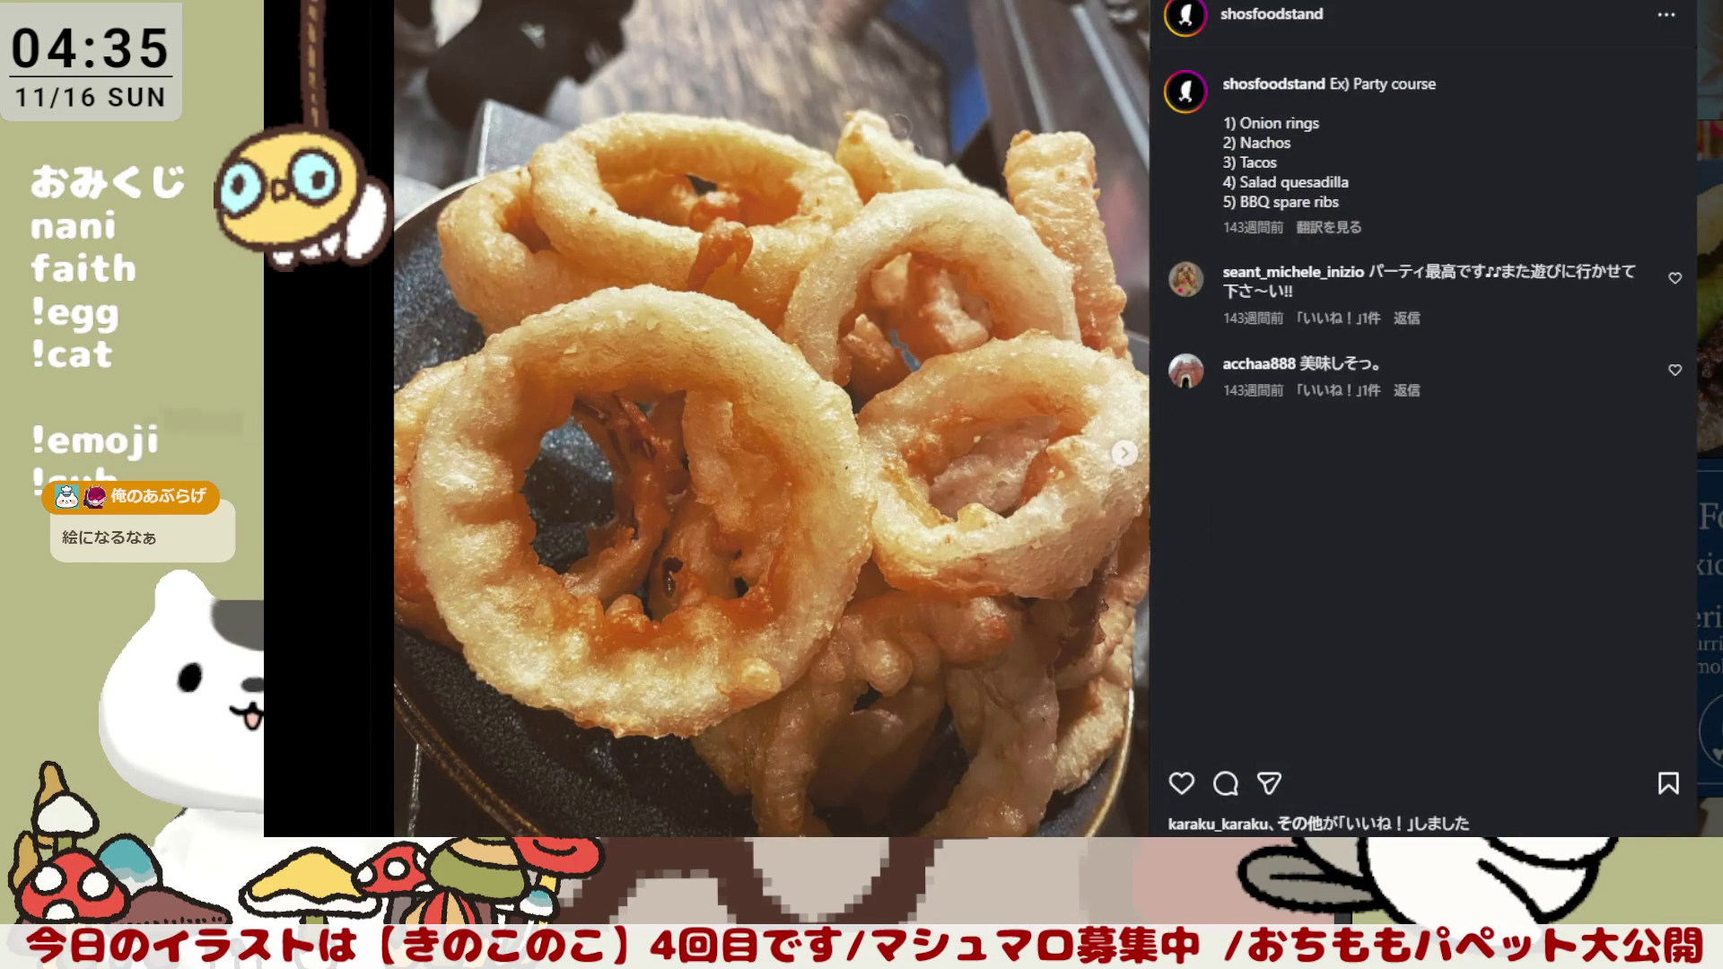
key(Escape)
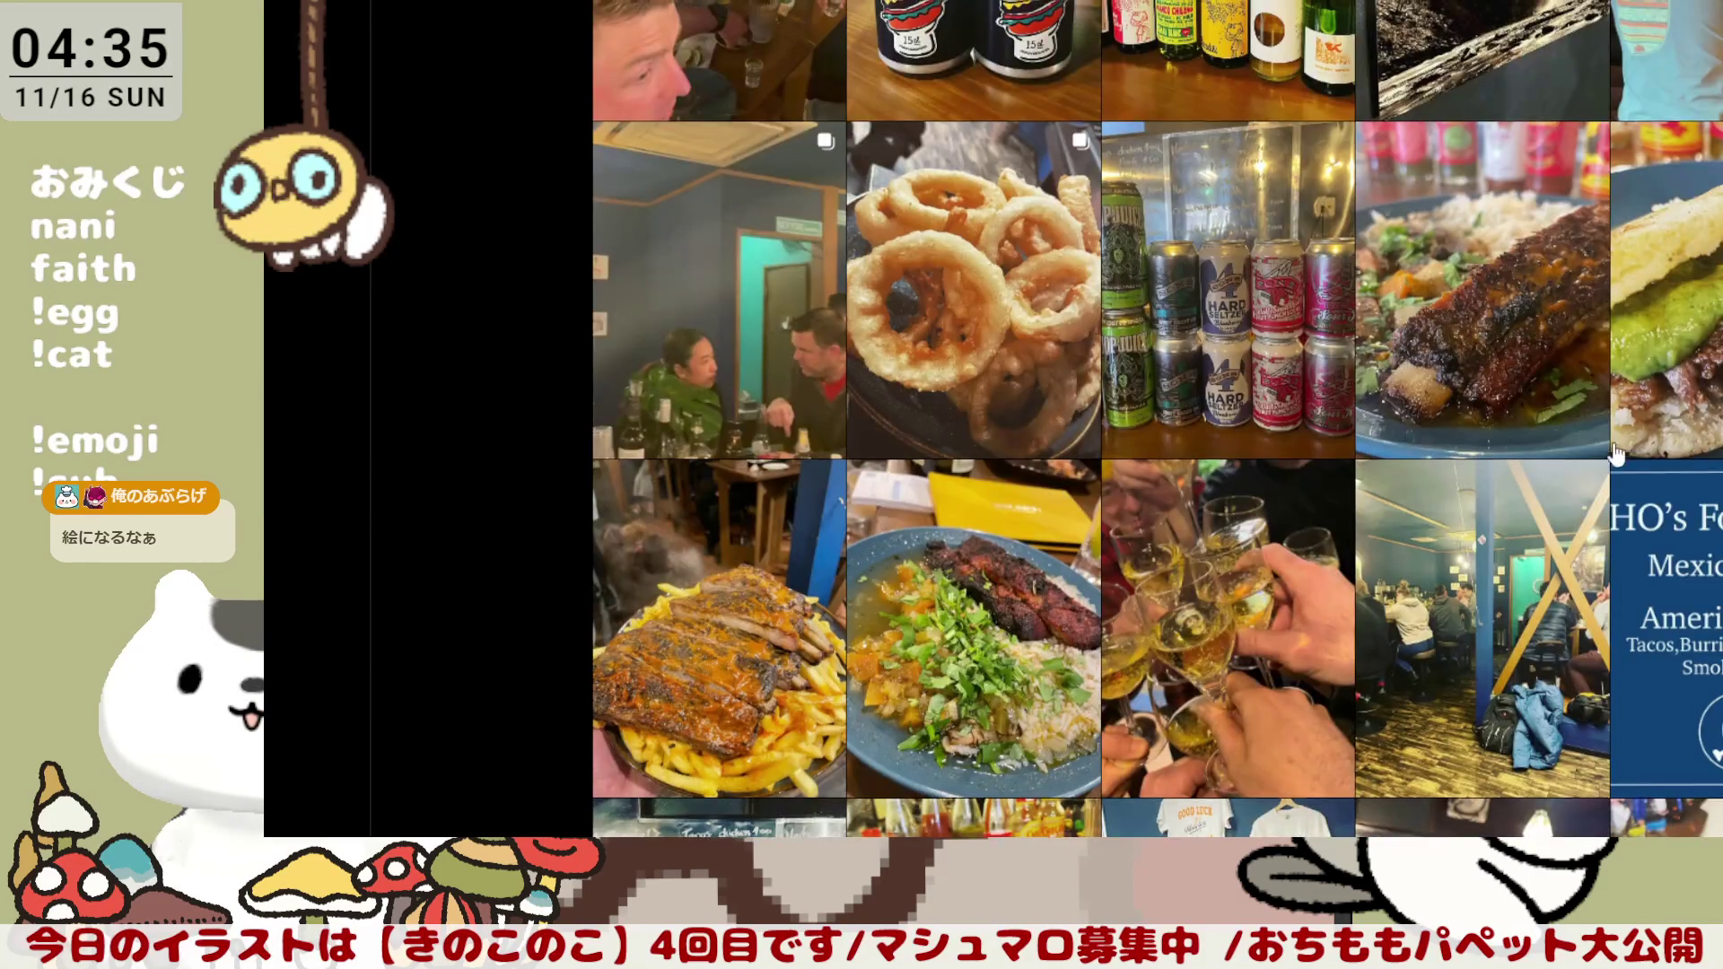
scroll(1613, 454, up, 3)
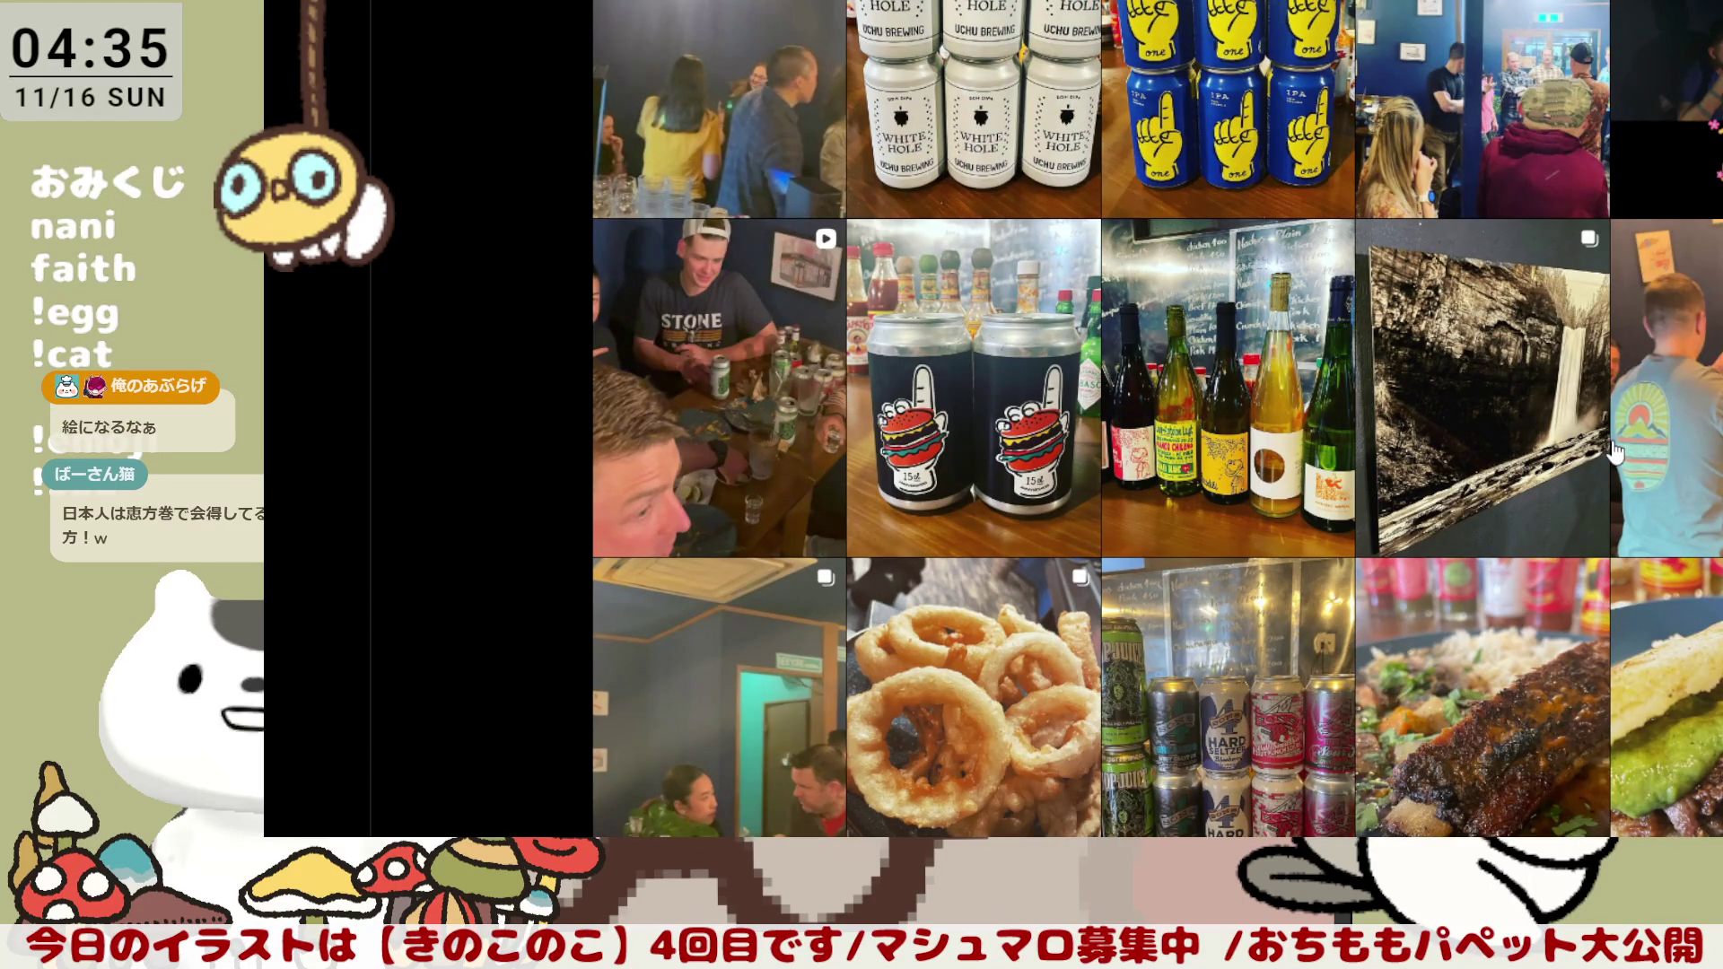
scroll(1614, 454, up, 1)
scroll(1614, 454, up, 2)
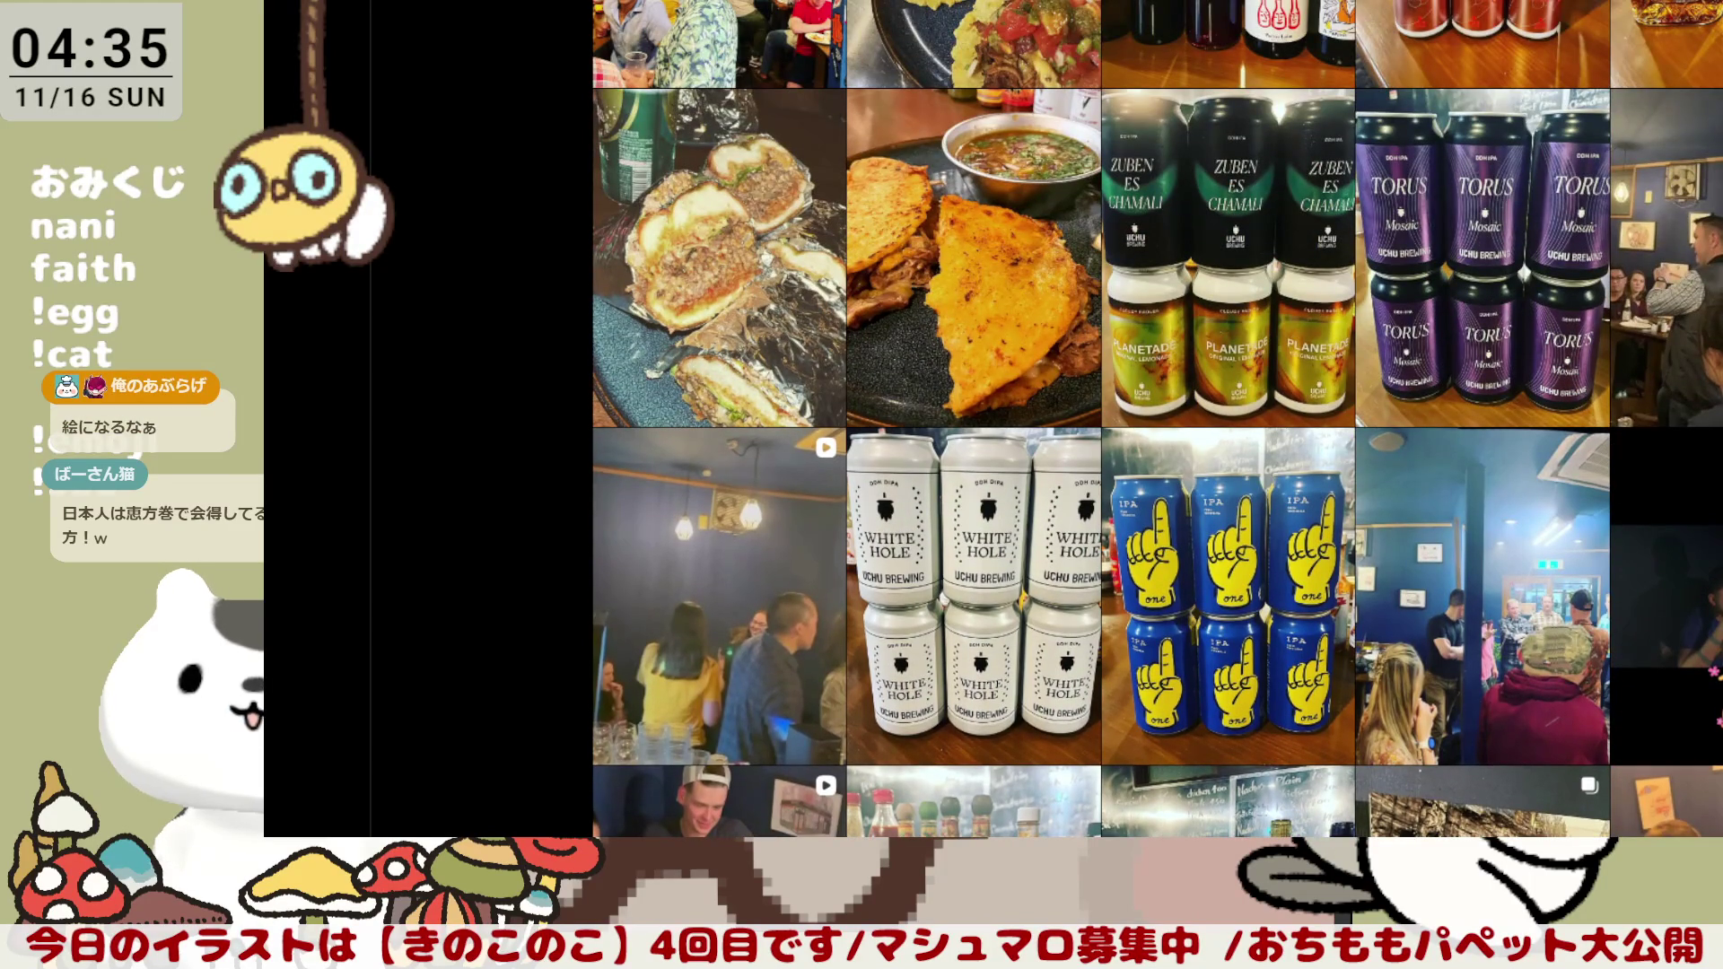
scroll(1158, 421, up, 1)
scroll(1158, 420, up, 1)
scroll(1159, 420, down, 1)
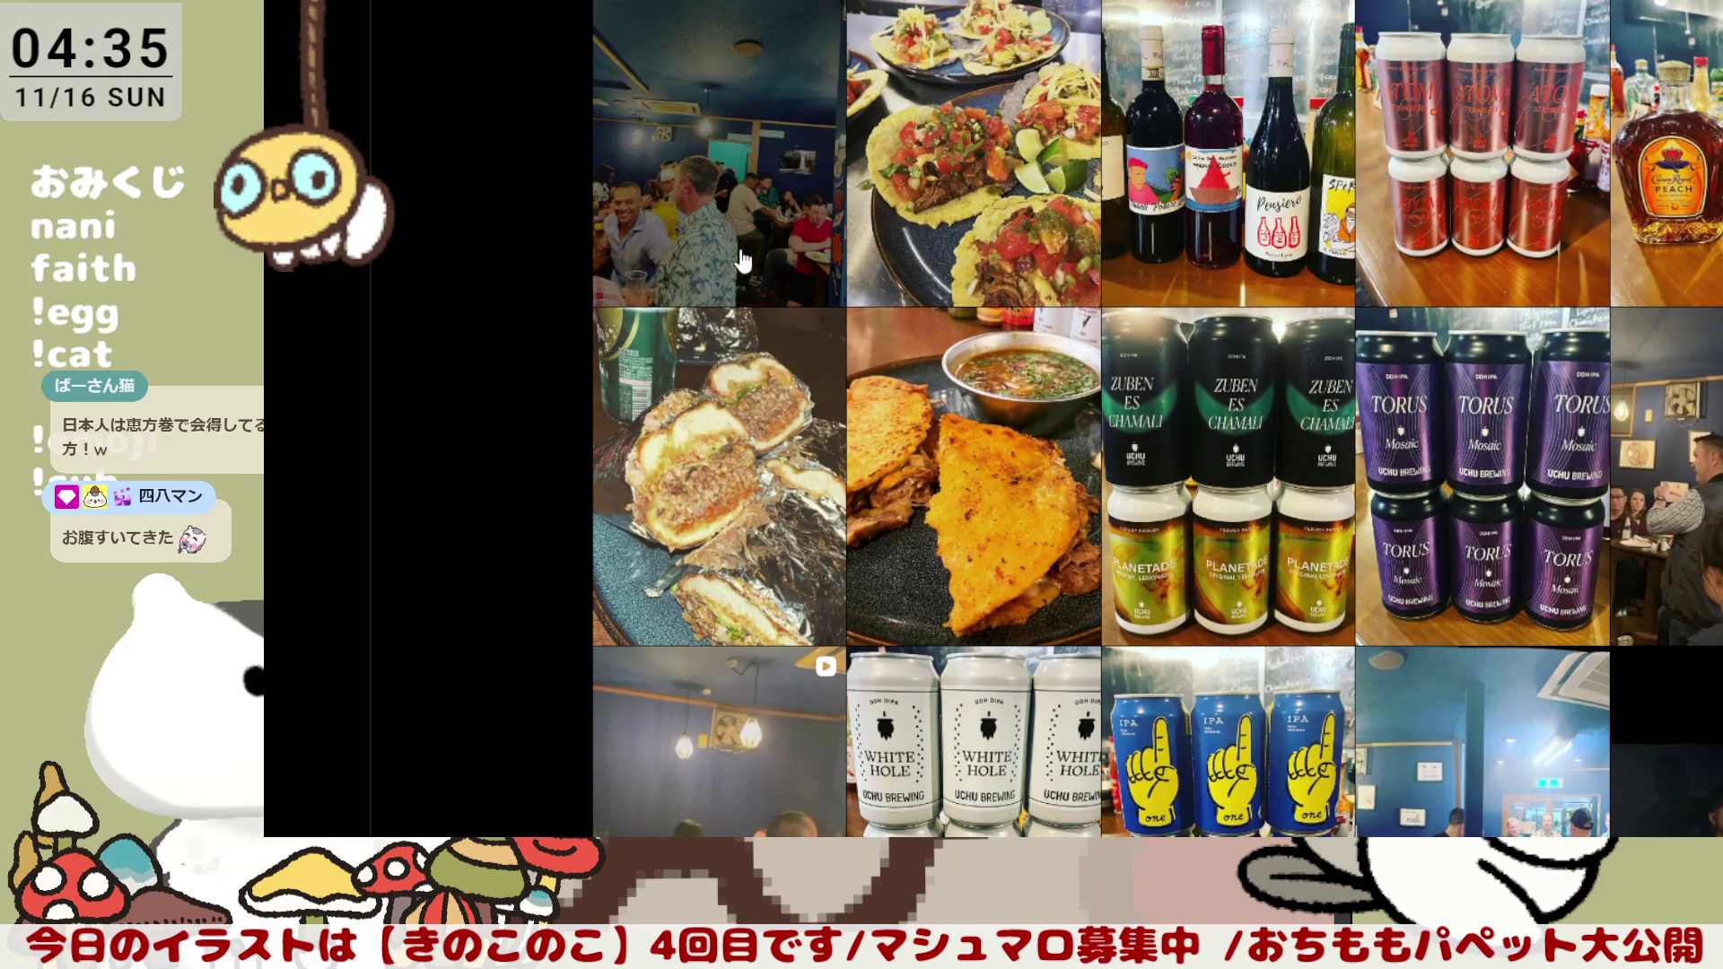
click(754, 148)
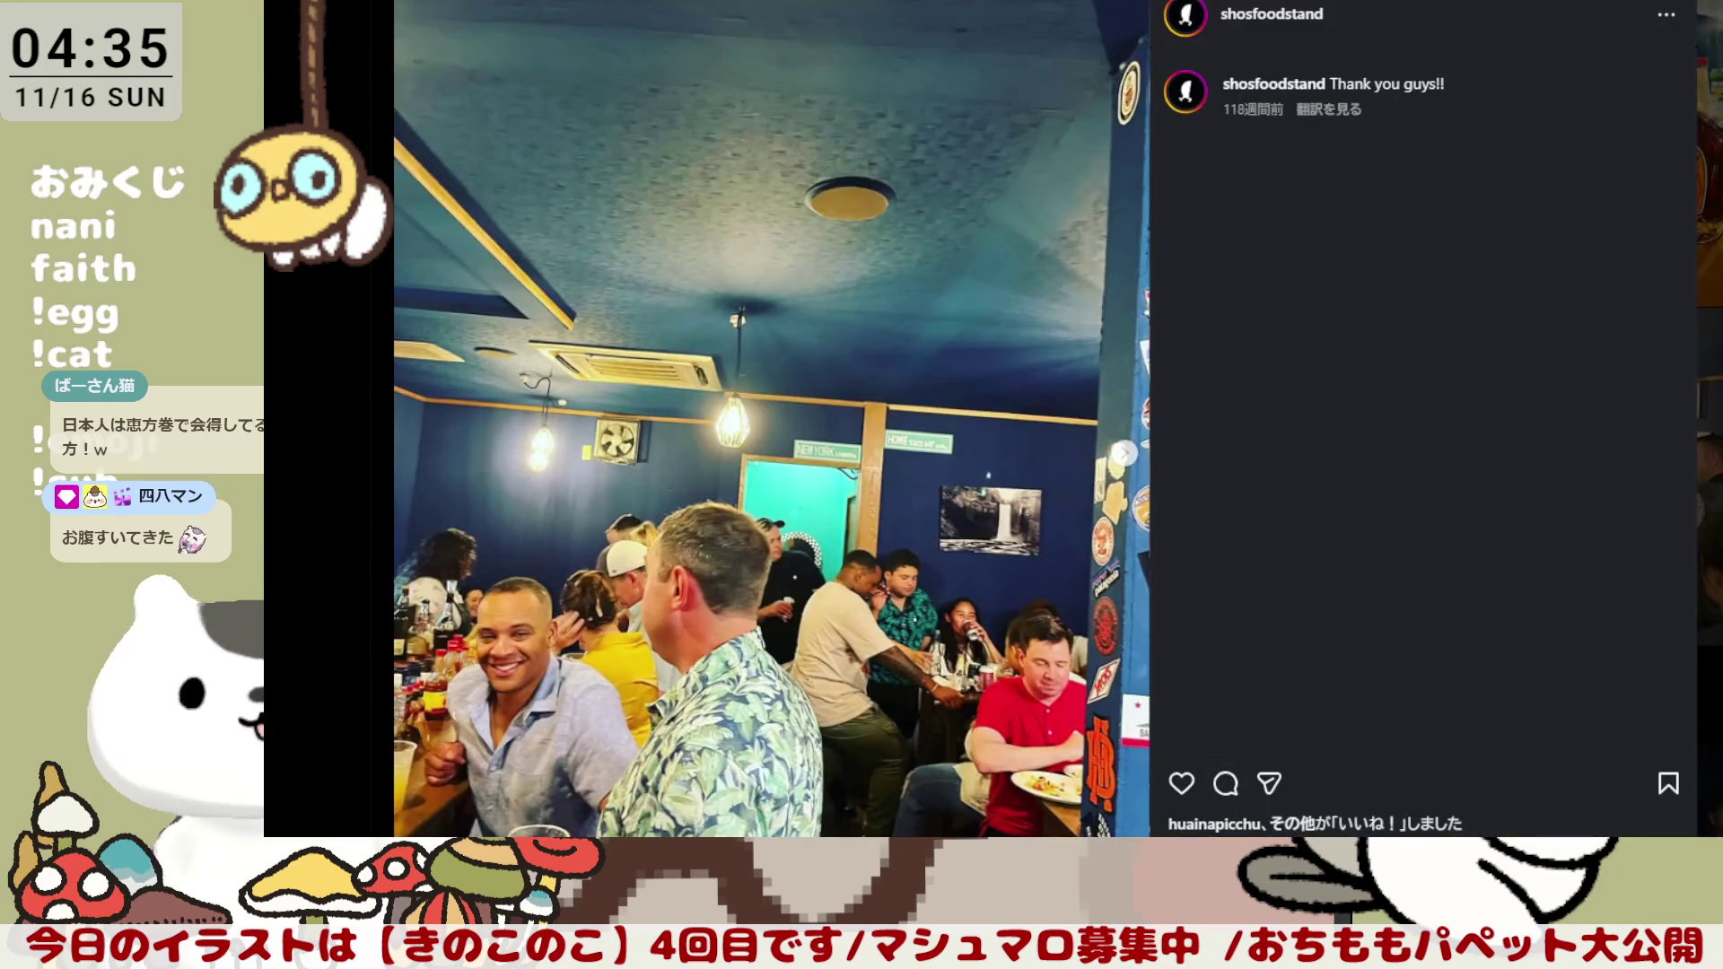
key(Escape)
scroll(1158, 421, up, 3)
scroll(1157, 420, up, 1)
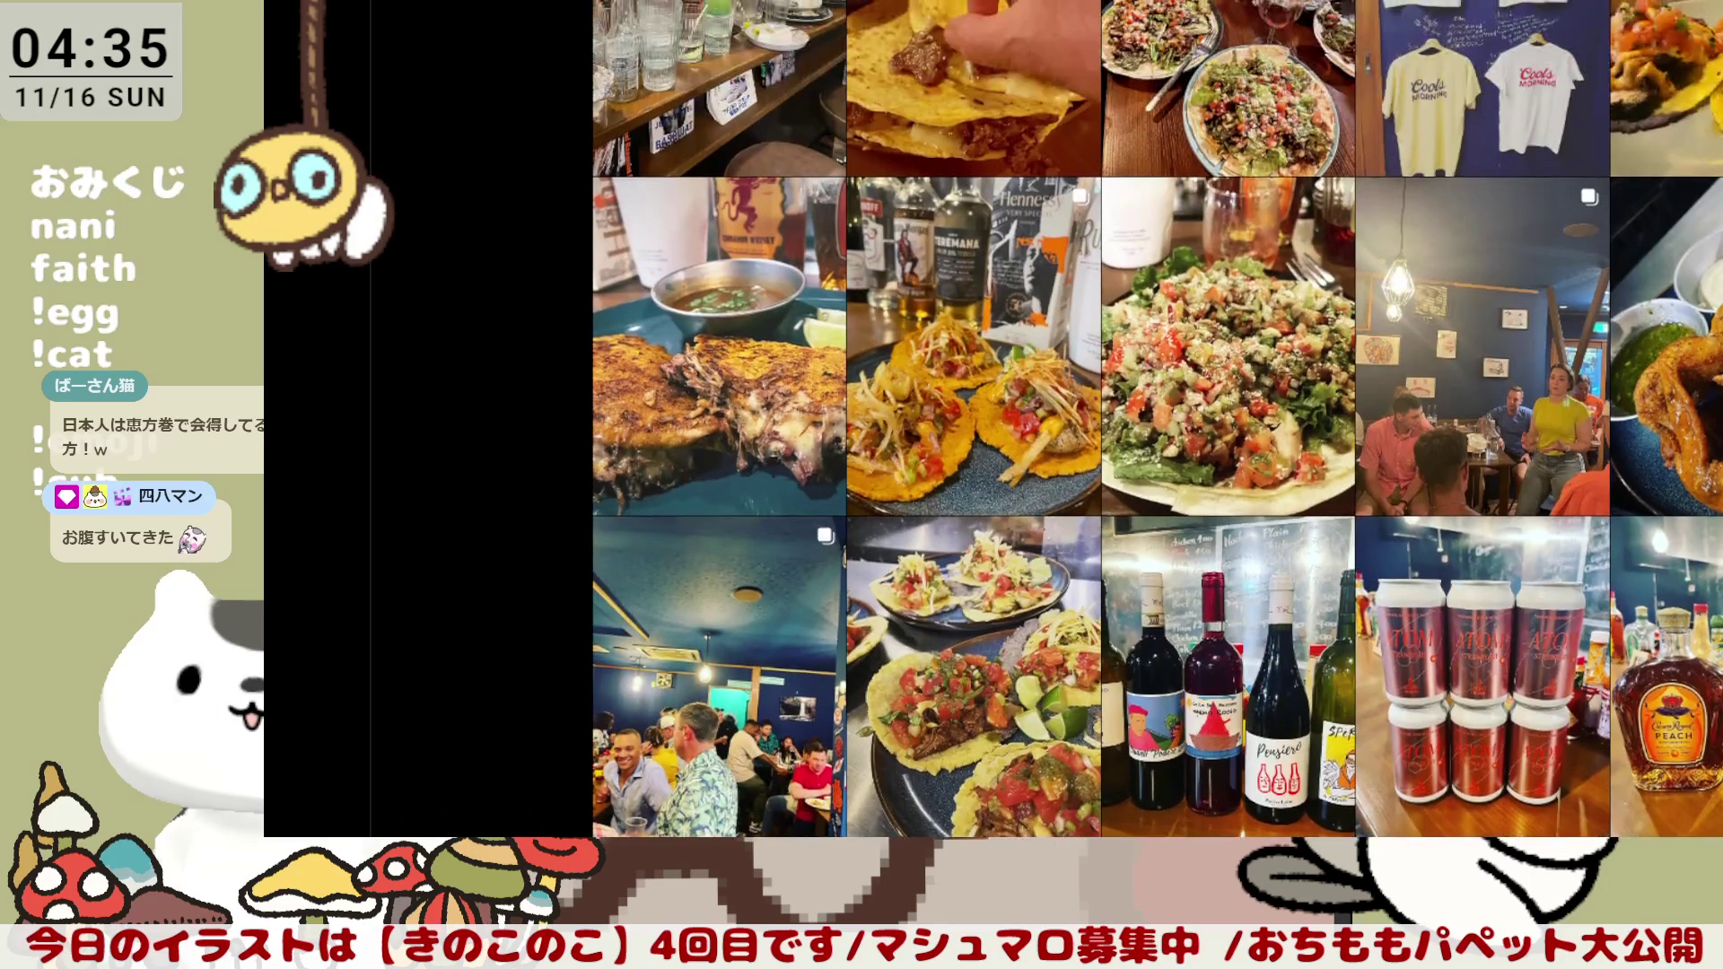
scroll(1158, 421, up, 2)
scroll(1157, 421, up, 2)
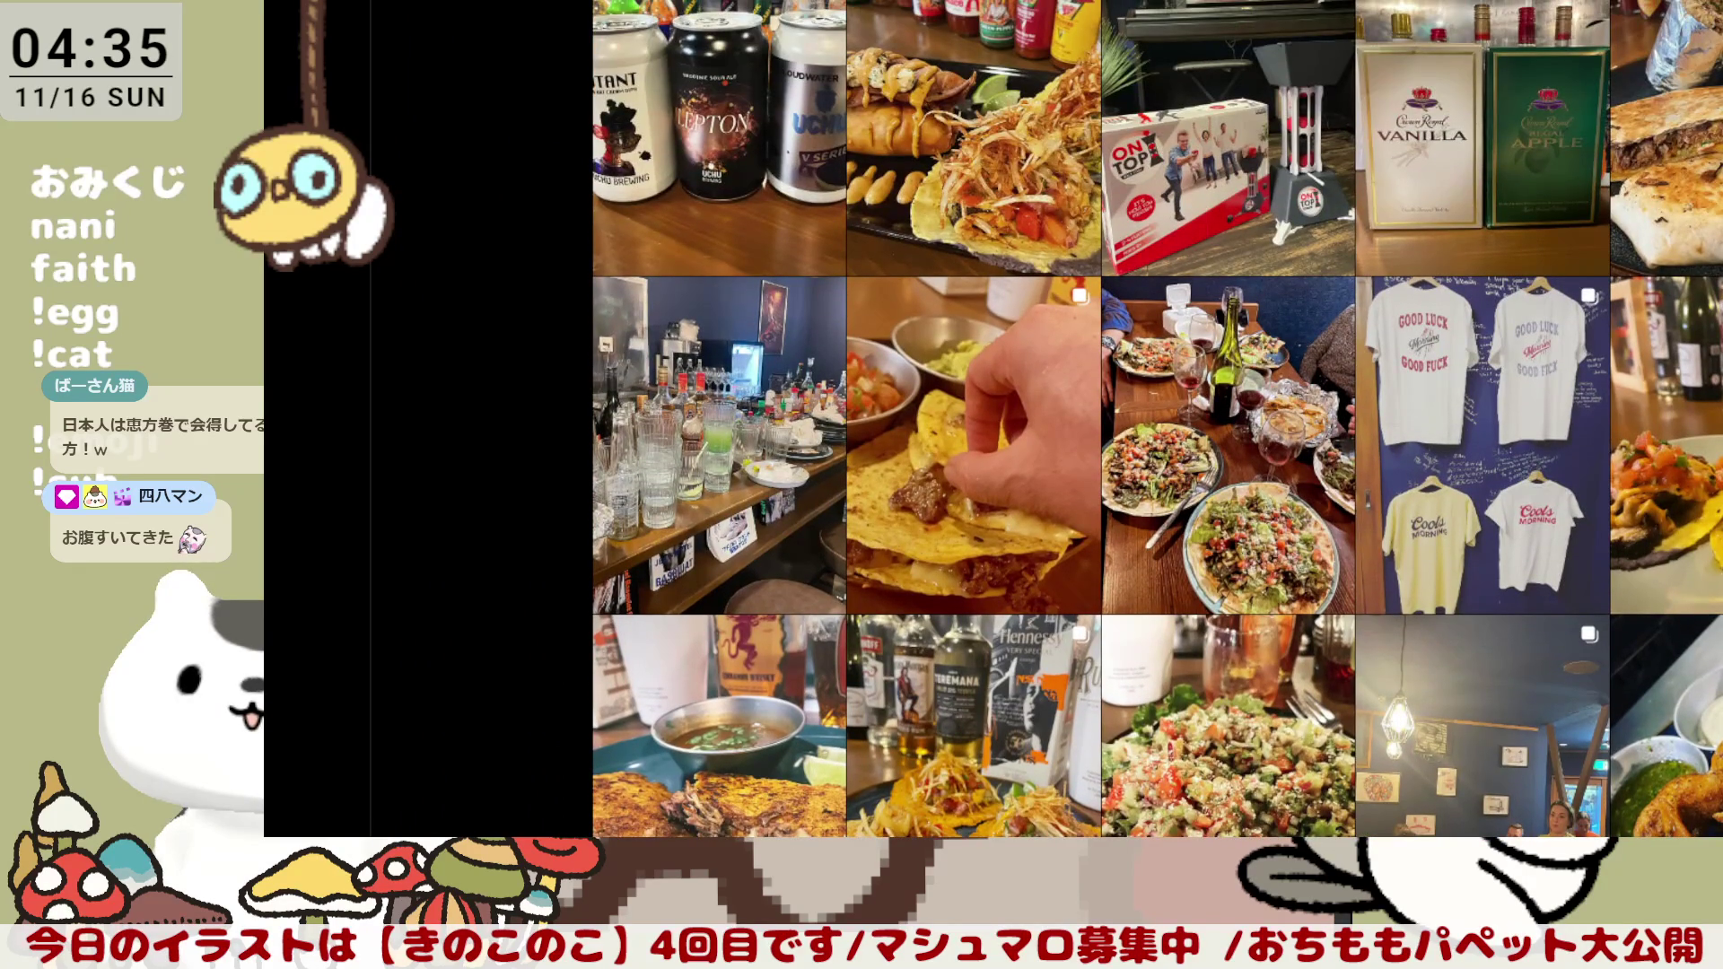
scroll(1158, 420, up, 1)
scroll(1159, 421, up, 2)
scroll(1158, 420, up, 1)
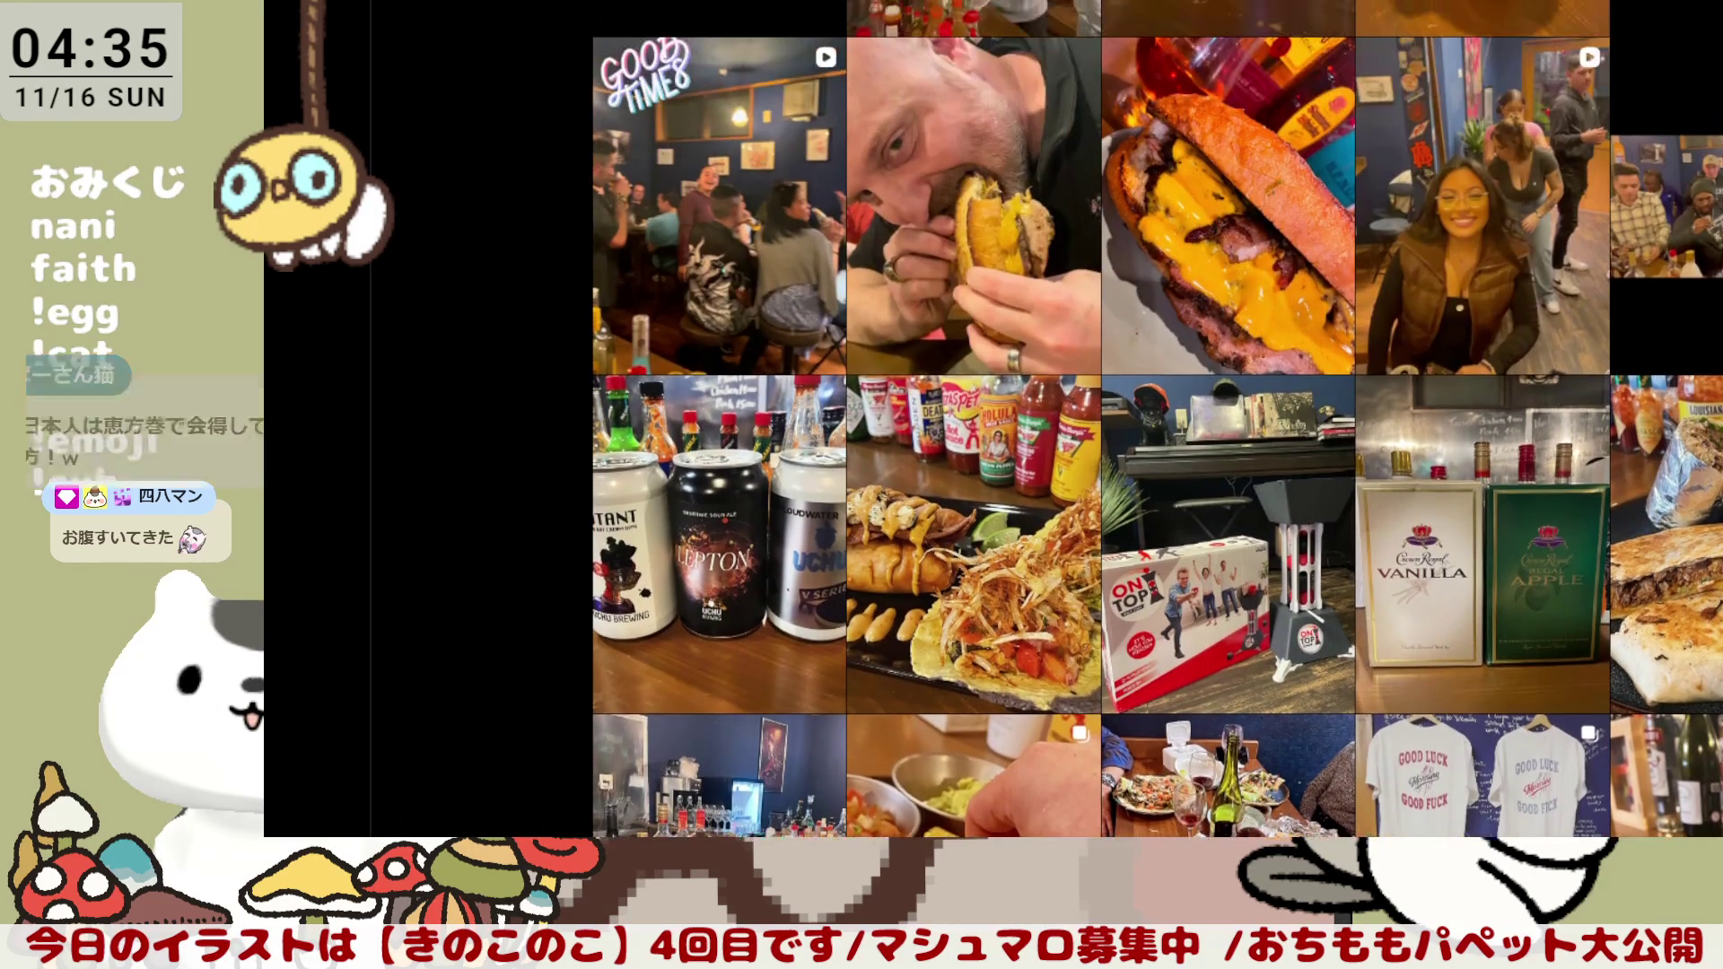
scroll(1159, 421, up, 2)
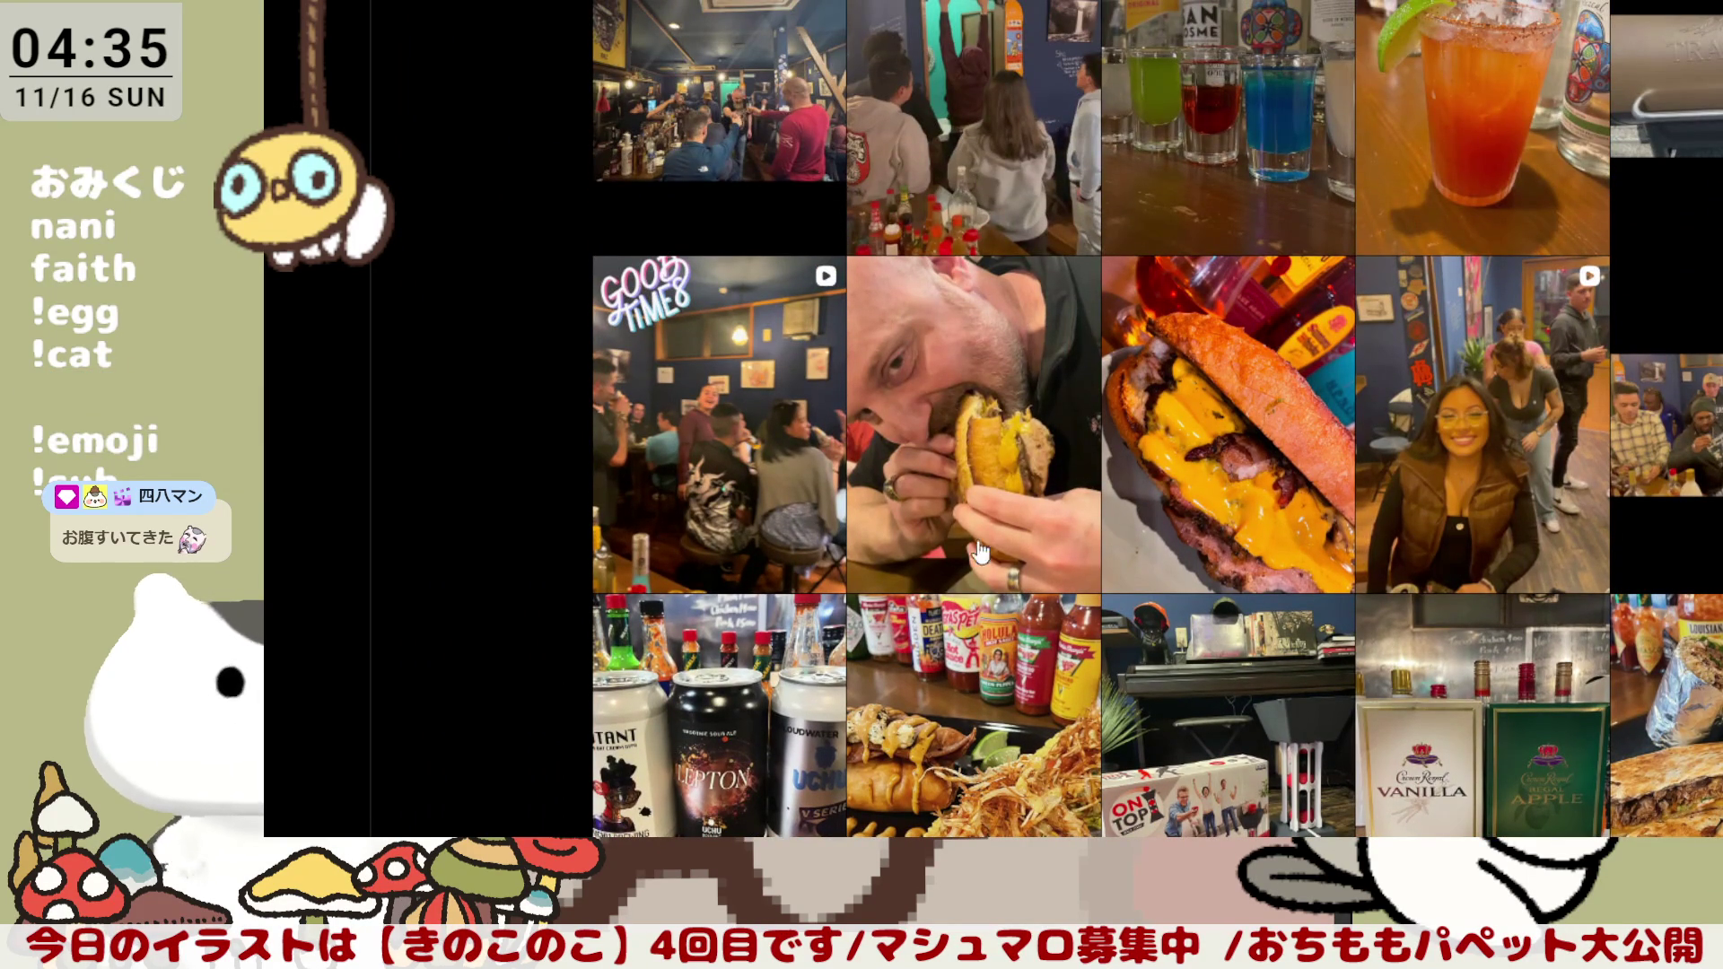
scroll(1411, 579, up, 1)
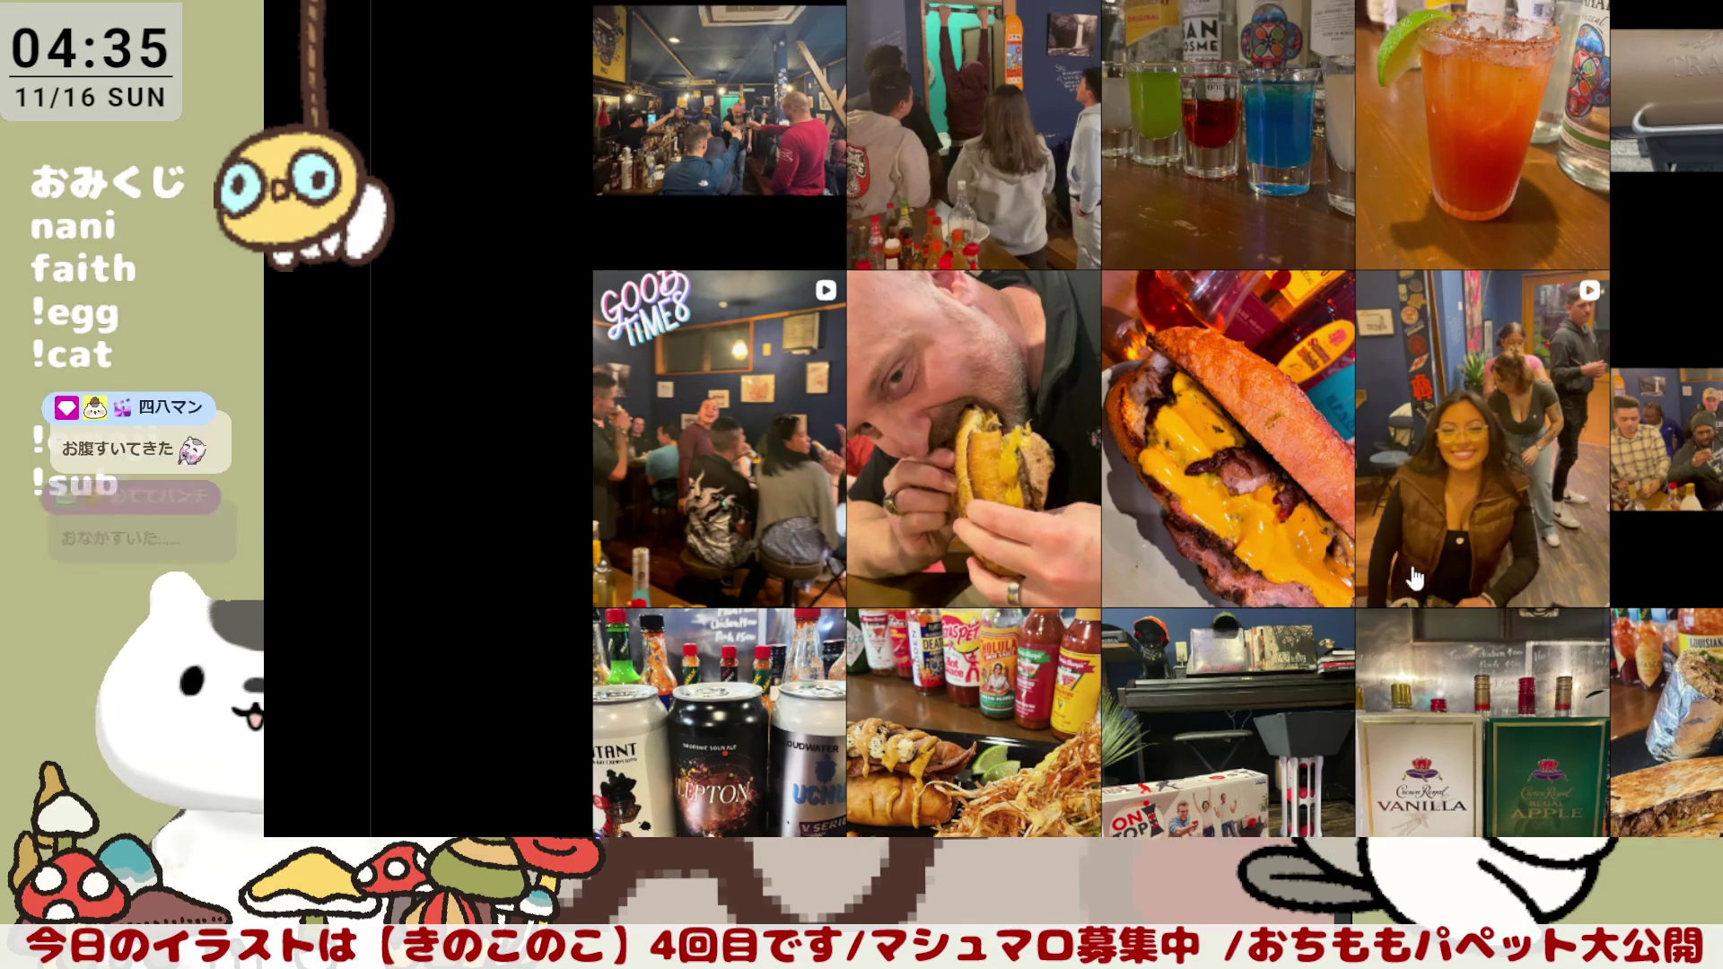
scroll(1412, 579, up, 2)
scroll(1413, 580, up, 1)
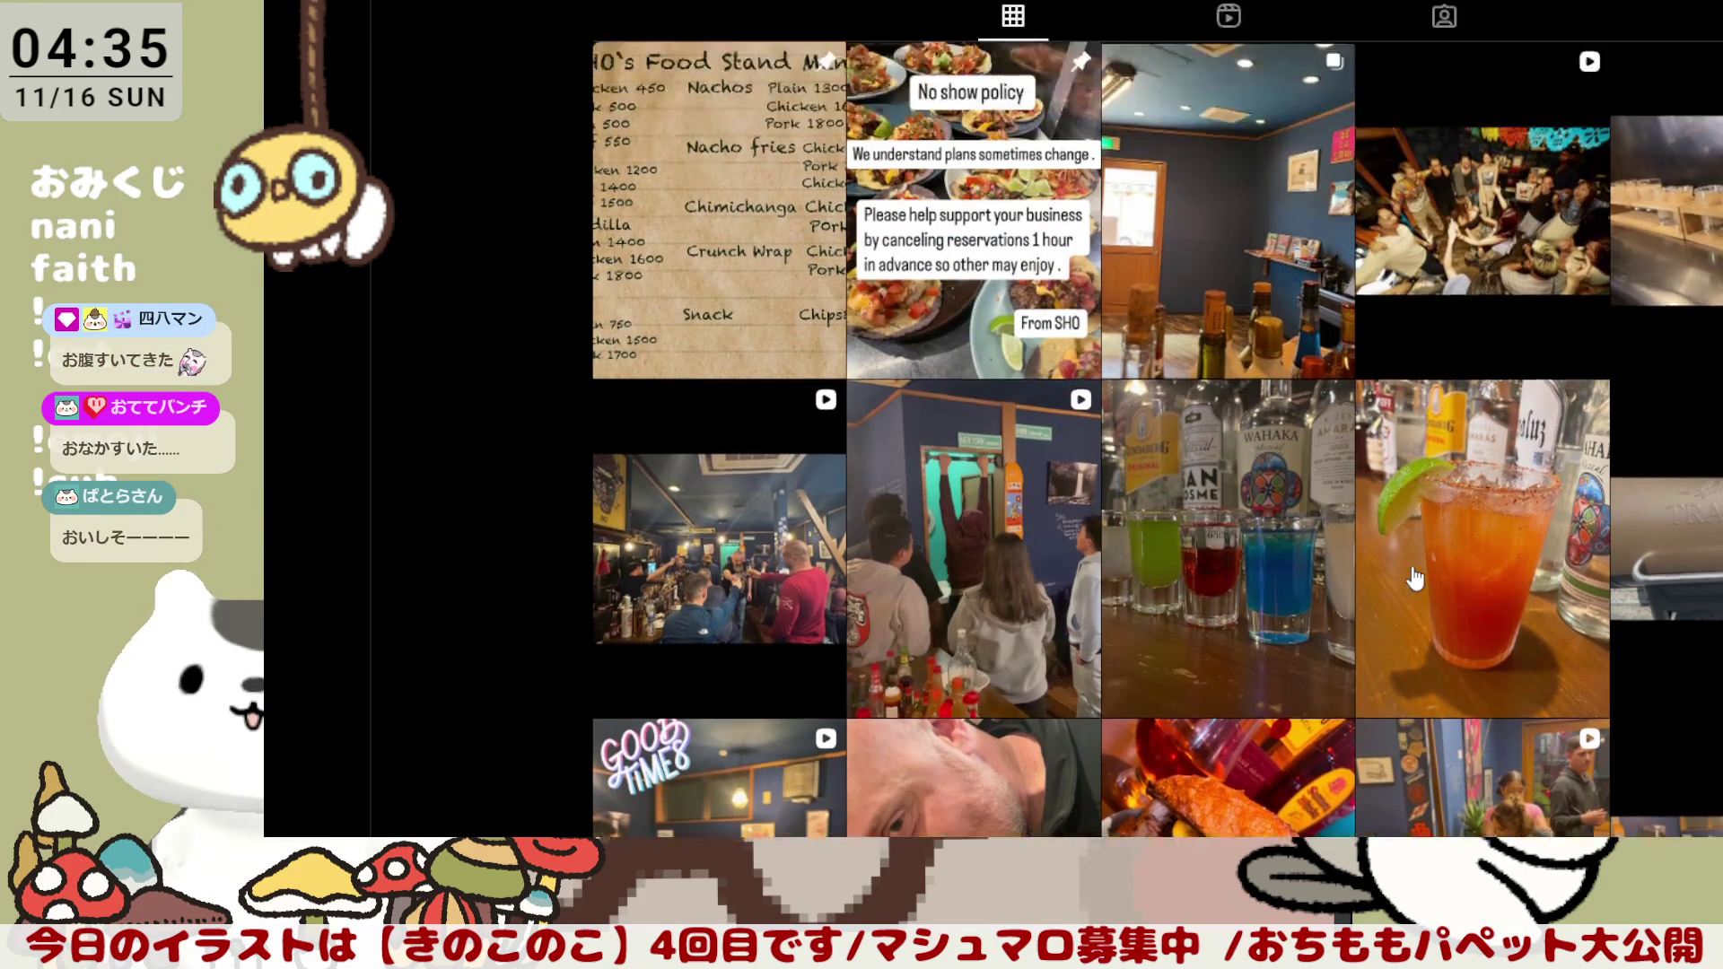
scroll(1412, 579, up, 2)
scroll(1413, 580, down, 2)
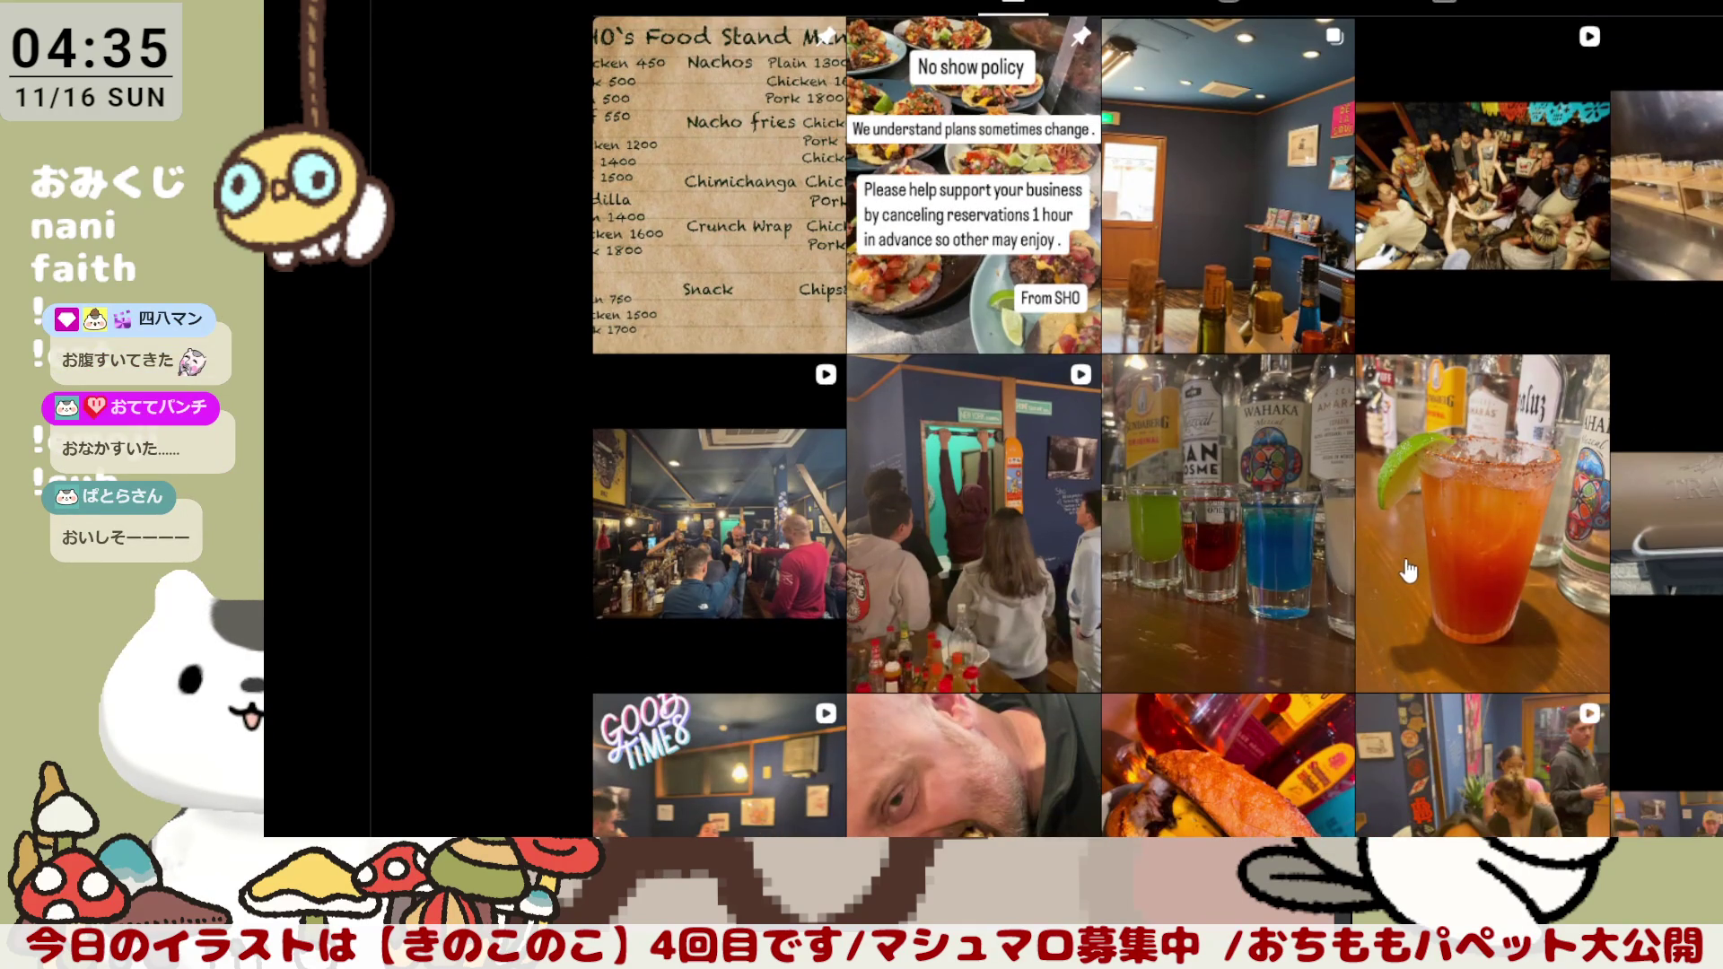
Step: Open the pinned SHO's Food Stand Menu post showing dish prices
click(728, 141)
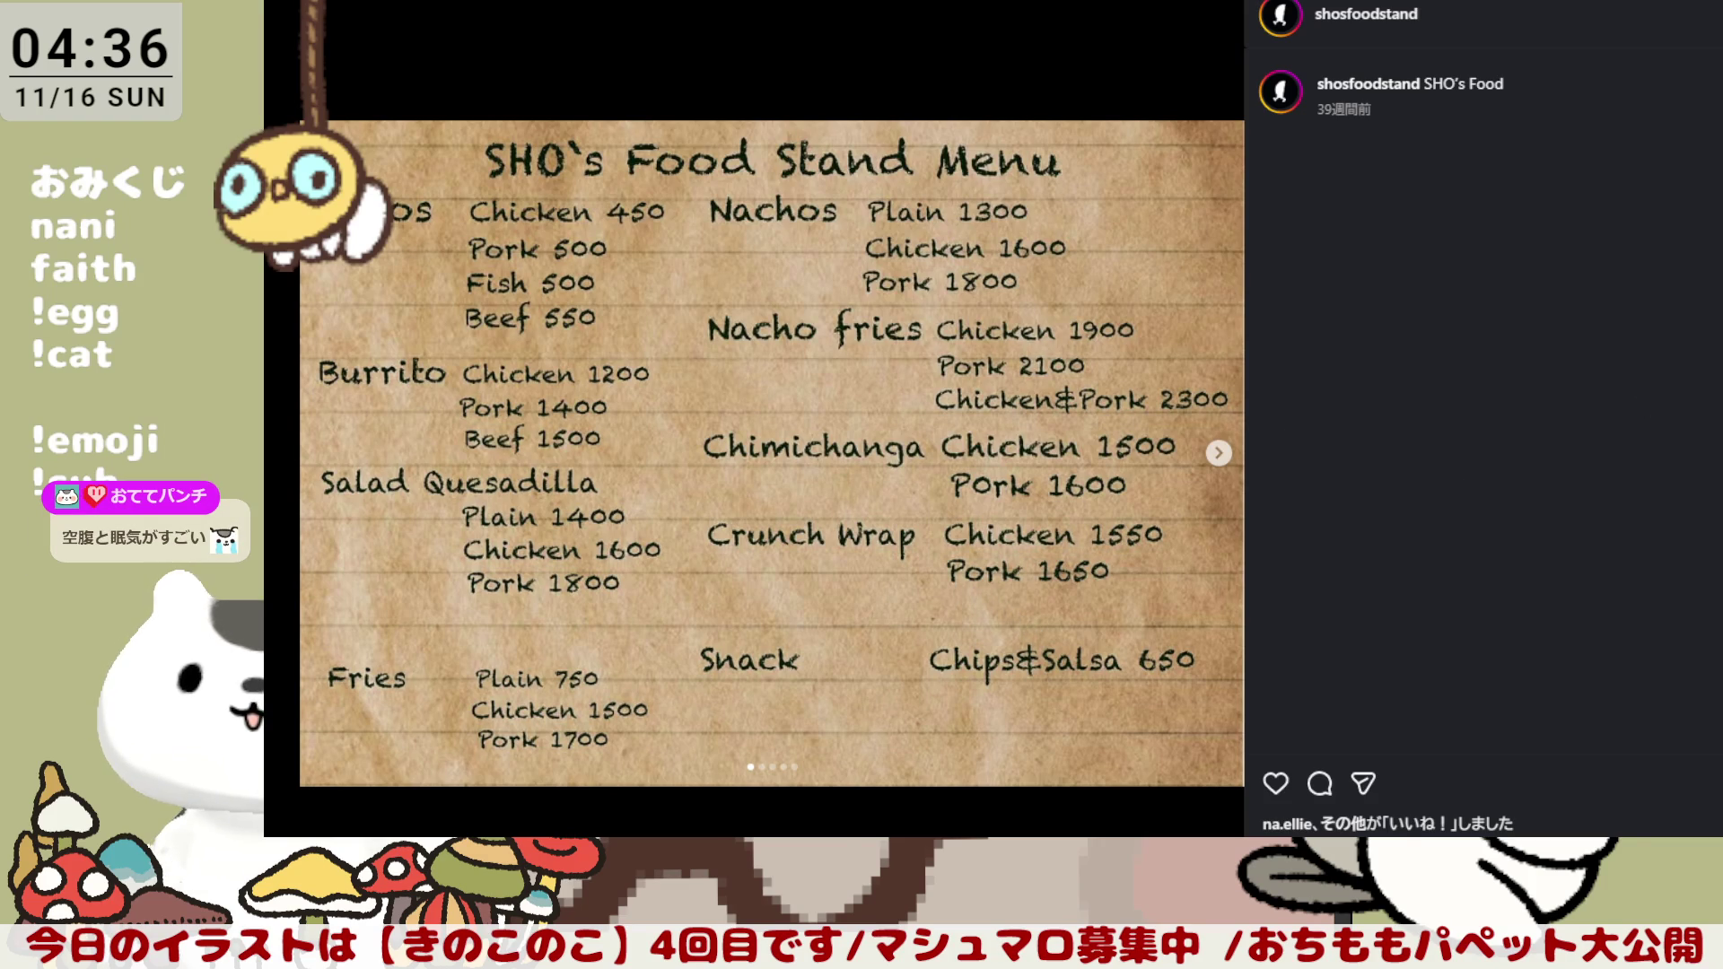
Step: Back on the cat sheet, redraw the mouth curve under the right eye, undoing repeated attempts
key(Escape)
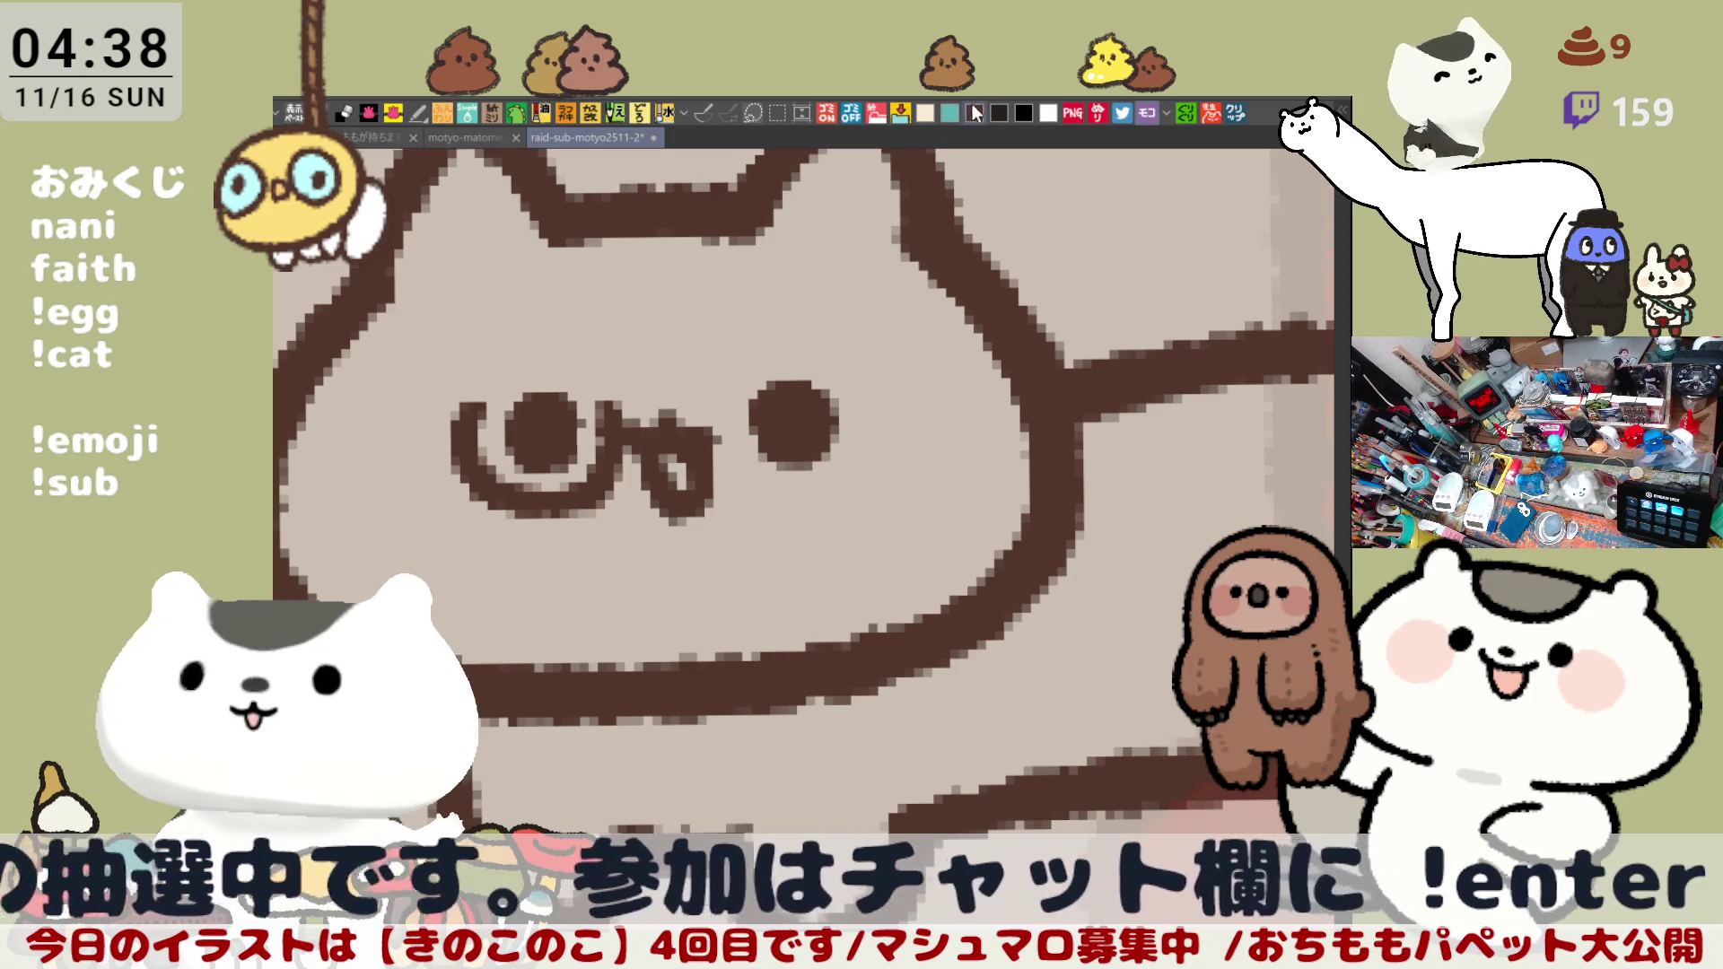
mouse_move(771, 417)
mouse_down()
mouse_move(791, 488)
mouse_move(777, 462)
mouse_up()
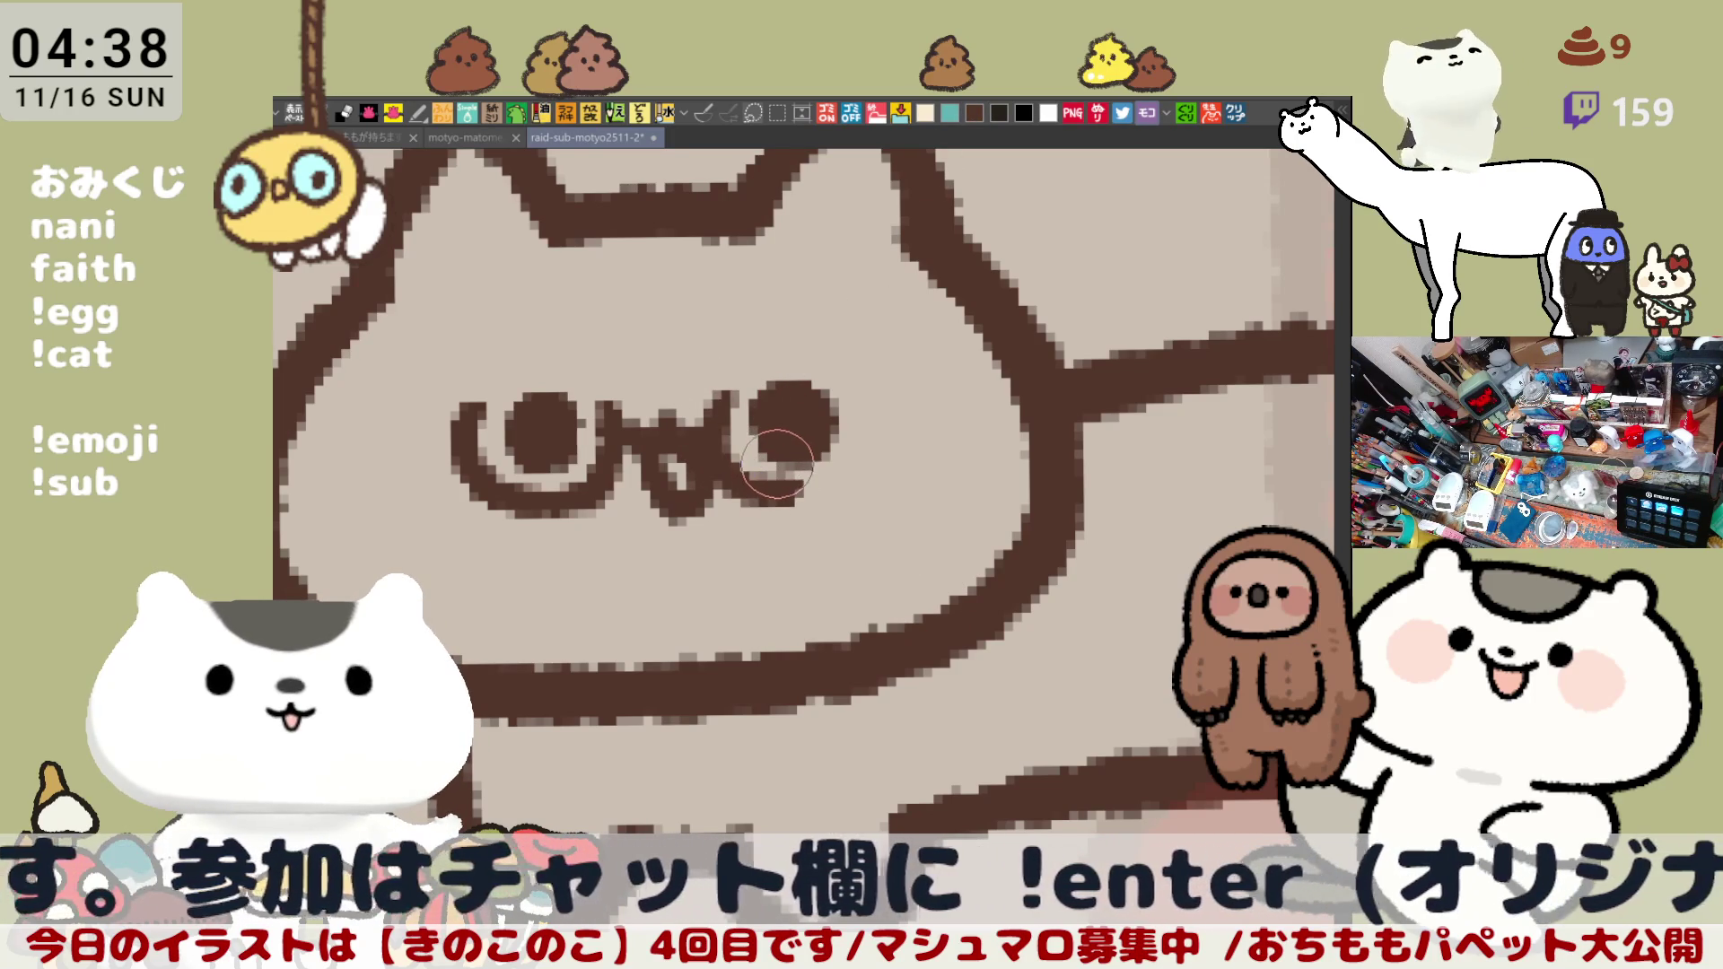
key(ctrl+z)
mouse_move(734, 403)
mouse_down()
mouse_move(709, 429)
mouse_move(801, 491)
mouse_up()
key(ctrl+z)
drag(720, 398, 808, 498)
key(ctrl+z)
mouse_move(736, 414)
mouse_down()
mouse_move(727, 498)
mouse_move(801, 496)
mouse_up()
key(ctrl+z)
drag(728, 405, 796, 493)
key(ctrl+z)
Step: Settle on a mouth stroke curling to the right and mirror the view to check the face
mouse_move(727, 405)
mouse_down()
mouse_move(728, 499)
mouse_move(795, 494)
mouse_up()
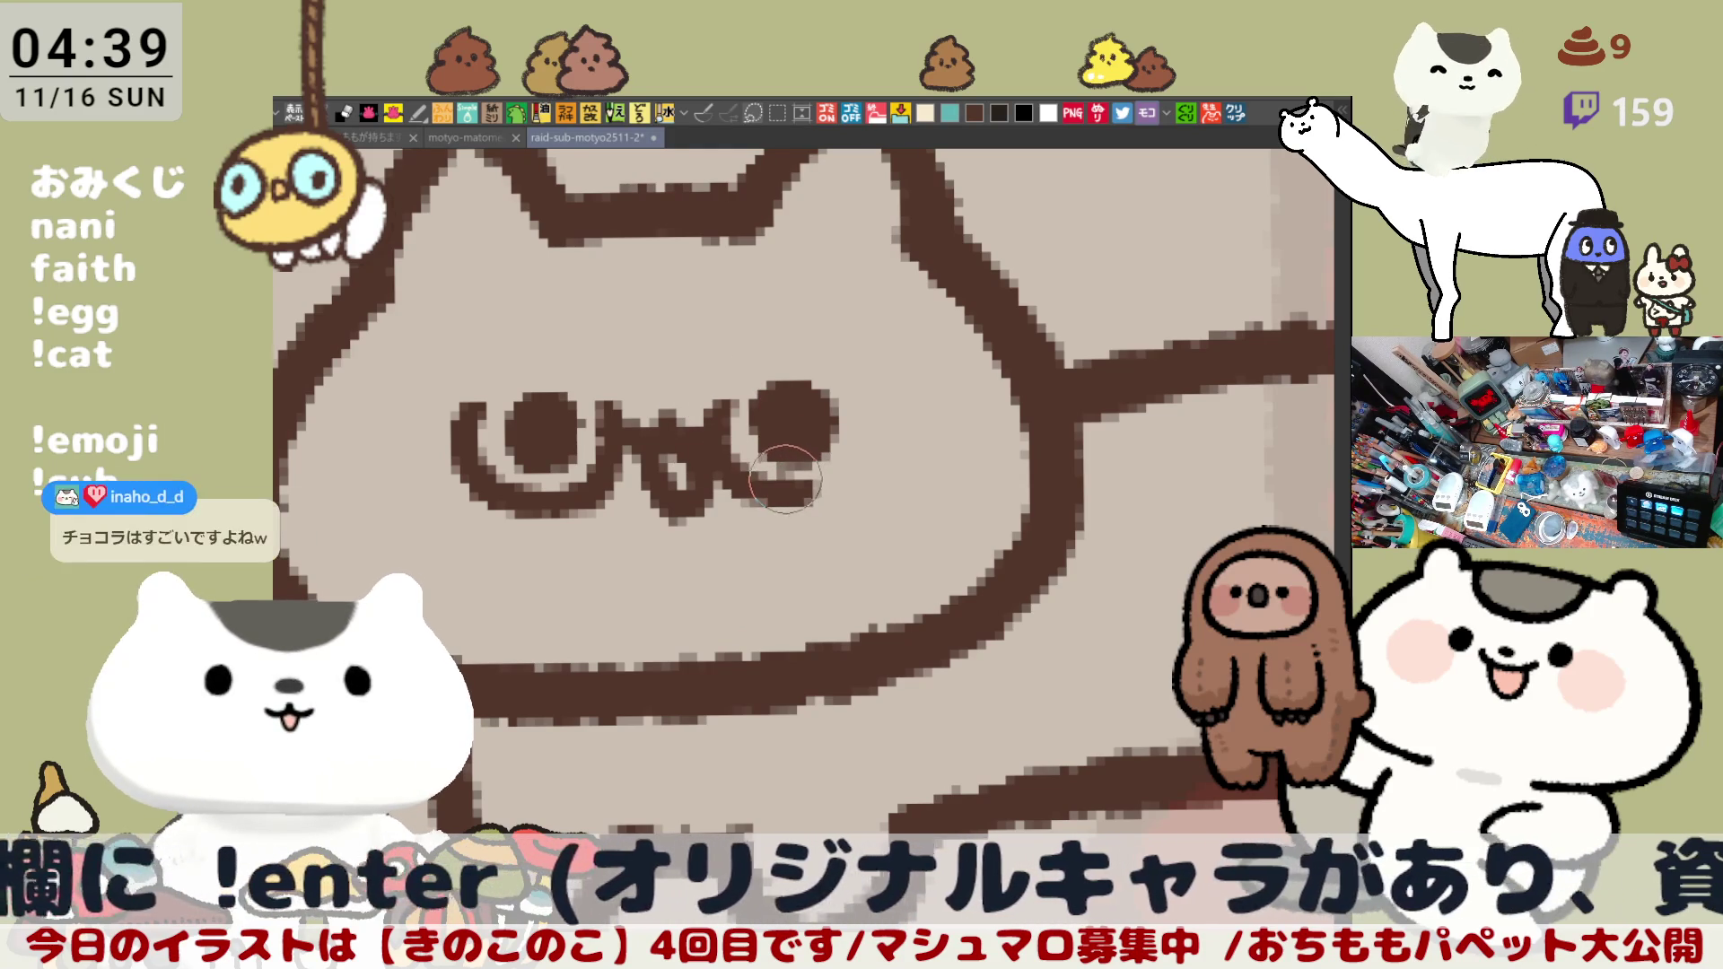
key(ctrl+z)
drag(727, 404, 790, 472)
key(ctrl+z)
drag(727, 404, 802, 496)
key(ctrl+z)
mouse_move(728, 404)
mouse_down()
mouse_move(713, 458)
mouse_move(795, 495)
mouse_up()
key(ctrl+z)
drag(727, 405, 809, 499)
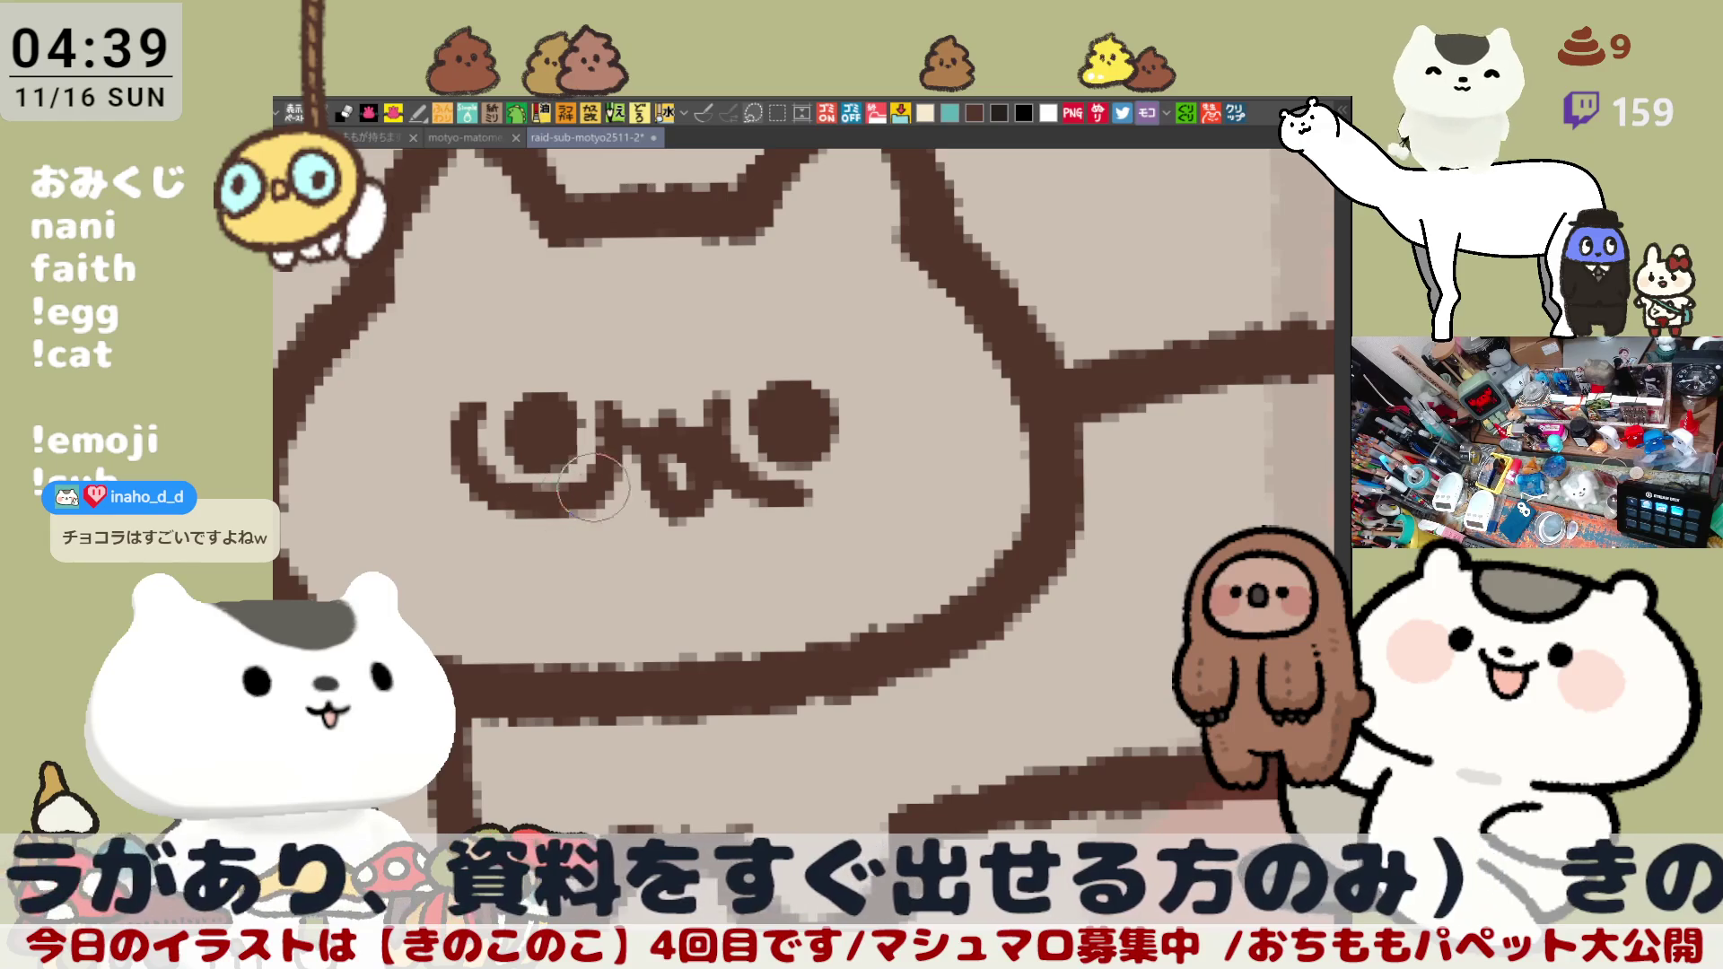
key(h)
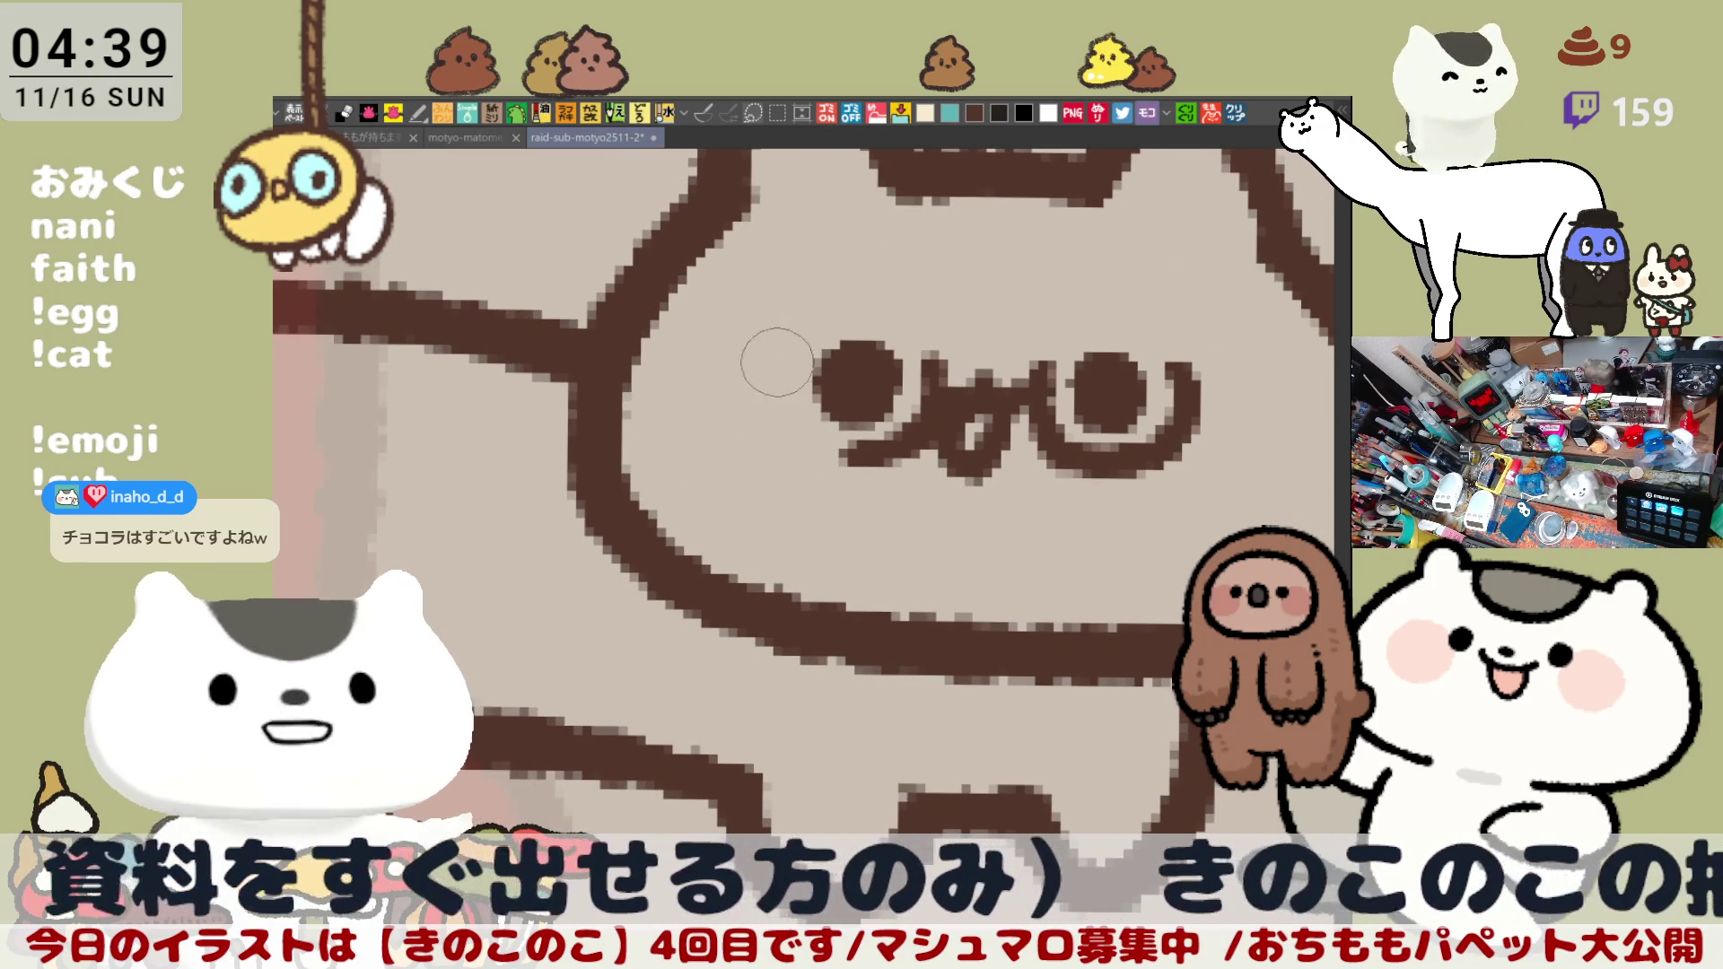
Step: Draw a curved cheek line beside the left eye, retrying its shape several times
drag(788, 343, 858, 442)
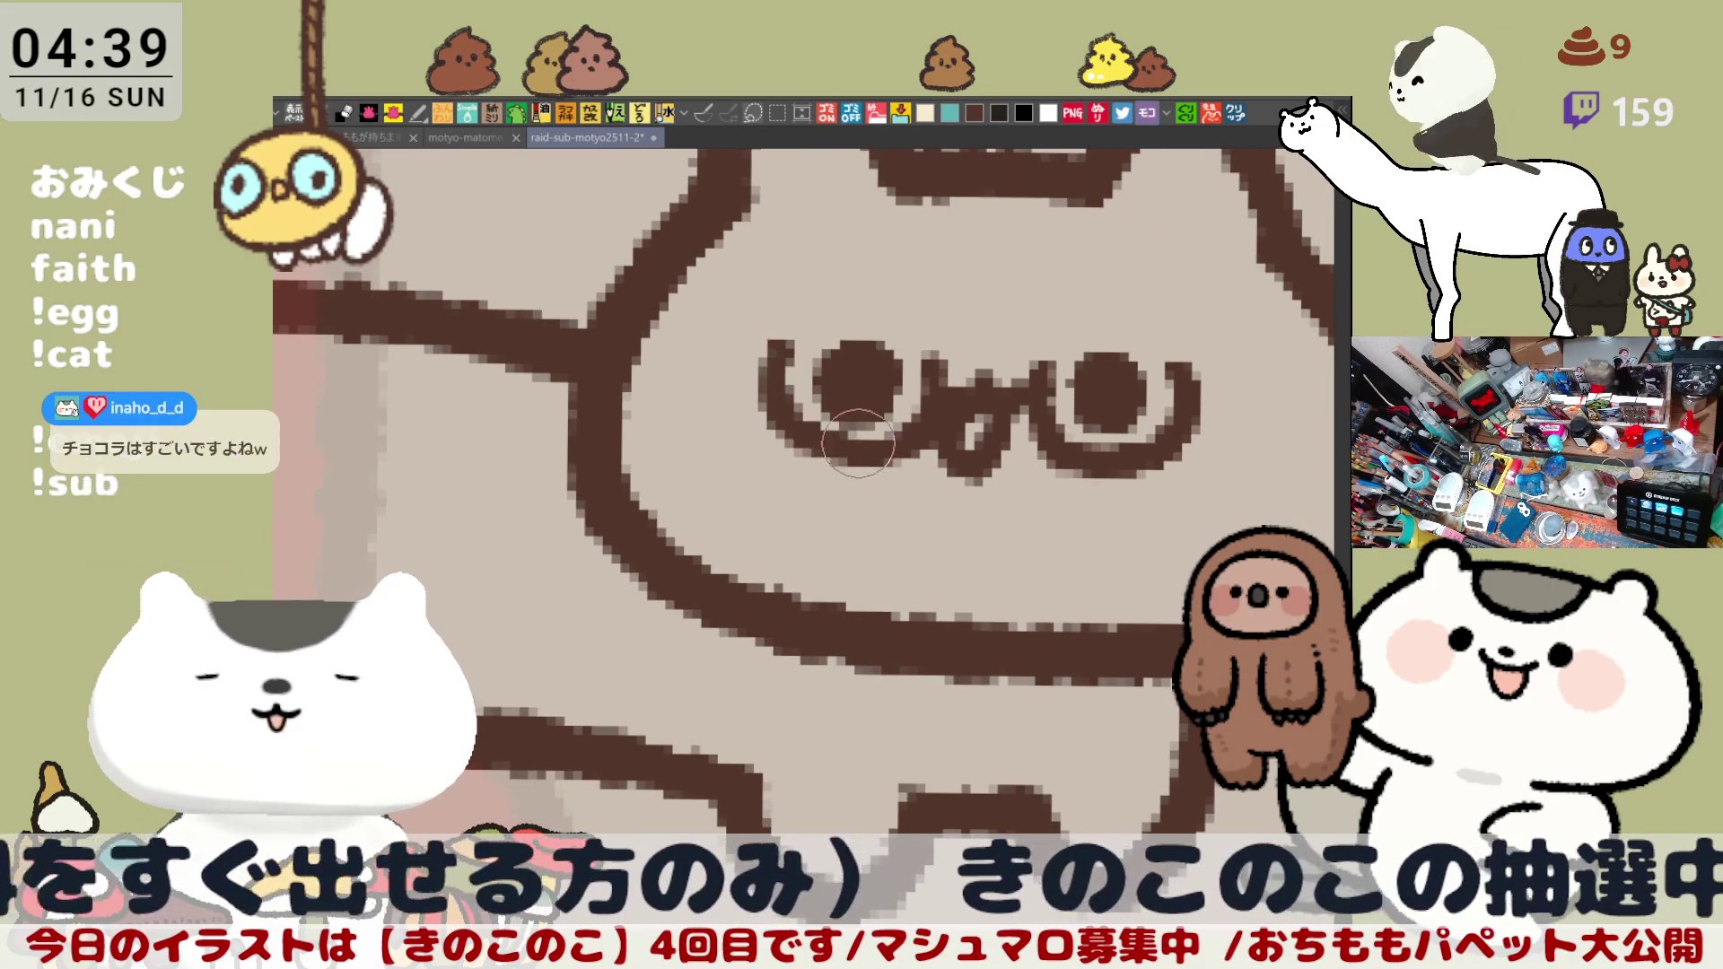
key(ctrl+z)
drag(778, 330, 862, 444)
key(ctrl+z)
drag(776, 328, 865, 449)
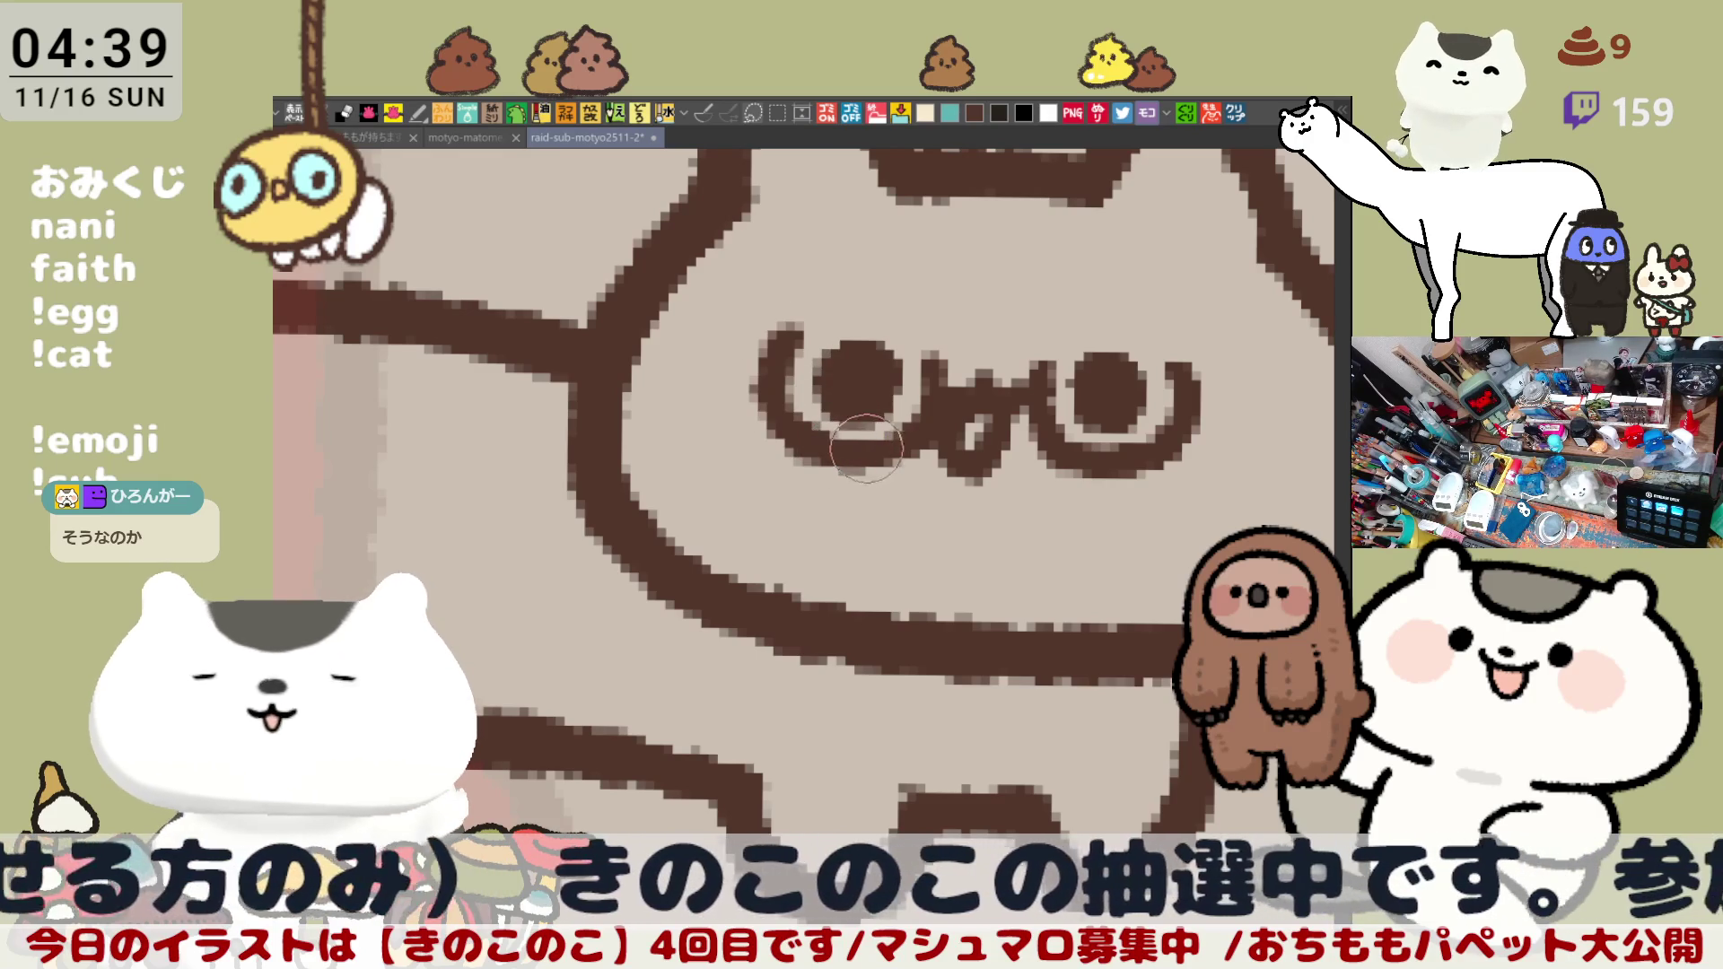
key(ctrl+z)
drag(787, 327, 869, 447)
key(ctrl+z)
drag(765, 337, 845, 456)
key(ctrl+z)
Step: Finish the long curve under the left eye with a short downward stroke beside it
drag(770, 324, 814, 465)
key(ctrl+z)
drag(773, 331, 821, 460)
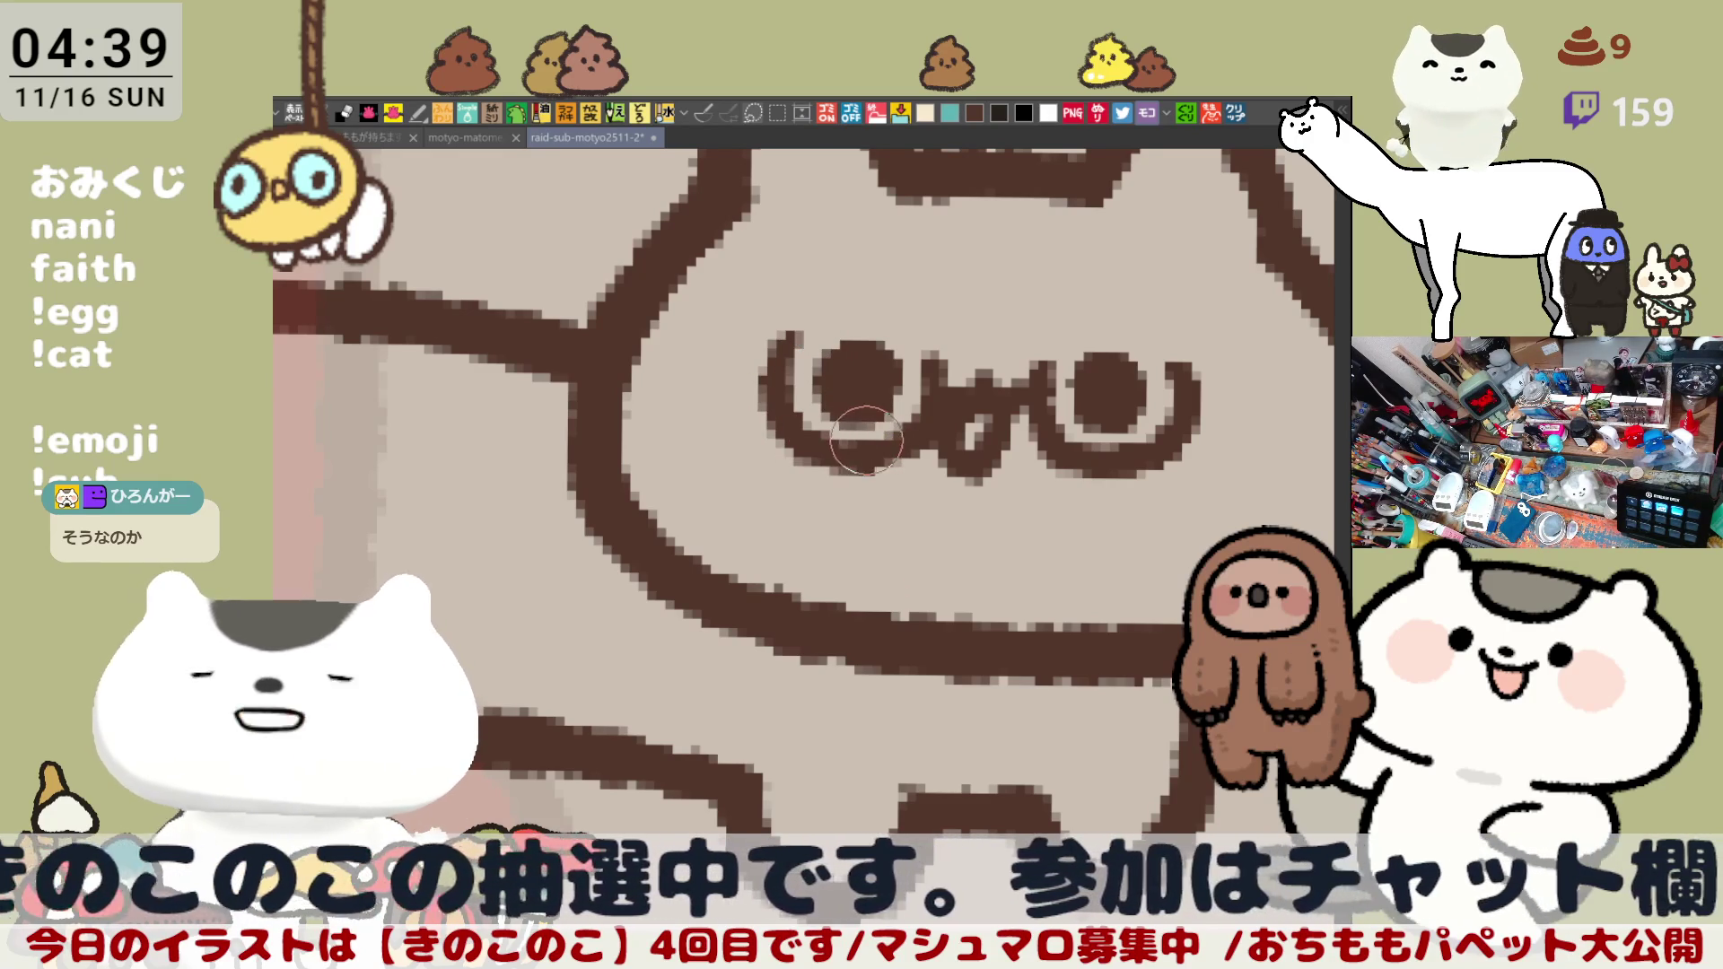
key(ctrl+z)
drag(841, 397, 868, 451)
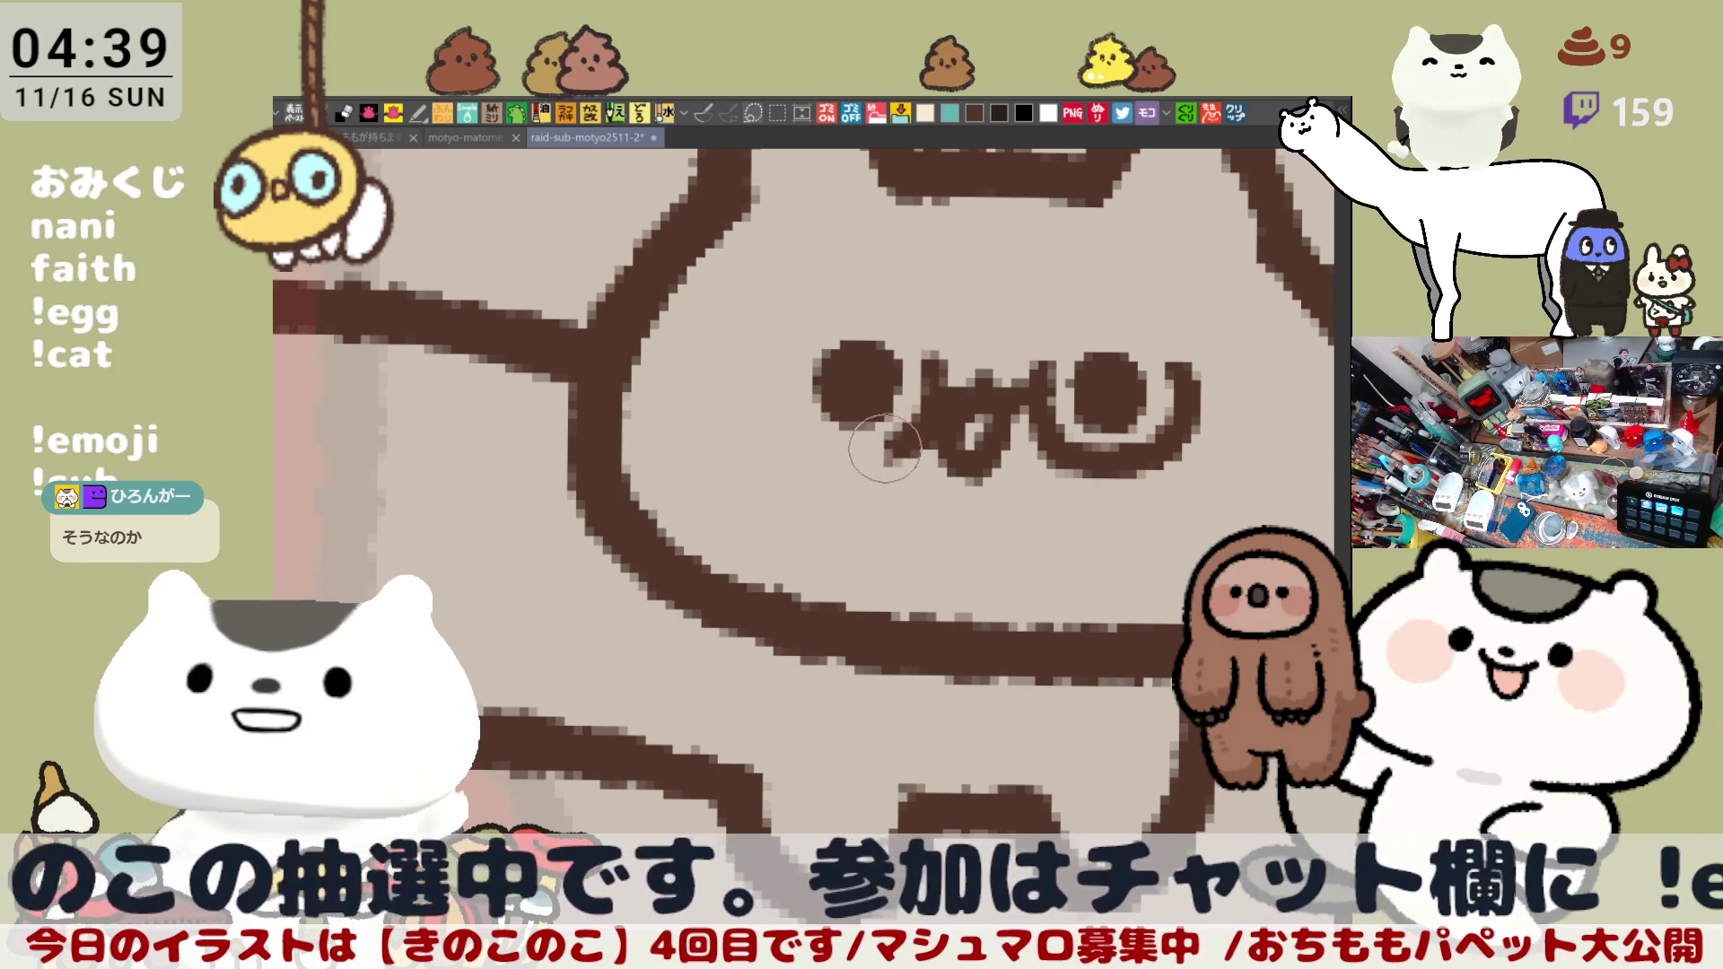
key(ctrl+z)
drag(770, 331, 822, 460)
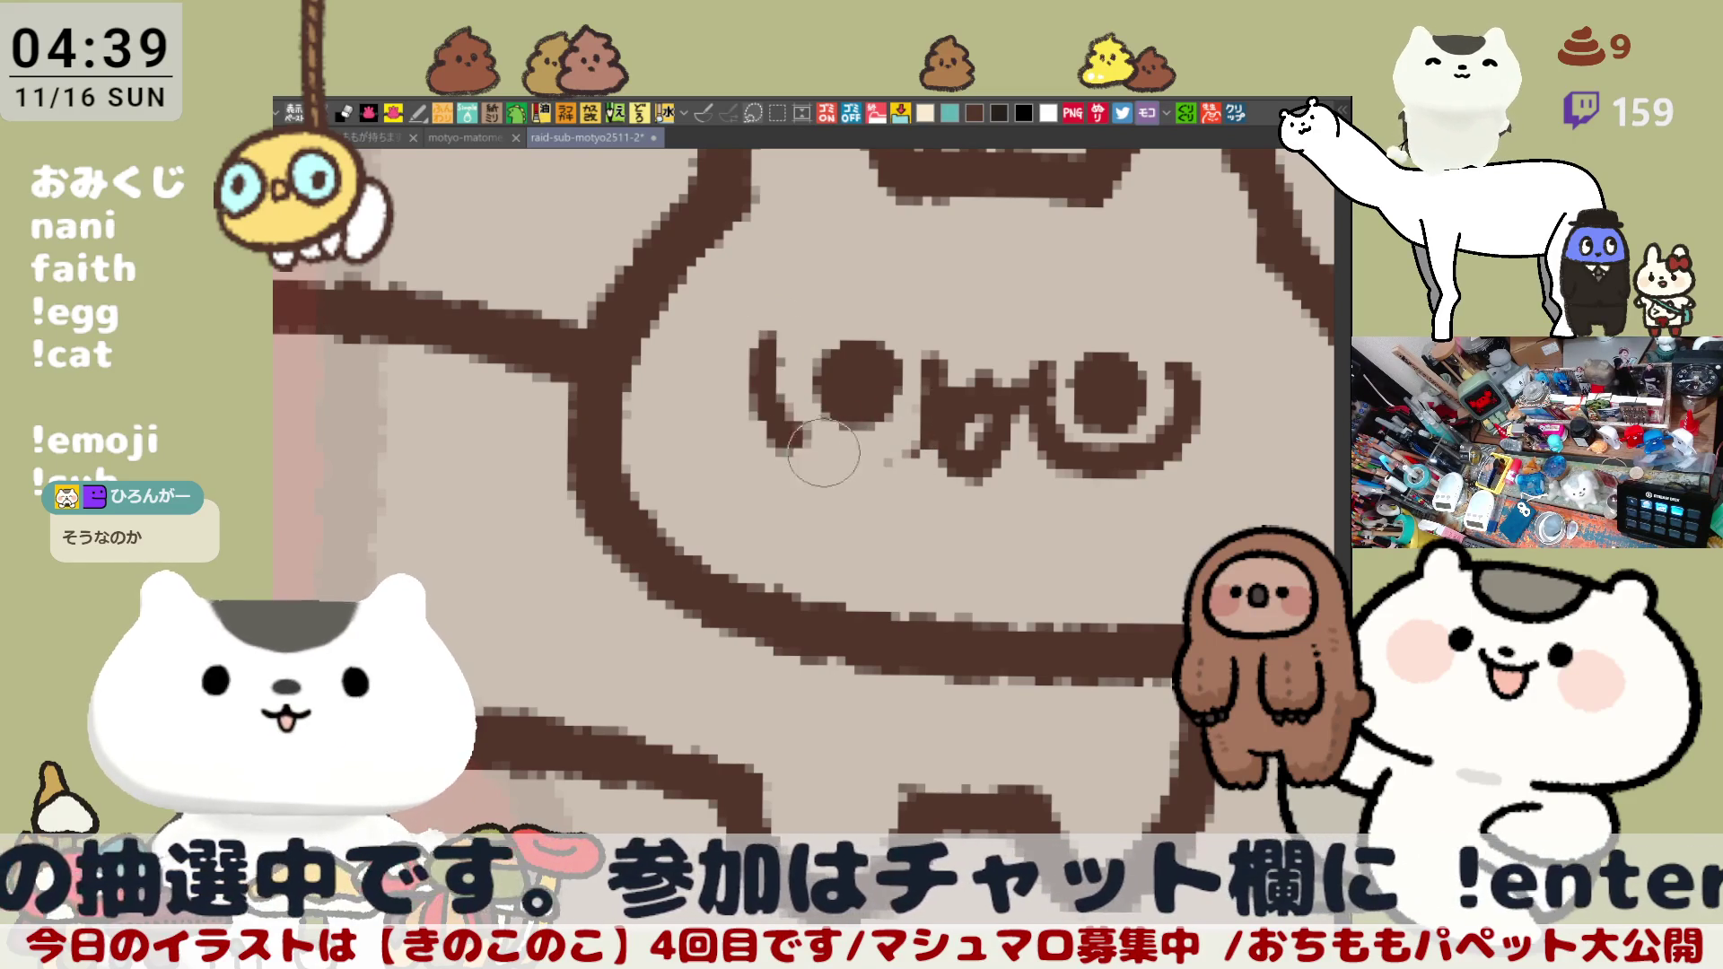
key(ctrl+z)
drag(775, 330, 851, 460)
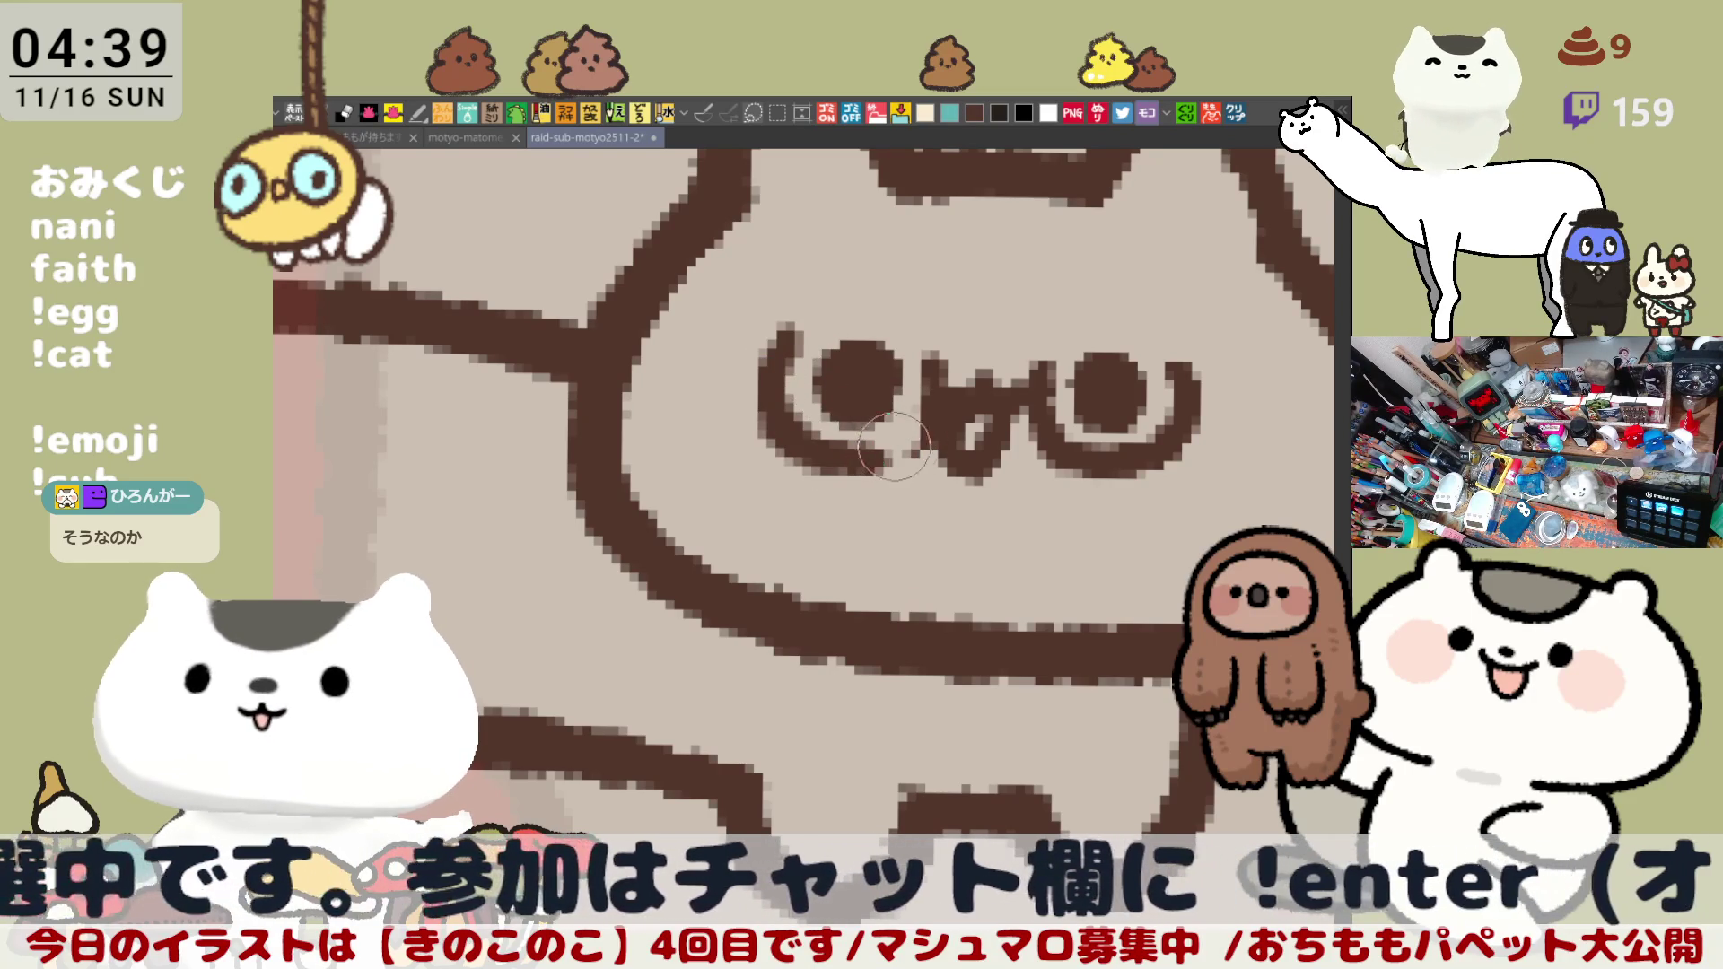
Step: Replace the previous mouth stroke with a small mouth between the eyes
key(ctrl+z)
drag(892, 404, 926, 435)
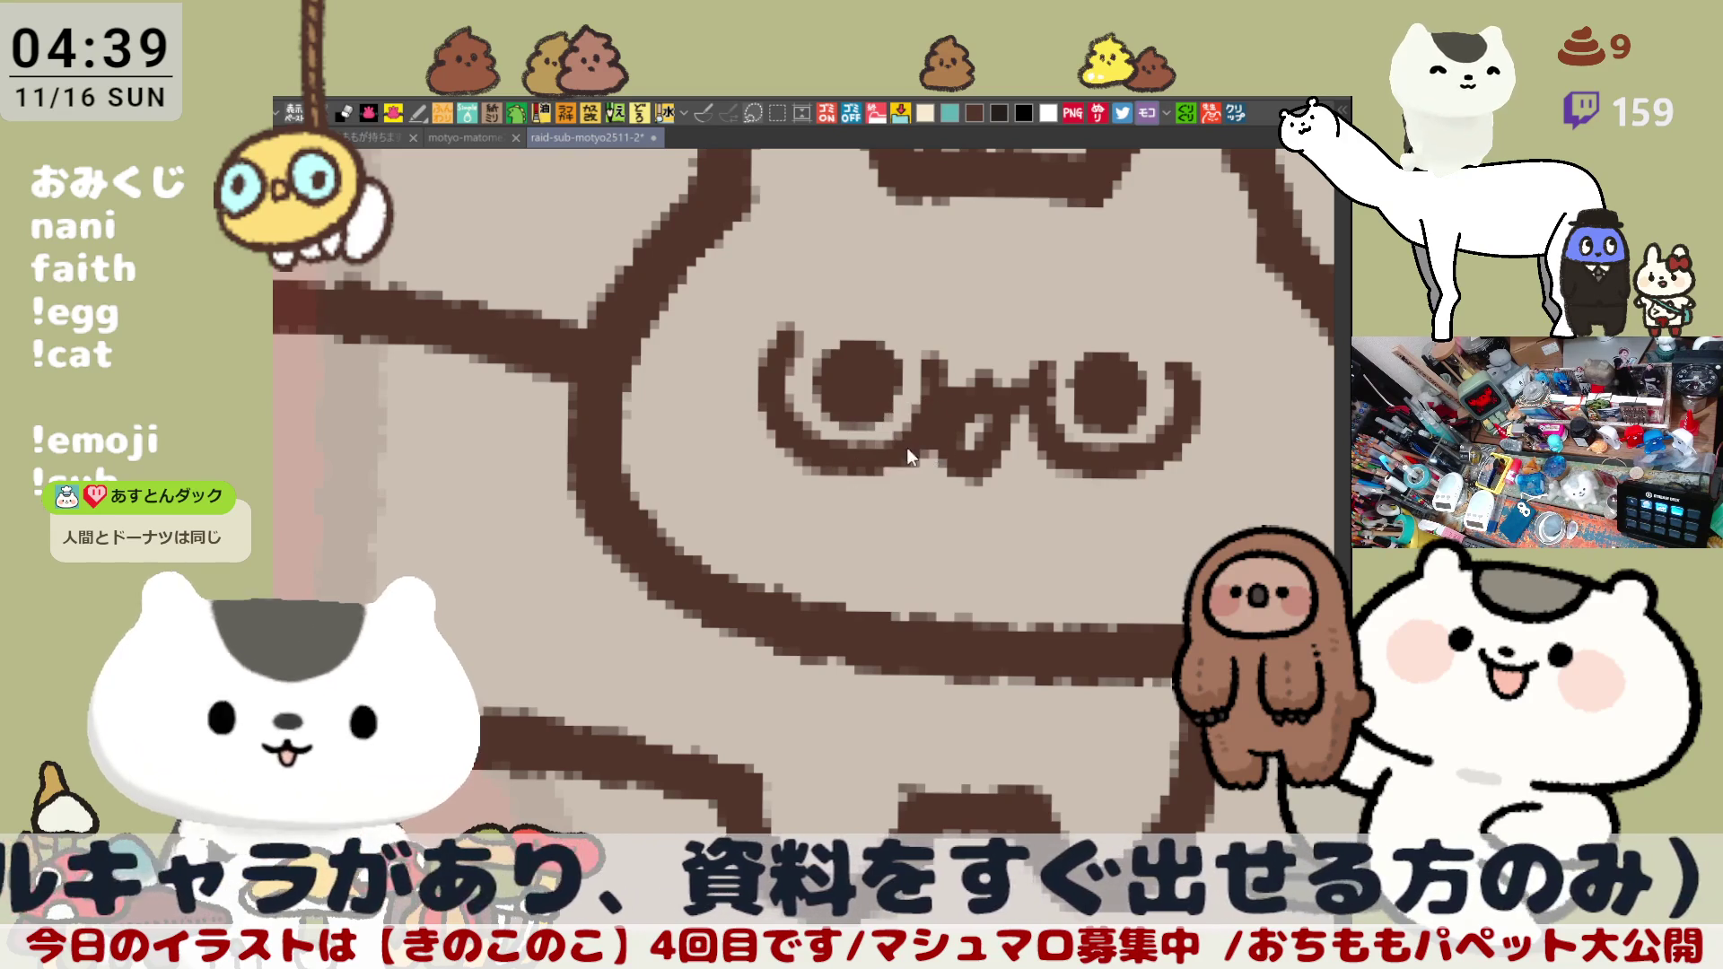
scroll(909, 448, down, 2)
scroll(732, 405, up, 1)
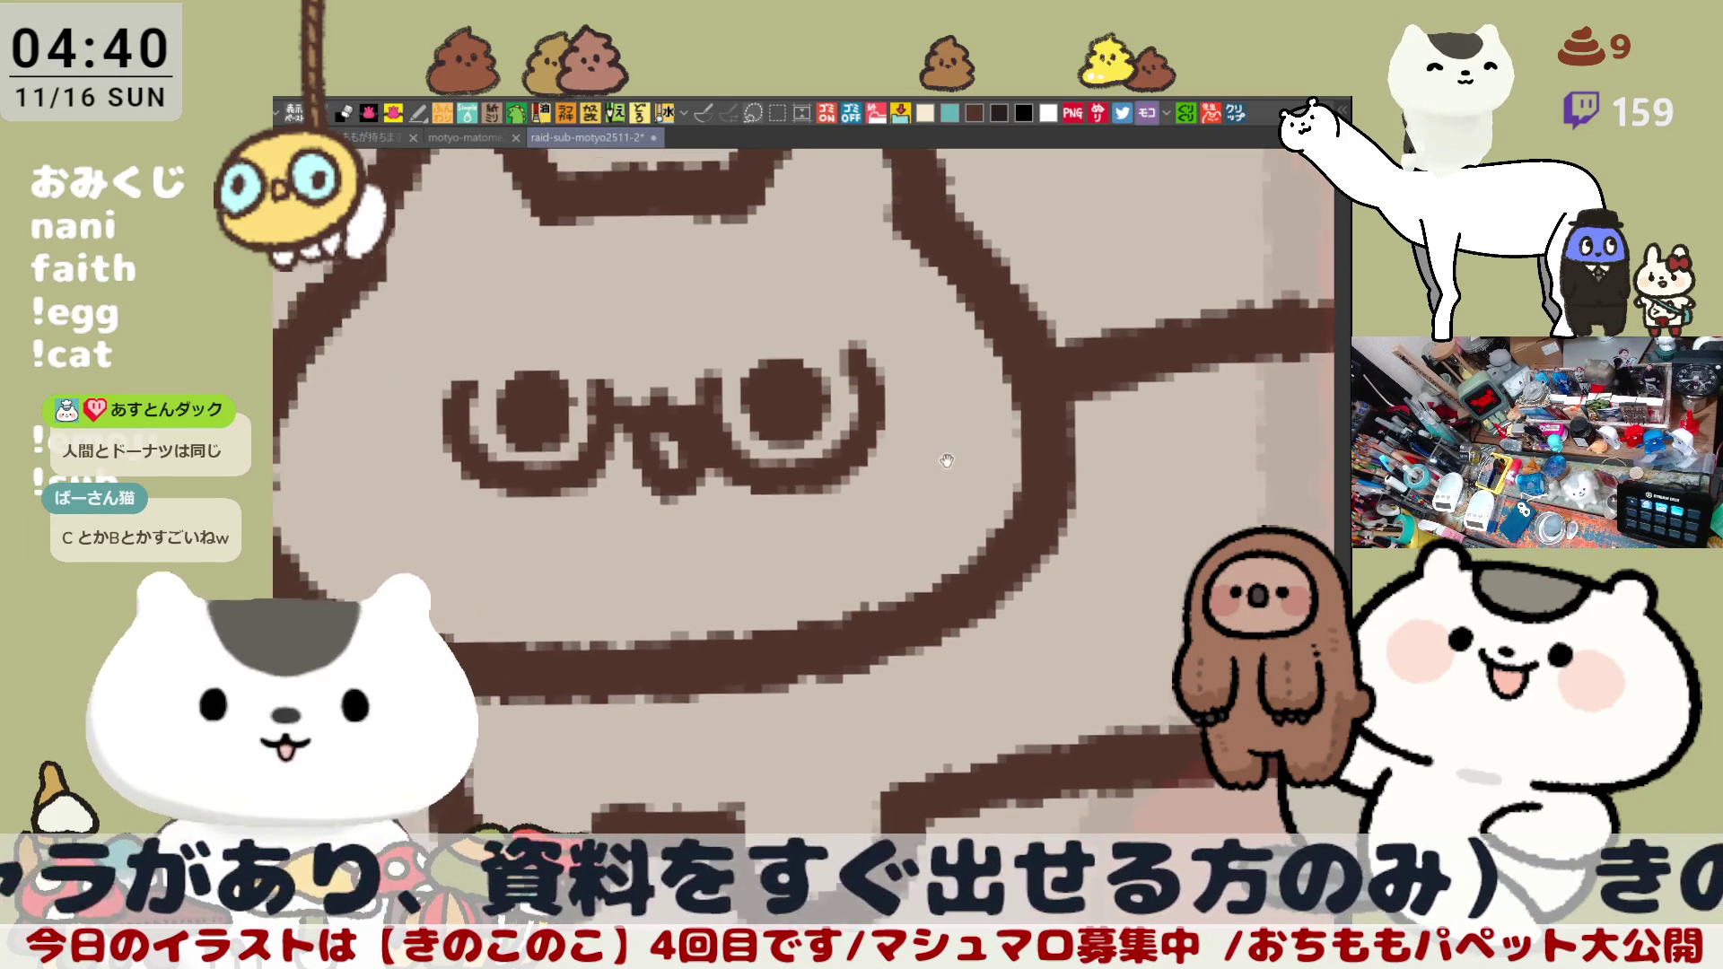
scroll(731, 406, up, 1)
scroll(732, 405, up, 1)
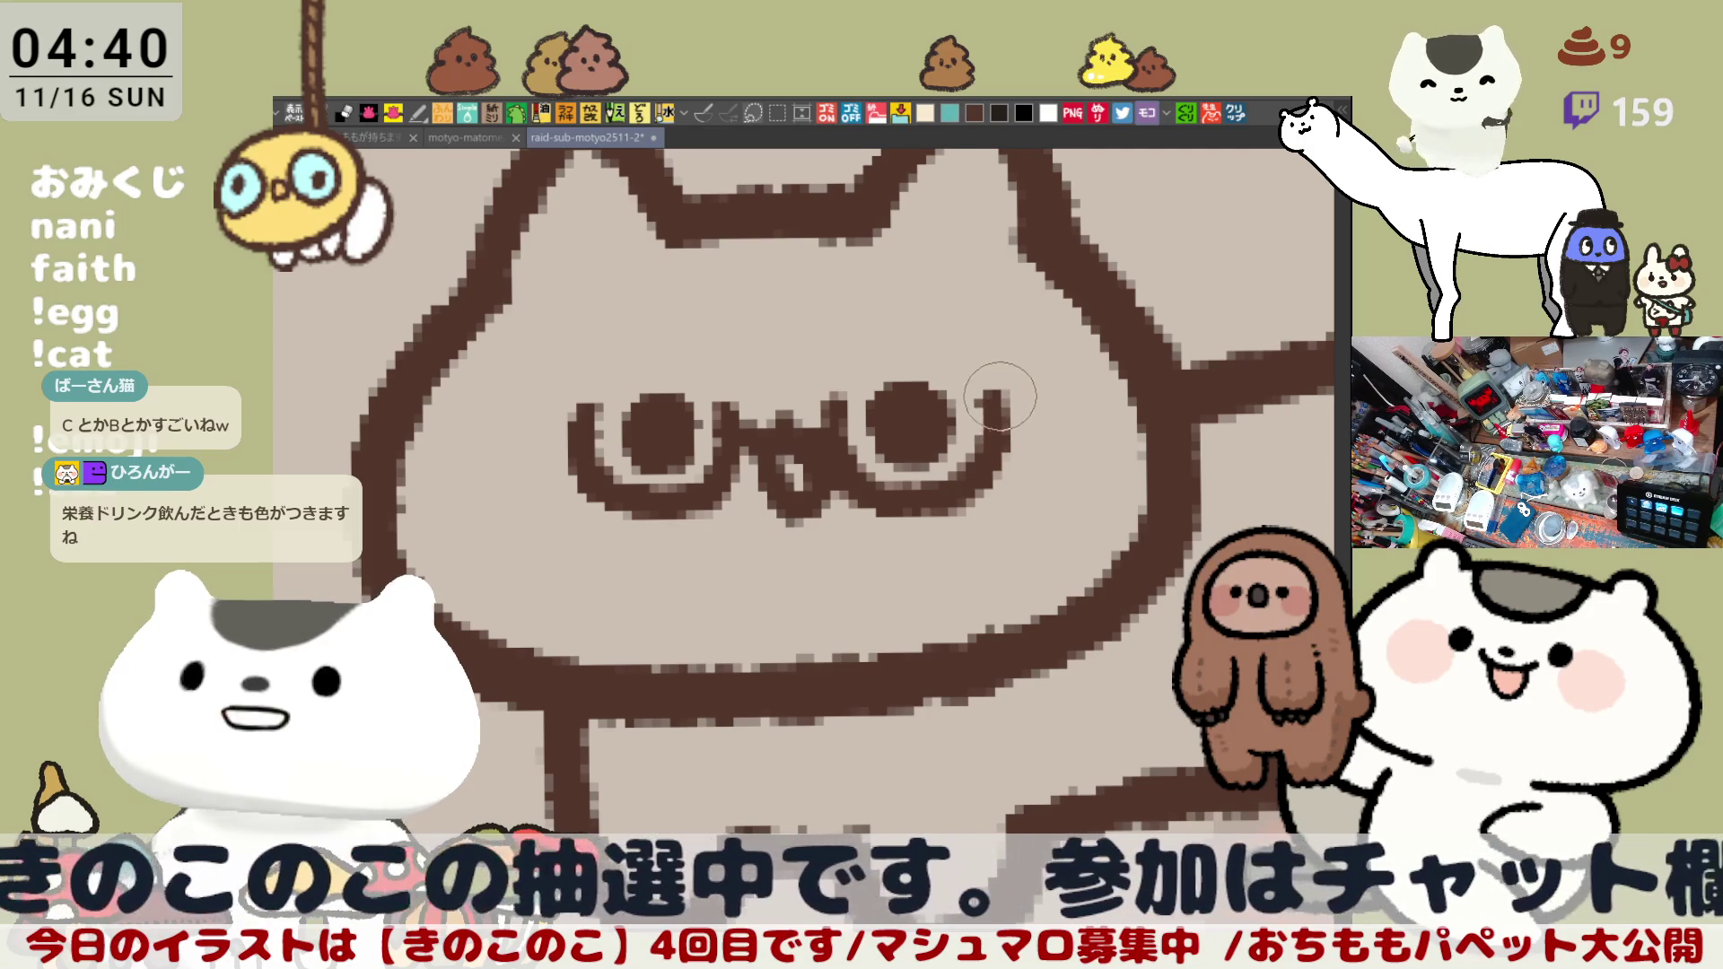
Step: Erase the top of the eye curve, tilting the canvas view clockwise to check it
click(983, 396)
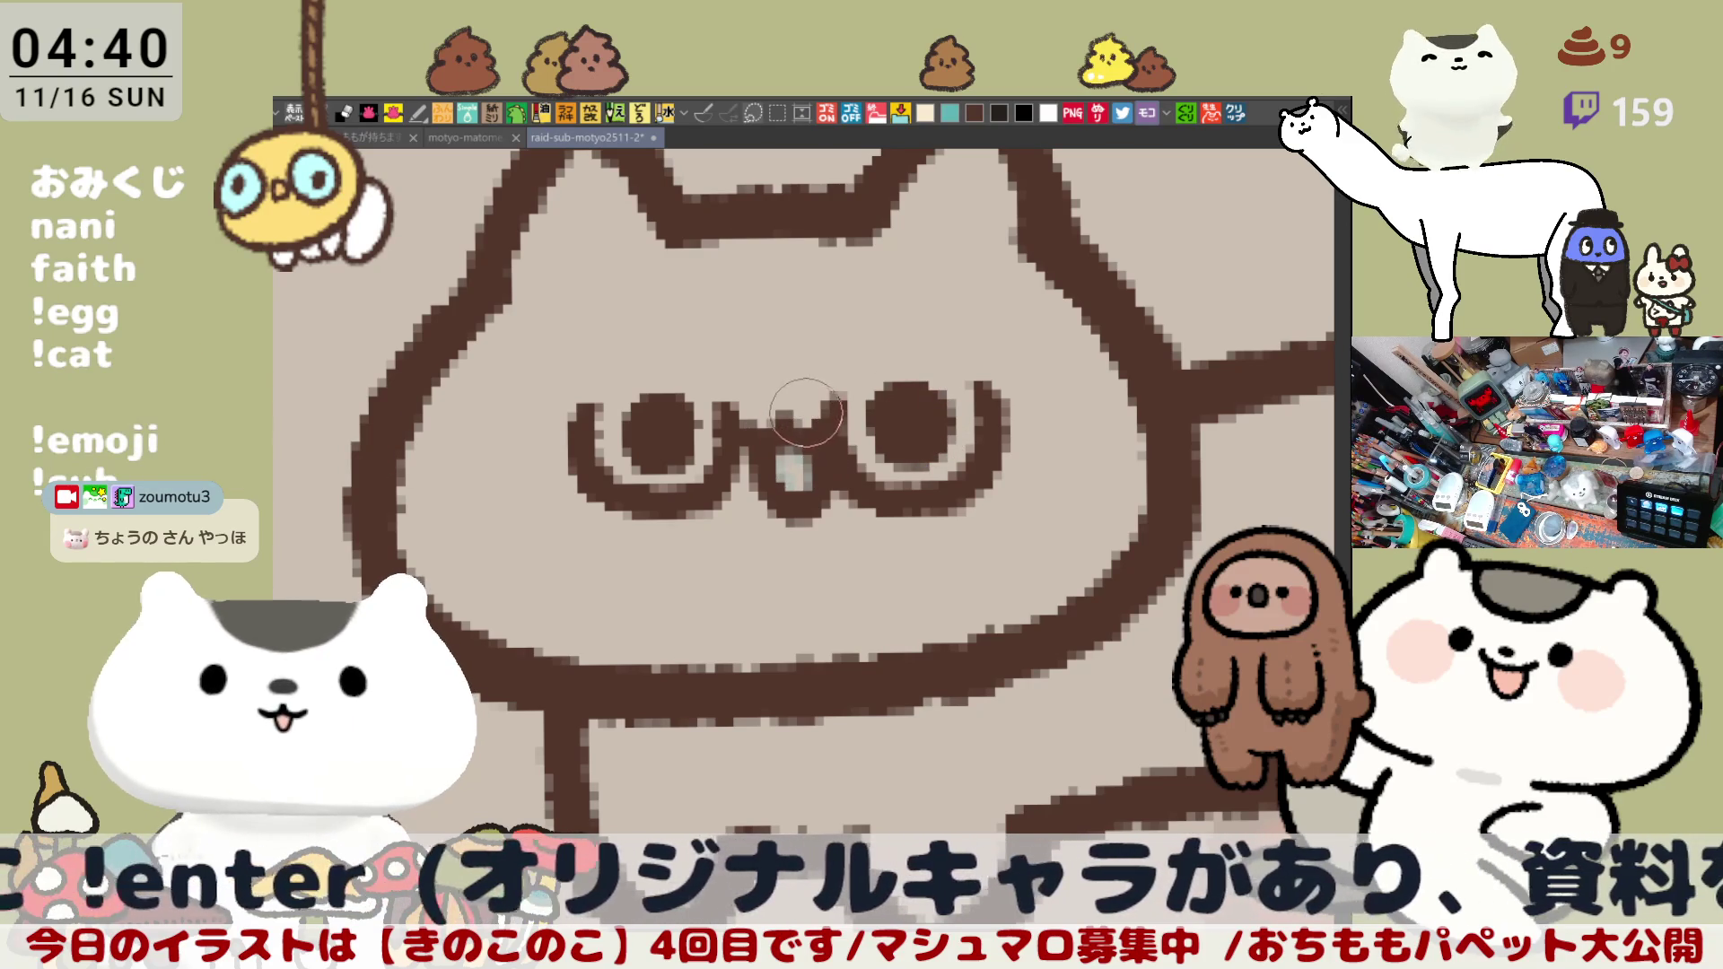
key(asciicircum)
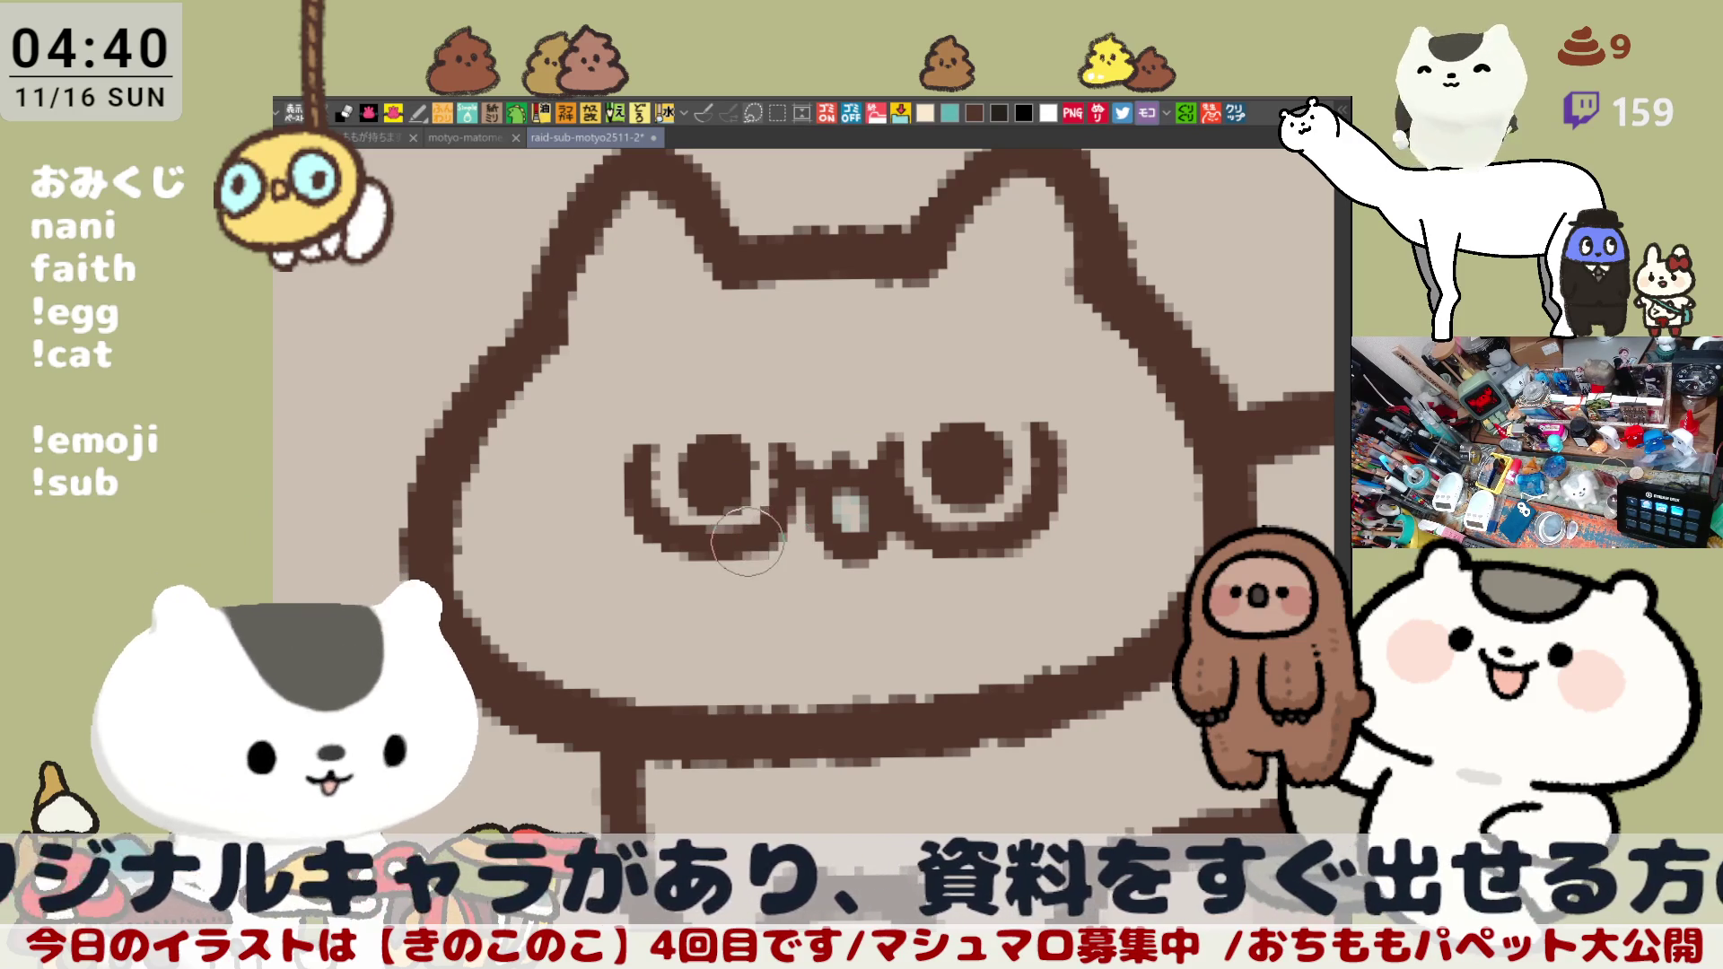
scroll(758, 519, down, 5)
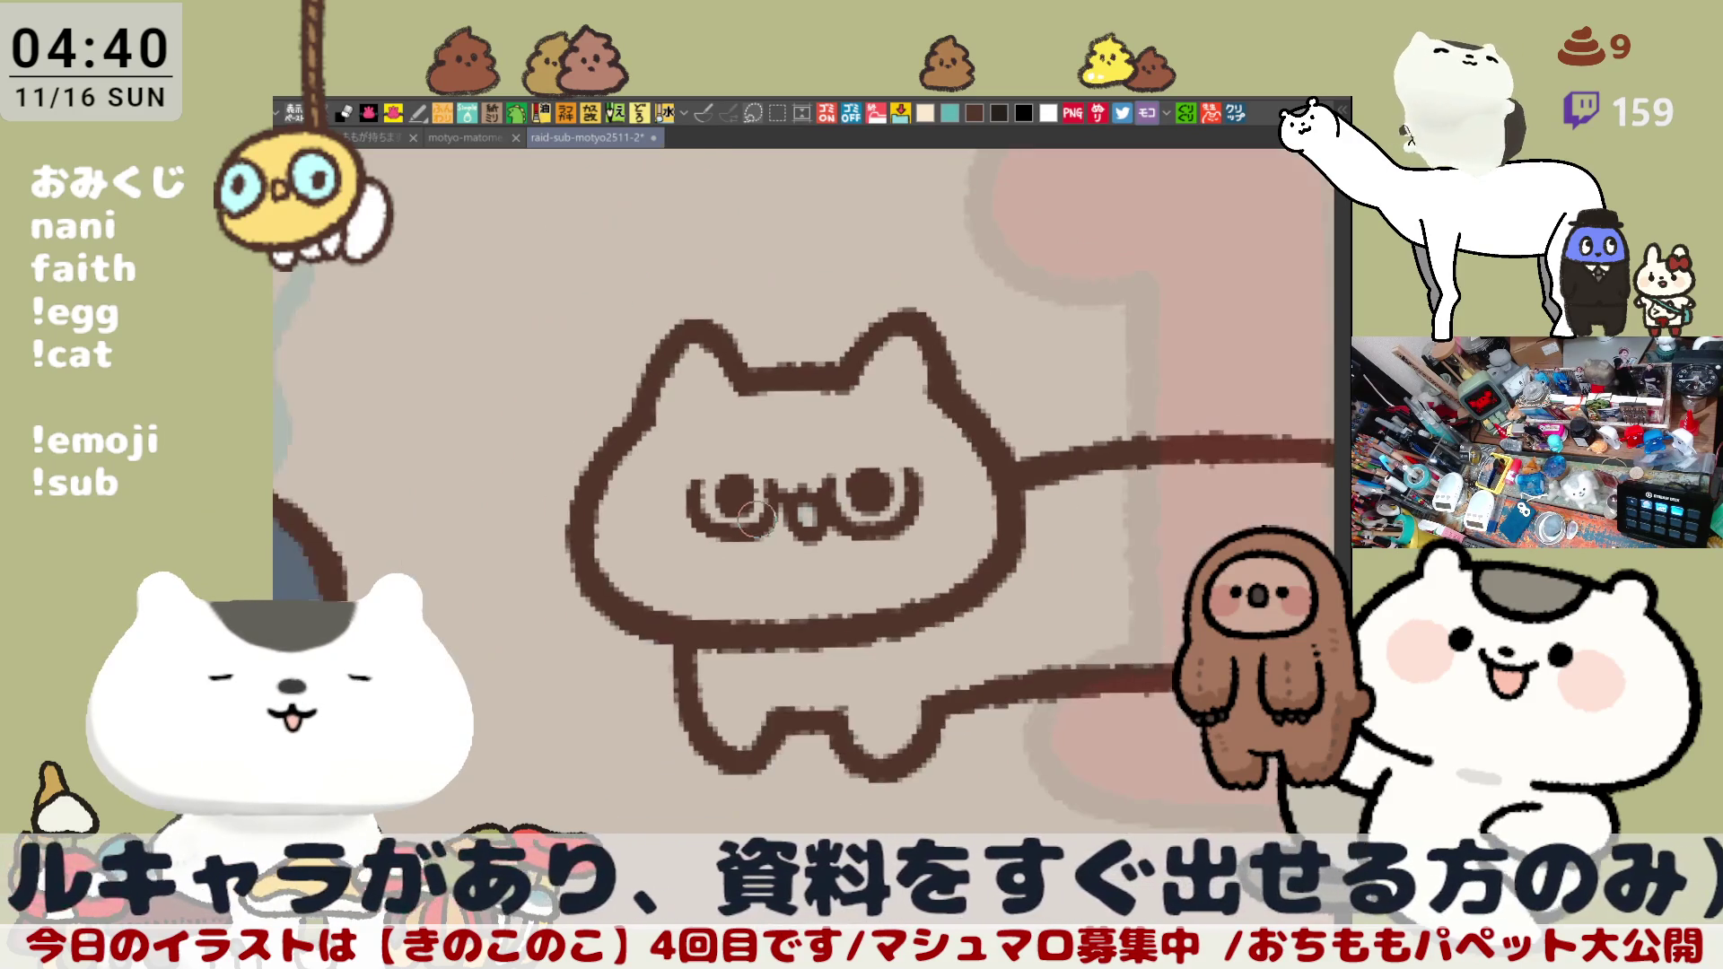
scroll(750, 511, up, 4)
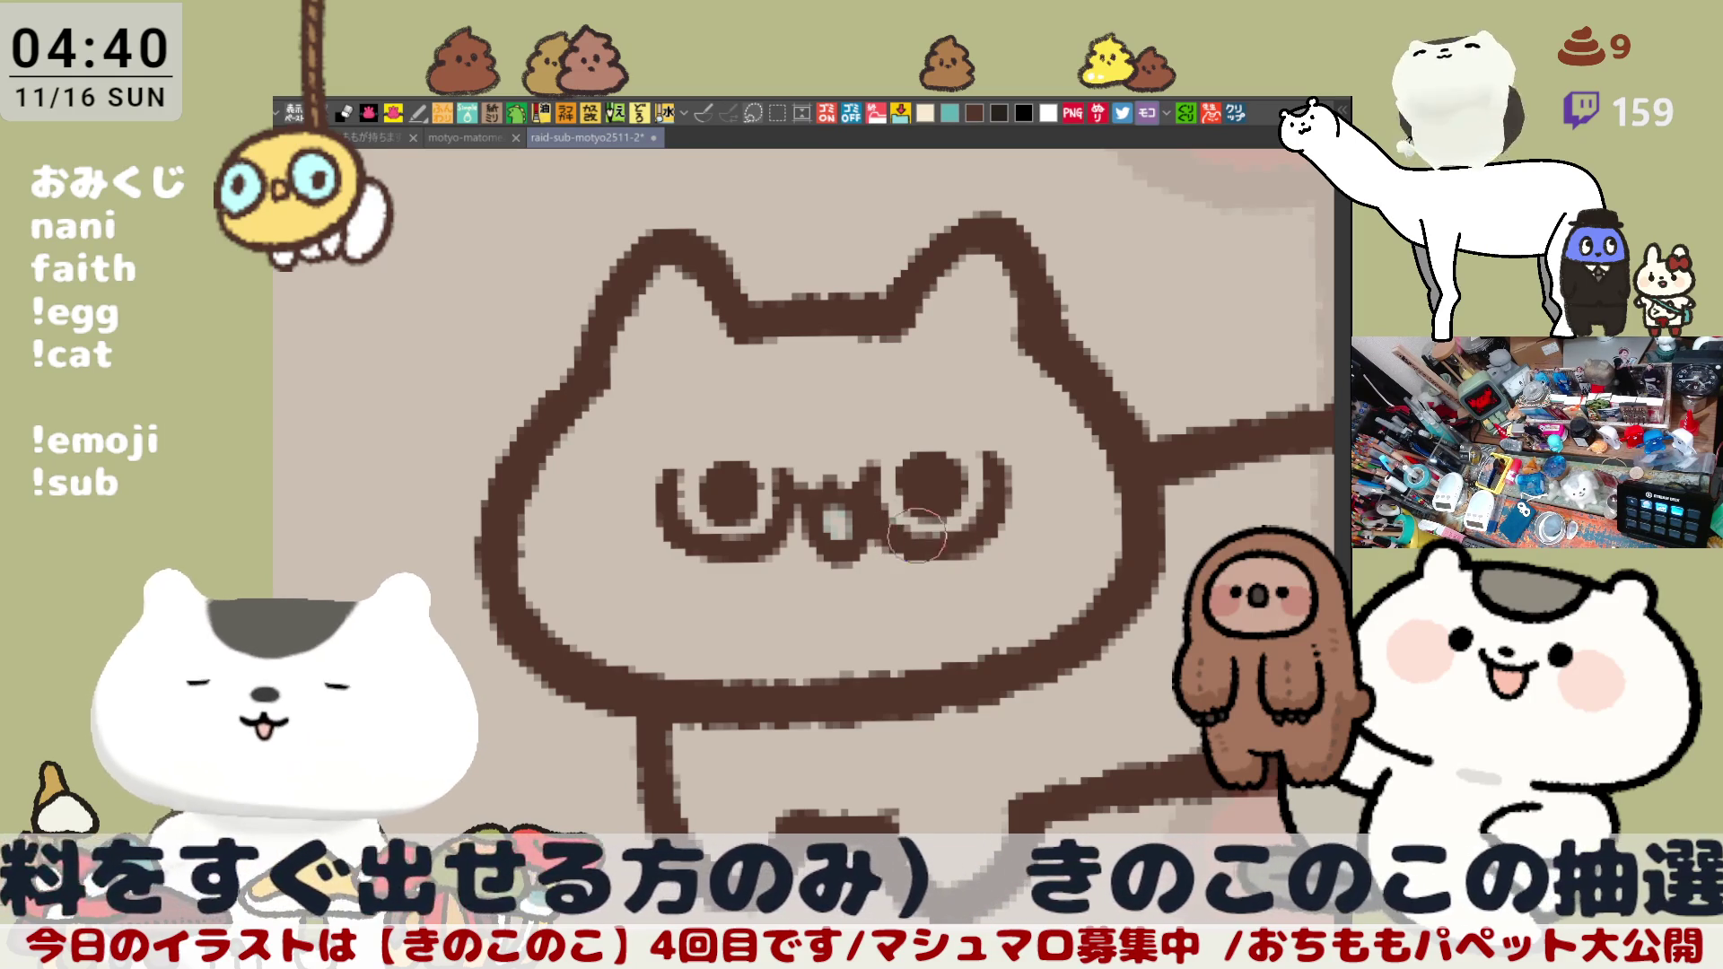
key(asciicircum)
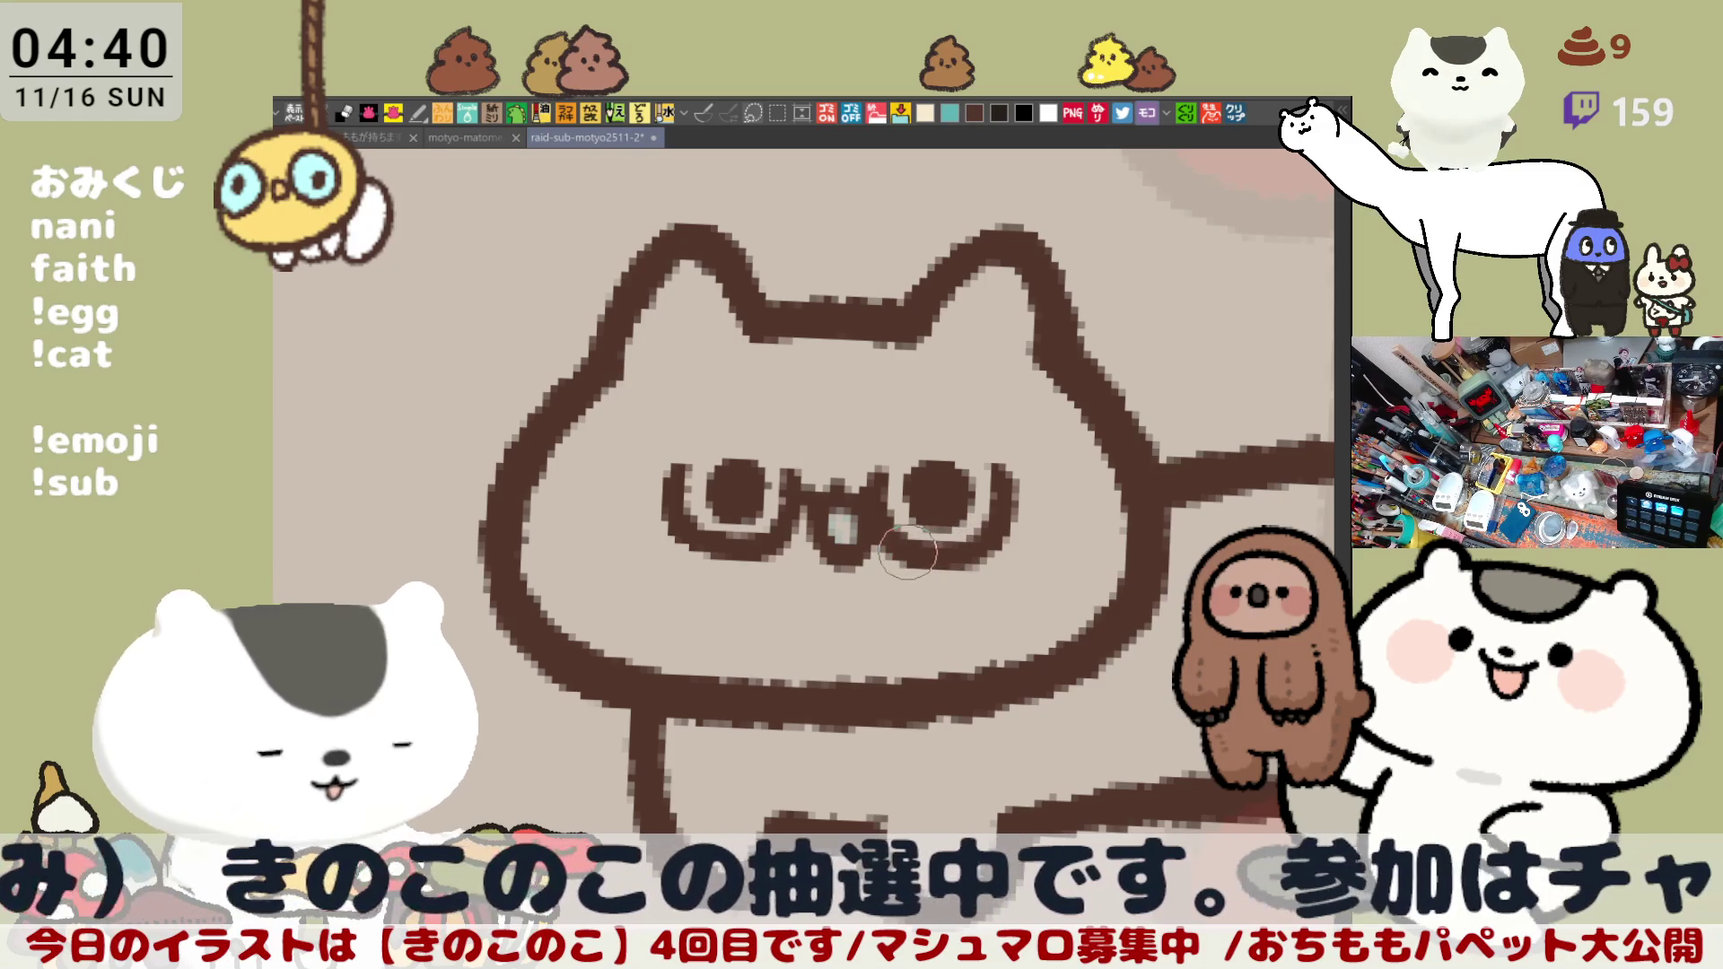
scroll(966, 646, down, 3)
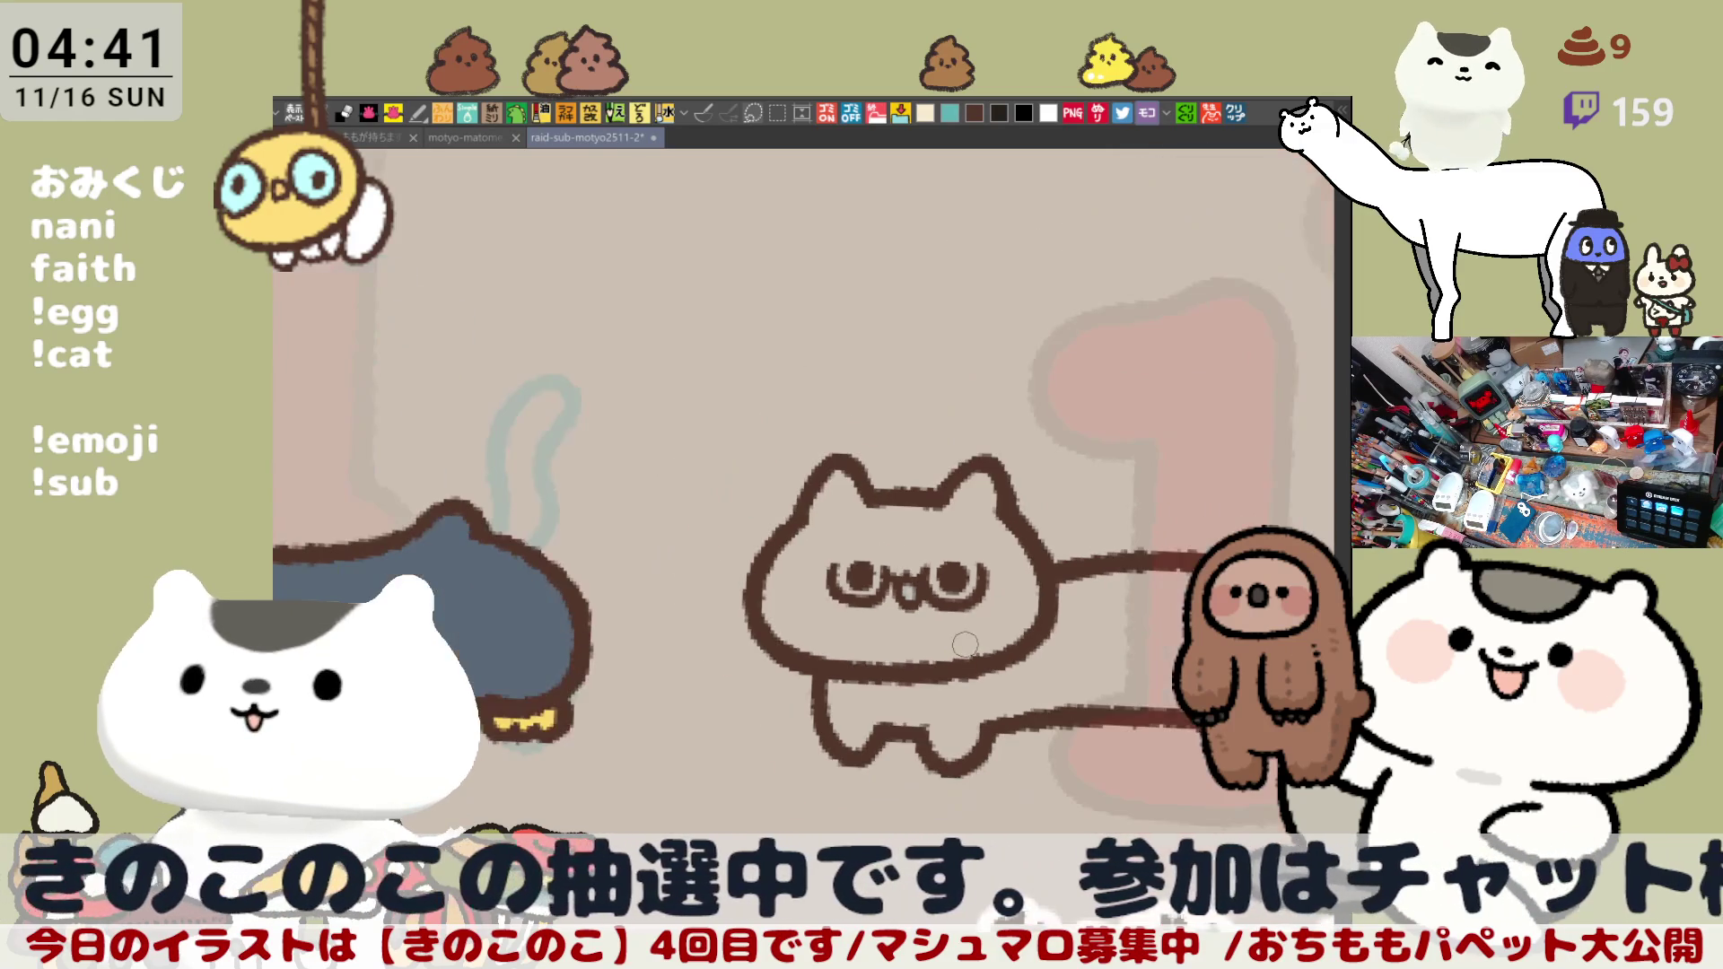
scroll(881, 573, down, 2)
scroll(882, 572, down, 1)
scroll(955, 528, up, 2)
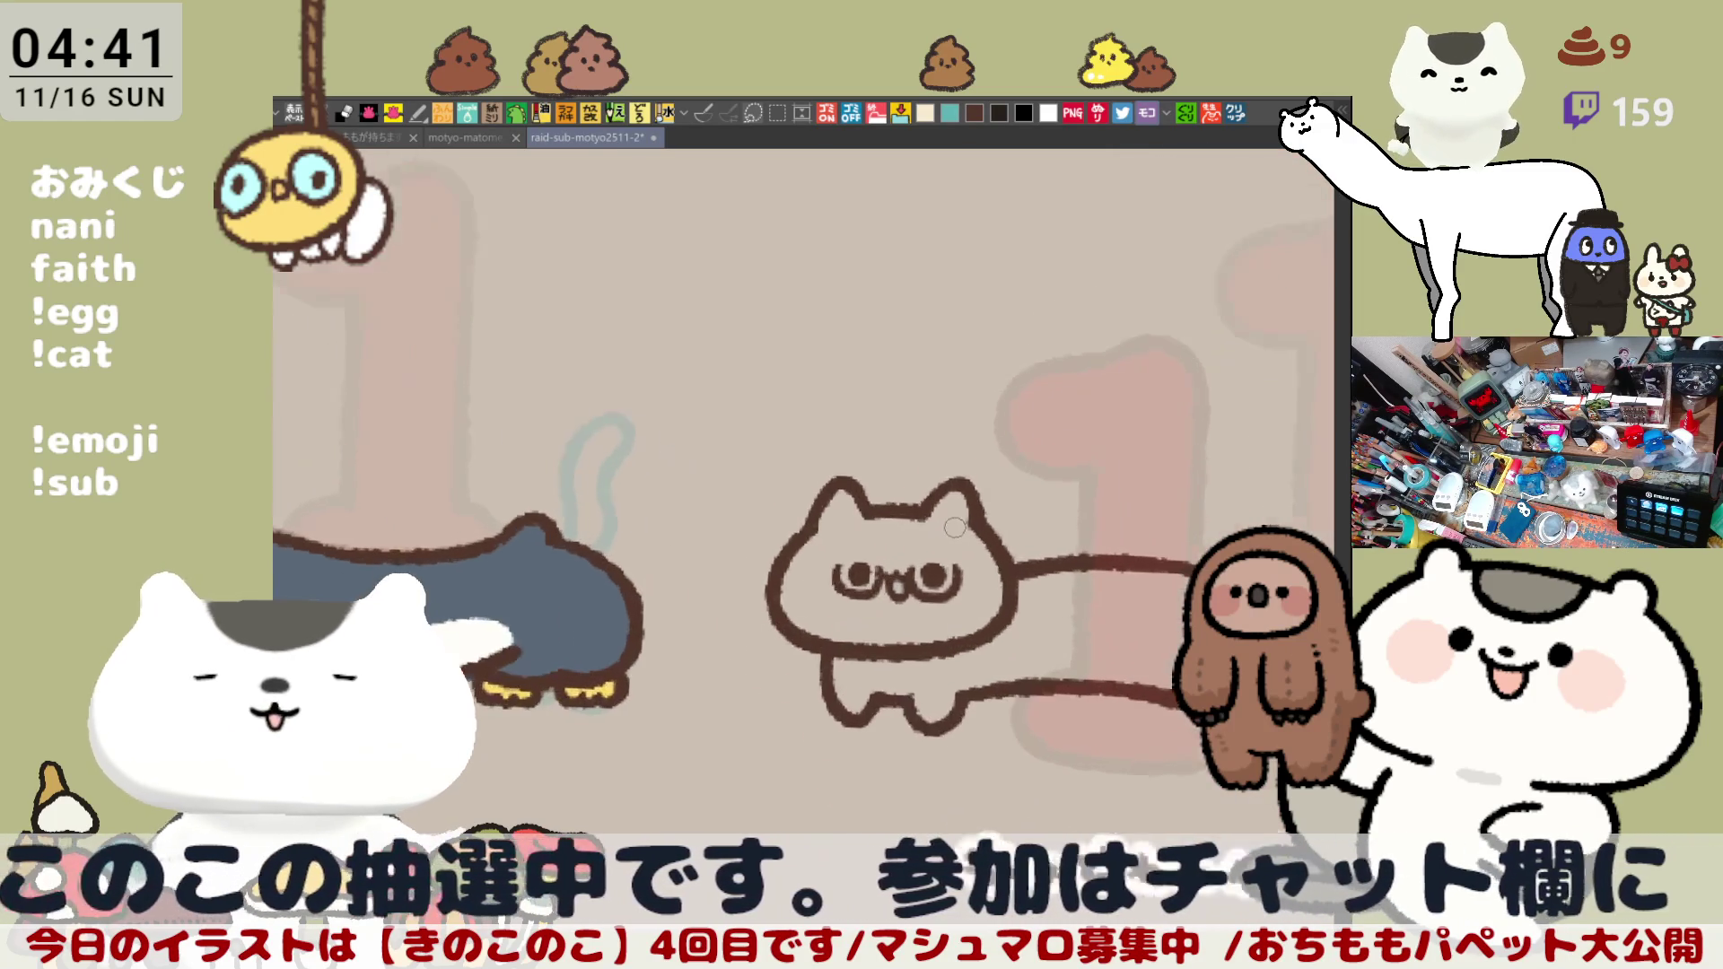
scroll(955, 528, up, 2)
scroll(955, 529, up, 1)
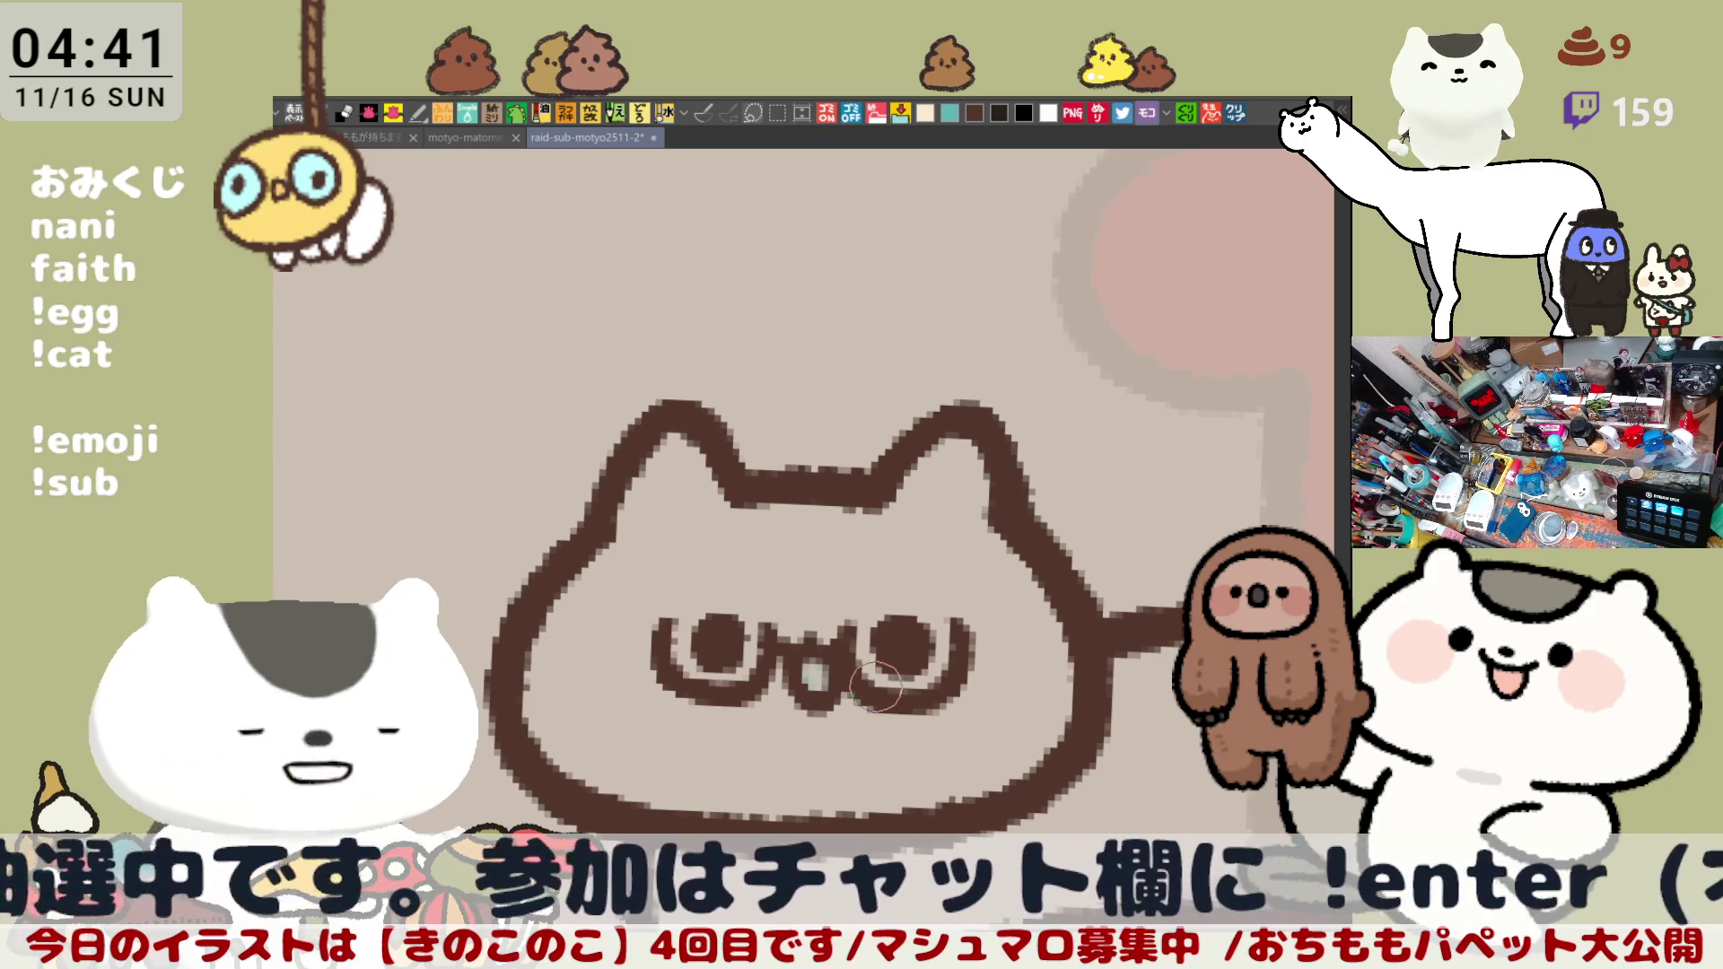
scroll(1023, 552, down, 1)
scroll(970, 485, down, 3)
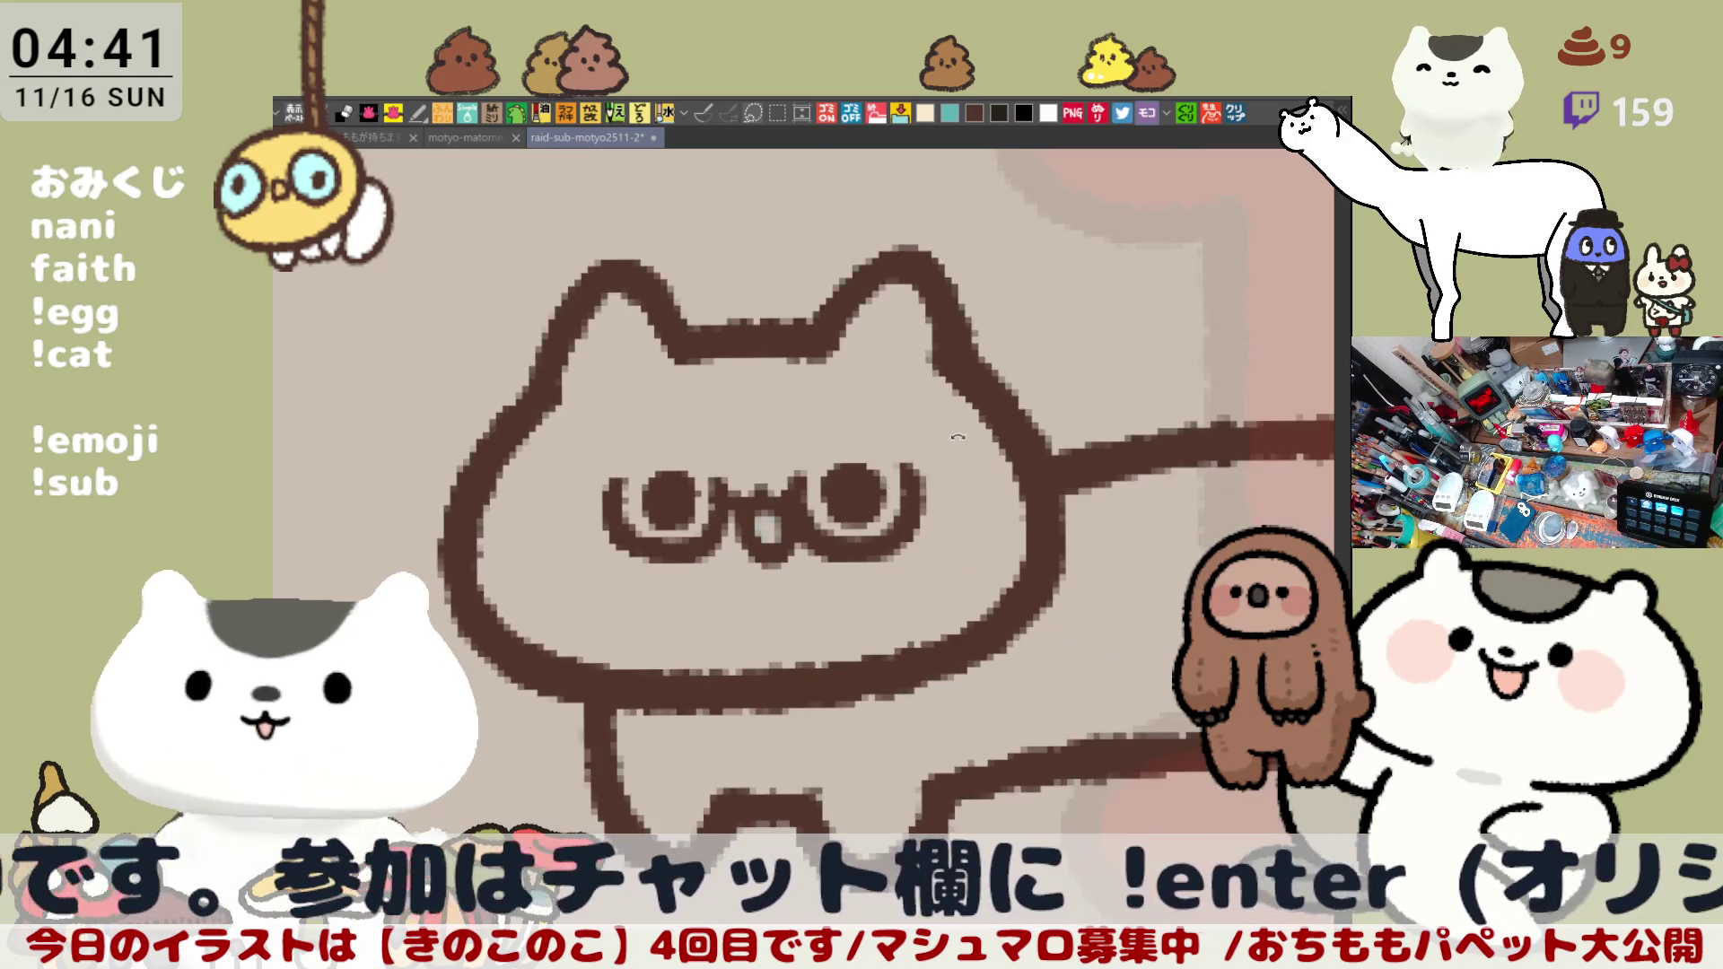
scroll(916, 437, down, 1)
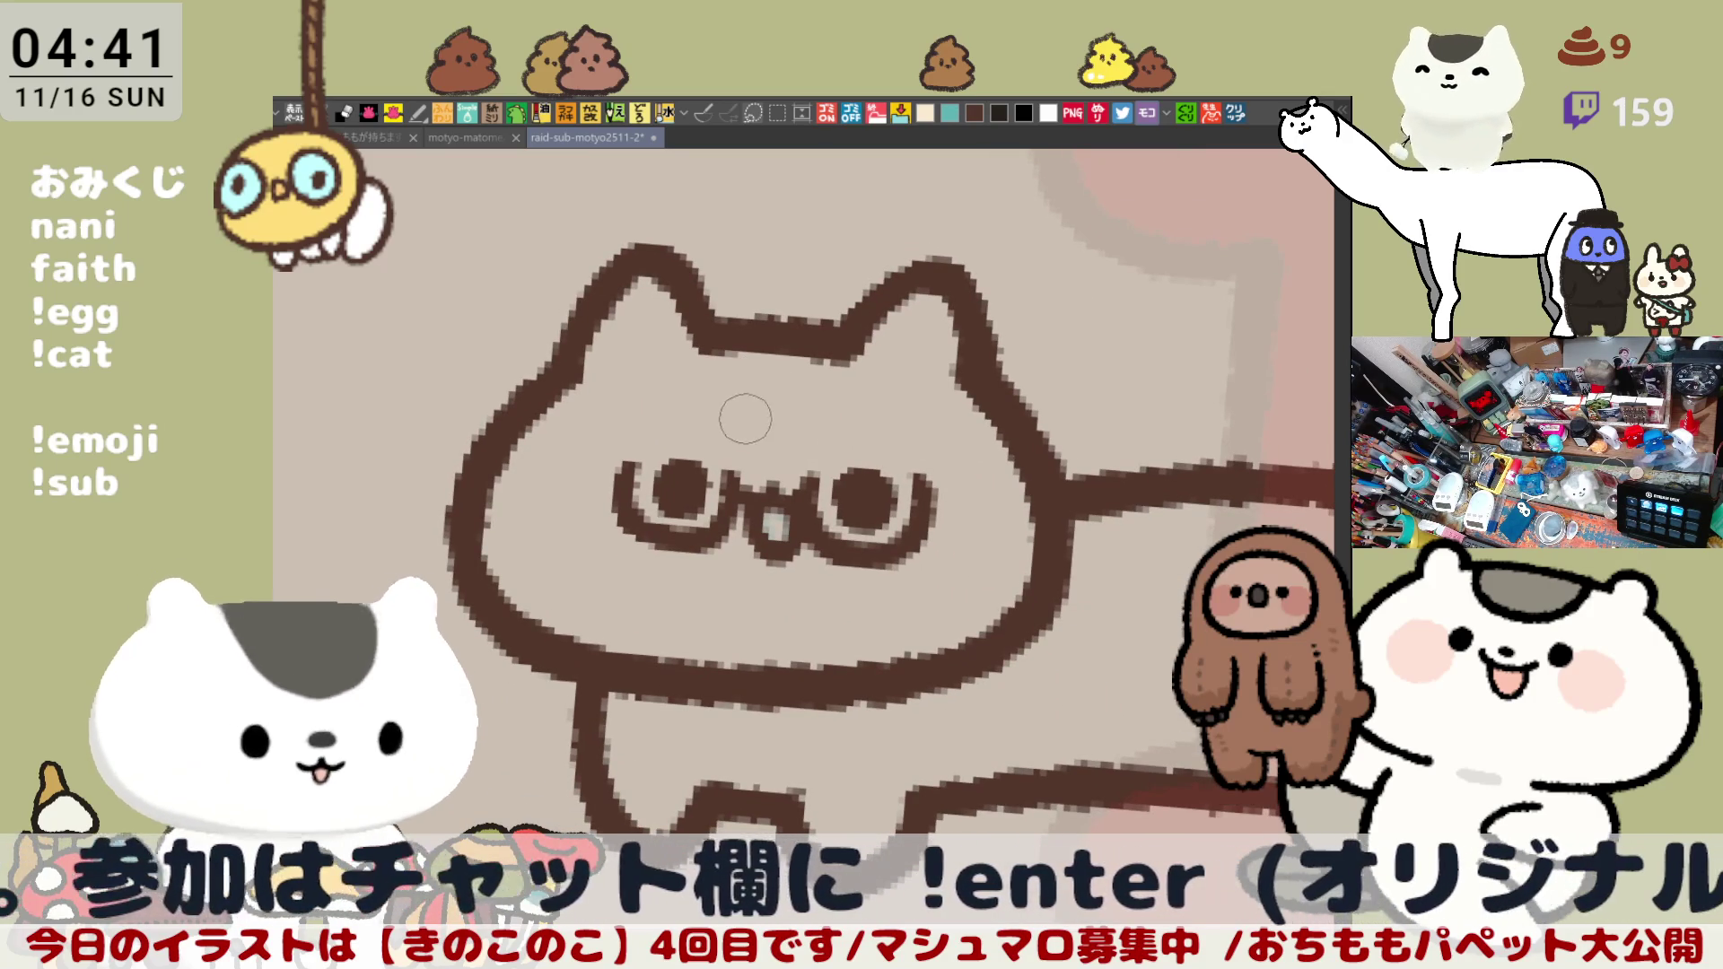
Step: Draw short eyebrow dashes above both eyes, redoing the first and stretching a dot into the right one
drag(680, 418, 708, 417)
key(ctrl+z)
click(852, 419)
drag(869, 419, 748, 368)
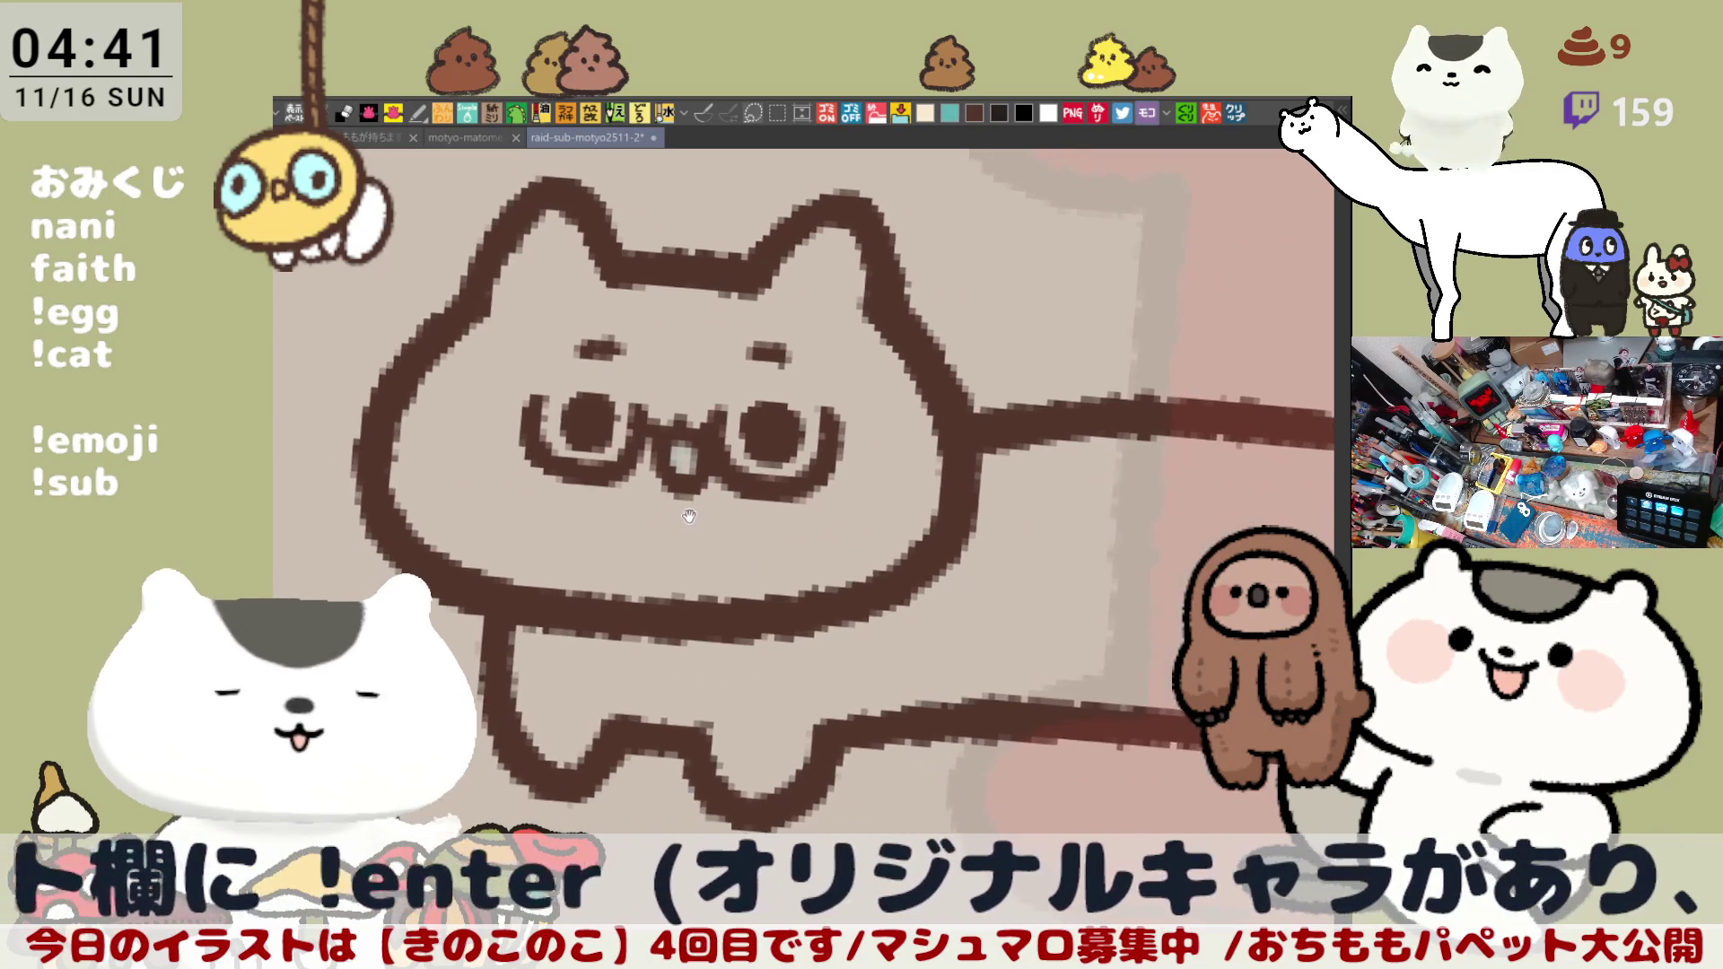
scroll(702, 550, down, 2)
scroll(702, 549, down, 1)
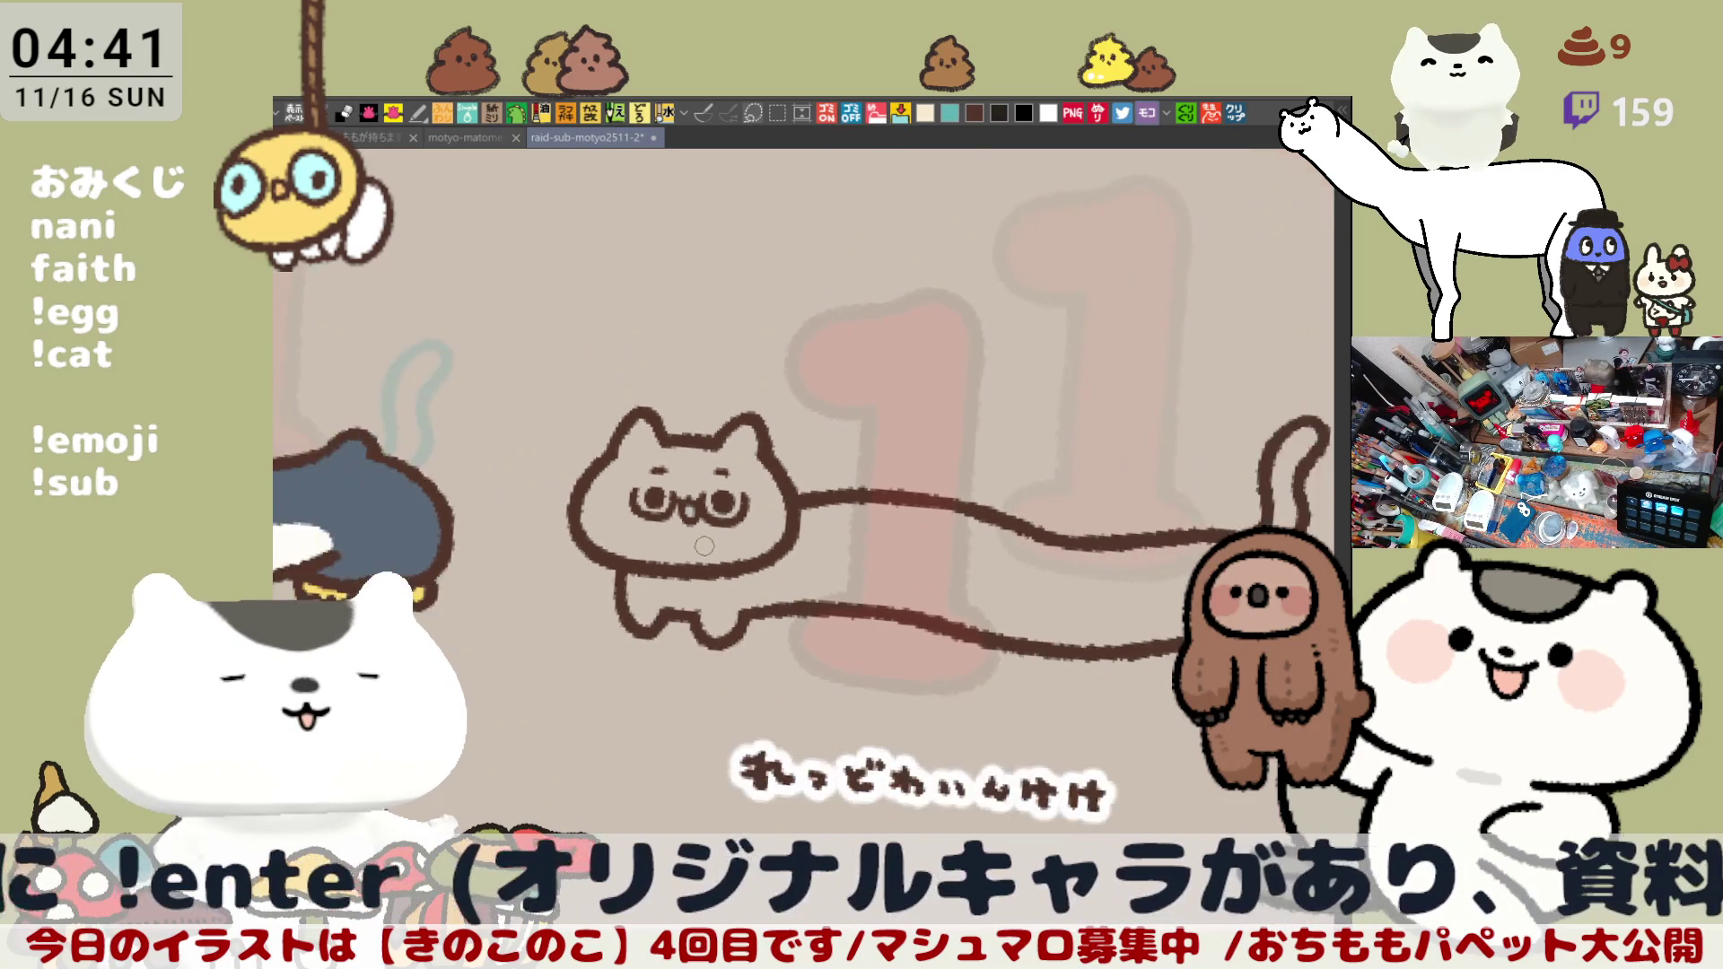
scroll(703, 544, down, 2)
scroll(703, 545, up, 1)
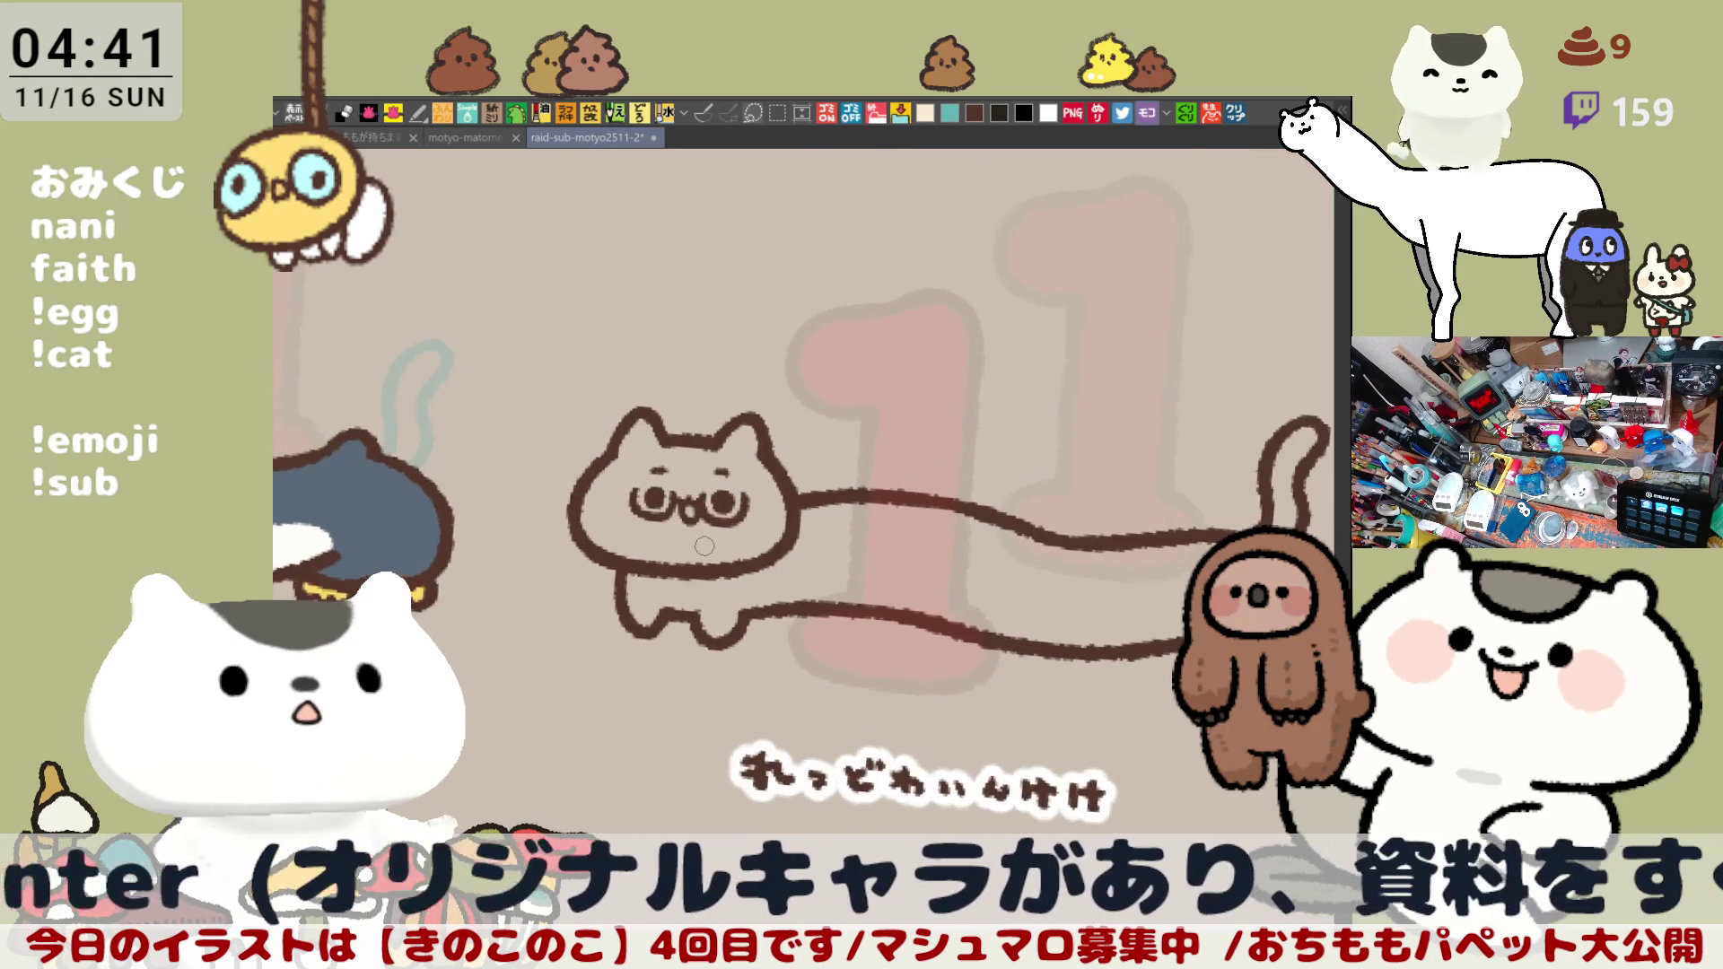
scroll(704, 541, up, 1)
scroll(706, 535, up, 2)
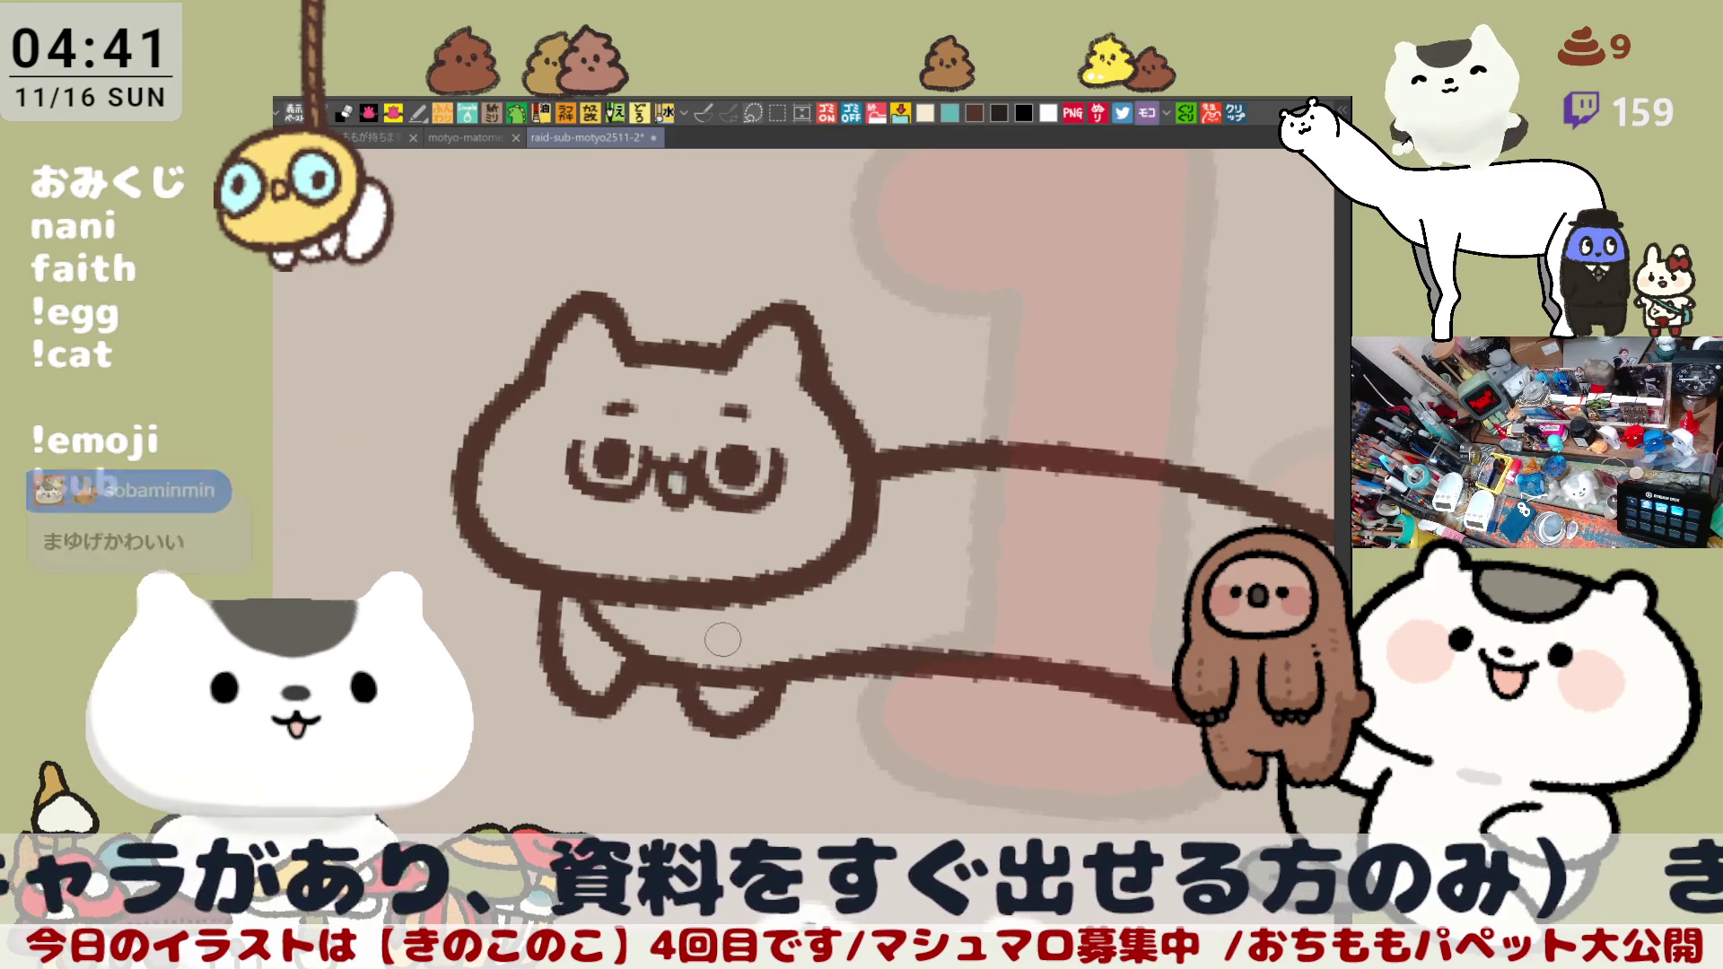
Step: Undo the stroke joining the leg to the body line and re-frame the cat's body
drag(708, 635, 805, 663)
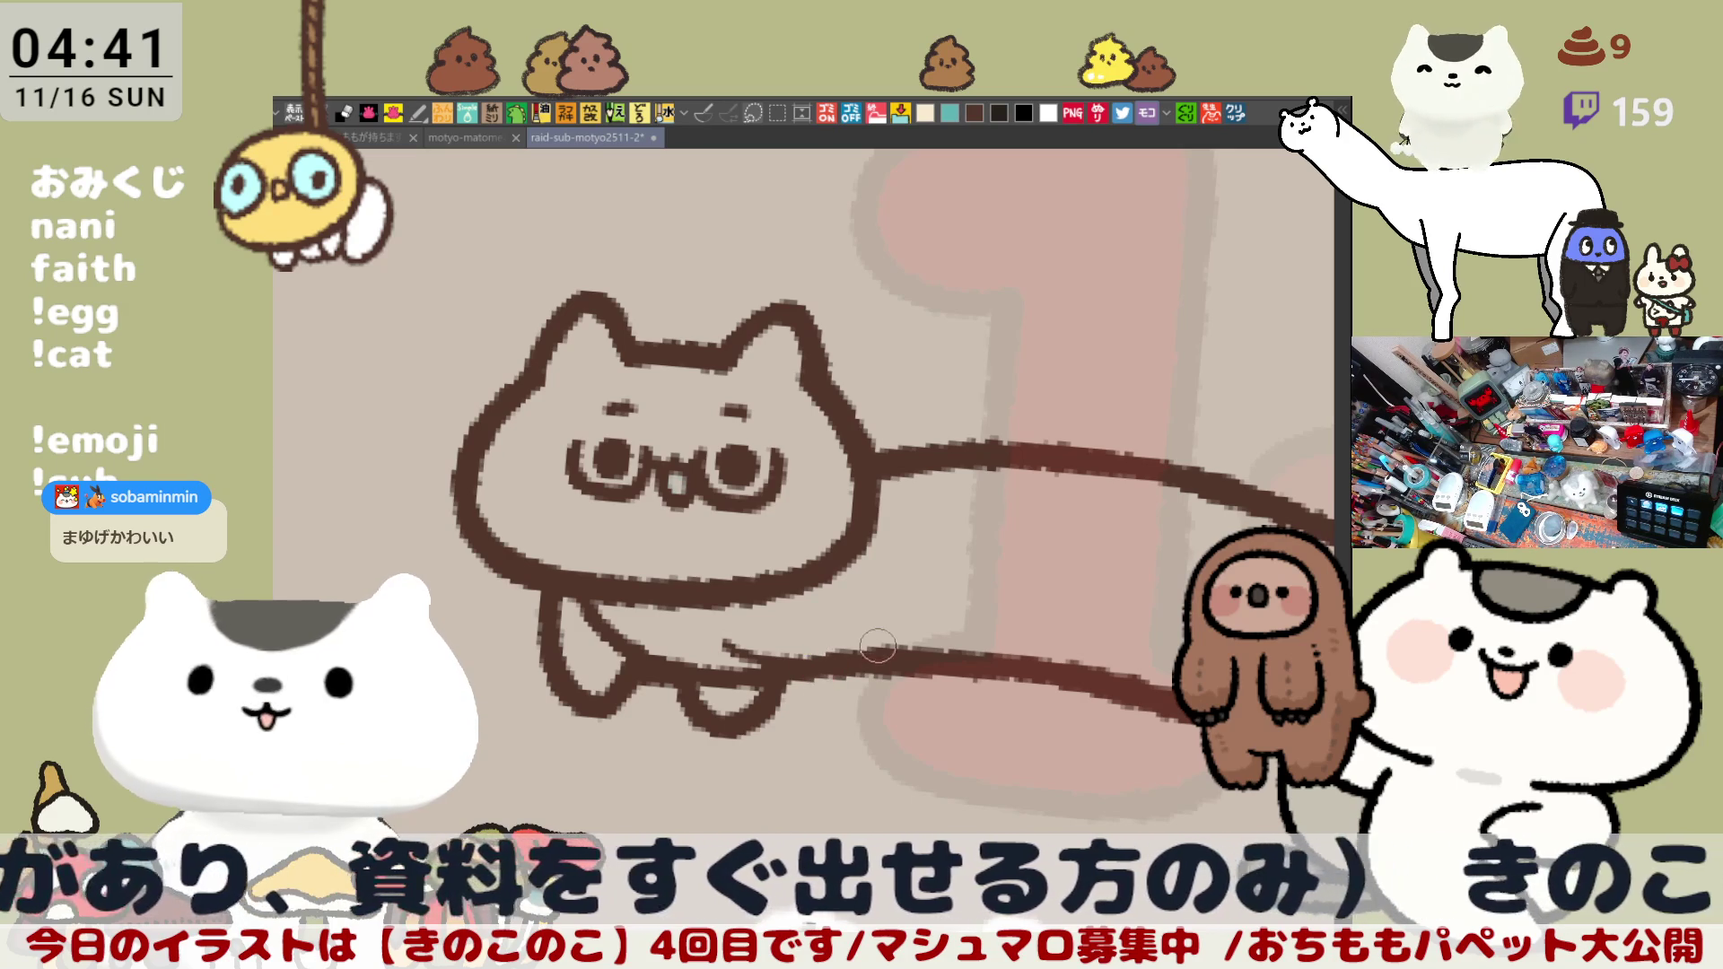
key(ctrl+z)
key(ctrl+z)
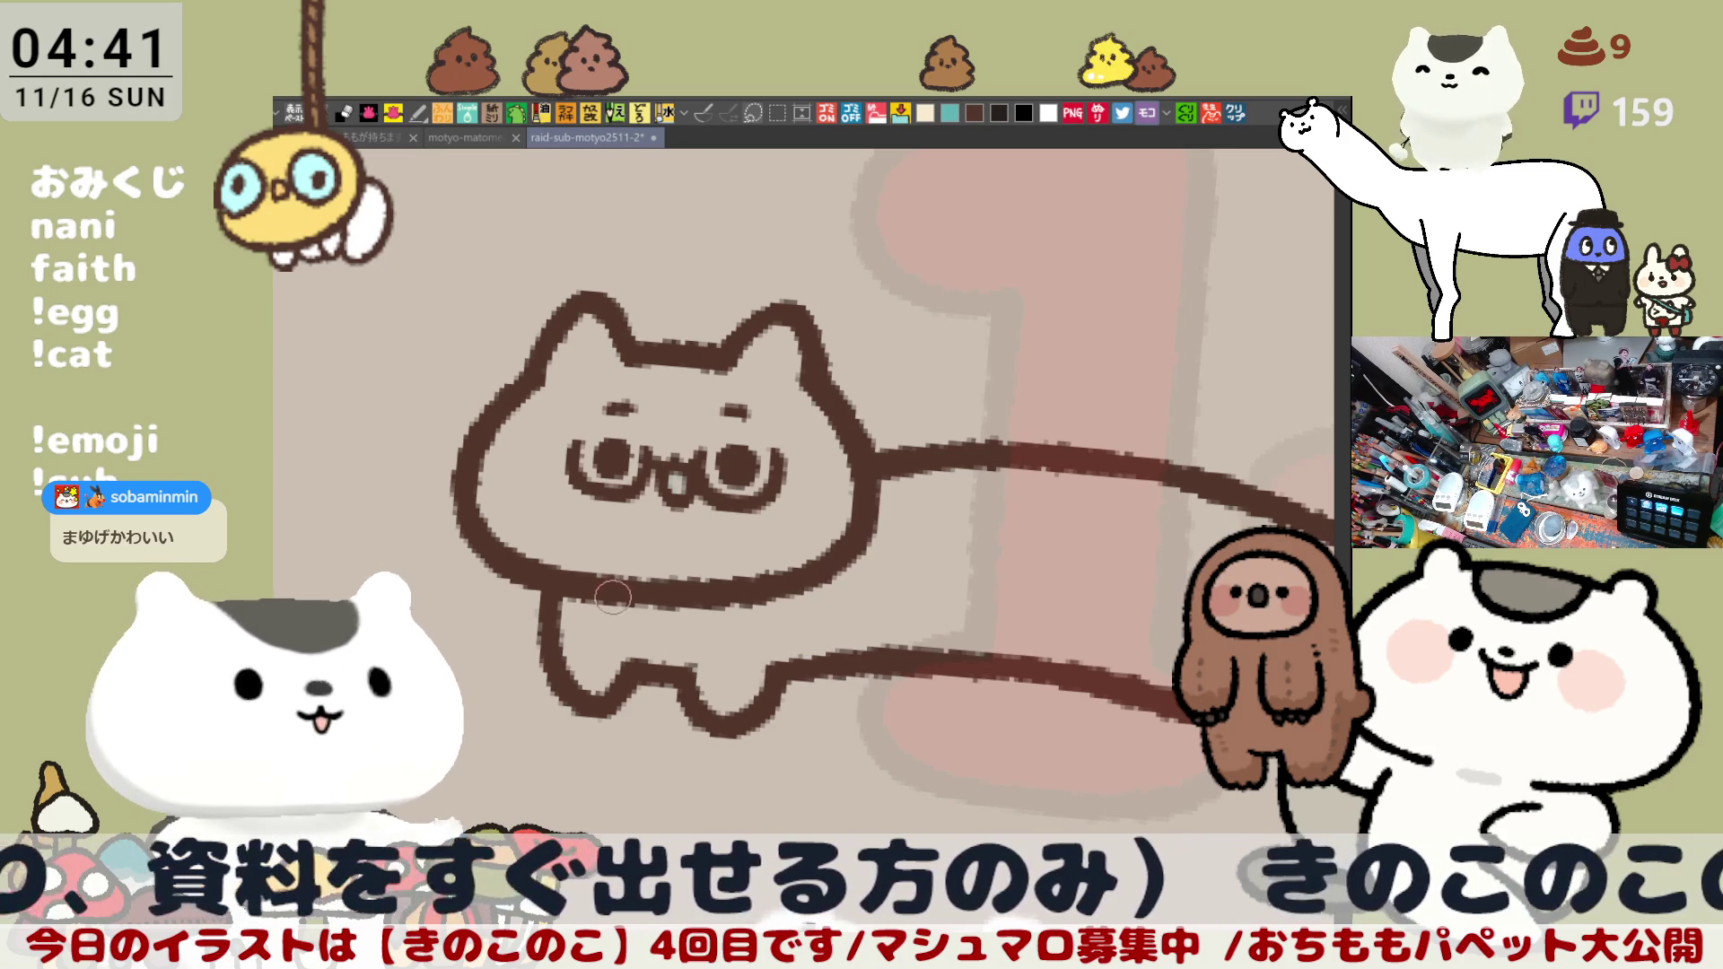
drag(1090, 525, 746, 511)
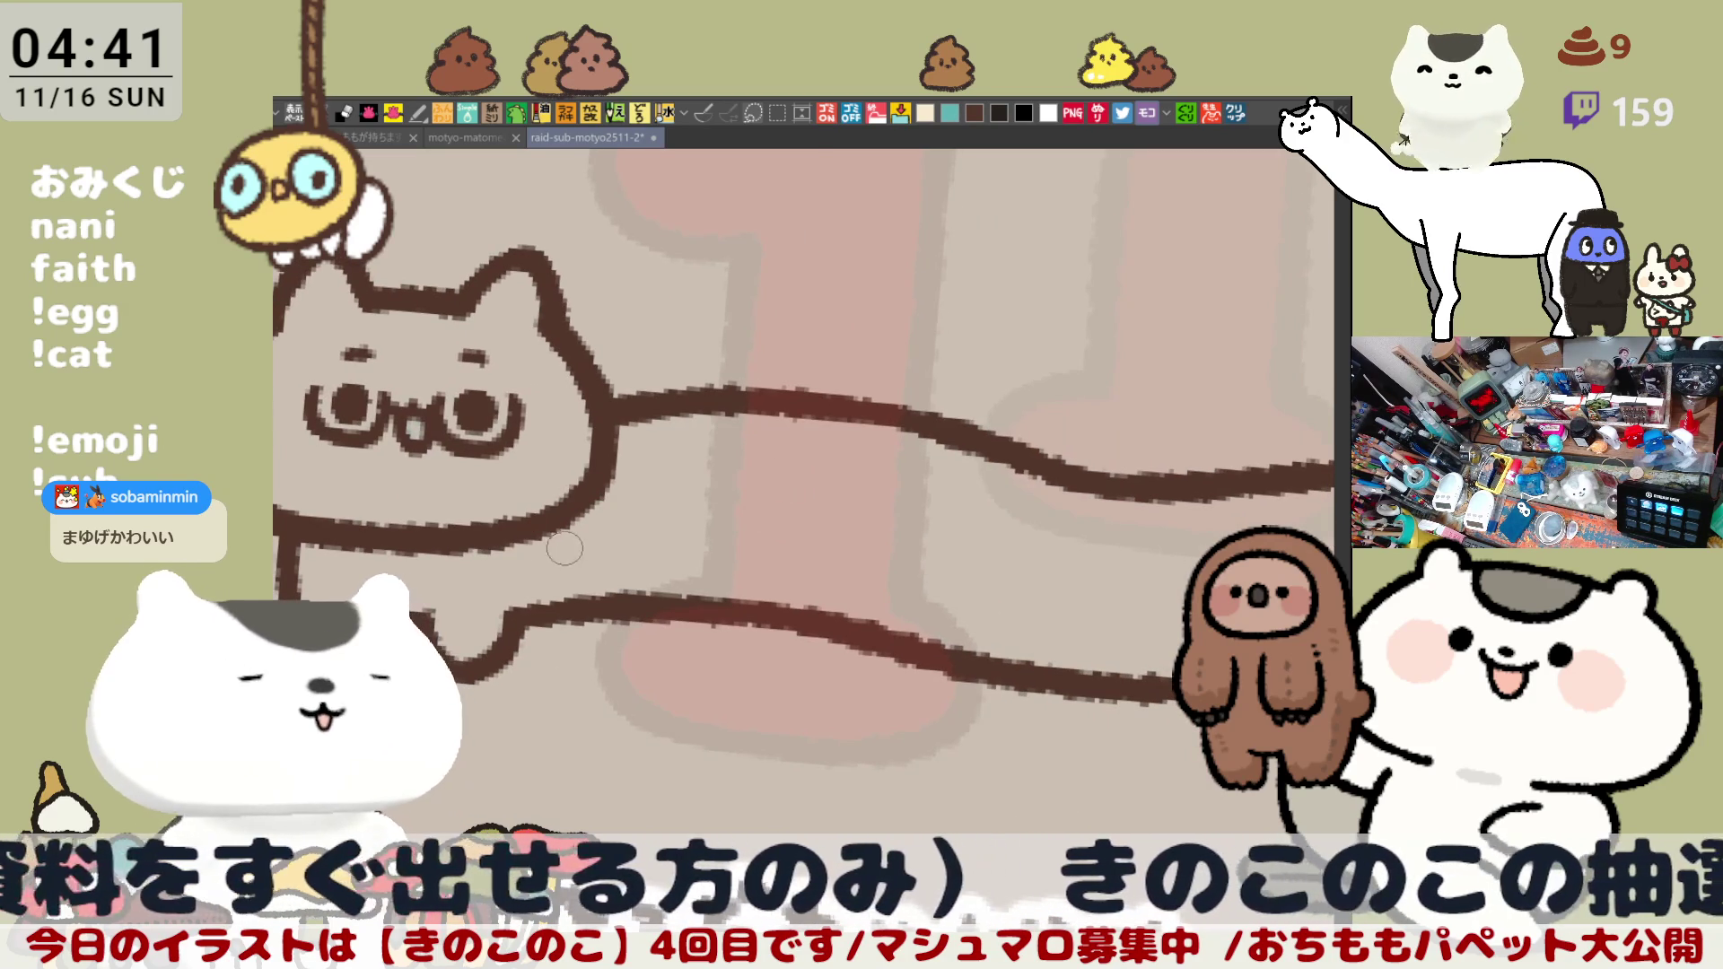
drag(486, 583, 562, 604)
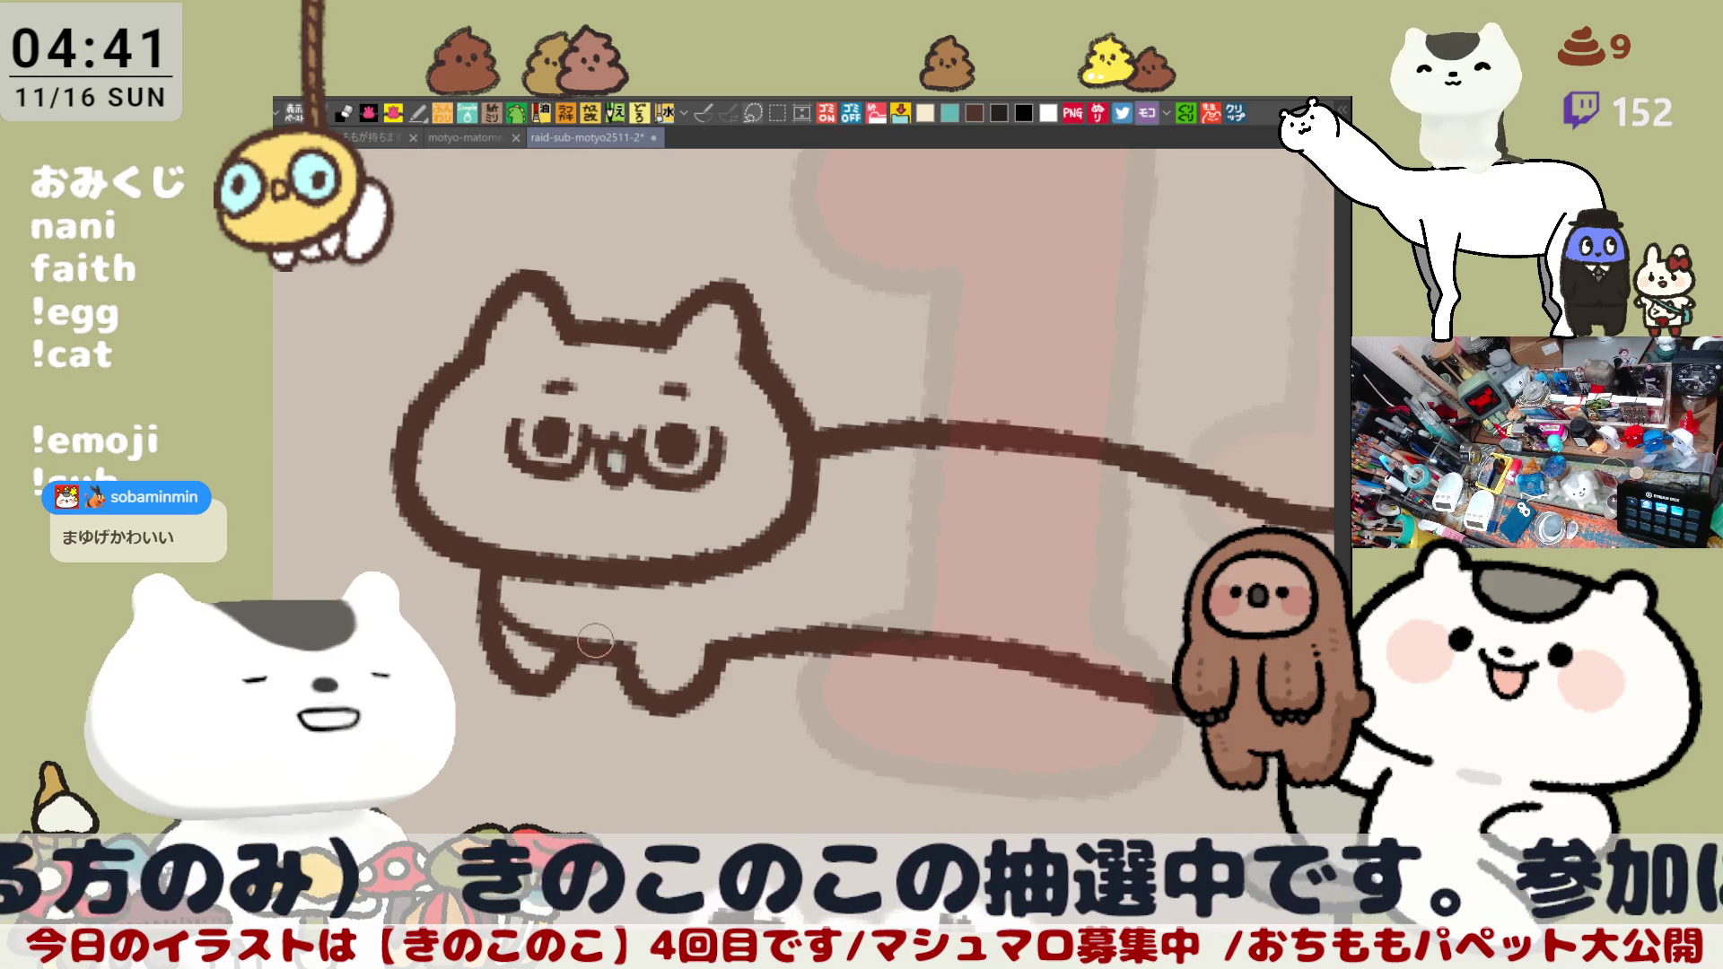
Step: Paint over the stray inner line in the left leg so a single outline remains
mouse_move(659, 658)
mouse_down()
mouse_move(507, 614)
mouse_move(493, 631)
mouse_up()
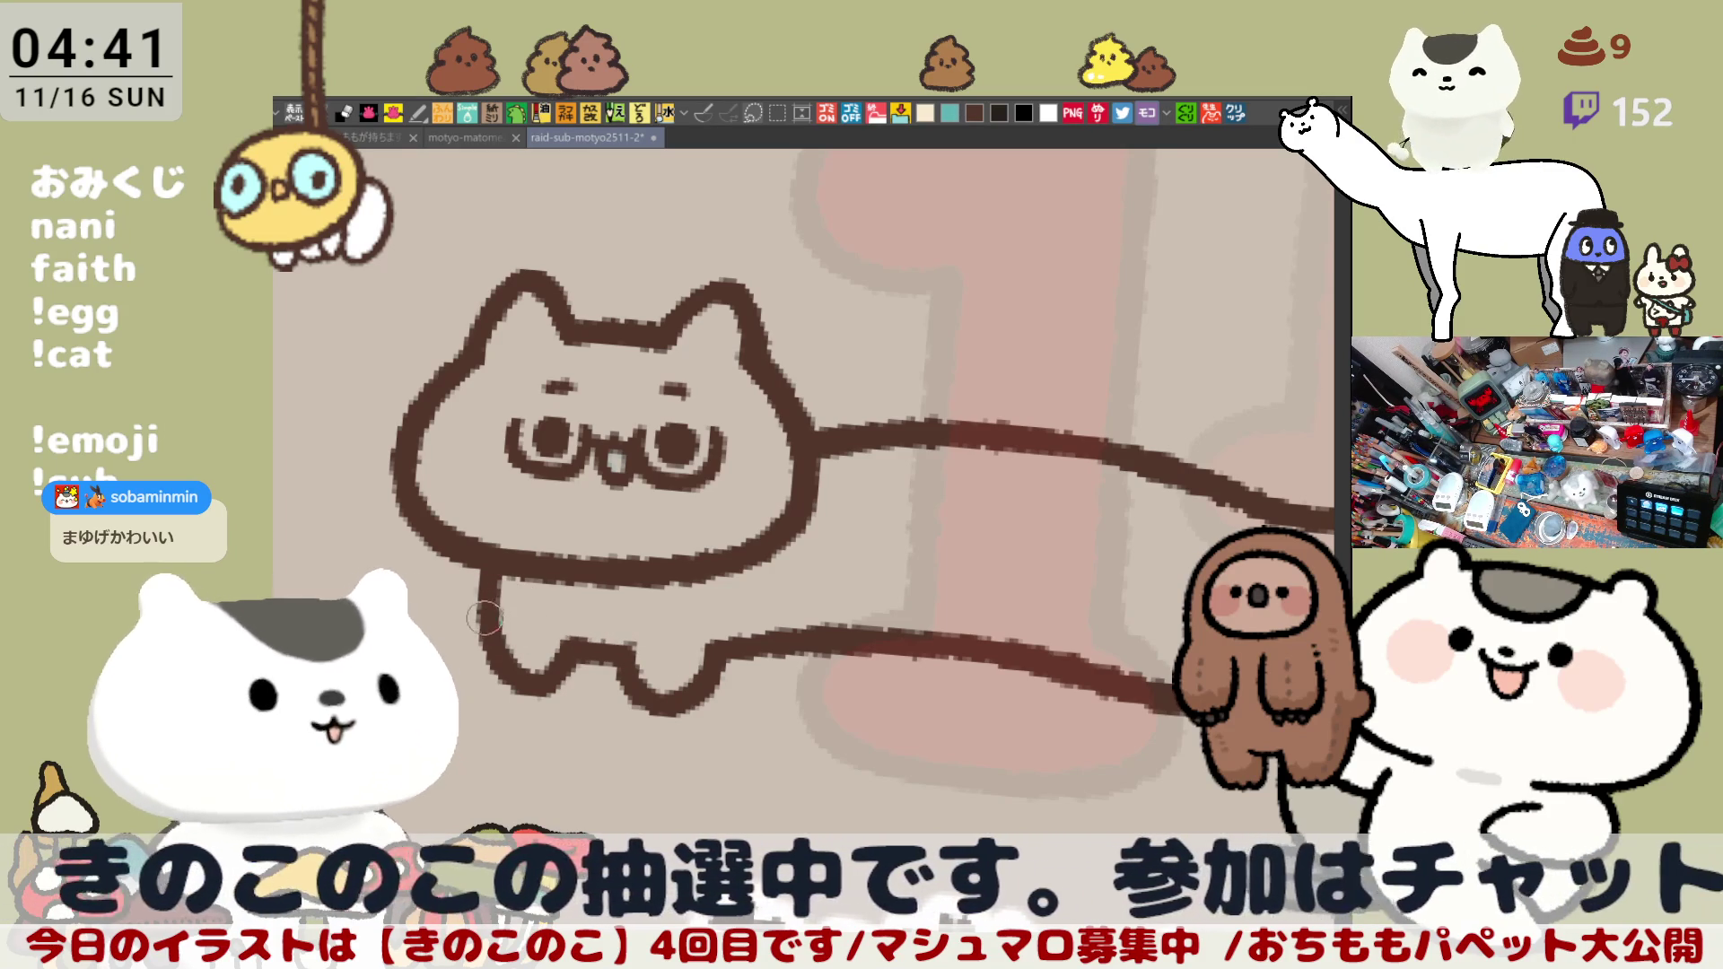
mouse_move(684, 652)
mouse_down()
mouse_move(541, 624)
mouse_move(574, 651)
mouse_up()
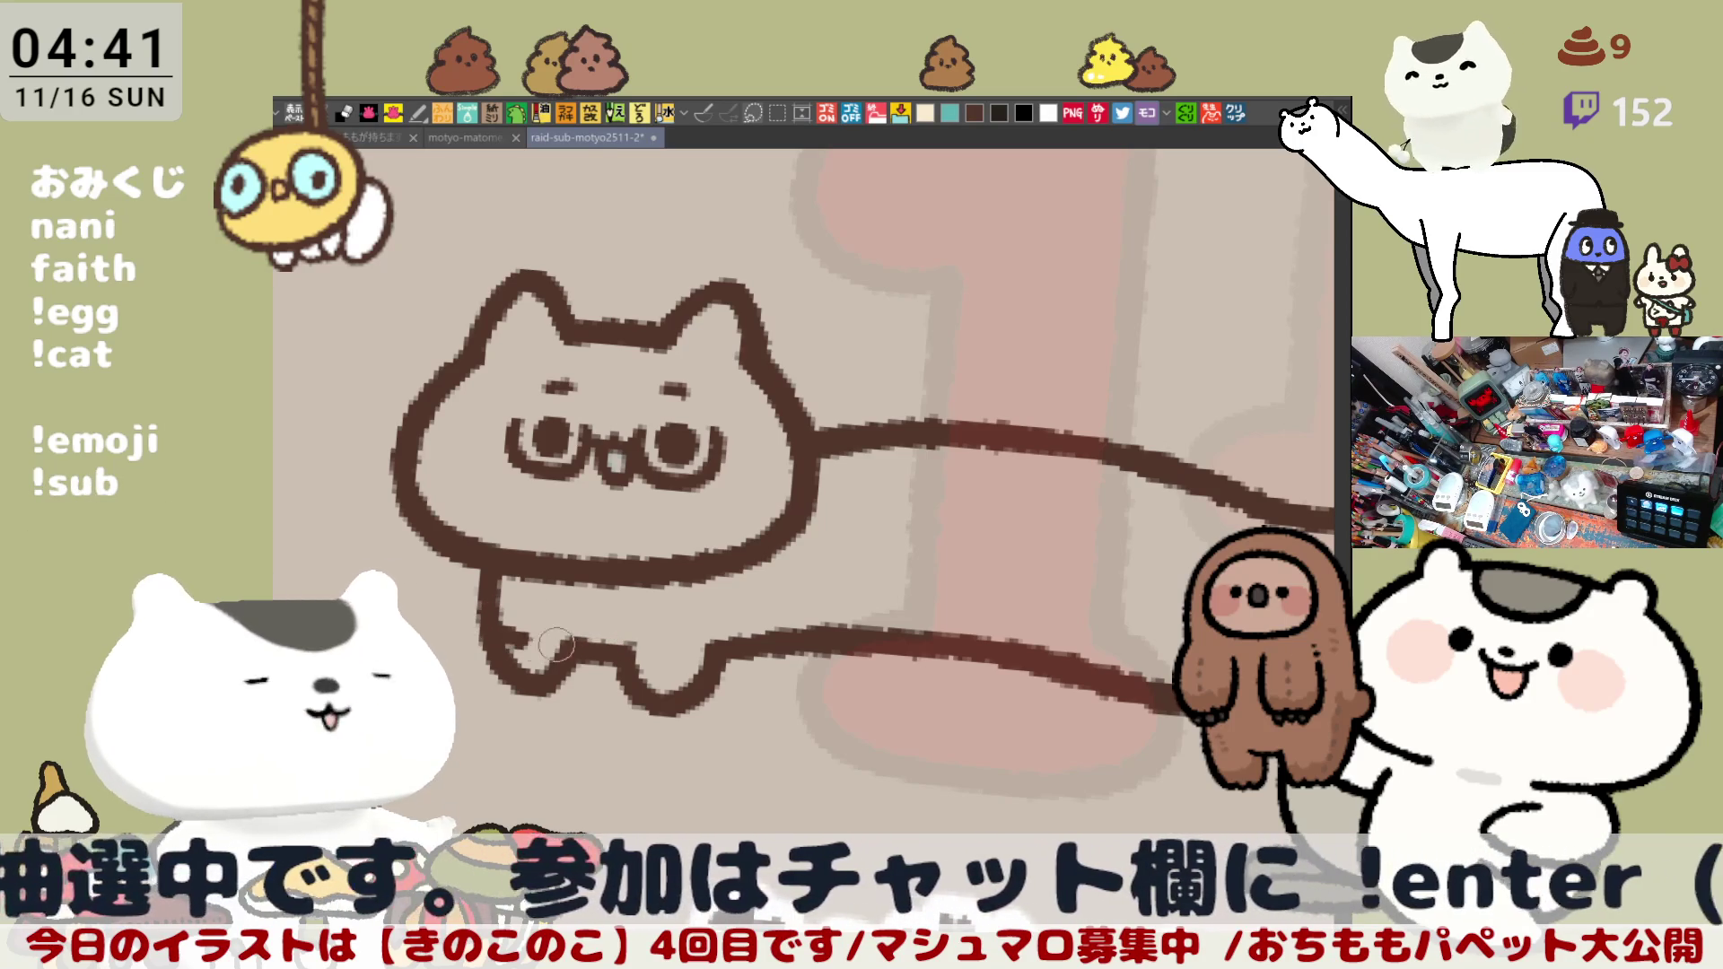
drag(674, 642, 489, 619)
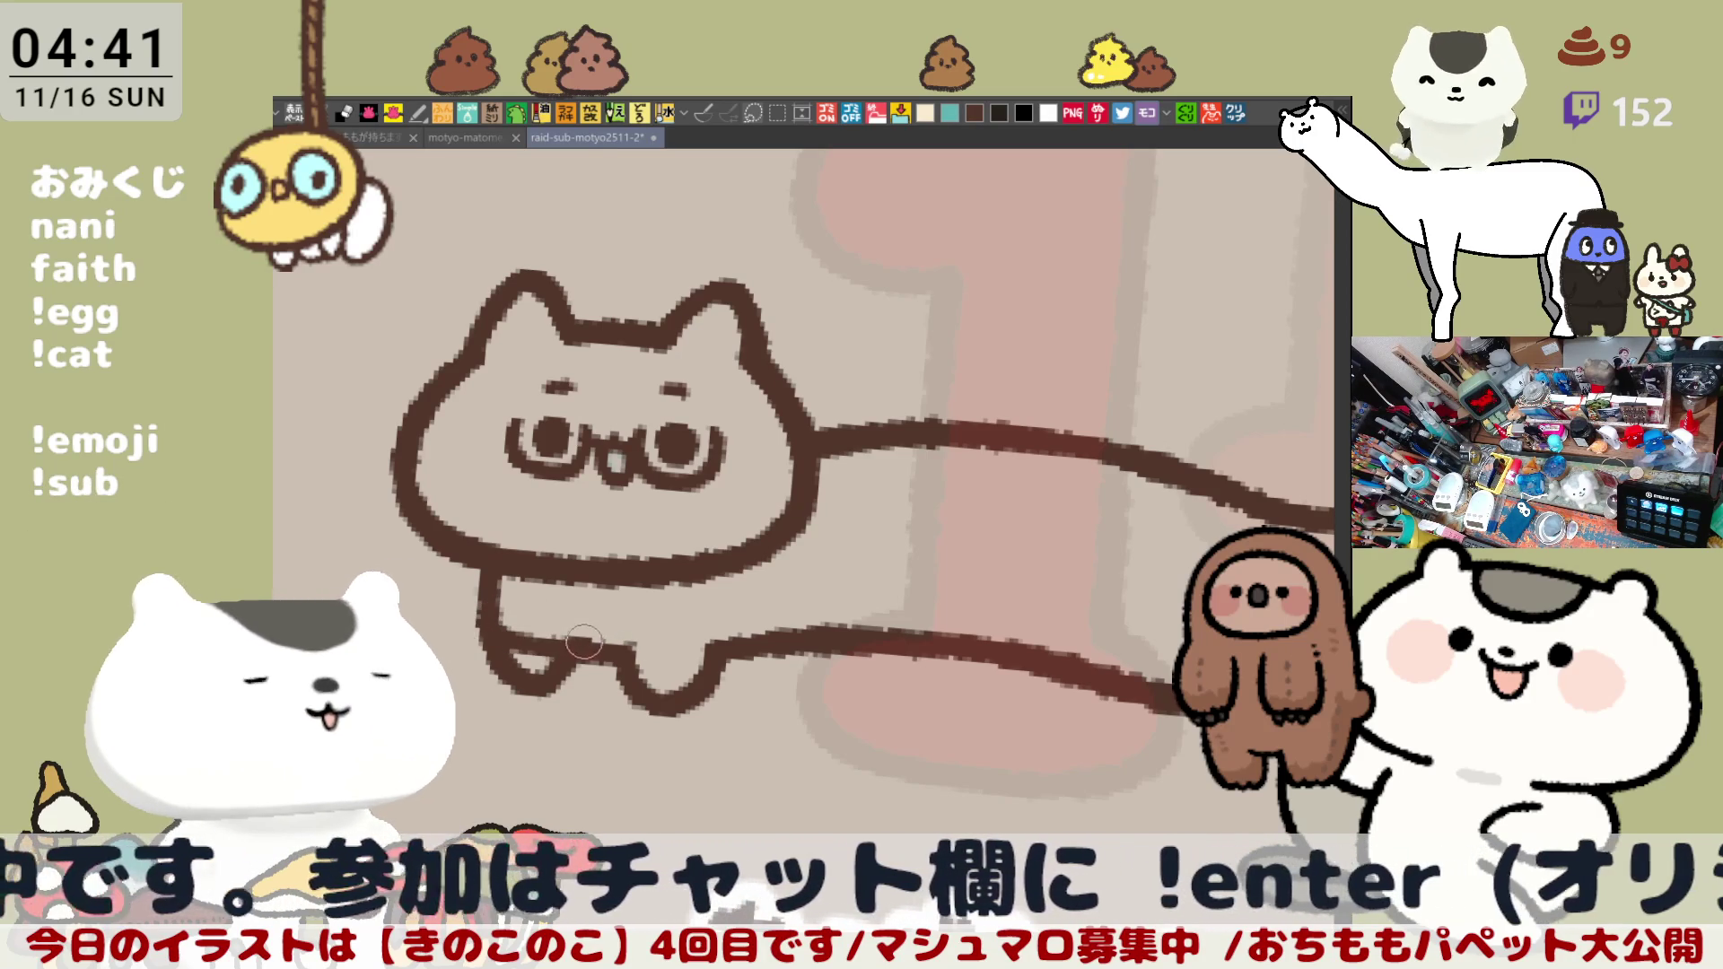